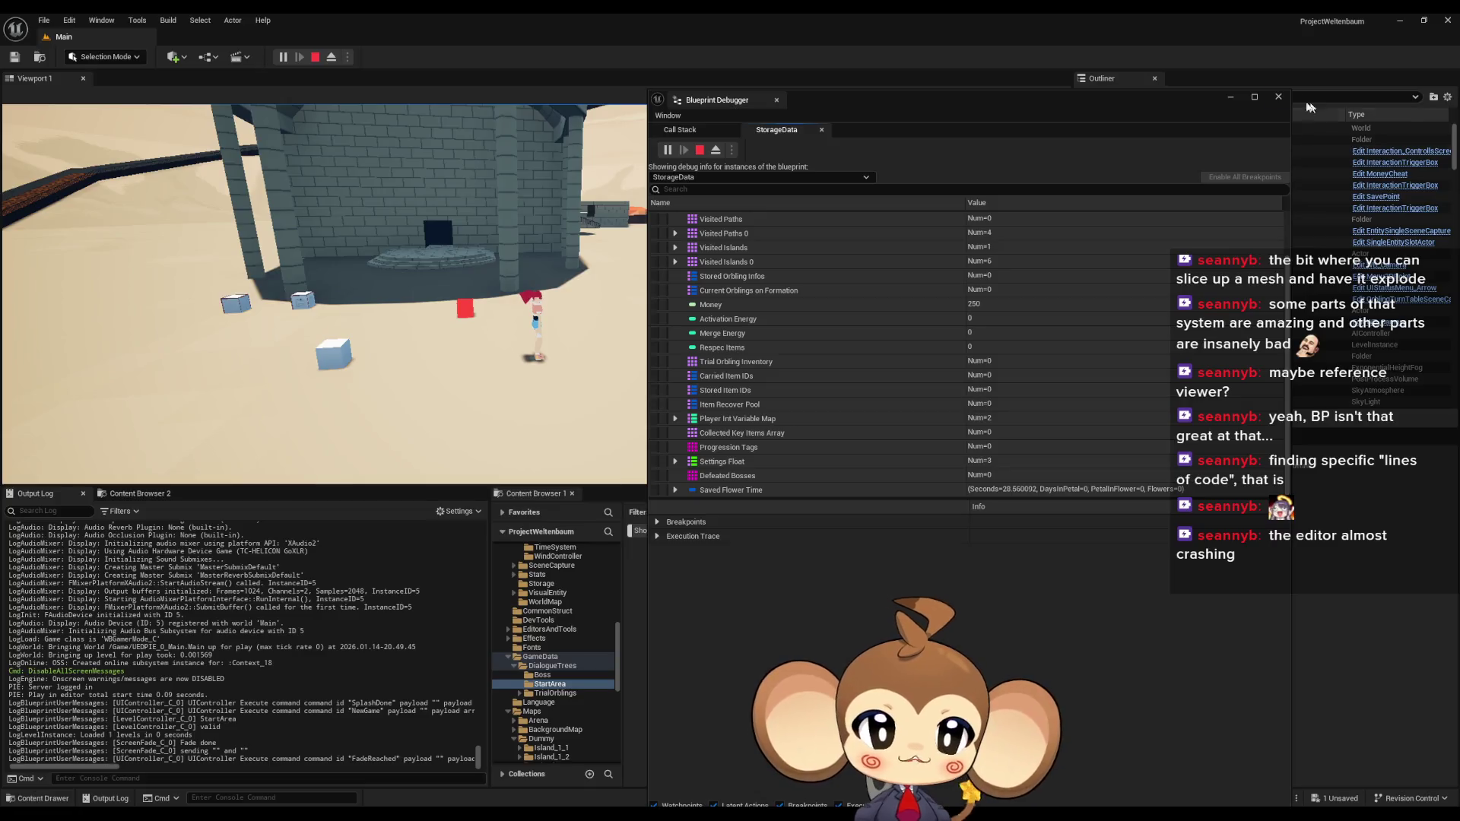
# Close the Blueprint Debugger and run around the stone building to the orange-roofed arena NPC
pyautogui.click(1278, 96)
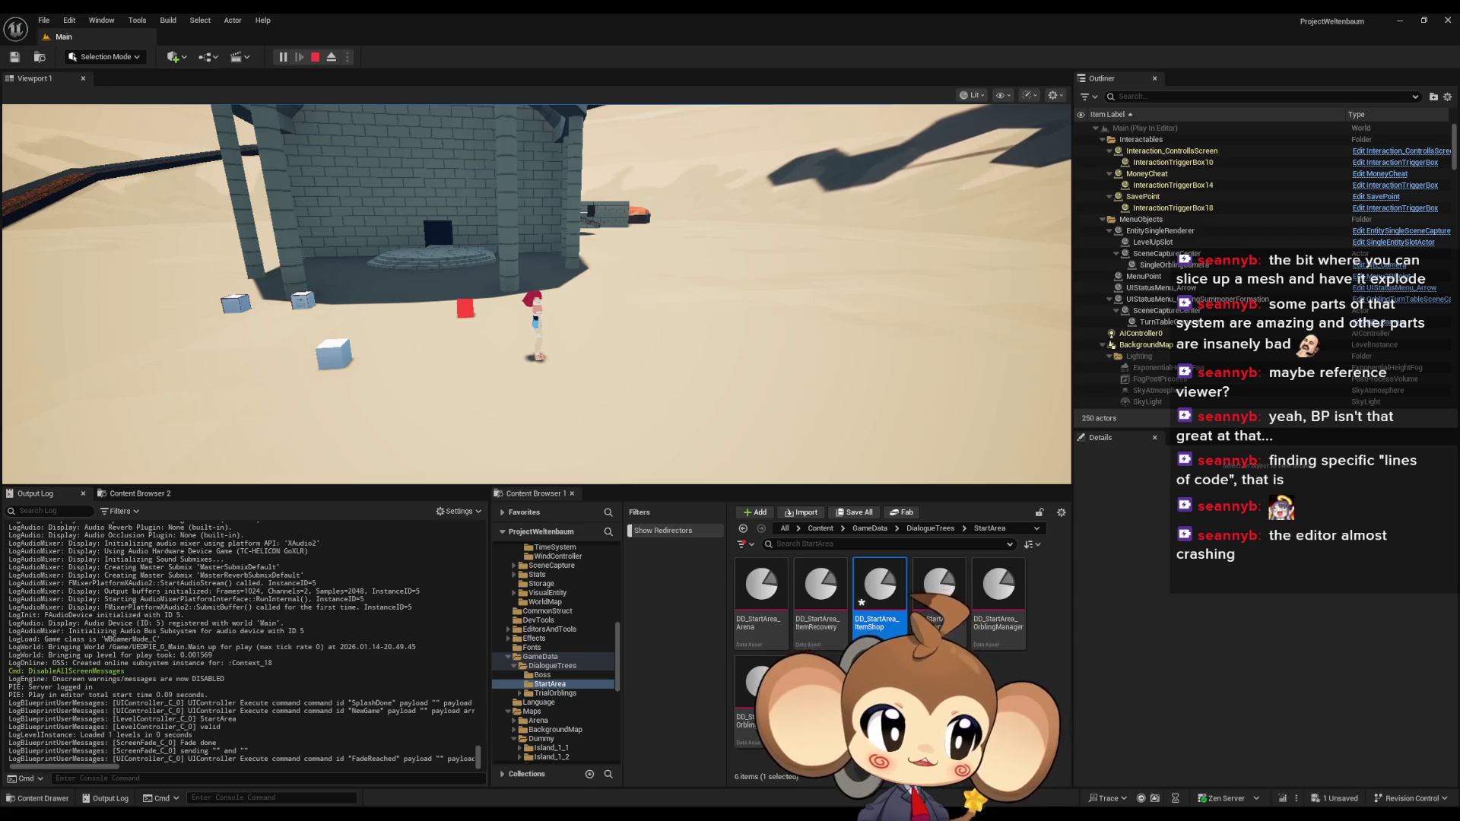
pyautogui.press('w')
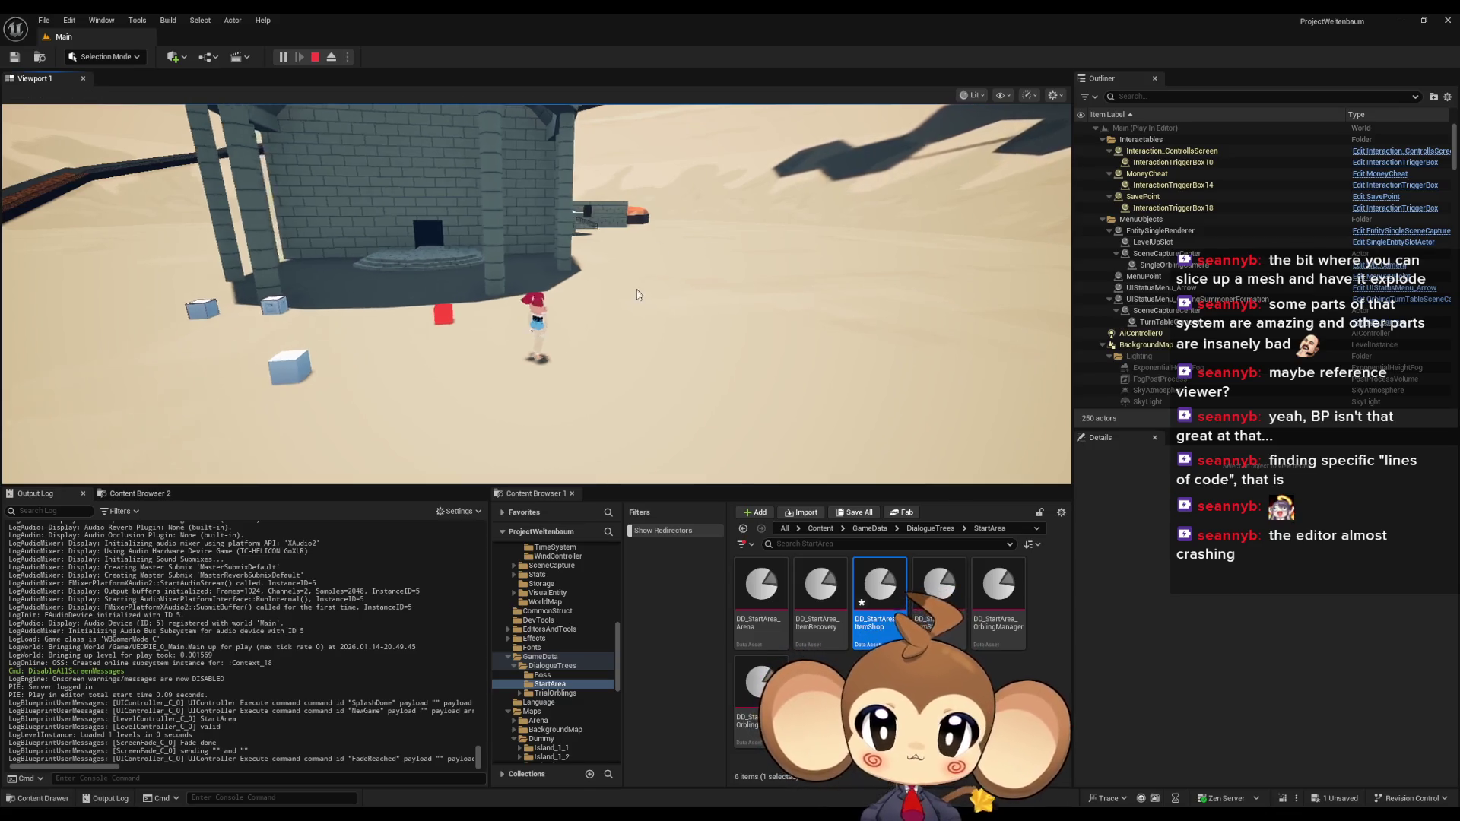
pyautogui.press('w')
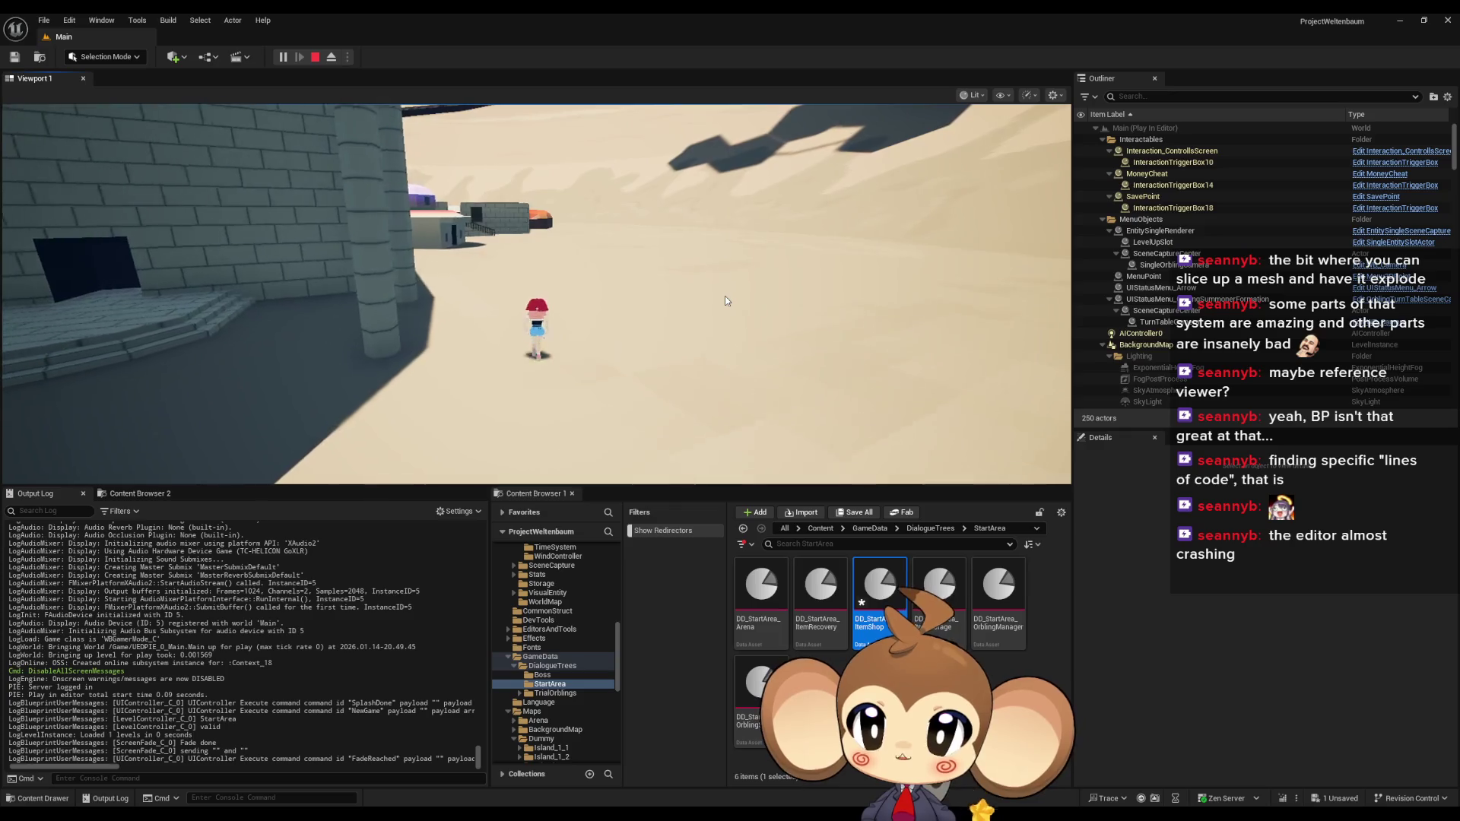
pyautogui.press('w')
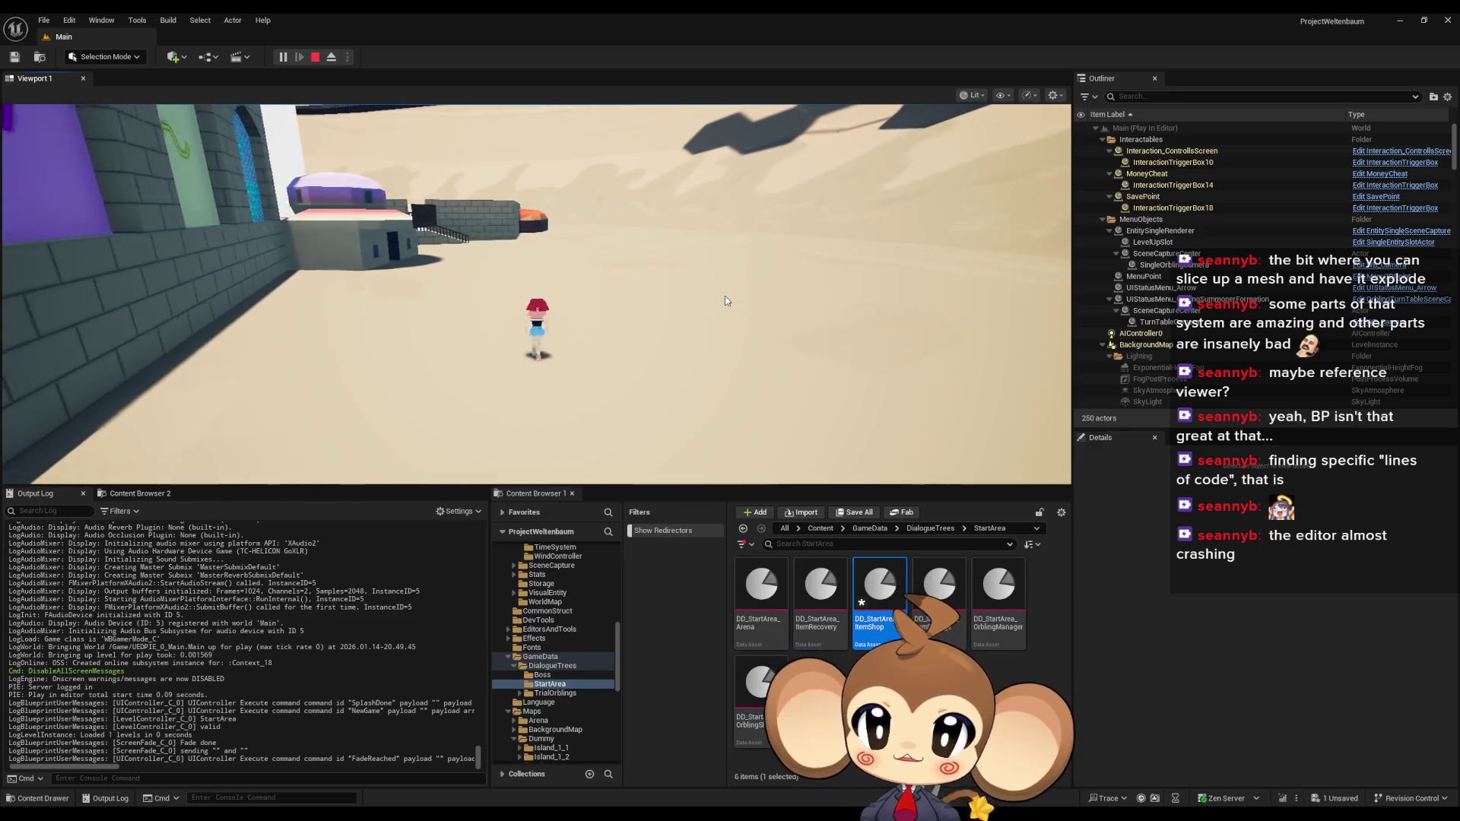
pyautogui.press('w')
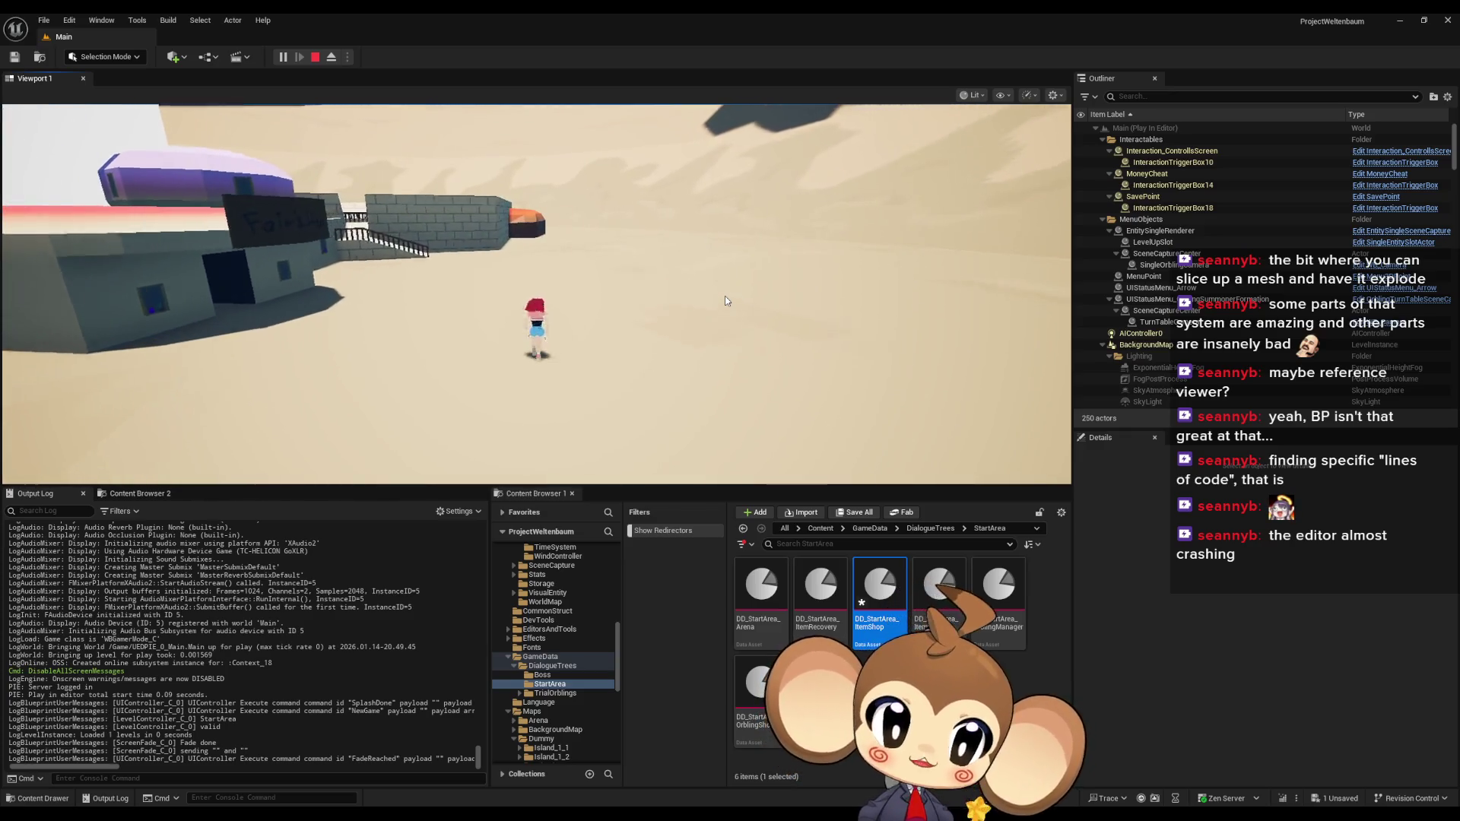
pyautogui.press('w')
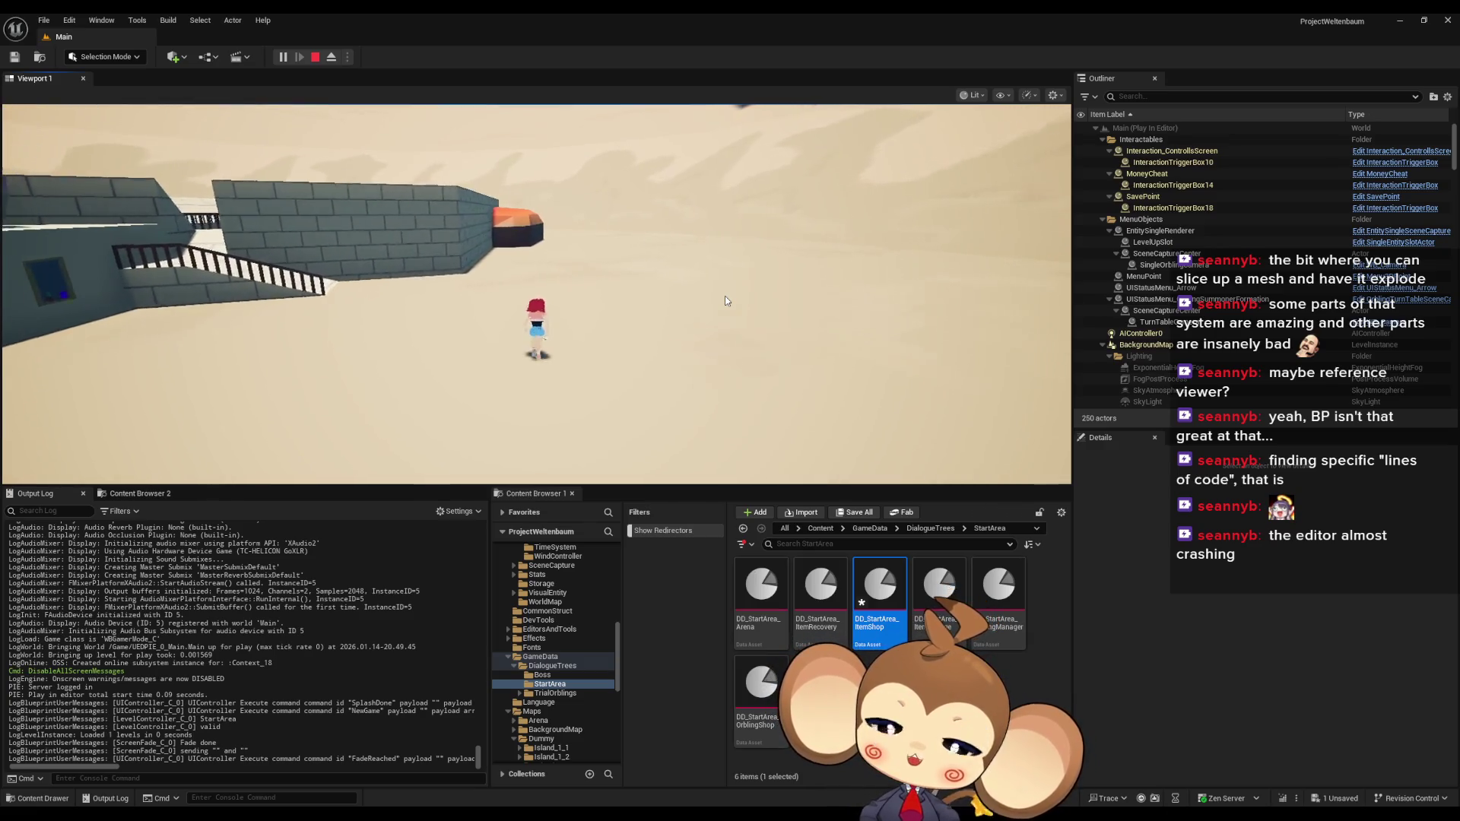
pyautogui.press('w')
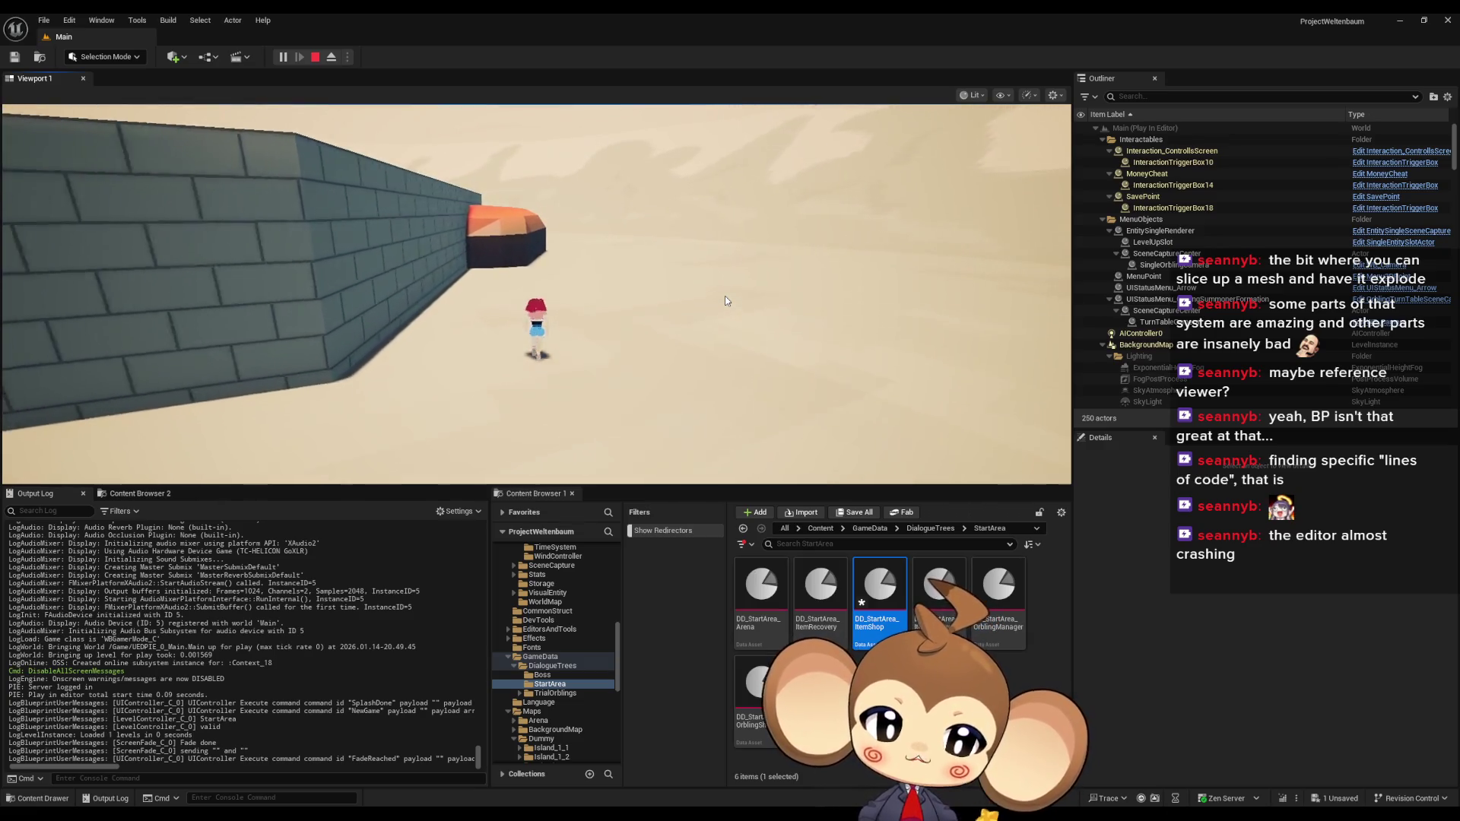
pyautogui.press('w')
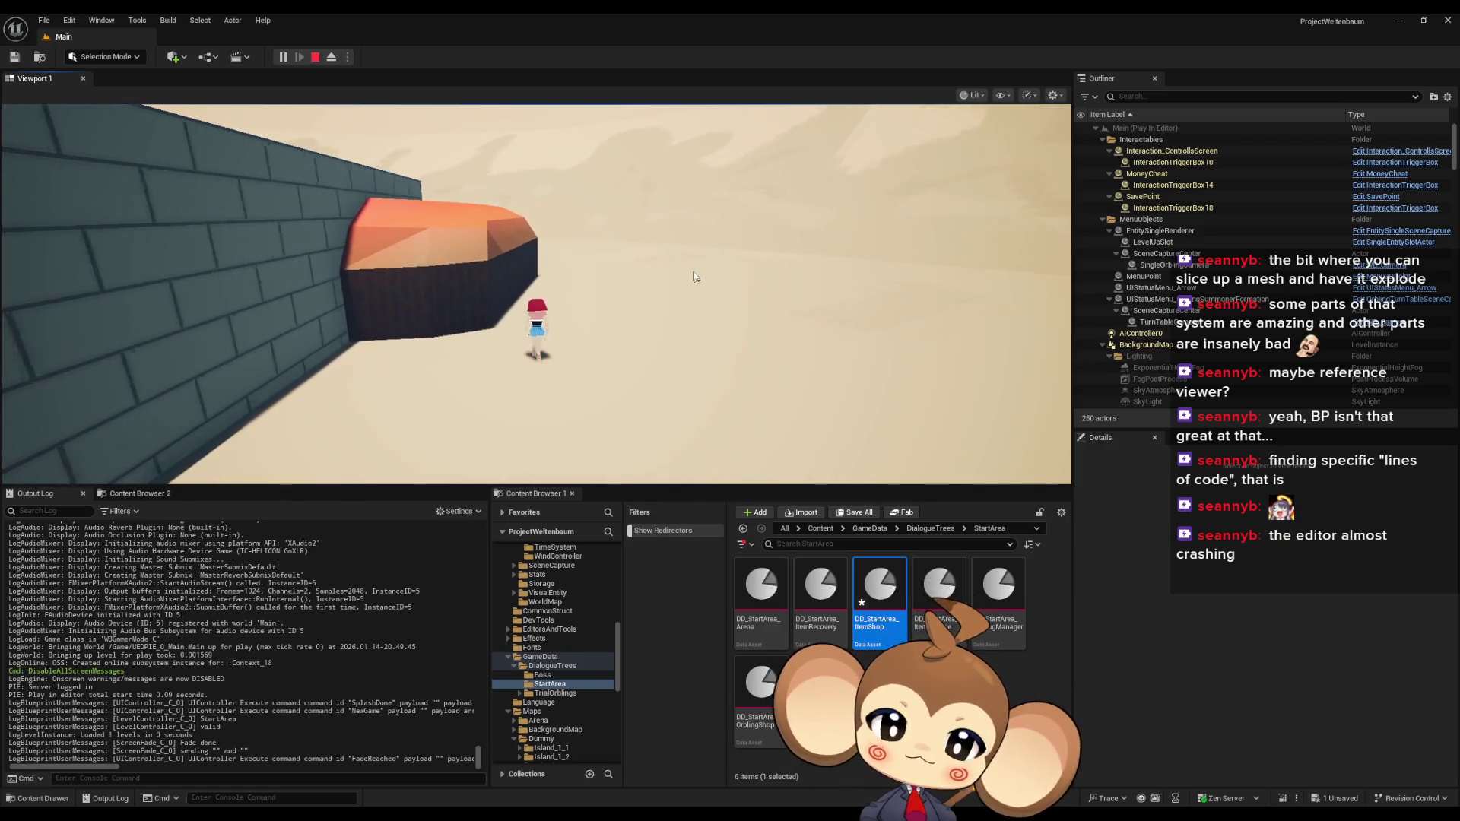
pyautogui.press('w')
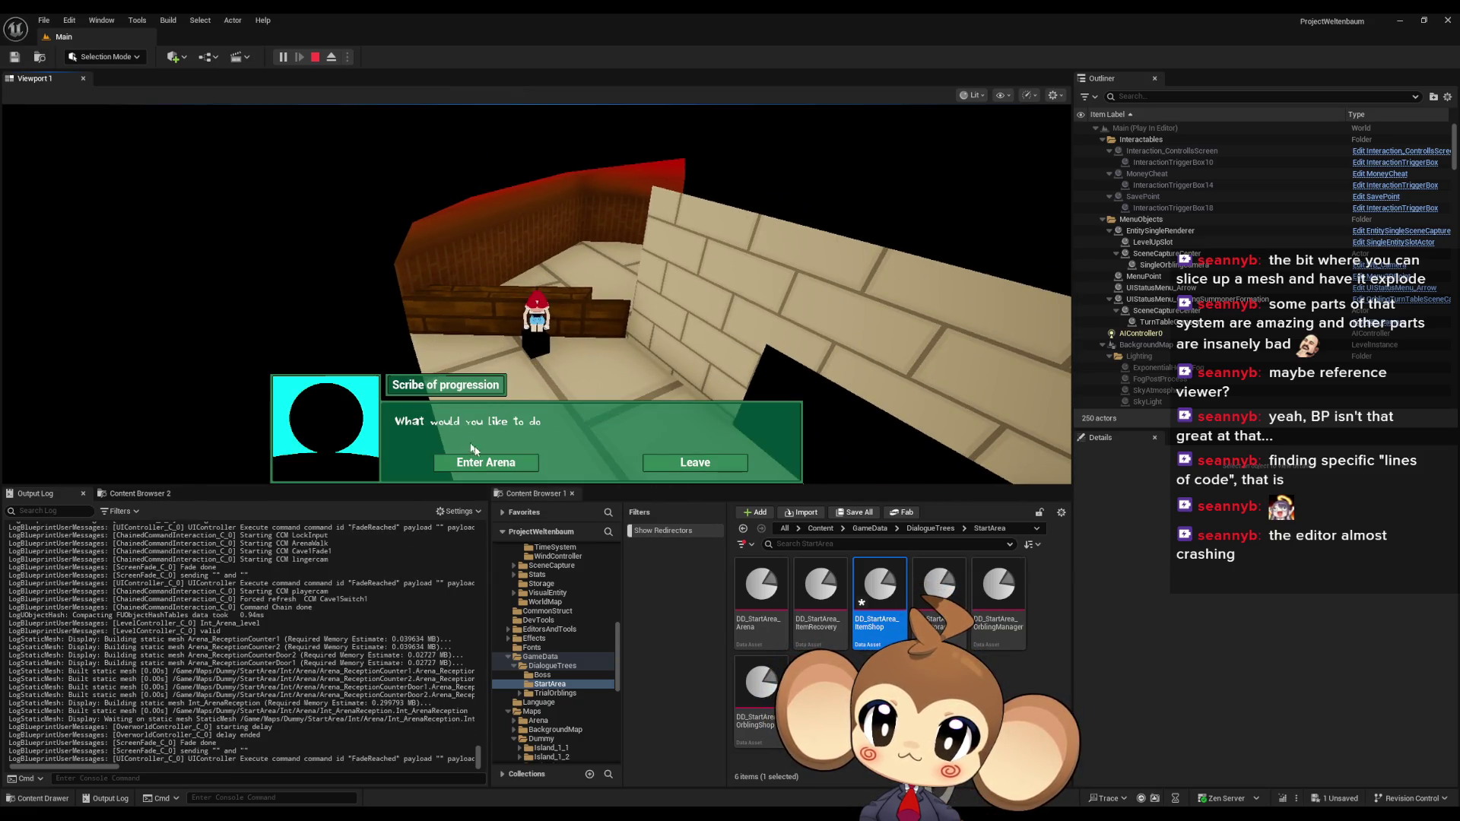
# Choose Enter Arena and launch the Progression Test battle
pyautogui.click(476, 460)
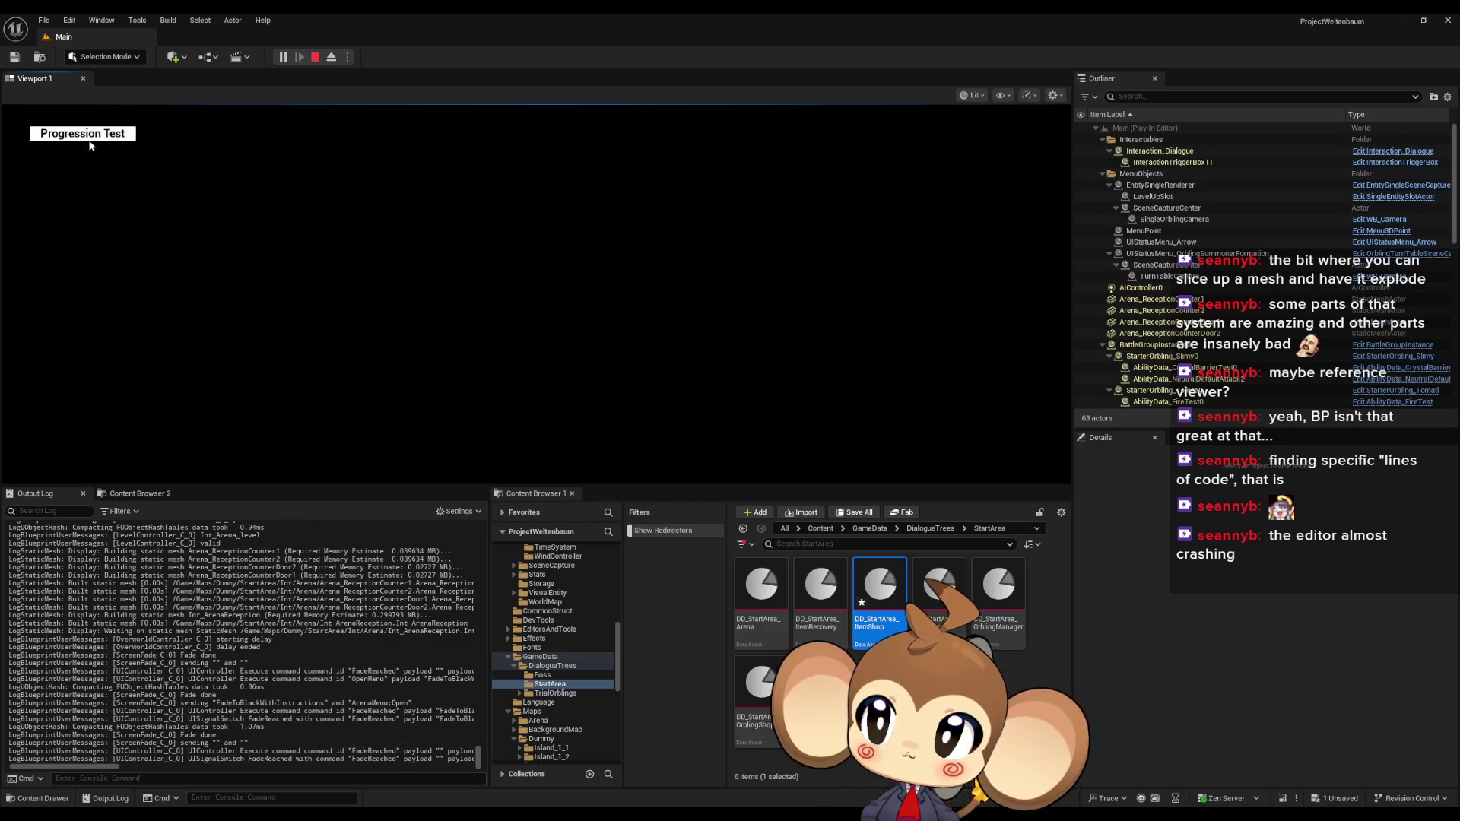
pyautogui.click(89, 137)
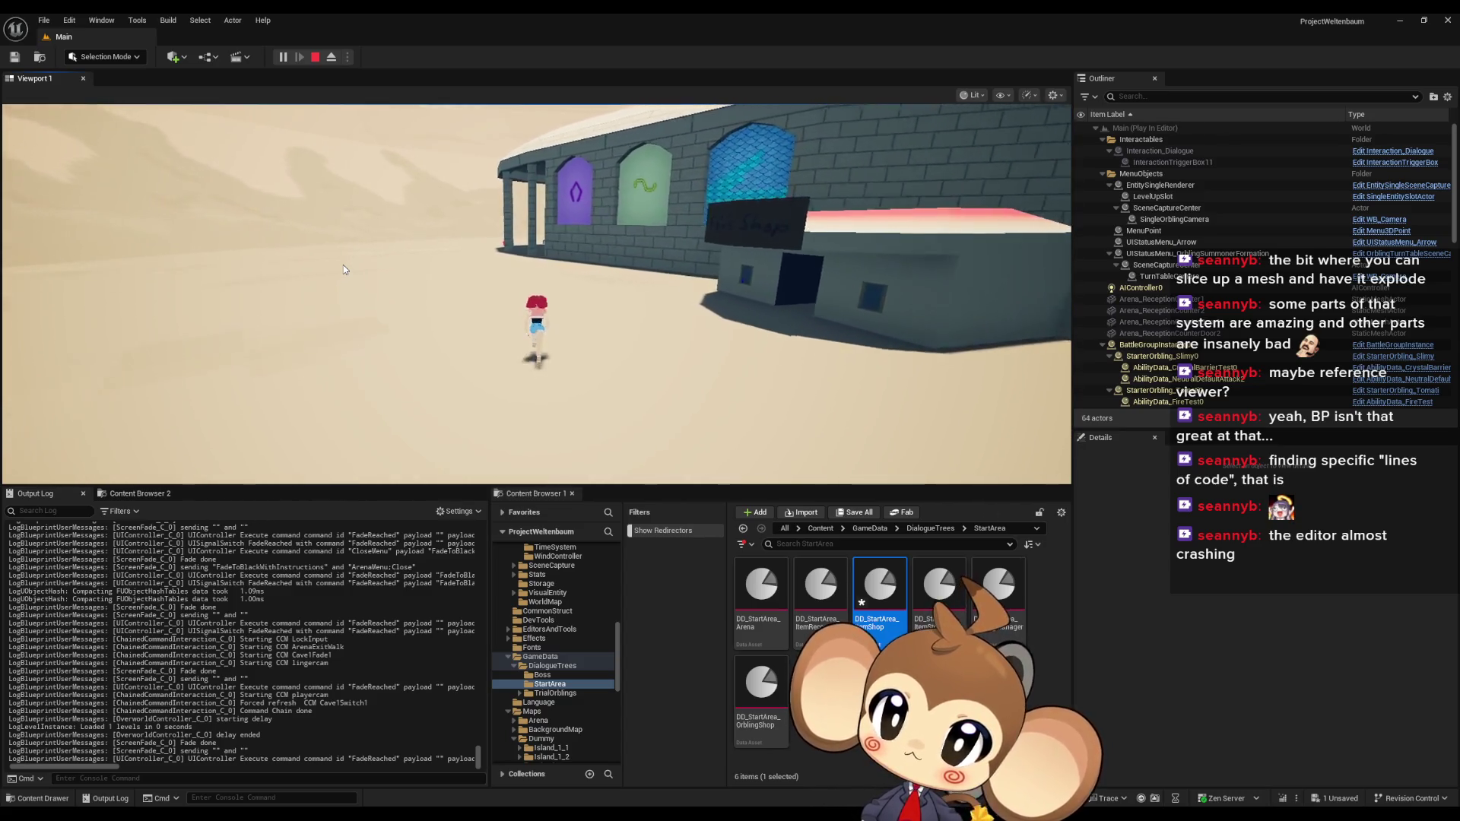
# Give the game mouse control and travel to the island node on the world map
pyautogui.click(343, 264)
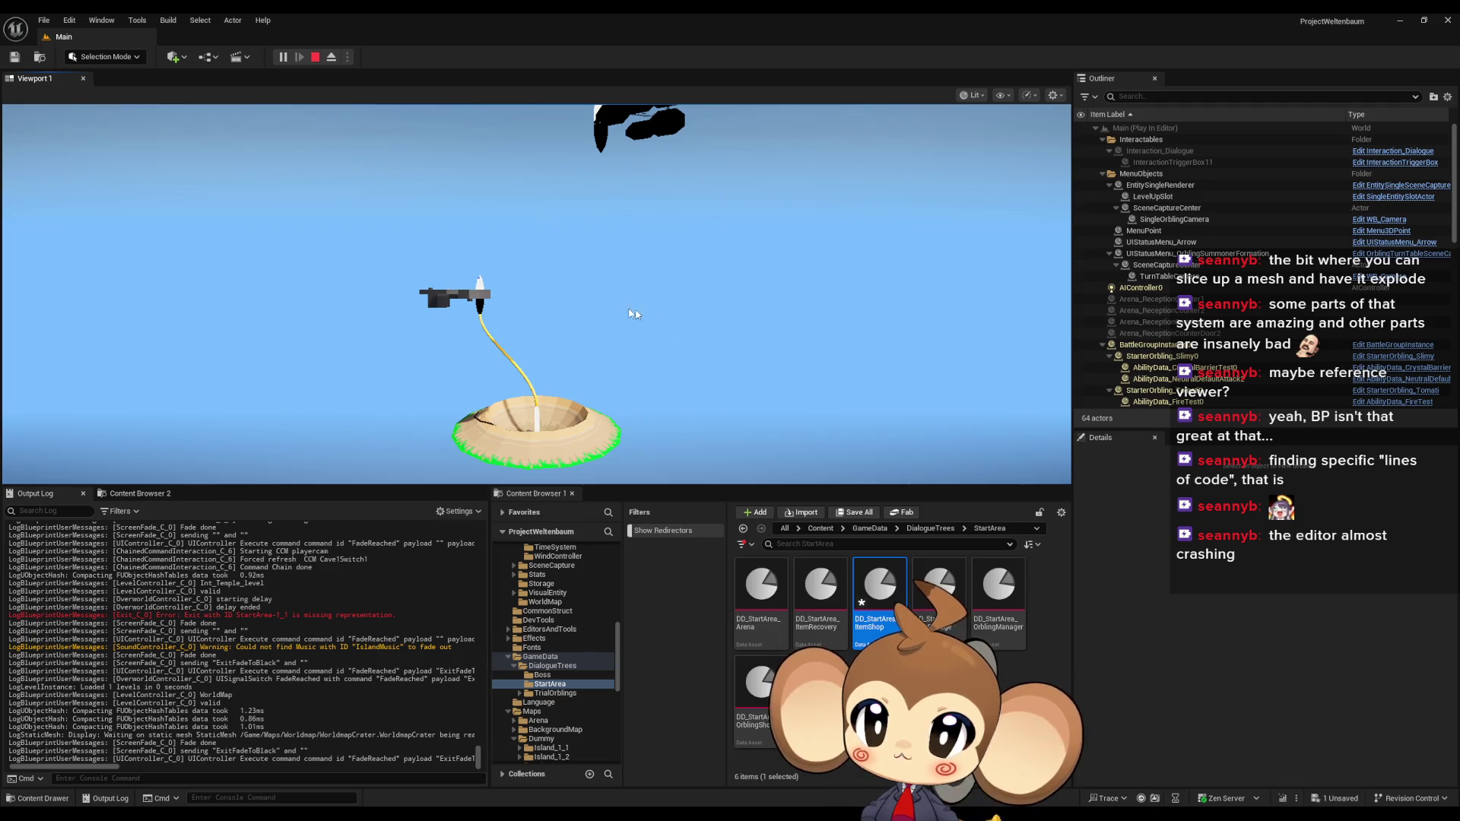
pyautogui.click(479, 301)
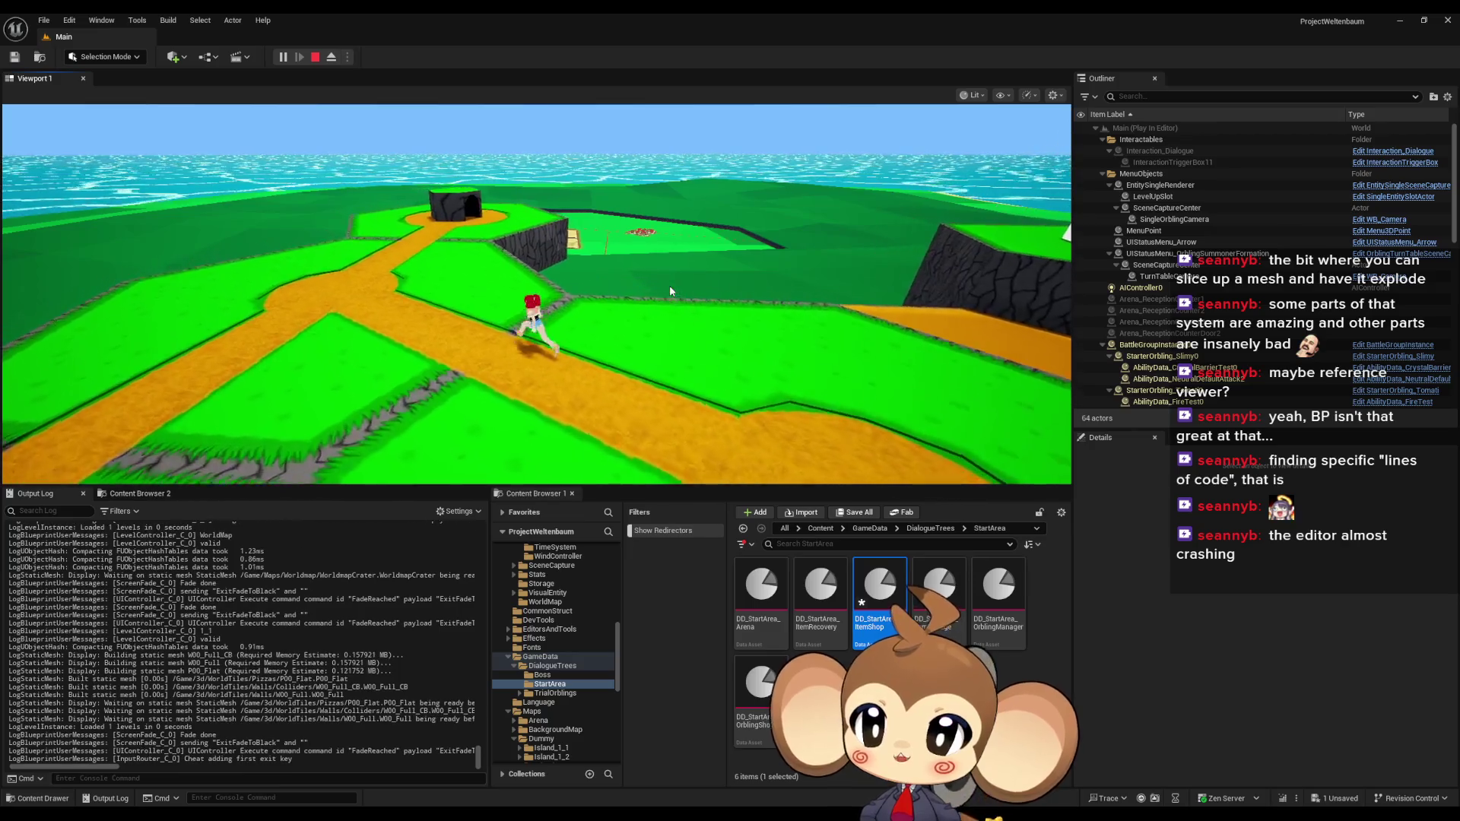
# Add cheat flow energy with keys 1 and 2, then run along the orange path down the cliff
pyautogui.press('1')
pyautogui.press('2')
pyautogui.press('2')
pyautogui.press('2')
pyautogui.press('2')
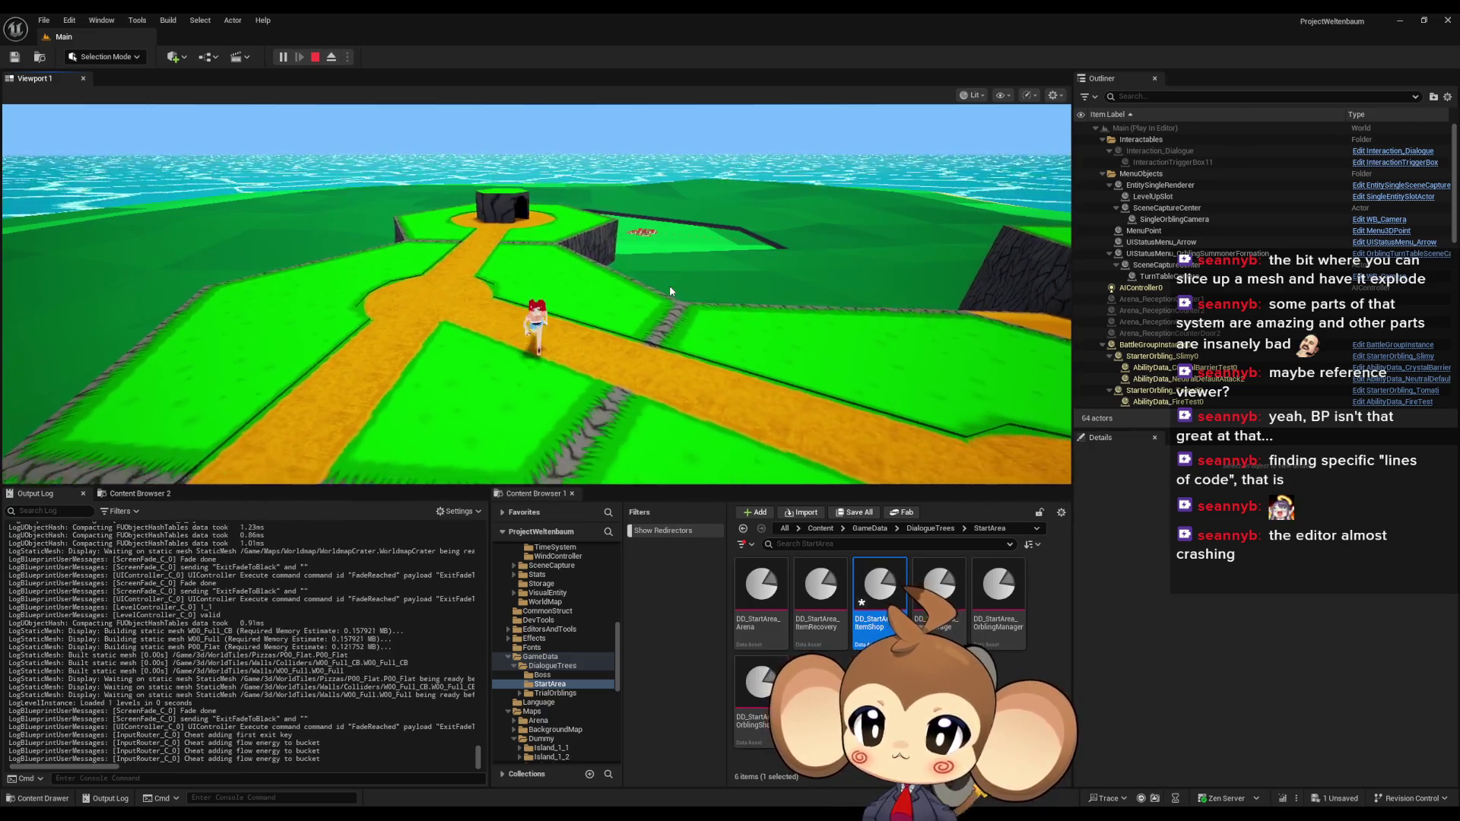
pyautogui.press('w')
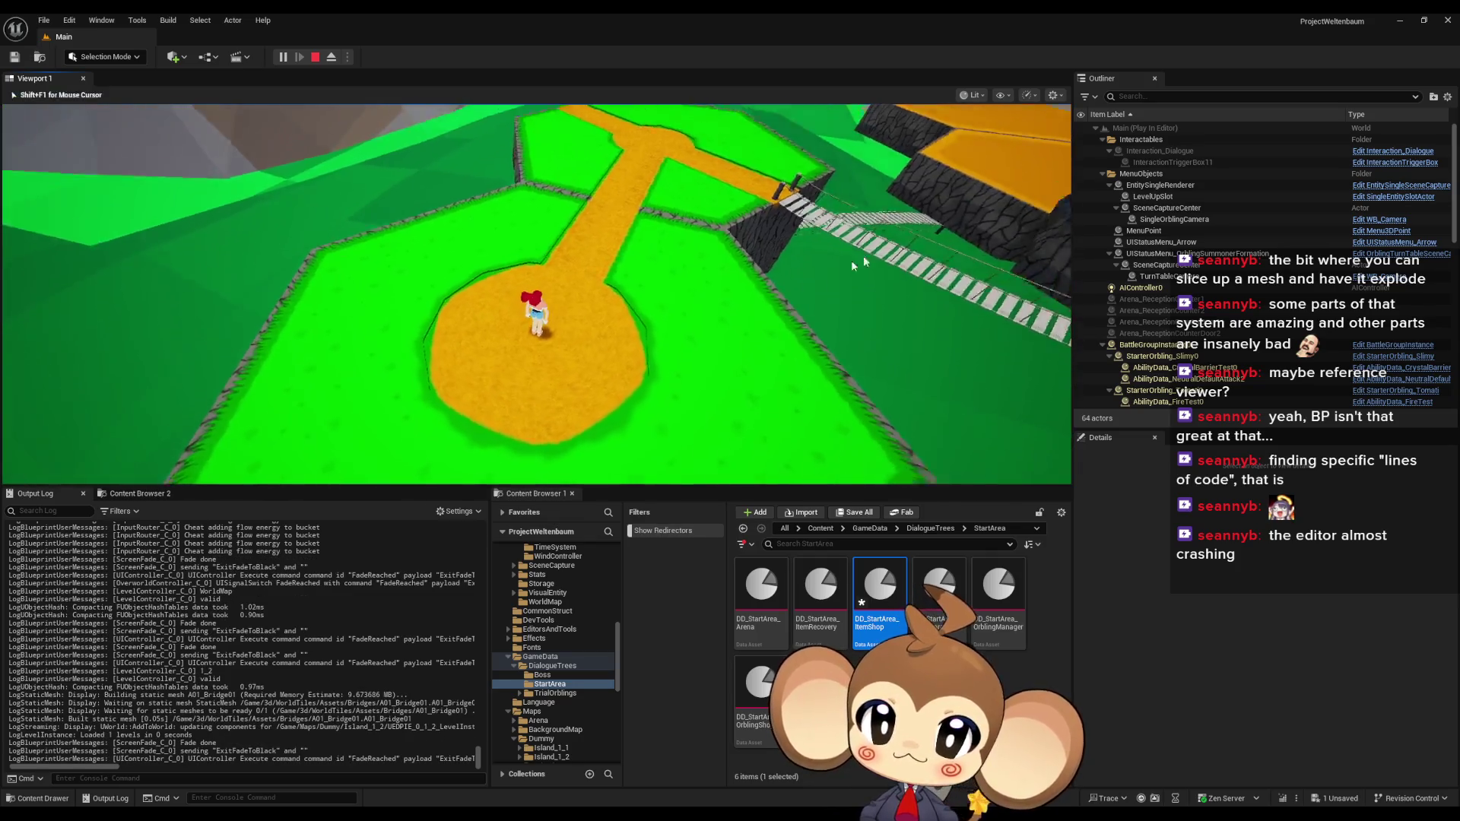
pyautogui.press('w')
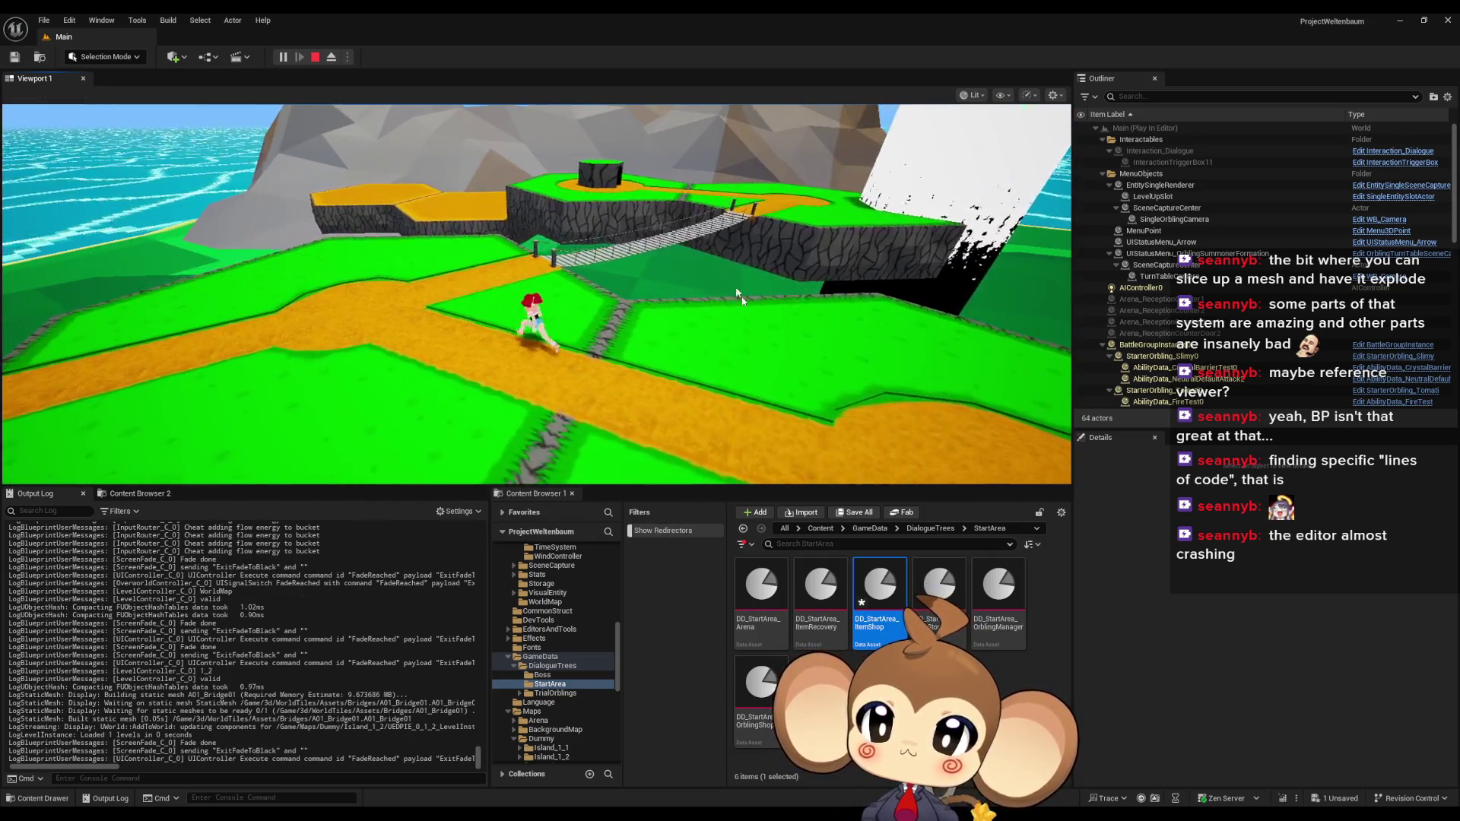
pyautogui.press('w')
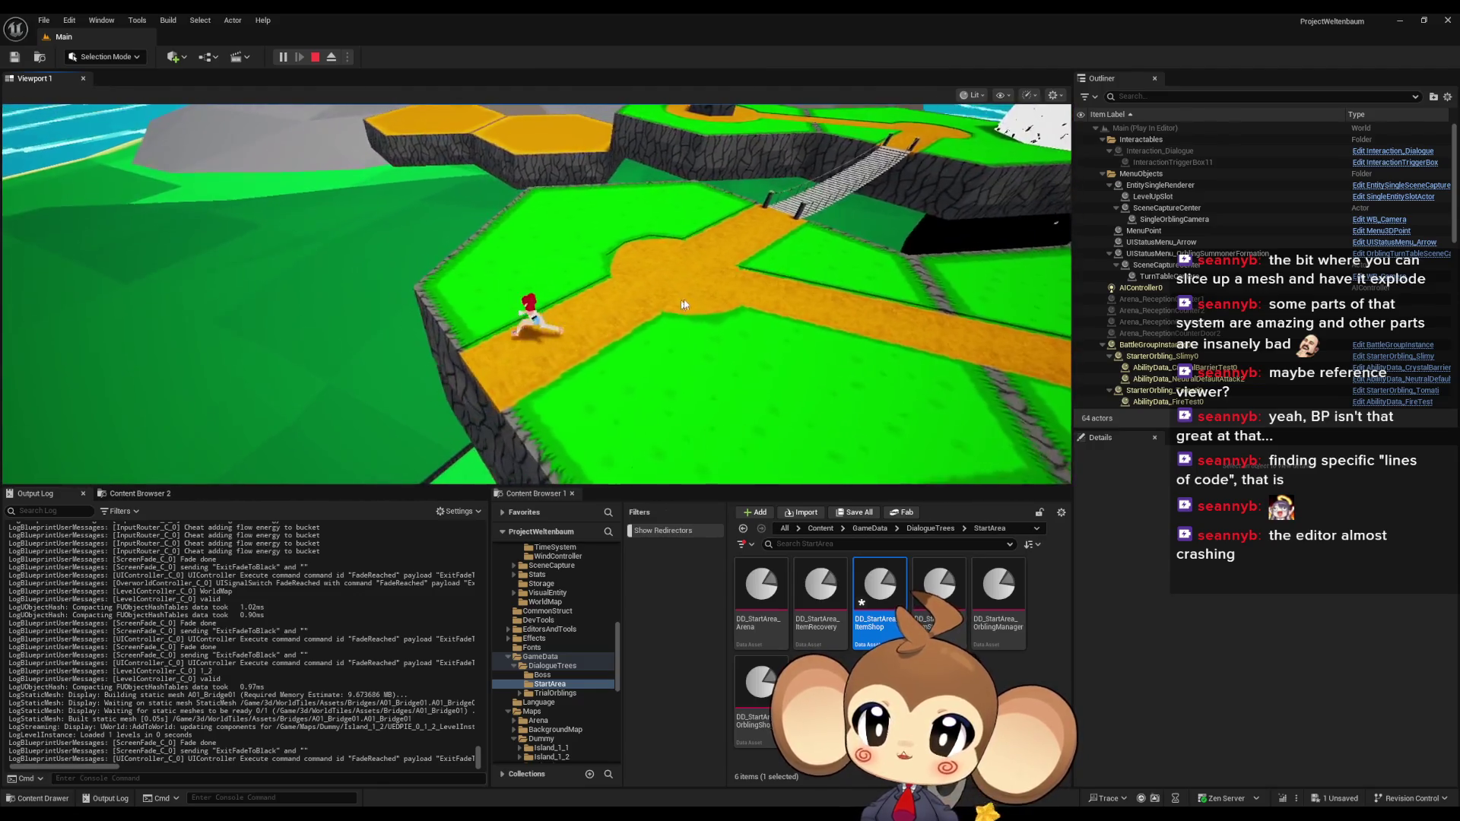
pyautogui.press('w')
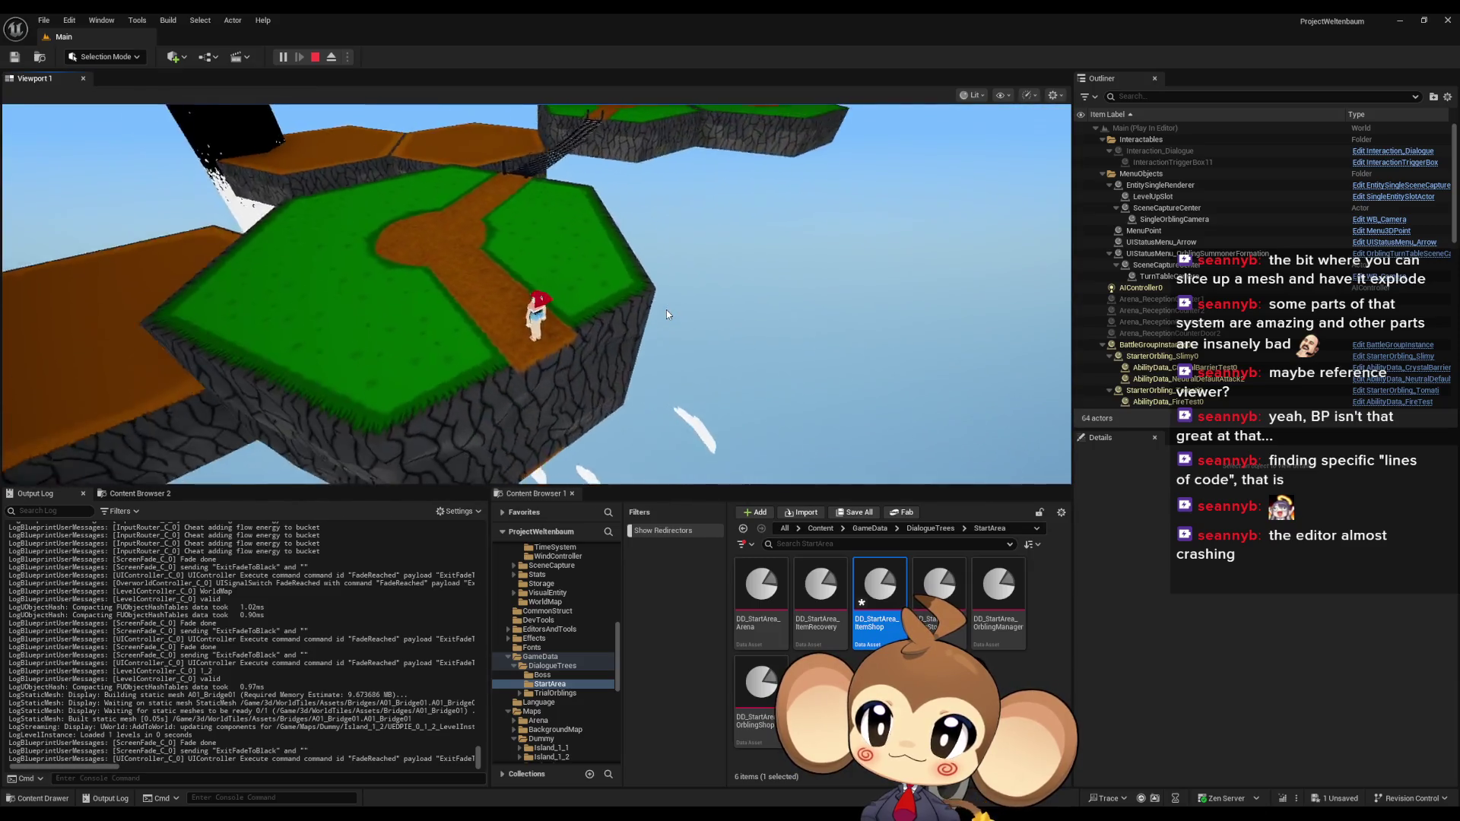
# Climb the staircase to the upper island and walk to the white flower
pyautogui.click(666, 309)
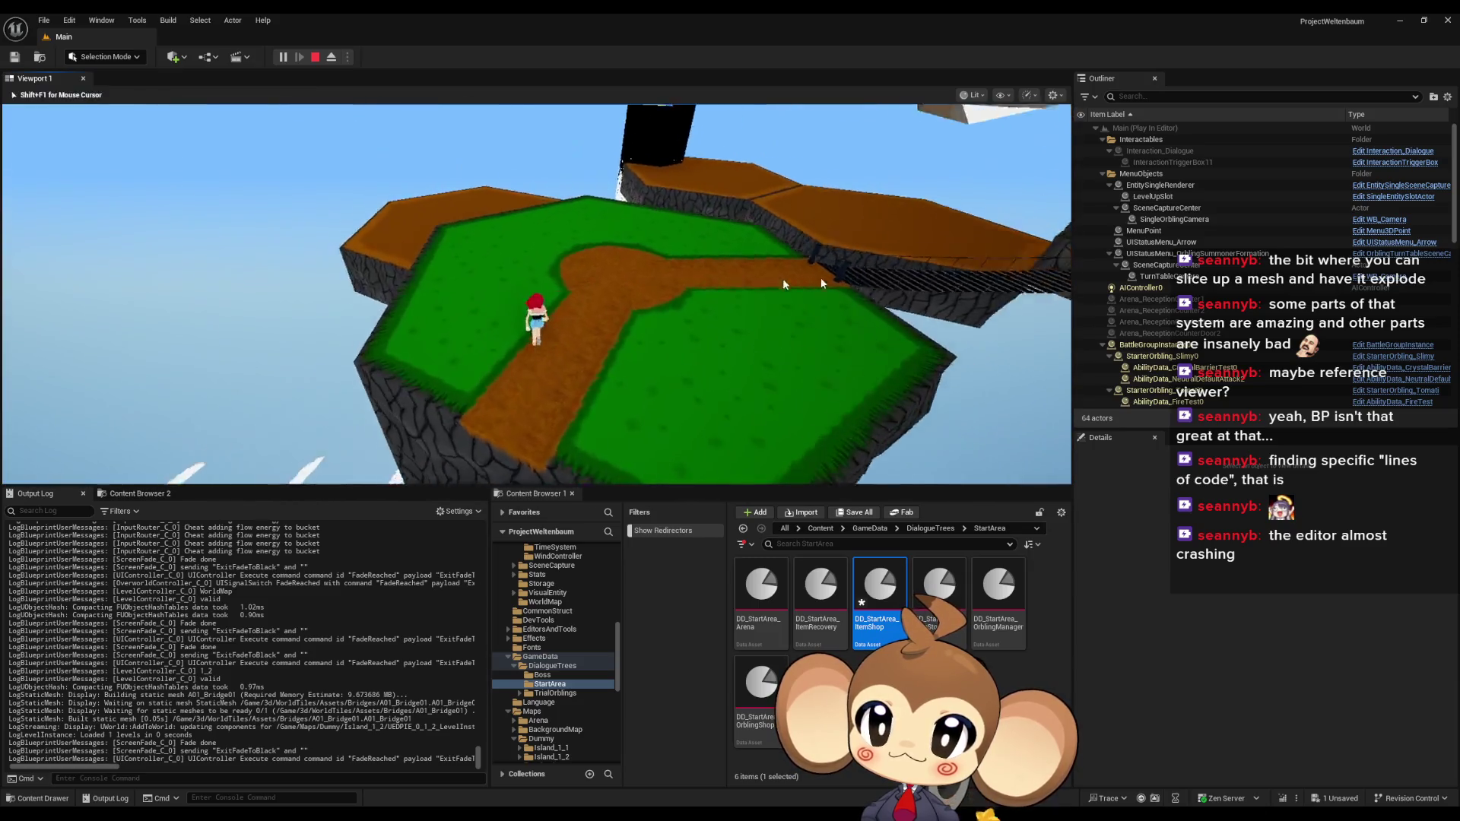
pyautogui.press('w')
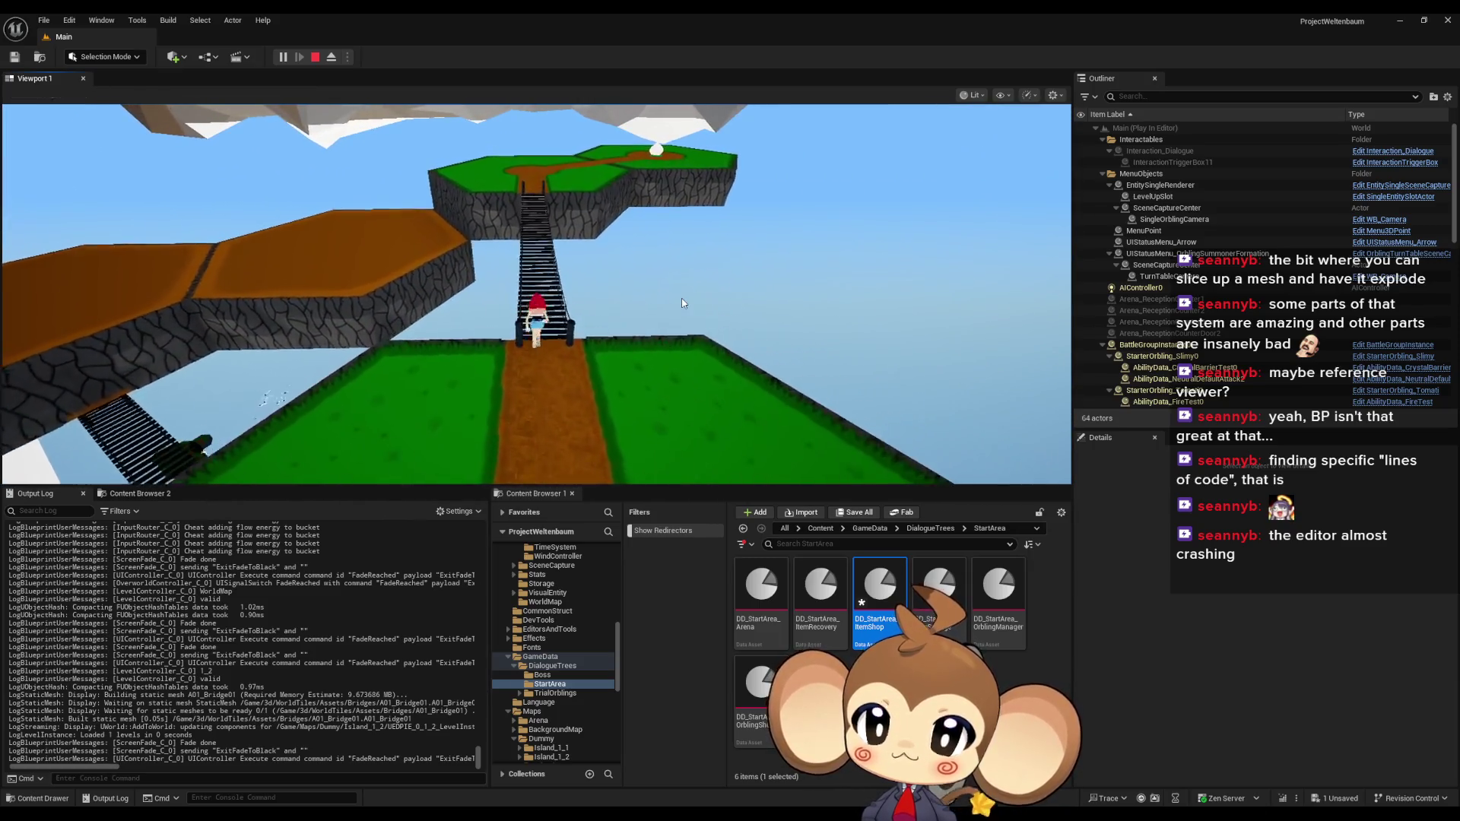
pyautogui.press('w')
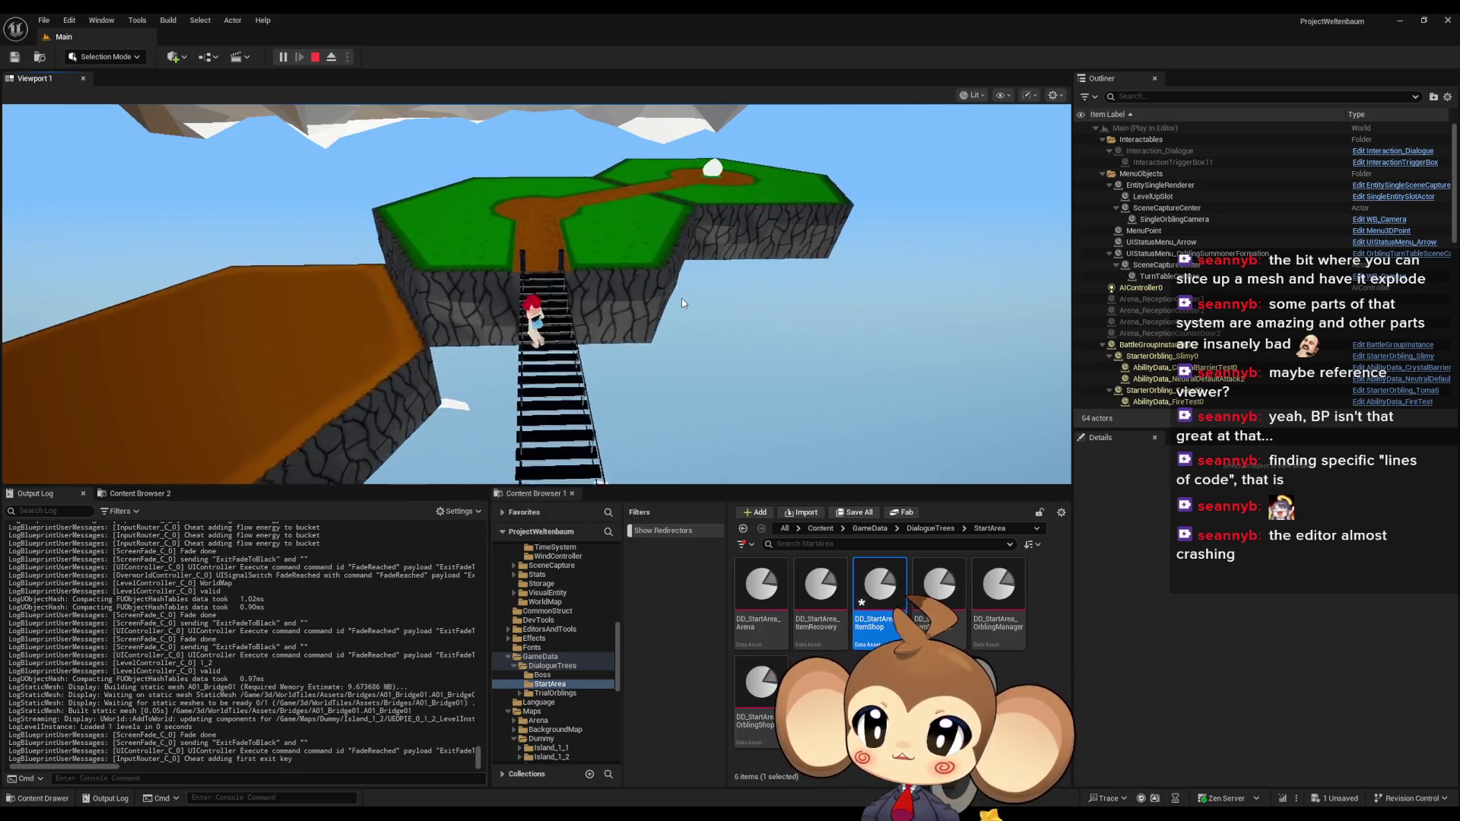
pyautogui.press('w')
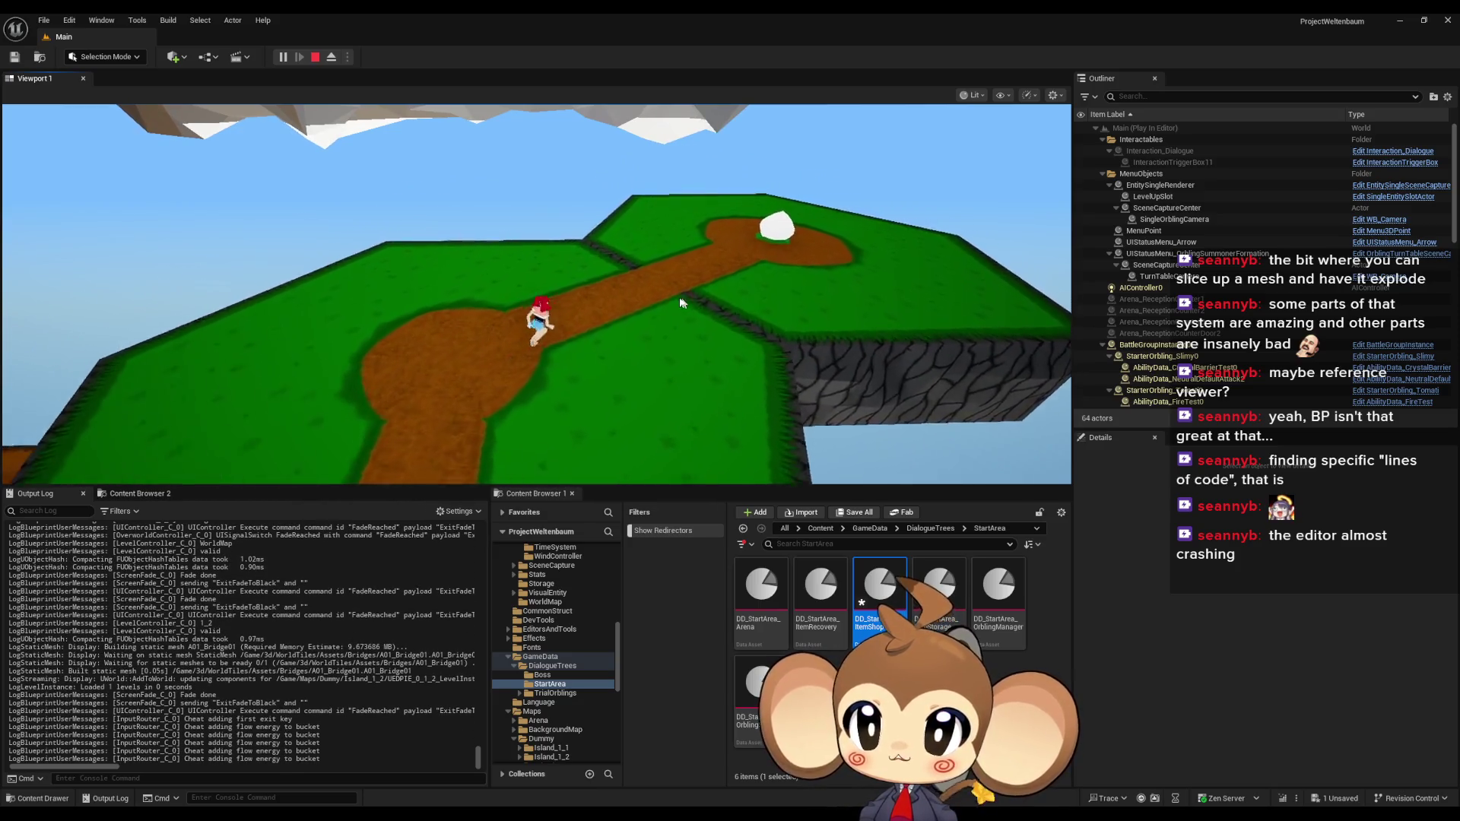
pyautogui.press('w')
pyautogui.press('w')
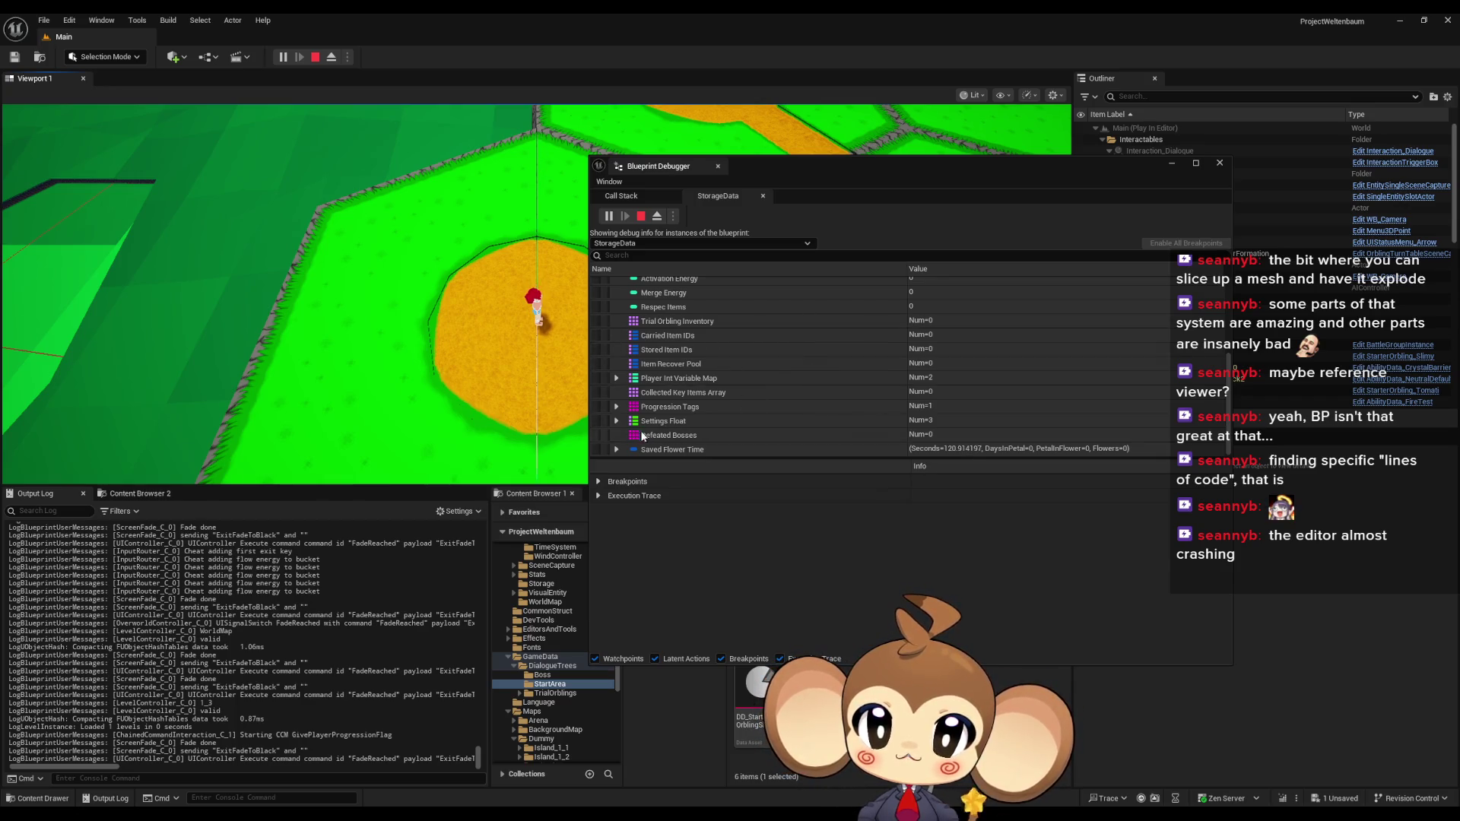
# Verify the Island3Reached entry under Progression Tags, close the debugger, and return to the start island
pyautogui.click(617, 408)
pyautogui.click(925, 419)
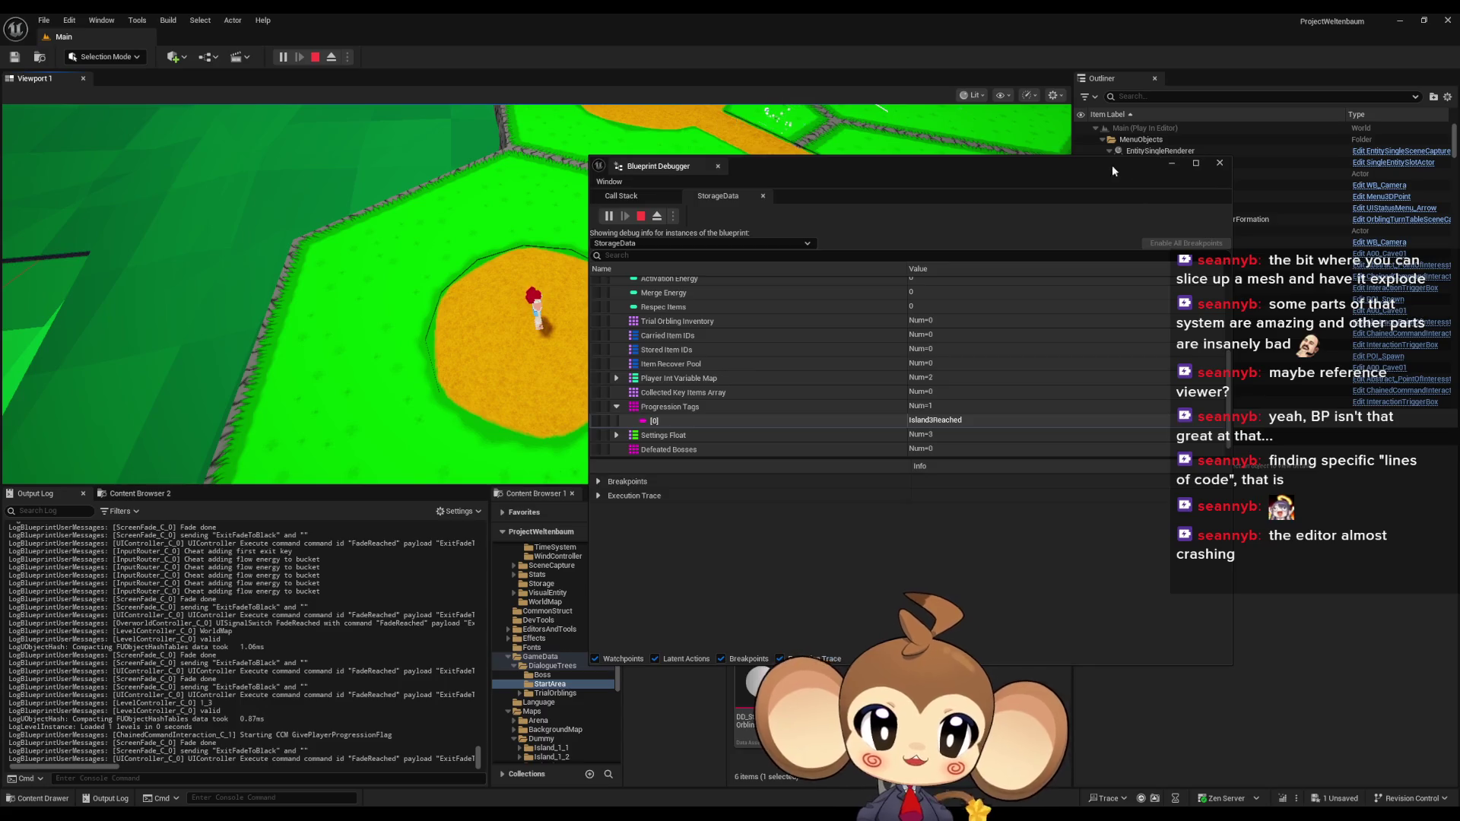
pyautogui.click(622, 338)
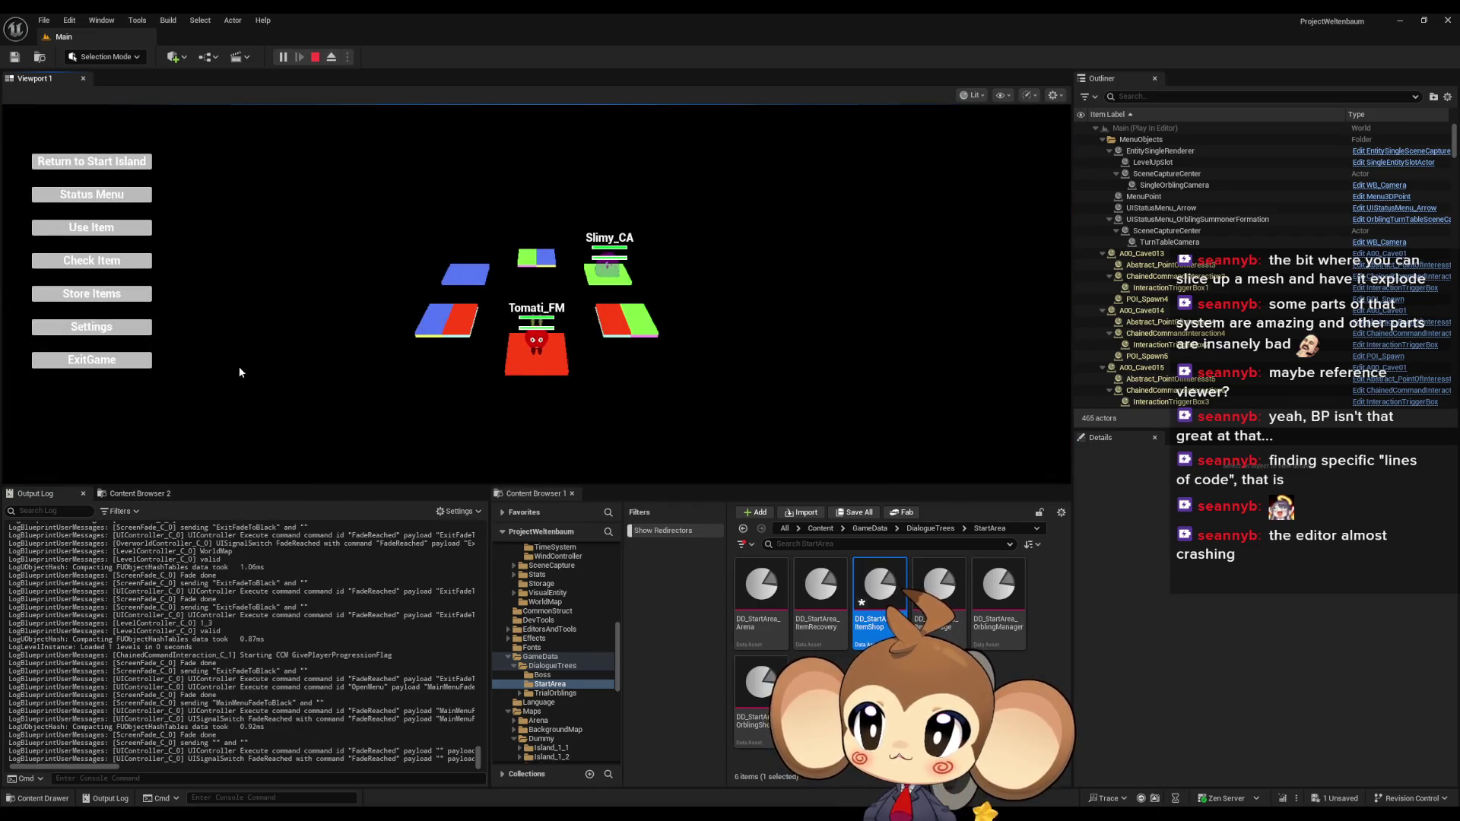
pyautogui.press('Escape')
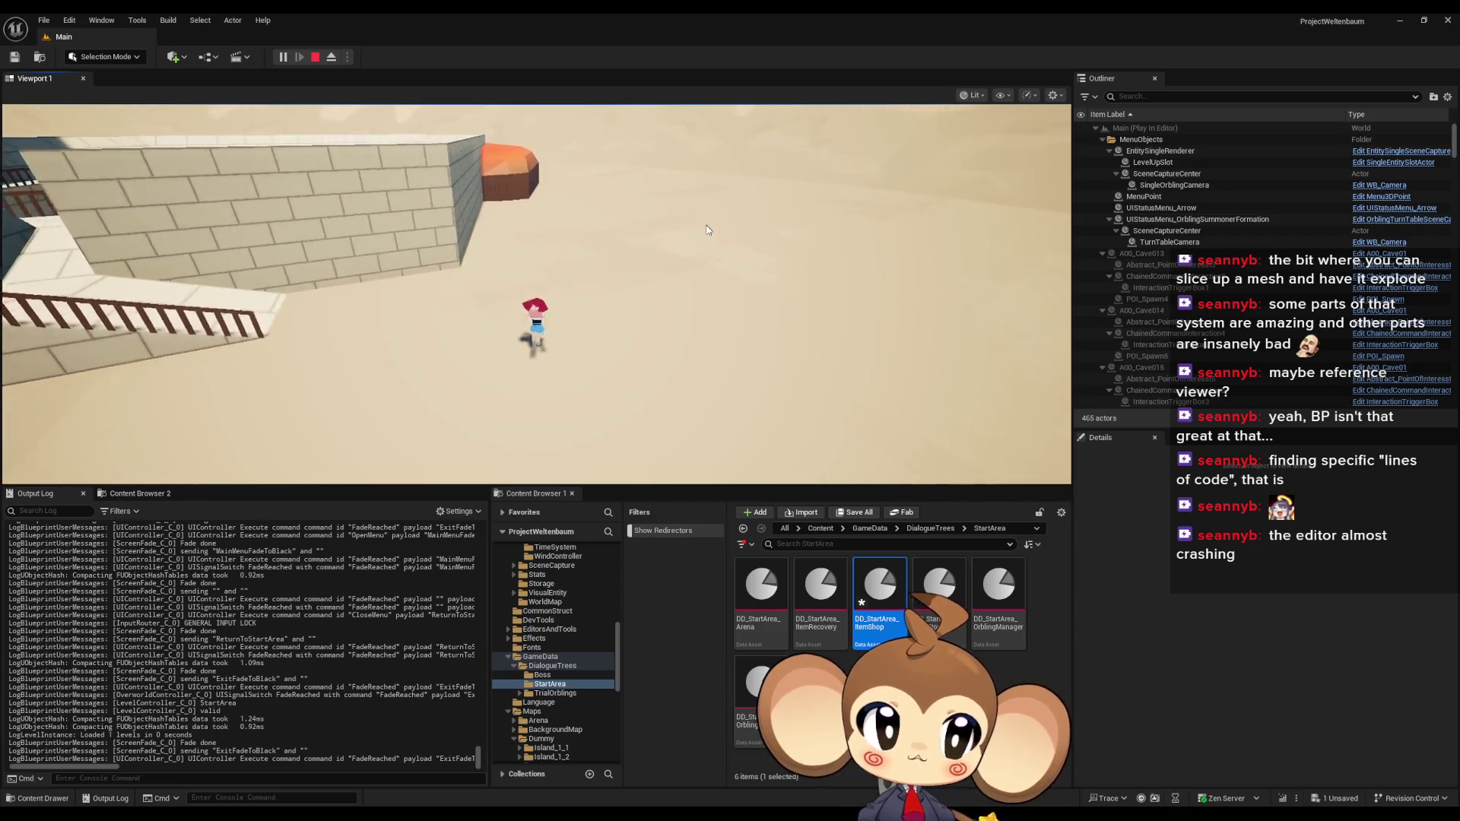
# Run back to the Scribe of progression and launch the Progression Test arena battle again
pyautogui.click(707, 233)
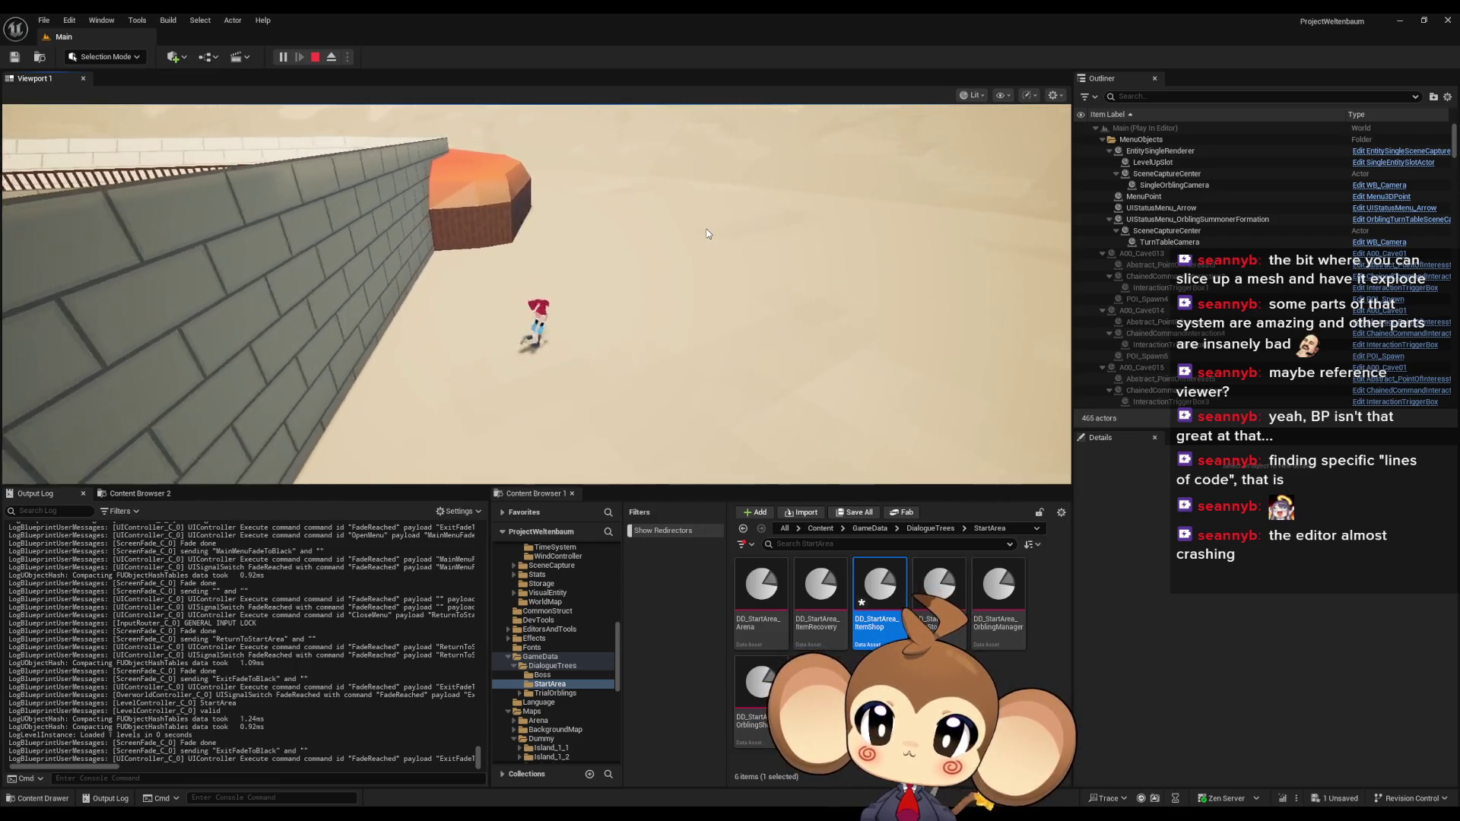
pyautogui.press('w')
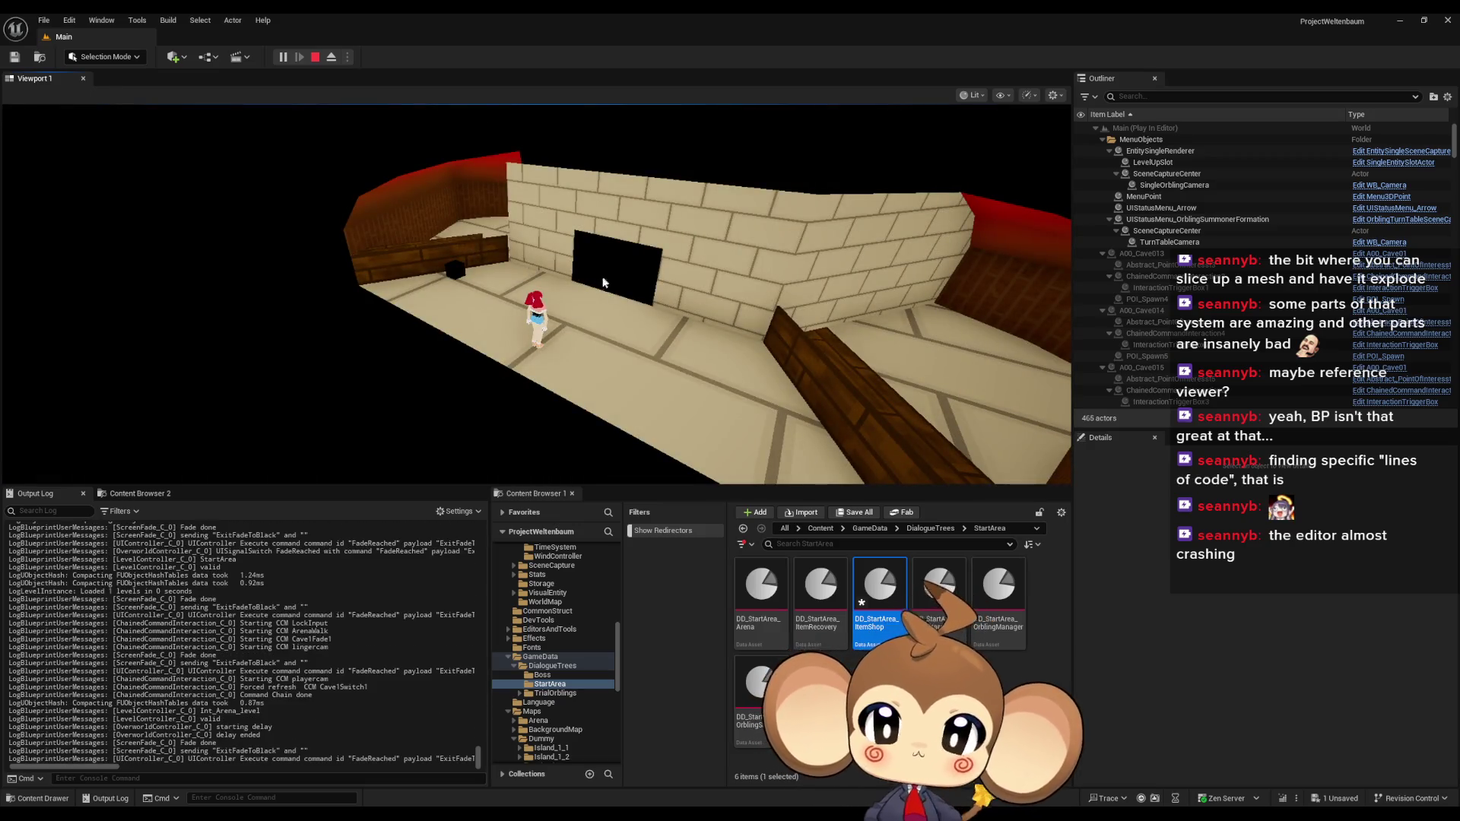
pyautogui.press('w')
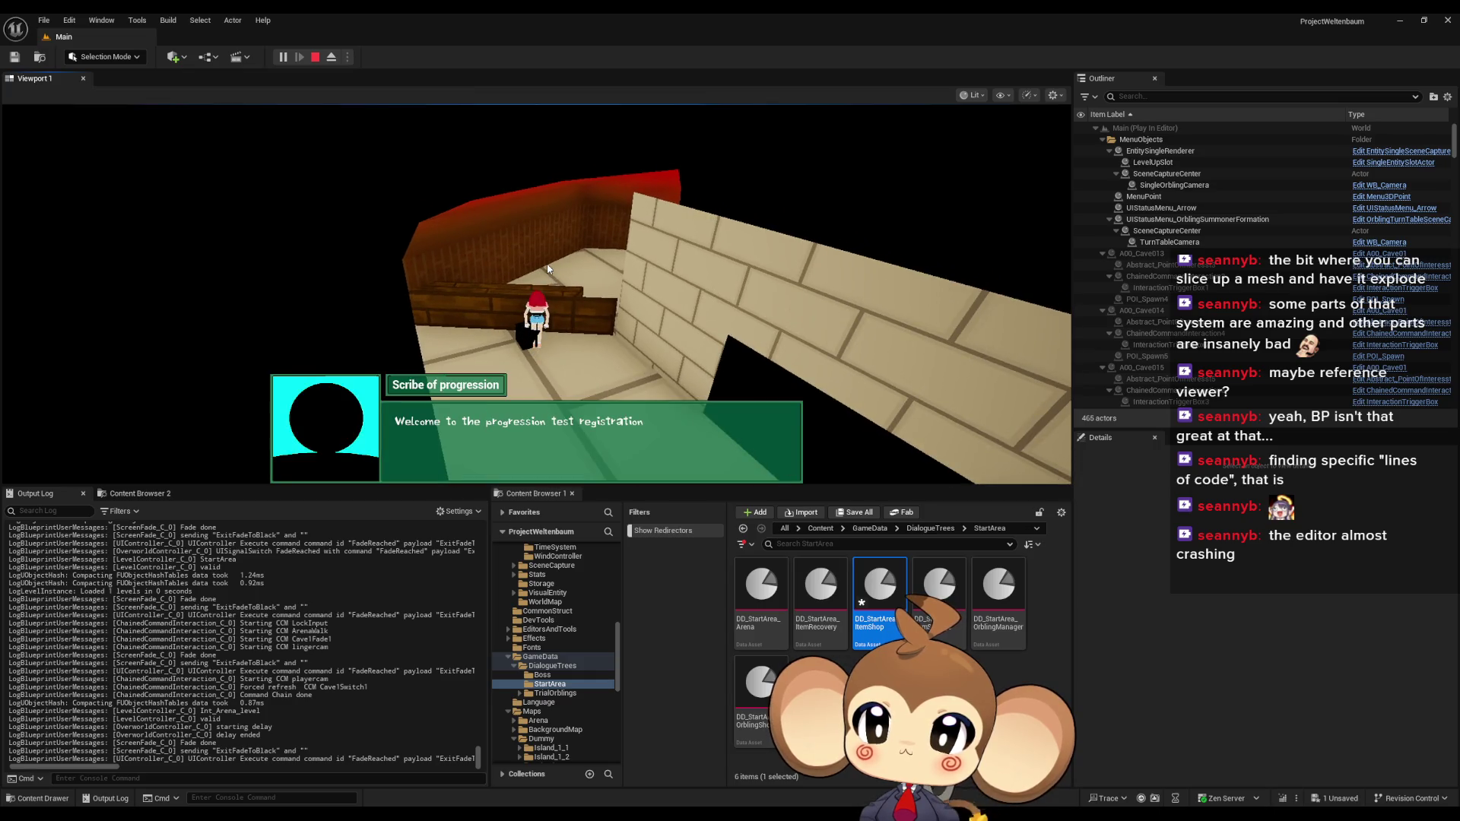
pyautogui.click(484, 456)
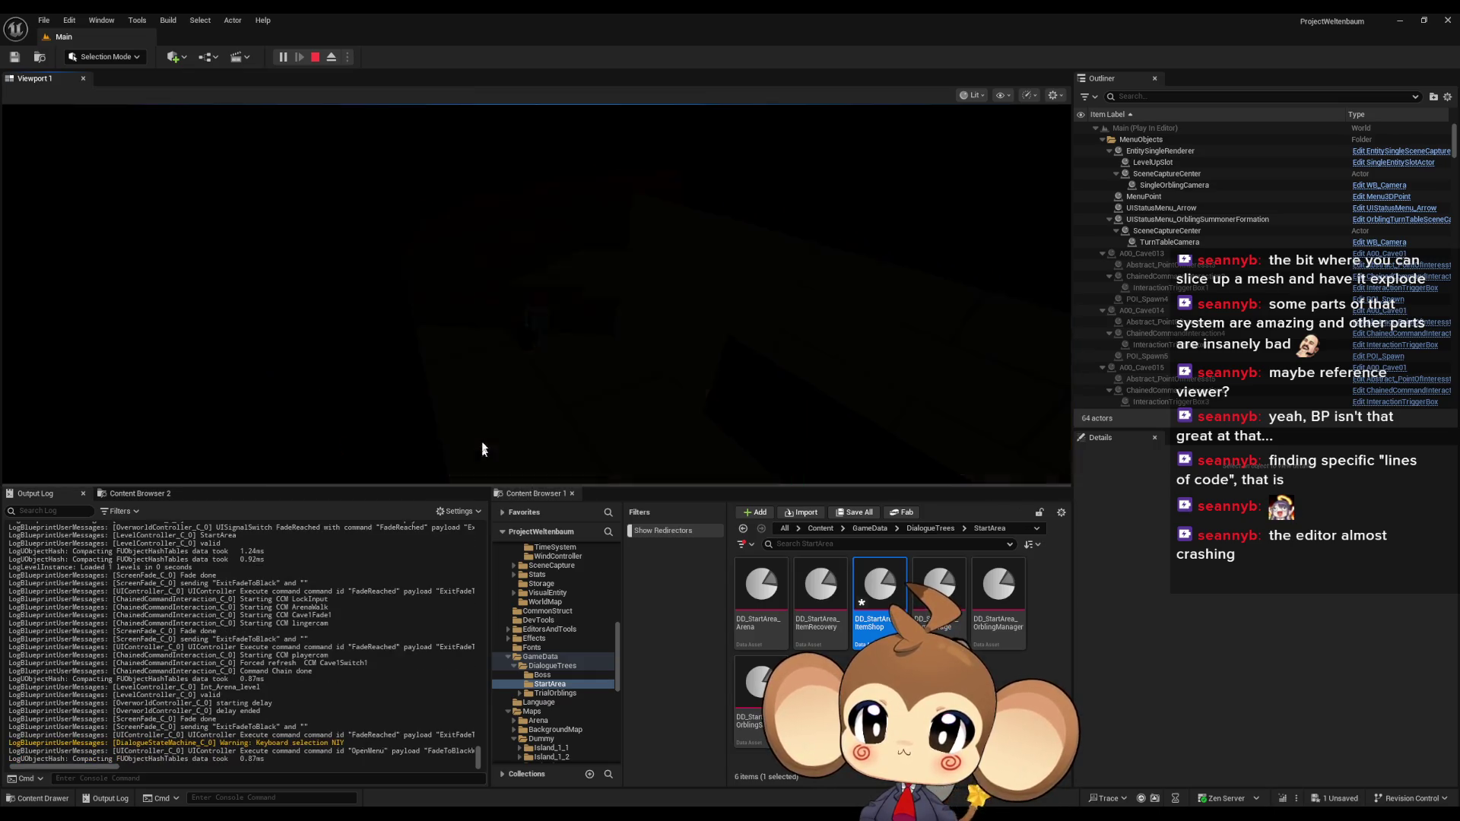
pyautogui.click(101, 143)
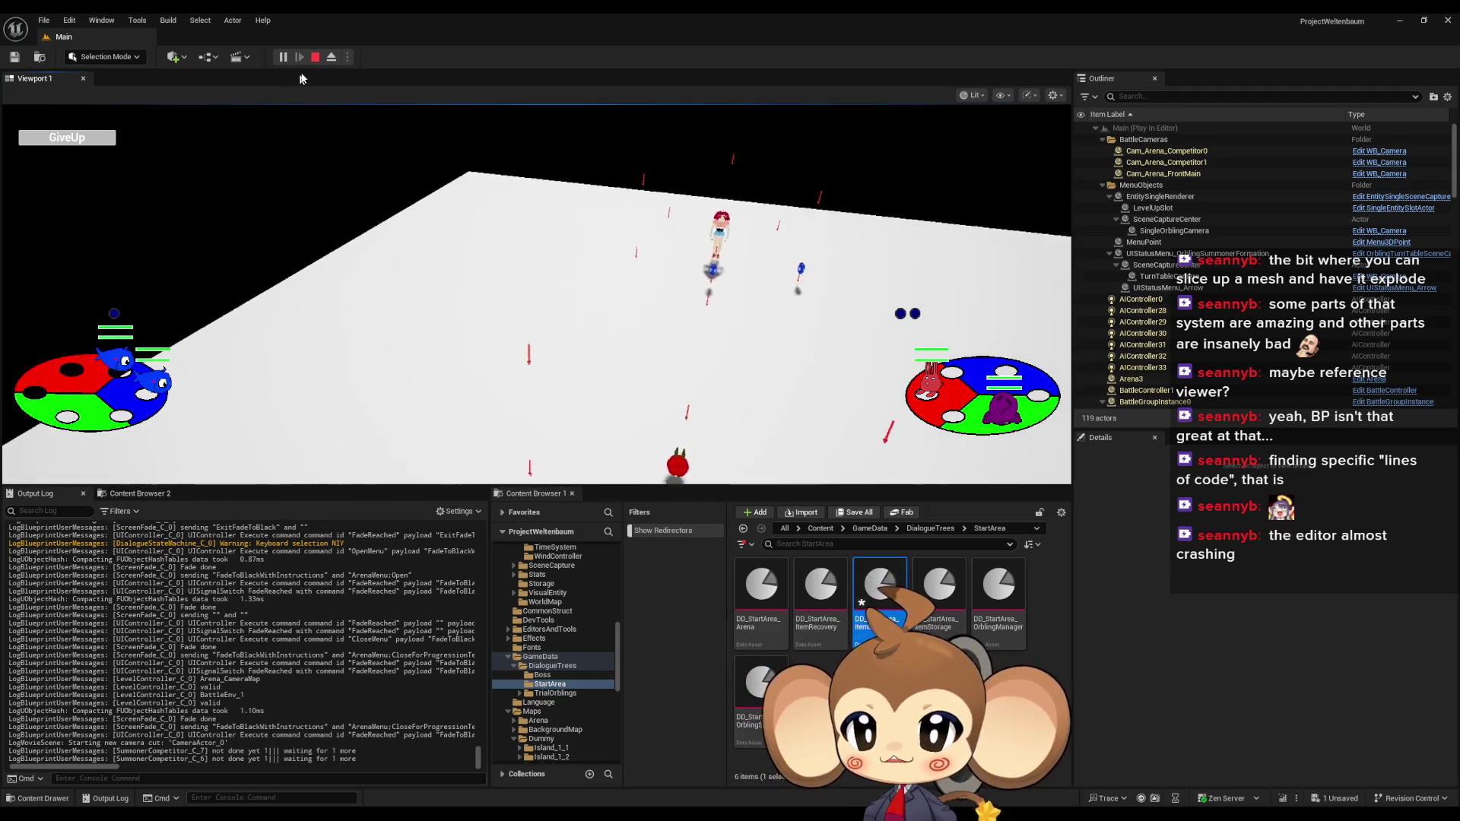
# Stop the Play In Editor session from the level editor toolbar
pyautogui.click(314, 57)
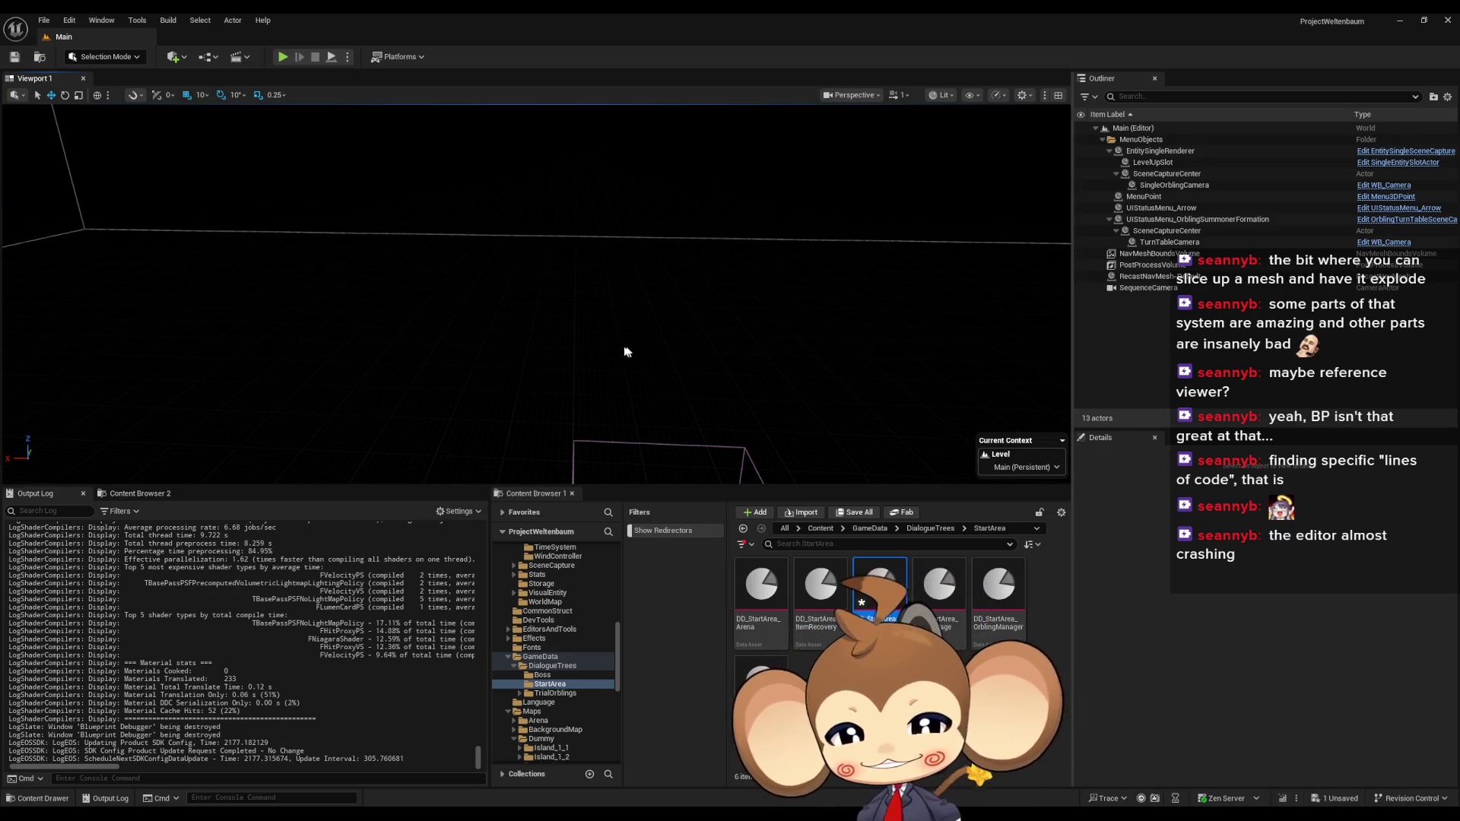
pyautogui.moveTo(657, 351); pyautogui.dragTo(639, 337)
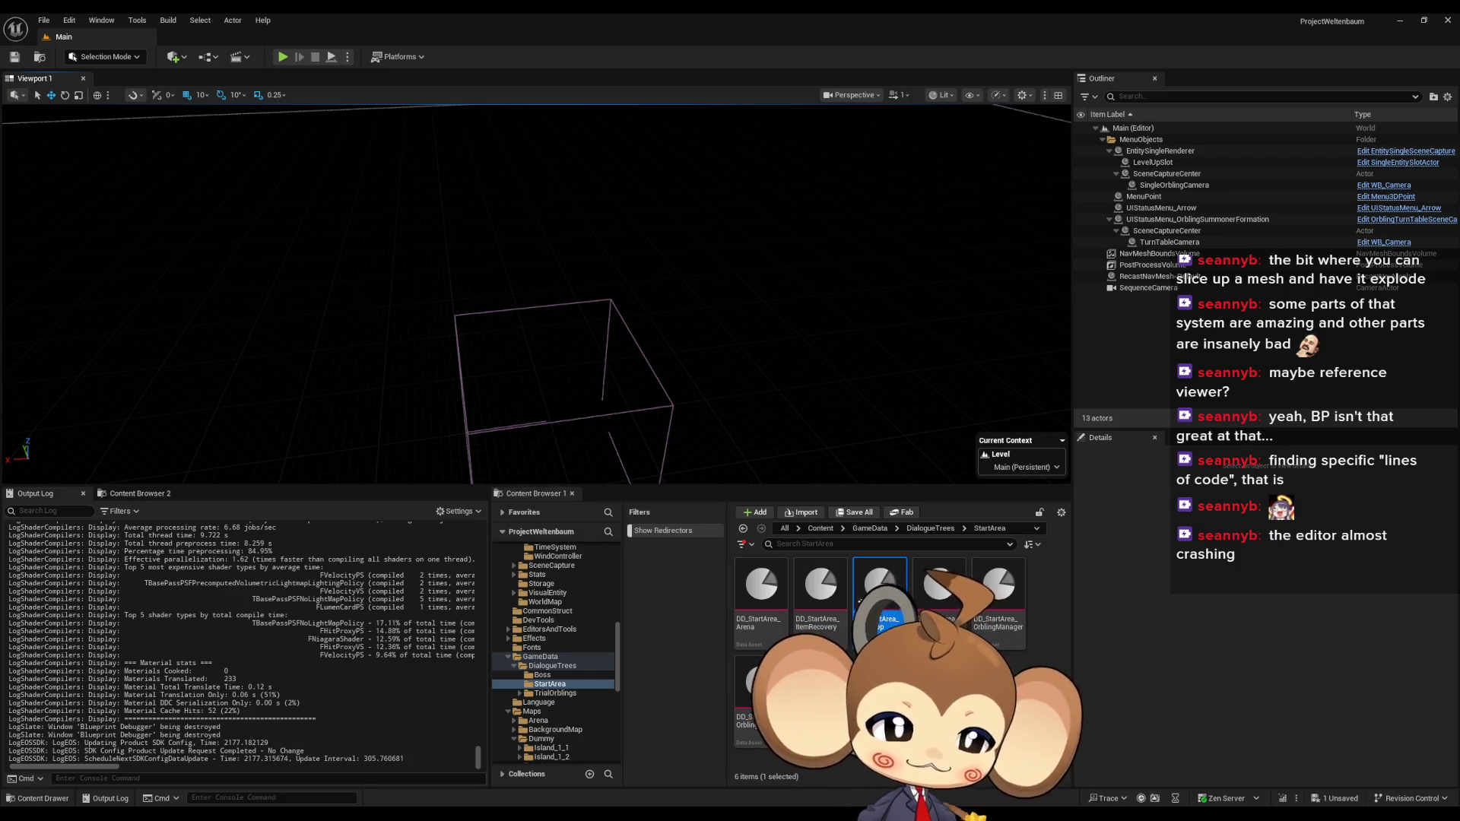
# Pan Viewport 1 to recentre the camera on the wireframe box
pyautogui.moveTo(736, 228); pyautogui.dragTo(761, 228)
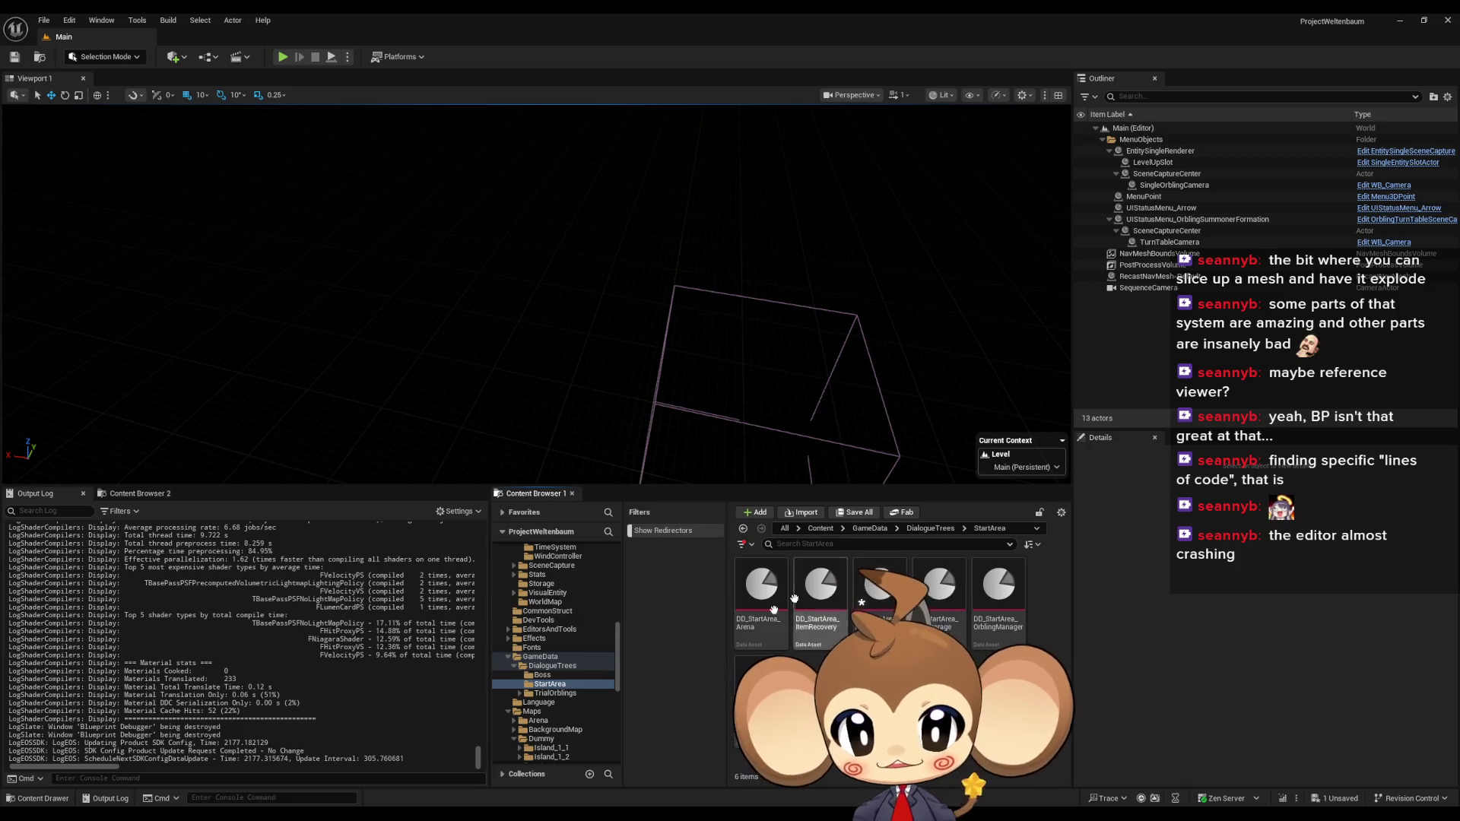
# Open the StartArea dialogue asset, switch to the ProgressionTags enum, and find it in the Content Browser
pyautogui.doubleClick(878, 589)
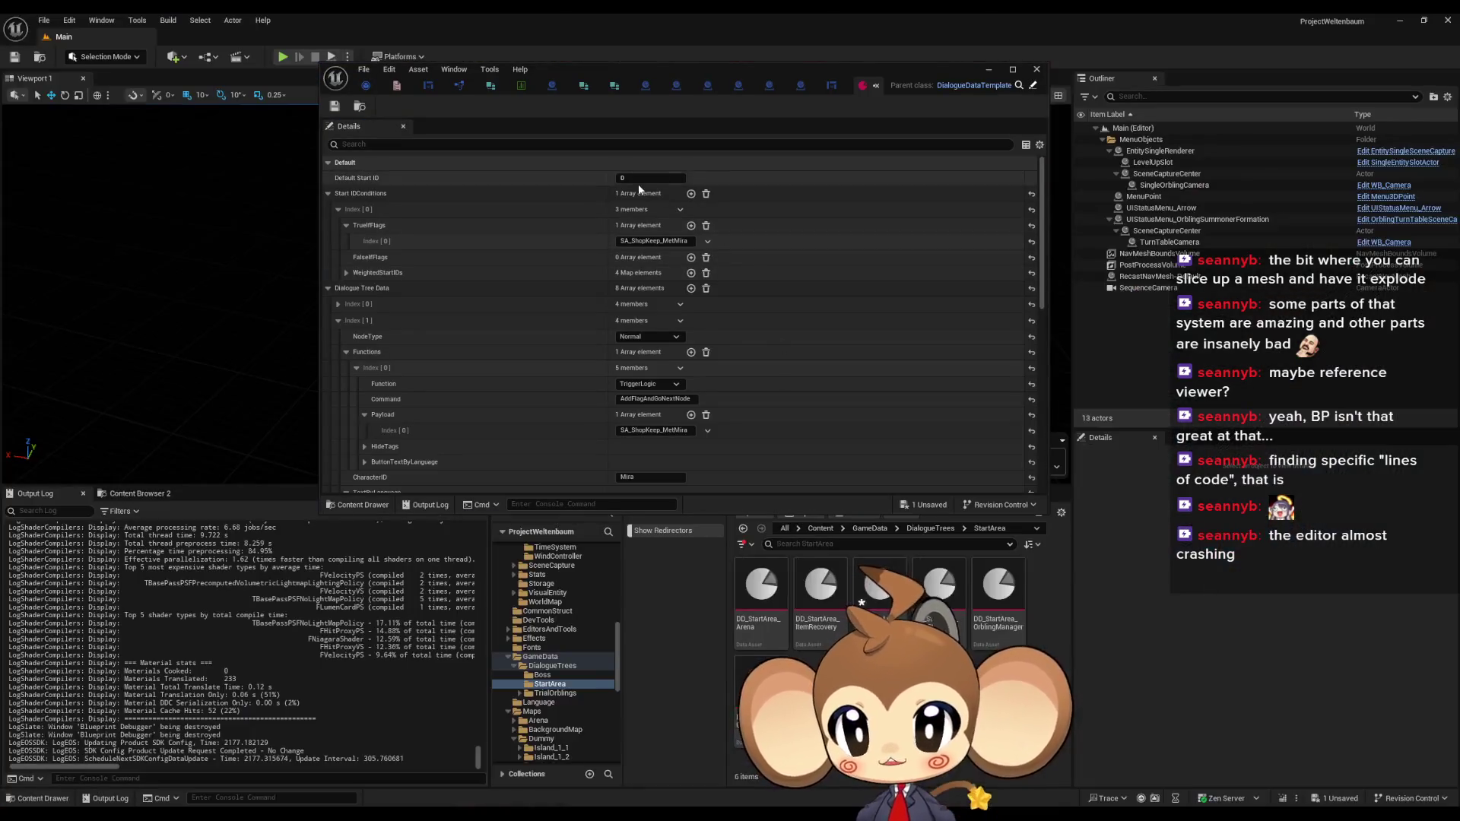
pyautogui.click(396, 85)
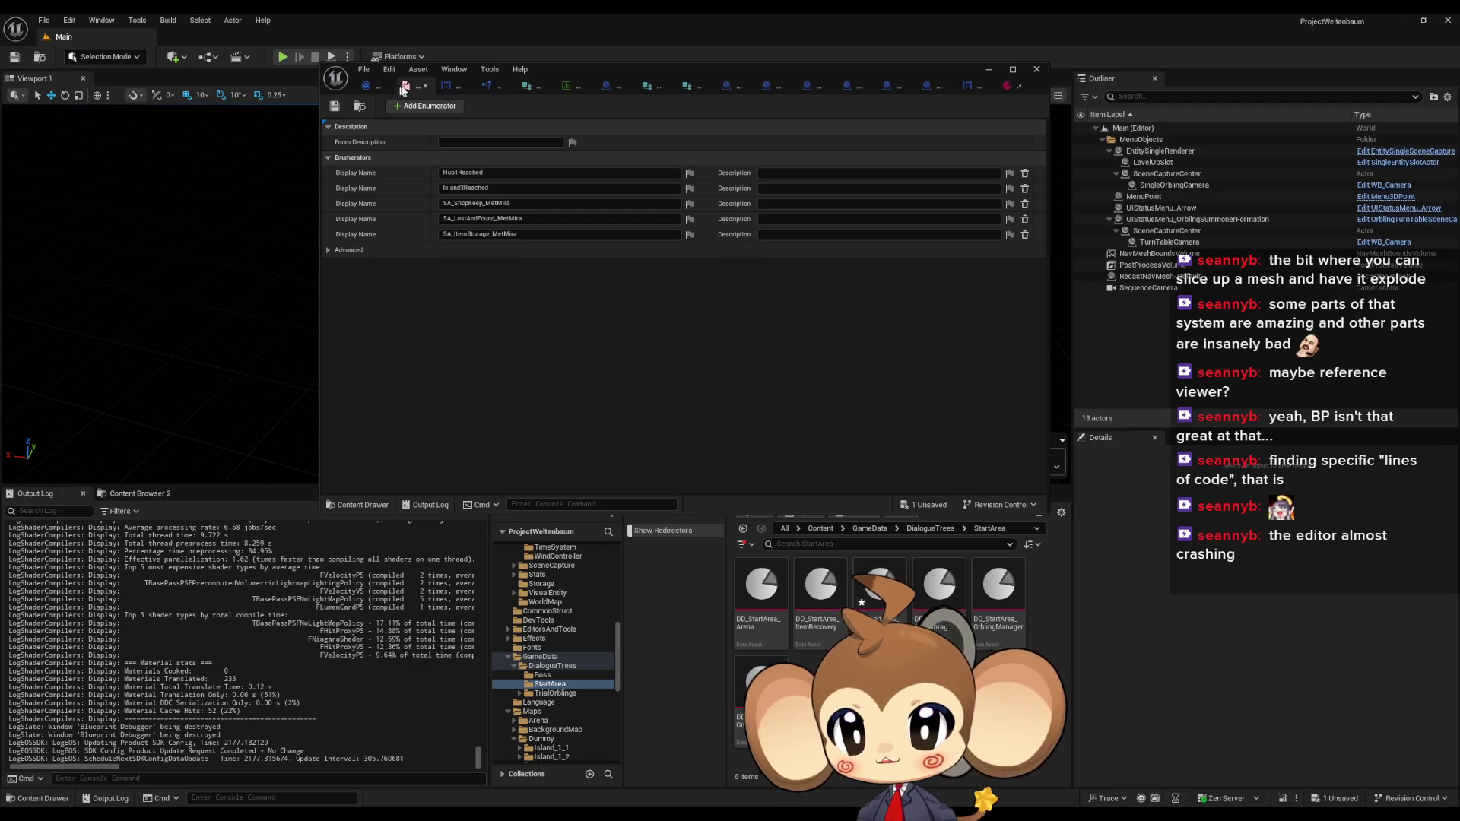
pyautogui.rightClick(413, 86)
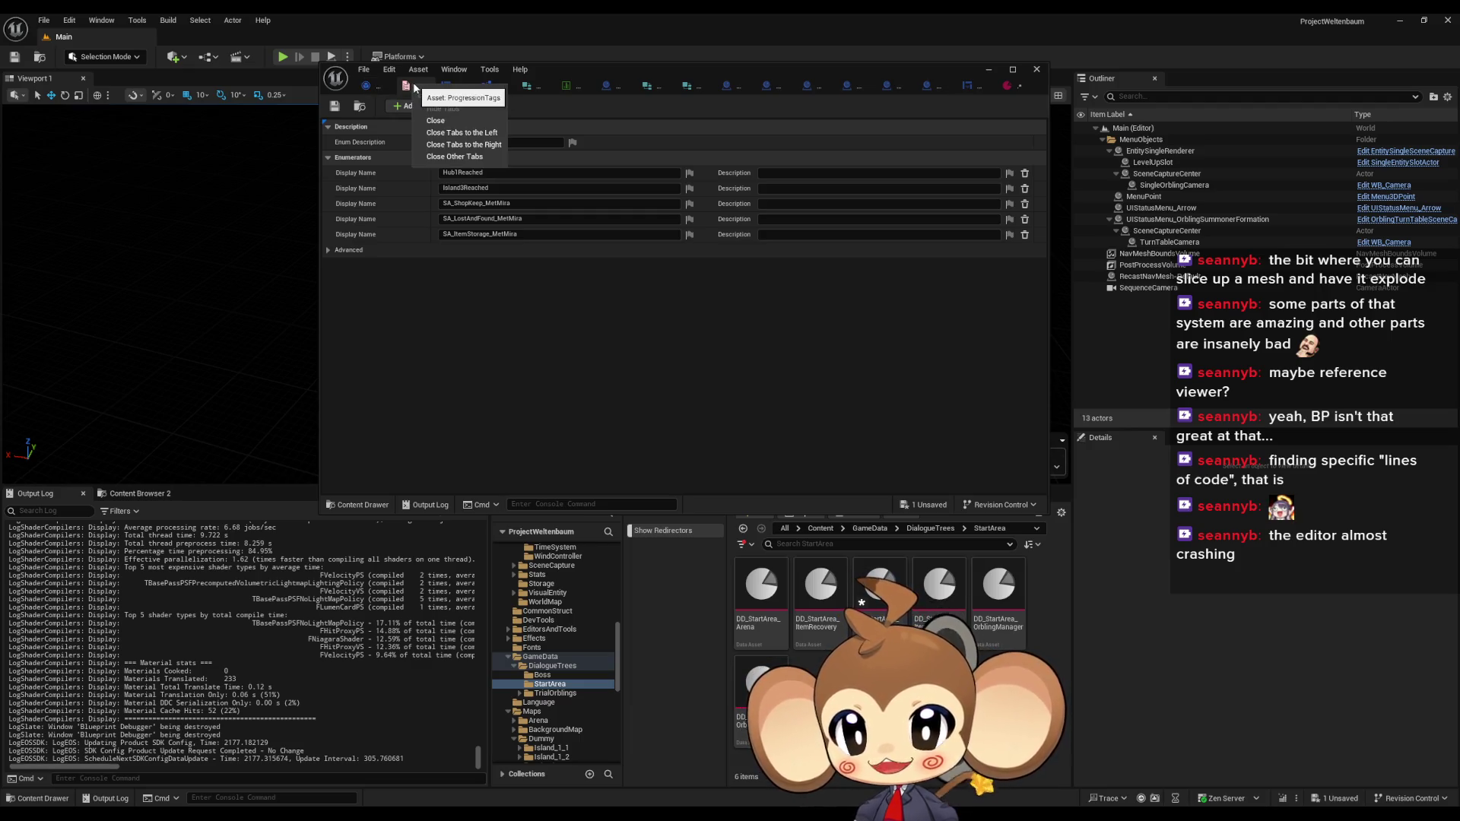
pyautogui.click(431, 73)
pyautogui.click(426, 72)
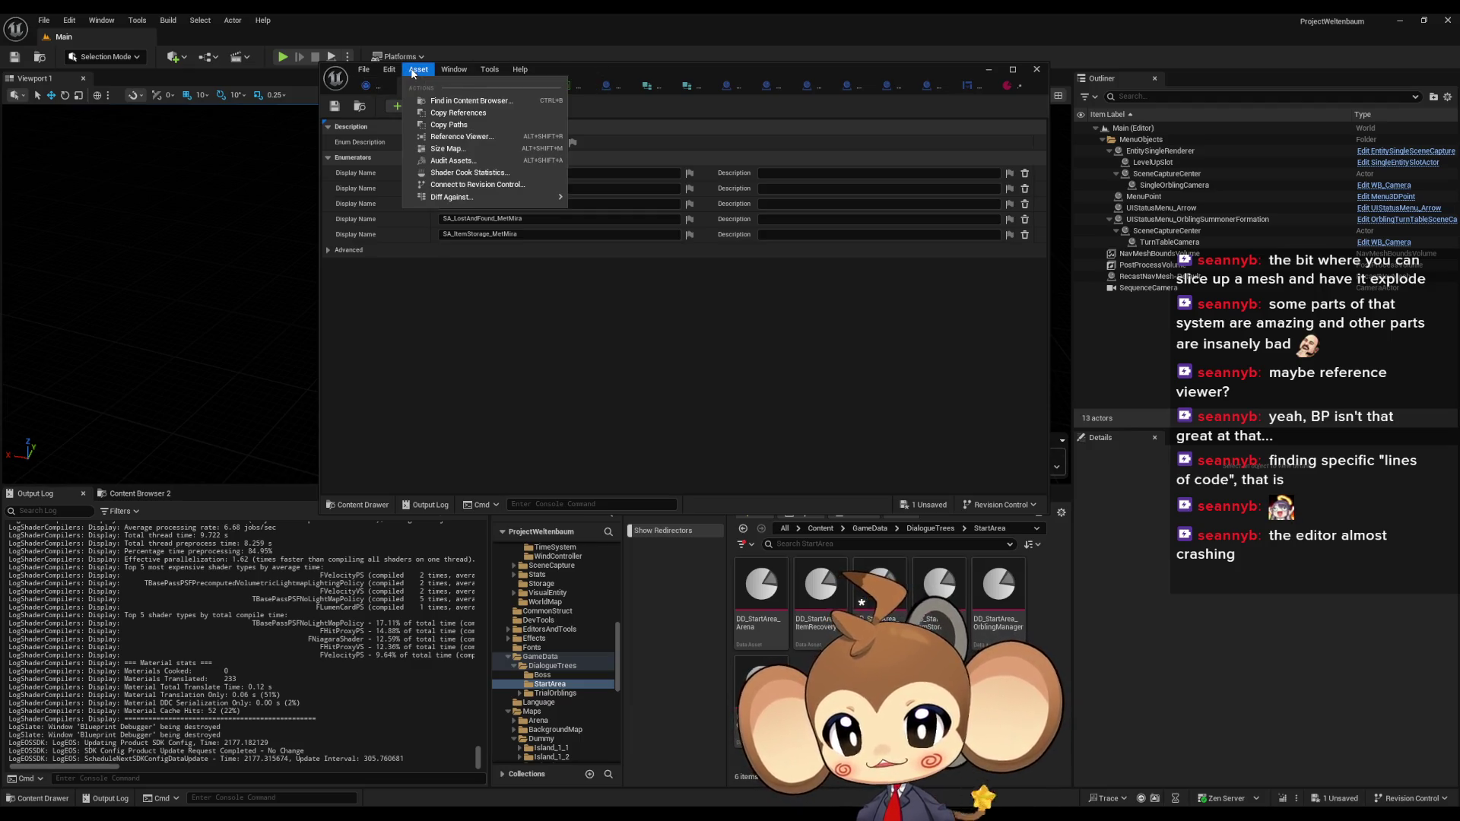
pyautogui.click(456, 100)
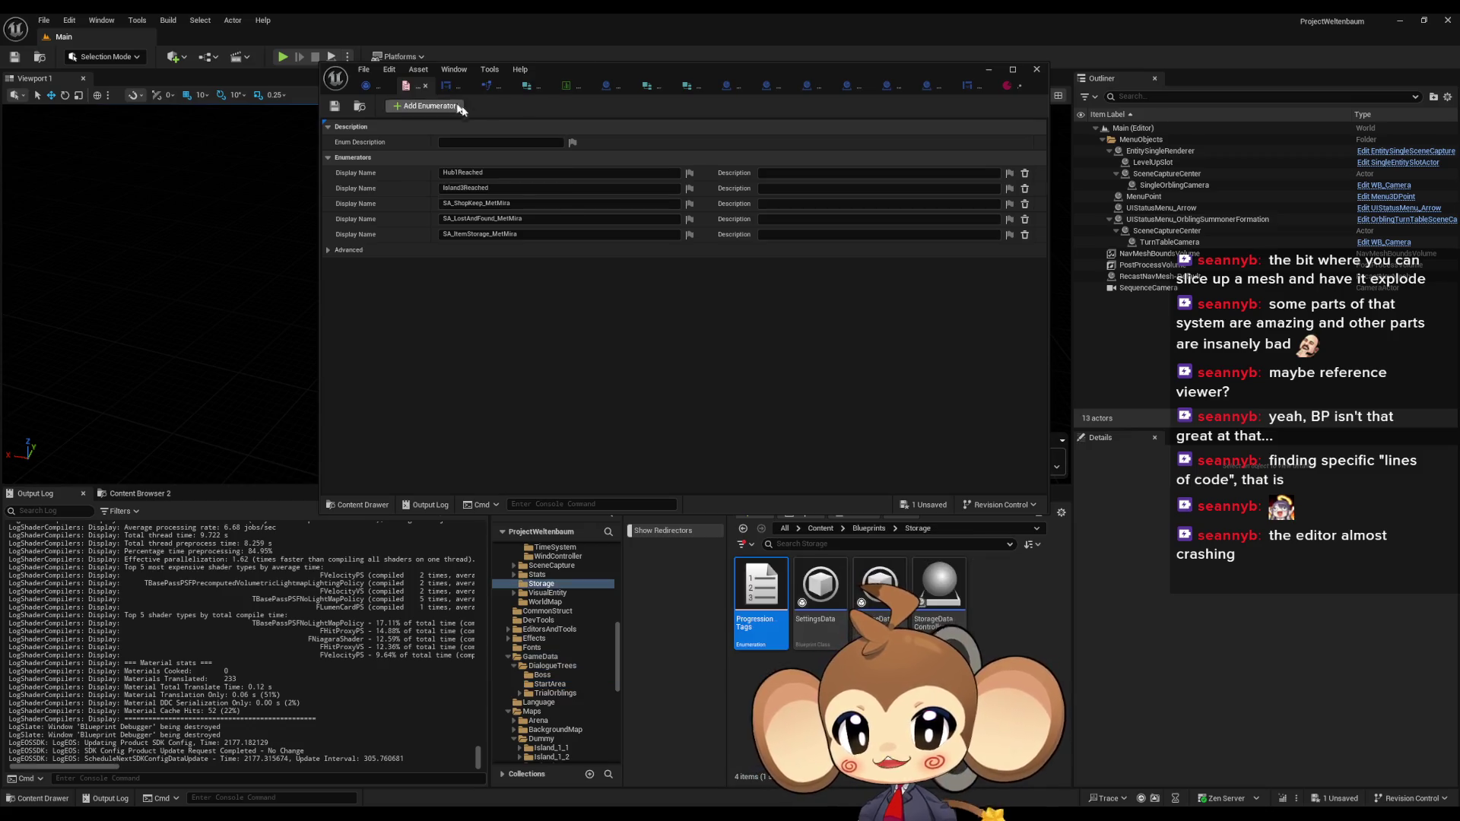
pyautogui.rightClick(757, 594)
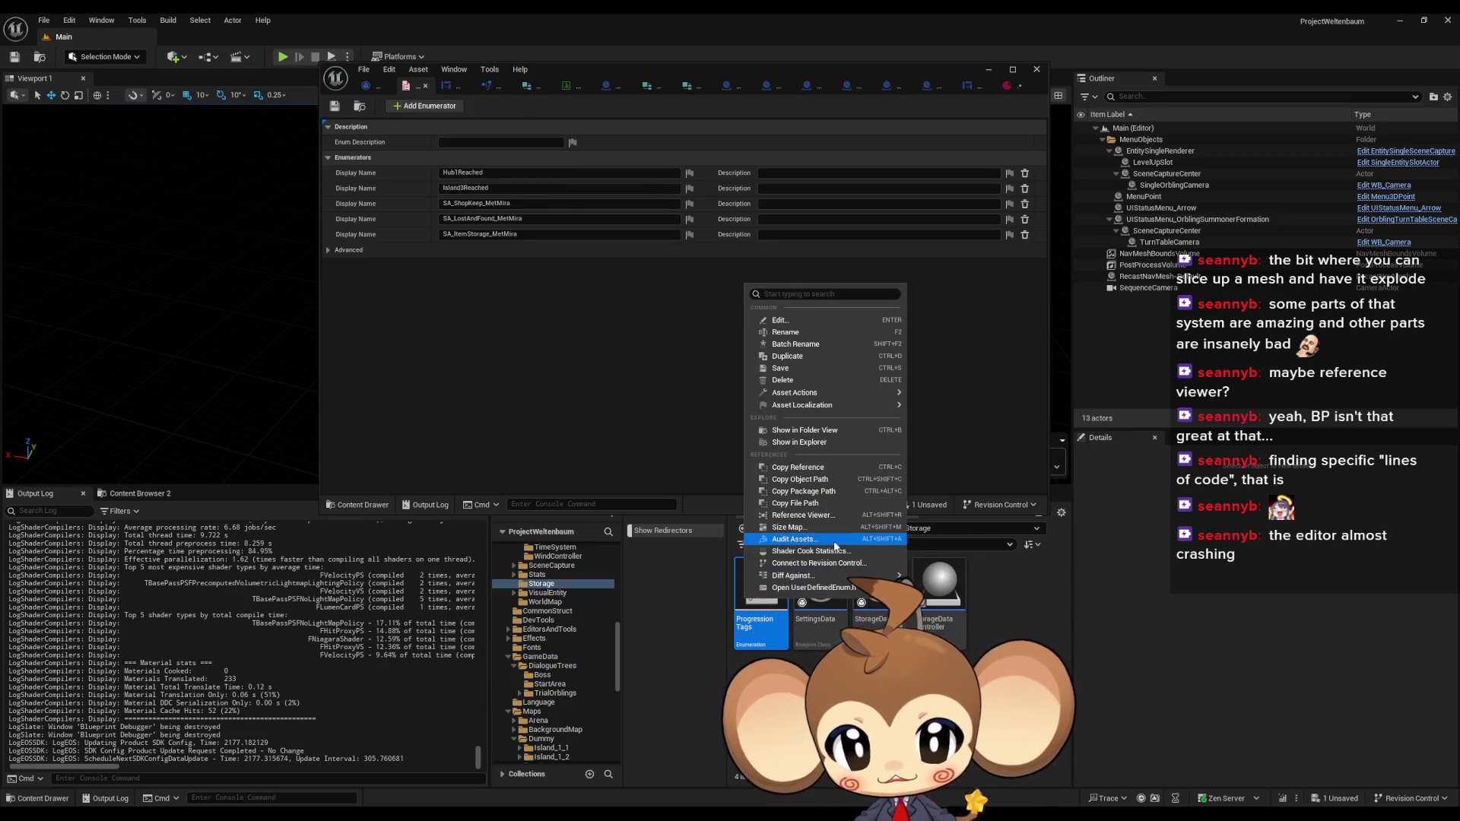
pyautogui.click(823, 515)
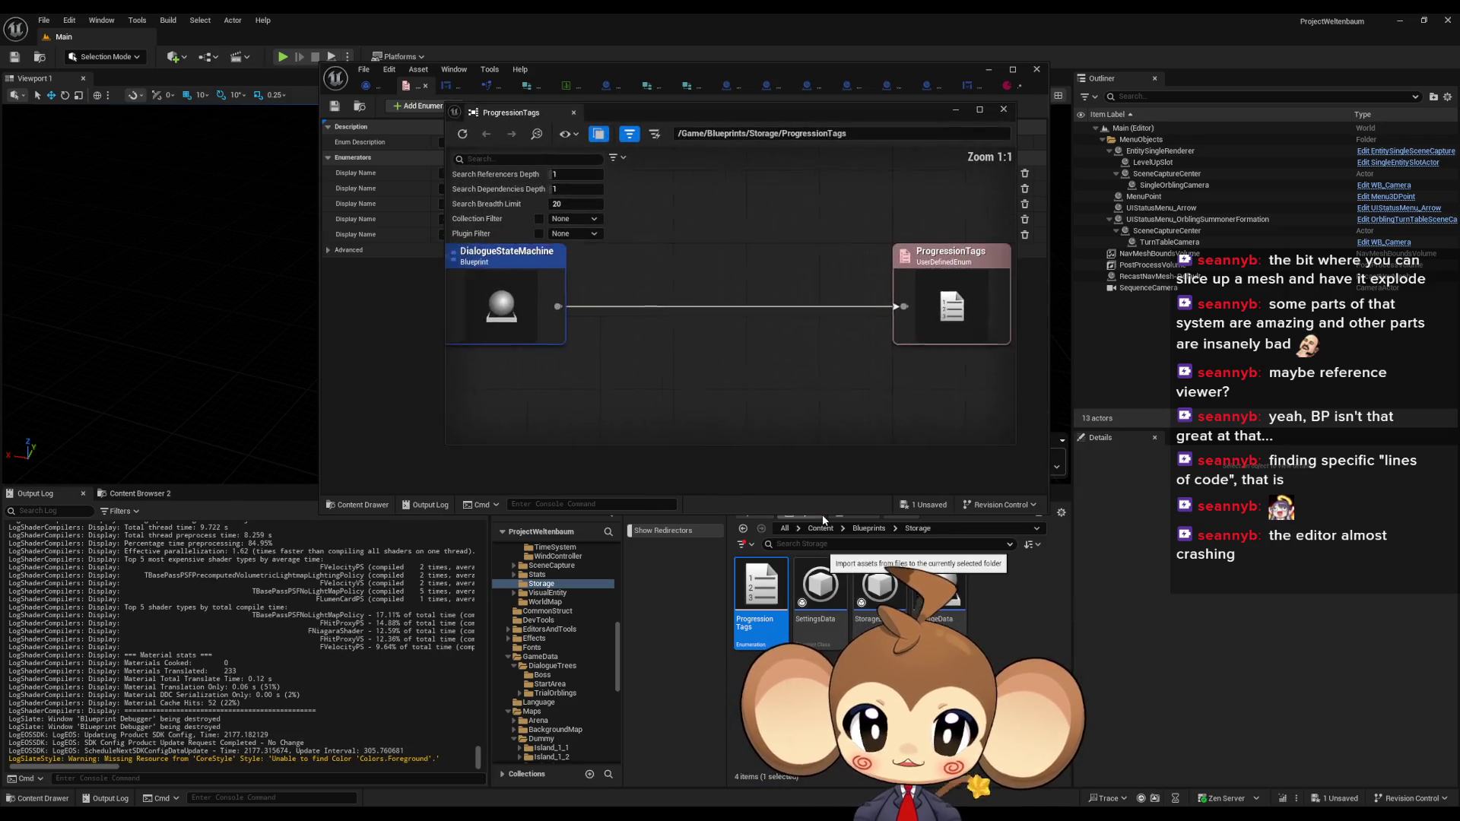
pyautogui.moveTo(708, 289); pyautogui.dragTo(804, 321)
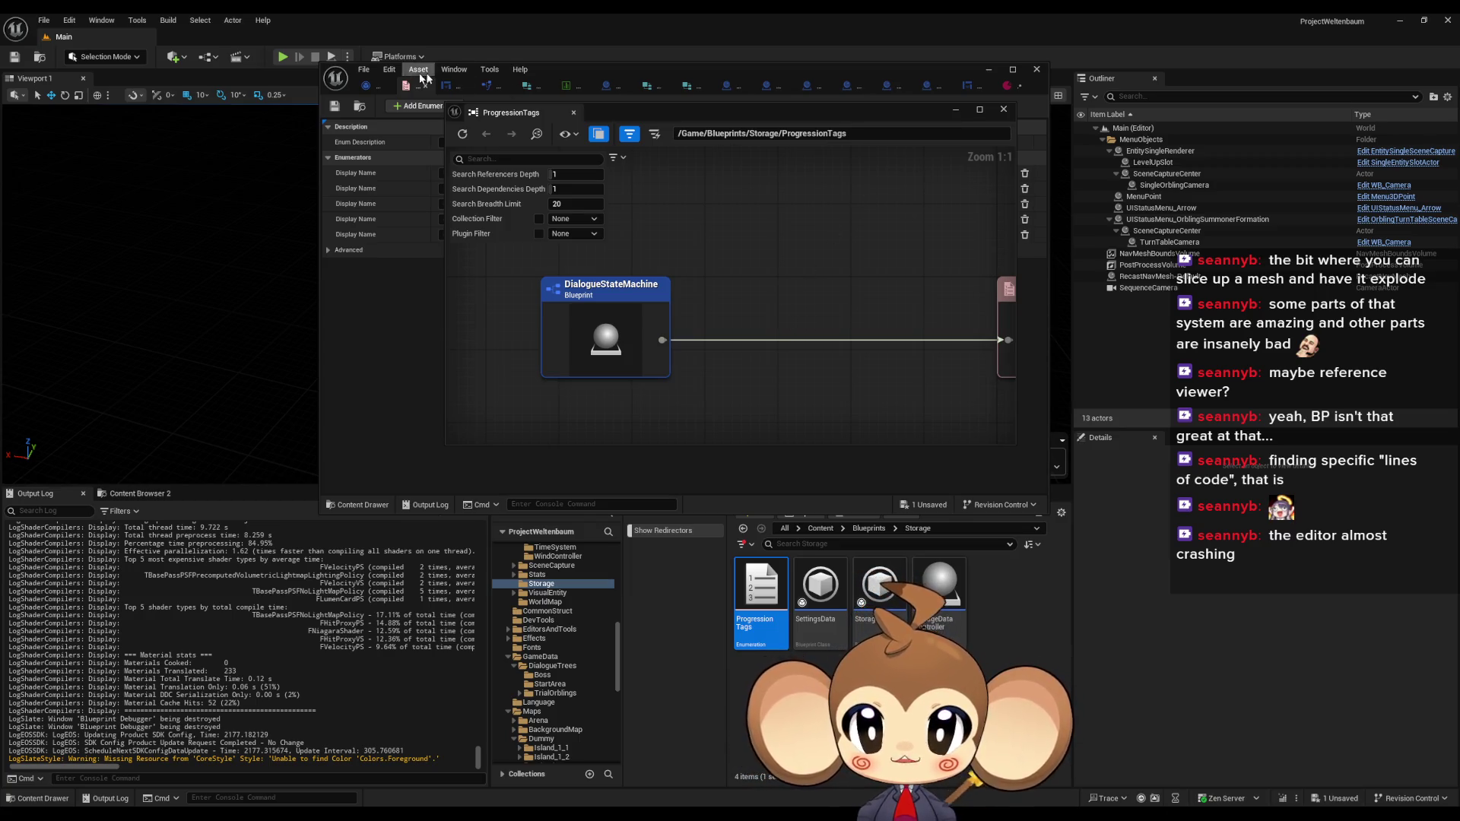
pyautogui.click(596, 65)
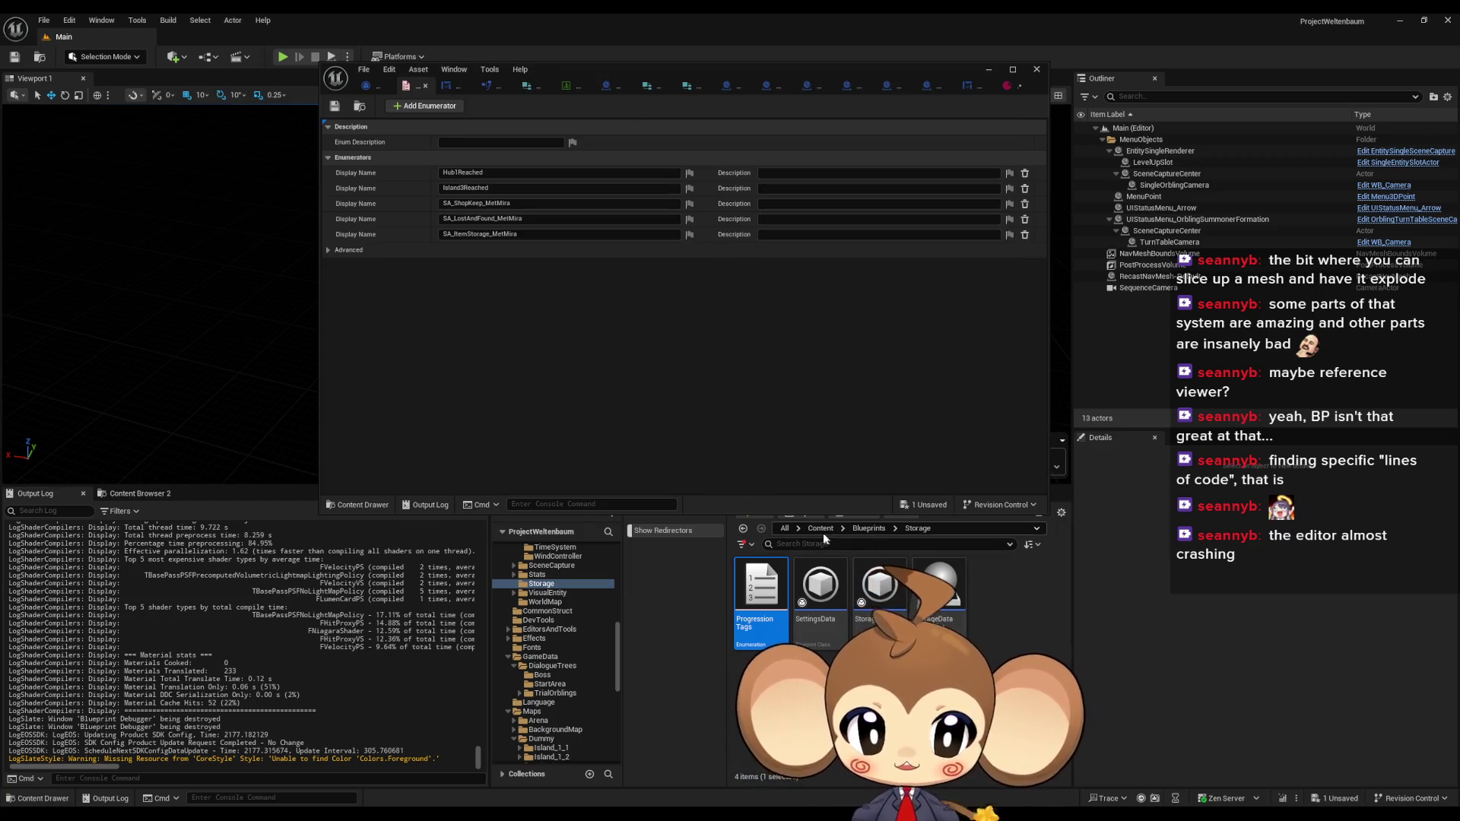
# Open the DialogueStateMachine blueprint from Blueprints/DialogueSystem and maximize its editor
pyautogui.click(869, 527)
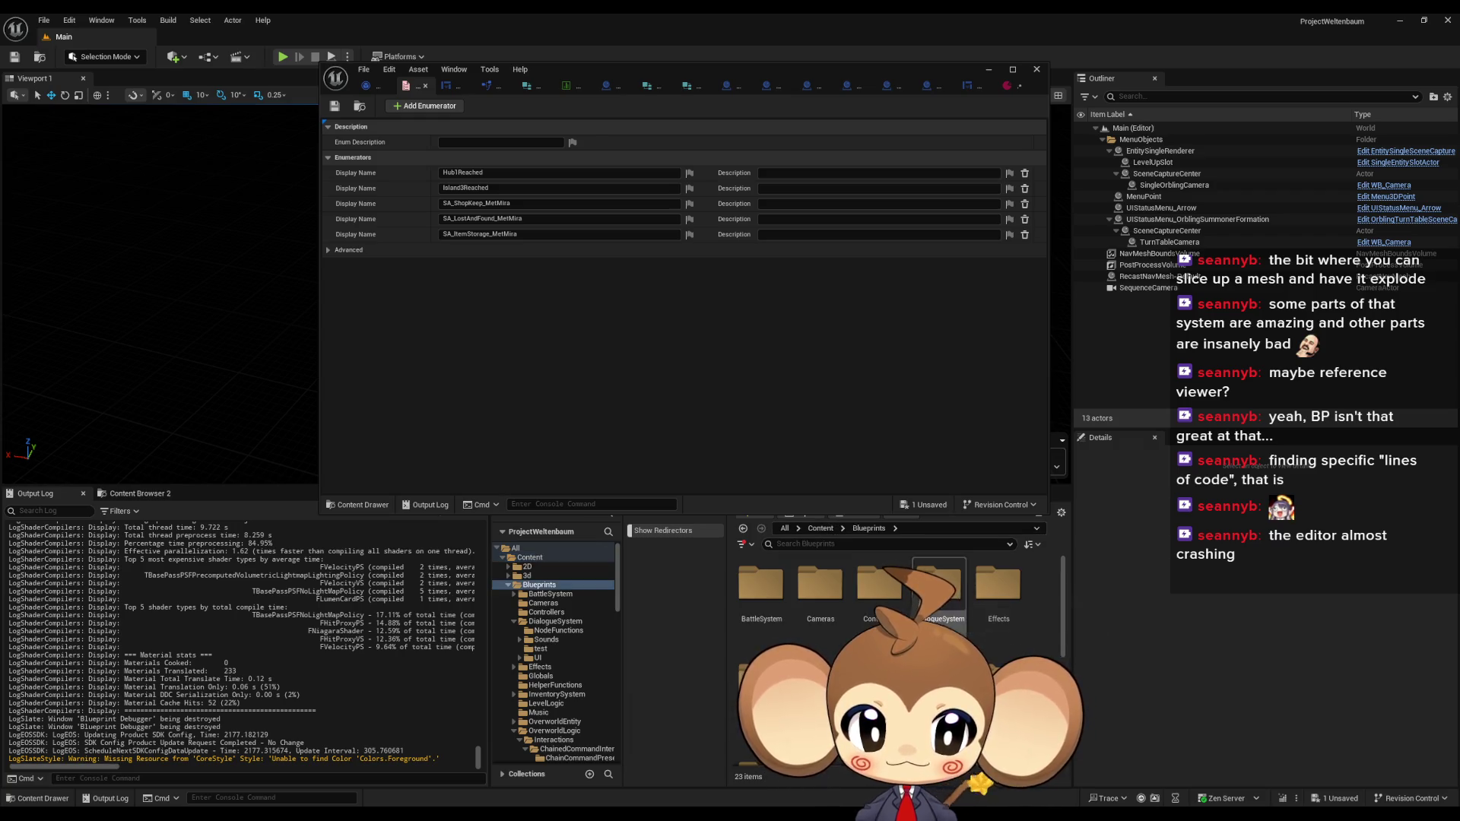
pyautogui.doubleClick(938, 585)
pyautogui.doubleClick(761, 692)
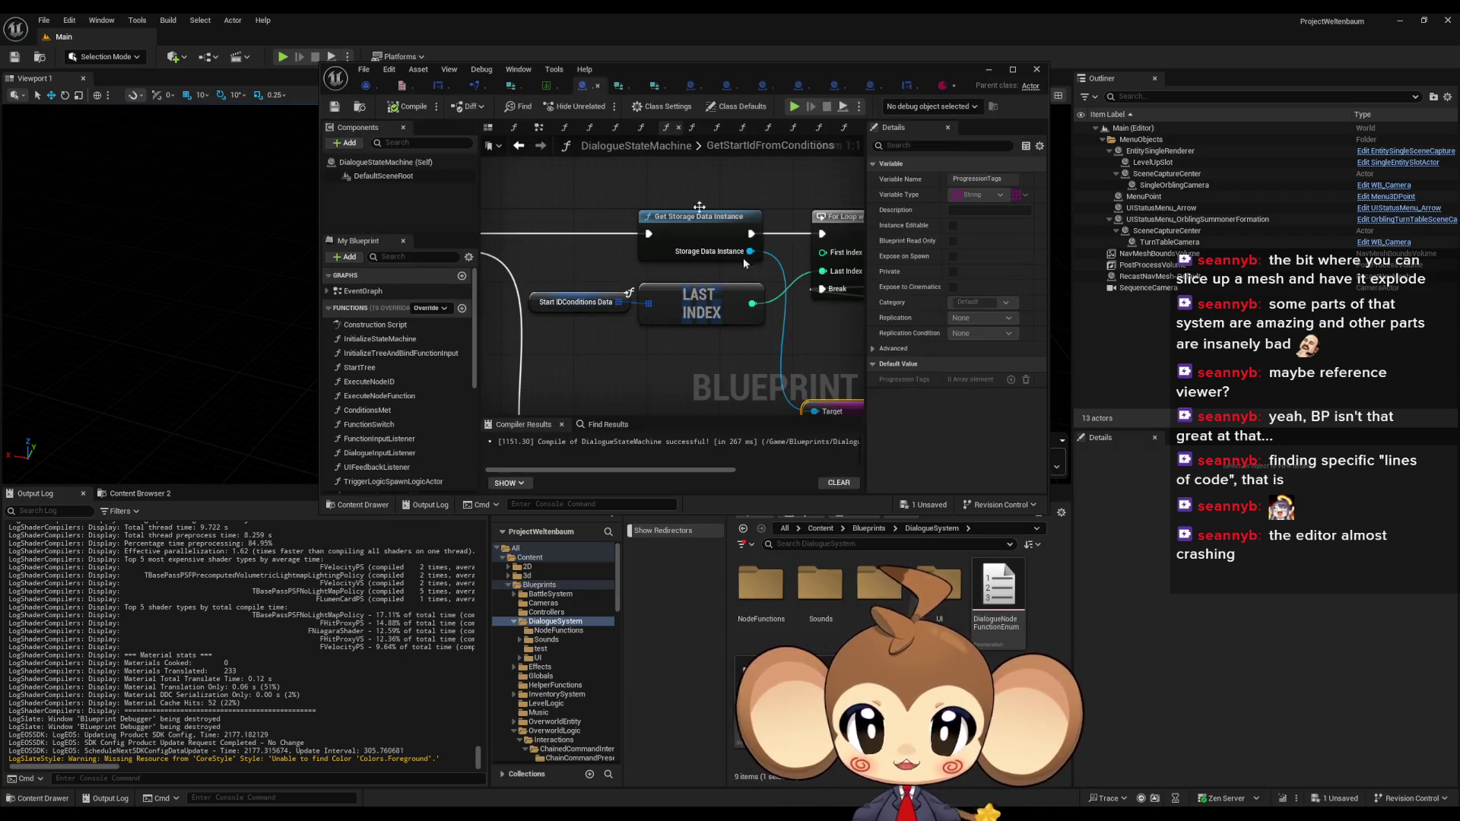
pyautogui.click(1012, 69)
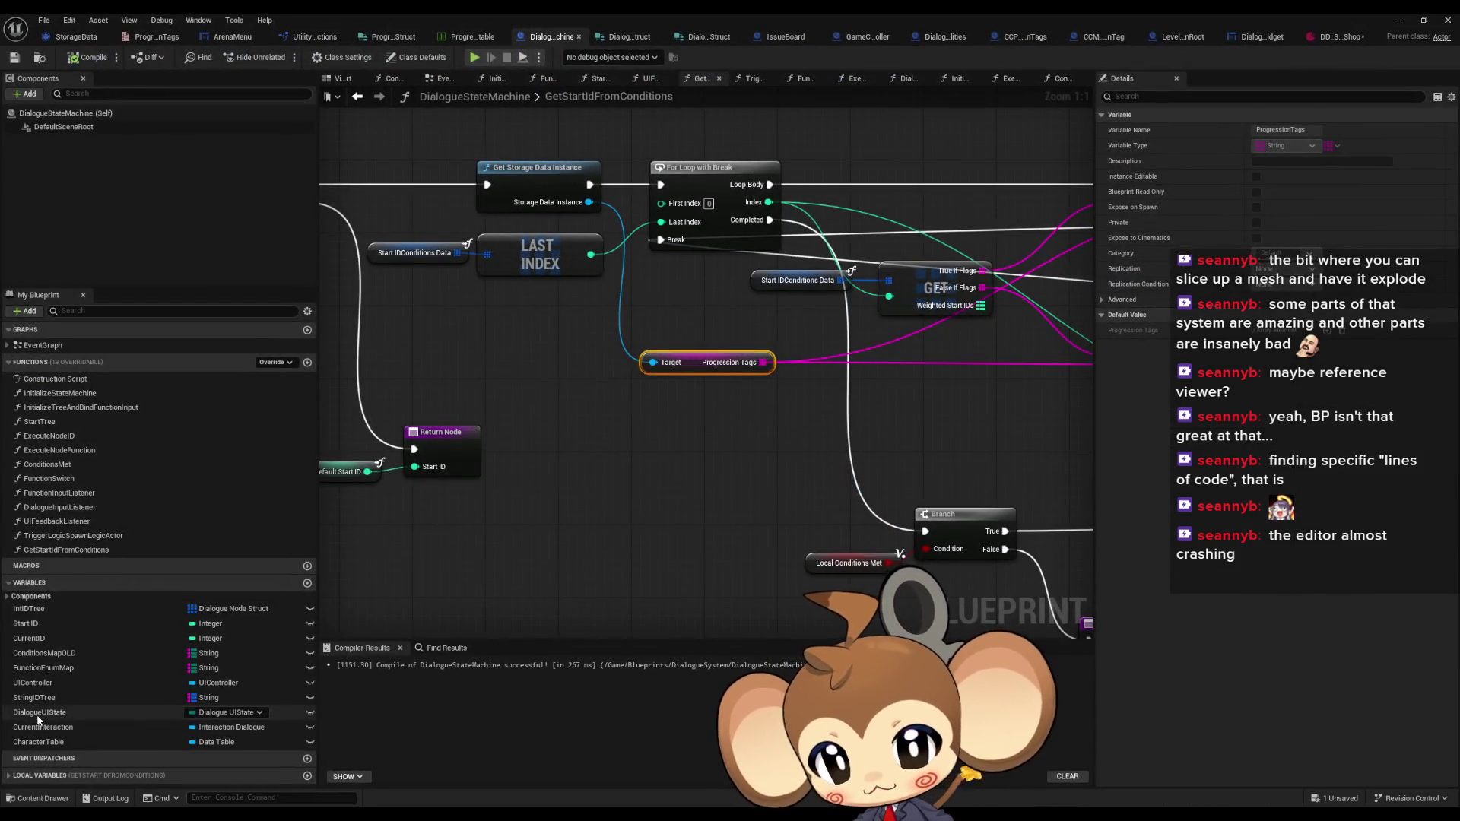
# Confirm ConditionsMapOLD has no references, delete it, and save the blueprint
pyautogui.click(38, 715)
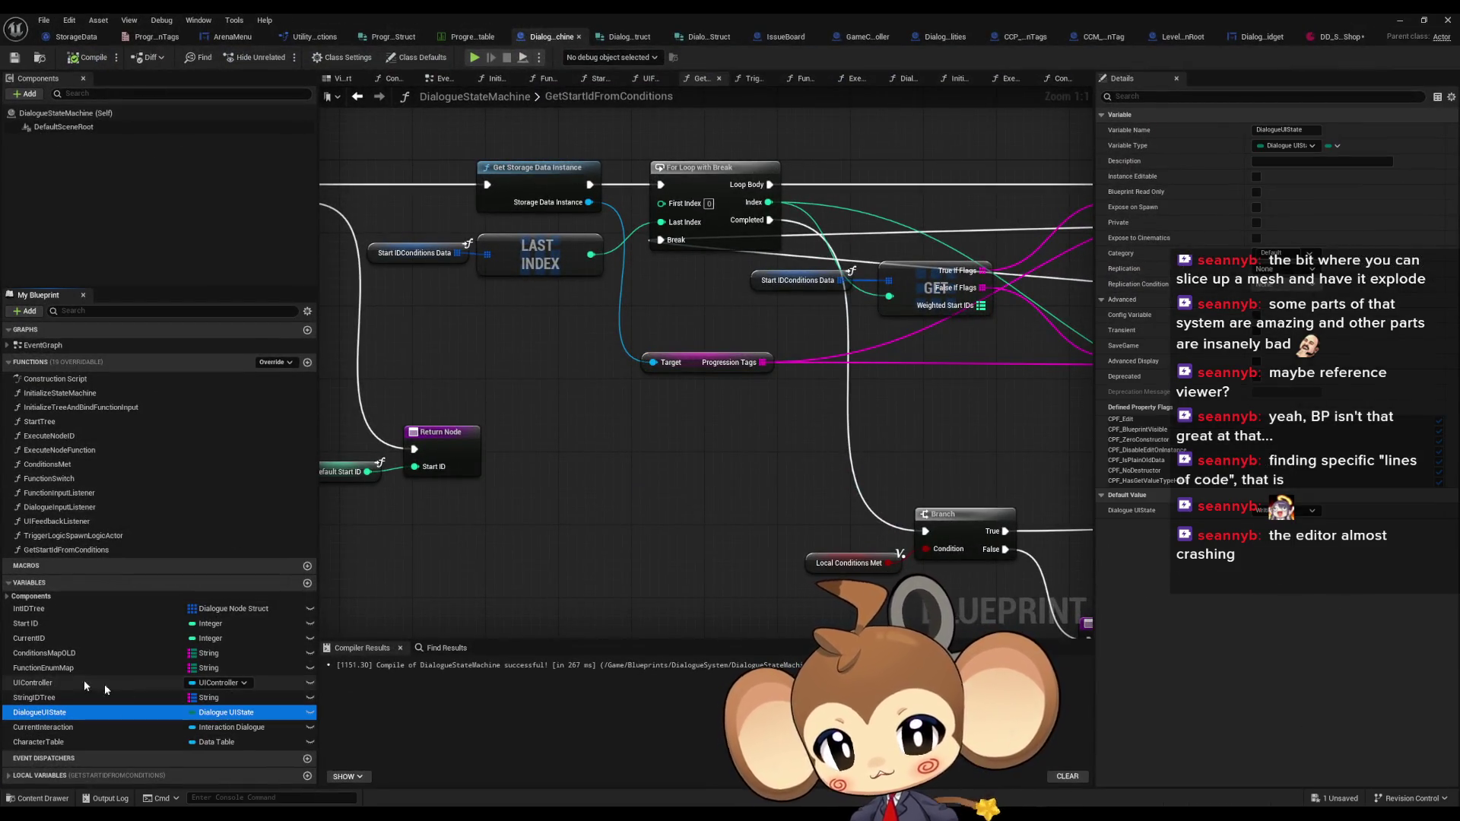
pyautogui.click(74, 656)
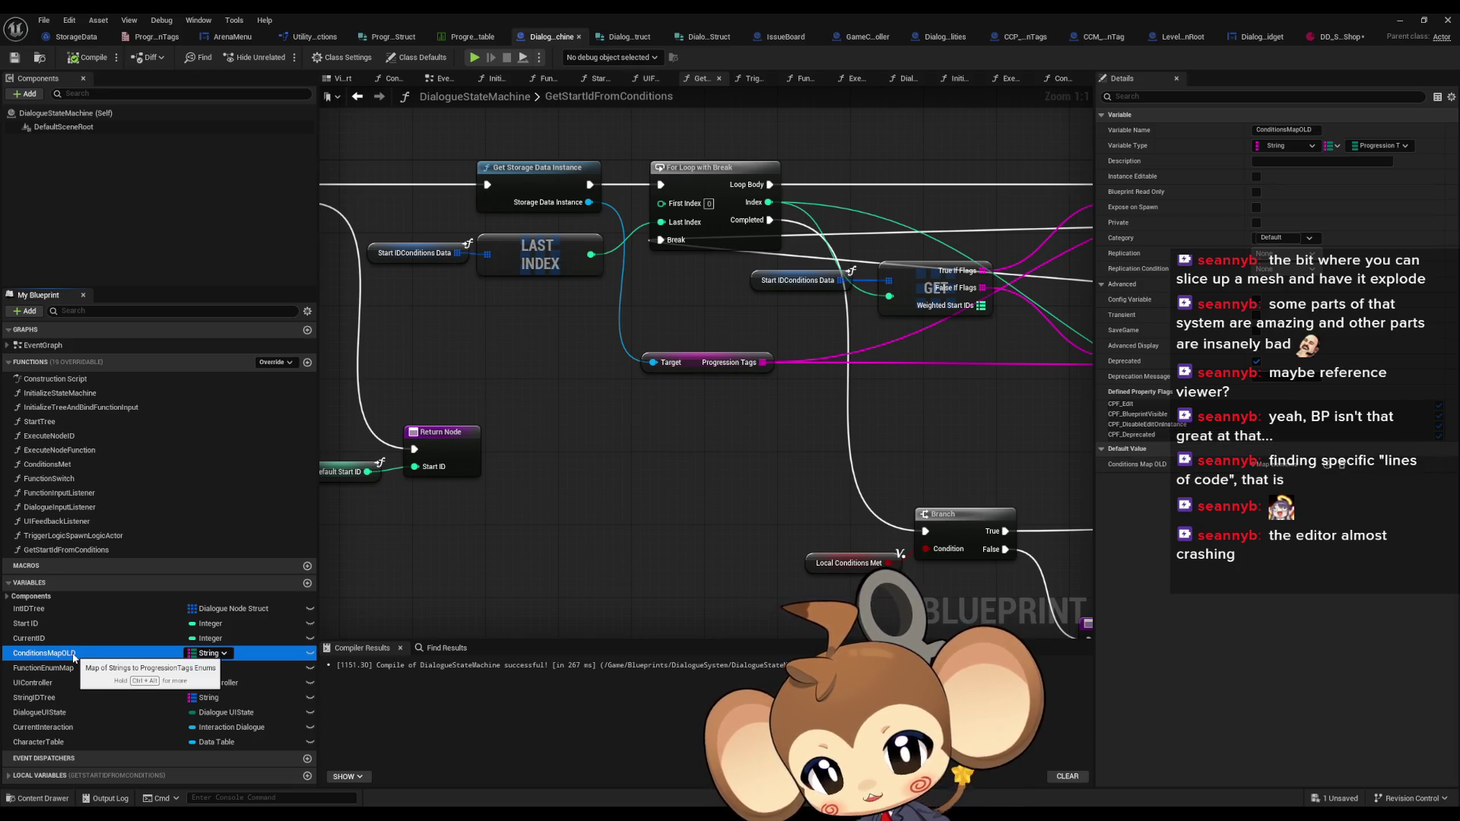
pyautogui.rightClick(68, 656)
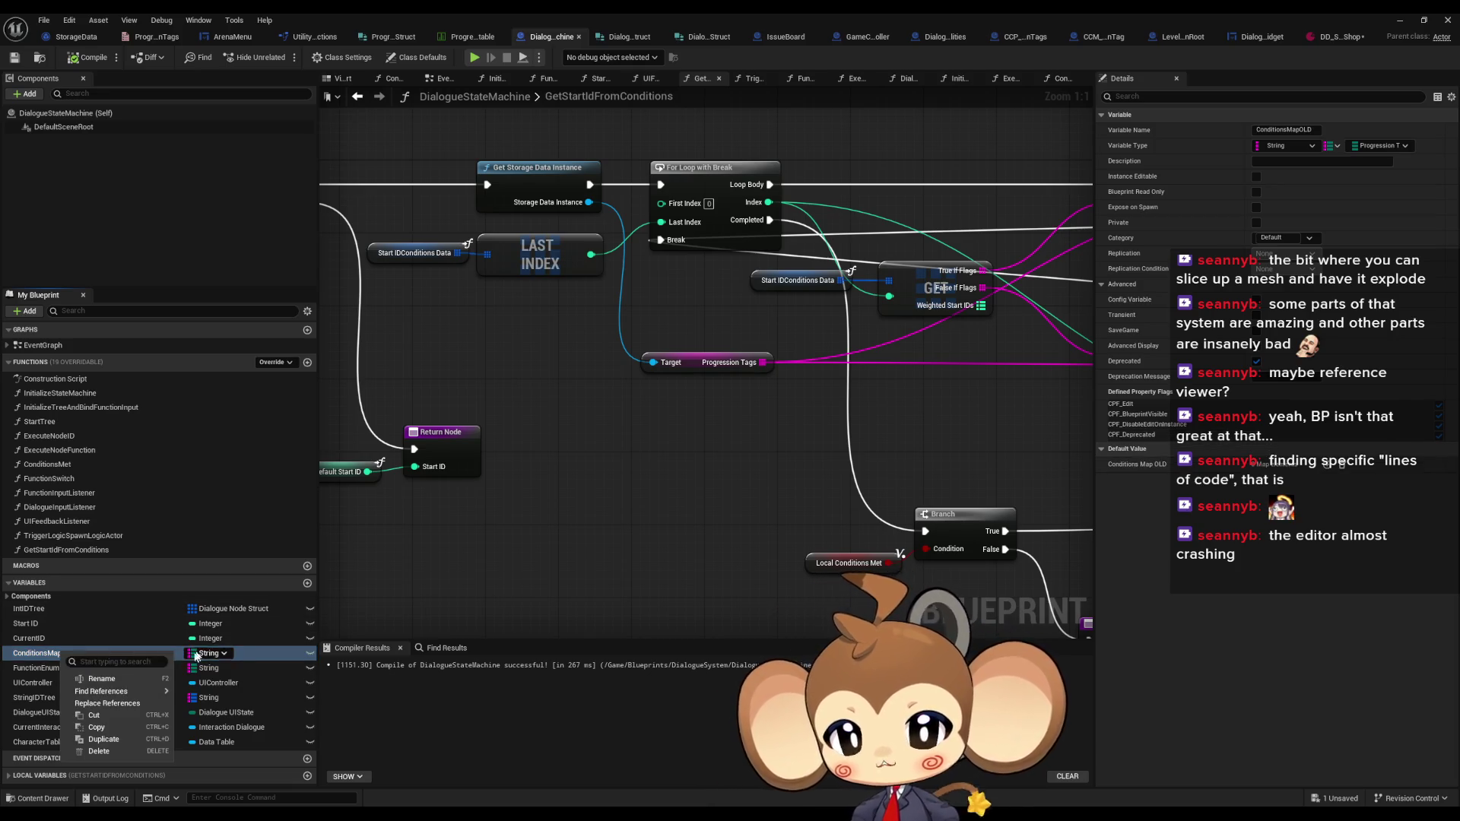
pyautogui.click(253, 716)
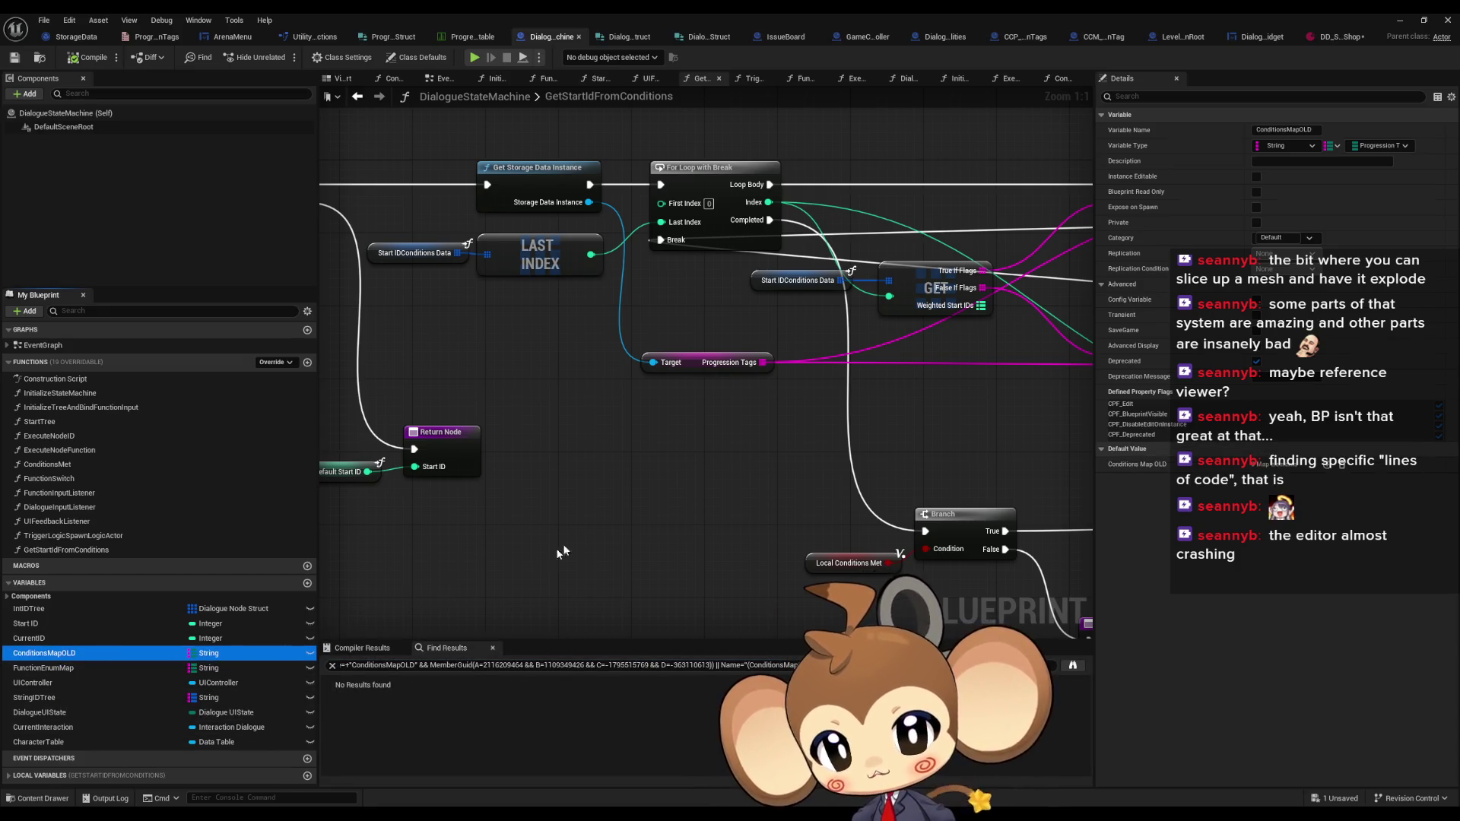
pyautogui.press('Delete')
pyautogui.click(82, 58)
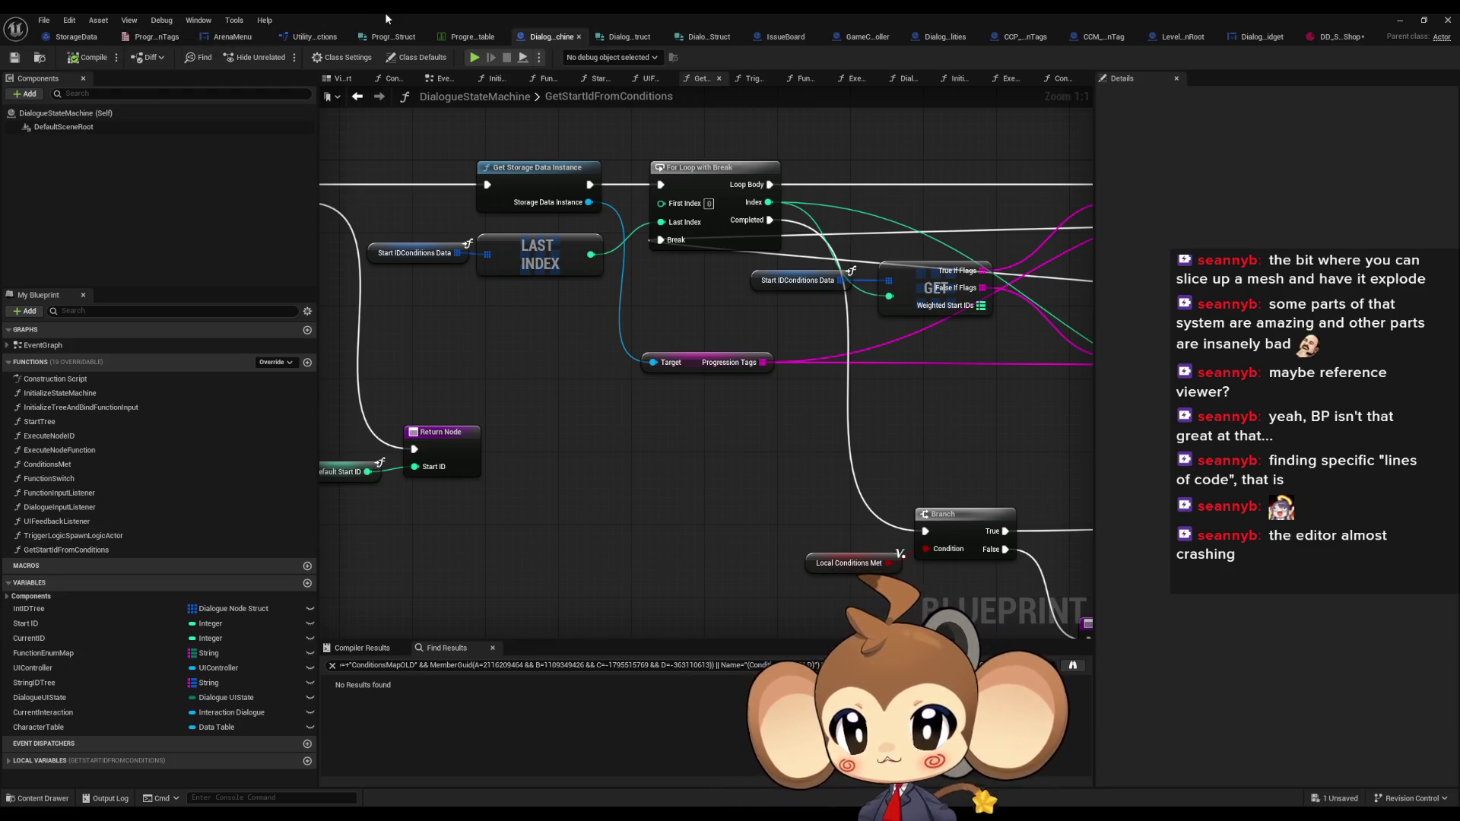
# Restore the editor window and return to the ProgressionTags enum's asset actions
pyautogui.doubleClick(385, 12)
pyautogui.click(403, 86)
pyautogui.click(419, 69)
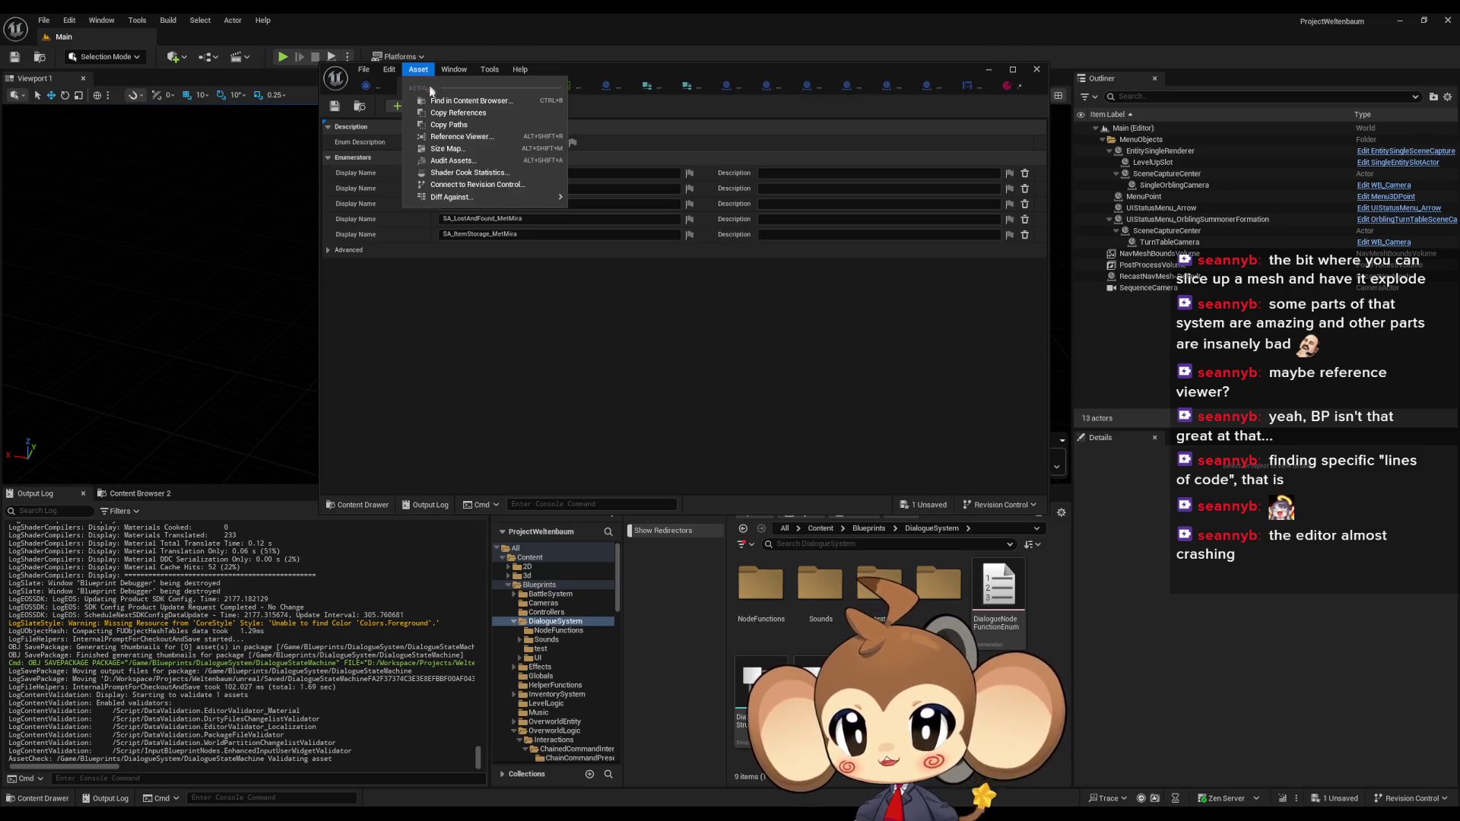
# Open the Reference Viewer for the ProgressionTags enum and save all modified assets
pyautogui.click(441, 95)
pyautogui.rightClick(765, 597)
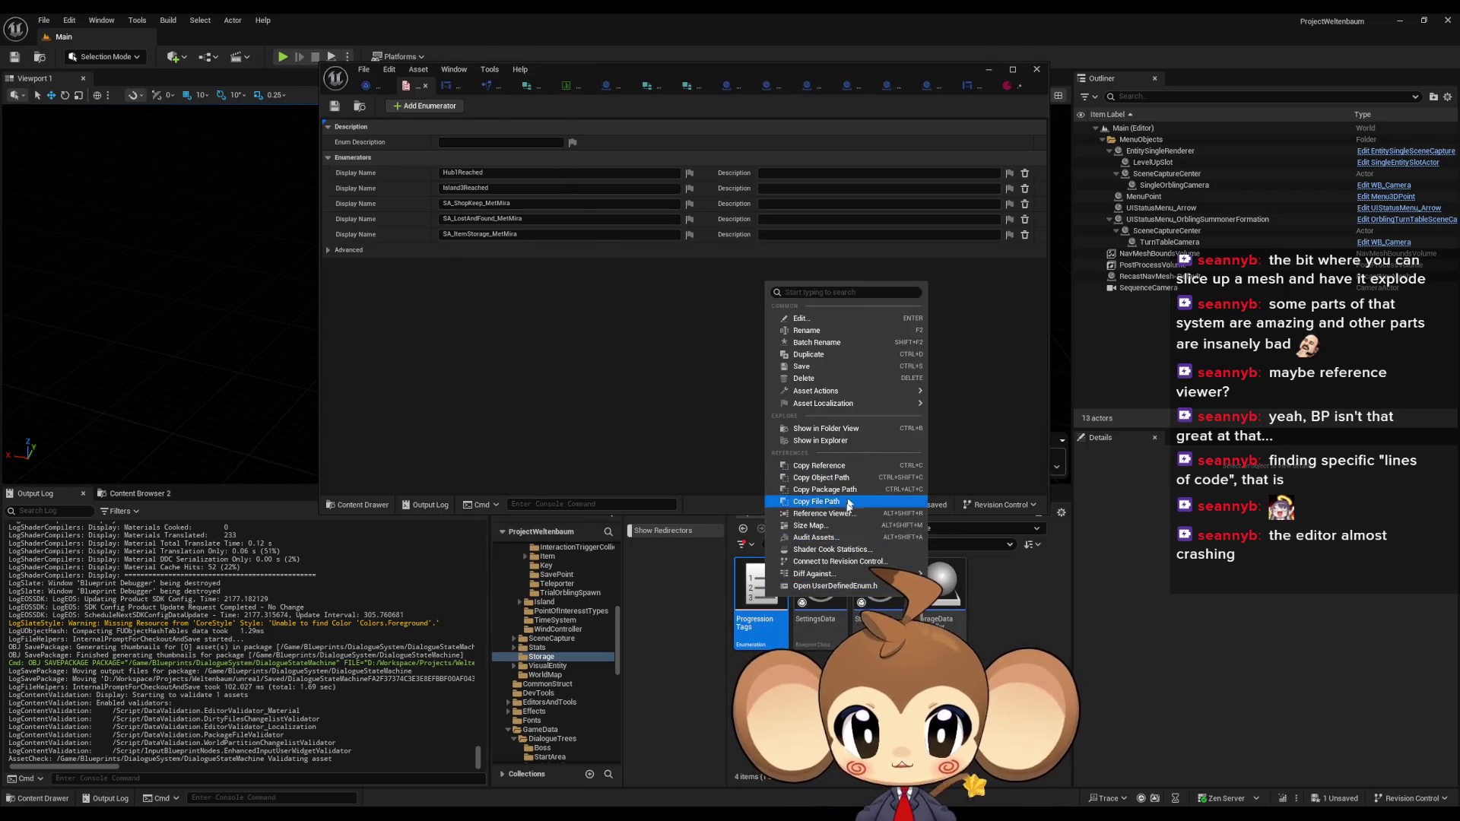
pyautogui.click(825, 514)
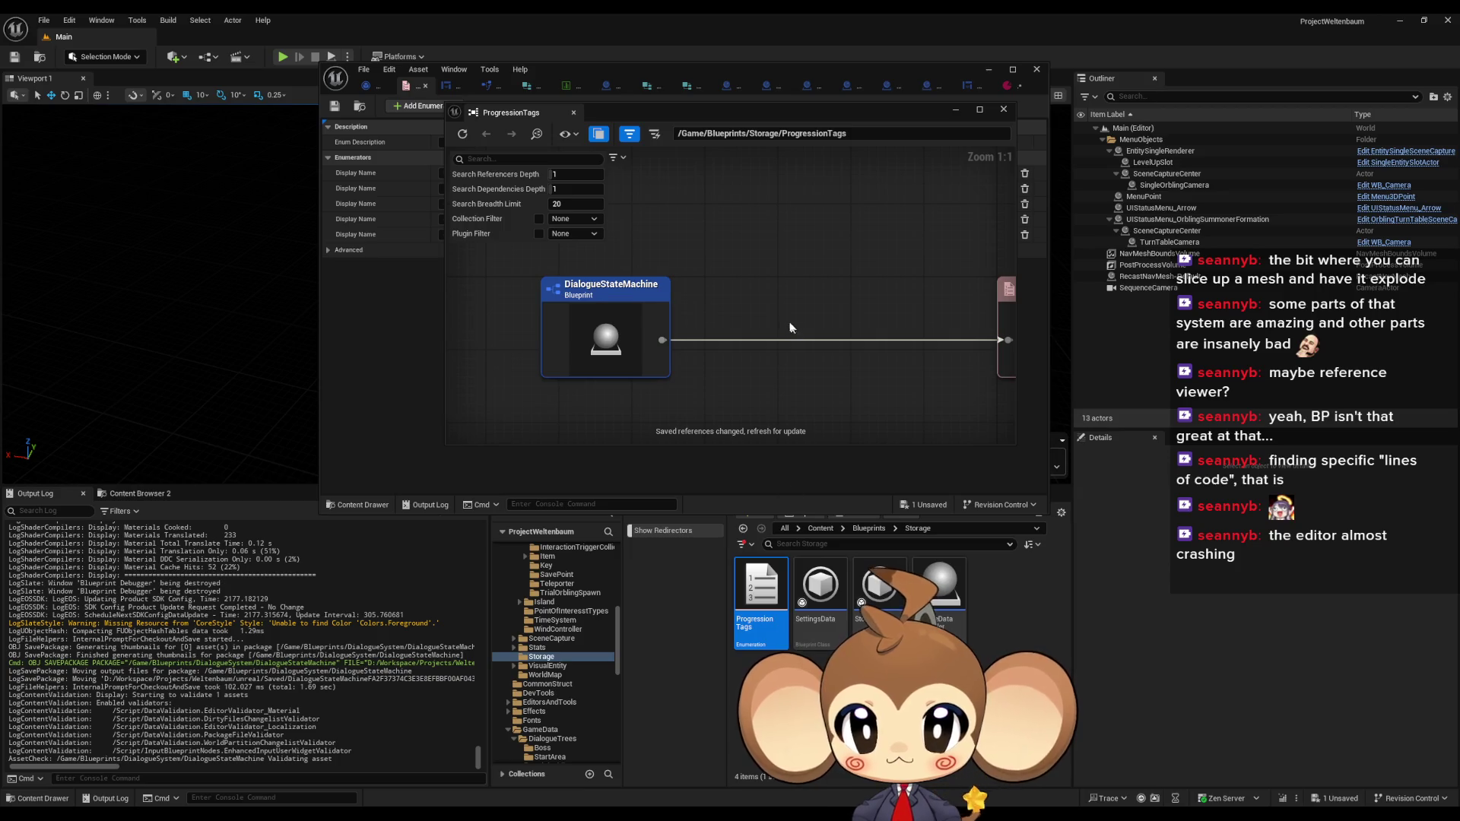
pyautogui.moveTo(615, 123)
pyautogui.mouseDown()
pyautogui.moveTo(581, 141)
pyautogui.moveTo(787, 179)
pyautogui.moveTo(757, 288)
pyautogui.moveTo(585, 202)
pyautogui.mouseUp()
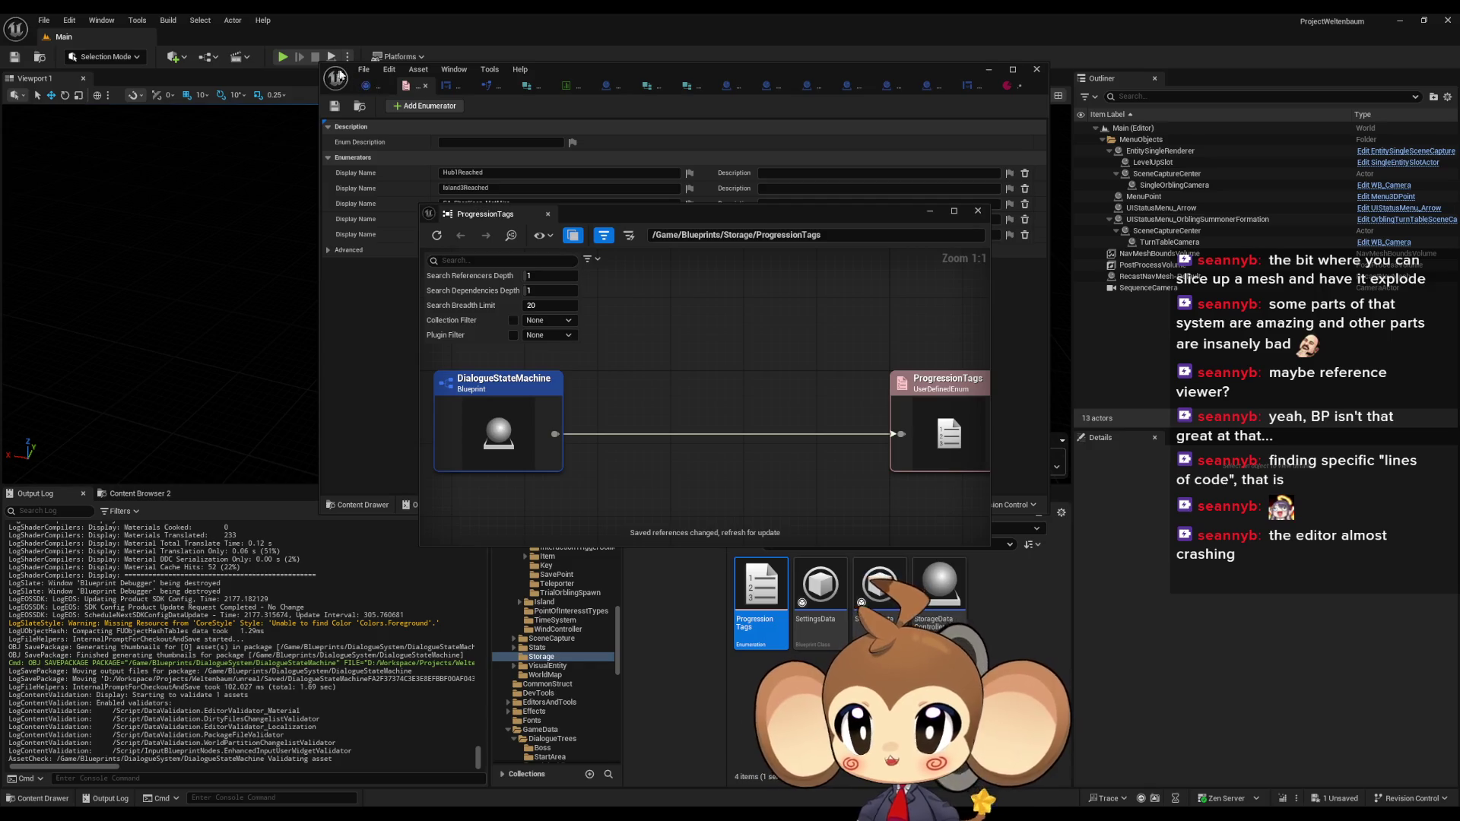
pyautogui.click(363, 69)
pyautogui.click(414, 137)
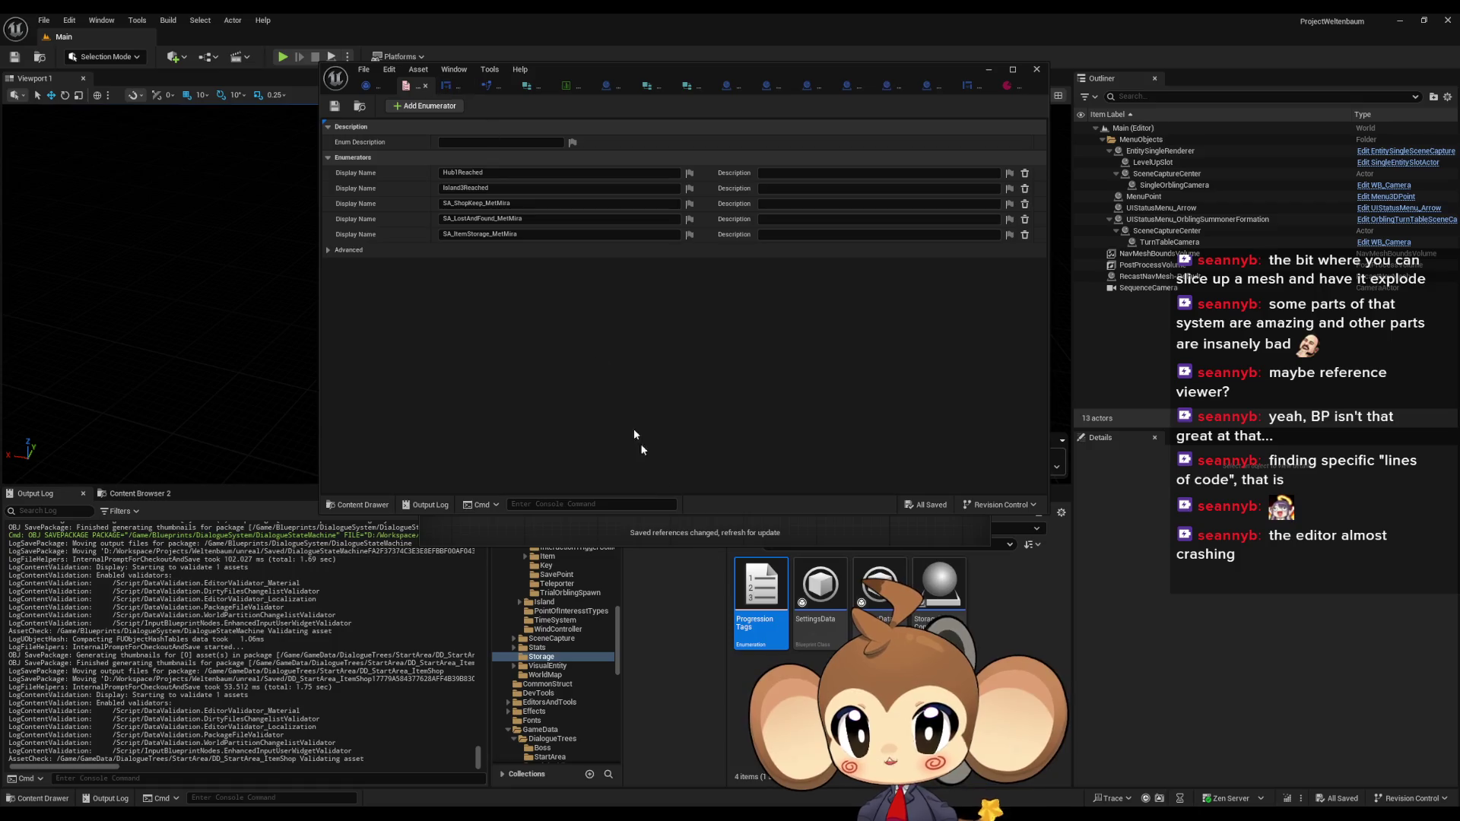
# Try deleting the still-referenced ProgressionTags enum, cancel, and centre the graph on DialogueStateMachine
pyautogui.rightClick(763, 591)
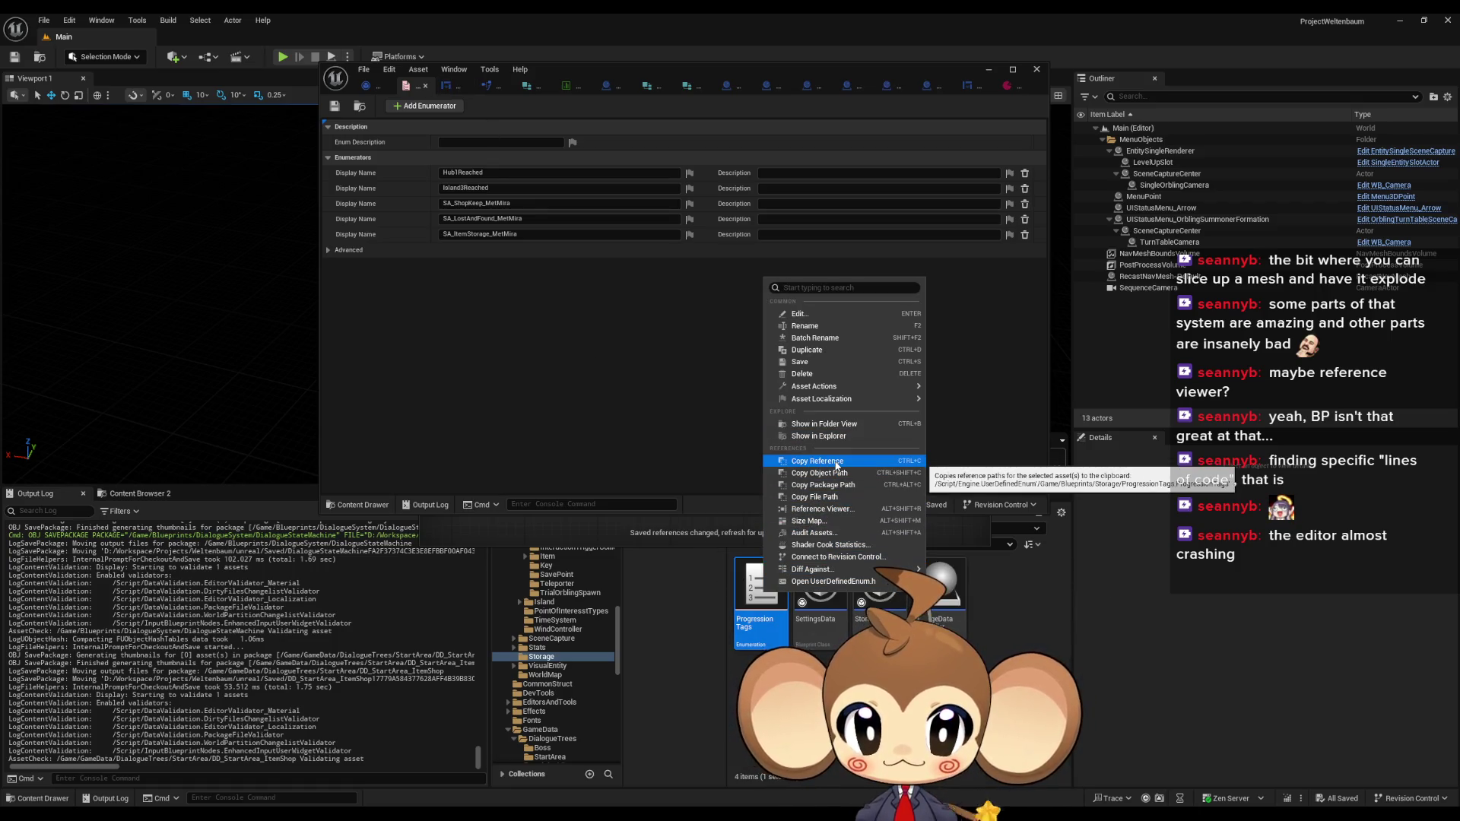
pyautogui.click(824, 509)
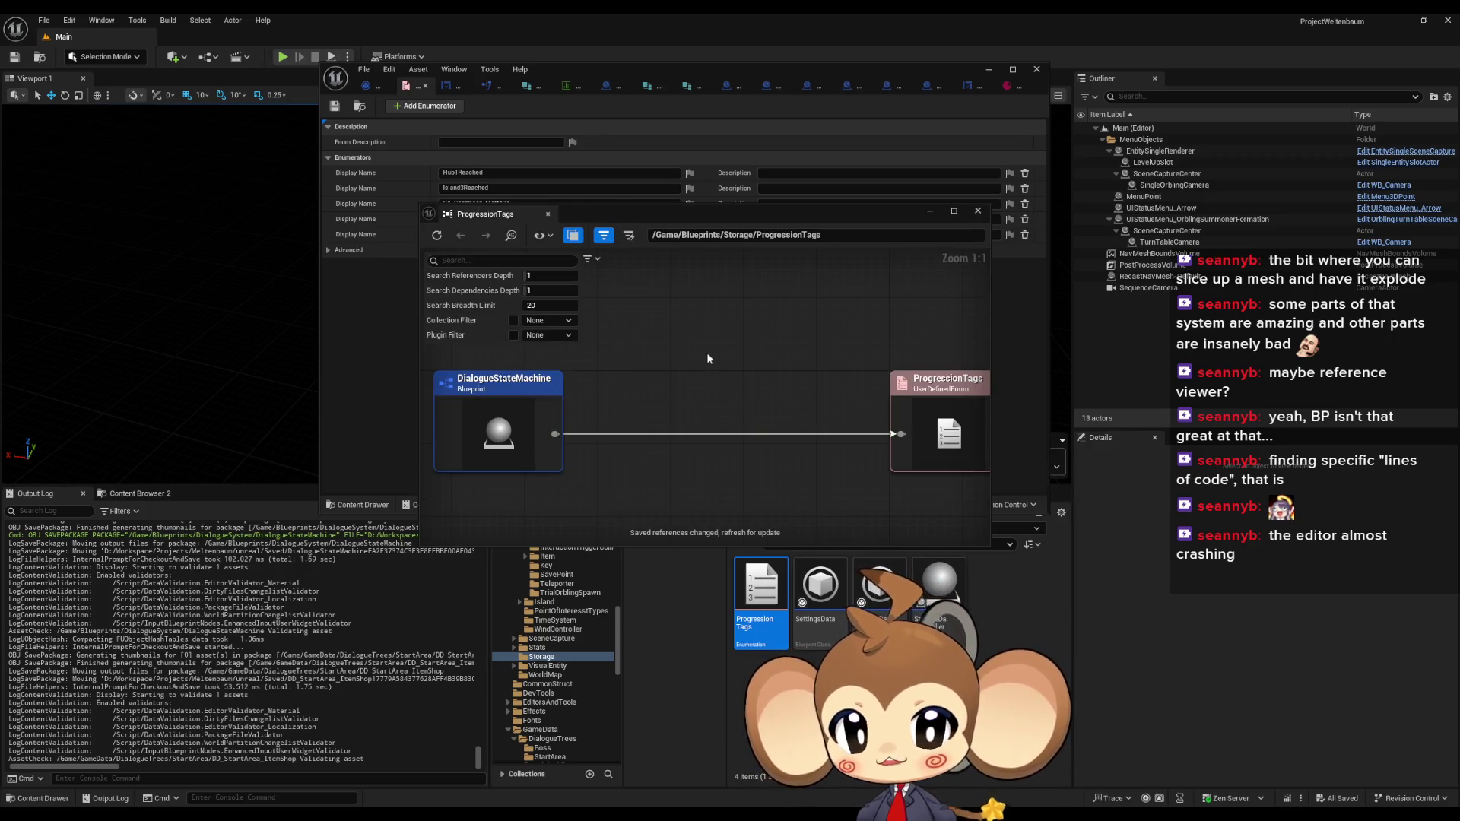
pyautogui.press('Delete')
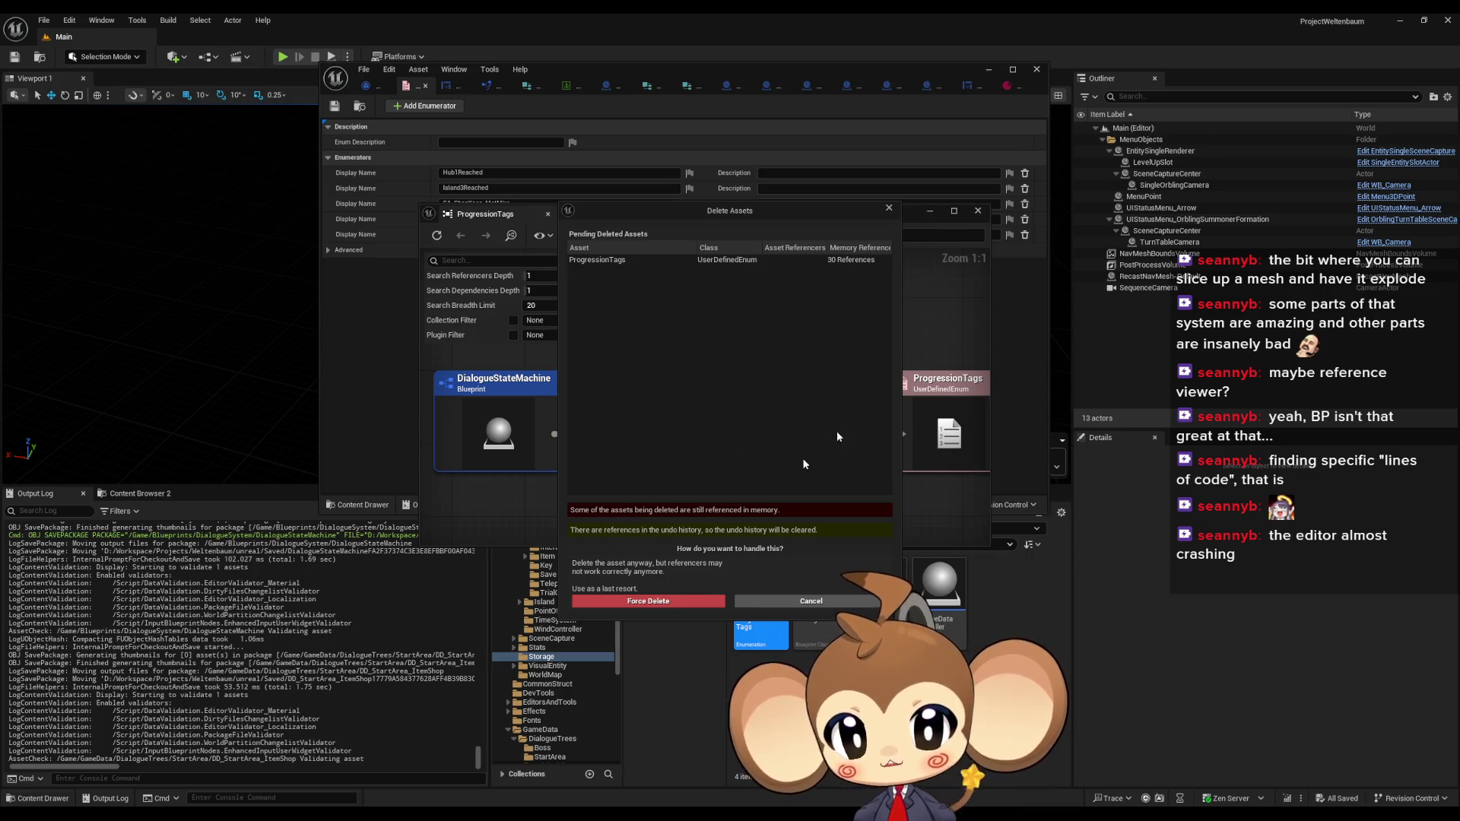
pyautogui.click(889, 209)
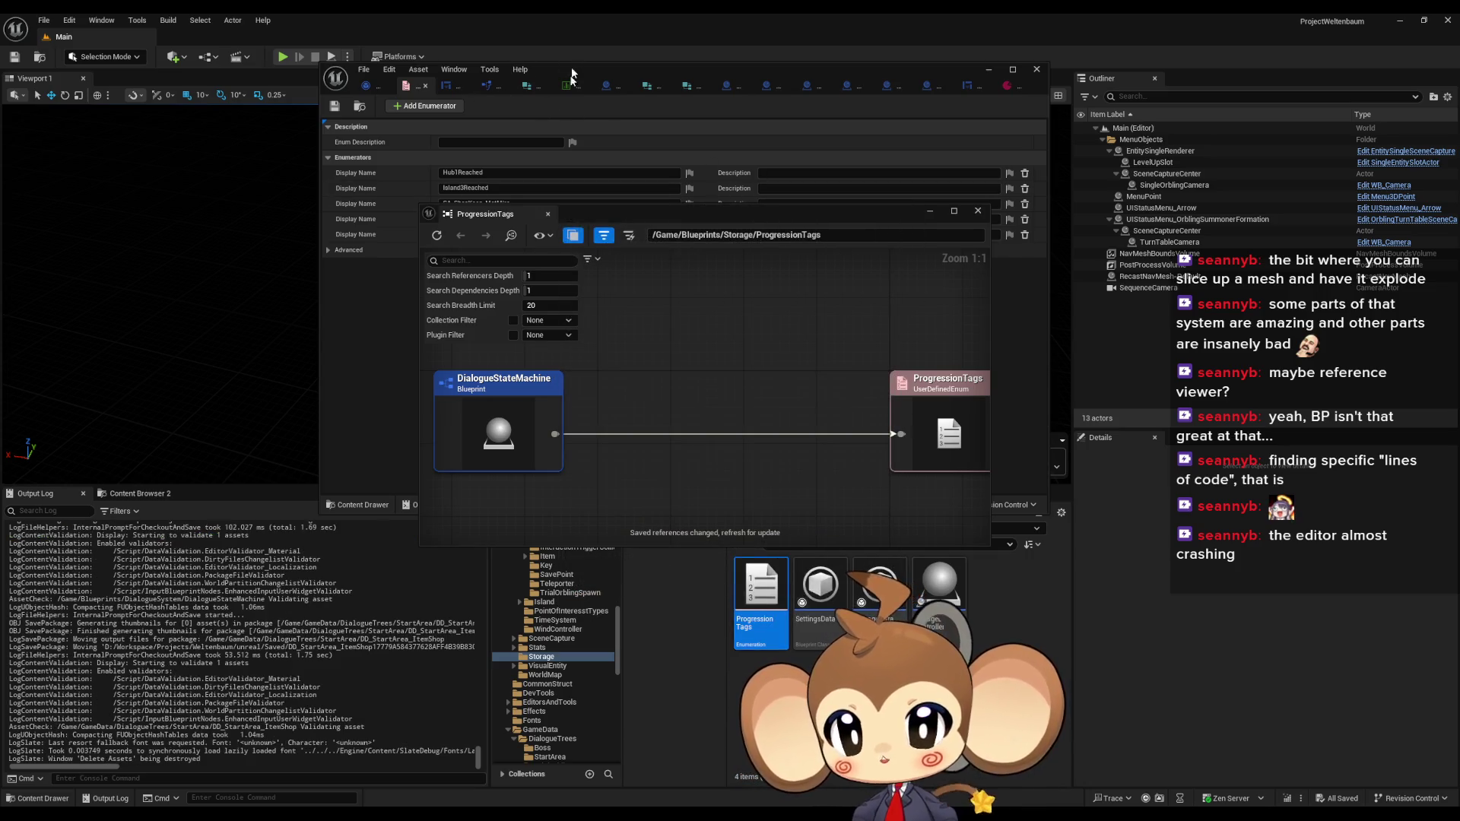
pyautogui.doubleClick(476, 428)
# Open the DialogueStateMachine Blueprint from the Reference Viewer and maximize its editor
pyautogui.rightClick(478, 427)
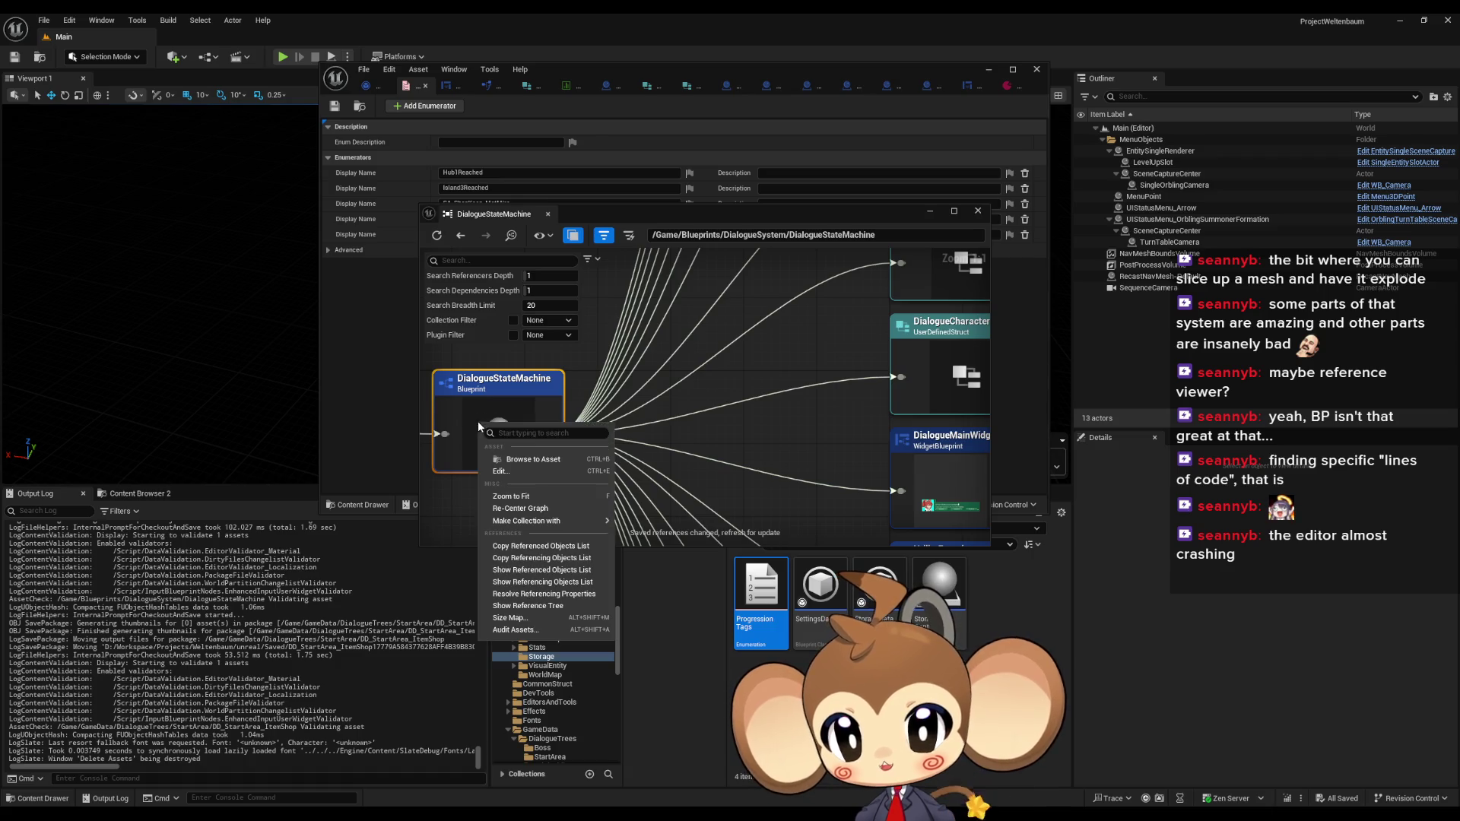
pyautogui.click(534, 459)
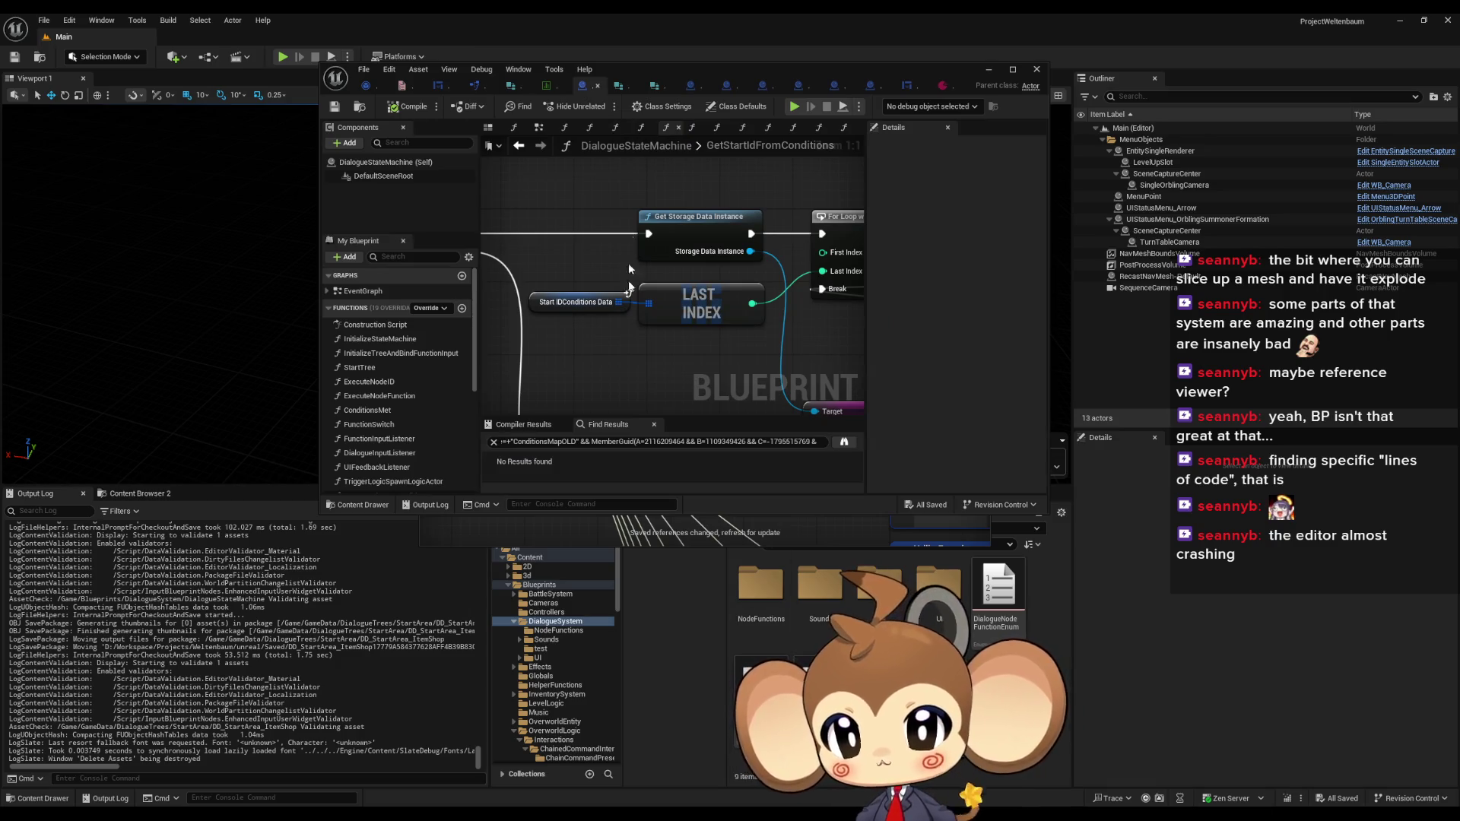
pyautogui.scroll(-4, 594, 392)
pyautogui.scroll(-10, 466, 412)
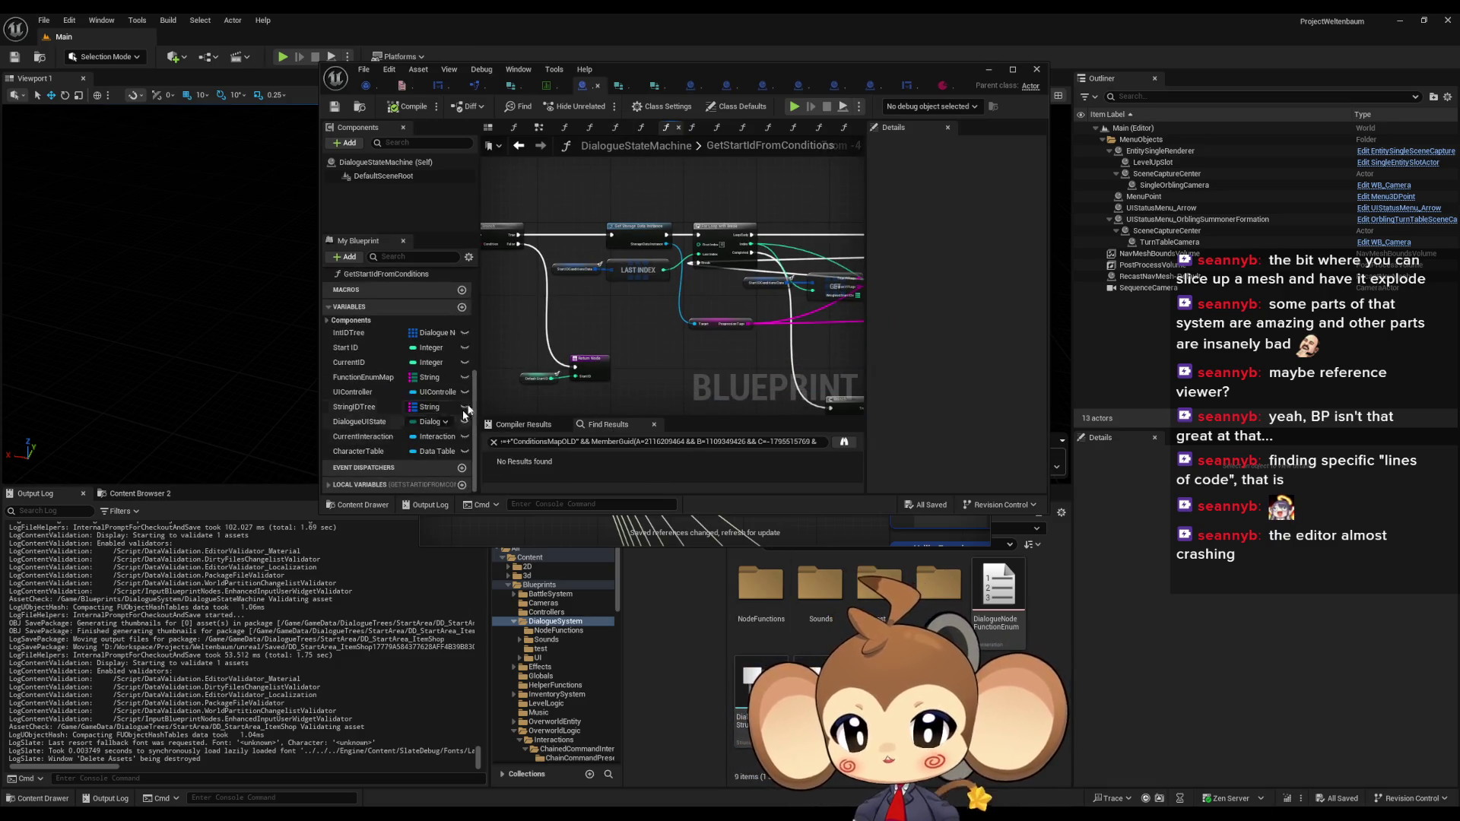
pyautogui.doubleClick(719, 76)
pyautogui.scroll(3, 596, 460)
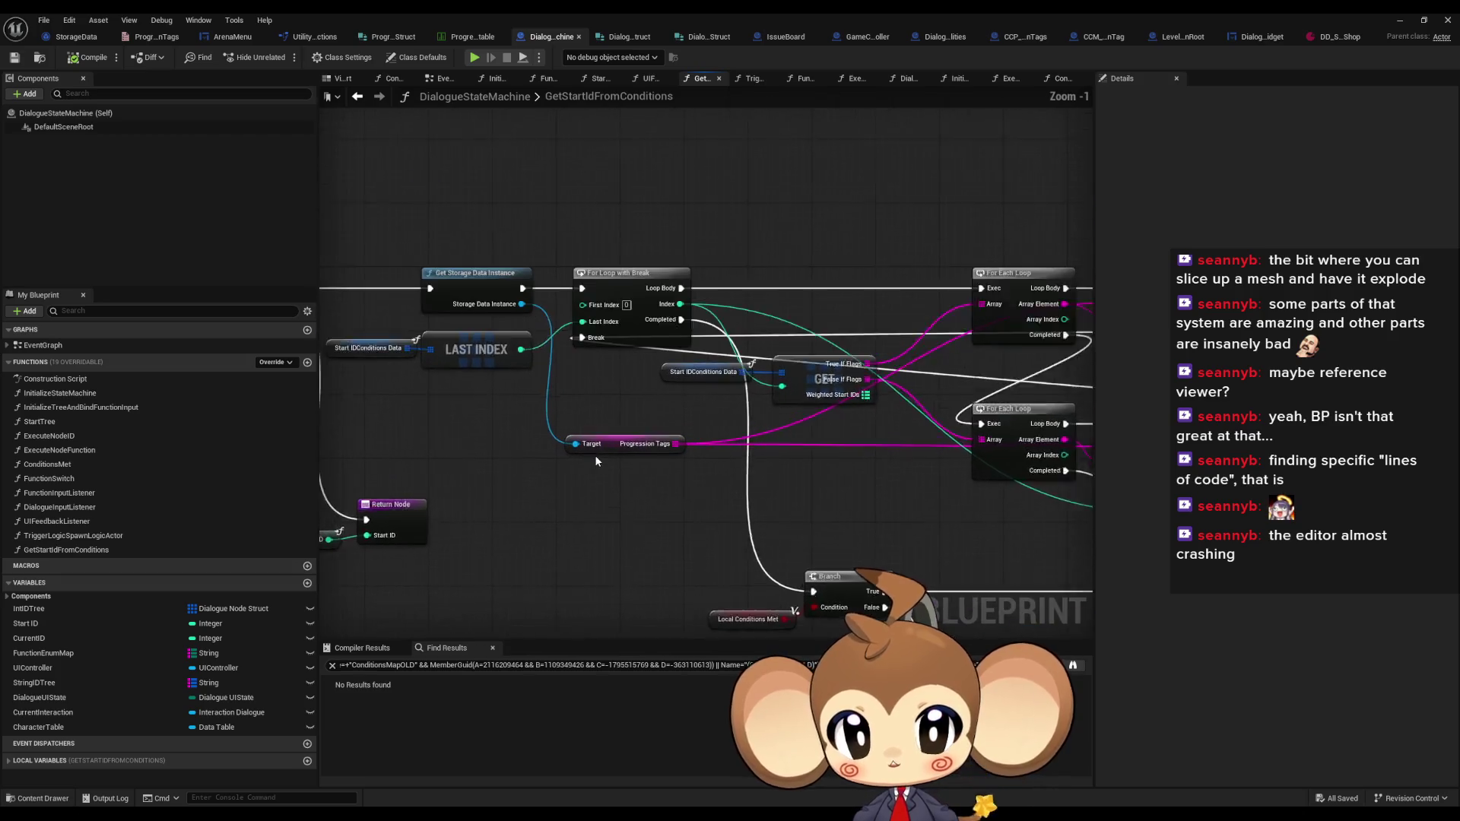
pyautogui.scroll(1, 595, 455)
# Review the GetStartIdFromConditions nodes and DialogueUIState variable, then show the EventGraph
pyautogui.moveTo(594, 455); pyautogui.dragTo(261, 435)
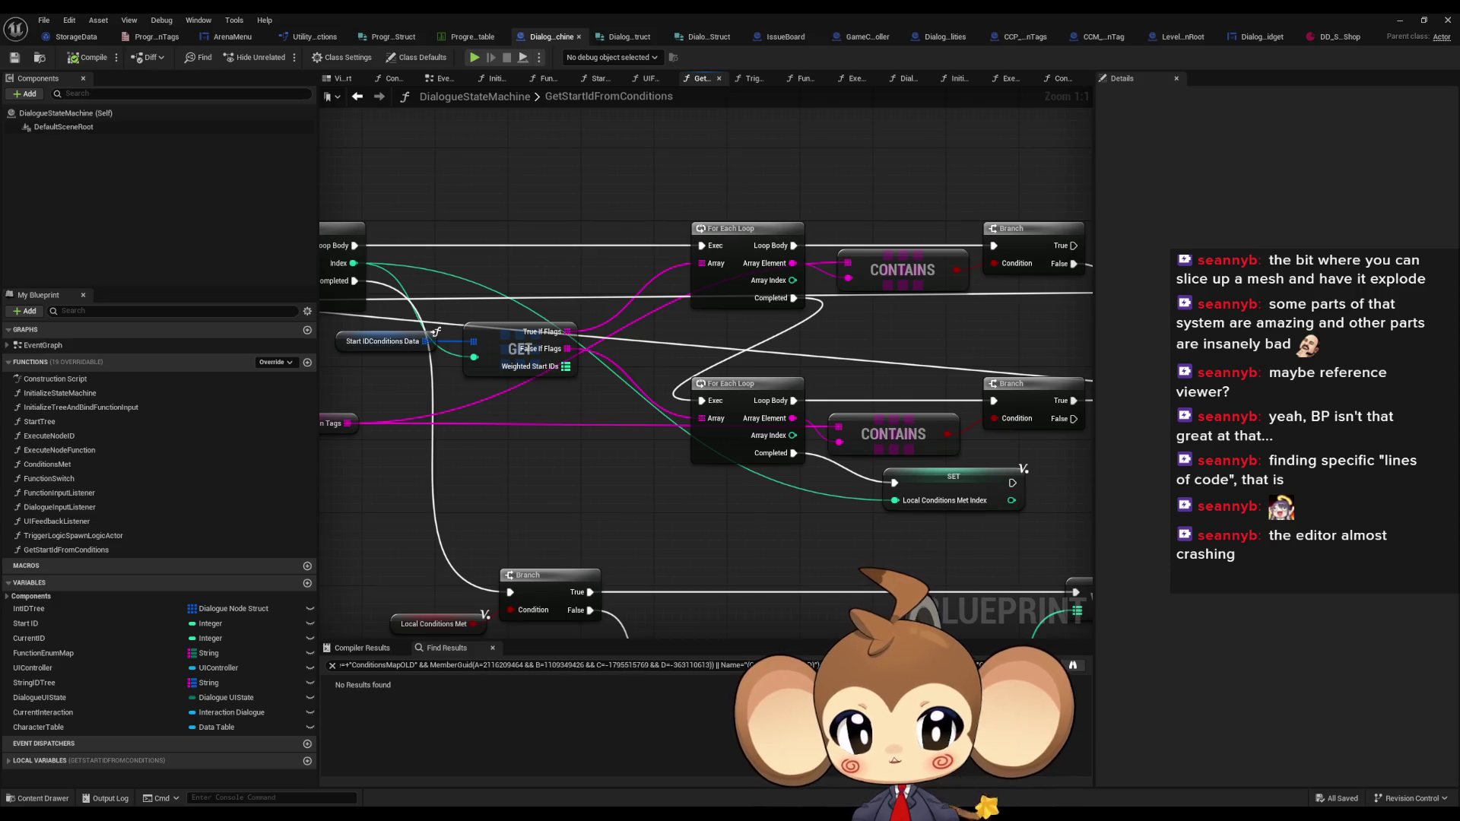
pyautogui.moveTo(564, 367)
pyautogui.mouseDown()
pyautogui.moveTo(232, 369)
pyautogui.moveTo(679, 372)
pyautogui.mouseUp()
pyautogui.scroll(-4, 677, 373)
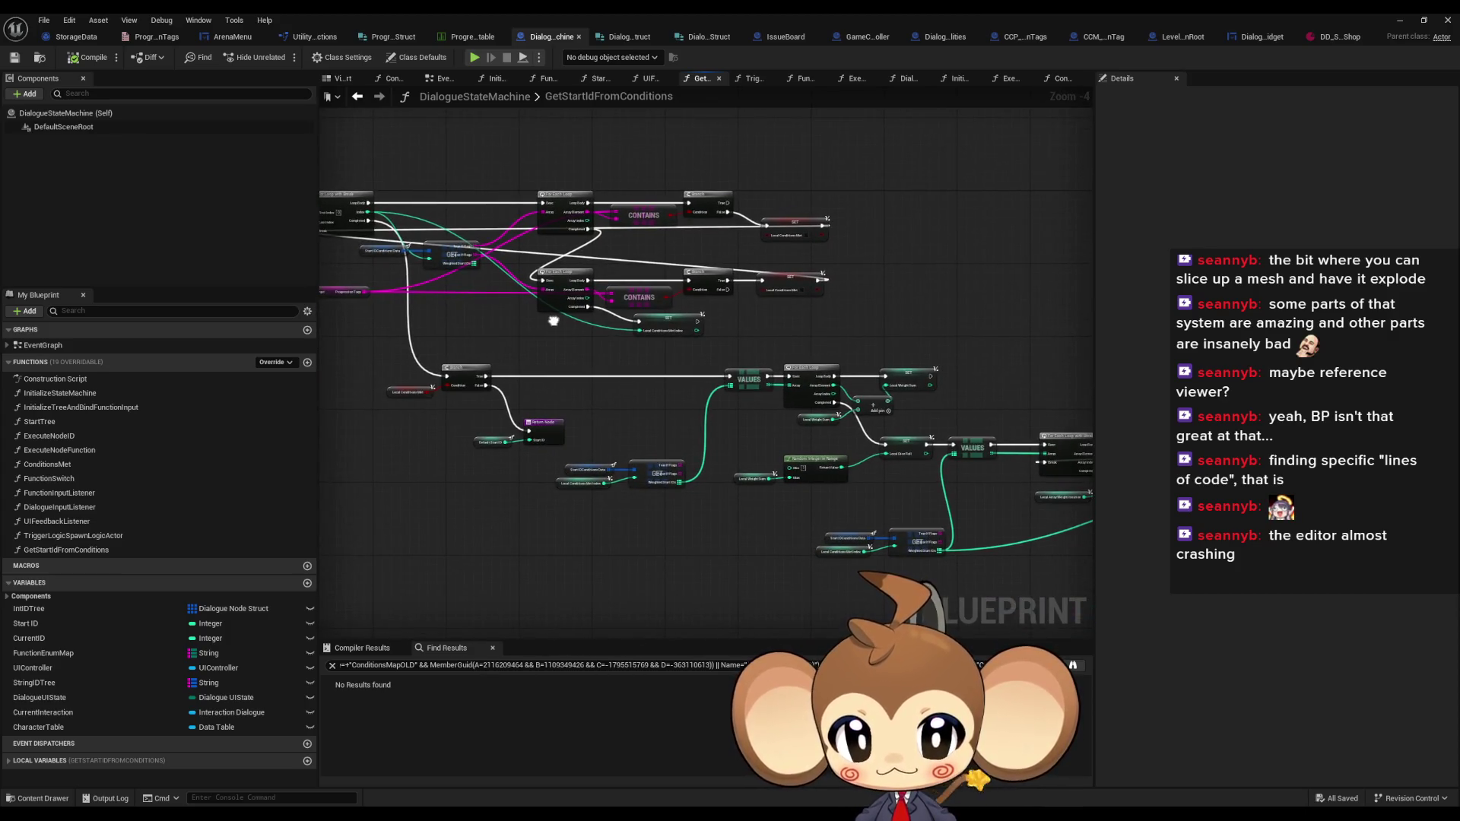
pyautogui.moveTo(553, 320); pyautogui.dragTo(936, 399)
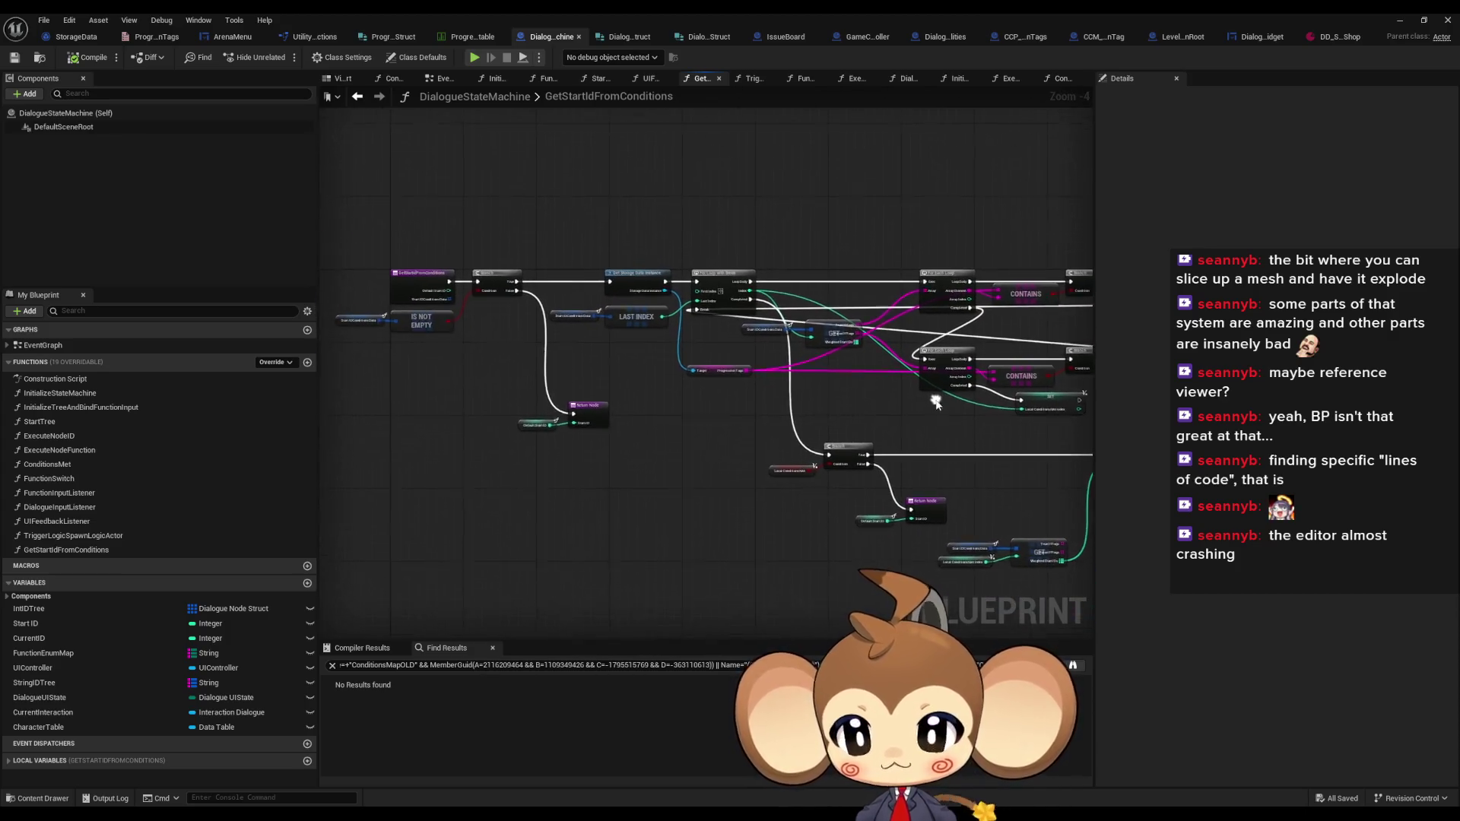
pyautogui.click(108, 698)
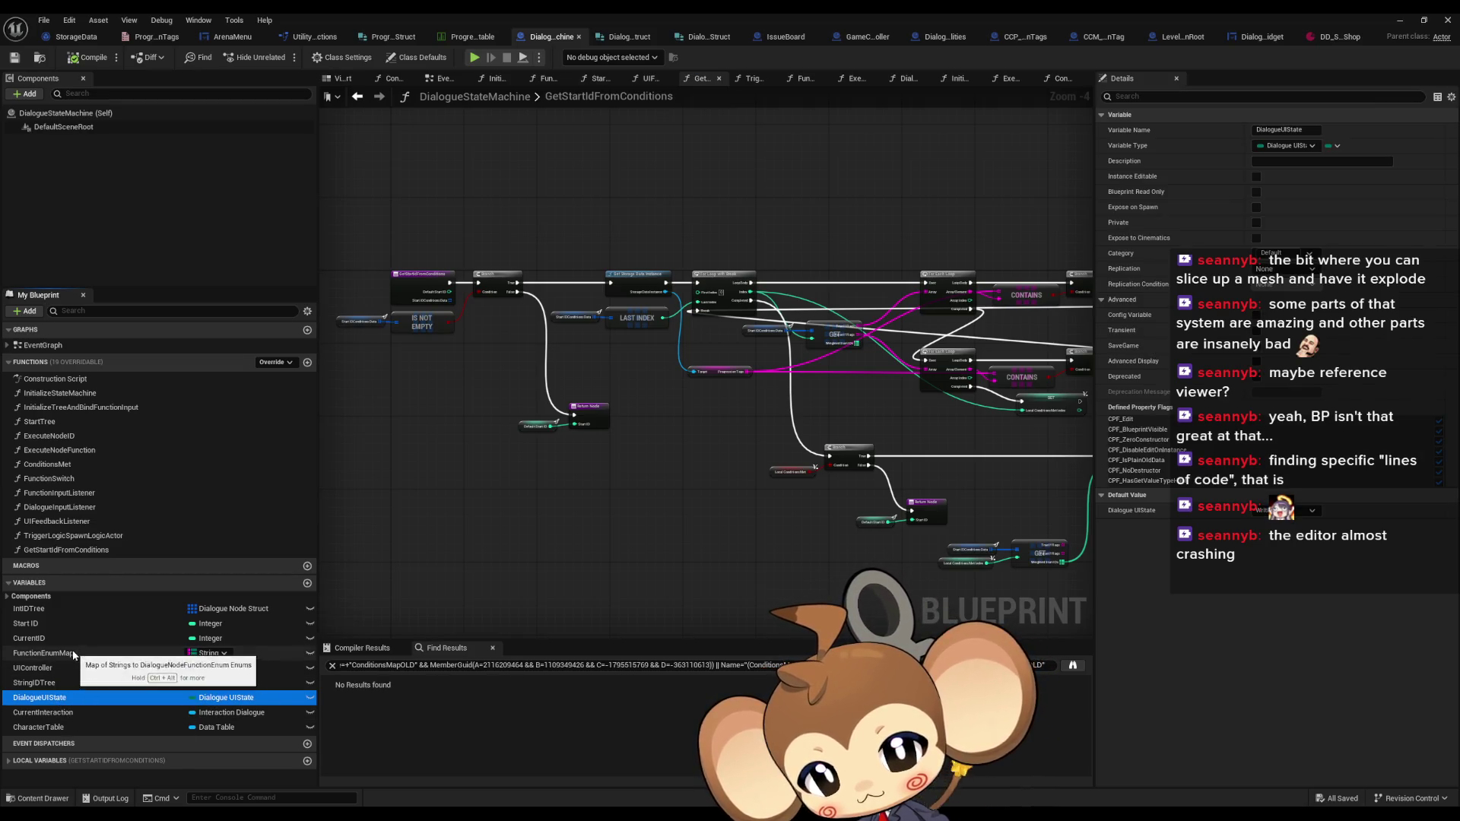
pyautogui.doubleClick(57, 346)
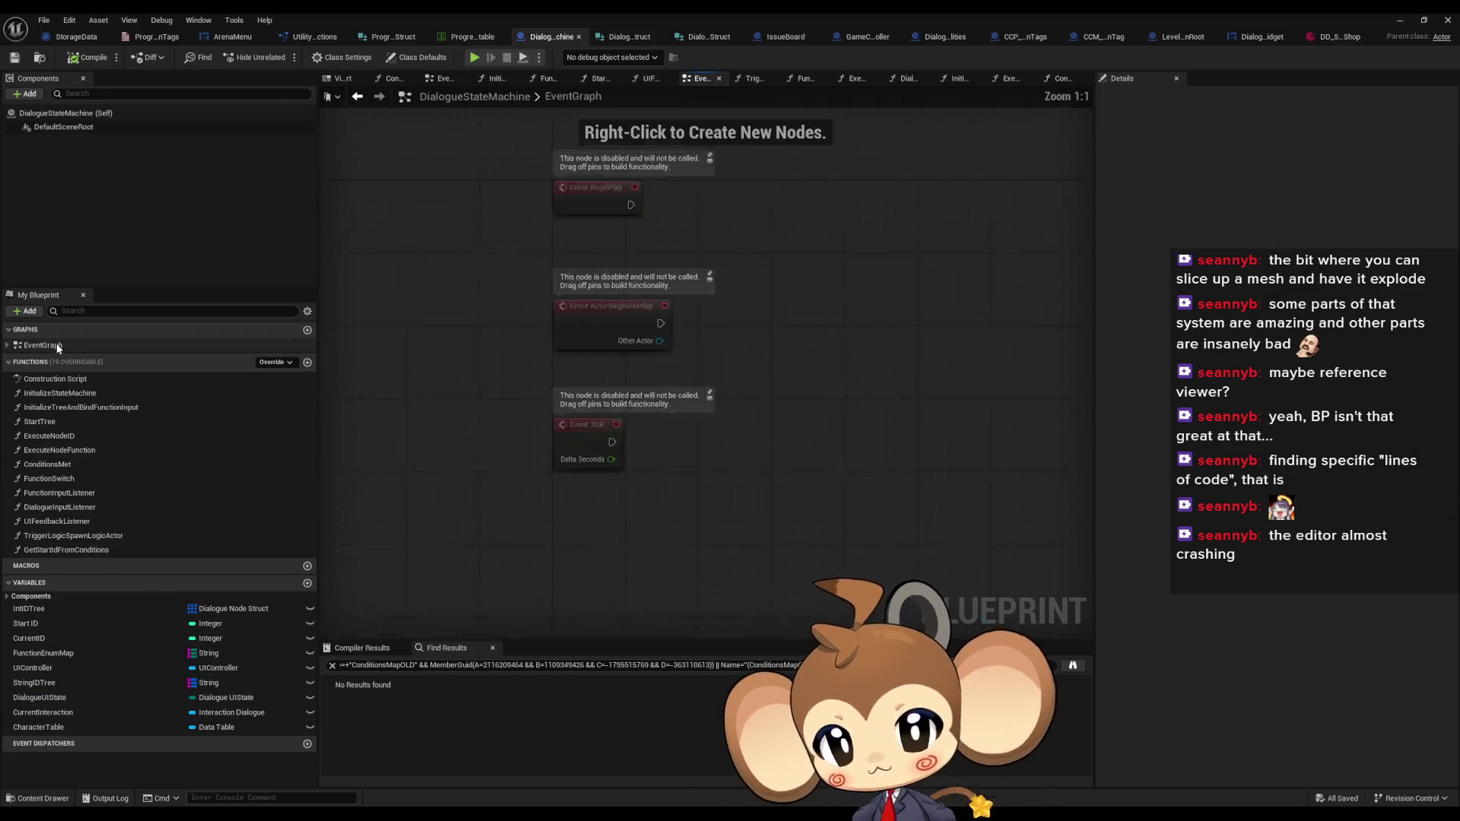
# Review the InitializeStateMachine graph's ADD and Enum to String nodes, then close the reference graph
pyautogui.doubleClick(60, 393)
pyautogui.moveTo(902, 401)
pyautogui.mouseDown()
pyautogui.moveTo(385, 401)
pyautogui.moveTo(449, 401)
pyautogui.mouseUp()
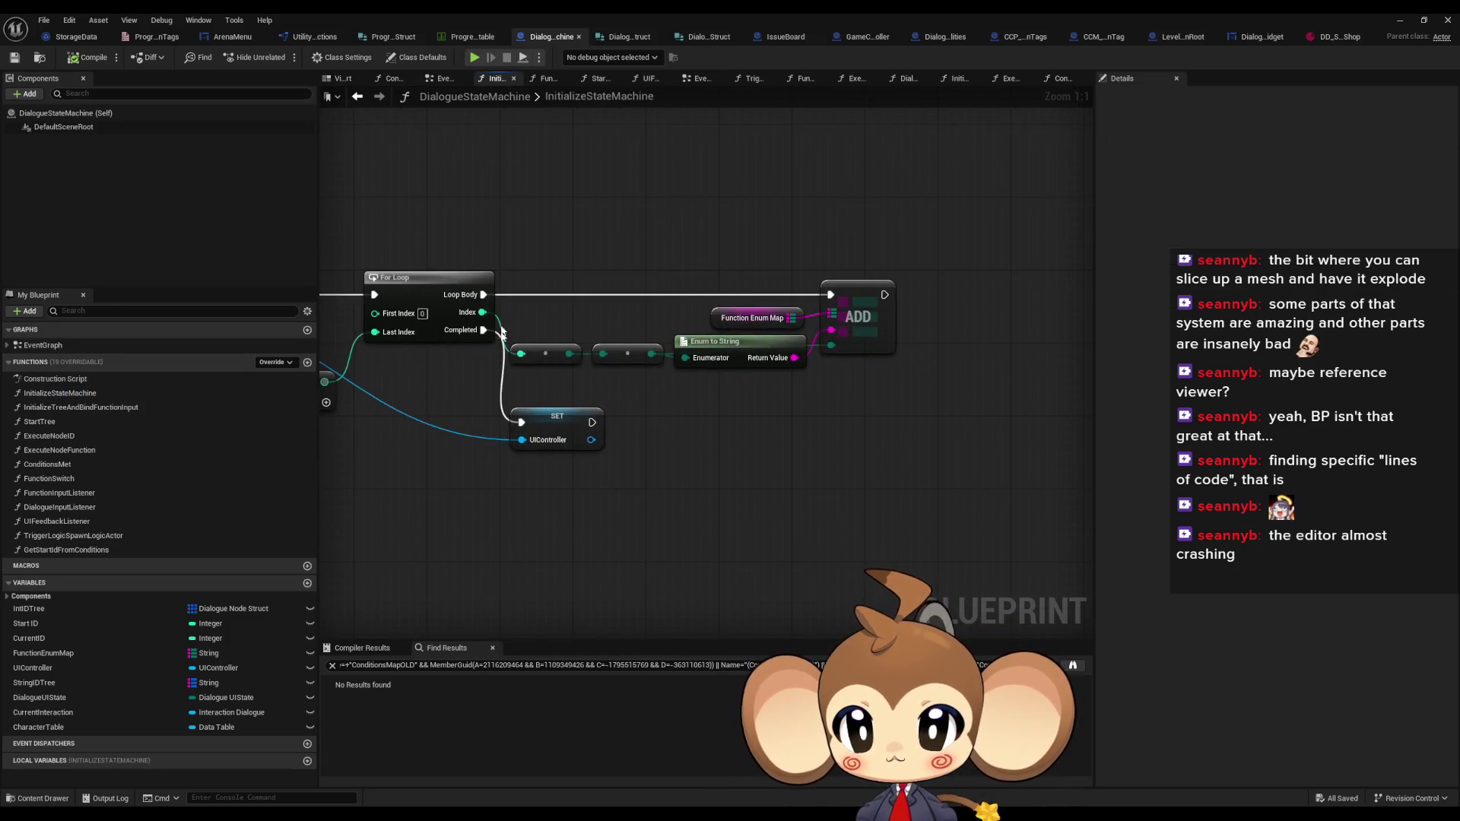
pyautogui.moveTo(502, 332); pyautogui.dragTo(641, 316)
pyautogui.moveTo(742, 233); pyautogui.dragTo(999, 344)
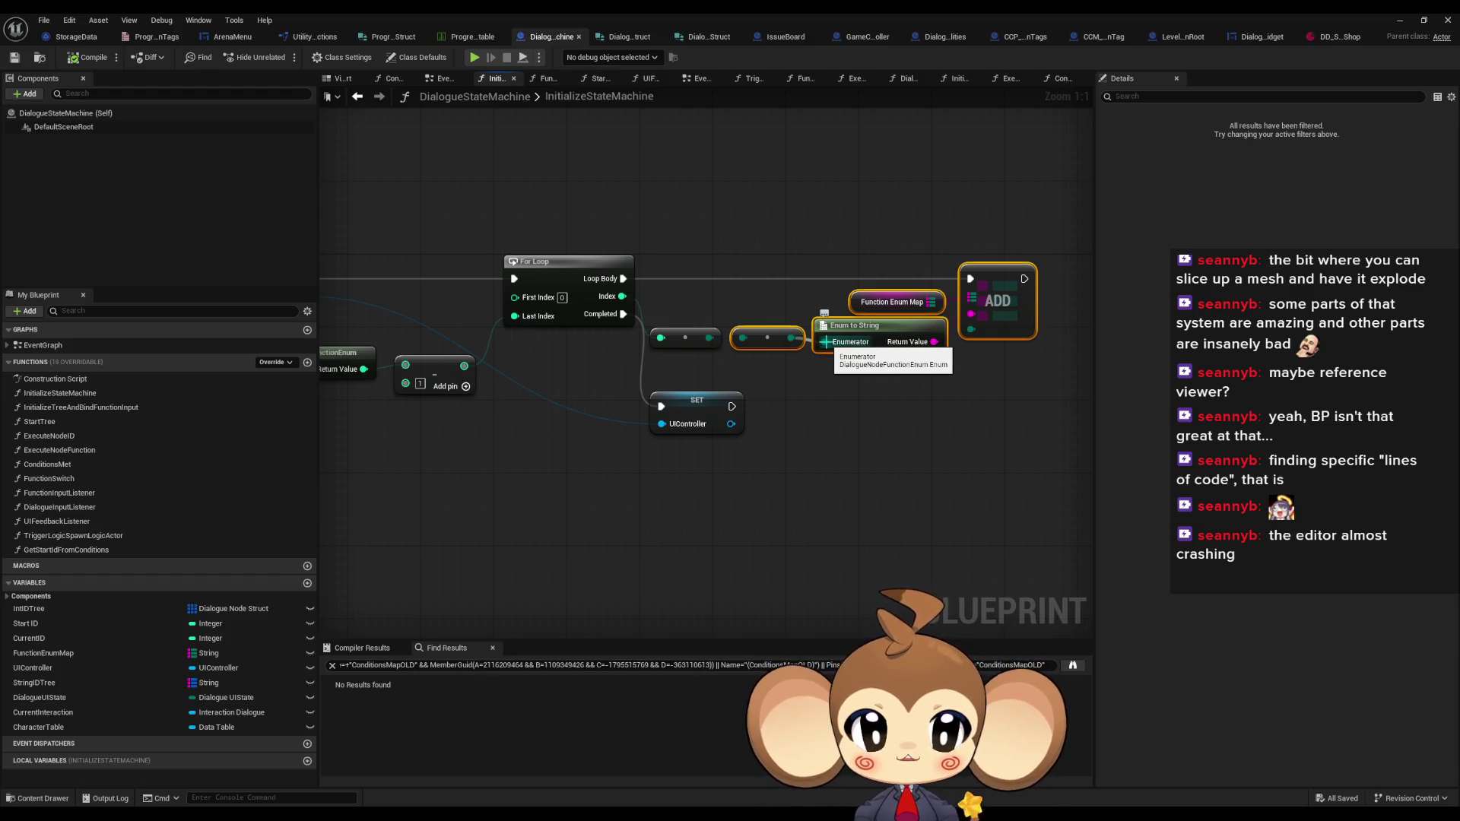
pyautogui.moveTo(637, 409); pyautogui.dragTo(941, 401)
pyautogui.click(671, 517)
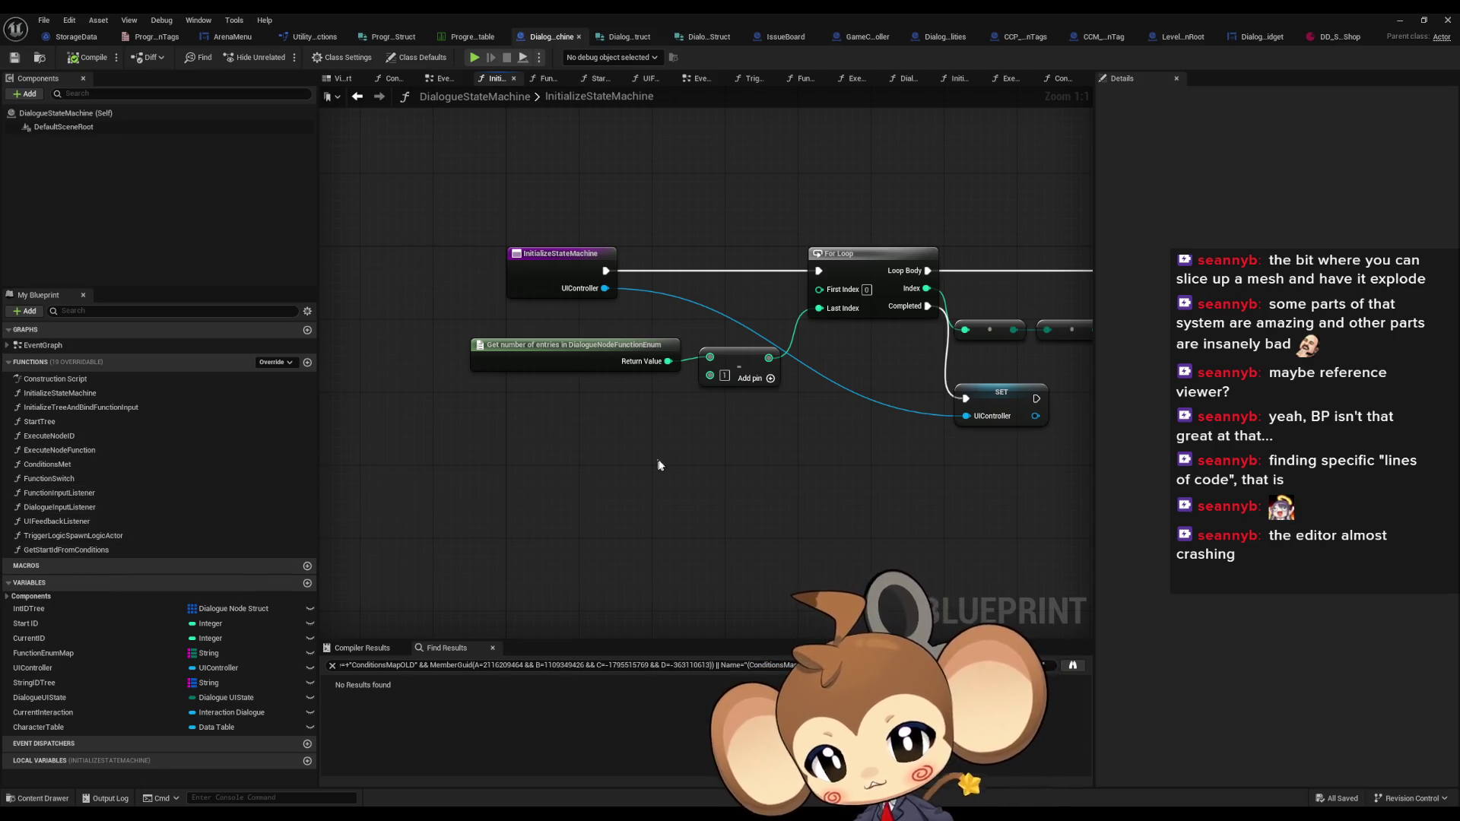
pyautogui.click(1398, 21)
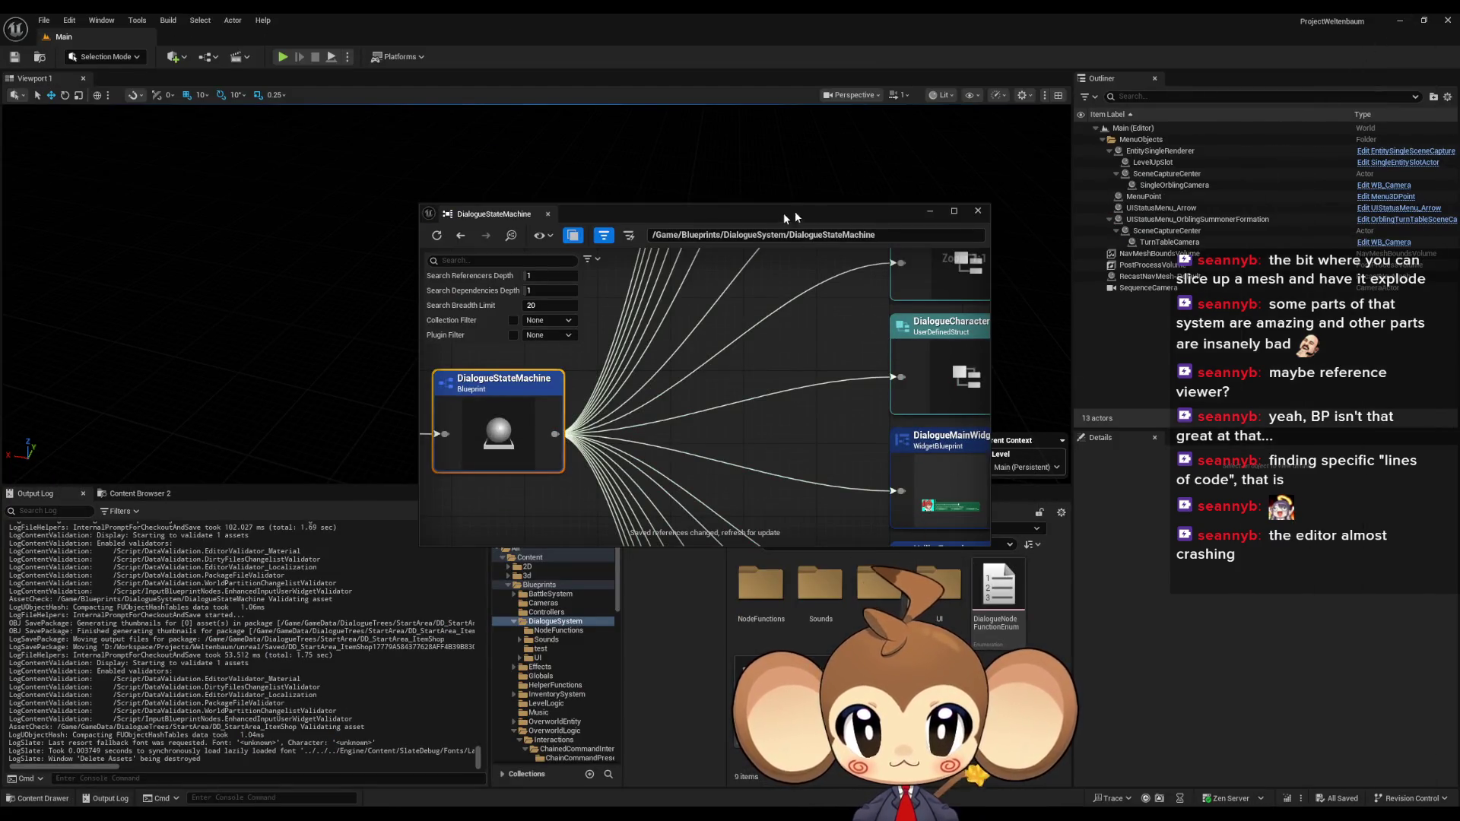
pyautogui.click(978, 211)
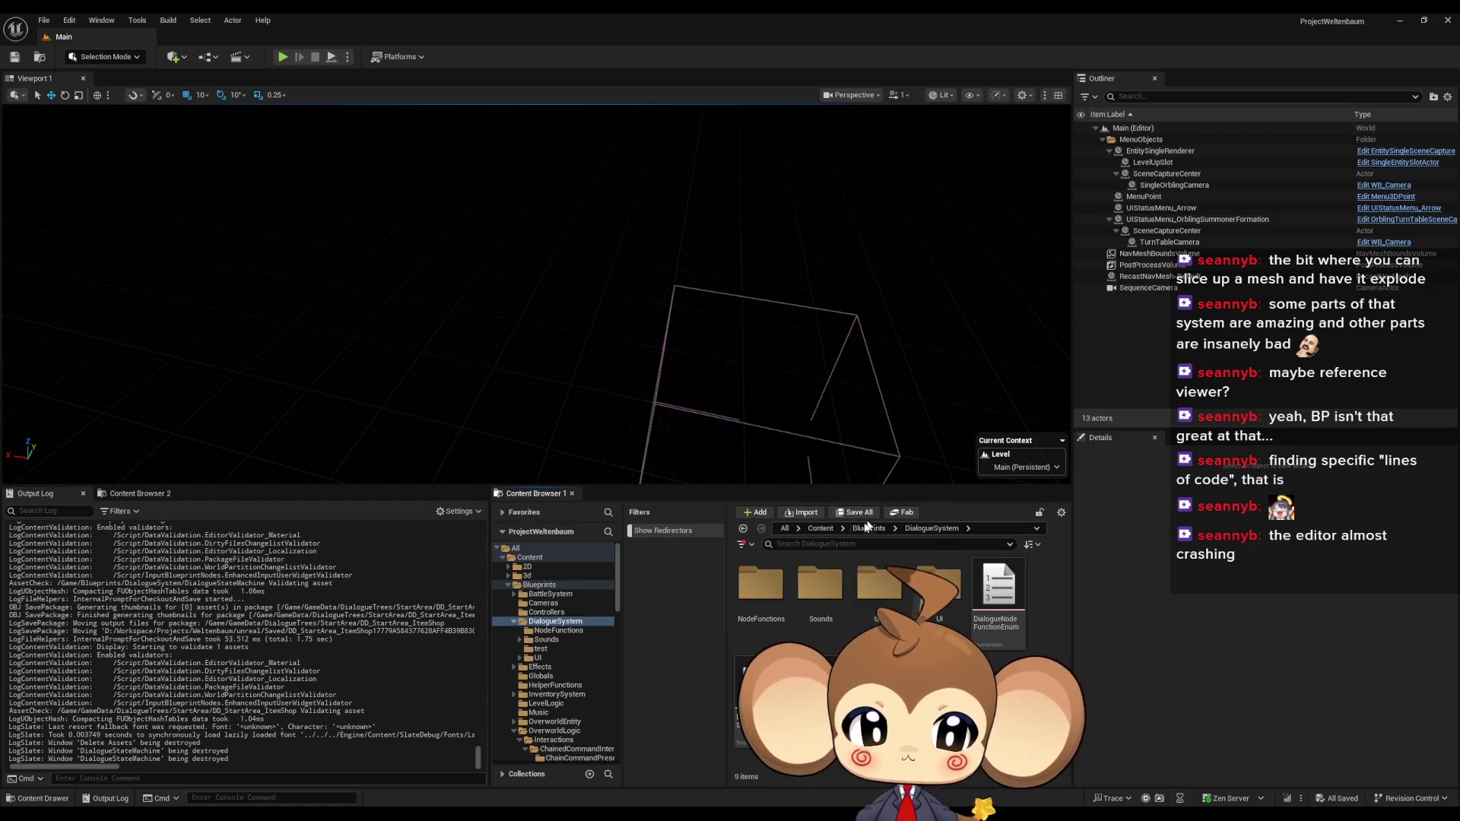
# In the ProgressionTags enum editor, try Asset > Diff Against and decline setting a diff tool
pyautogui.moveTo(600, 814)
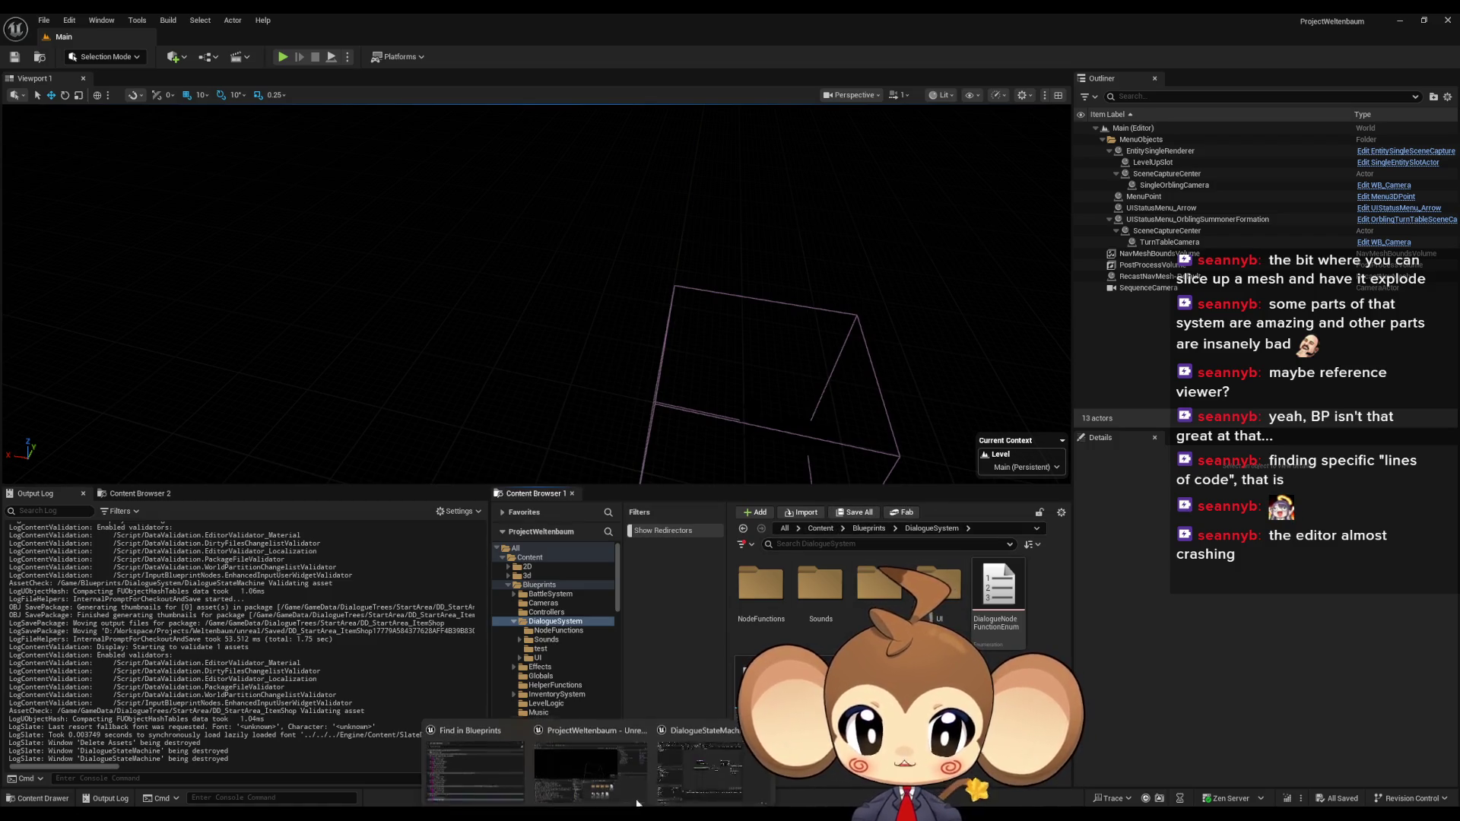
pyautogui.click(681, 757)
pyautogui.click(157, 38)
pyautogui.rightClick(176, 40)
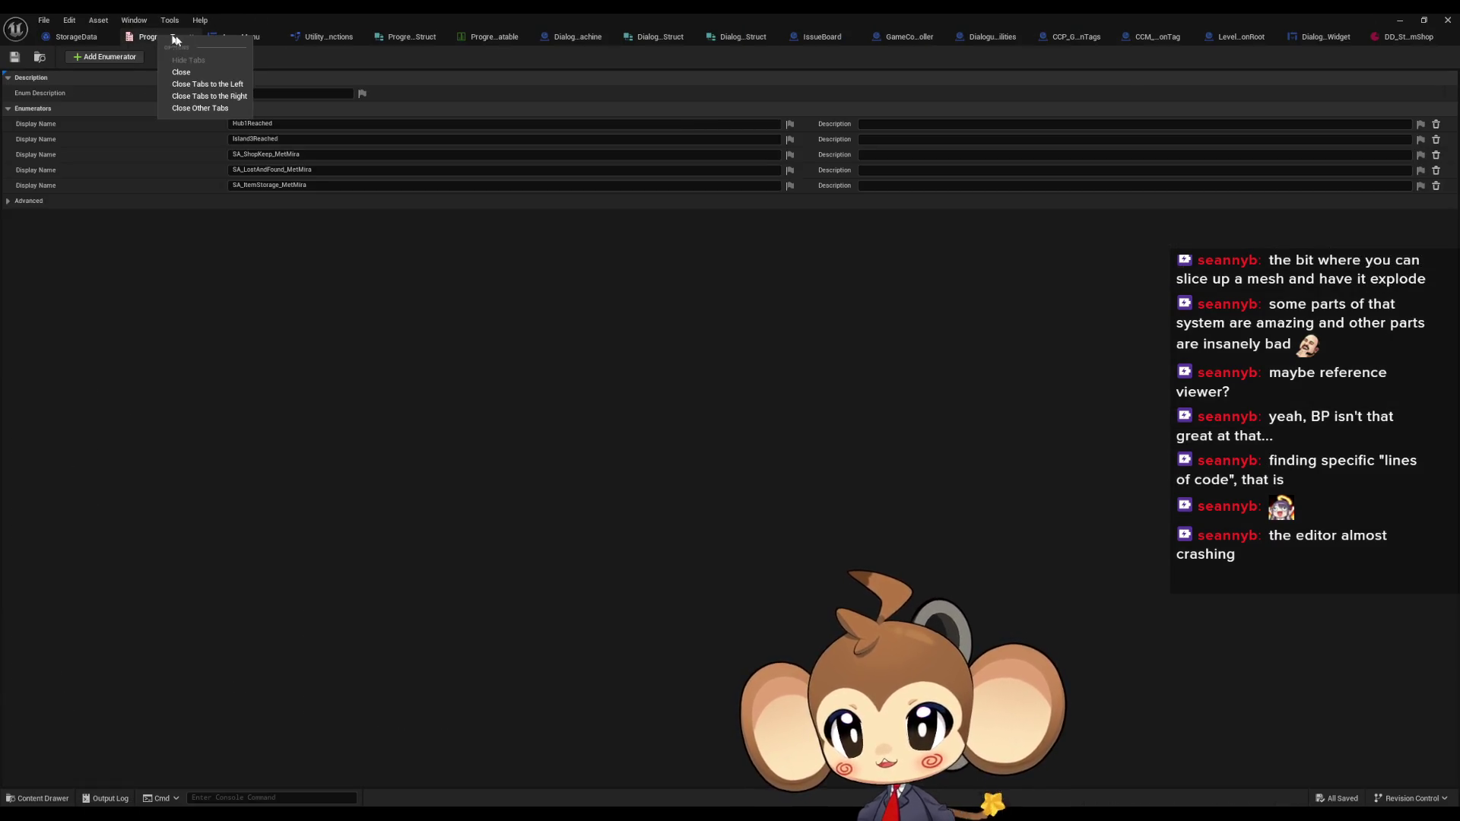
pyautogui.click(95, 19)
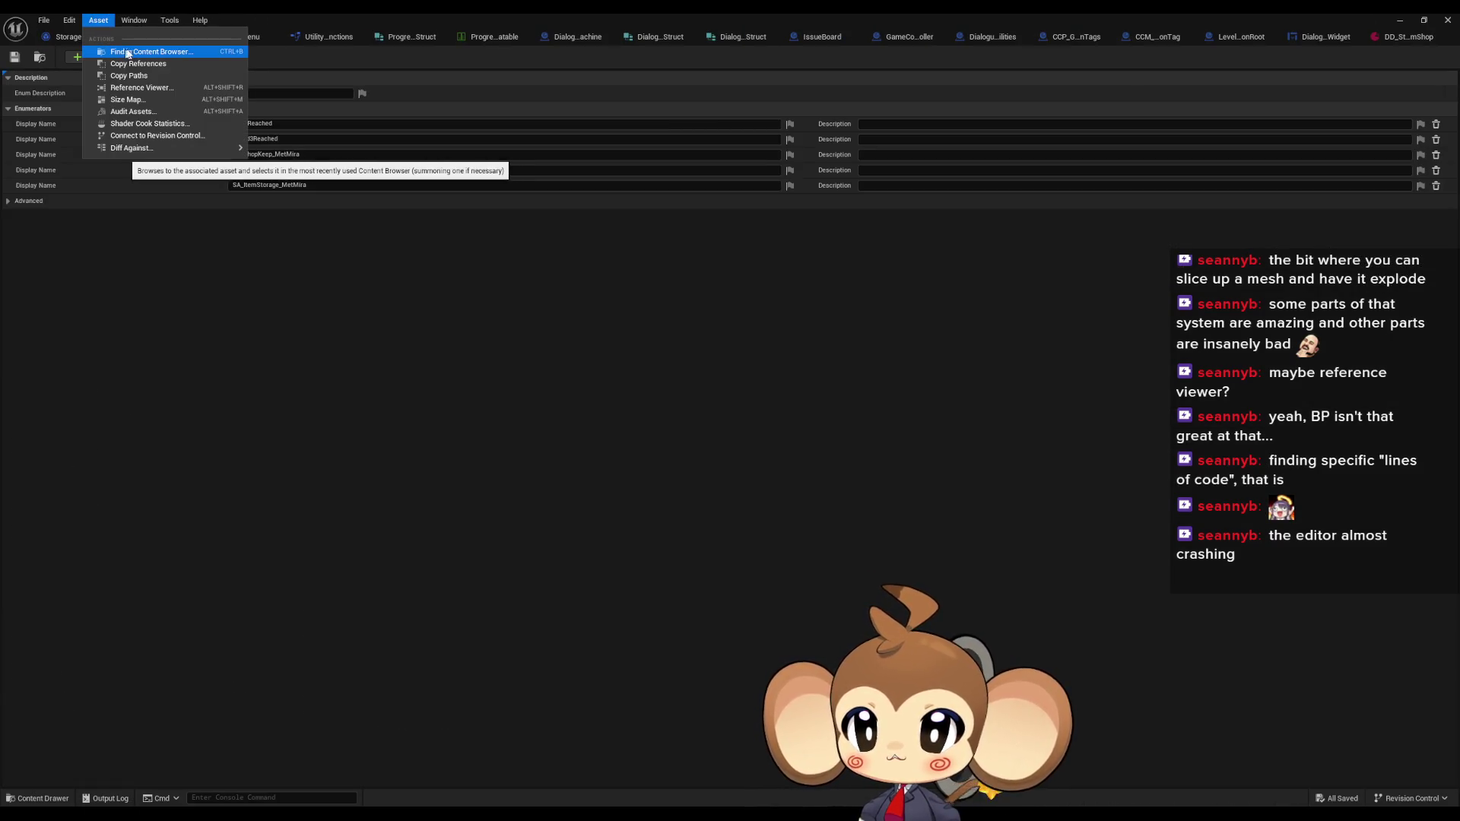
pyautogui.moveTo(168, 148)
pyautogui.click(286, 304)
pyautogui.press('Return')
pyautogui.press('Escape')
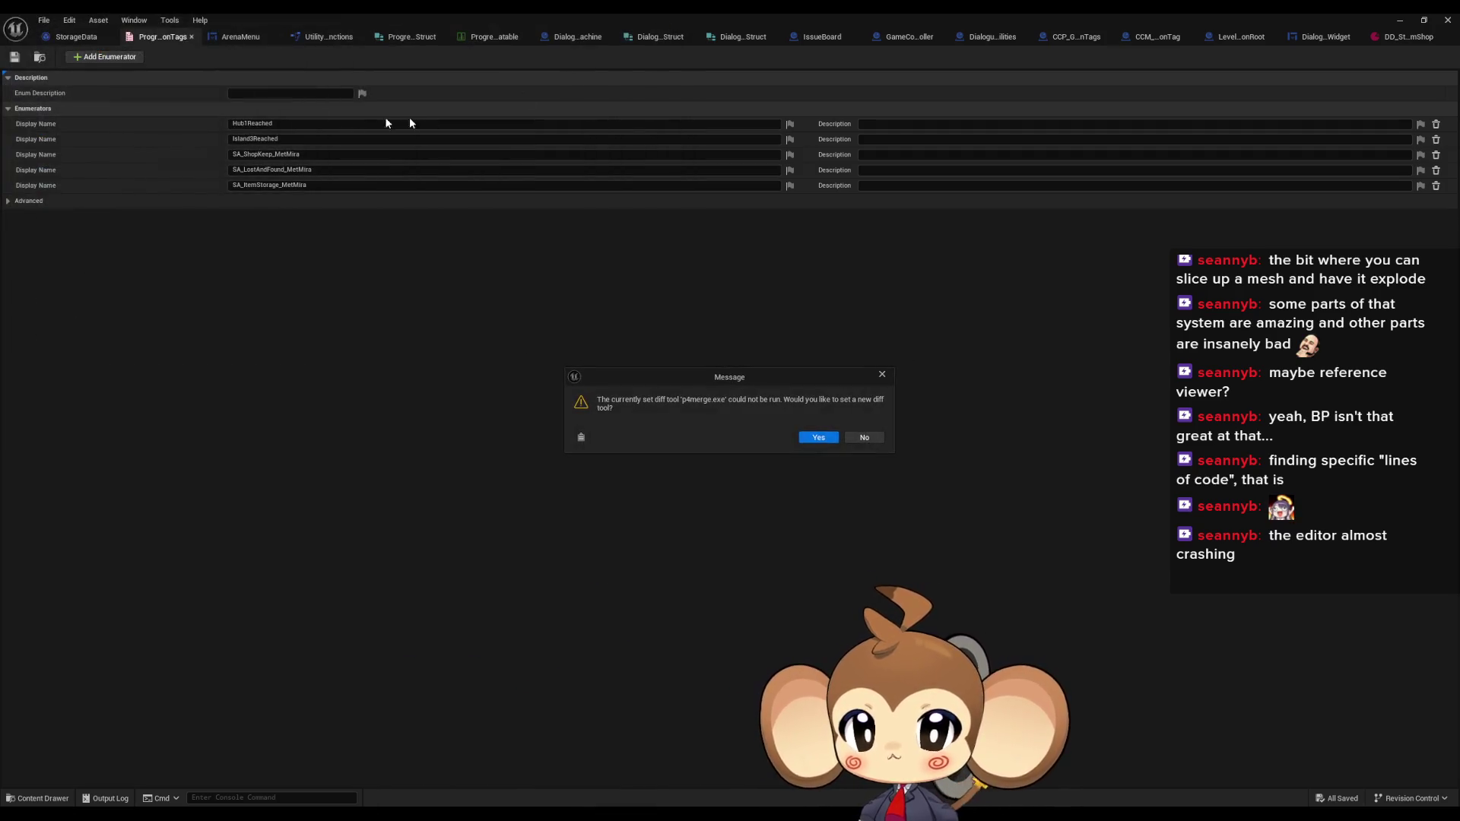
pyautogui.click(878, 441)
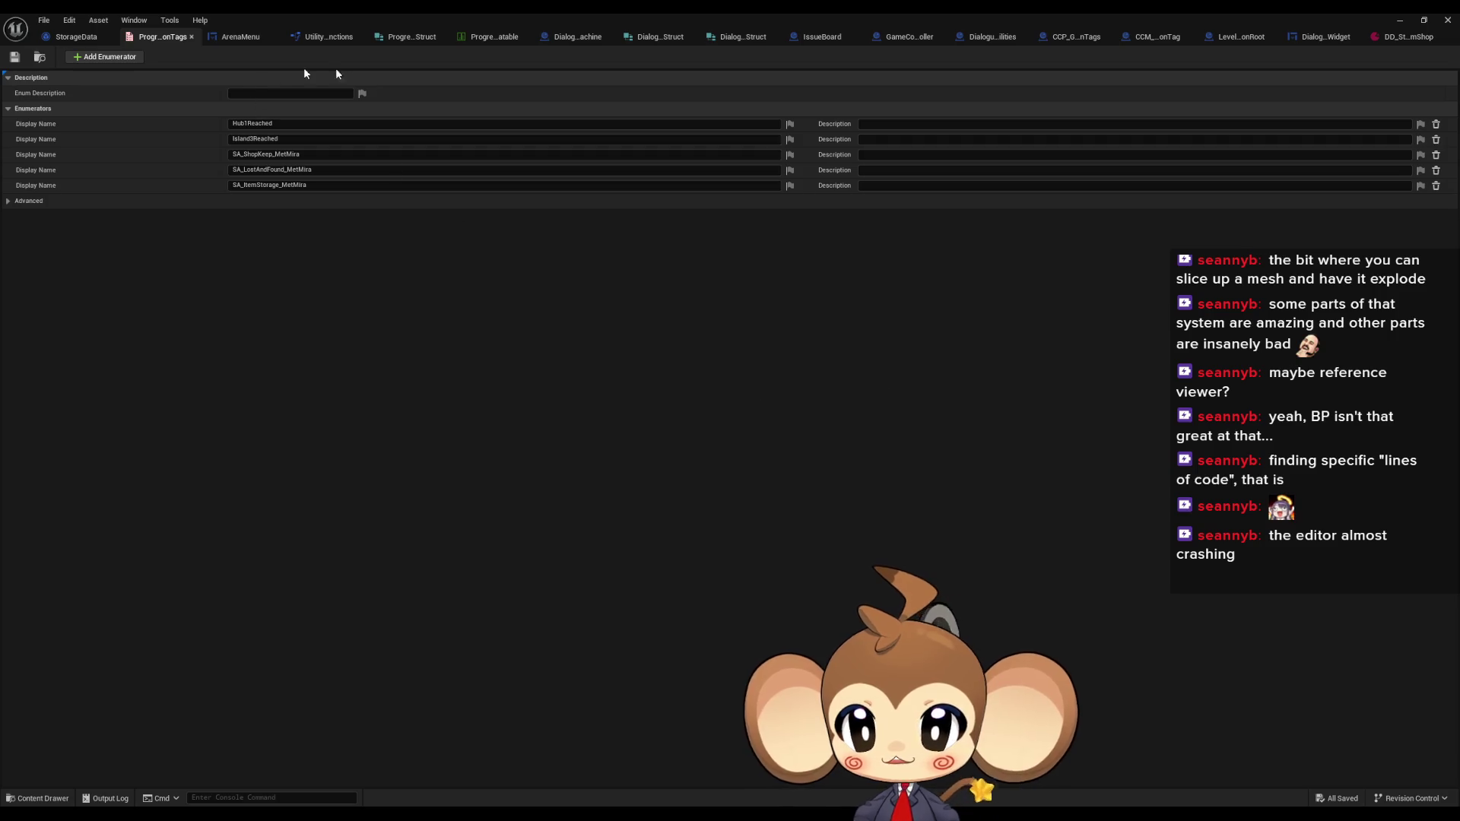
# Find ProgressionTags in the Content Browser and float the enum editor as its own window
pyautogui.rightClick(178, 35)
pyautogui.click(98, 20)
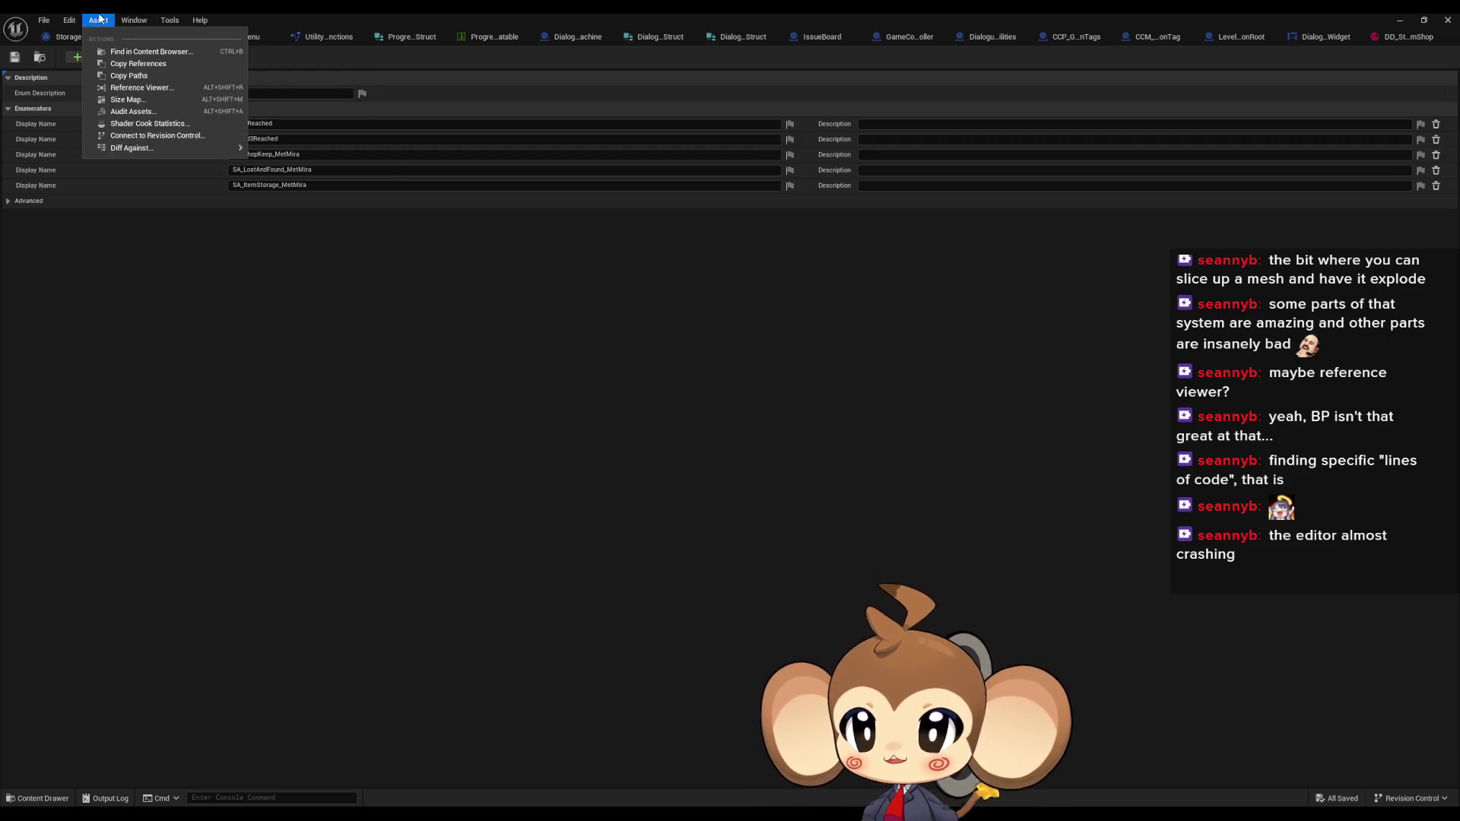
pyautogui.click(177, 53)
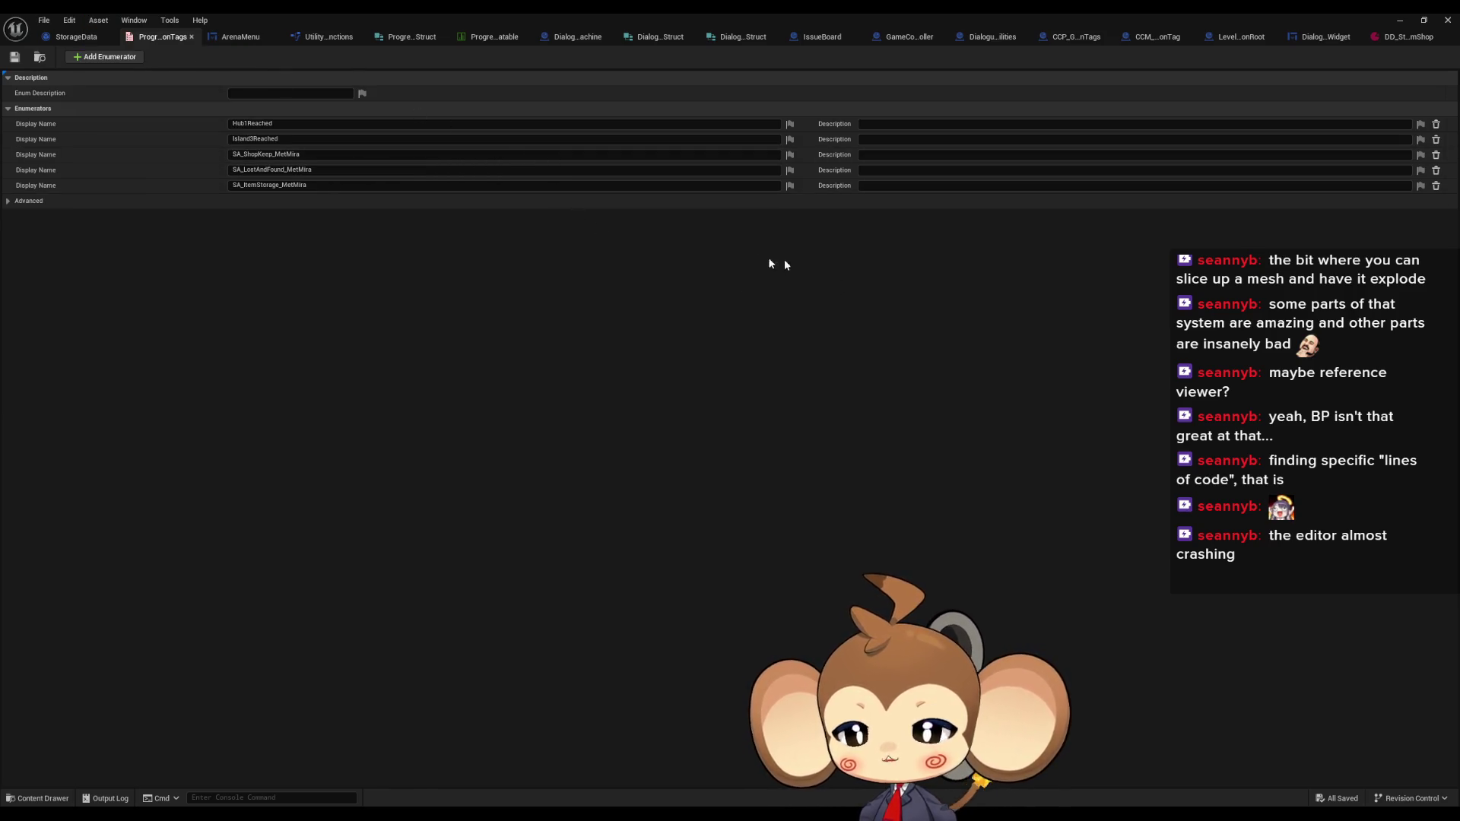
pyautogui.moveTo(428, 12); pyautogui.dragTo(456, 84)
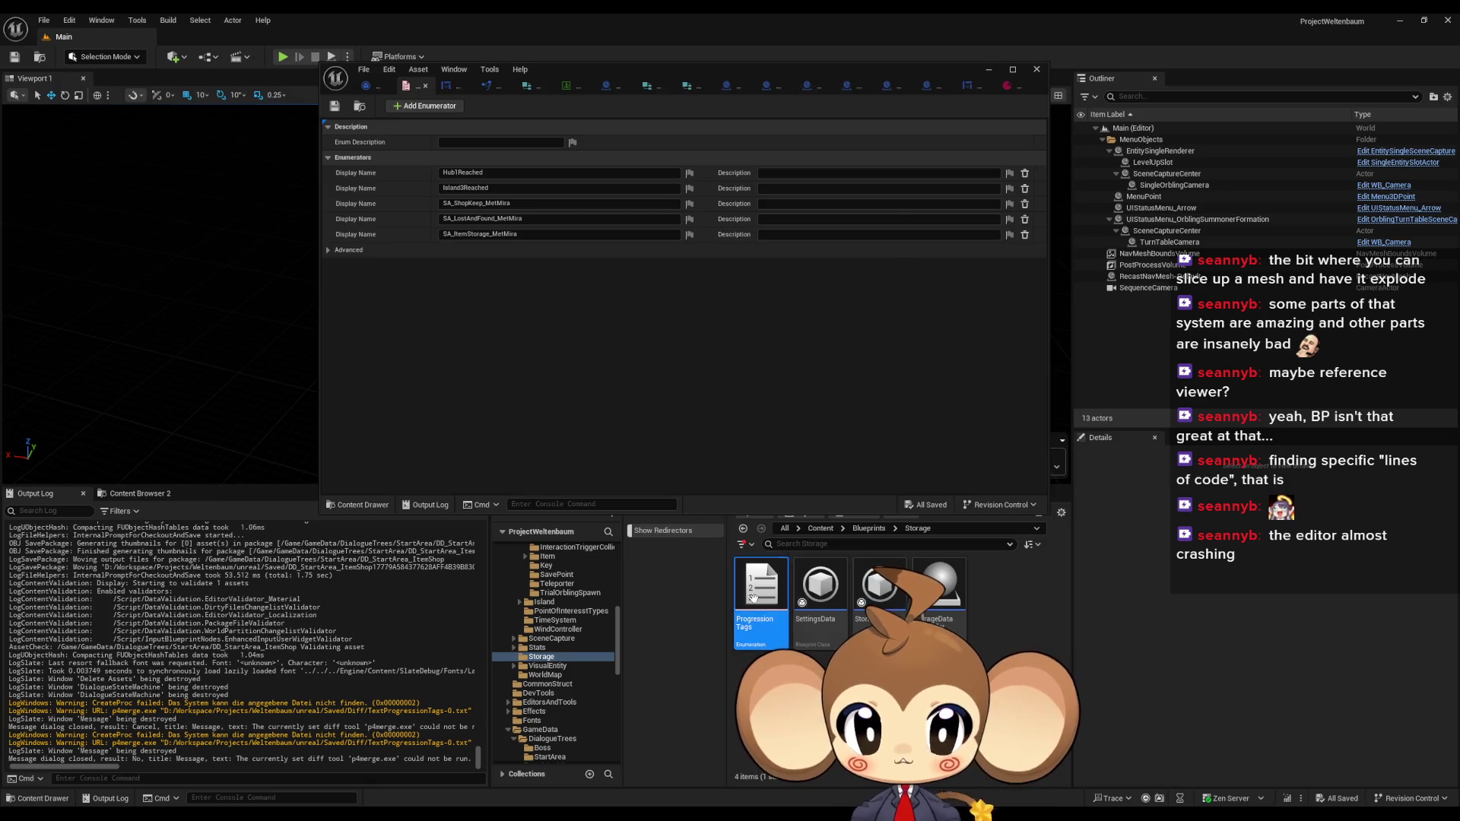
# Force delete the ProgressionTags enum despite its remaining references
pyautogui.press('Delete')
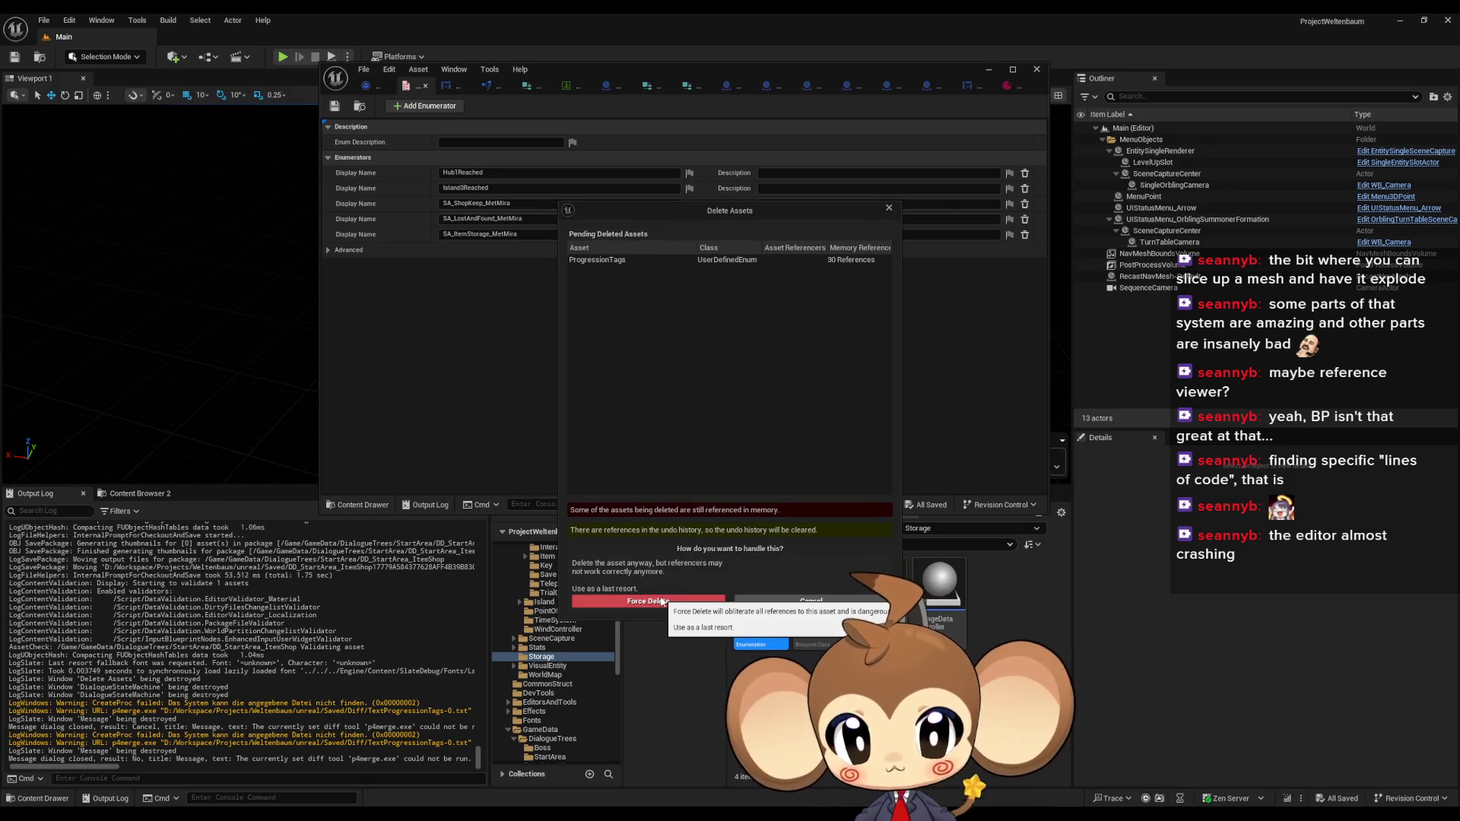
pyautogui.click(810, 601)
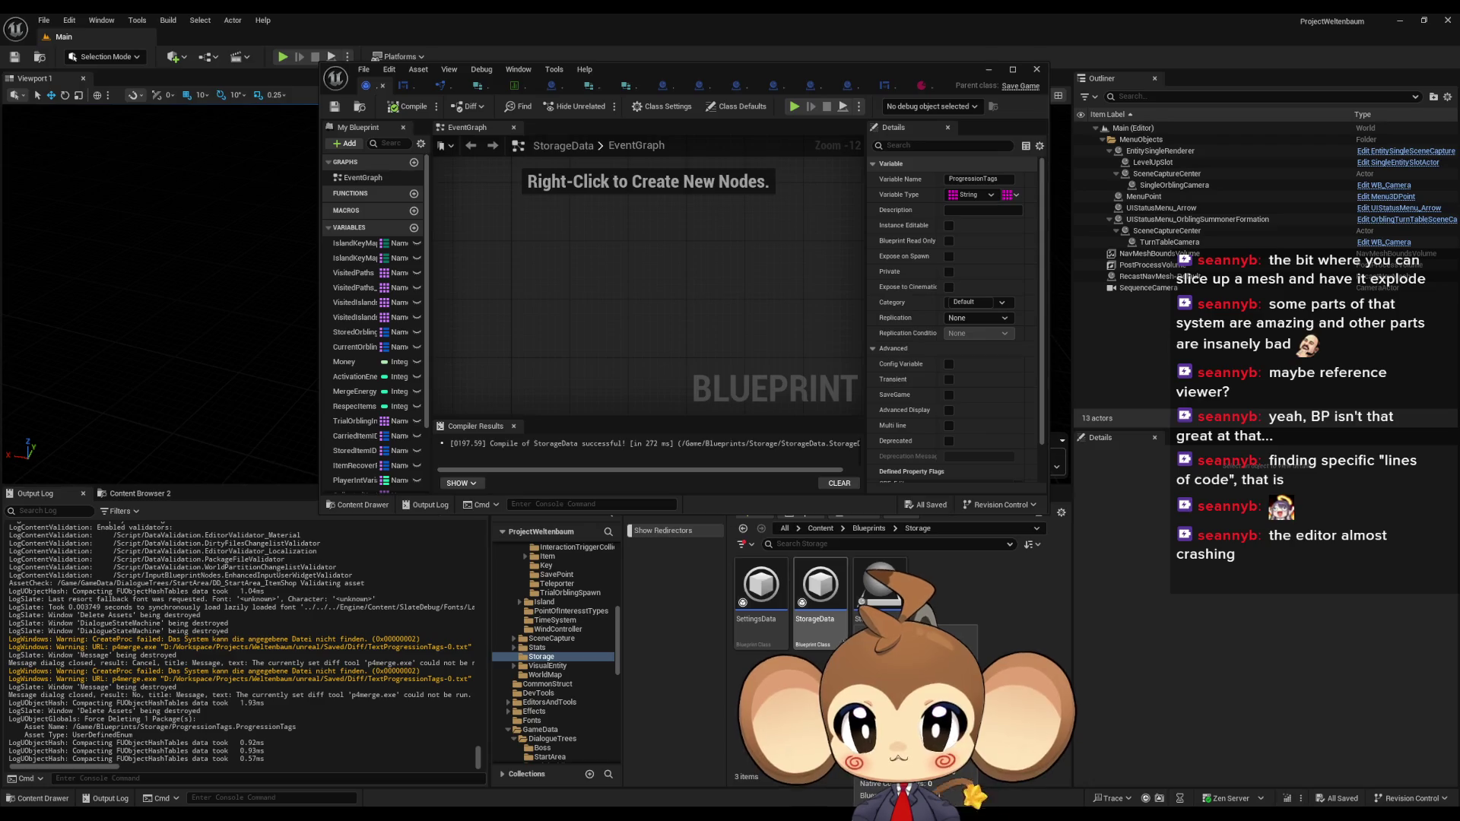
pyautogui.click(693, 82)
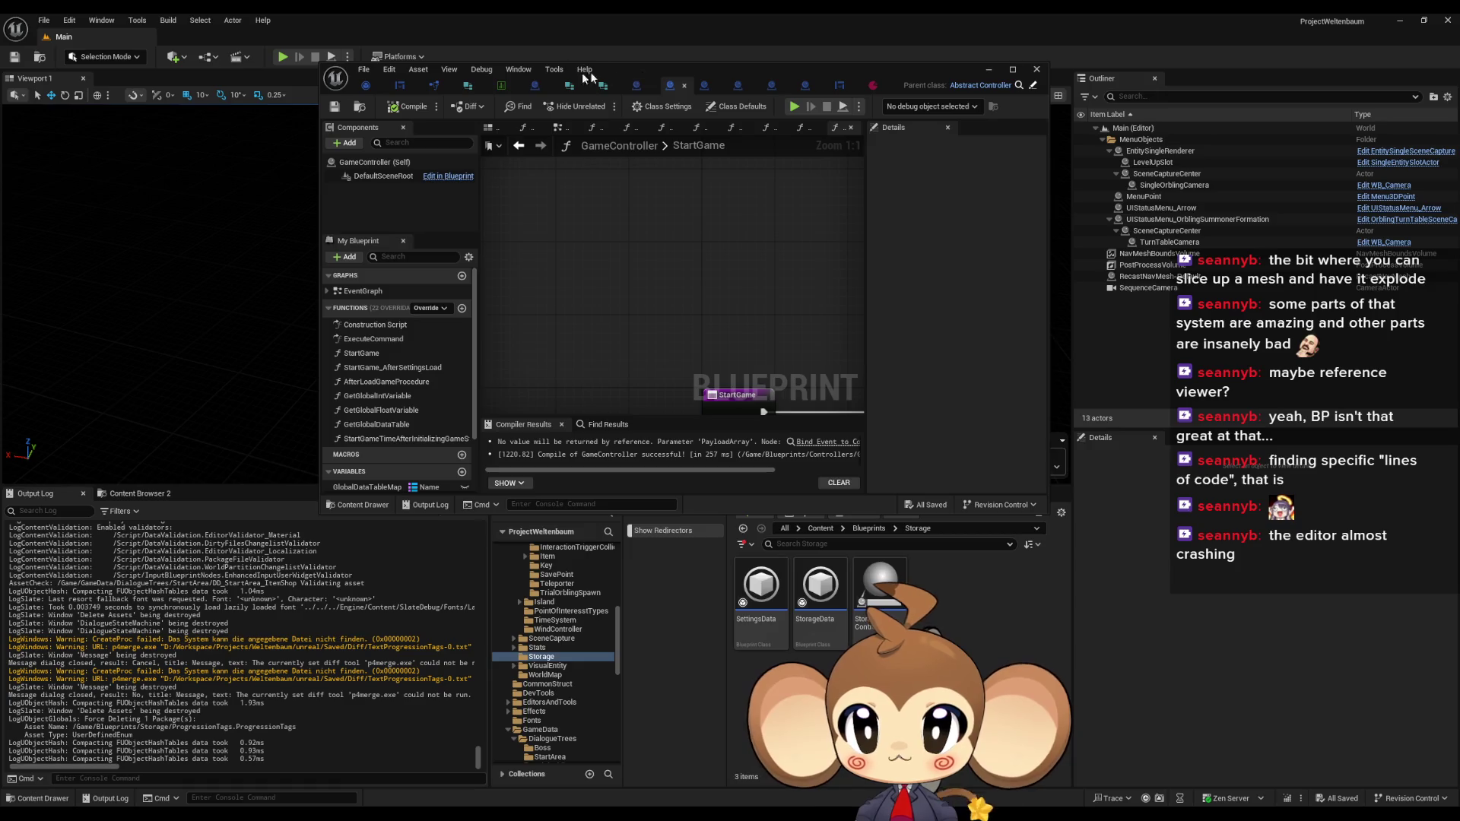
# Maximize the GameController Blueprint, review its StartGame SpawnActor and Bind Event nodes, then close it
pyautogui.moveTo(613, 70)
pyautogui.mouseDown()
pyautogui.moveTo(613, 221)
pyautogui.moveTo(642, 179)
pyautogui.moveTo(629, 153)
pyautogui.mouseUp()
pyautogui.doubleClick(629, 153)
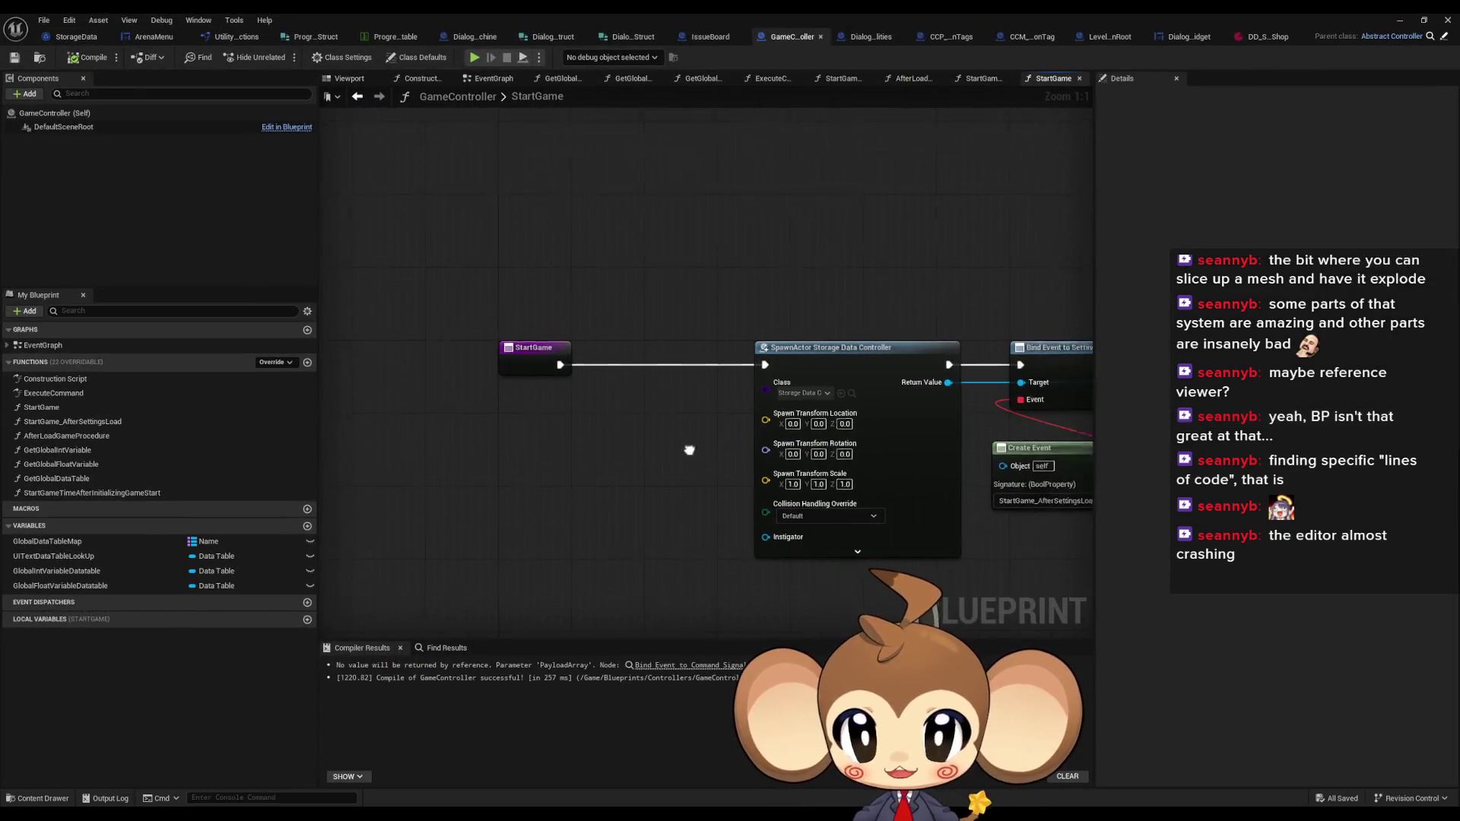
pyautogui.scroll(-3, 689, 450)
pyautogui.moveTo(519, 394)
pyautogui.mouseDown()
pyautogui.moveTo(608, 457)
pyautogui.moveTo(620, 411)
pyautogui.mouseUp()
pyautogui.scroll(3, 619, 410)
pyautogui.click(483, 234)
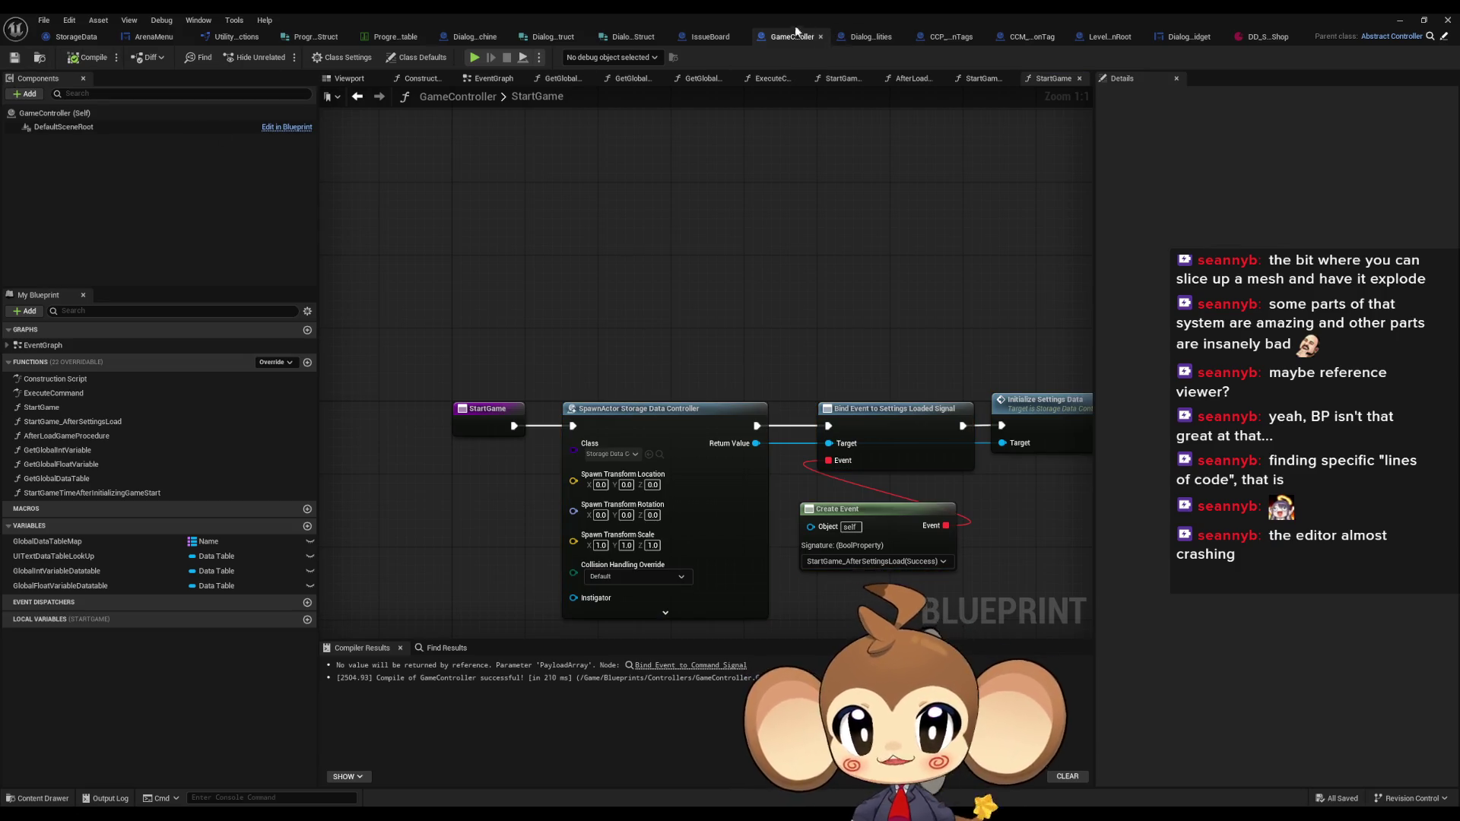
pyautogui.middleClick(796, 31)
# Move IssueBoard first and close ArenaMenu, UtilityFunctions, the progression test struct and table, and DialogueStateMachine
pyautogui.moveTo(799, 37); pyautogui.dragTo(80, 36)
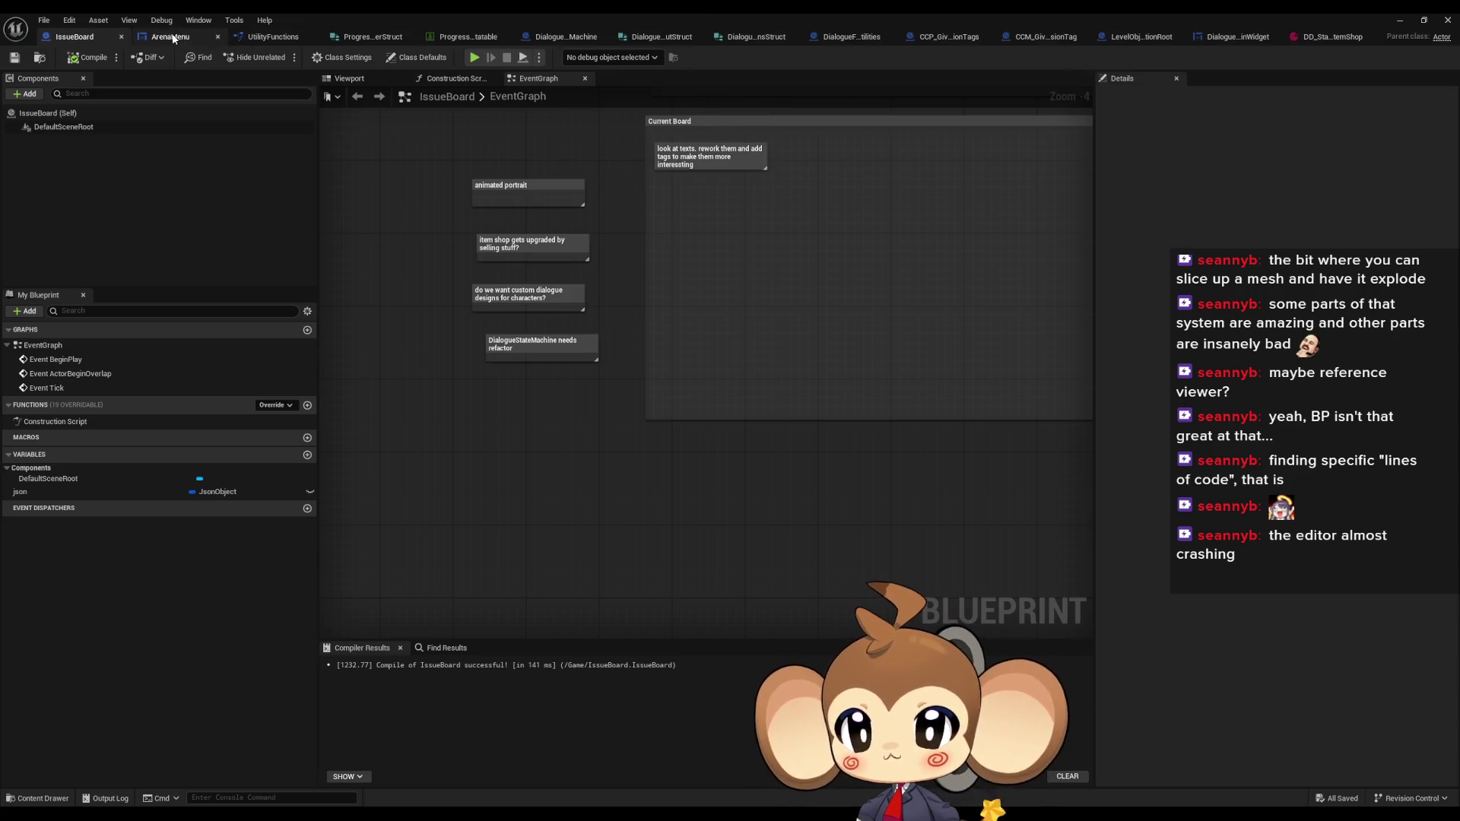
pyautogui.middleClick(177, 40)
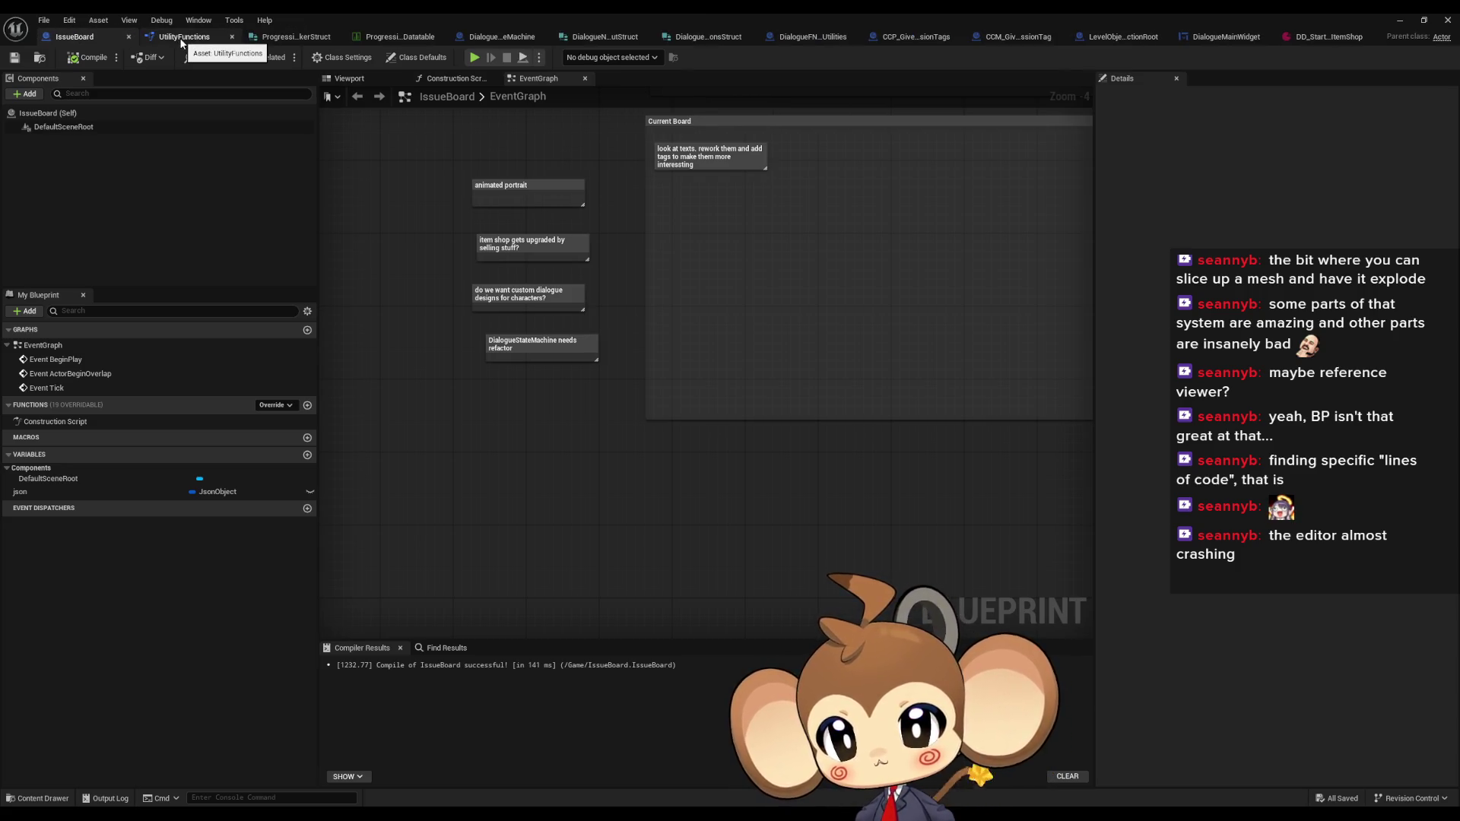
pyautogui.middleClick(180, 40)
pyautogui.click(180, 39)
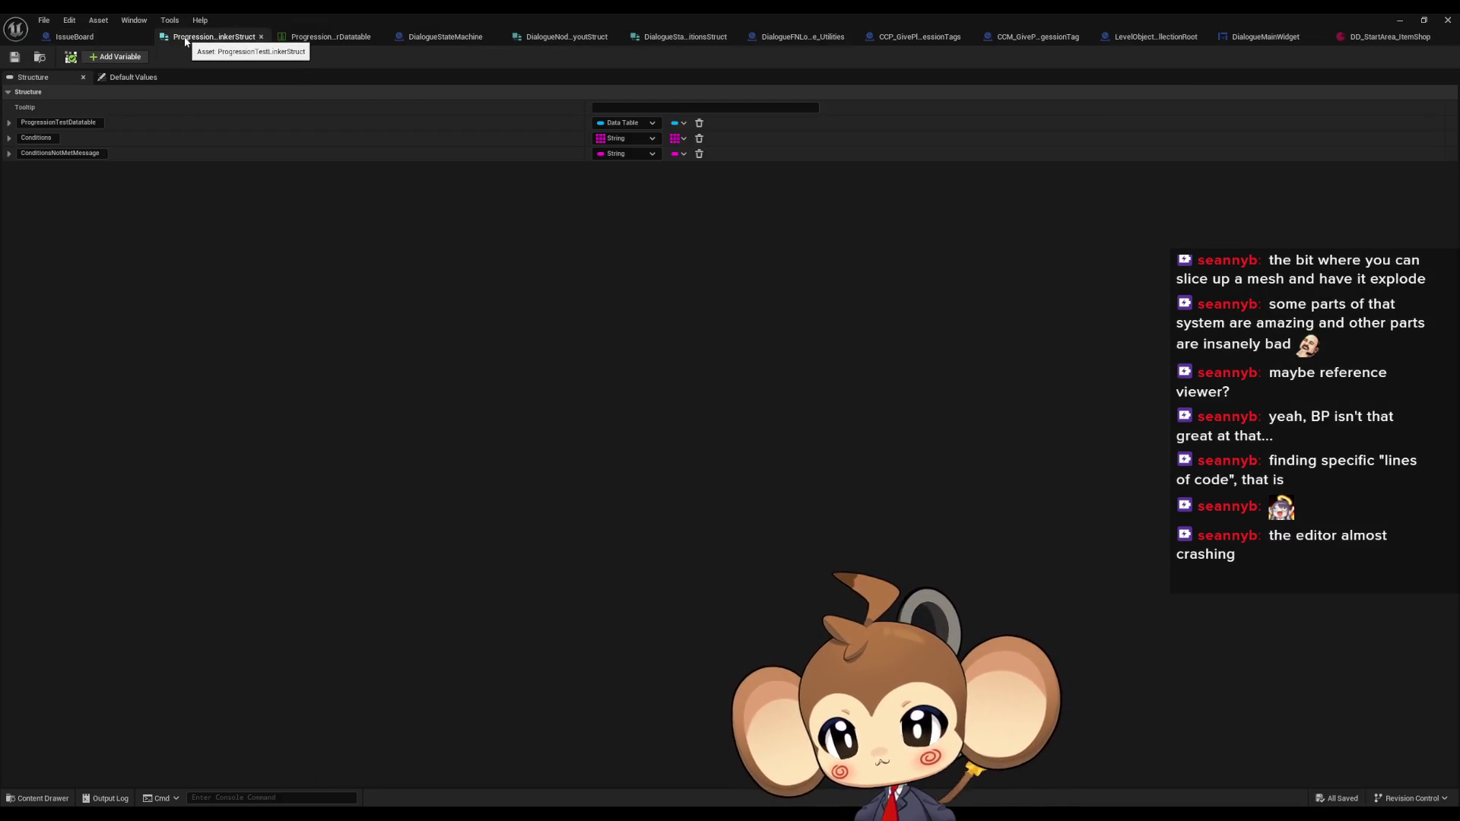
pyautogui.middleClick(190, 39)
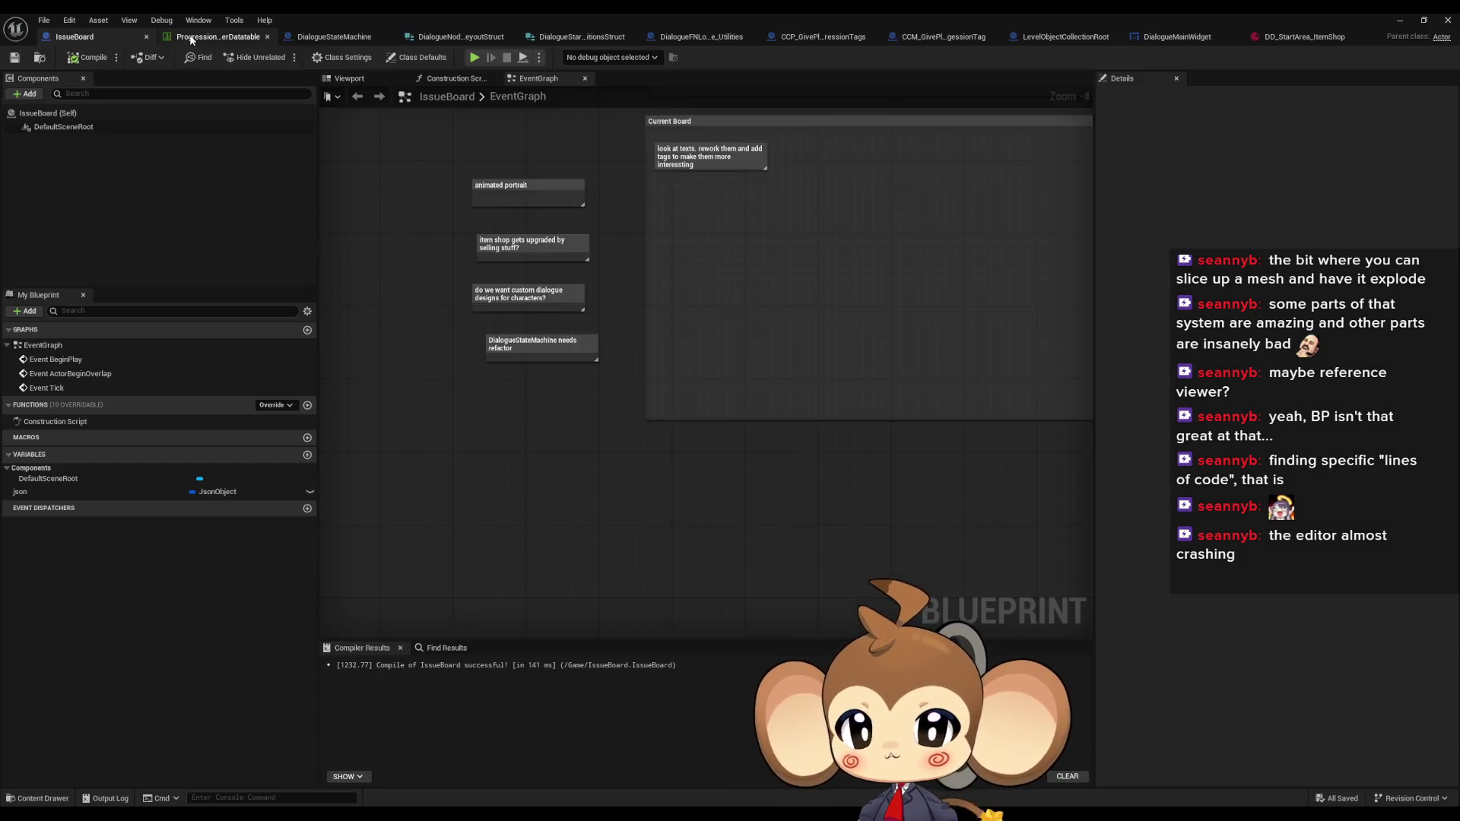
pyautogui.click(204, 39)
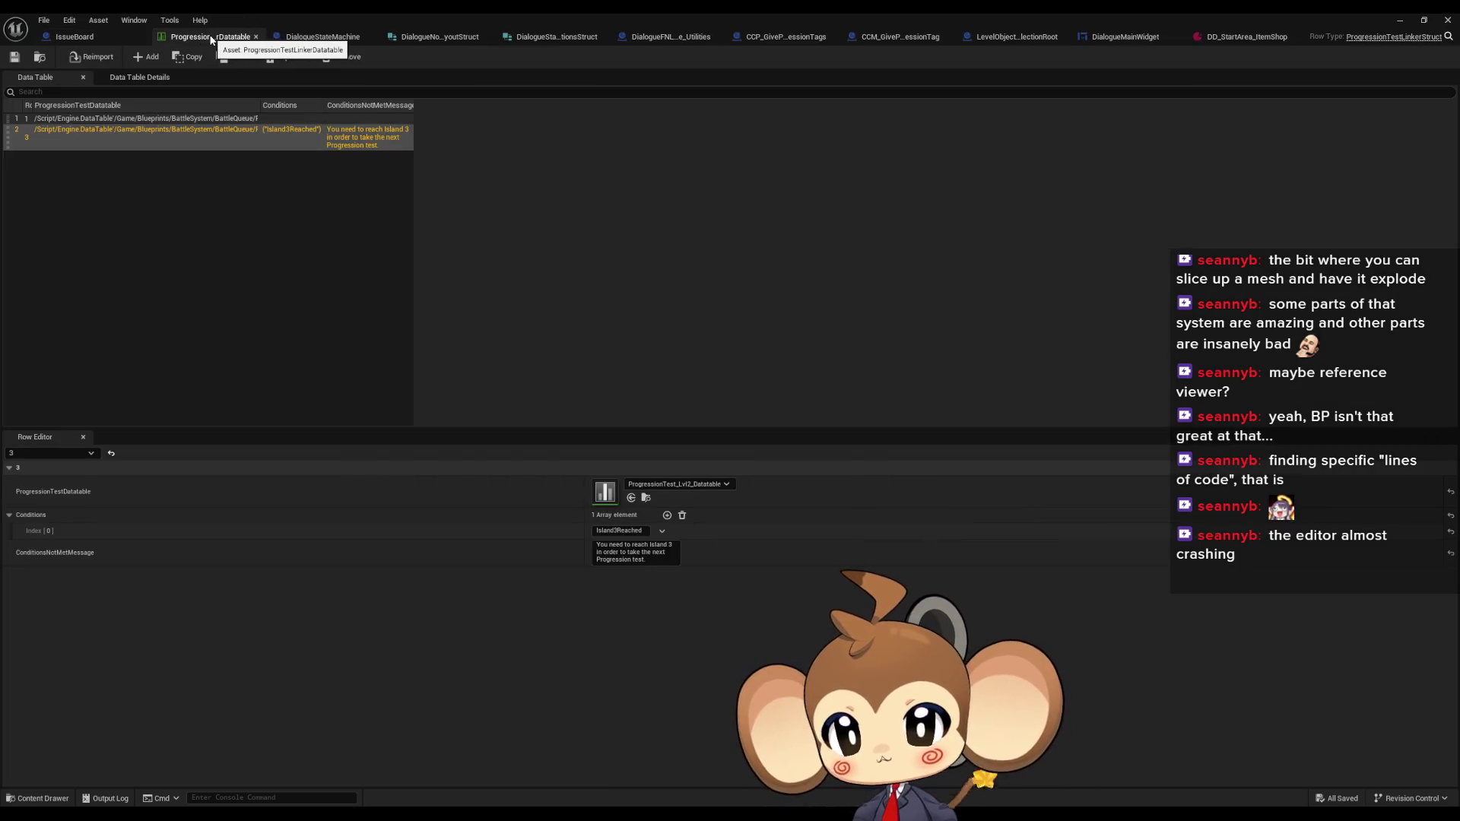
pyautogui.middleClick(211, 40)
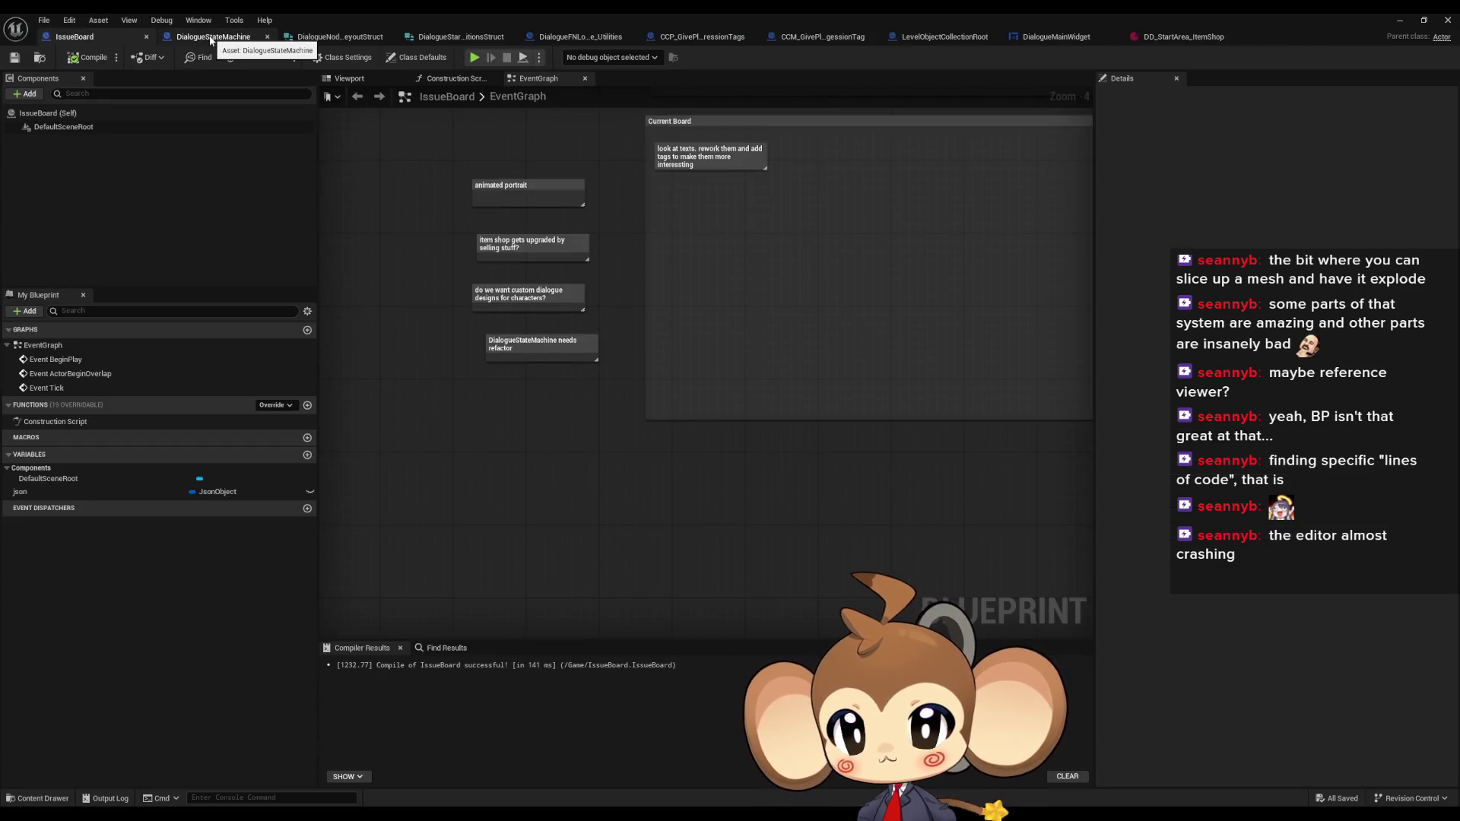
pyautogui.click(213, 39)
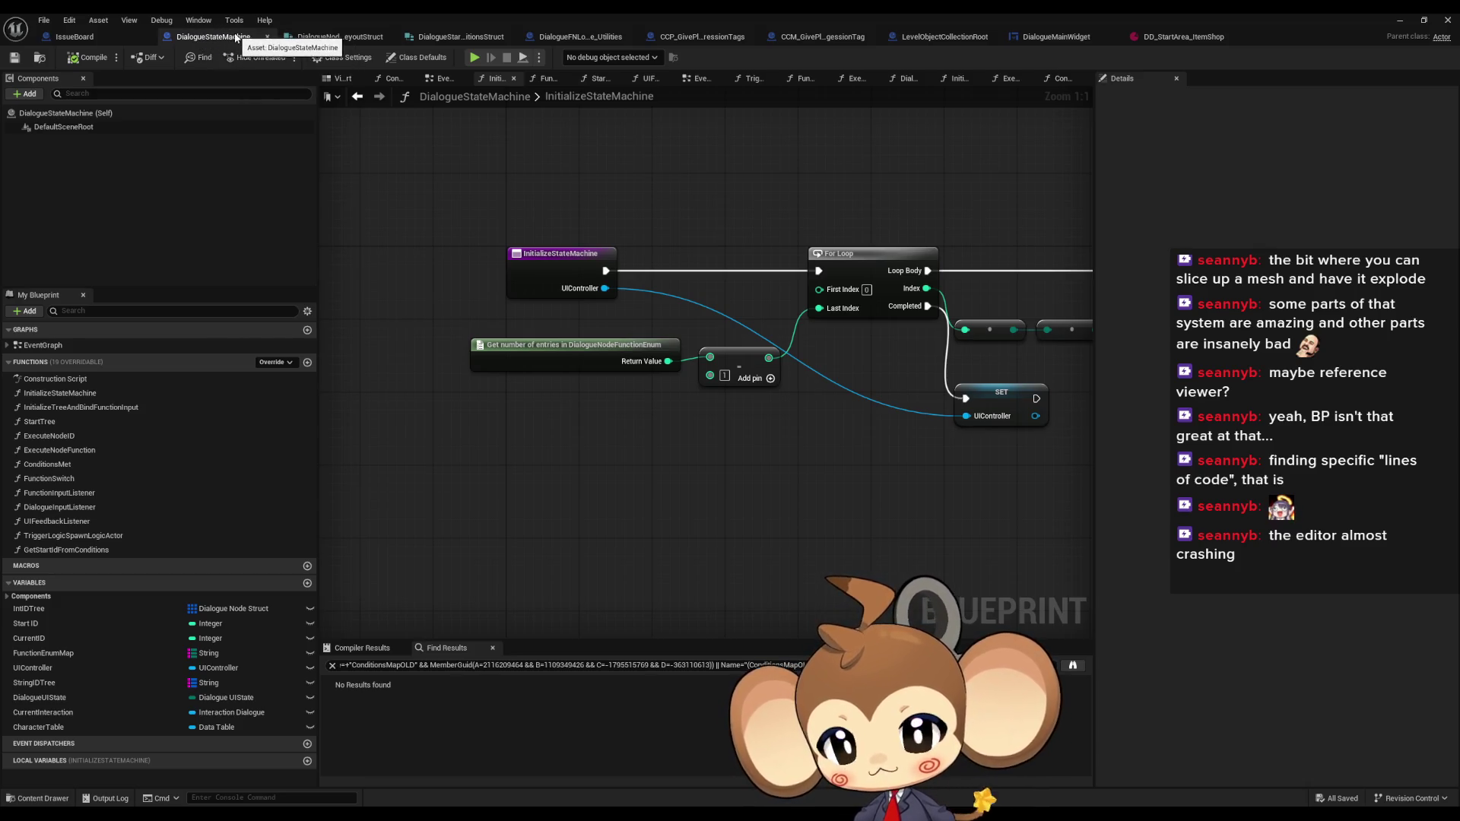
pyautogui.middleClick(222, 39)
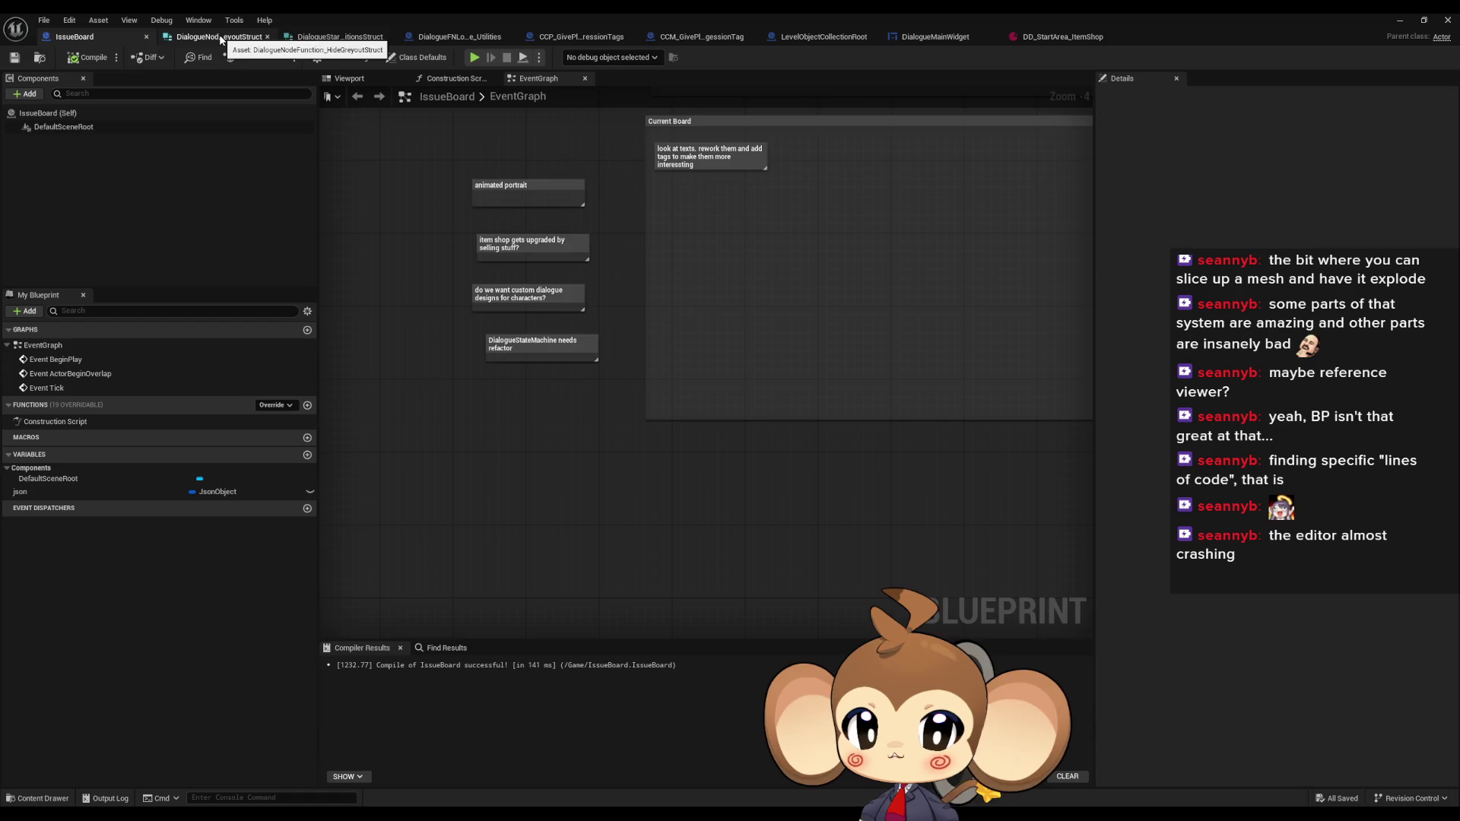
# Close the greyout and start ID structs, dialogue utilities, progression tags, LevelObjectCollectionRoot and DialogueMainWidget
pyautogui.click(218, 39)
pyautogui.middleClick(217, 40)
pyautogui.click(216, 39)
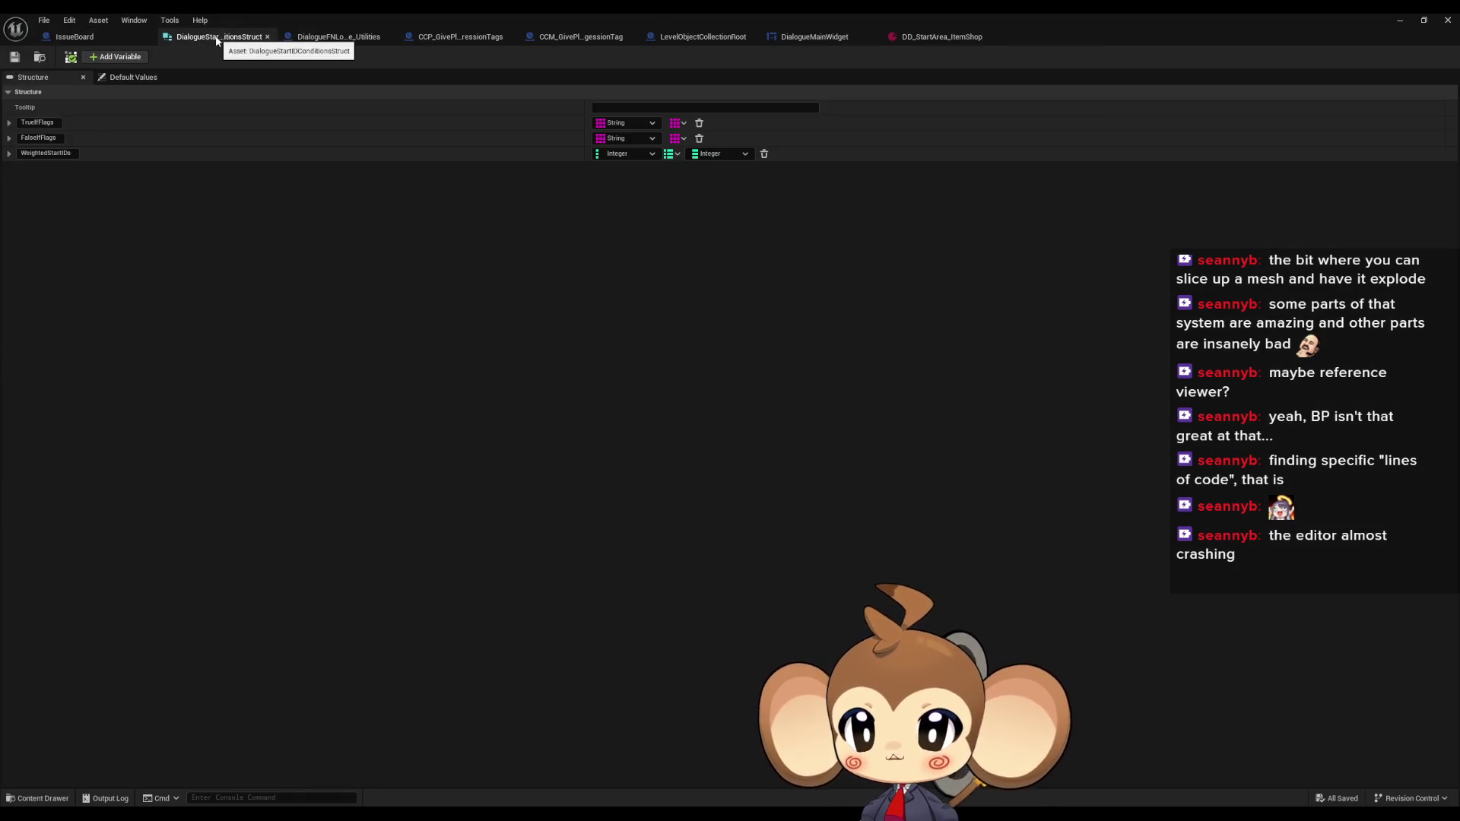
pyautogui.middleClick(216, 40)
pyautogui.click(217, 39)
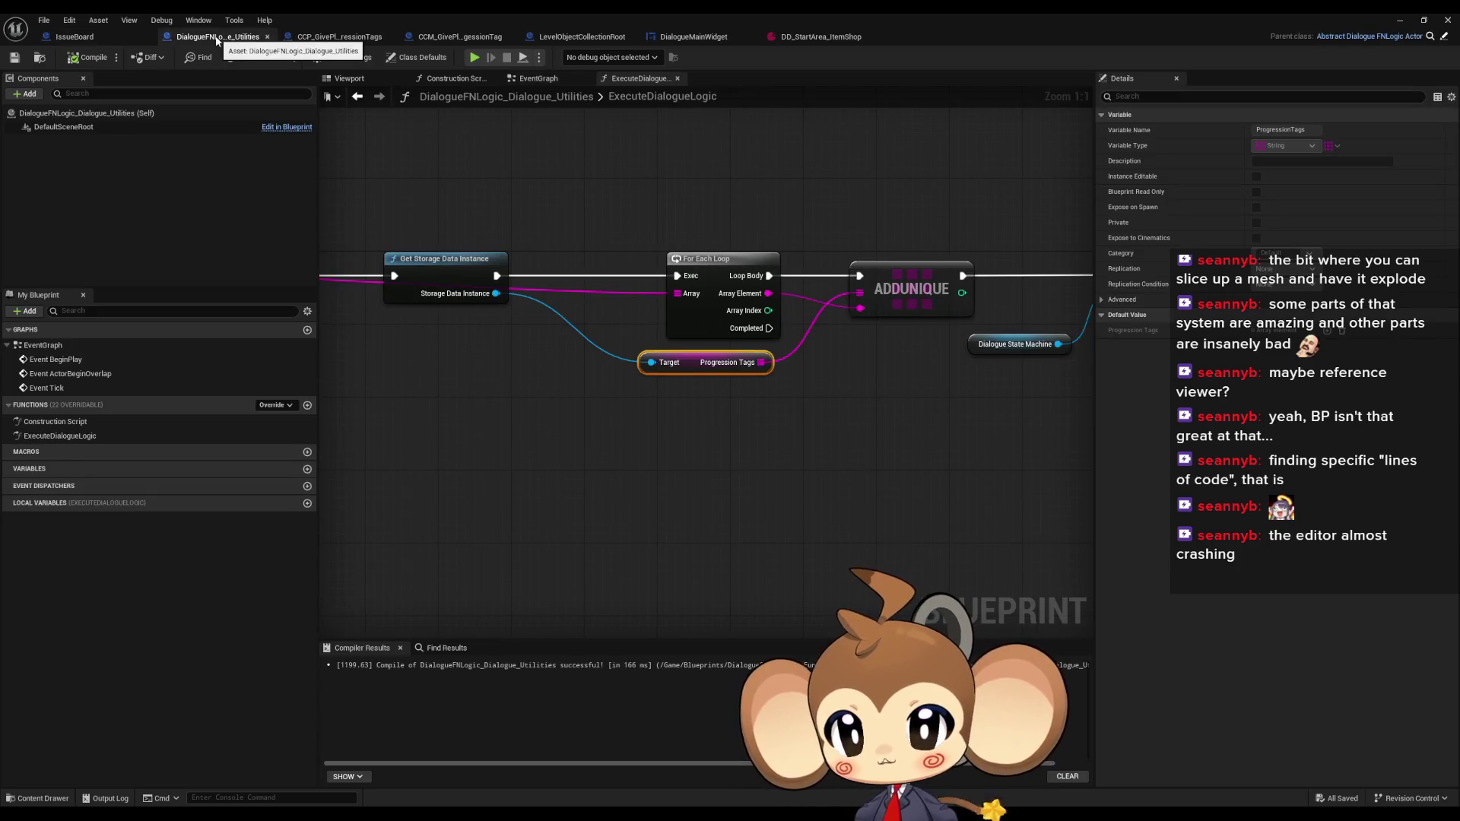
pyautogui.middleClick(217, 39)
pyautogui.click(216, 40)
pyautogui.middleClick(217, 40)
pyautogui.middleClick(217, 39)
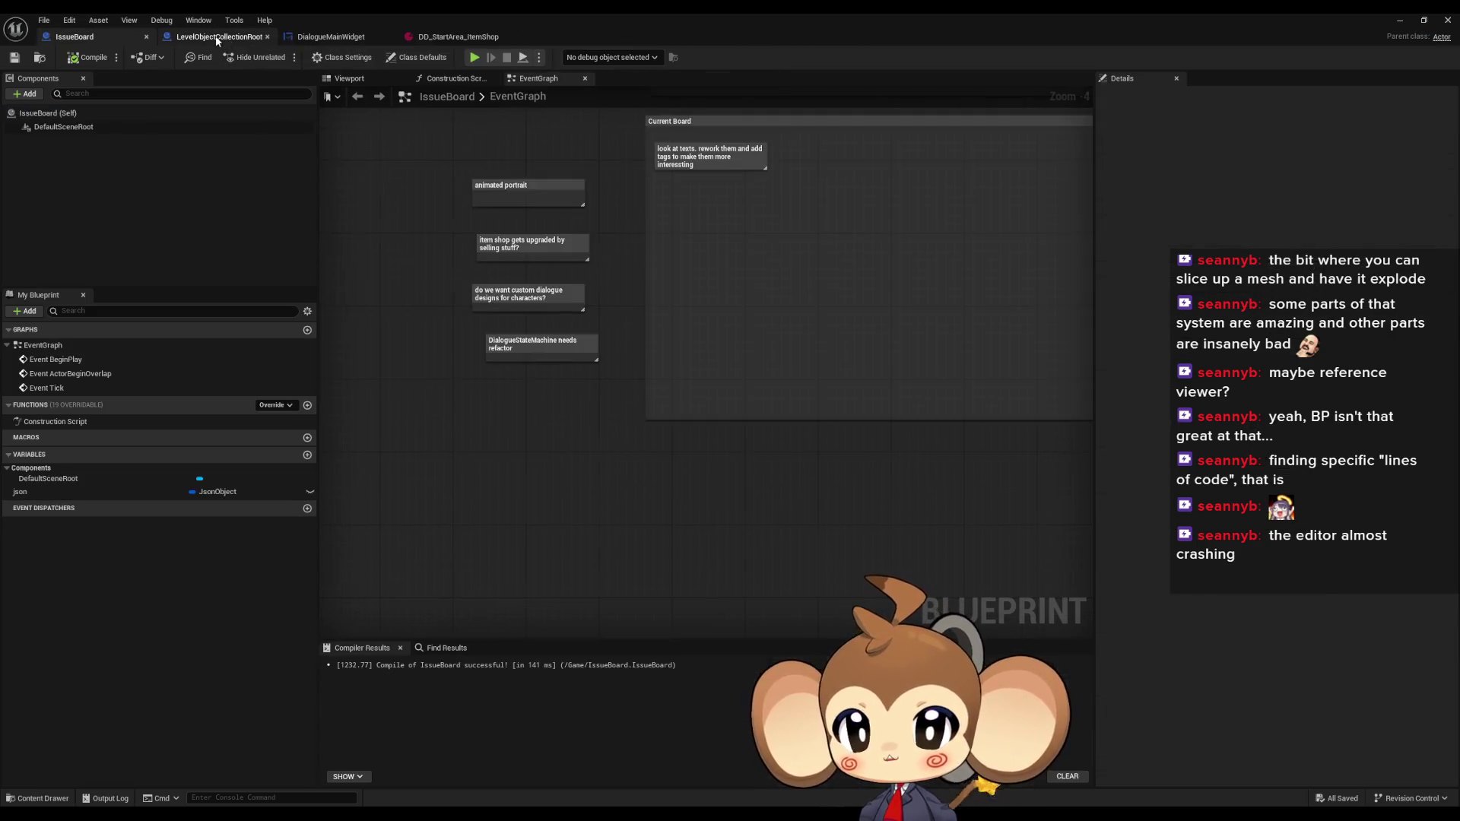
pyautogui.click(217, 40)
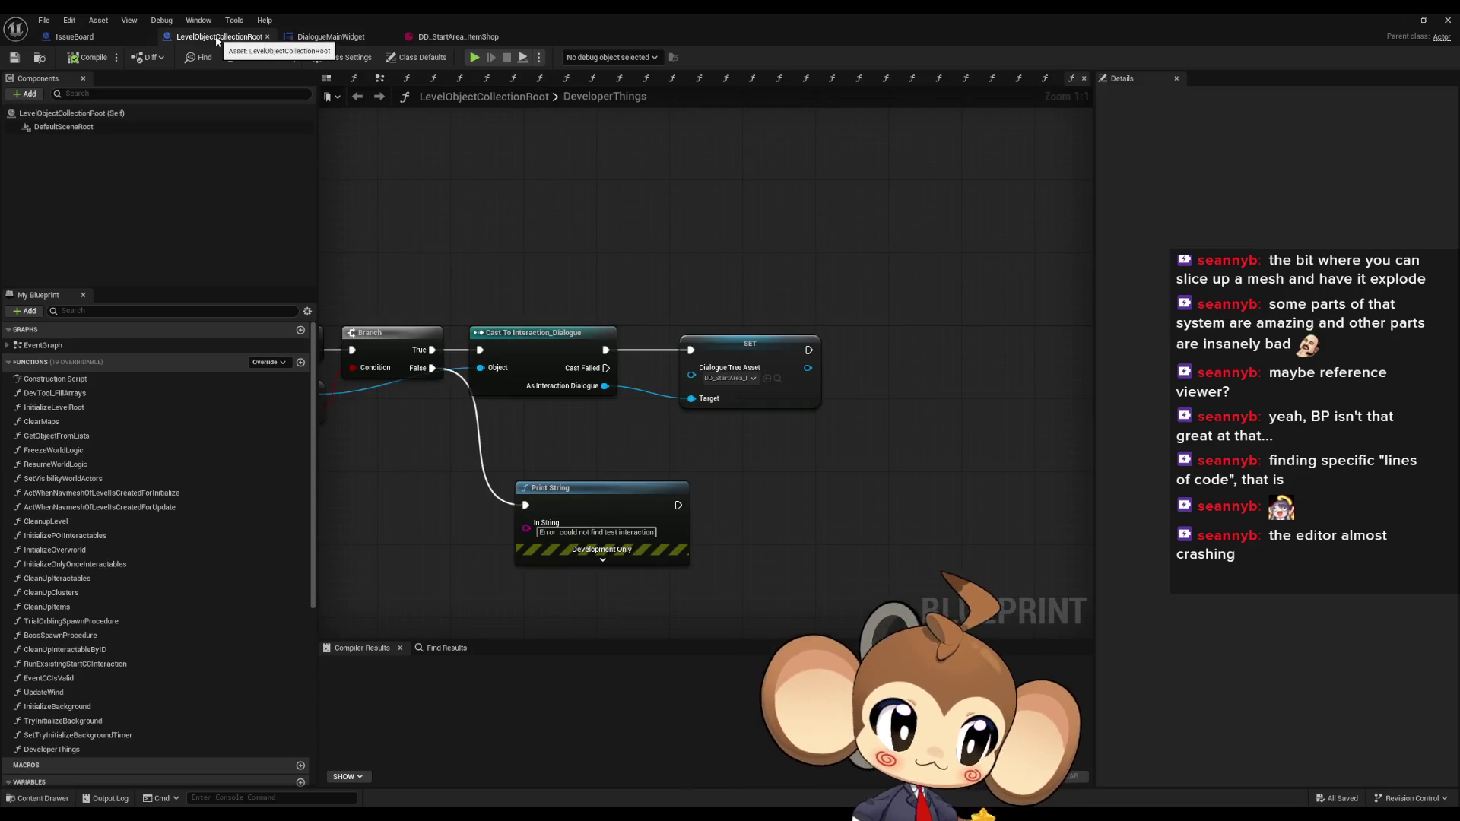
pyautogui.middleClick(217, 40)
pyautogui.click(217, 40)
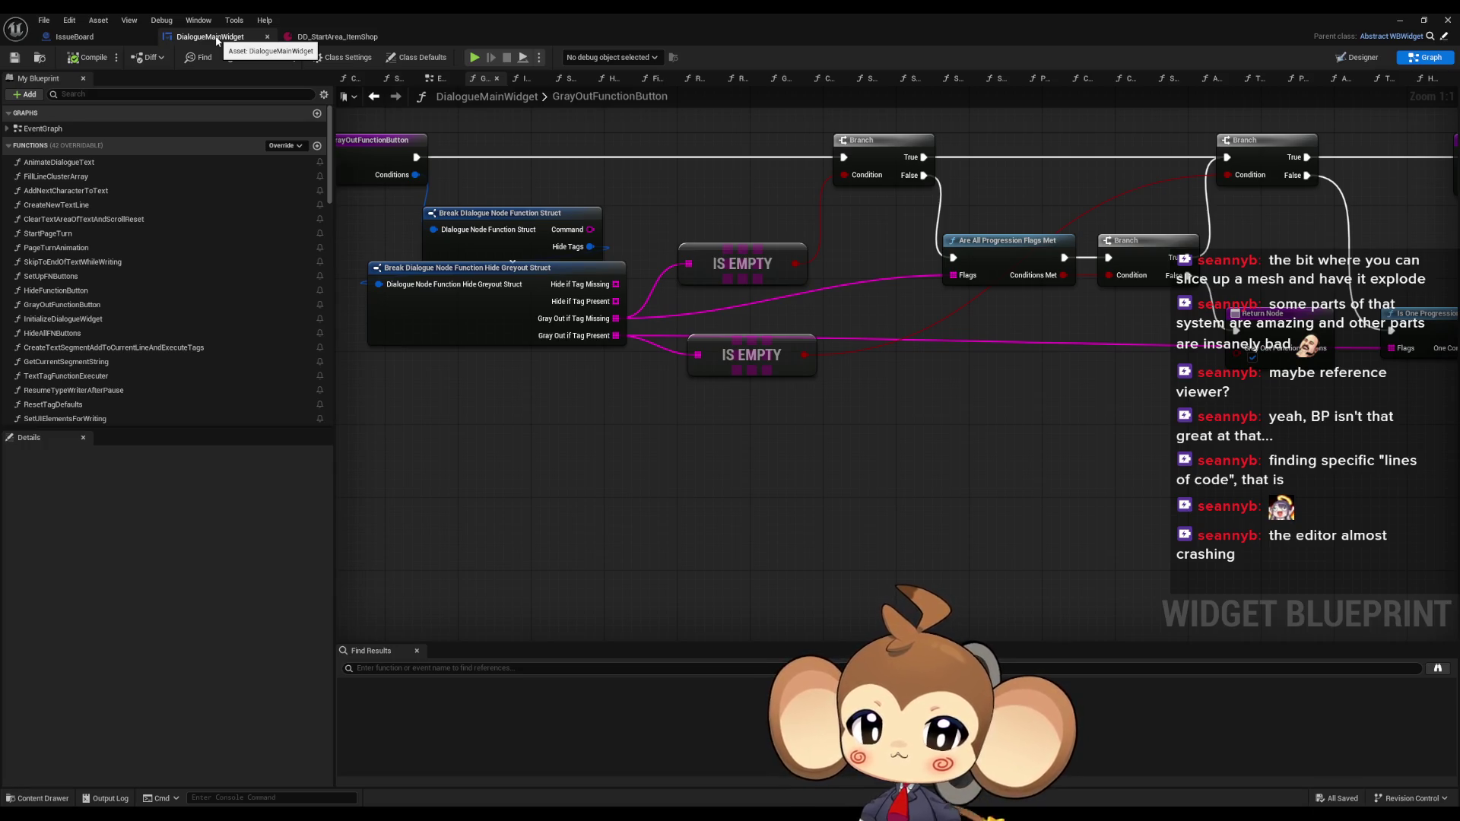
pyautogui.middleClick(216, 40)
# Show DD_StartArea_ItemShop's SA_ShopKeep_MetMira flag and restore the editor to reveal the level editor
pyautogui.click(216, 40)
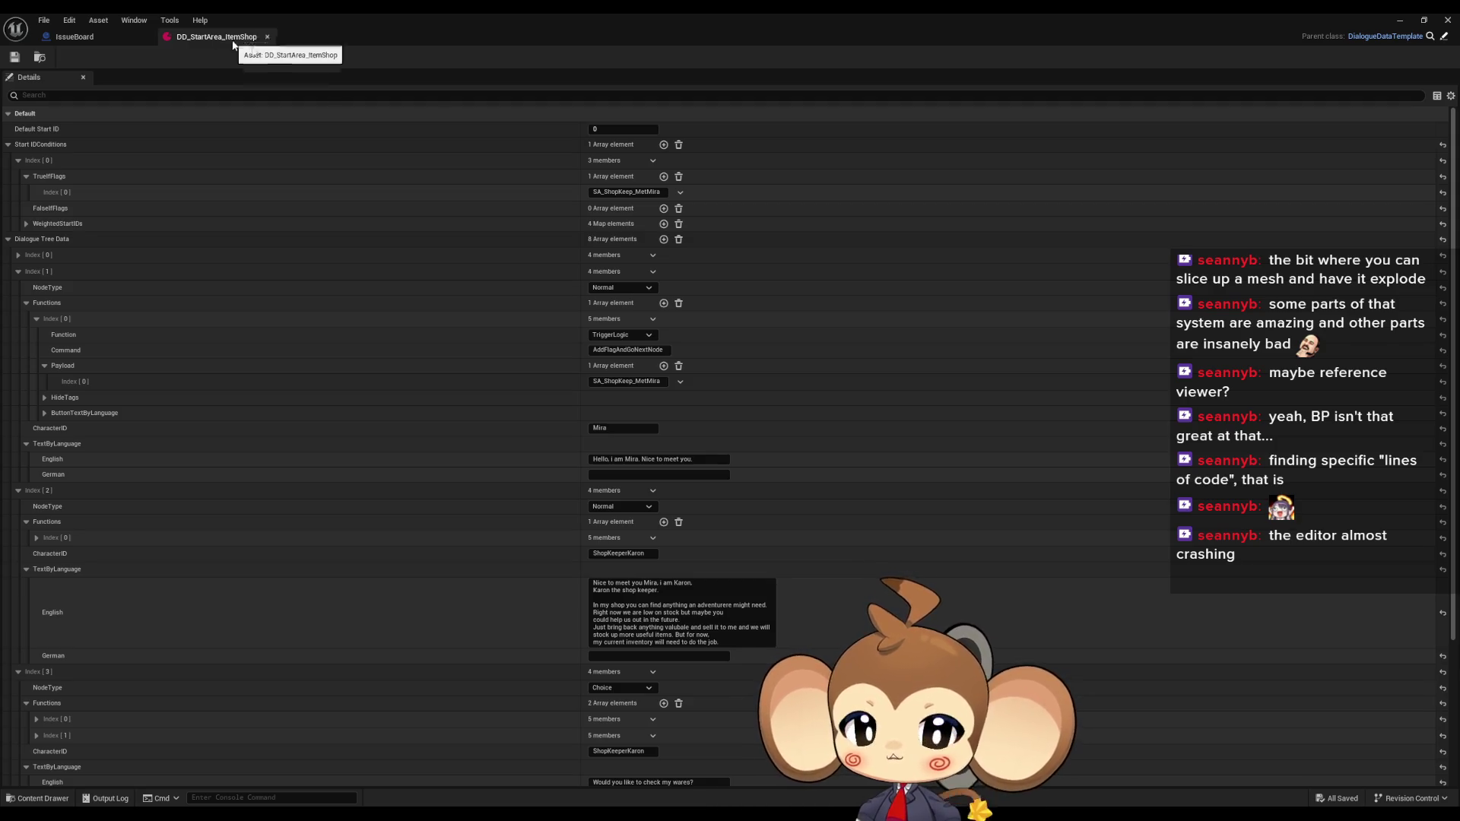
pyautogui.click(655, 195)
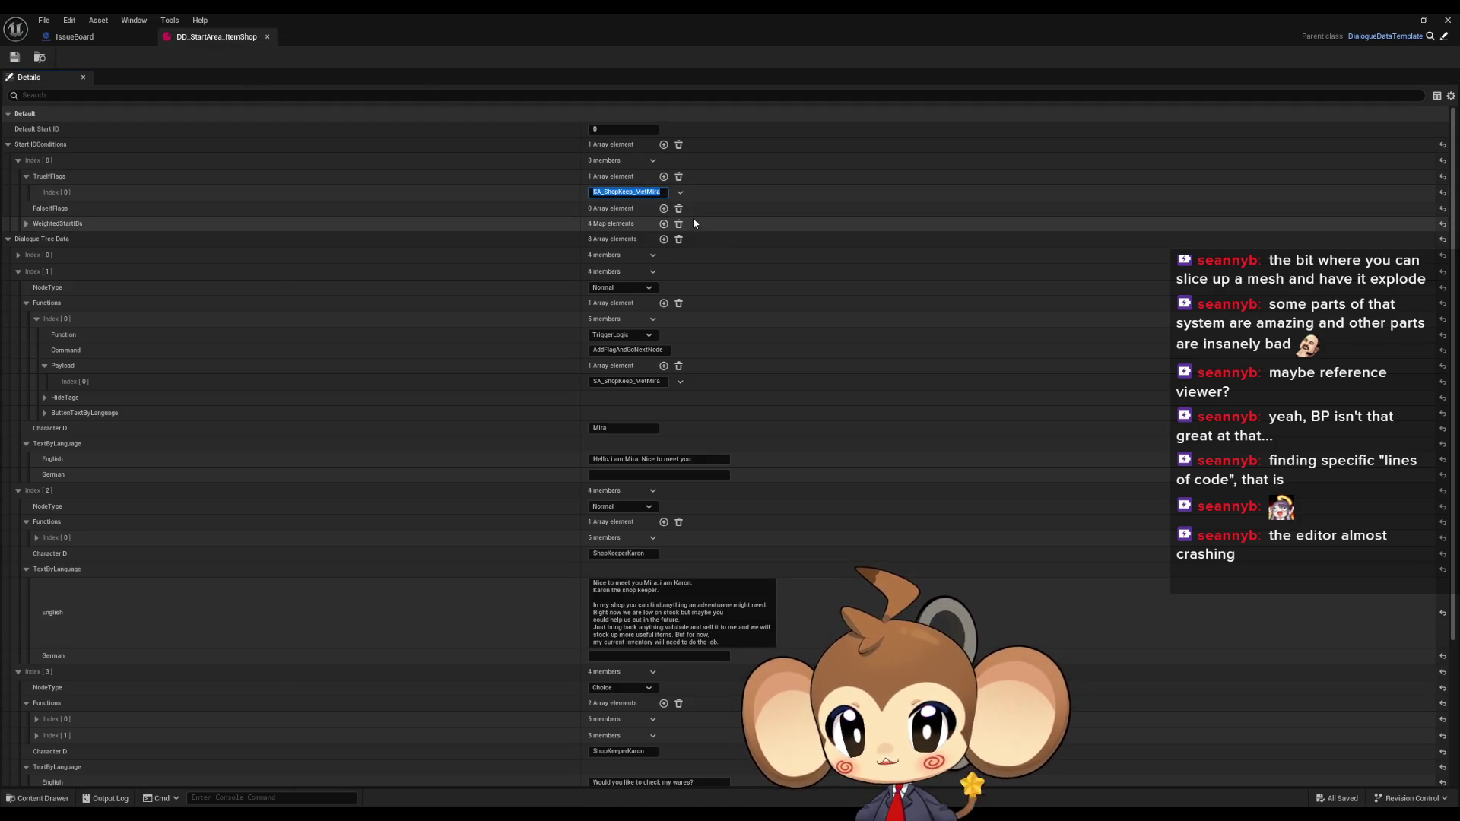
pyautogui.doubleClick(312, 23)
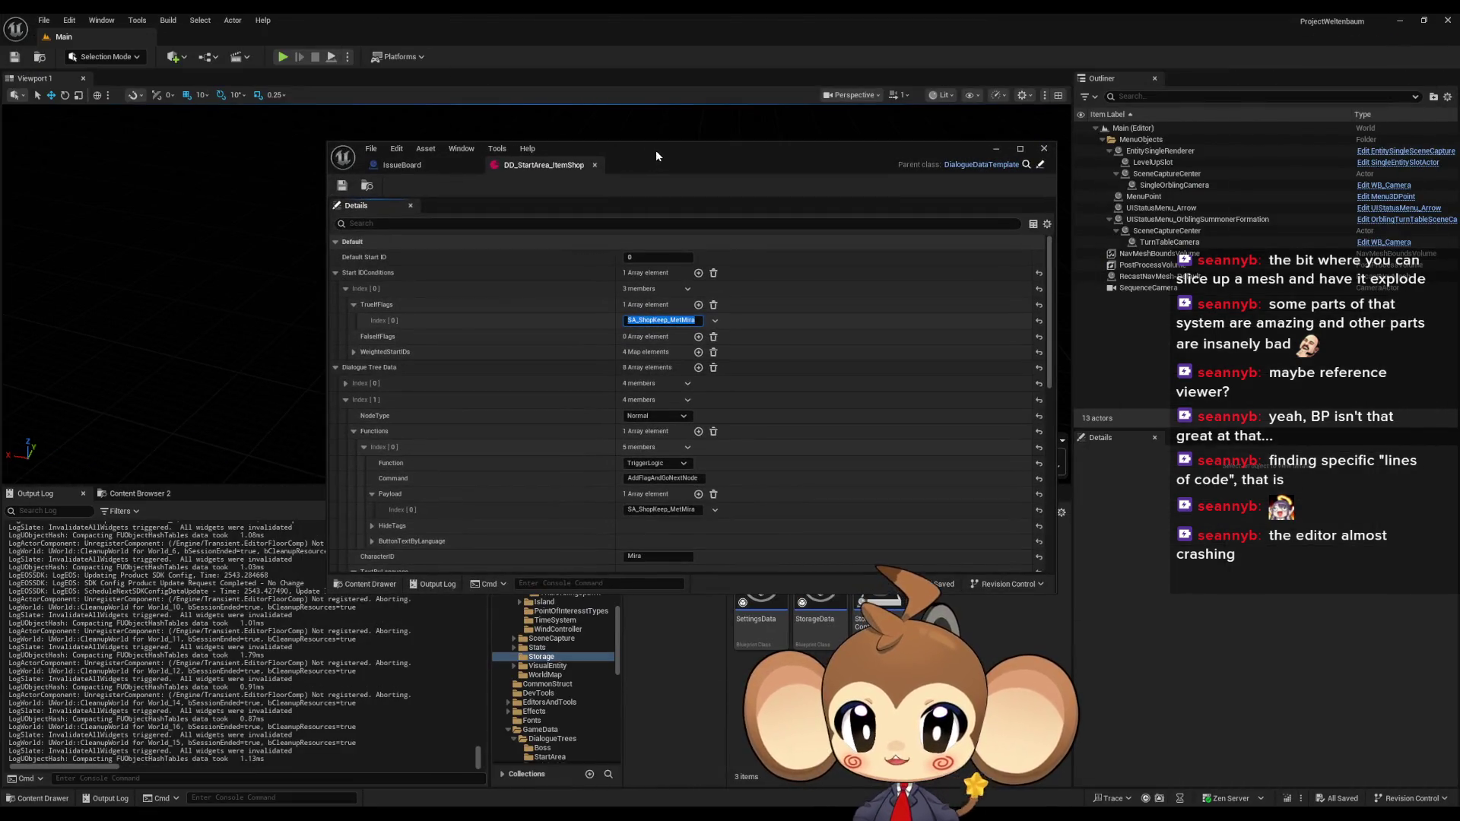
# Open DD_StartArea_ItemRecovery from Content > GameData > DialogueTrees > StartArea and maximize its editor
pyautogui.moveTo(655, 149); pyautogui.dragTo(389, 87)
pyautogui.click(821, 529)
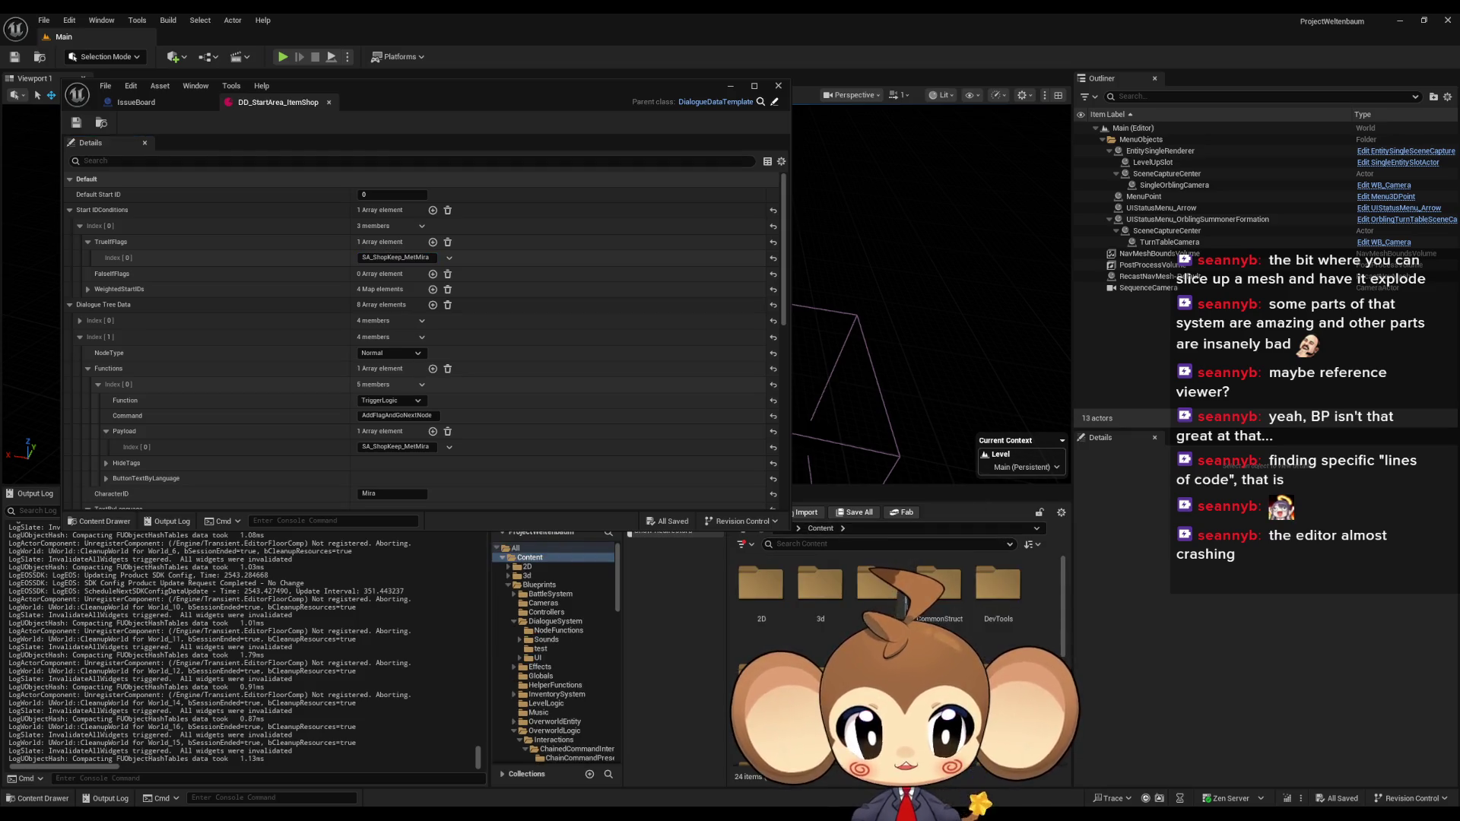
pyautogui.doubleClick(939, 677)
pyautogui.doubleClick(761, 585)
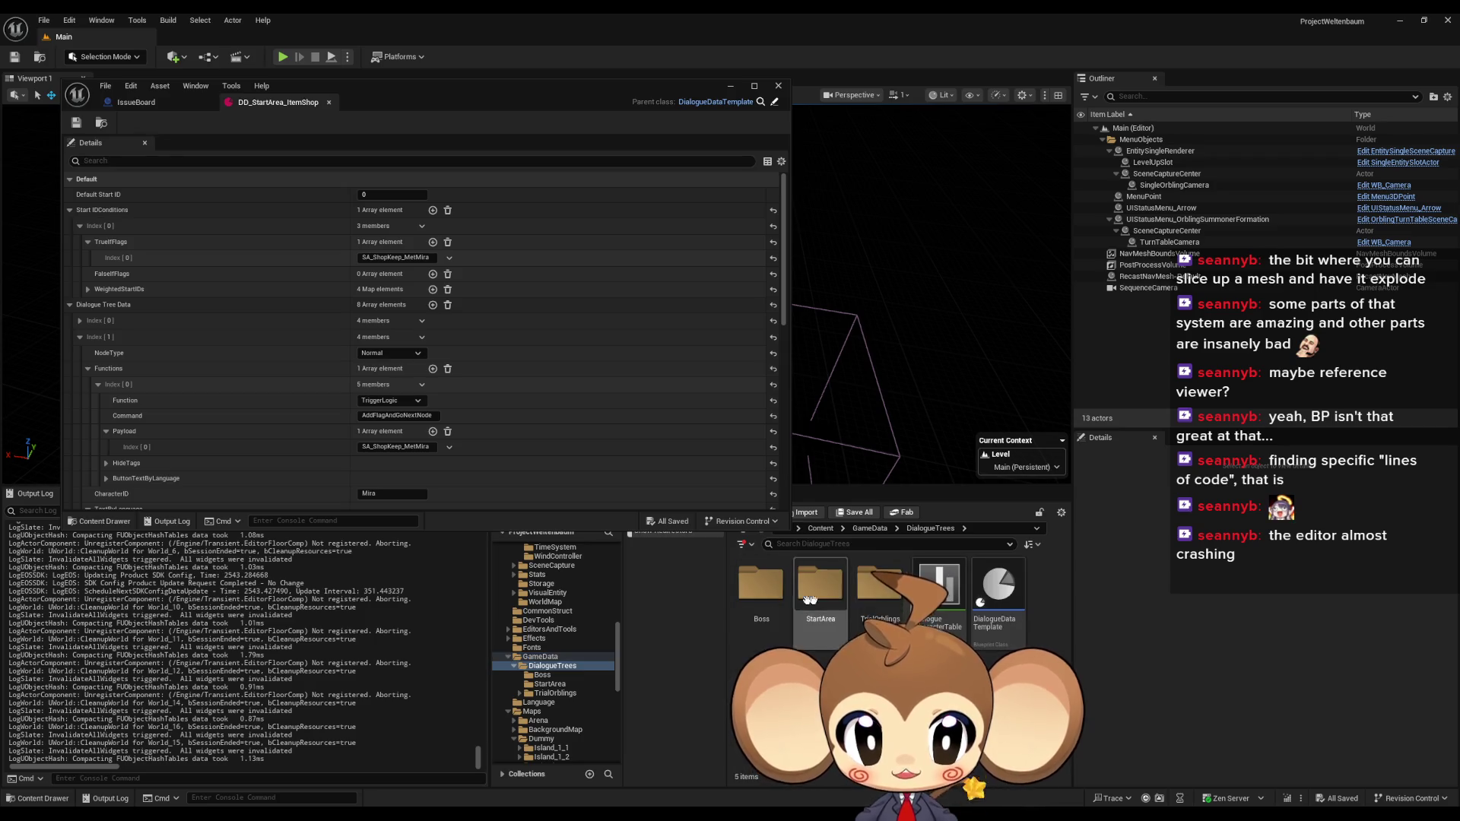
pyautogui.doubleClick(820, 586)
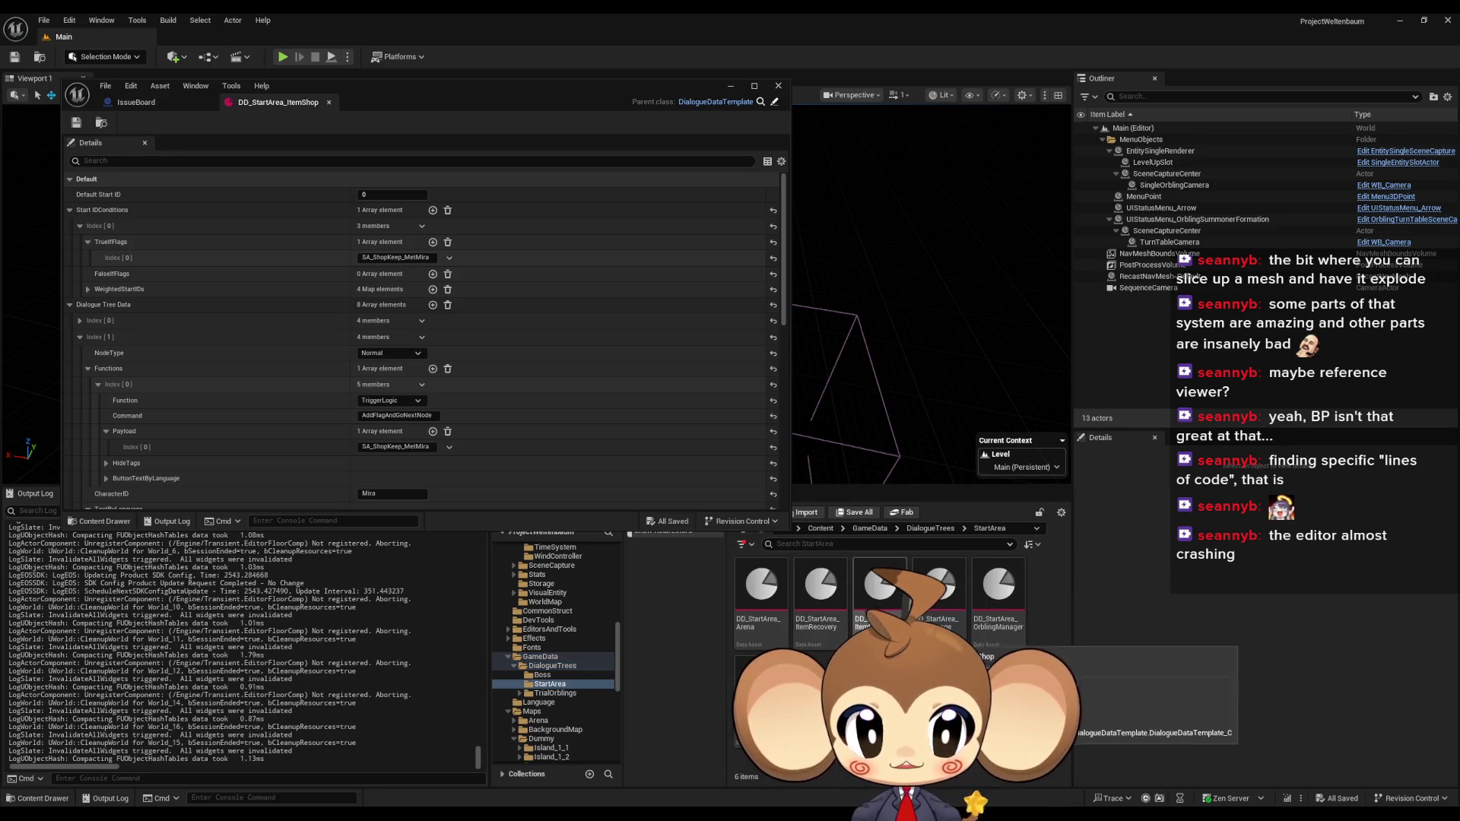
pyautogui.click(843, 628)
pyautogui.doubleClick(843, 628)
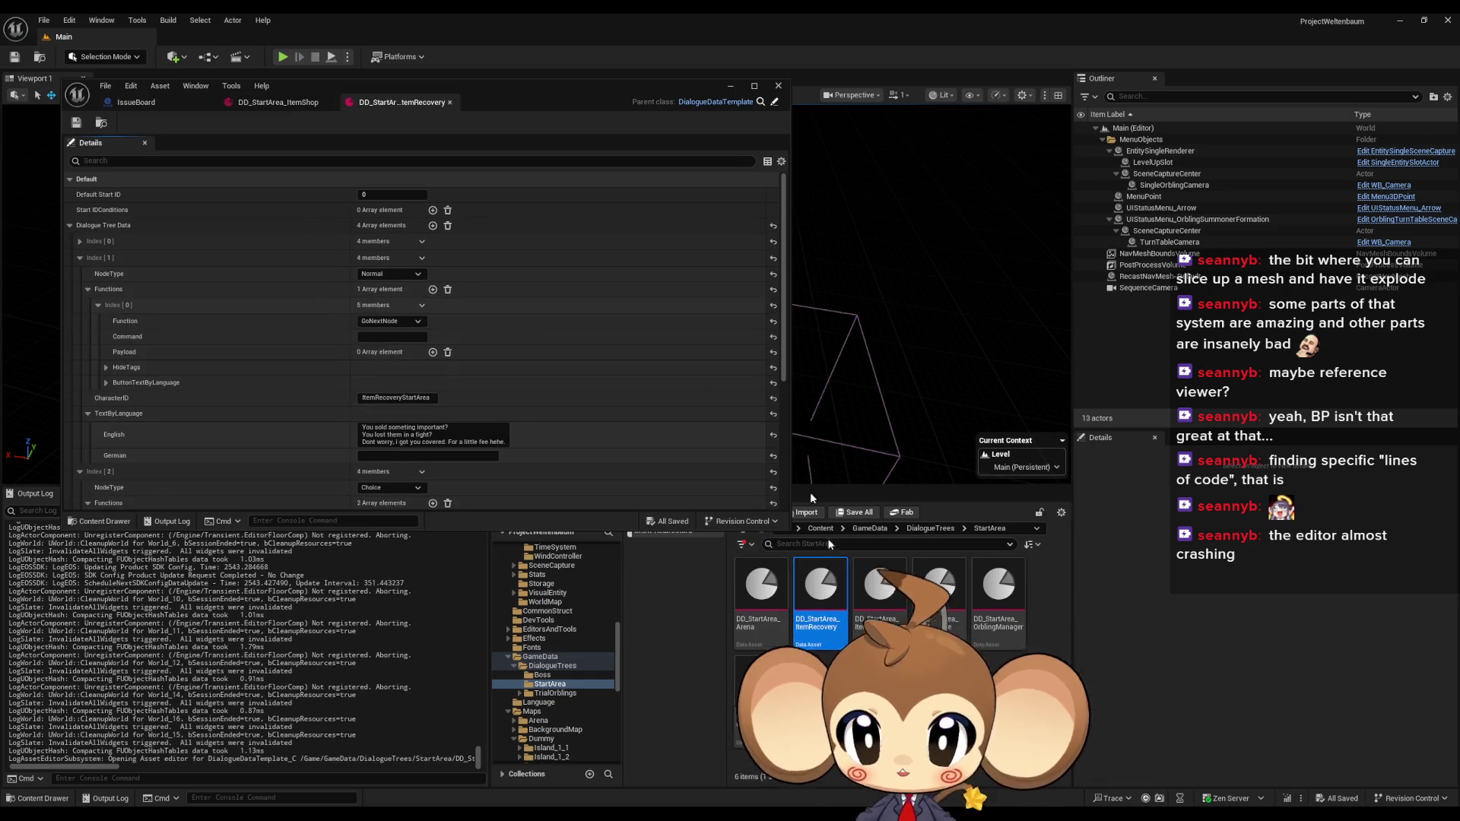
pyautogui.moveTo(505, 92); pyautogui.dragTo(700, 135)
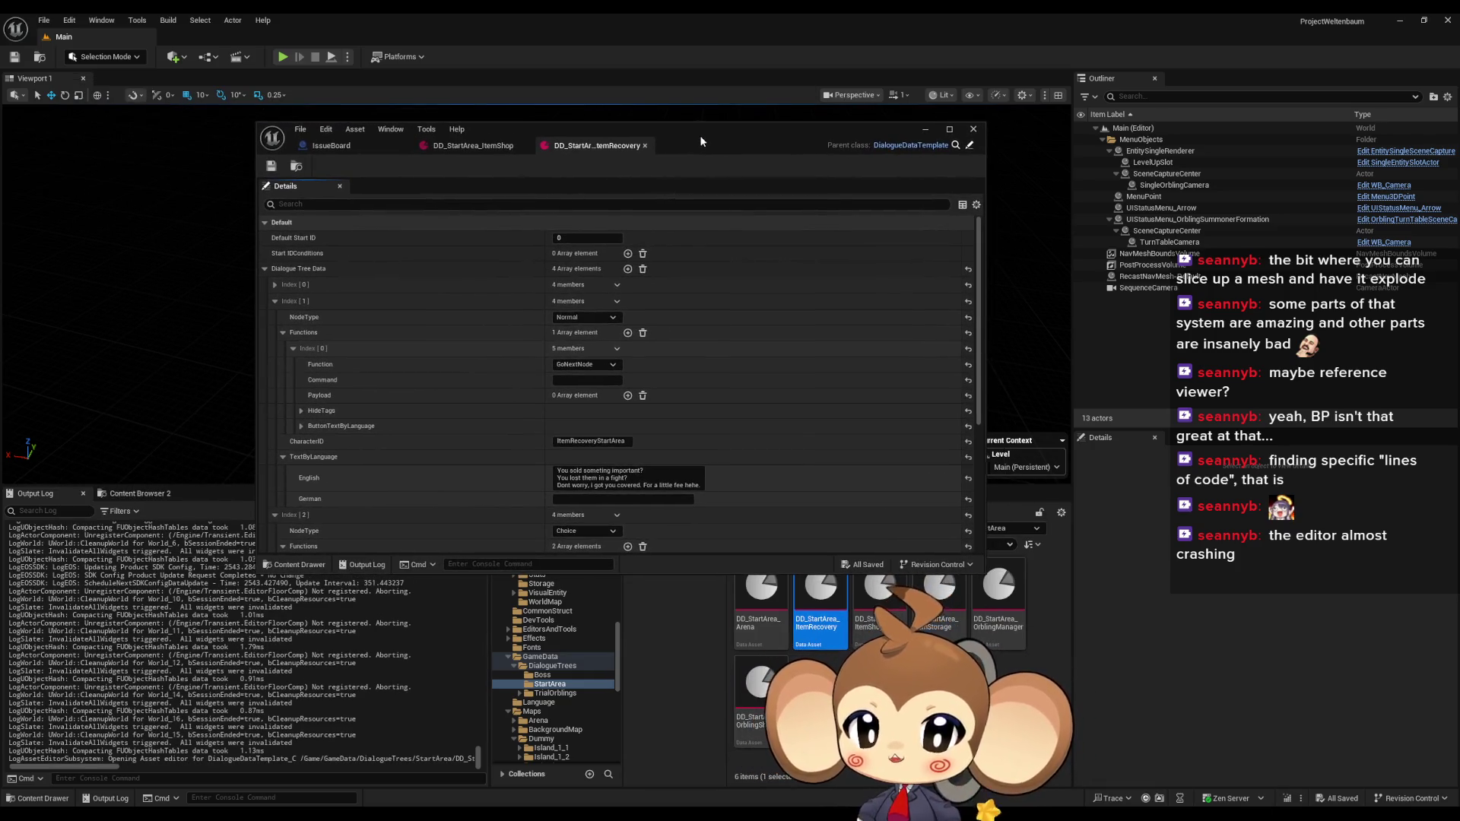
pyautogui.doubleClick(699, 135)
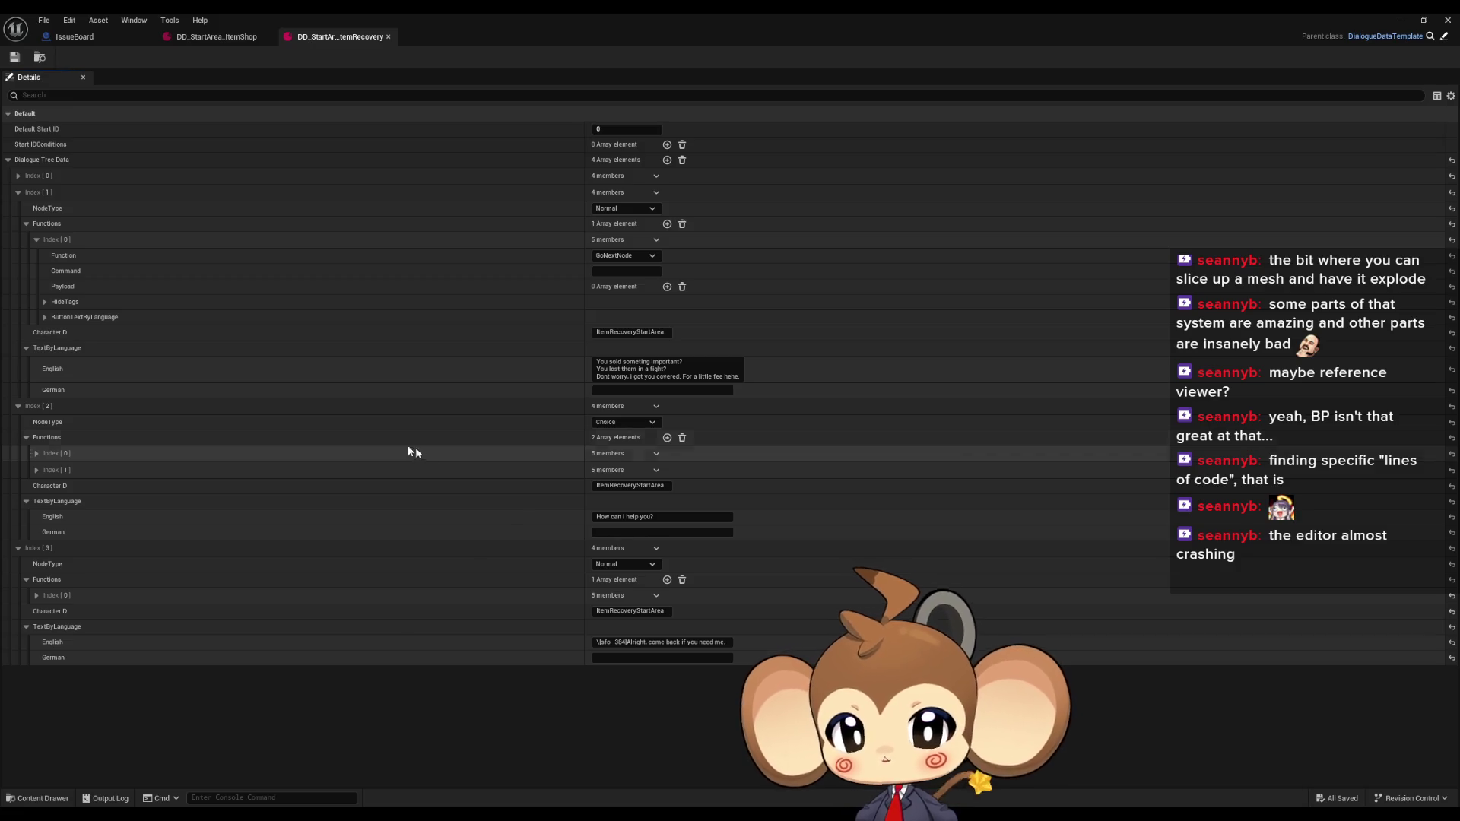
# Expand Index[0] and put 'I am Tibi' on its own line in its English text
pyautogui.click(18, 176)
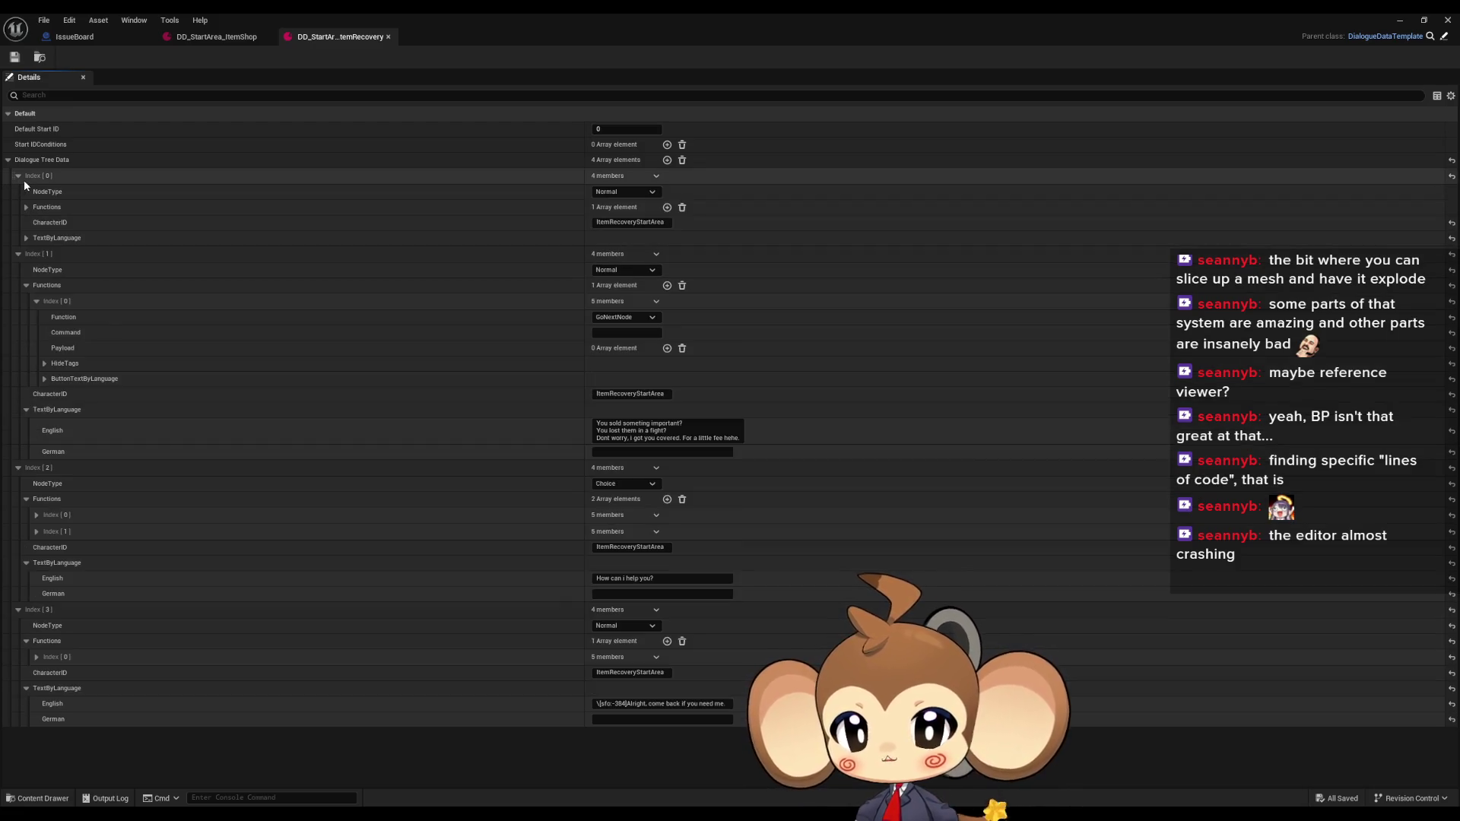
pyautogui.click(26, 237)
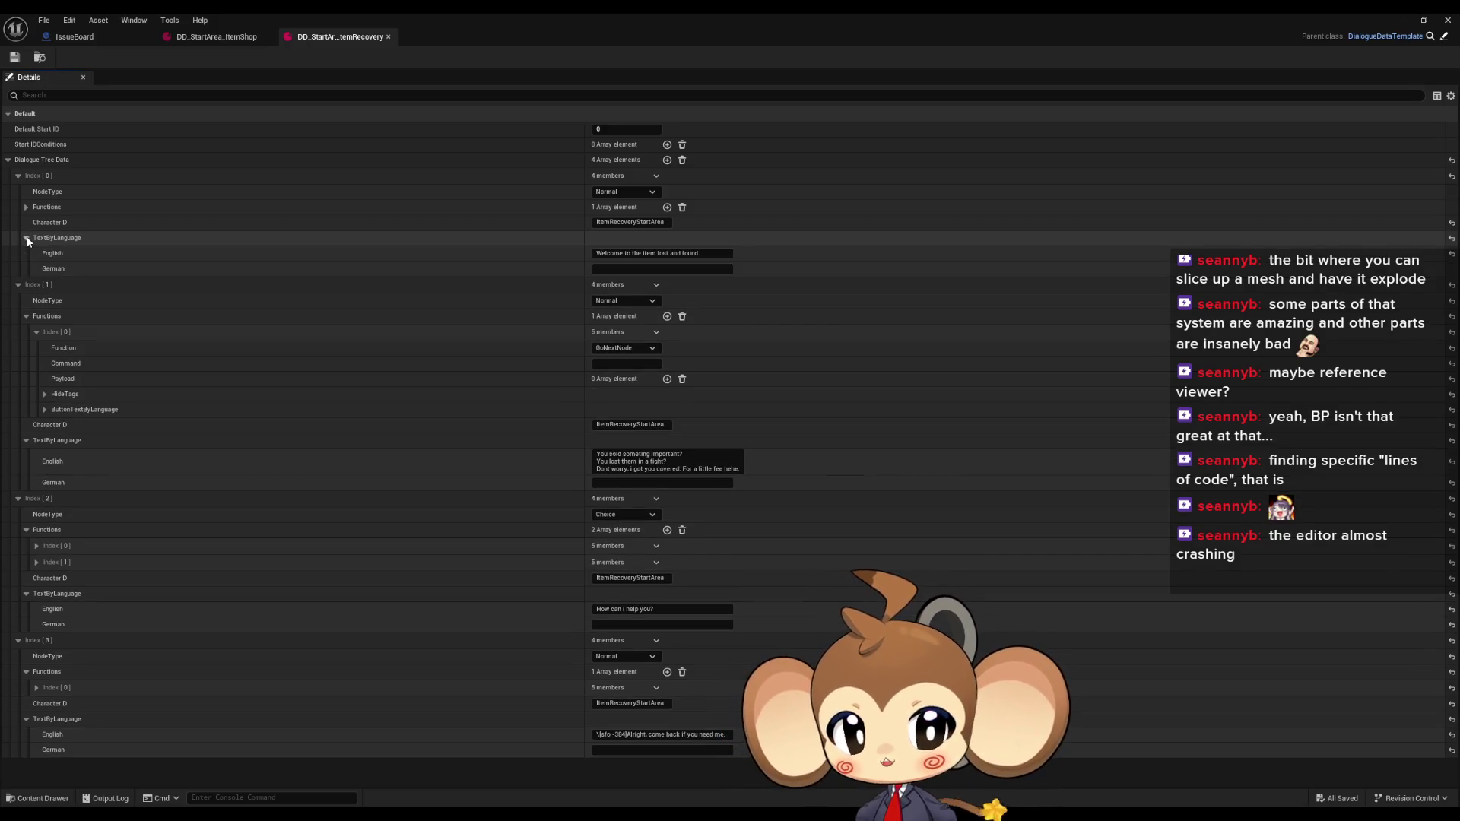
pyautogui.click(715, 253)
pyautogui.write('I am T')
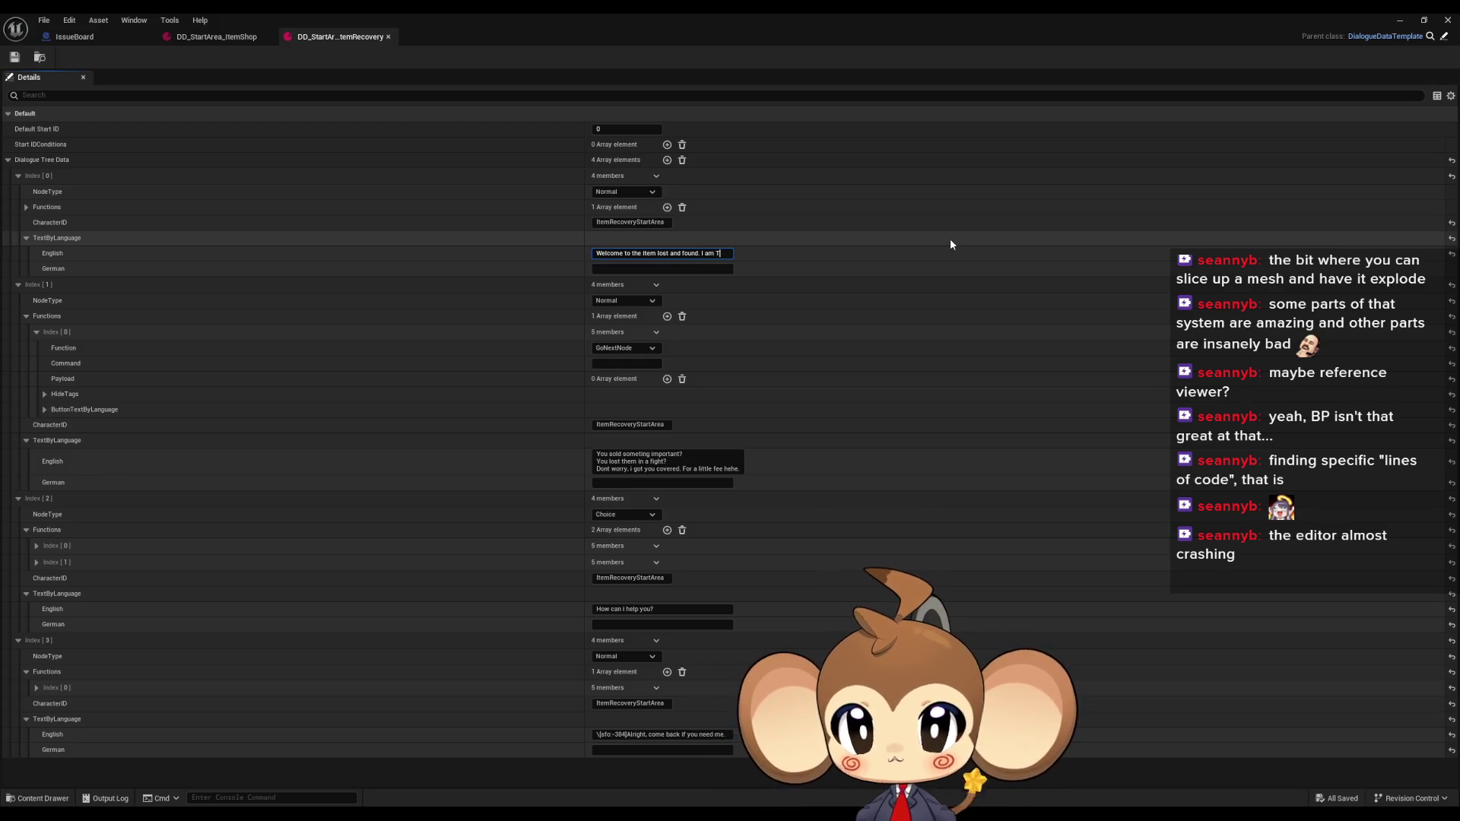
pyautogui.write('ibi')
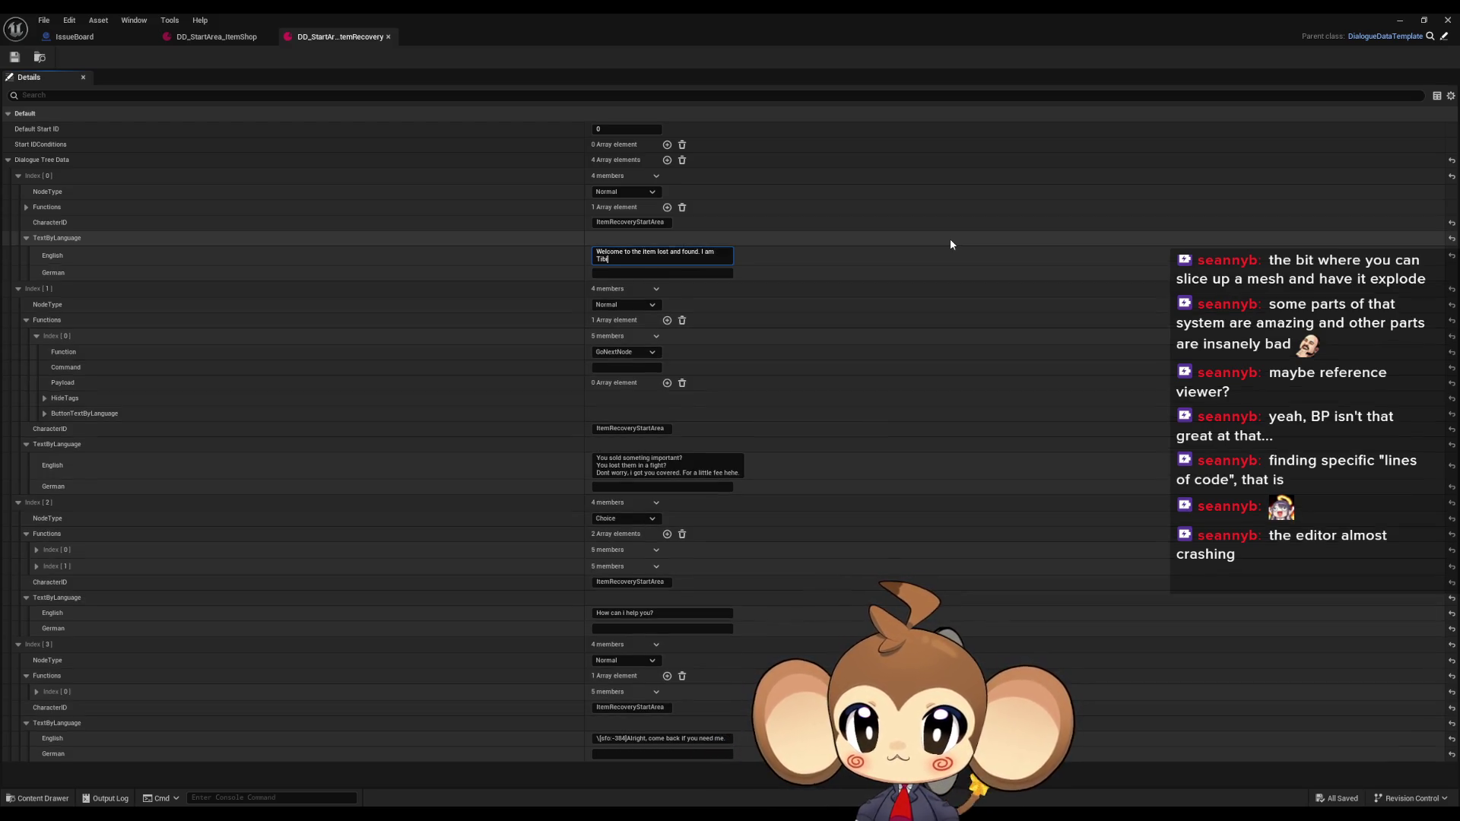
pyautogui.click(716, 254)
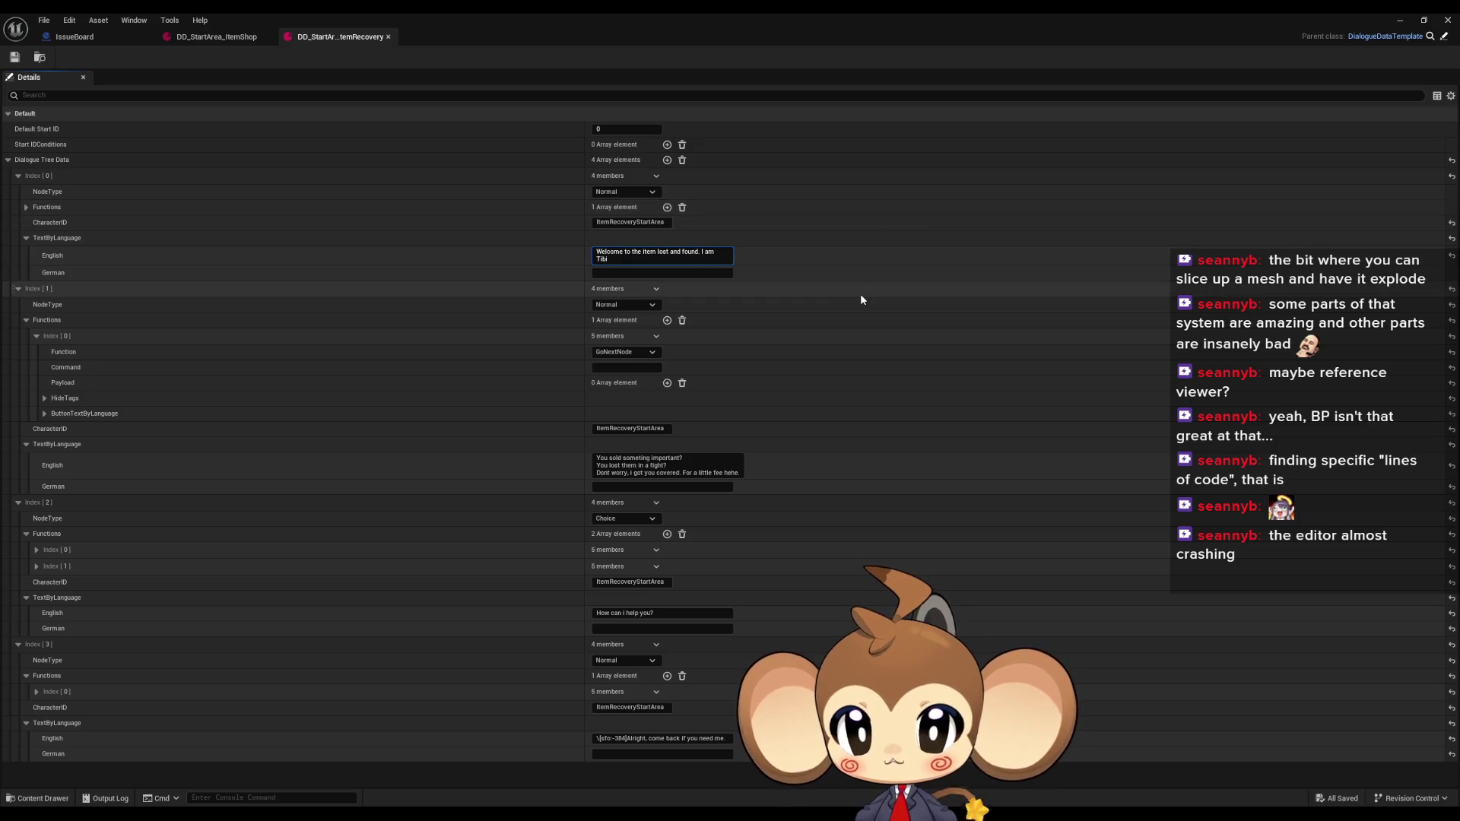
pyautogui.hotkey('shift', 'Return')
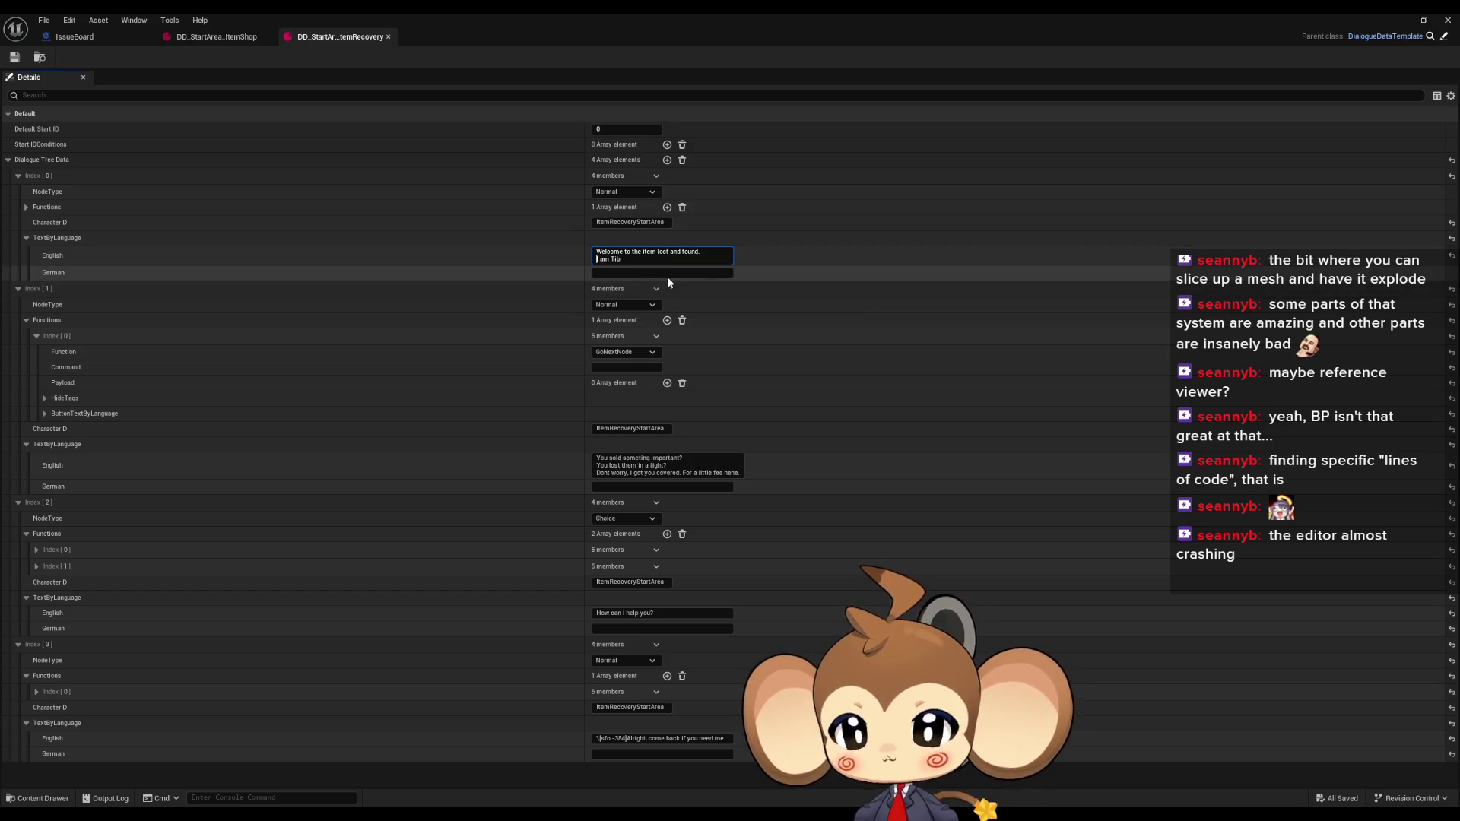
# Replace 'them' with 'someting' in Index[1]'s English text and change -384 to -380 in Index[3]
pyautogui.click(690, 458)
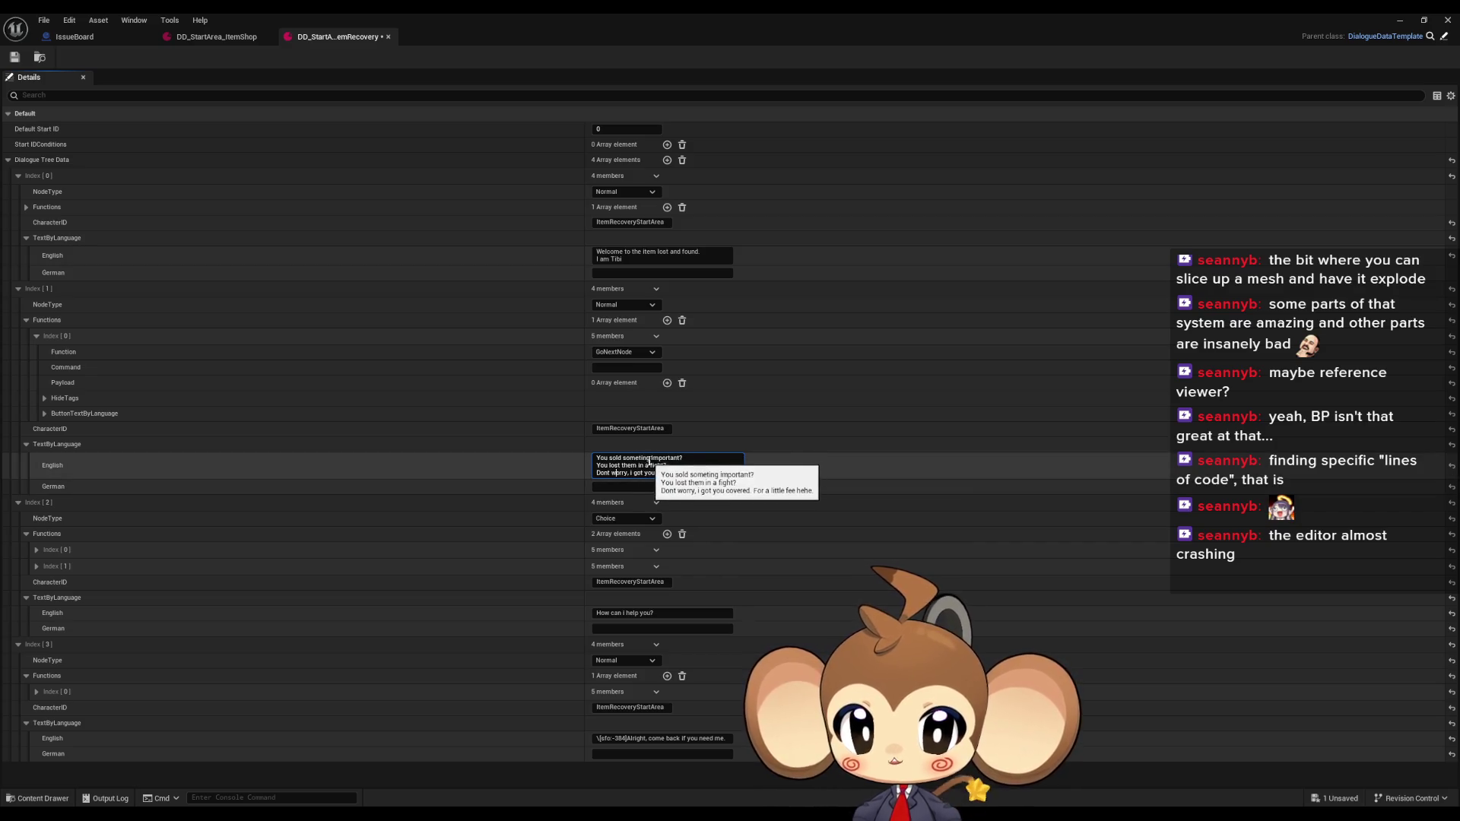
pyautogui.moveTo(650, 459); pyautogui.dragTo(629, 465)
pyautogui.write('someting')
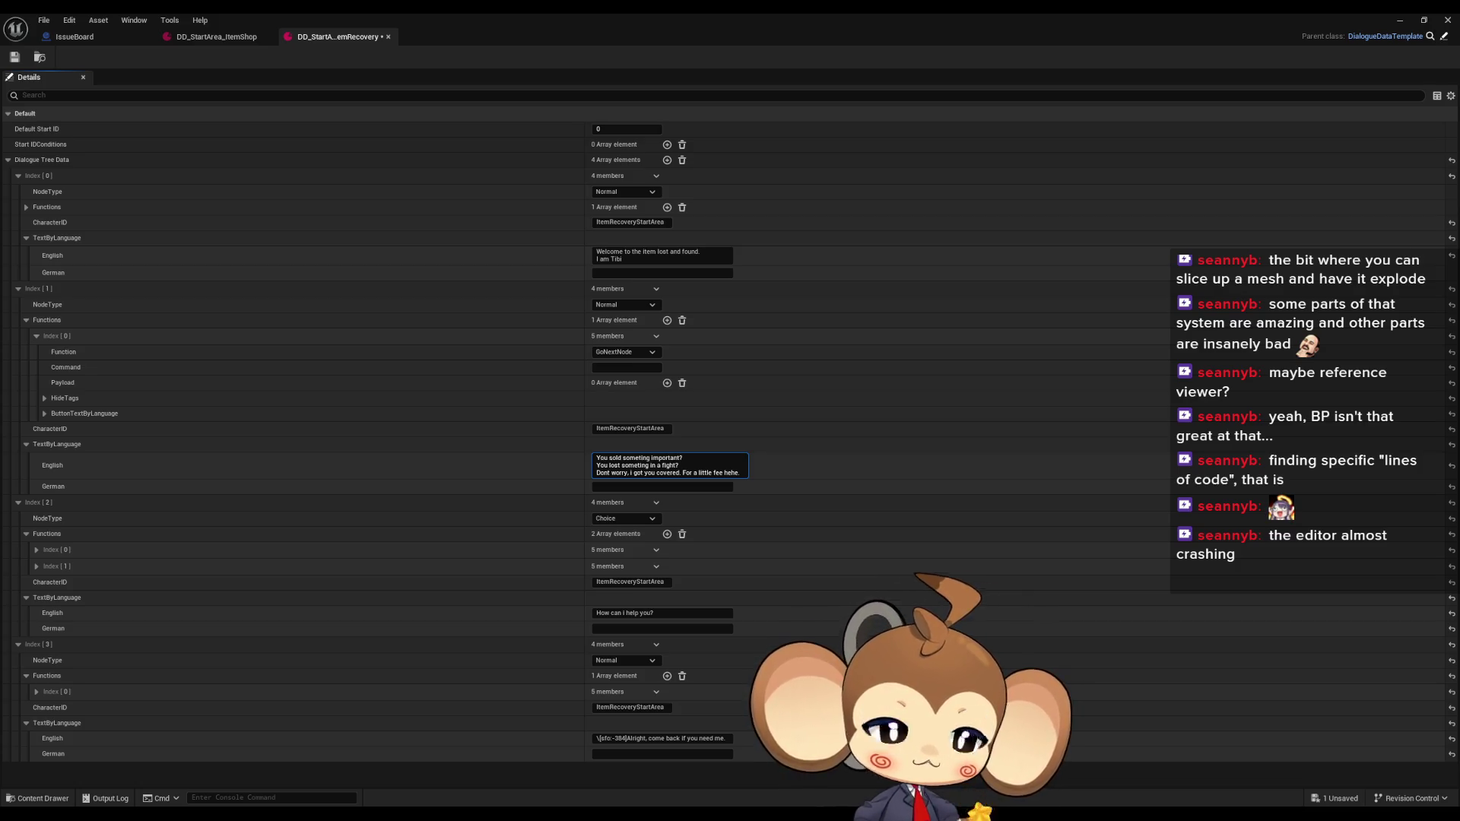
pyautogui.click(614, 582)
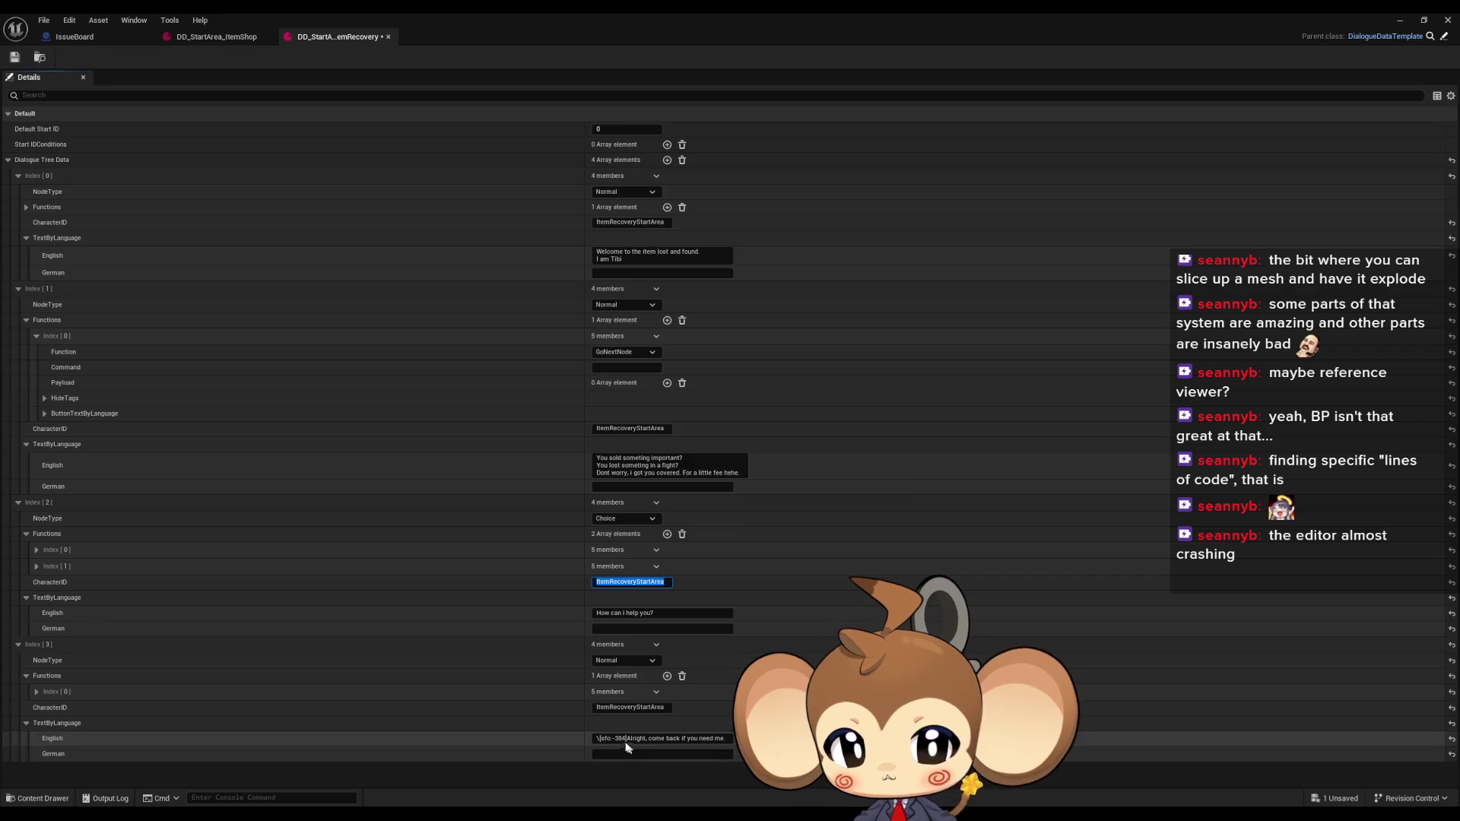
pyautogui.click(625, 738)
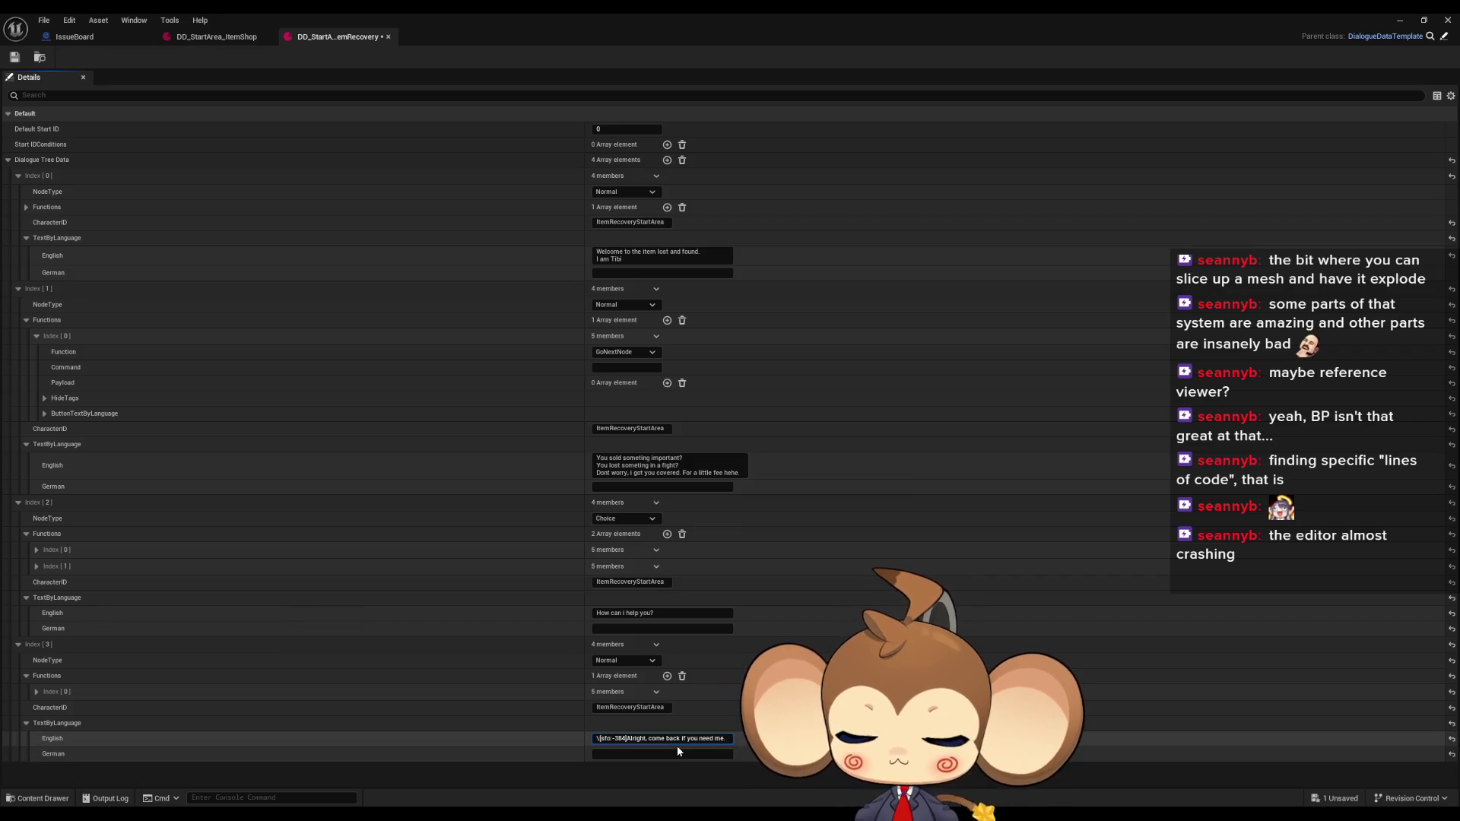
pyautogui.press('BackSpace')
pyautogui.write('0')
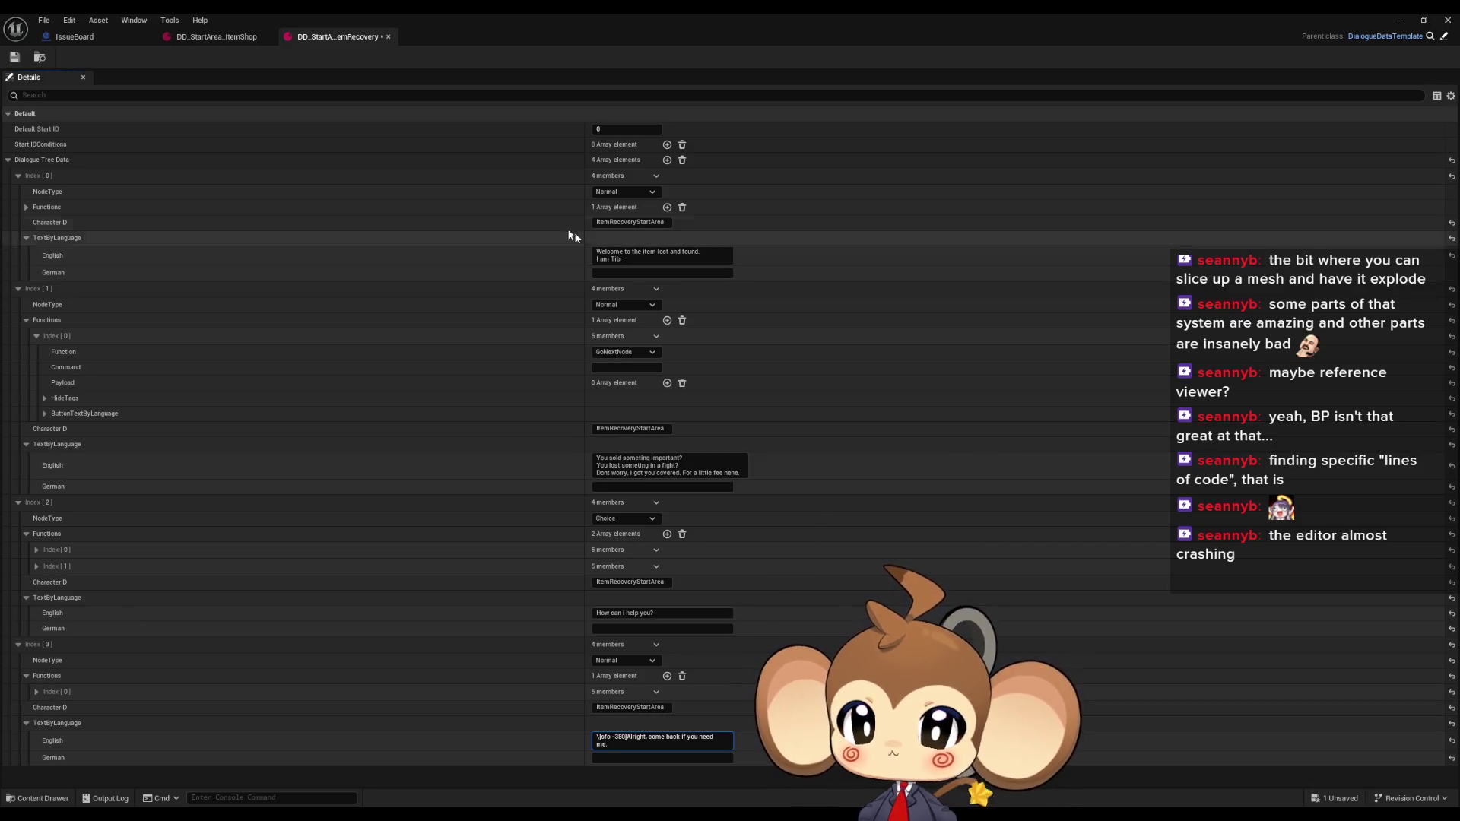
pyautogui.click(221, 35)
# Inspect how ItemShop's second node builds its flag-setting function
pyautogui.click(19, 255)
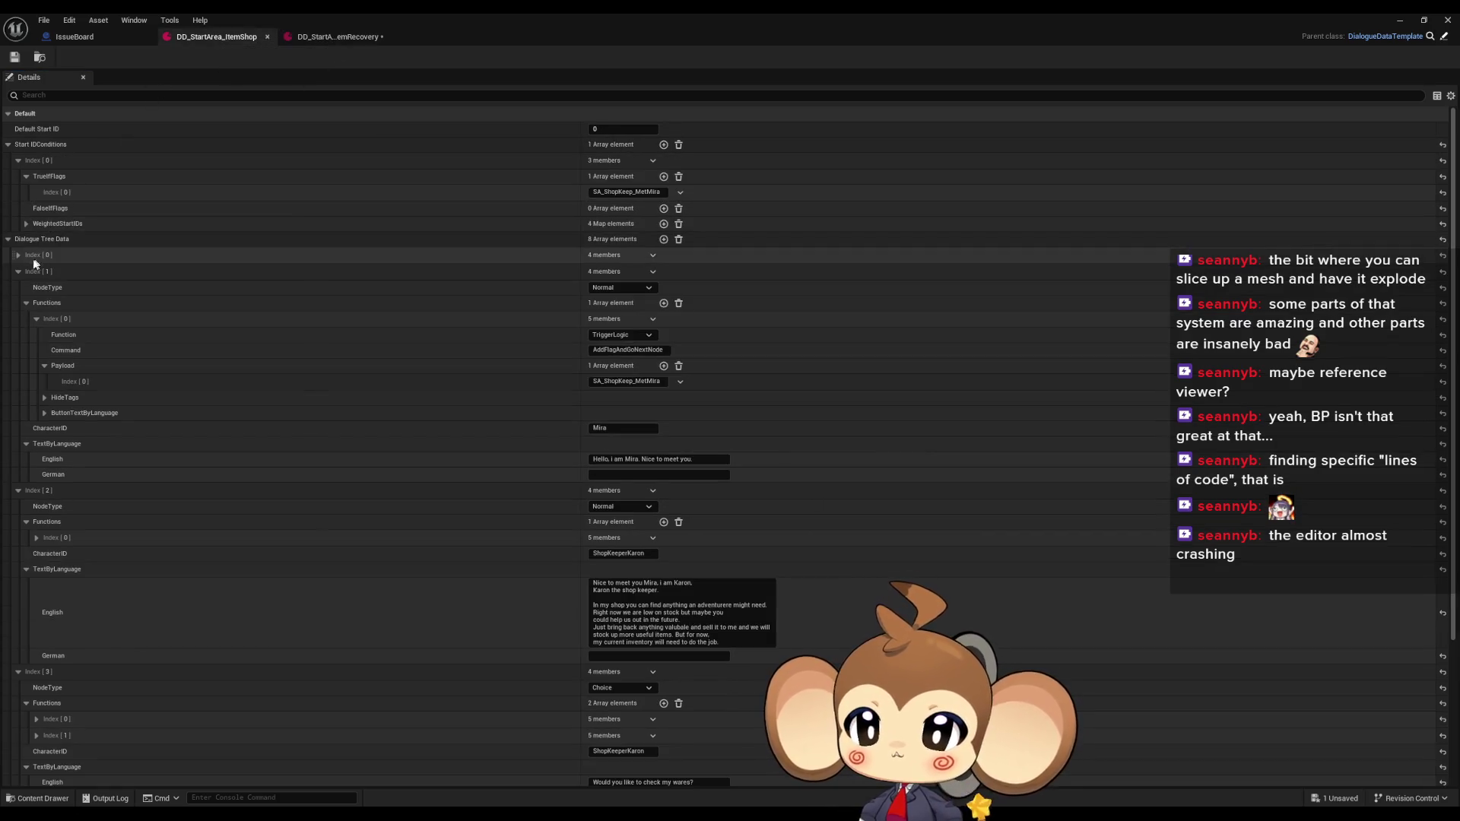
pyautogui.click(19, 254)
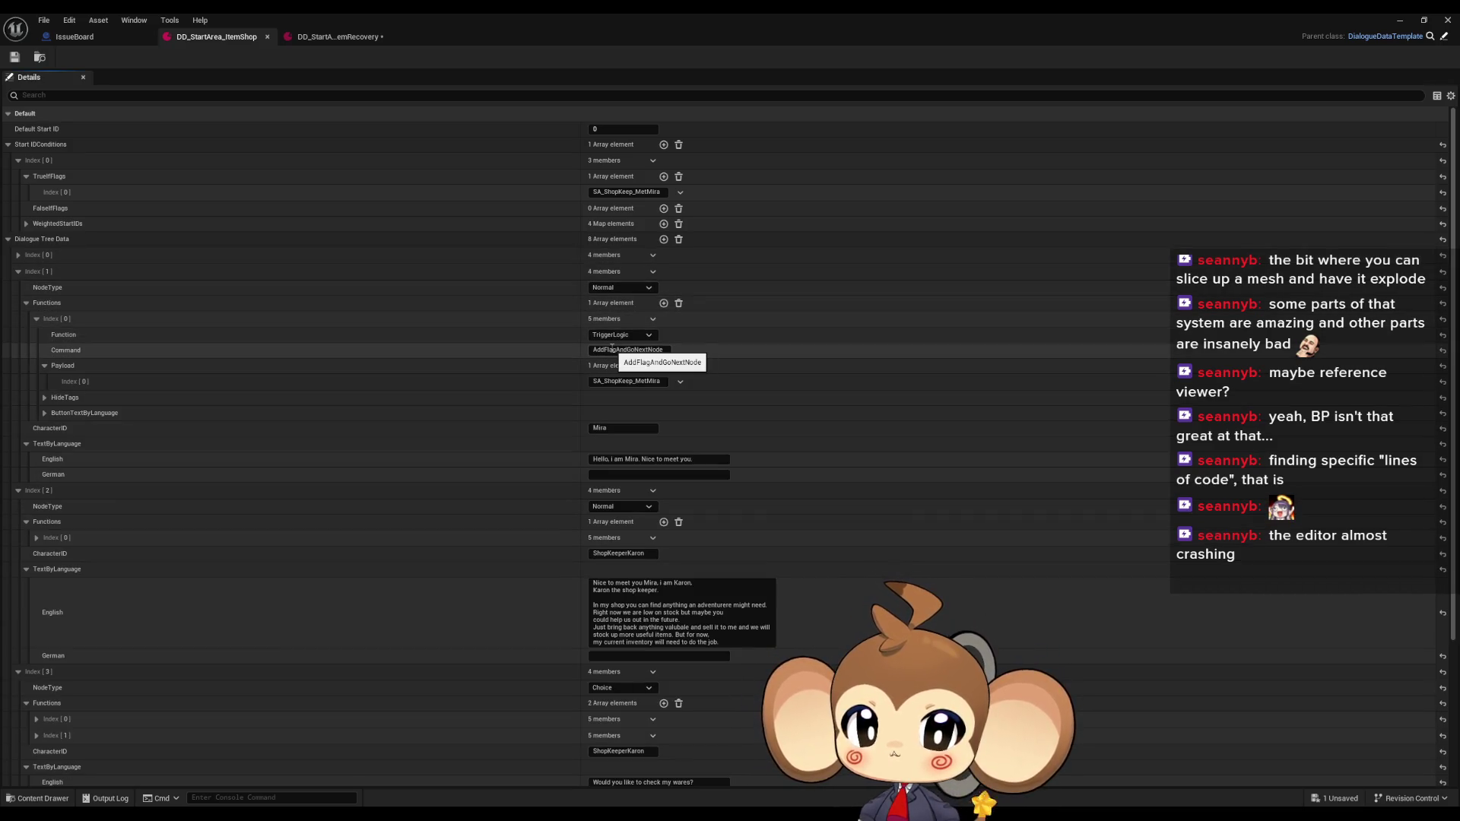
pyautogui.click(36, 320)
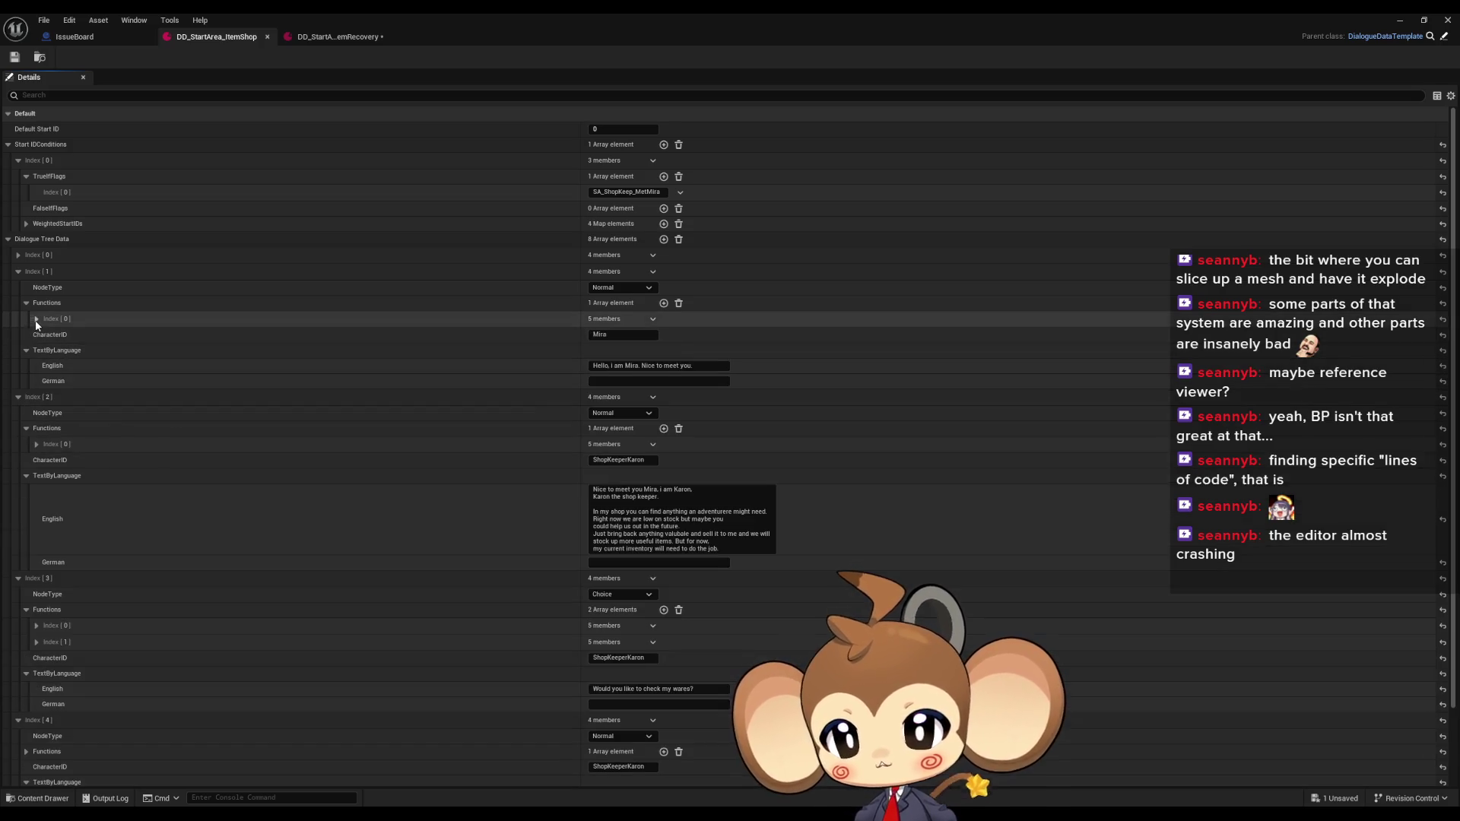
pyautogui.click(35, 319)
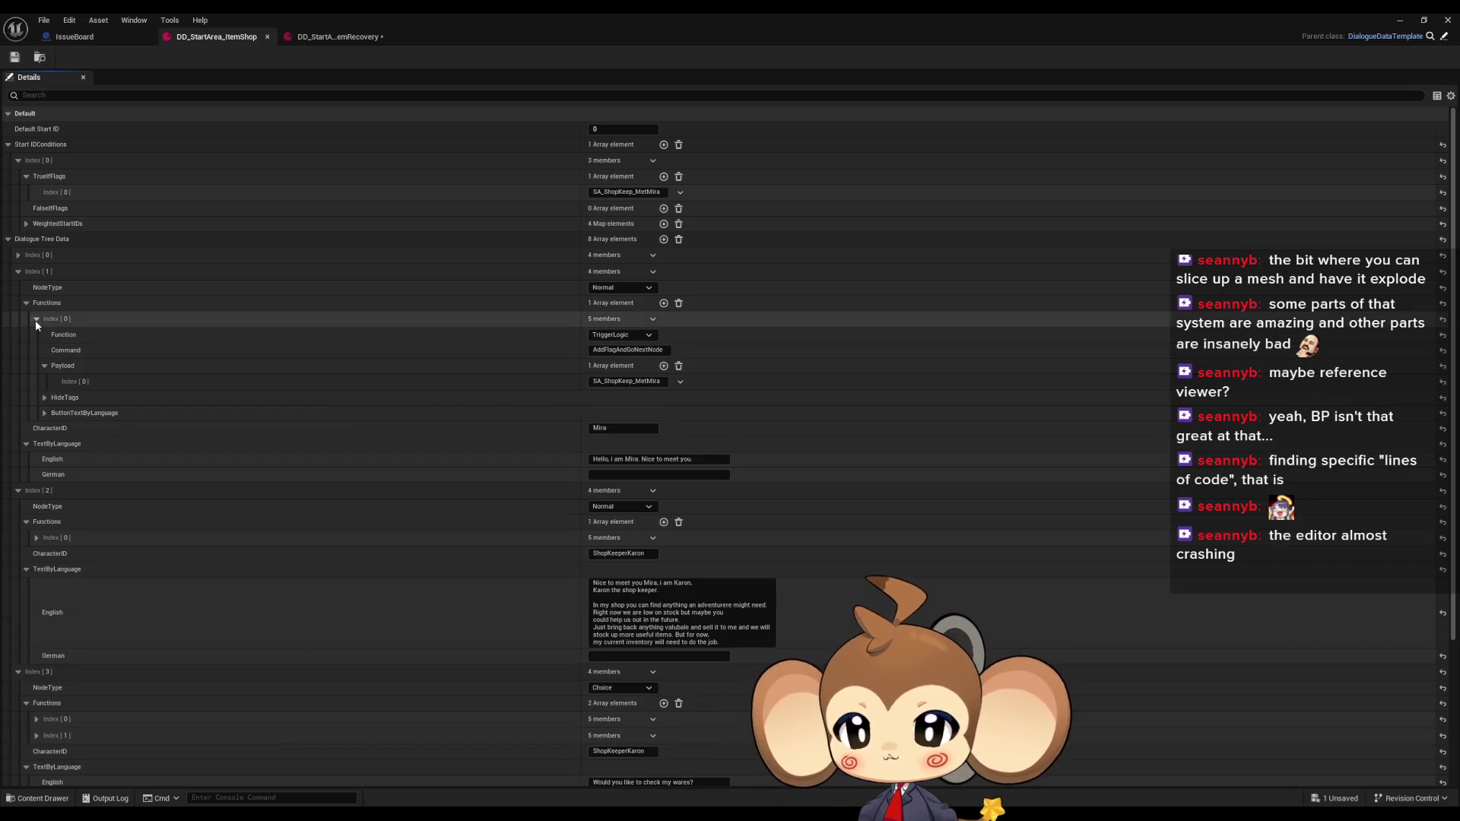
# Set ItemRecovery's Index[0] function to TriggerLogic, checking ItemShop's AddFlagAndGoNextNode command
pyautogui.click(308, 39)
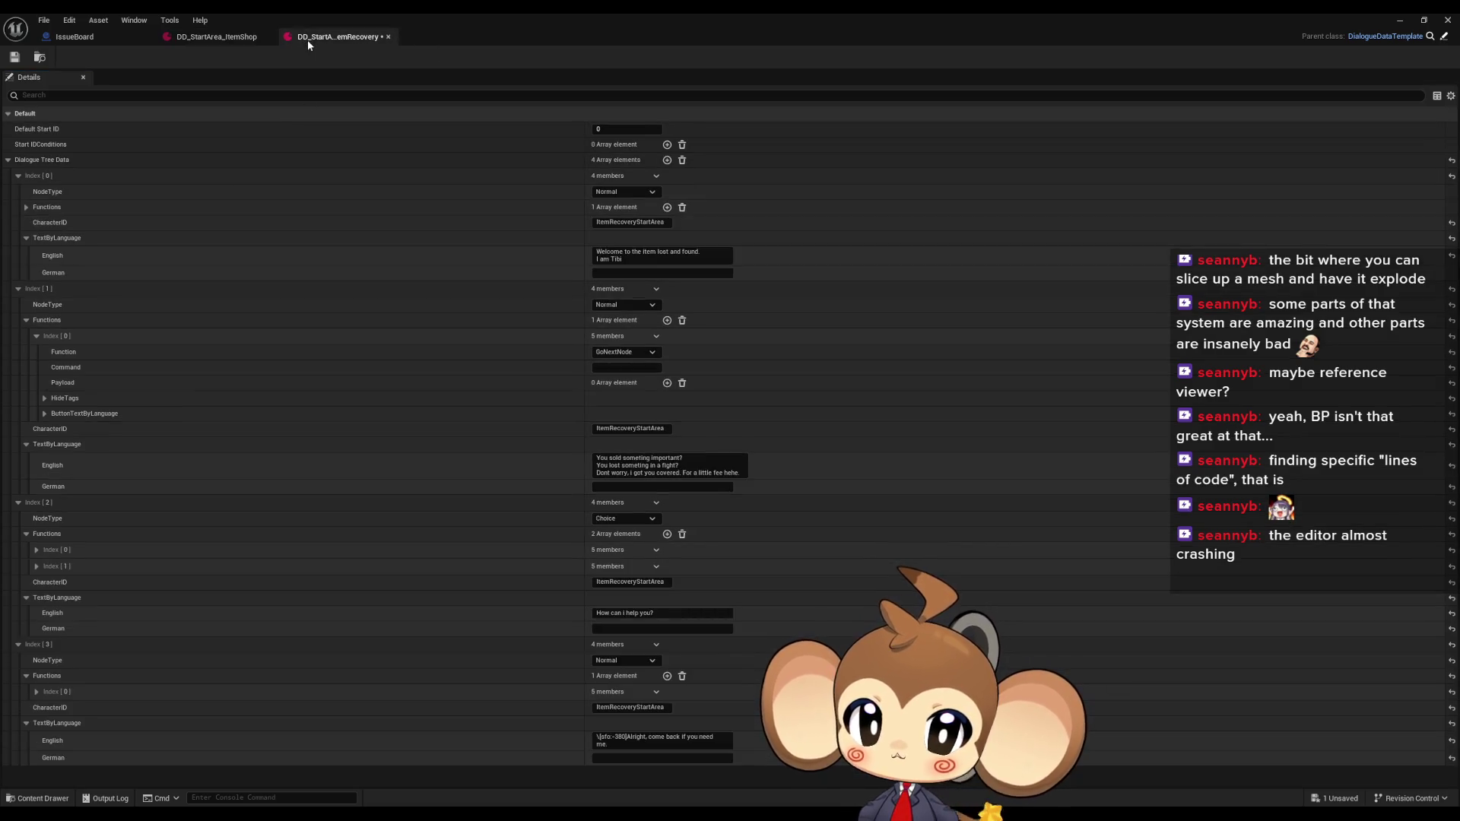
pyautogui.click(27, 208)
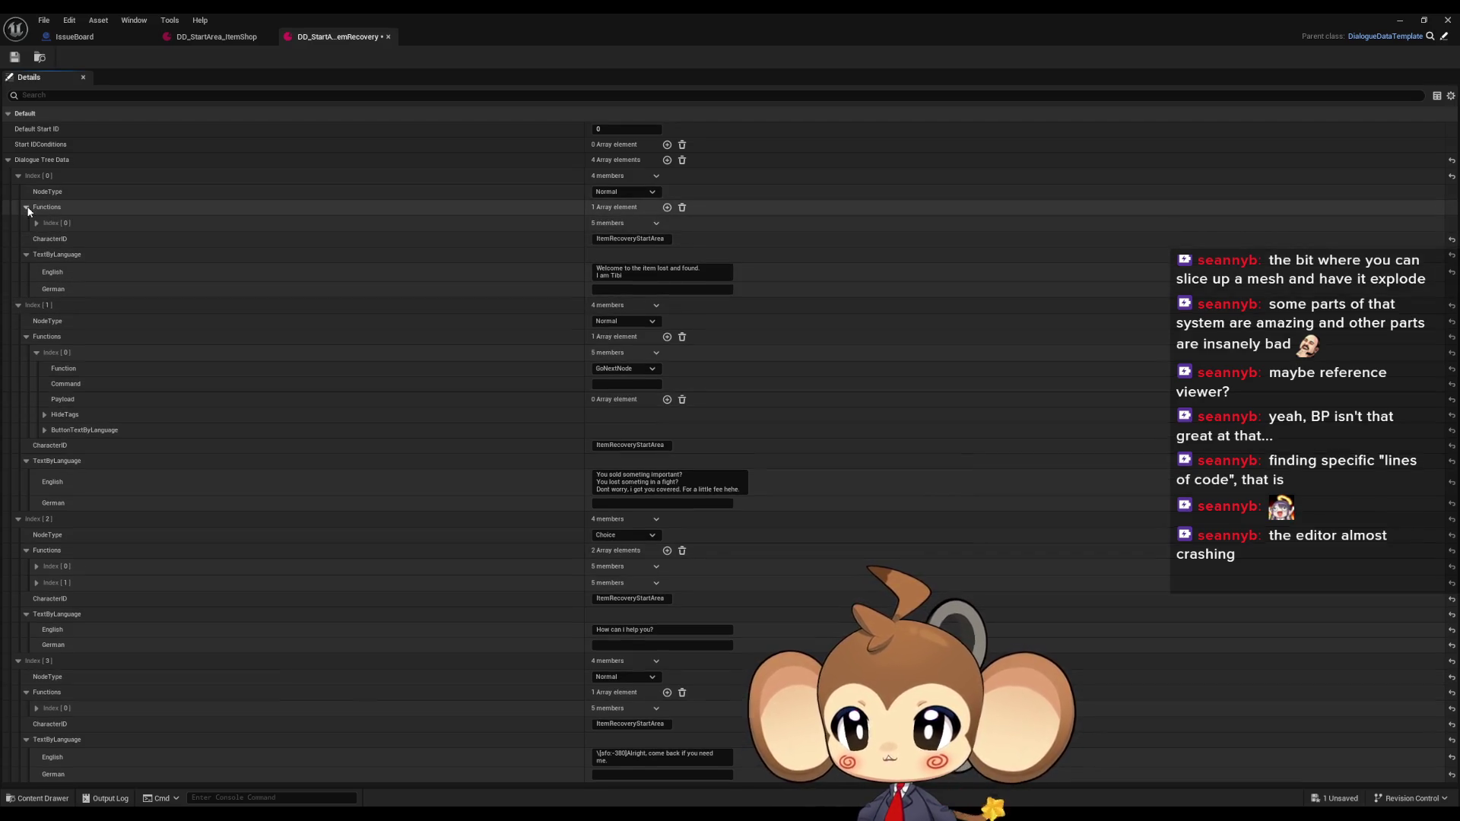
pyautogui.click(35, 224)
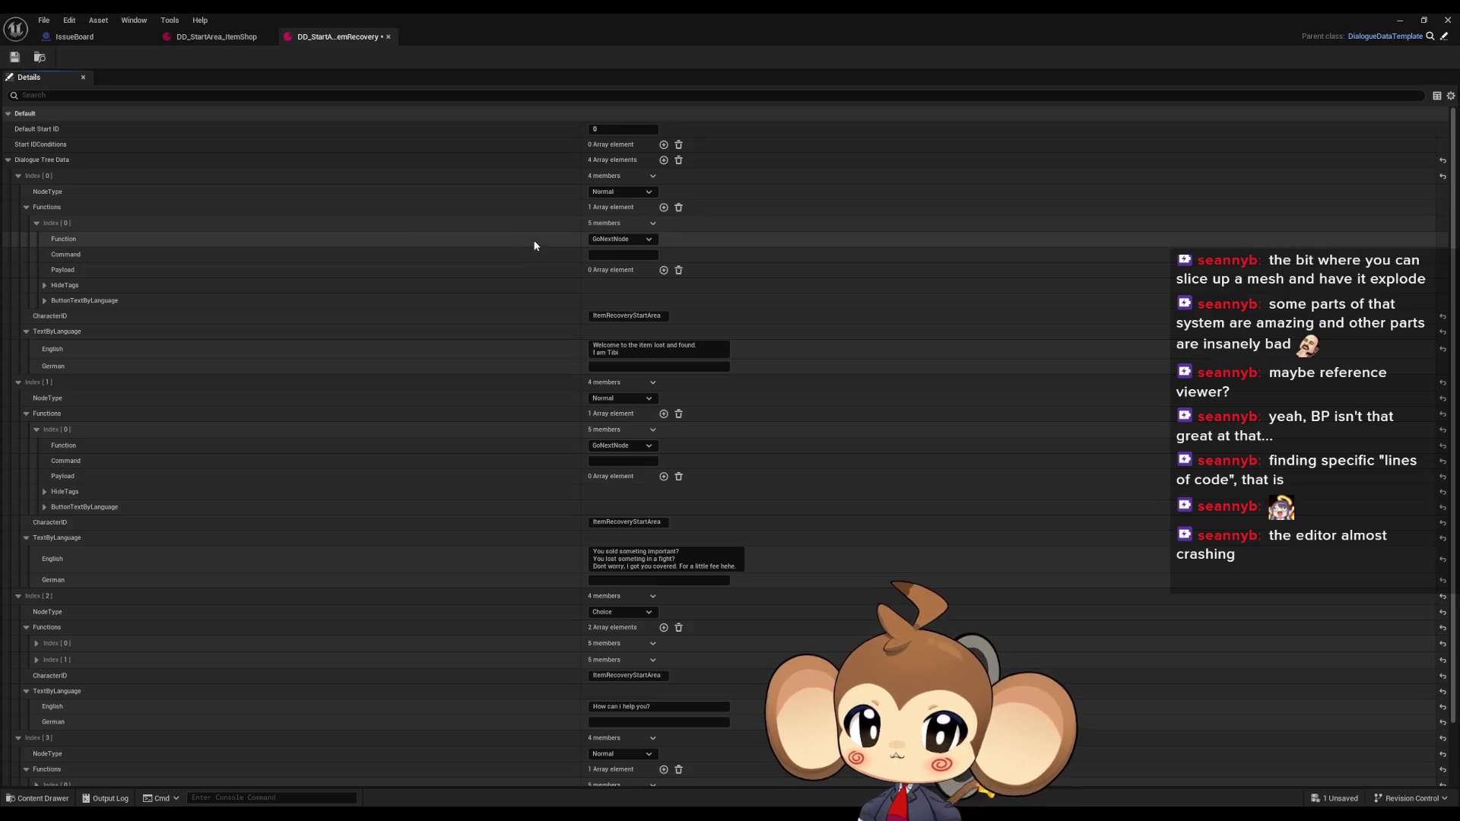
pyautogui.click(608, 240)
pyautogui.click(610, 294)
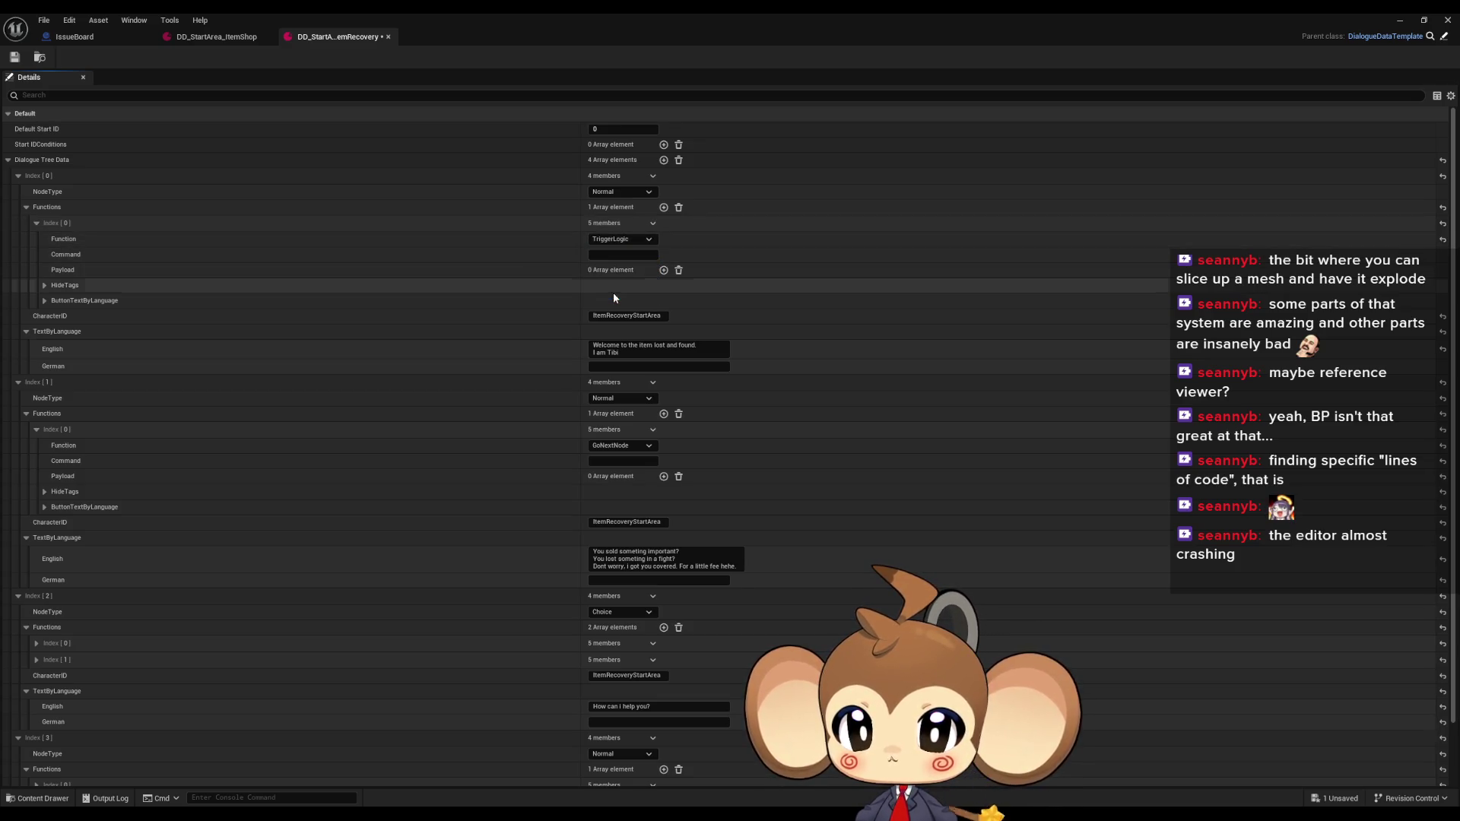
pyautogui.click(217, 36)
pyautogui.click(650, 349)
pyautogui.click(334, 36)
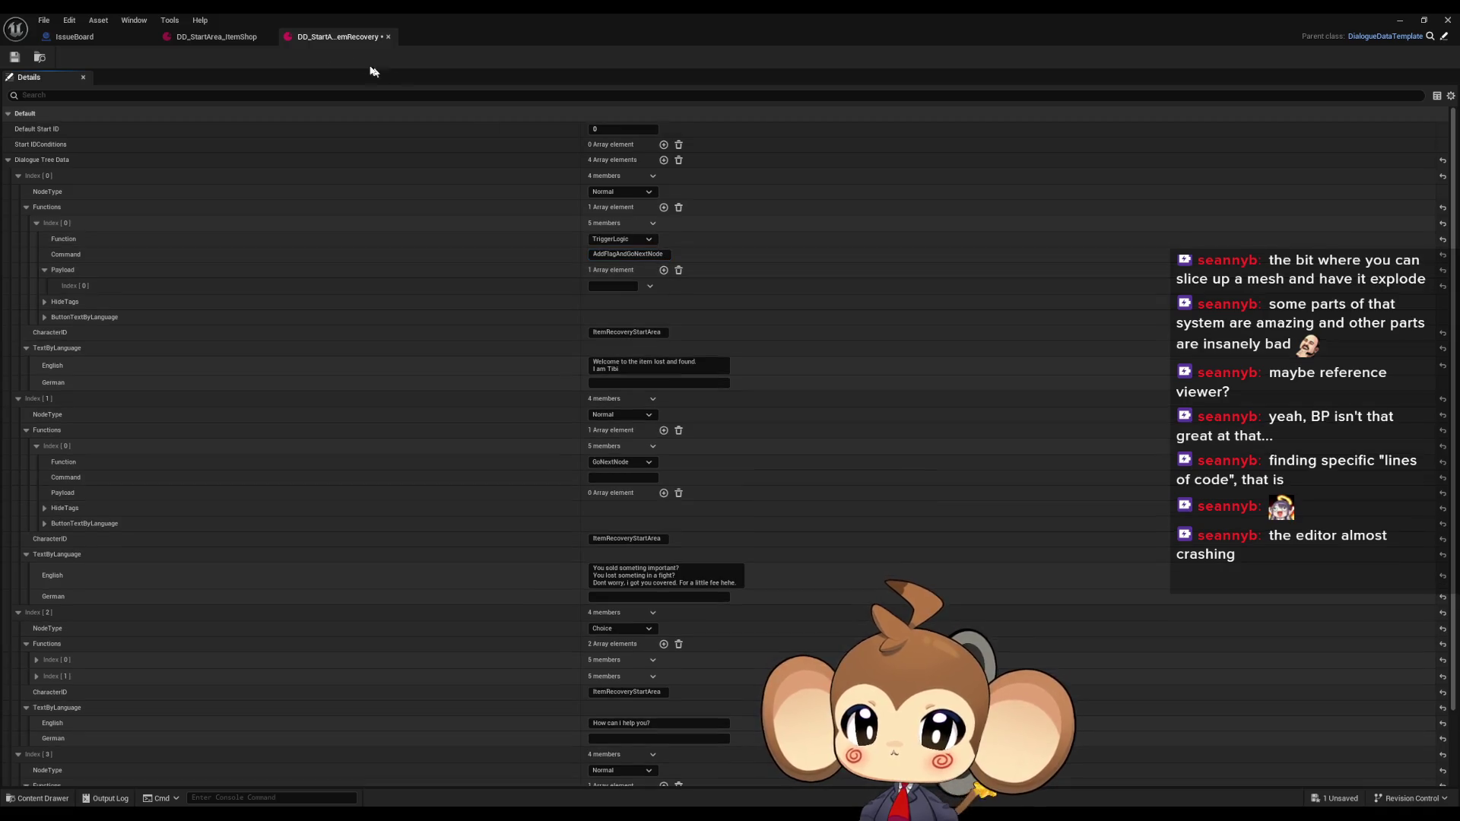
# Copy ItemShop's flag payload into ItemRecovery's first node and rename it SA_ItemRecovery_MetMira
pyautogui.click(218, 36)
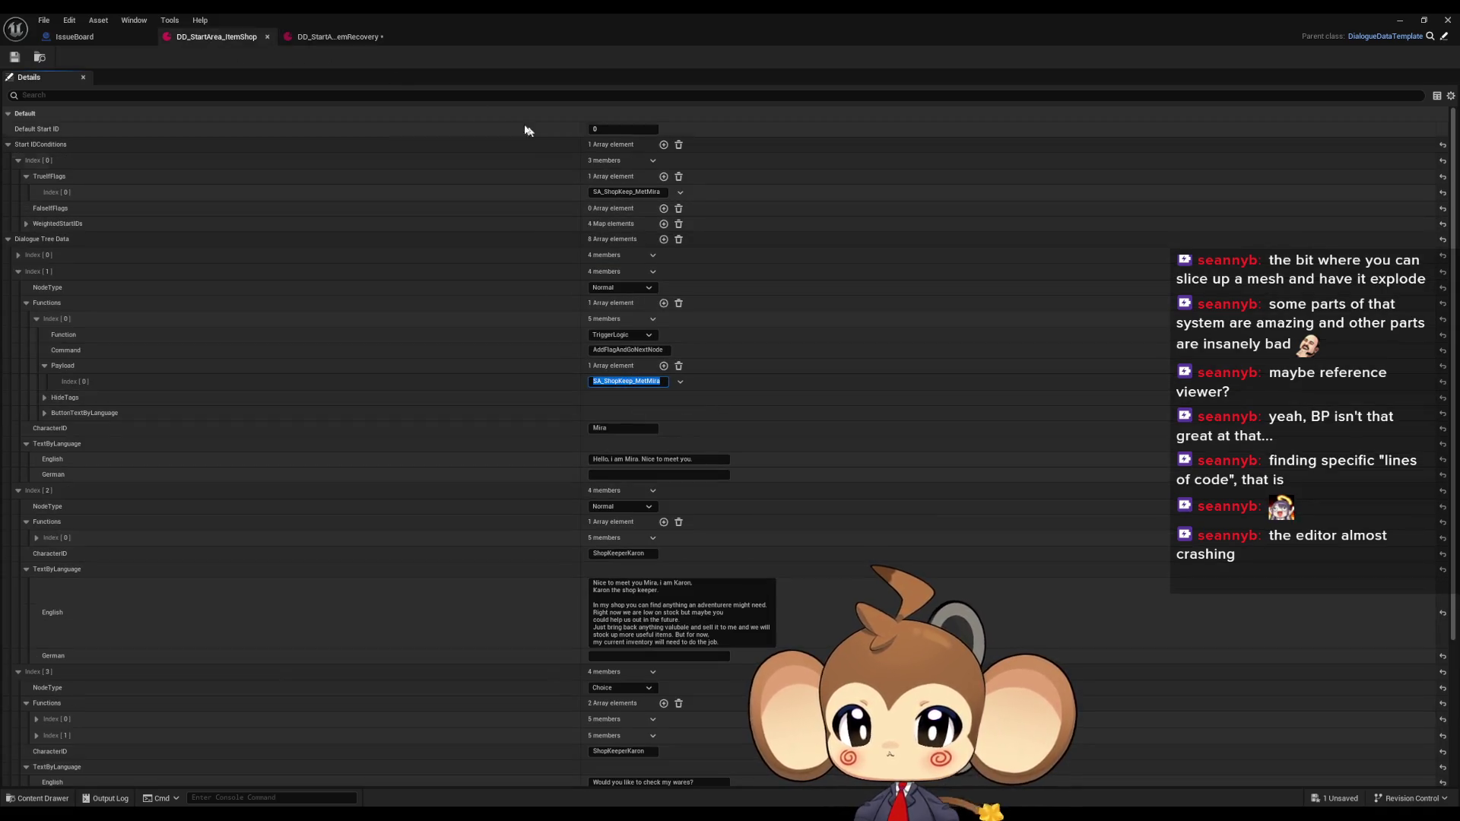
pyautogui.click(346, 38)
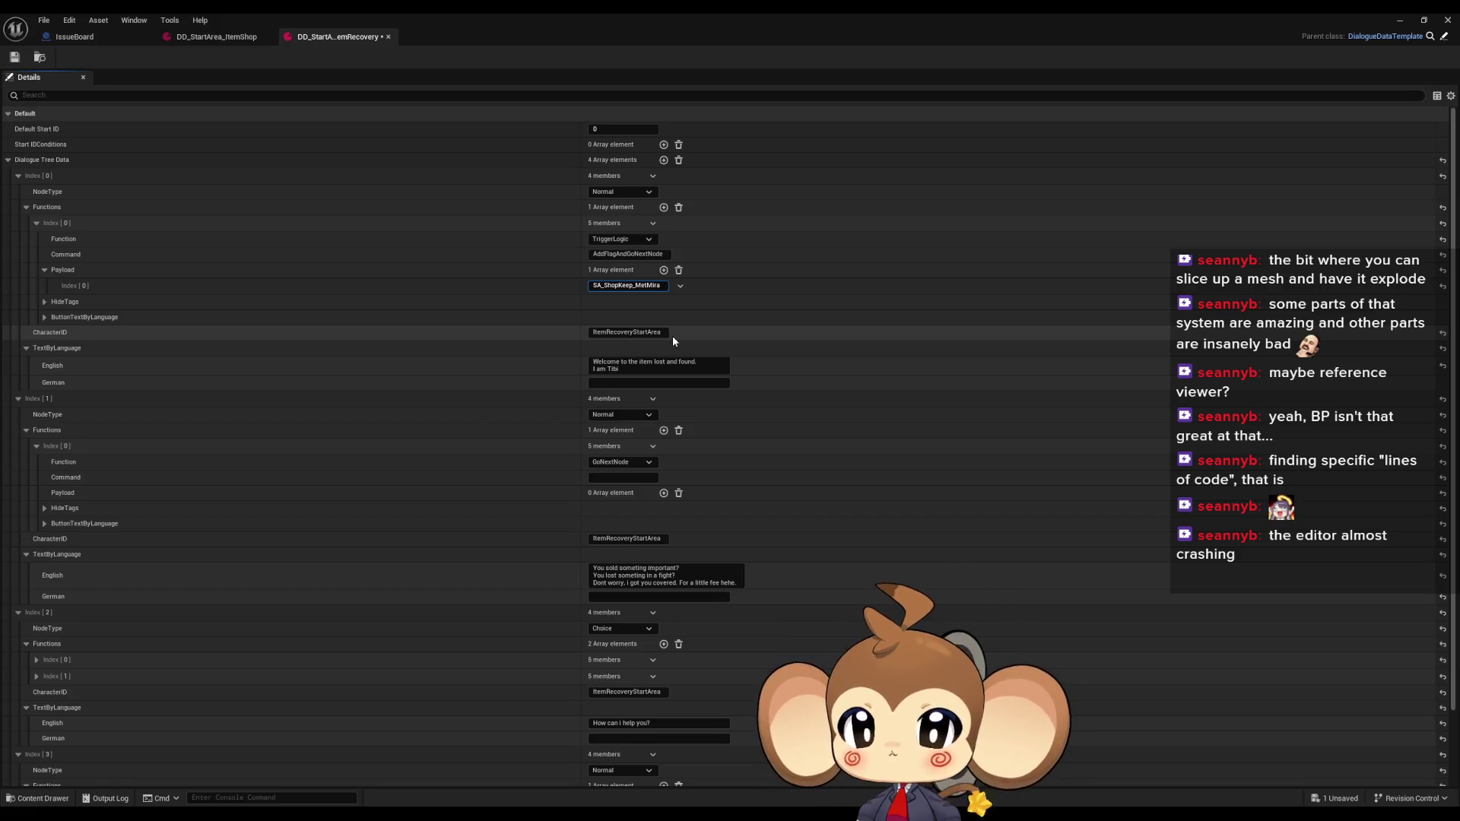
pyautogui.press('BackSpace')
pyautogui.press('BackSpace')
pyautogui.press('BackSpace')
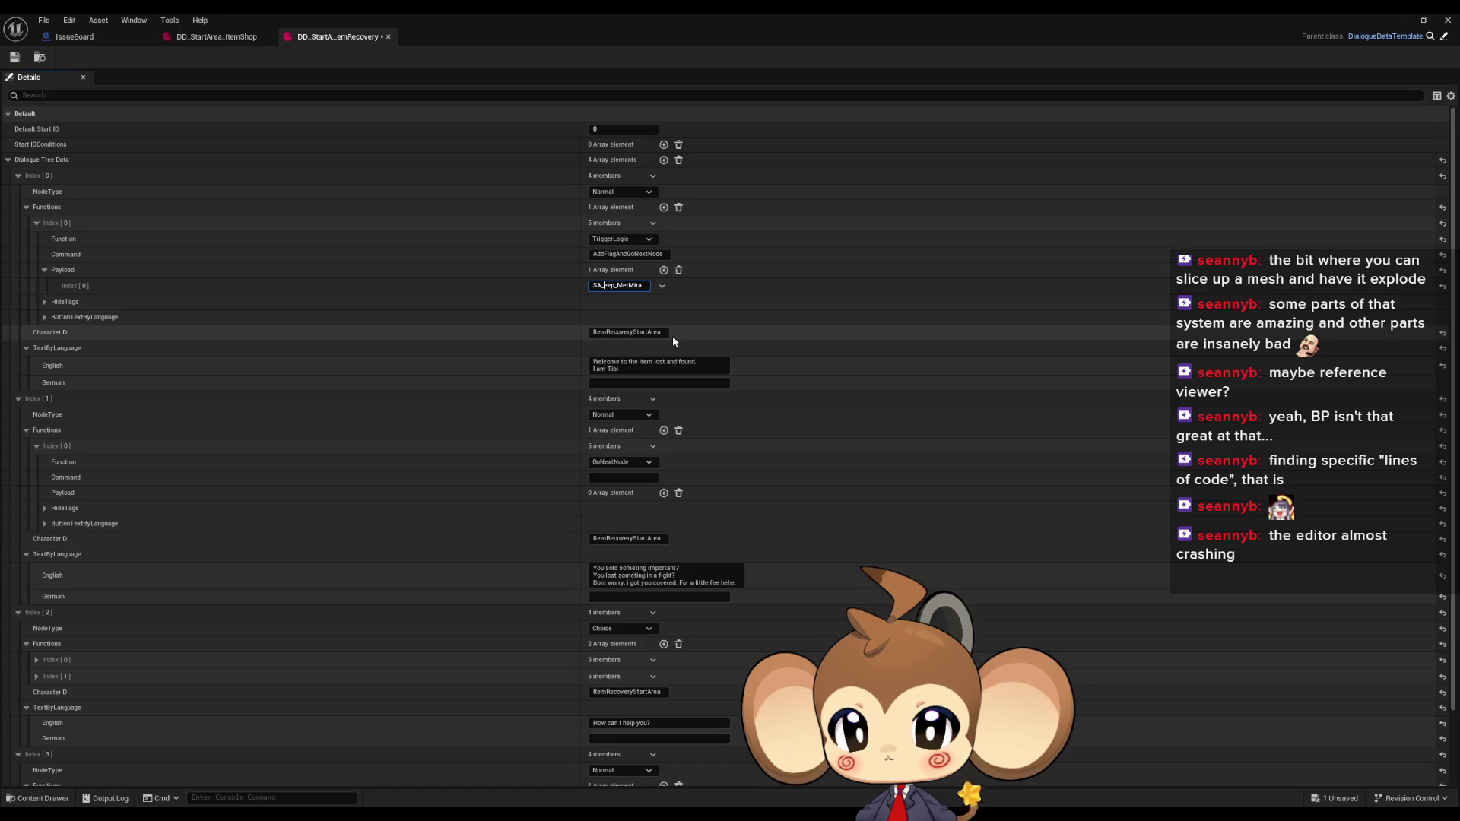
pyautogui.press('Delete')
pyautogui.write('ItemR')
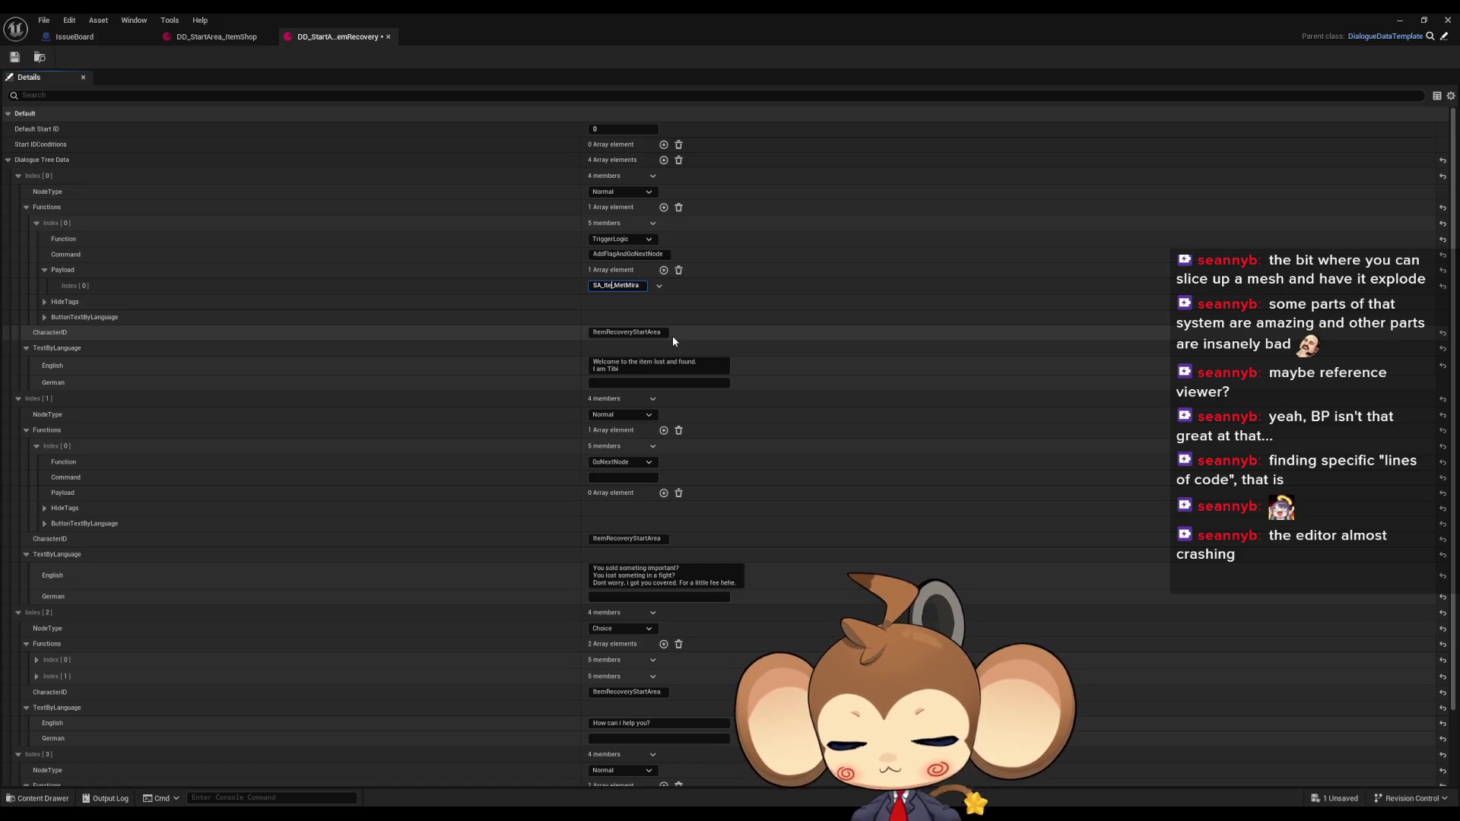
pyautogui.write('ecovery')
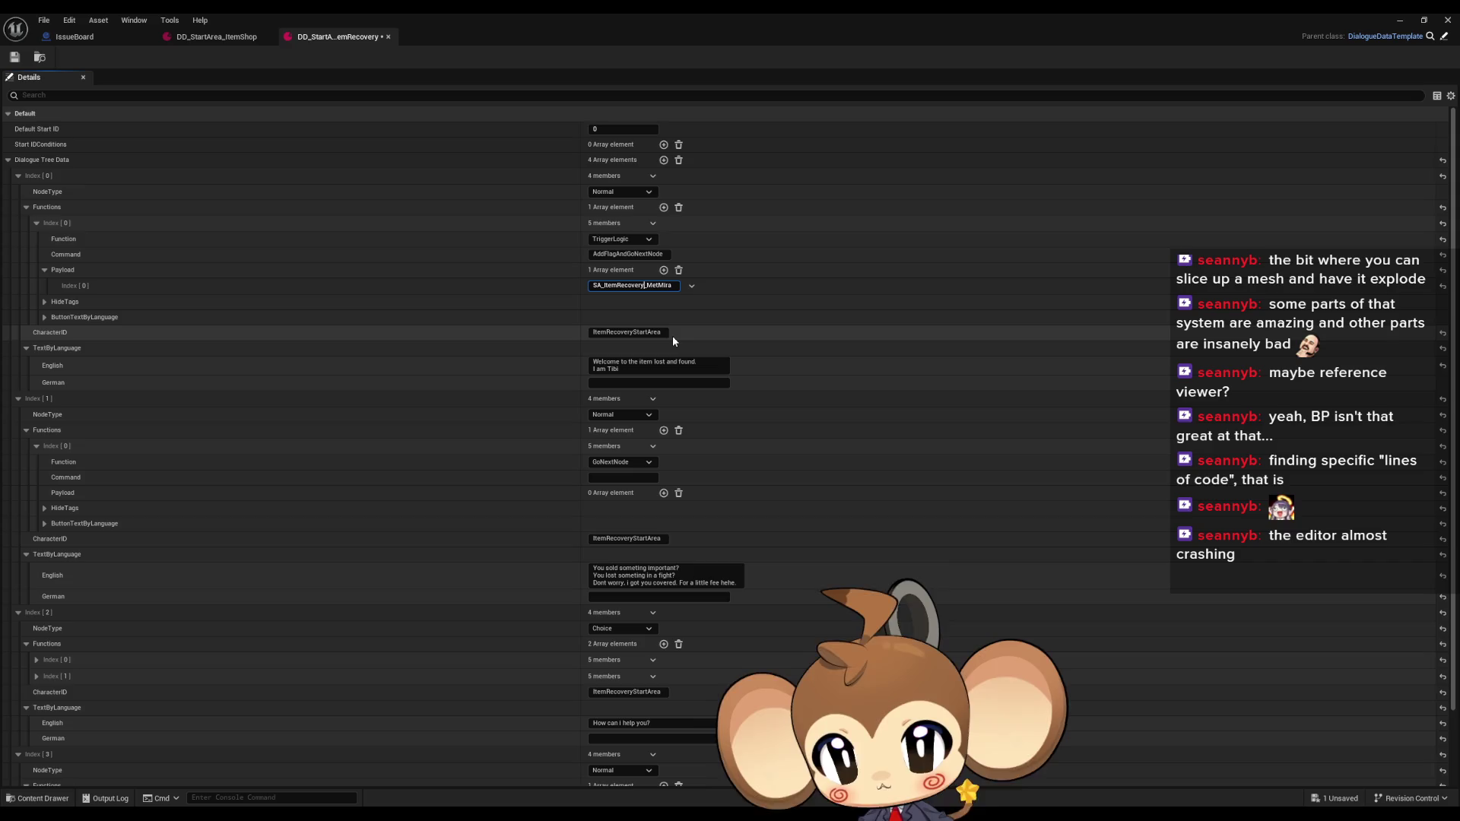
pyautogui.press('Return')
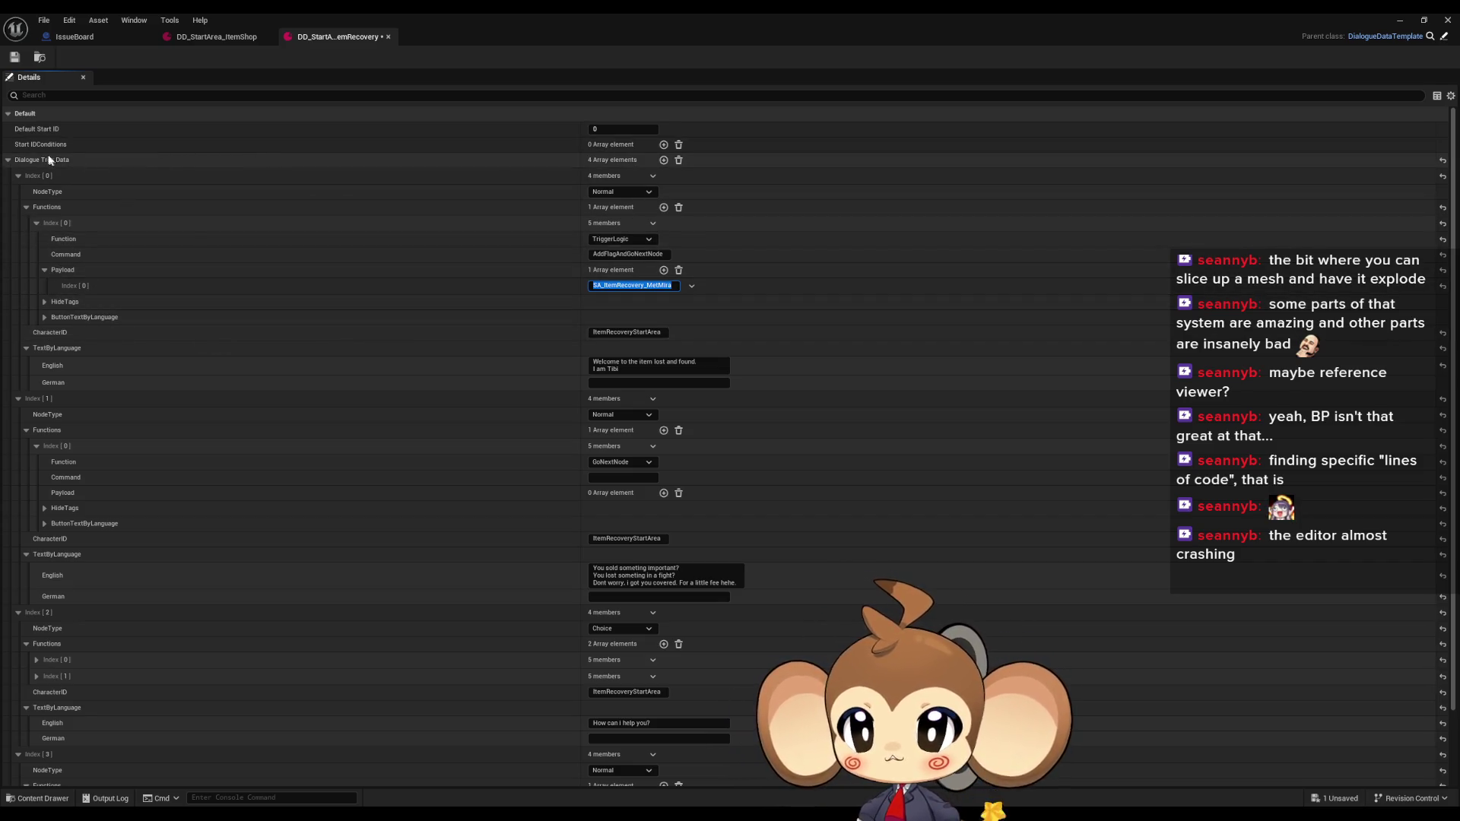
# Add a Start IDConditions entry requiring the SA_ItemRecovery_MetMira flag to be true
pyautogui.click(663, 144)
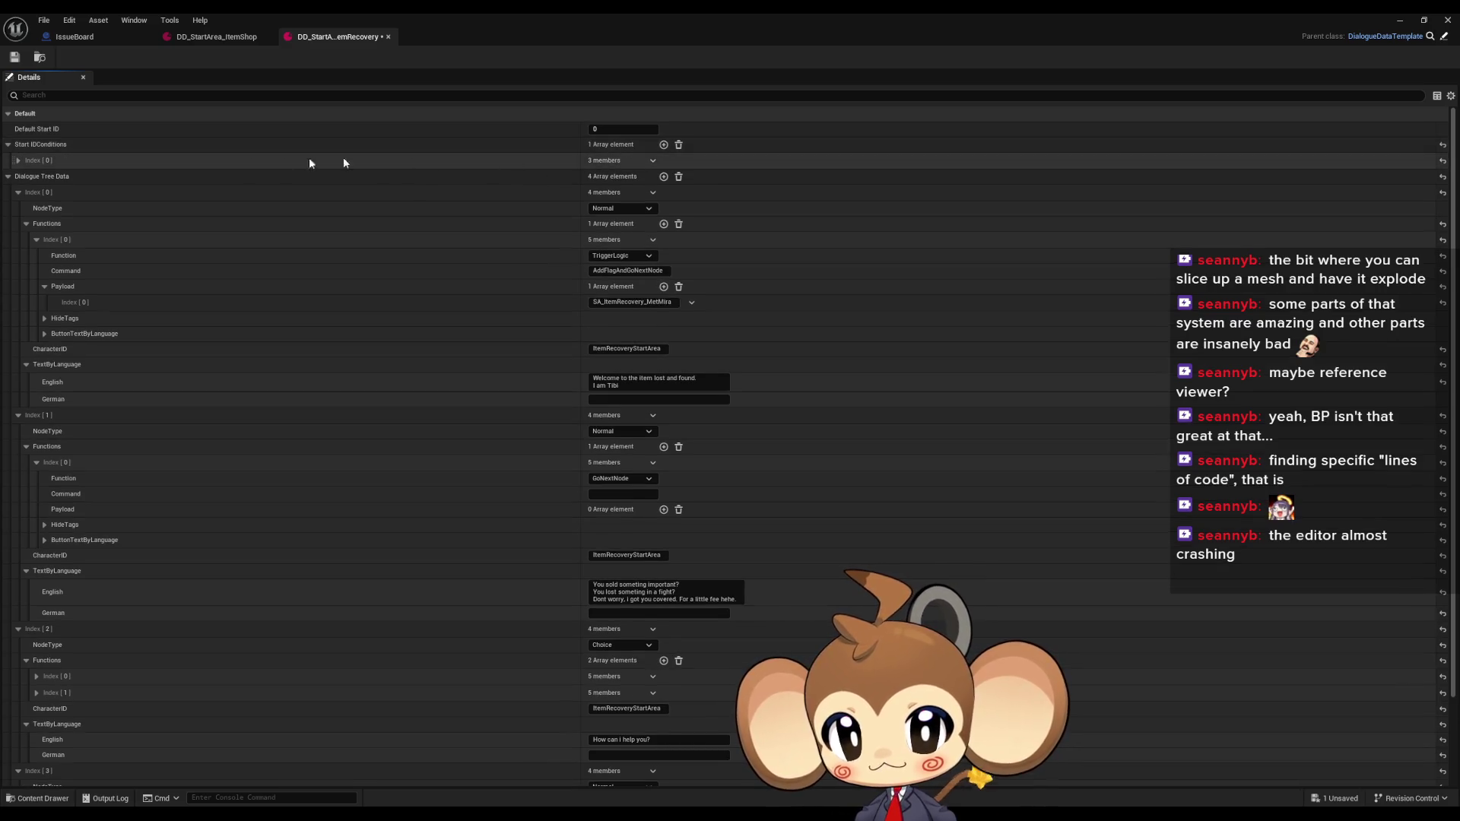
pyautogui.click(18, 161)
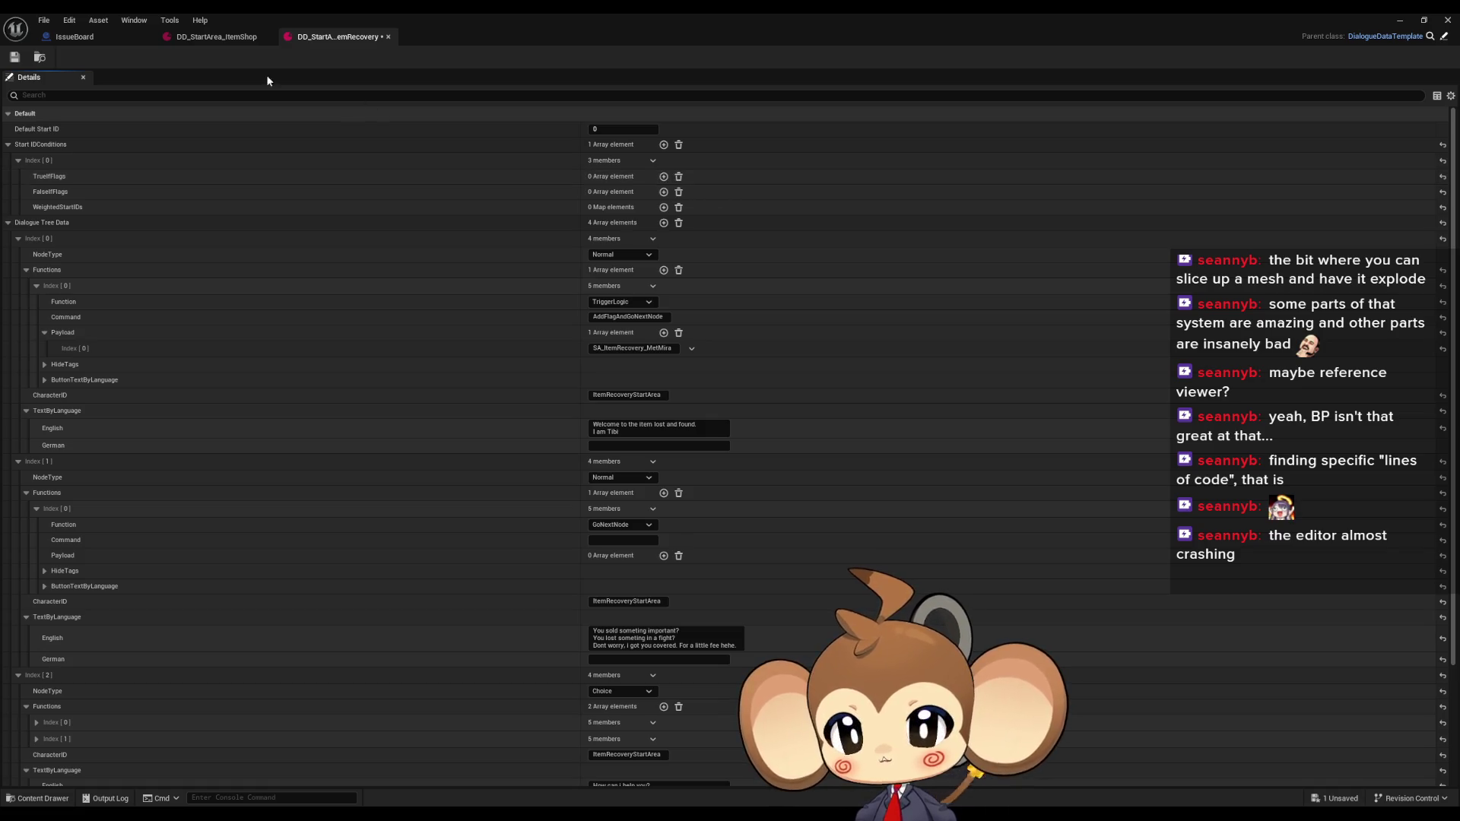
pyautogui.click(220, 37)
pyautogui.click(346, 37)
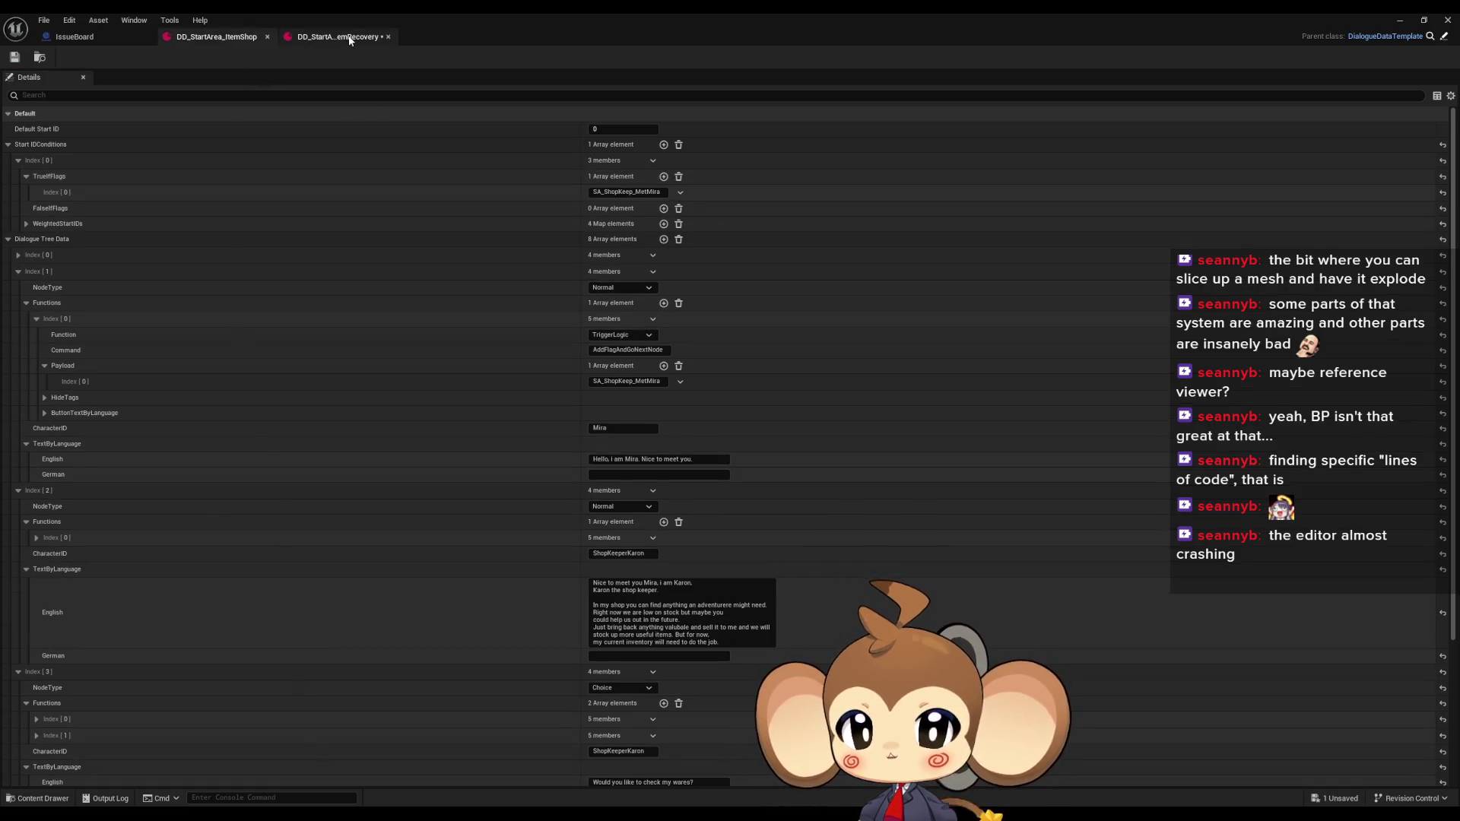
pyautogui.click(664, 177)
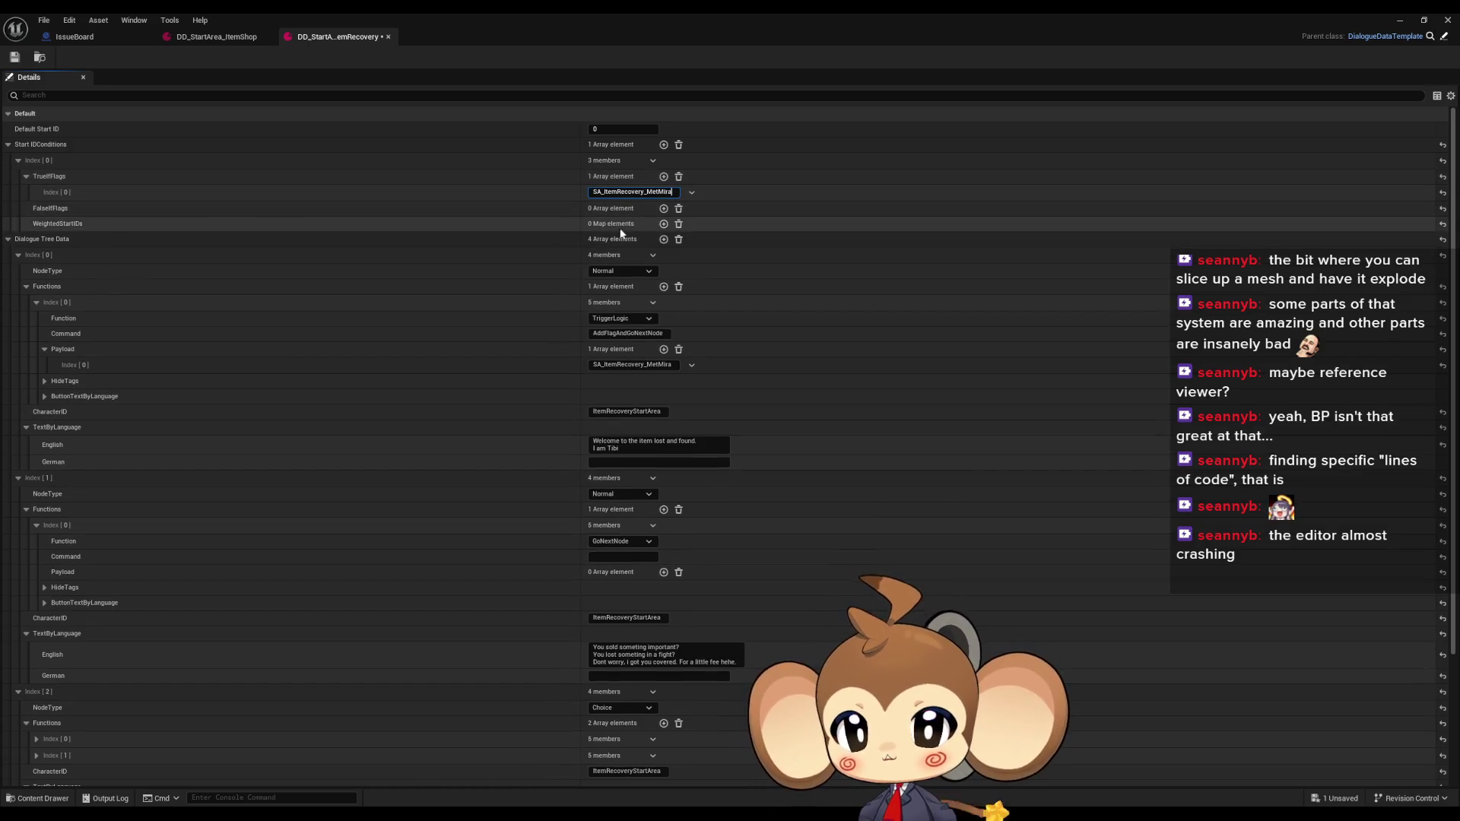
# Collapse the Functions groups of the first, third and fourth dialogue nodes
pyautogui.click(26, 285)
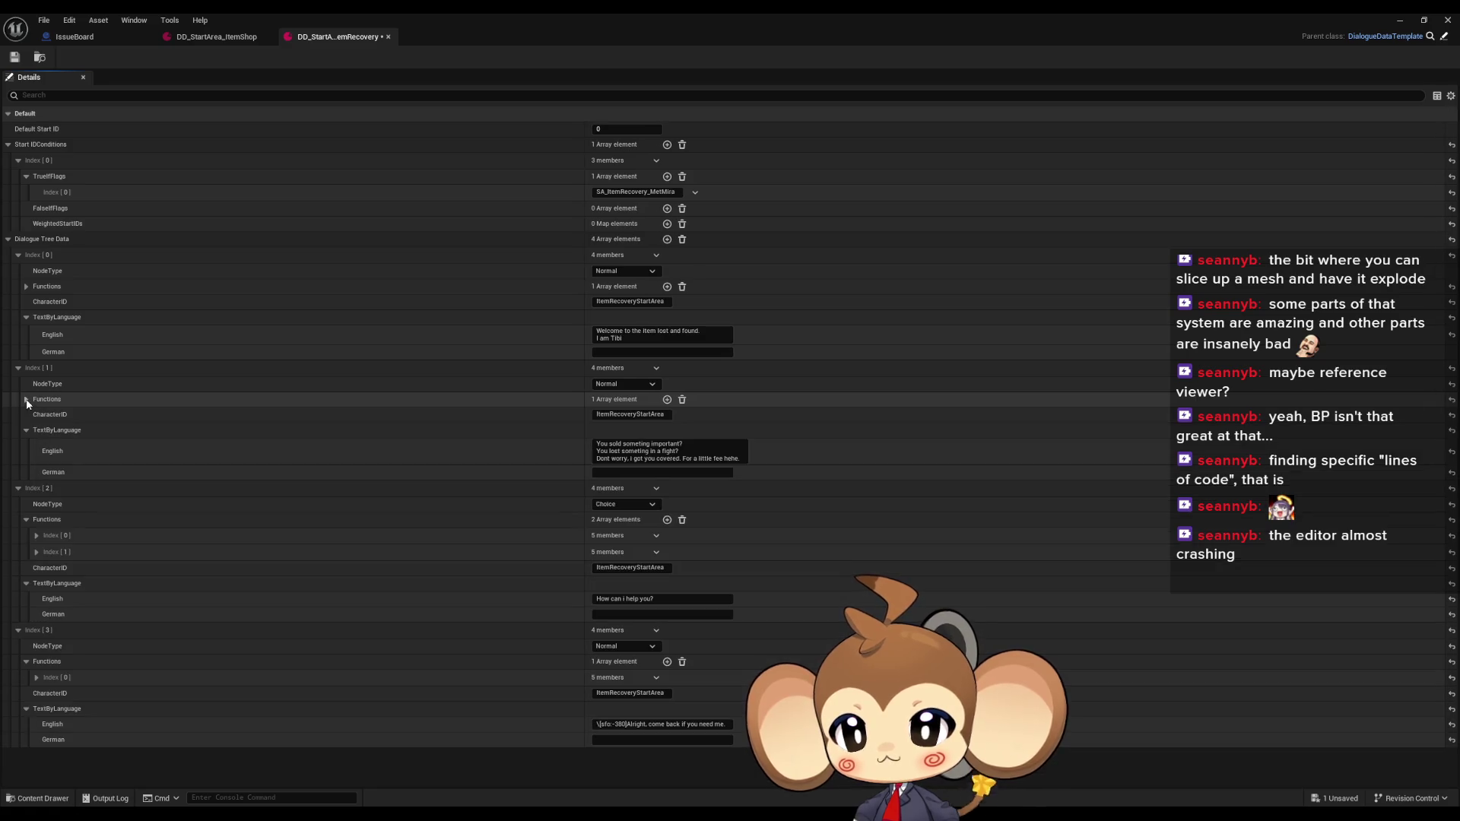
pyautogui.click(26, 520)
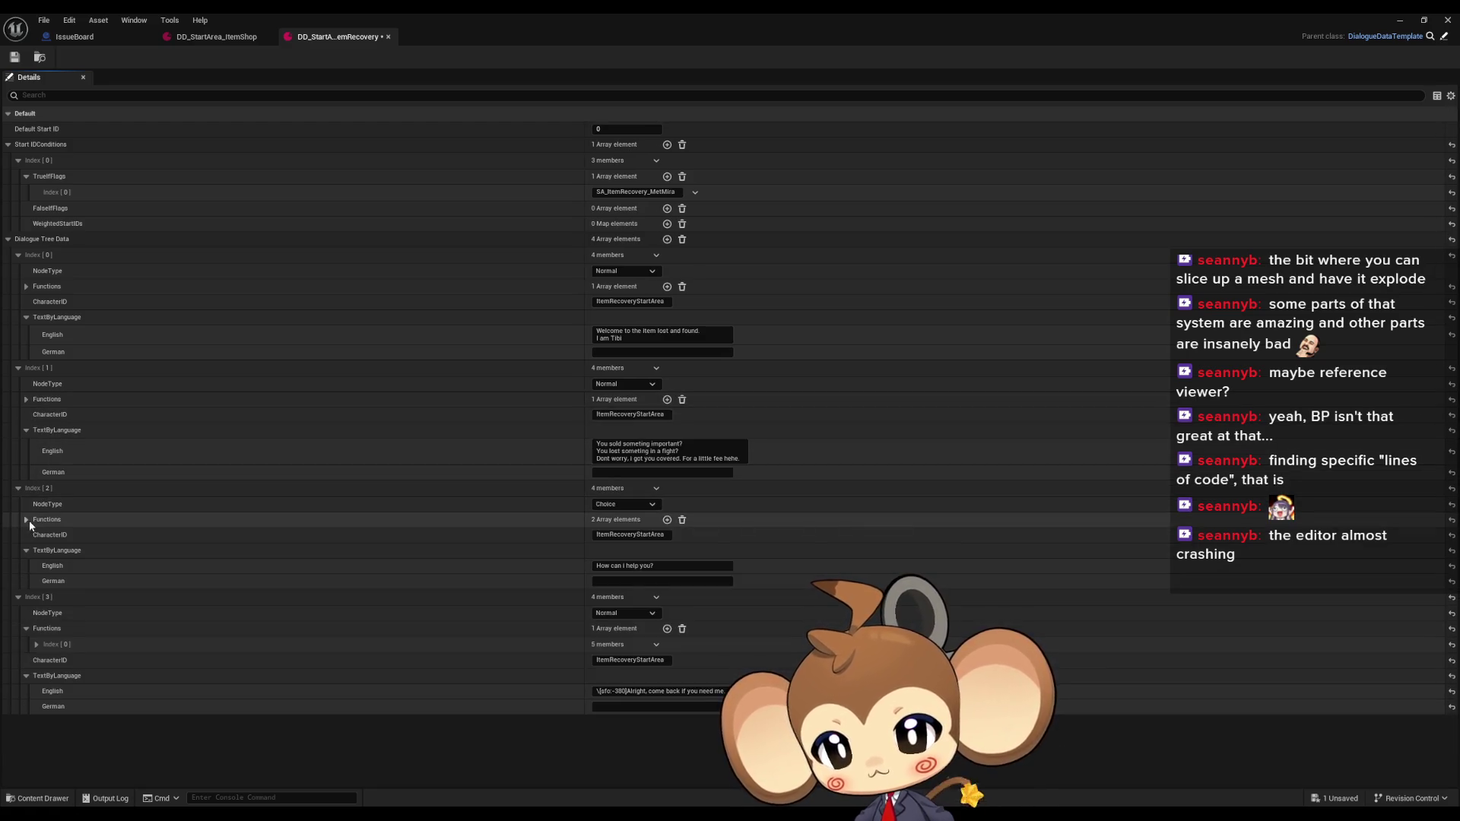
pyautogui.click(27, 628)
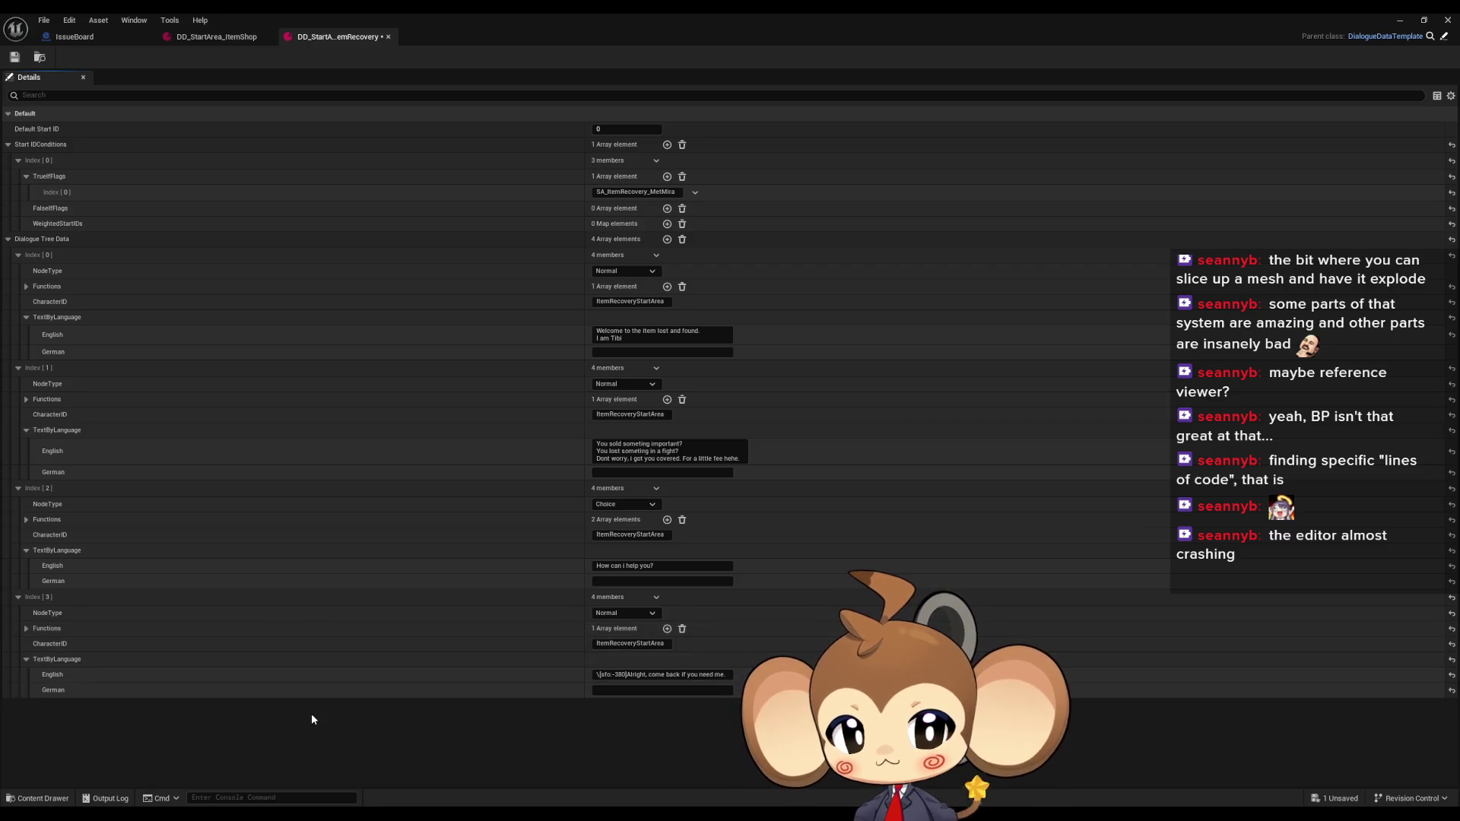
# Append a period so the welcome line ends with "I am Tibi."
pyautogui.click(645, 644)
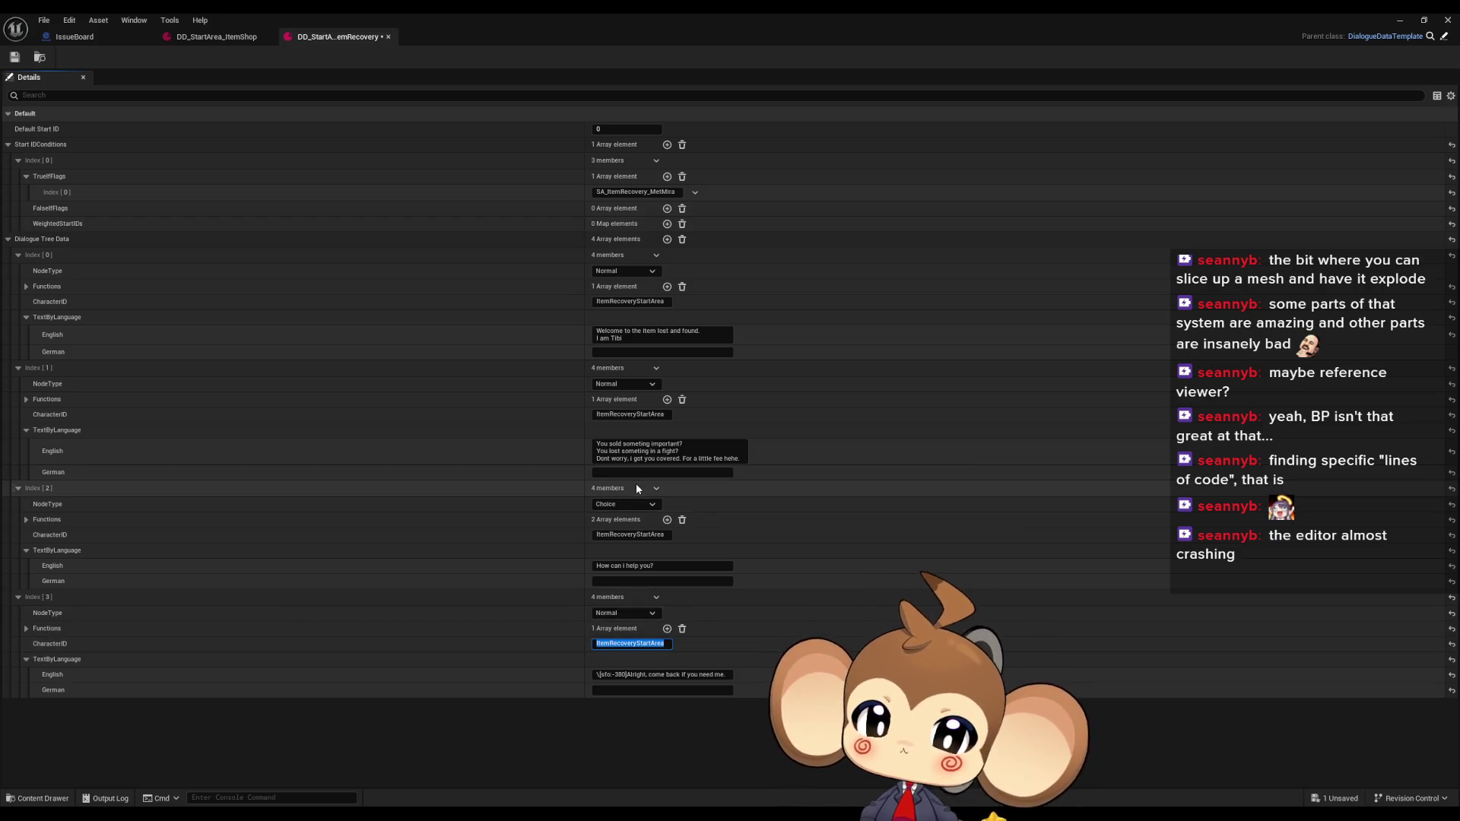
pyautogui.click(624, 566)
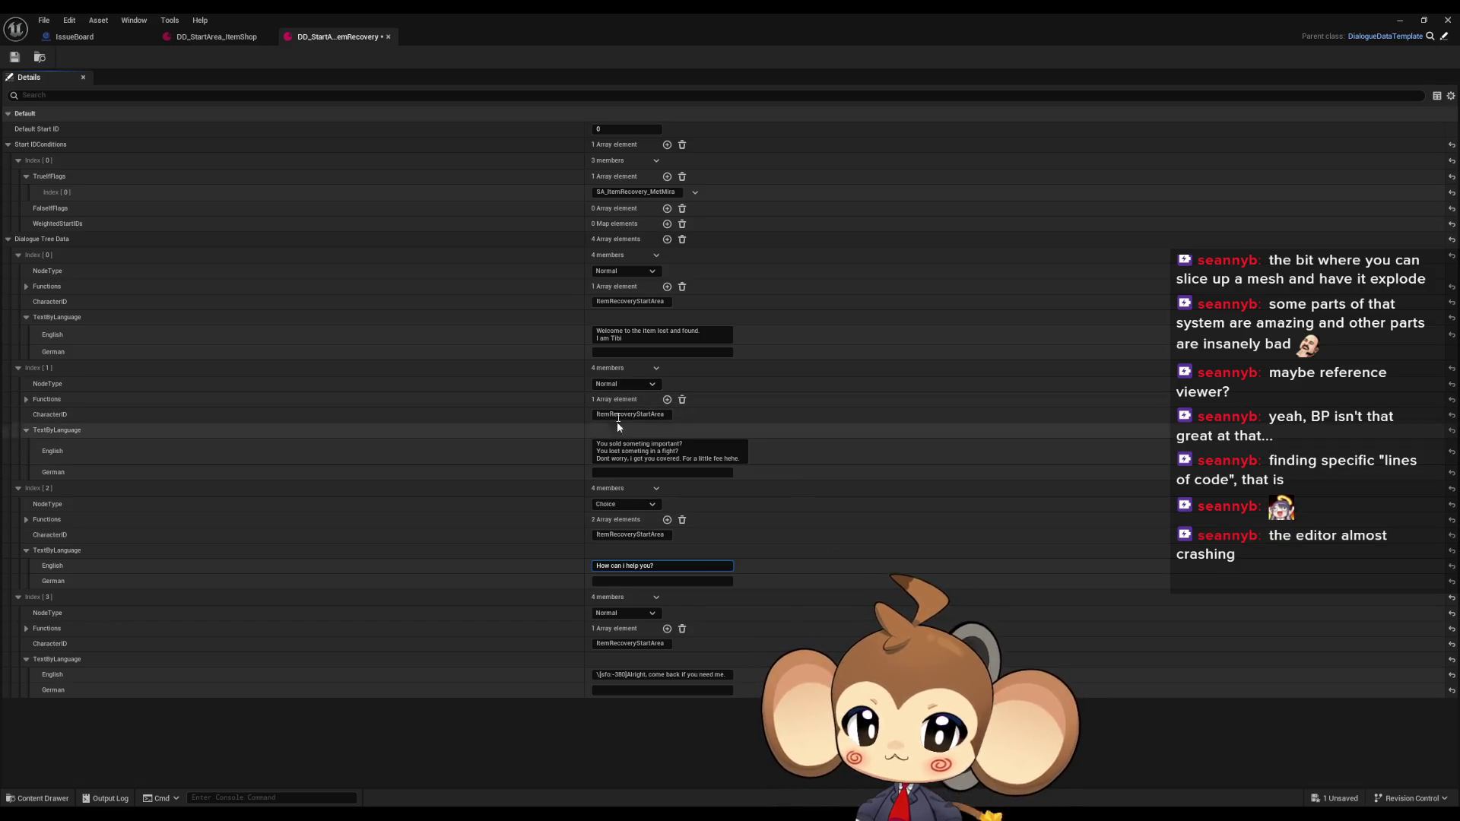
pyautogui.click(613, 332)
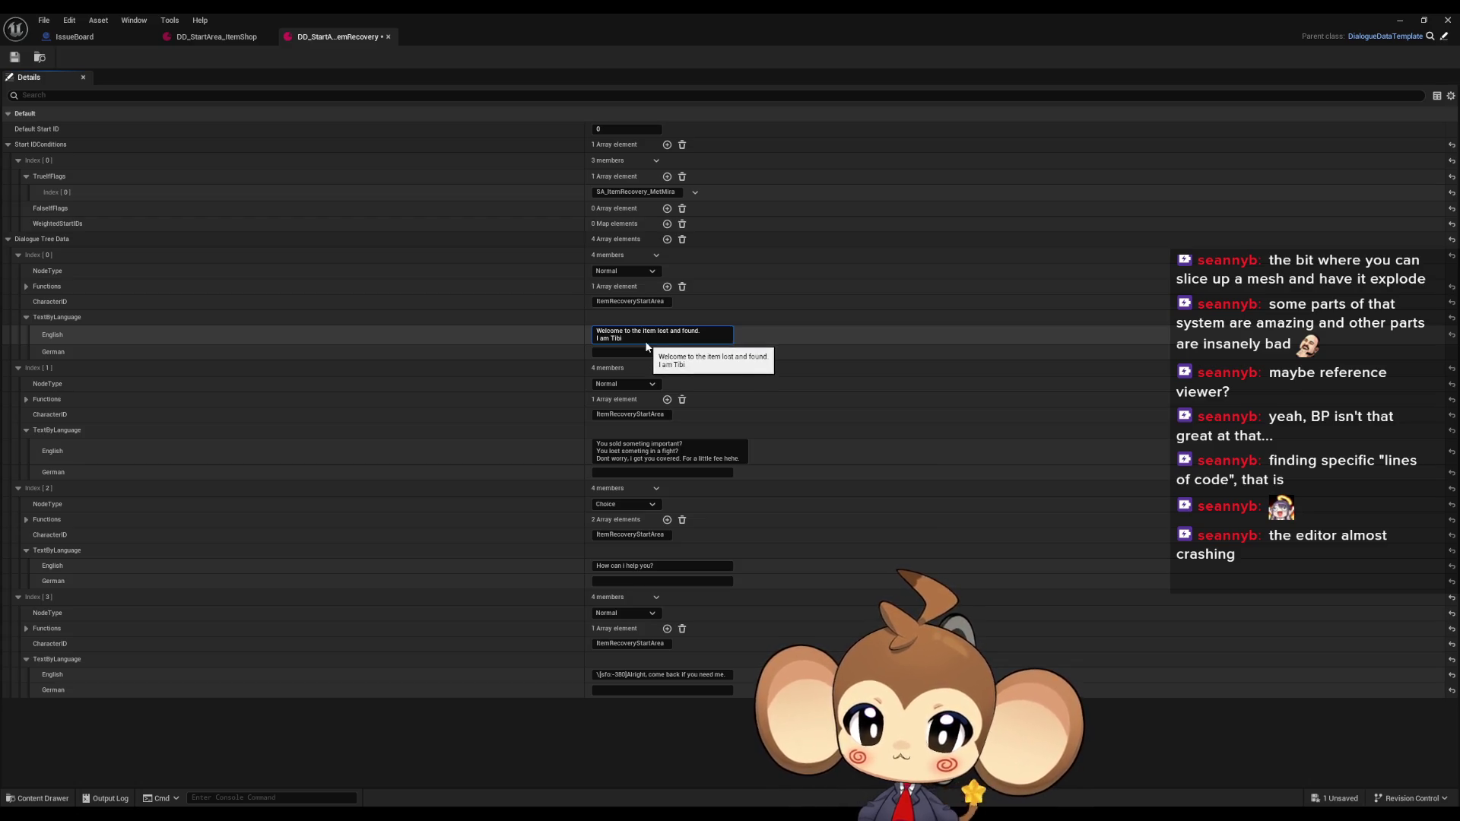
pyautogui.click(623, 339)
pyautogui.hotkey('ctrl', 'a')
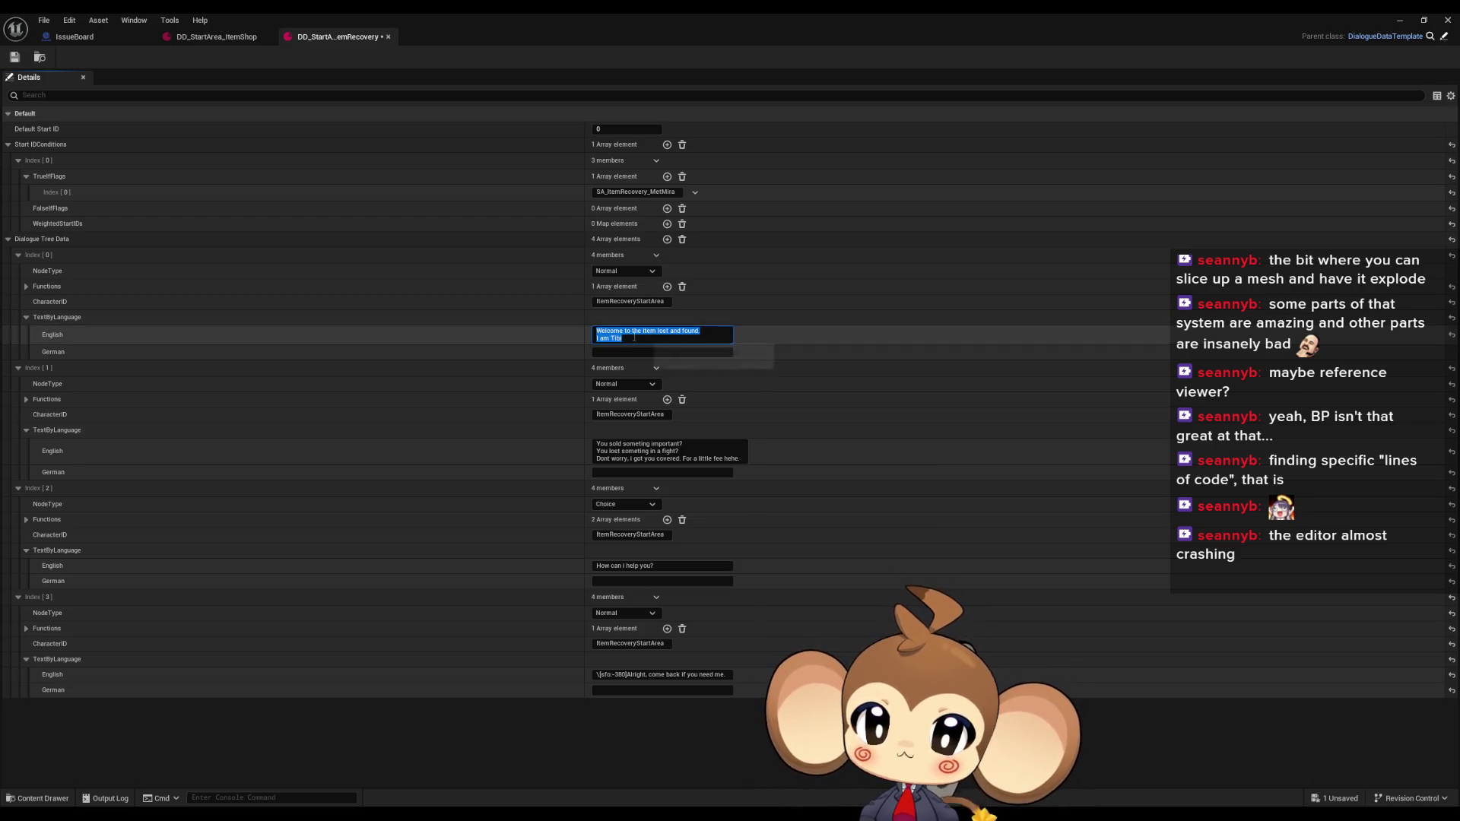
pyautogui.click(644, 337)
pyautogui.write('.')
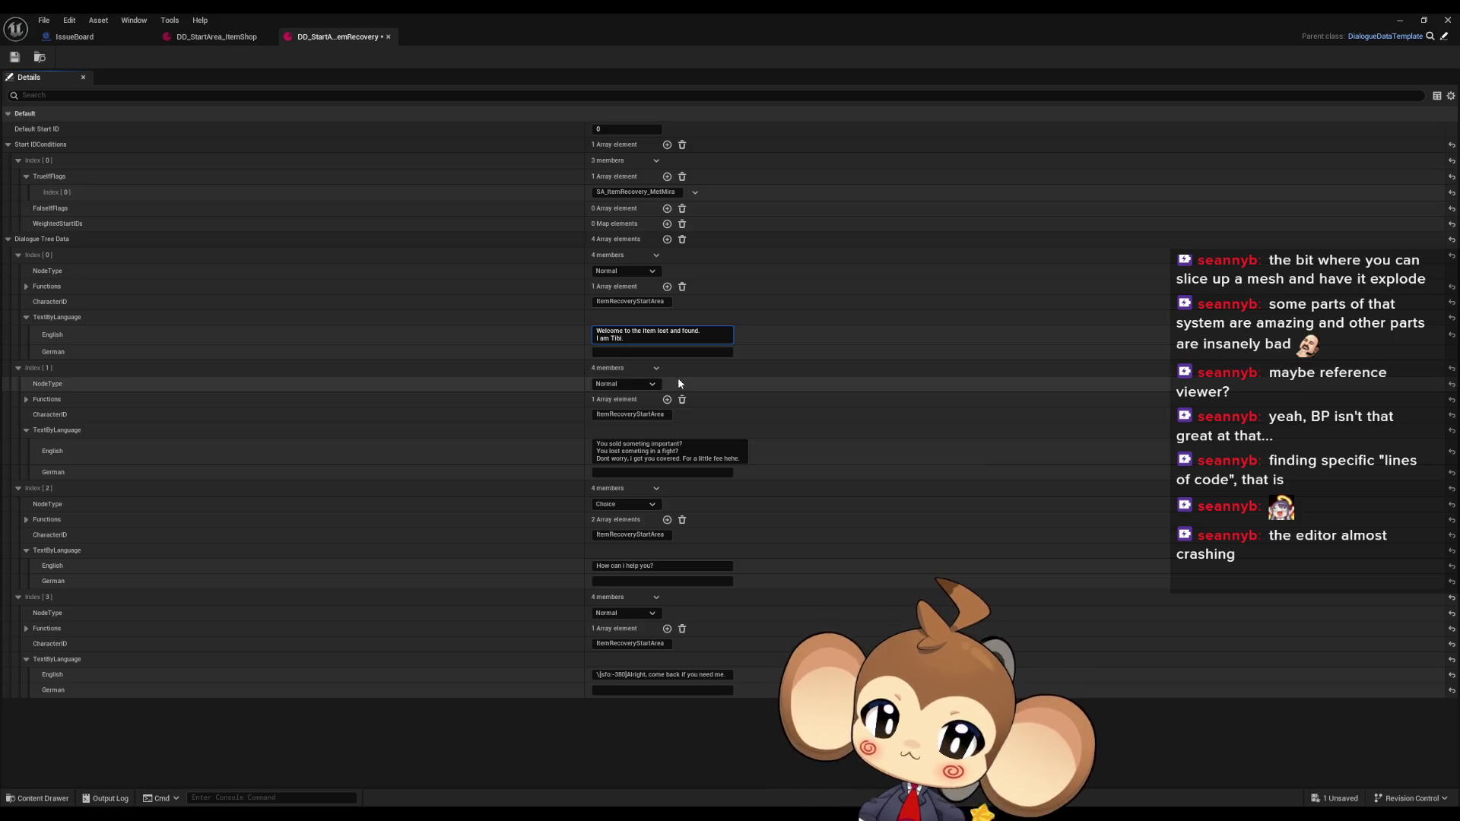
# In DD_StartArea_ItemShop, type a backslash after "later" in the Index[4] farewell line
pyautogui.click(207, 35)
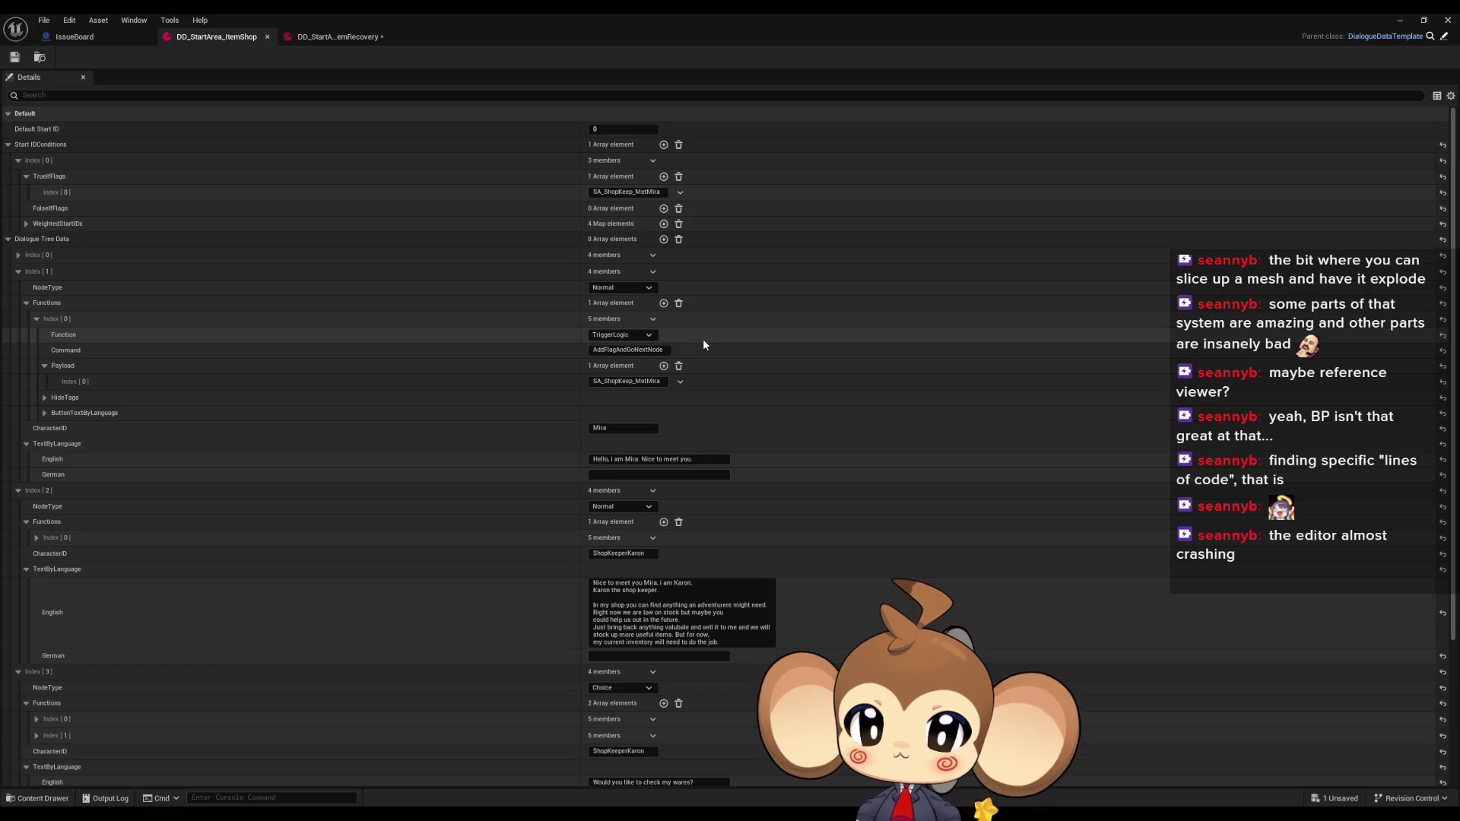
pyautogui.scroll(-3, 701, 346)
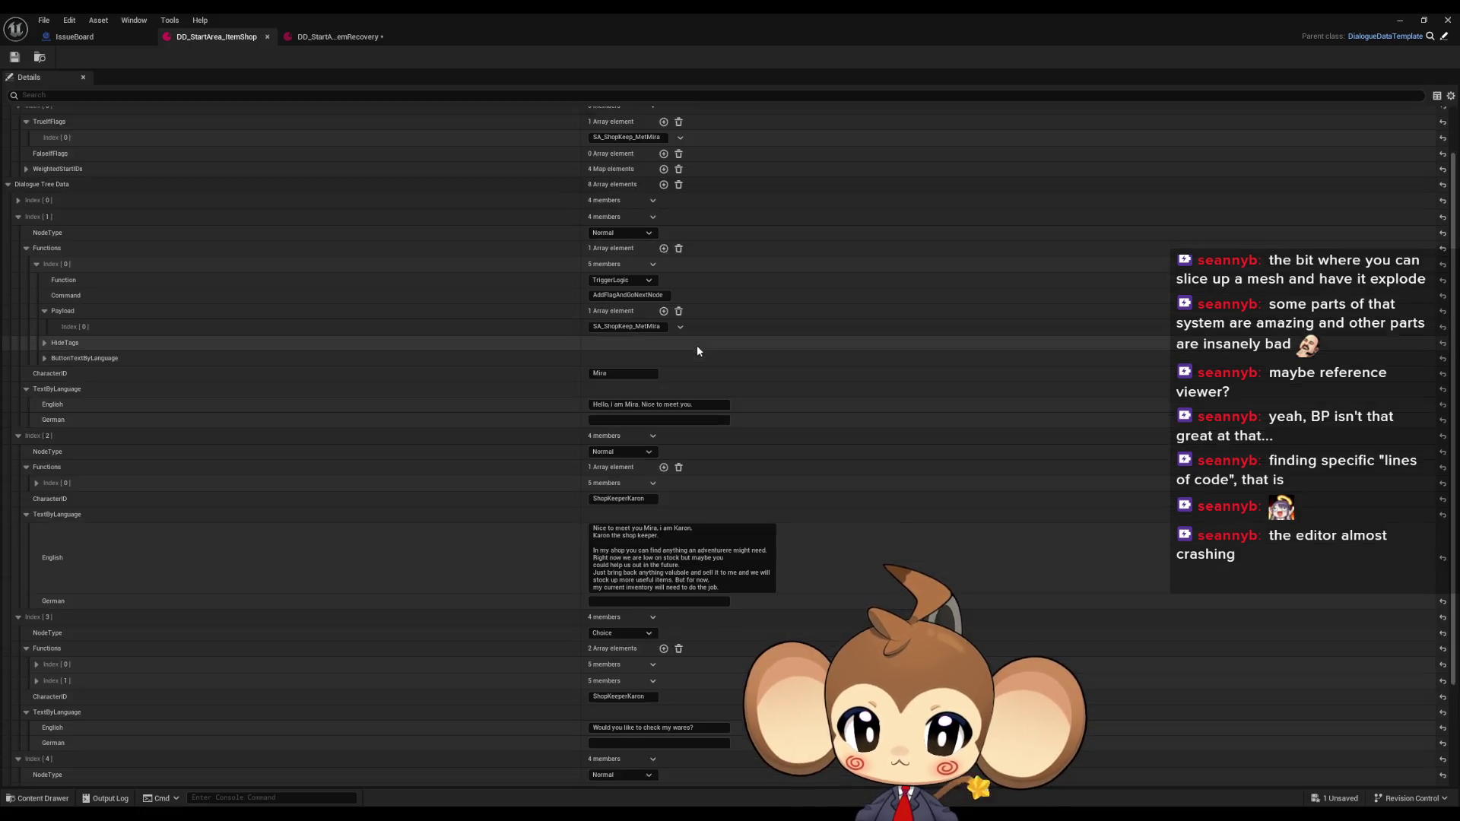
pyautogui.scroll(-2, 700, 347)
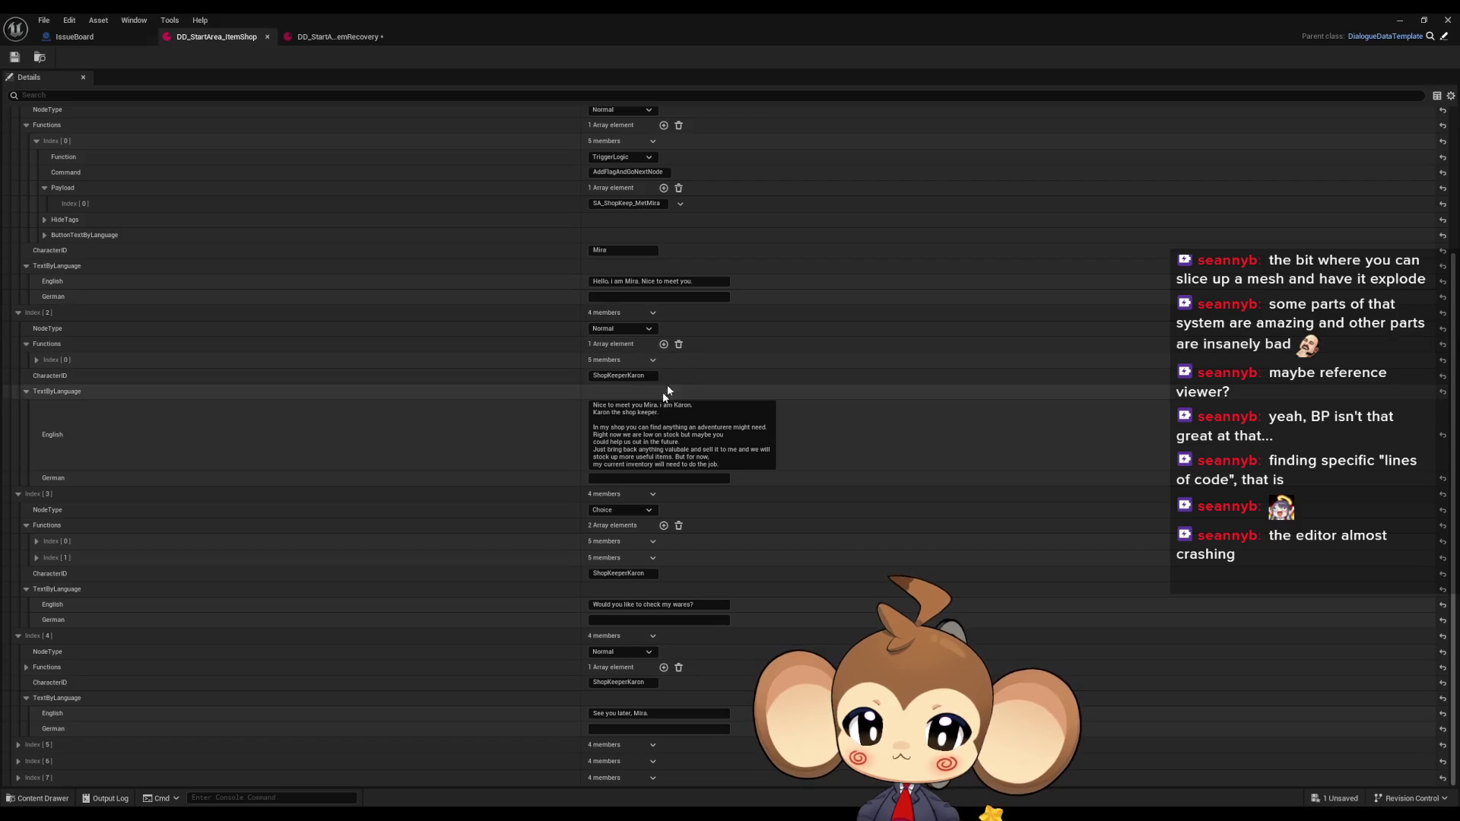
pyautogui.click(641, 713)
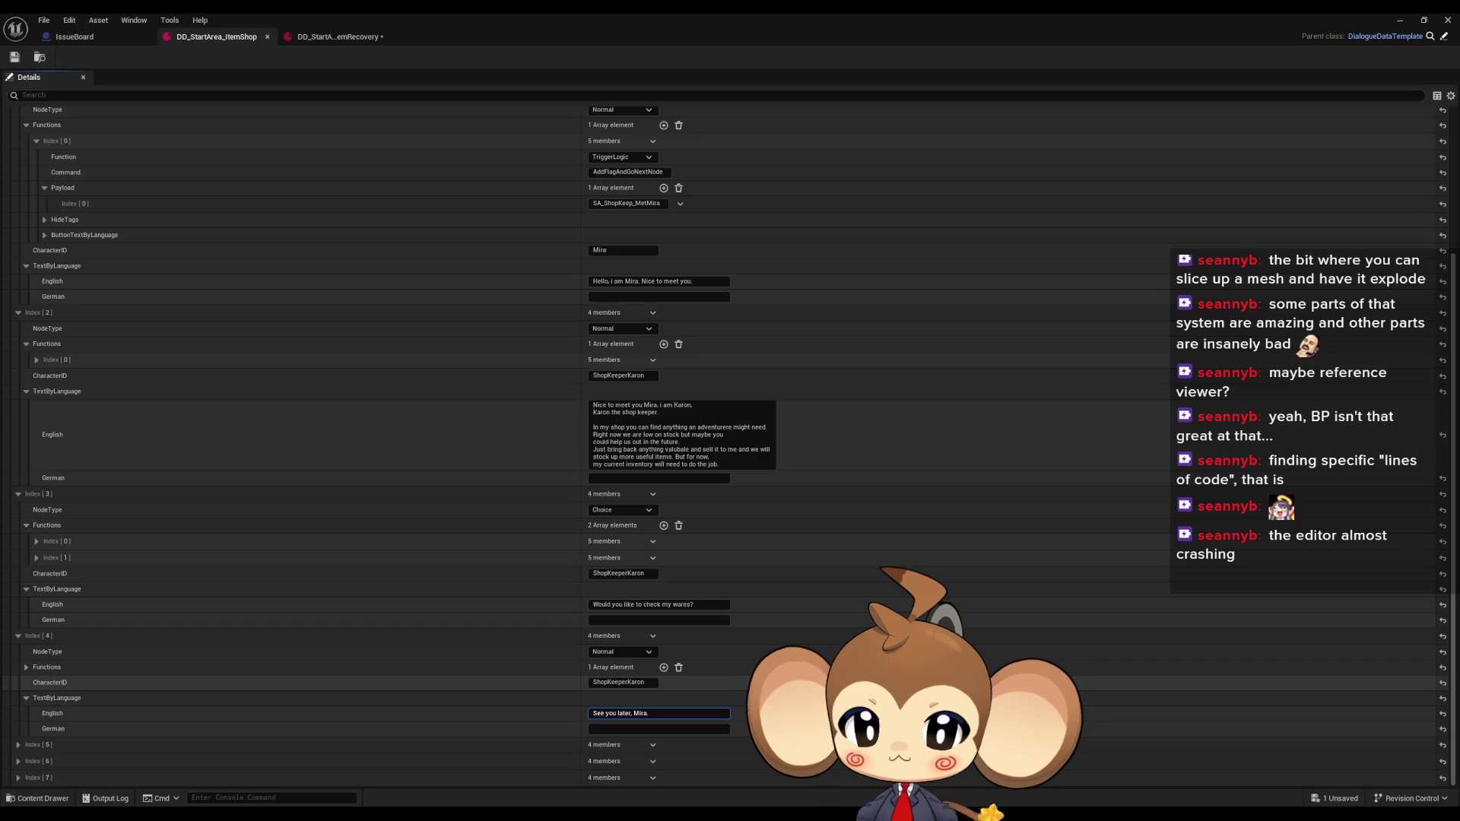
pyautogui.write('\\')
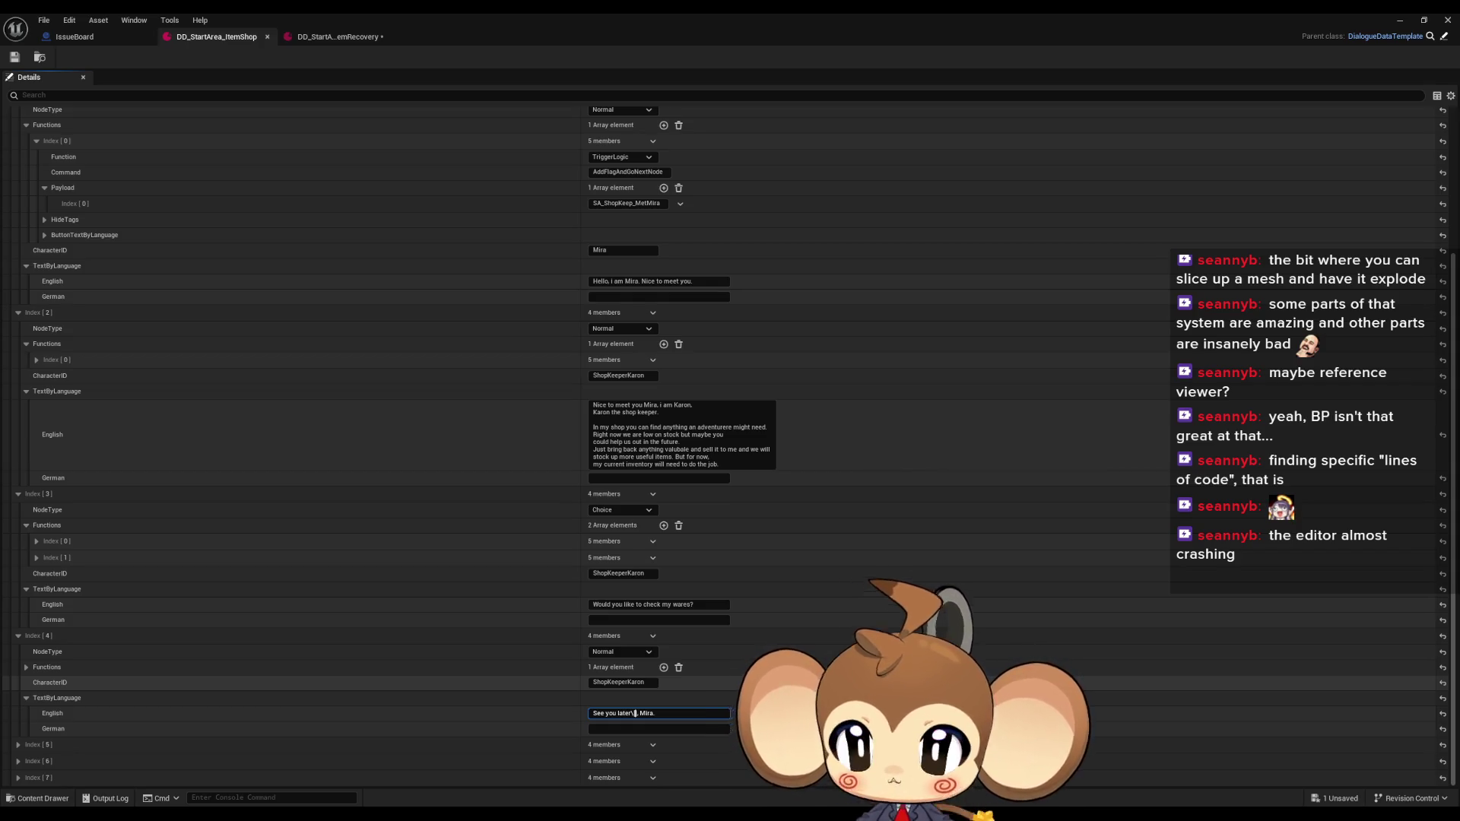
pyautogui.doubleClick(543, 12)
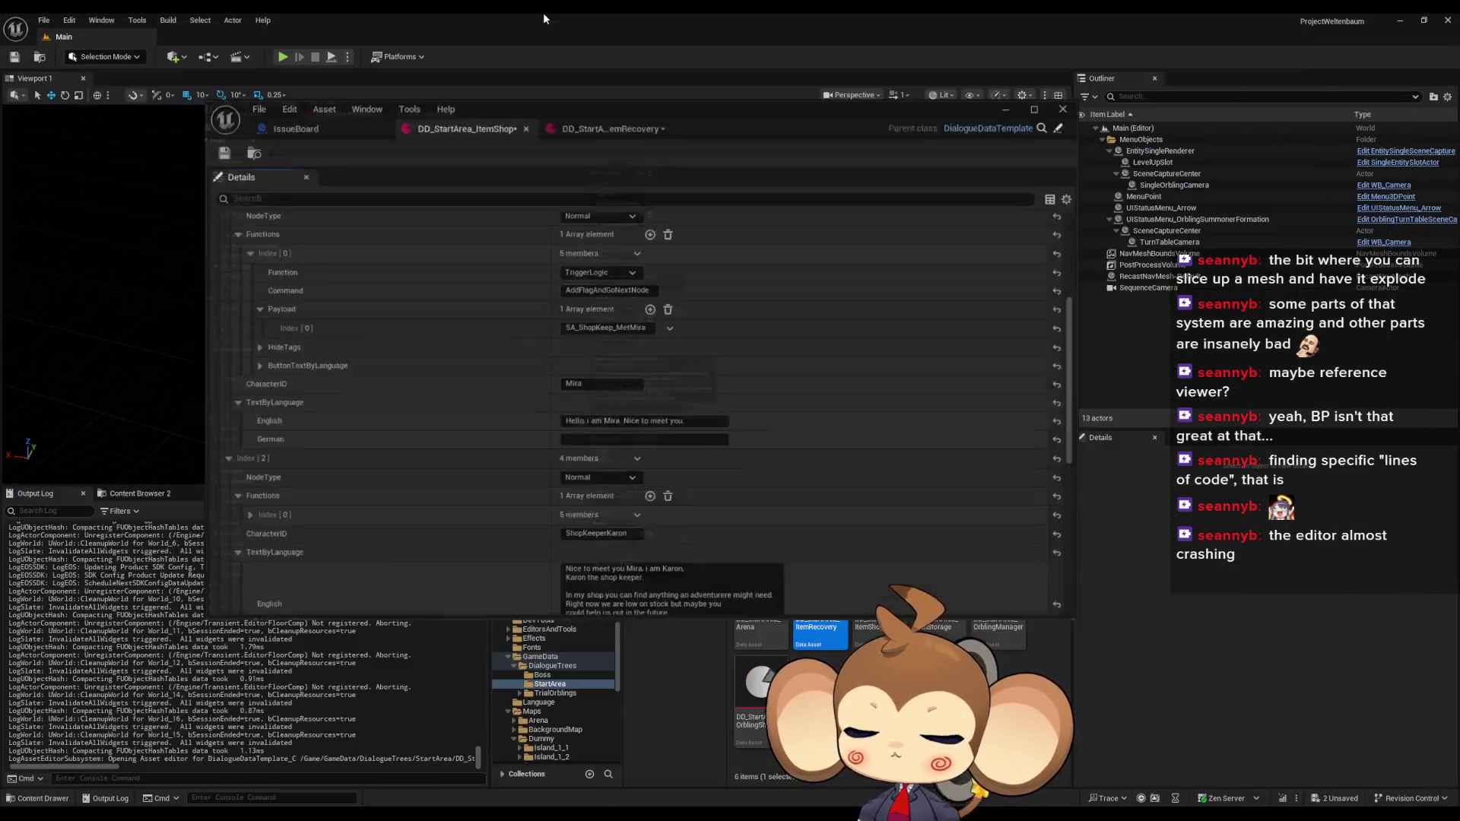
# Open the DialogueMainWidget blueprint from Content > Blueprints > DialogueSystem > UI
pyautogui.moveTo(818, 133); pyautogui.dragTo(577, 118)
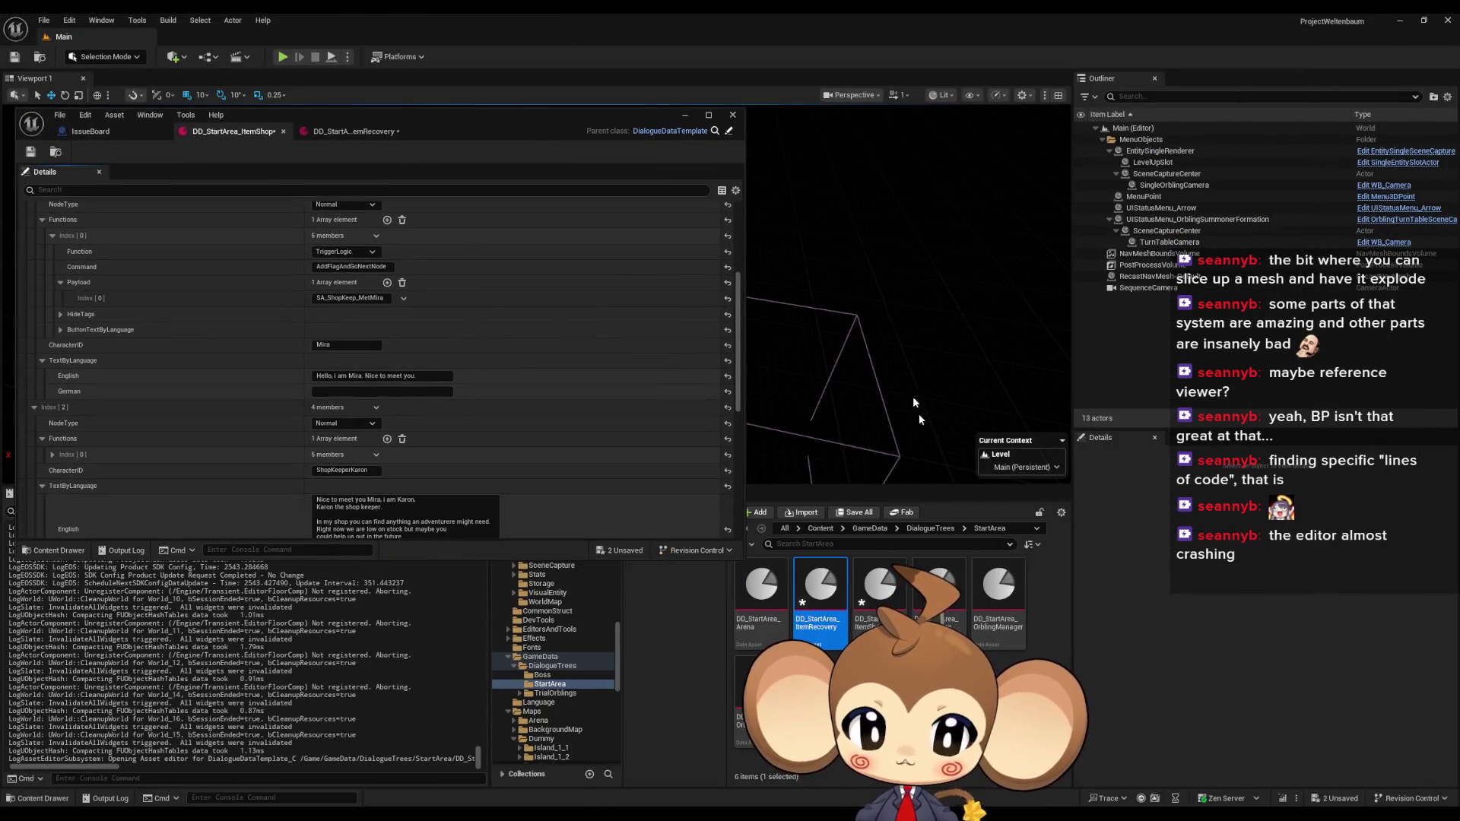
pyautogui.click(820, 528)
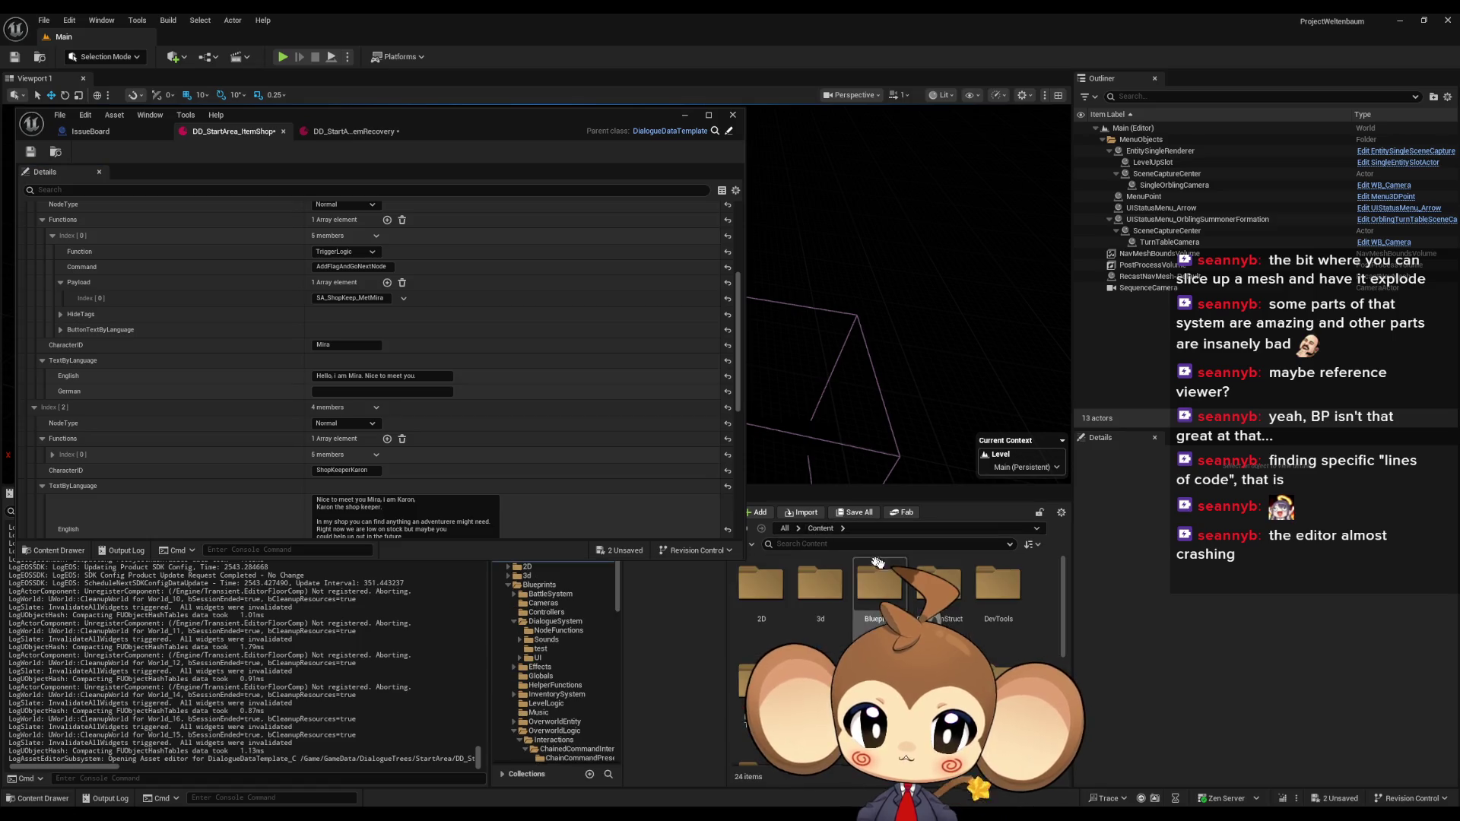
pyautogui.doubleClick(904, 606)
pyautogui.doubleClick(938, 586)
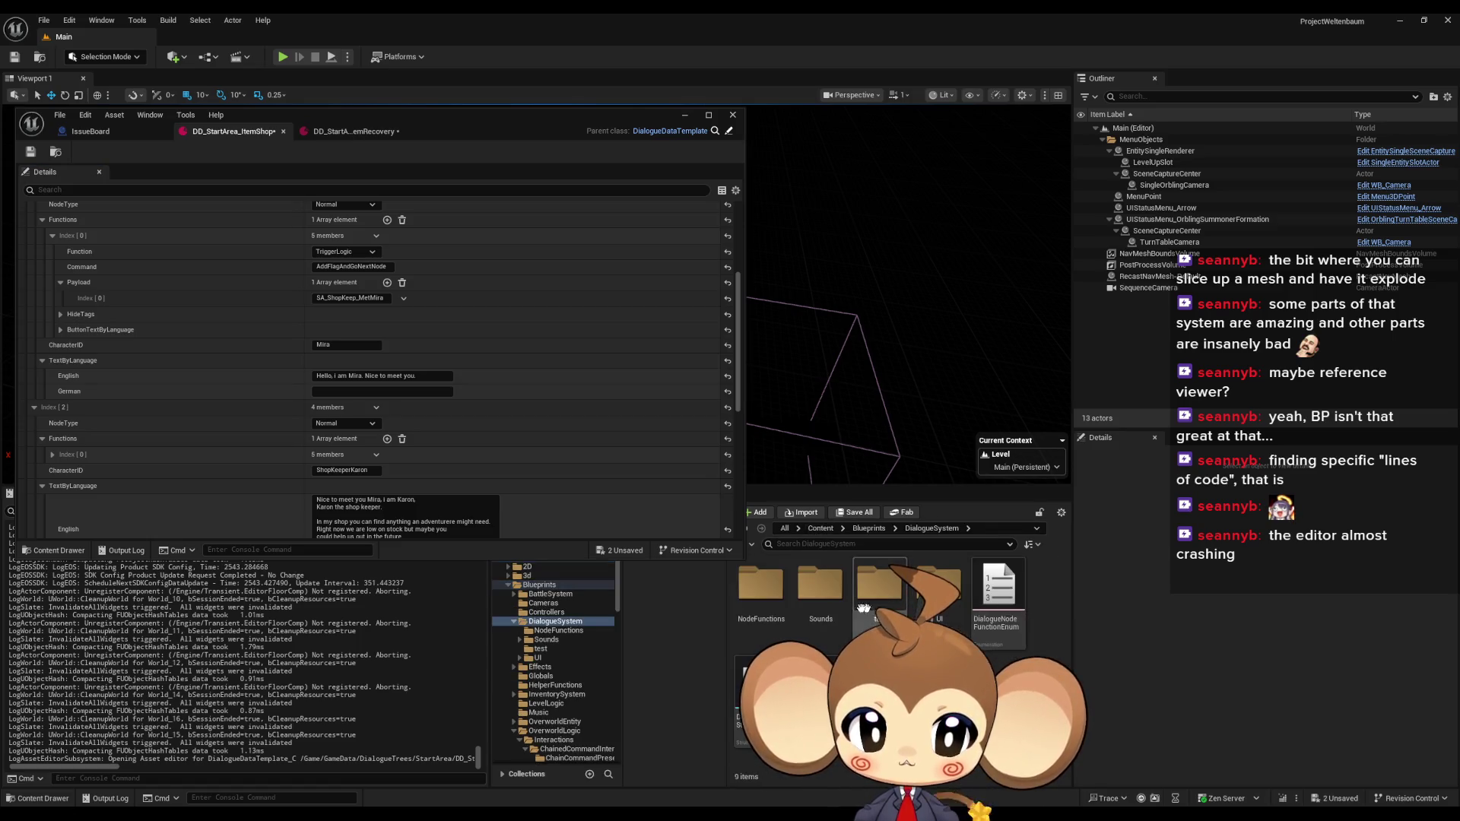
pyautogui.doubleClick(939, 589)
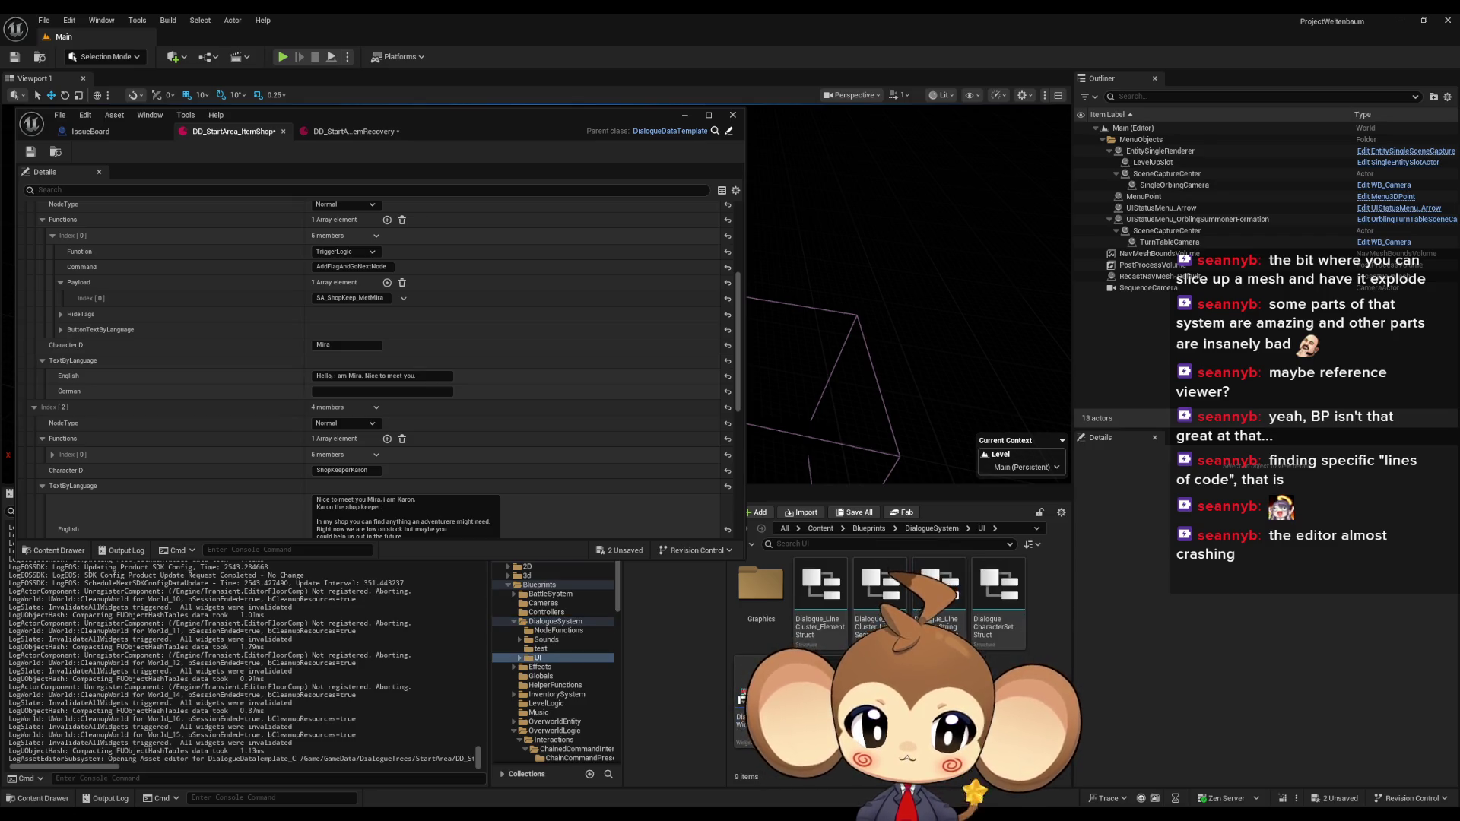
pyautogui.doubleClick(756, 692)
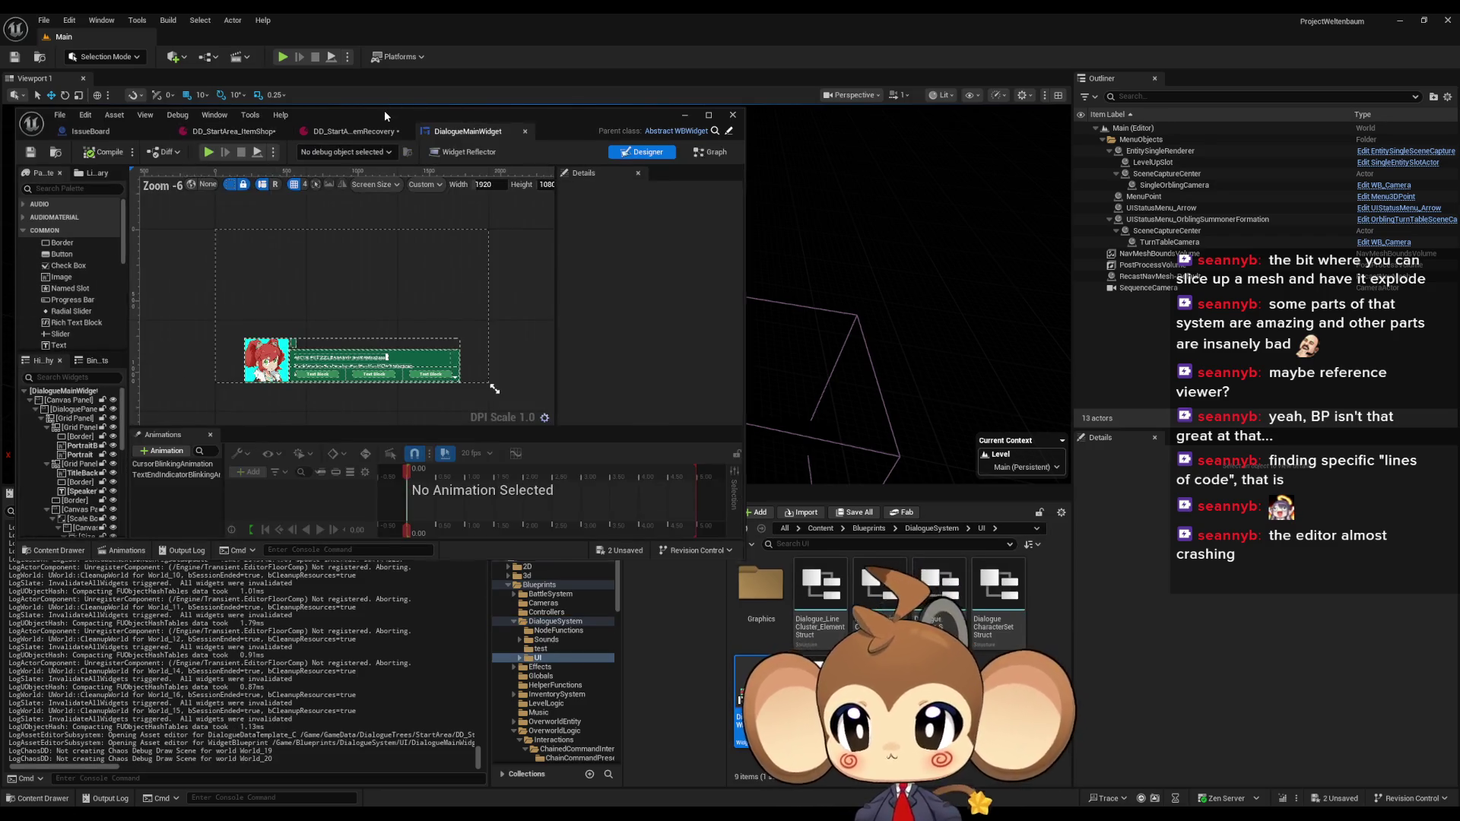
# Inspect the widget's TextTagFunctionExecuter graph, then return to the ItemRecovery dialogue
pyautogui.doubleClick(384, 111)
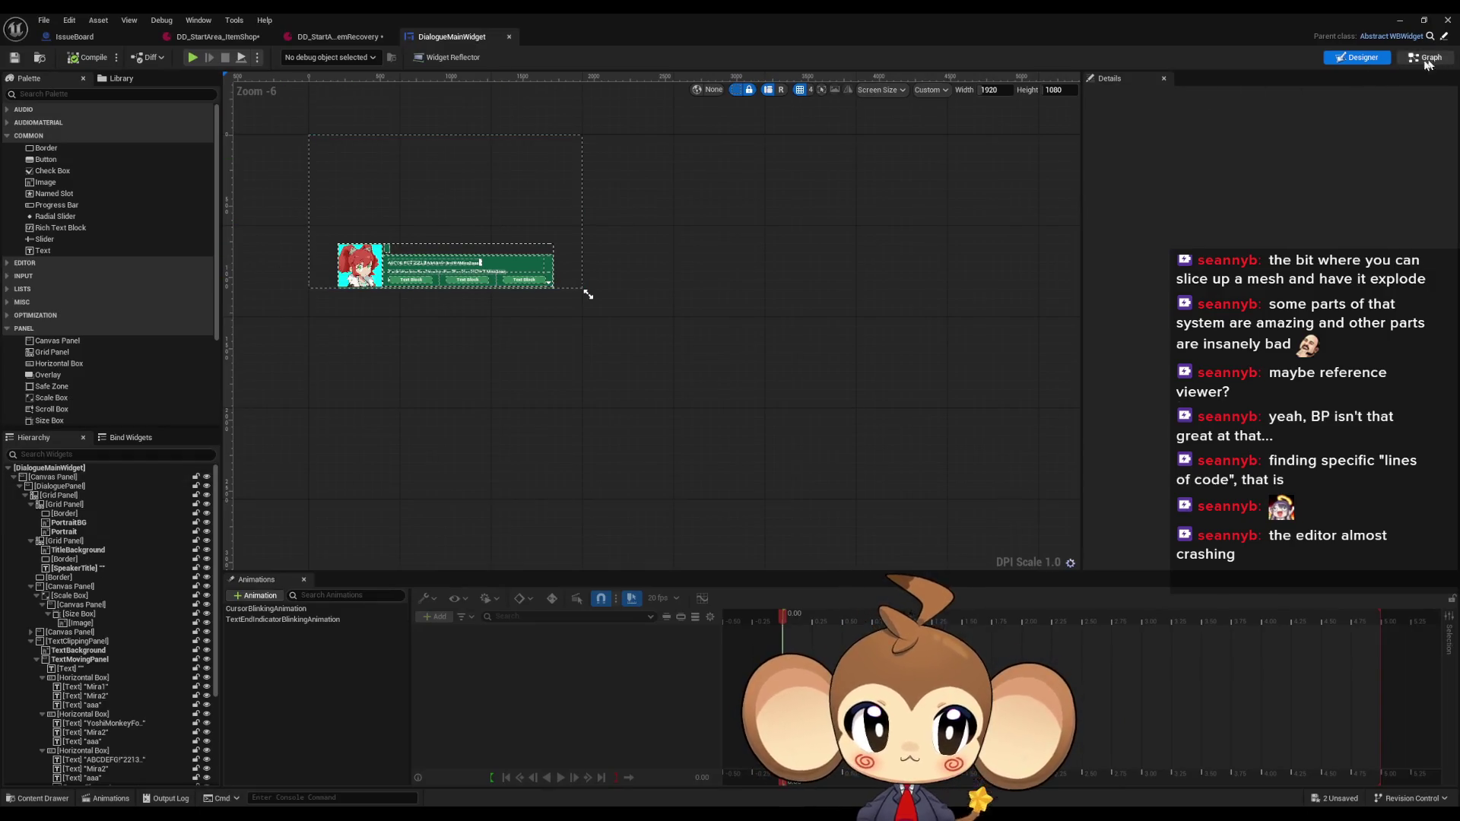
pyautogui.click(1427, 57)
pyautogui.scroll(-1, 147, 333)
pyautogui.doubleClick(68, 339)
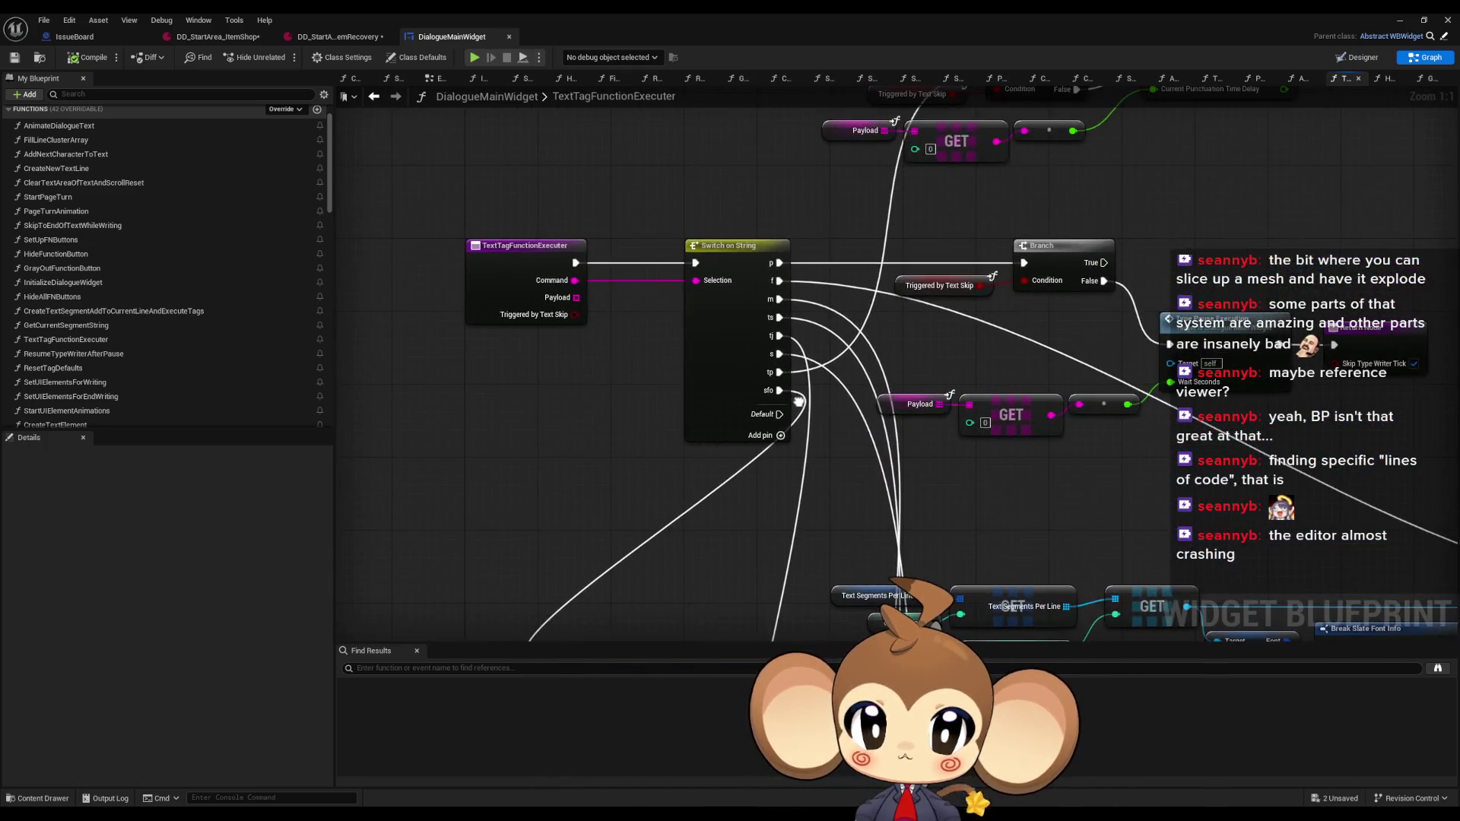
pyautogui.click(334, 37)
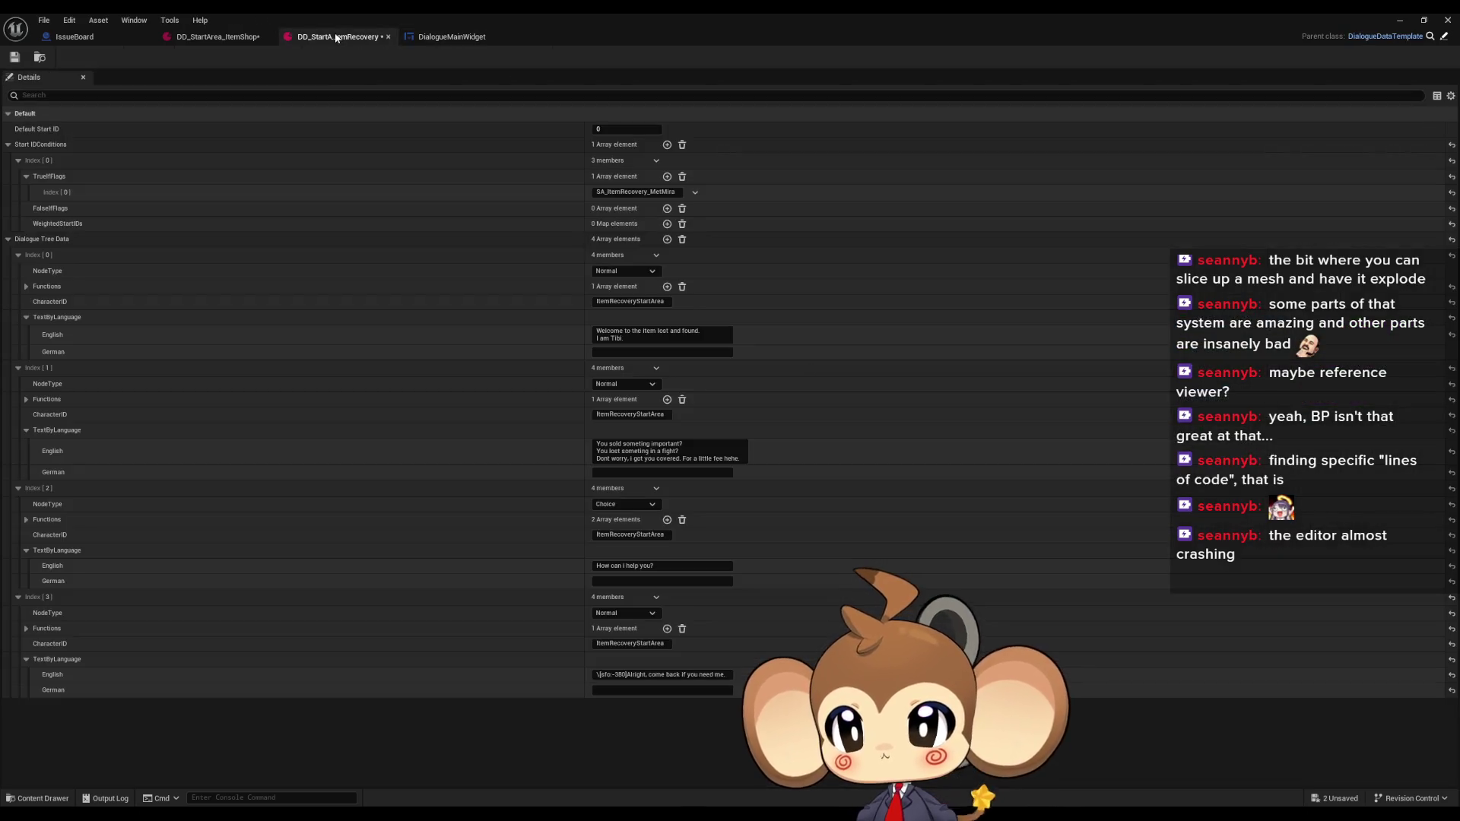
# Type tp:0 inside the tag brackets, making the farewell "See you later\[tp:0], Mira."
pyautogui.click(218, 38)
pyautogui.click(637, 712)
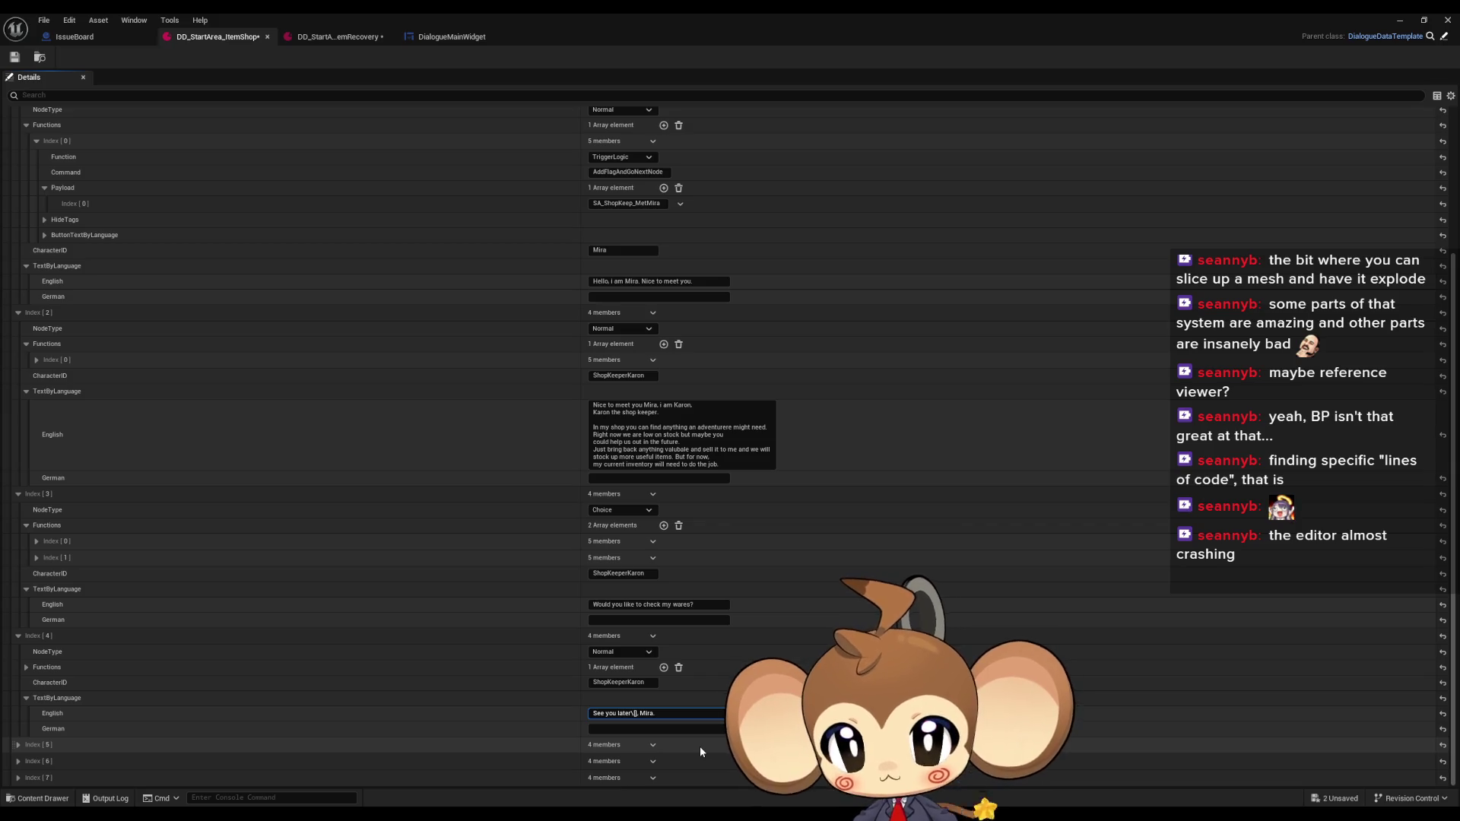
pyautogui.write('tp:0')
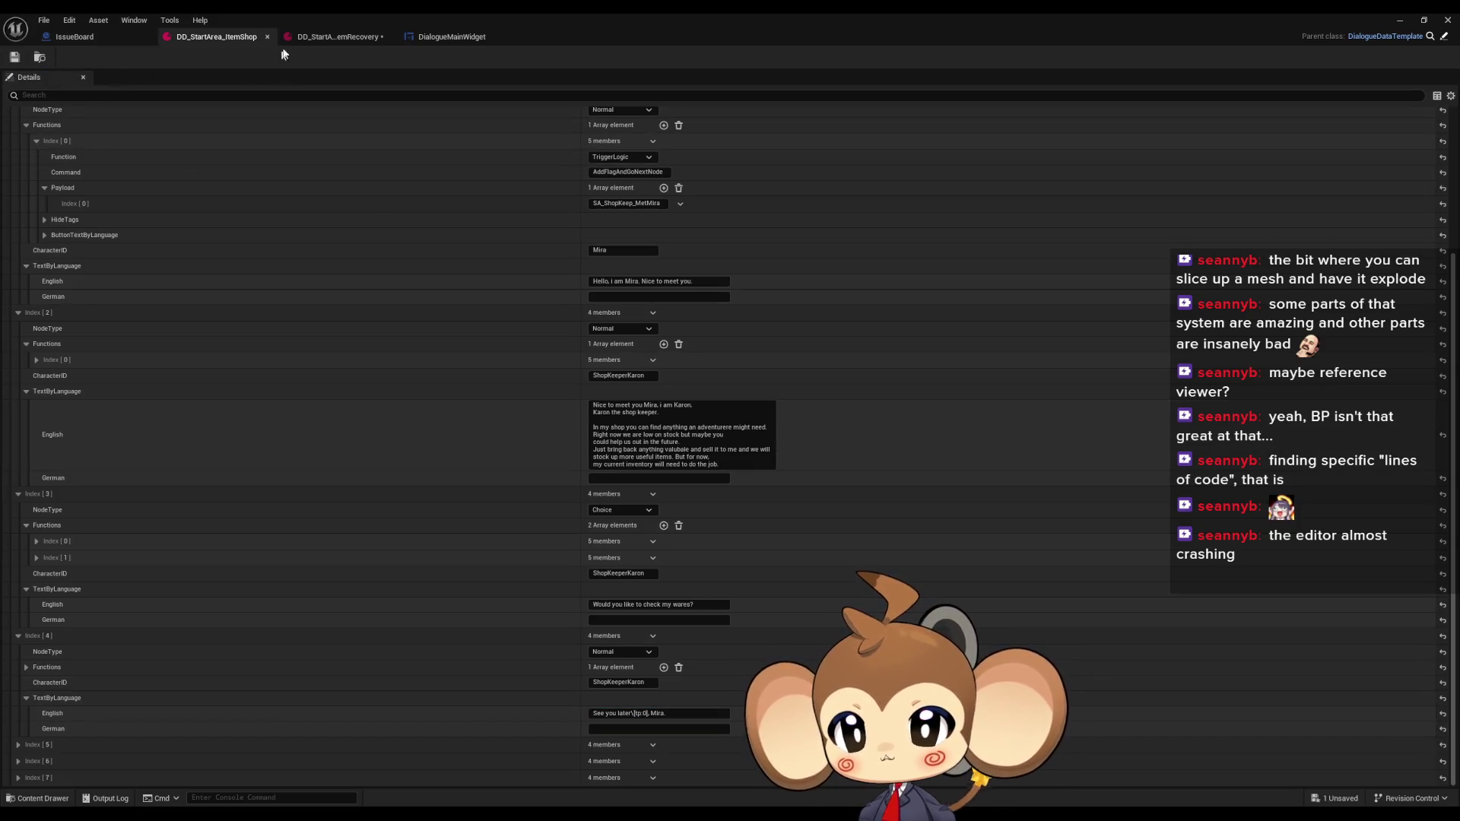
pyautogui.click(324, 40)
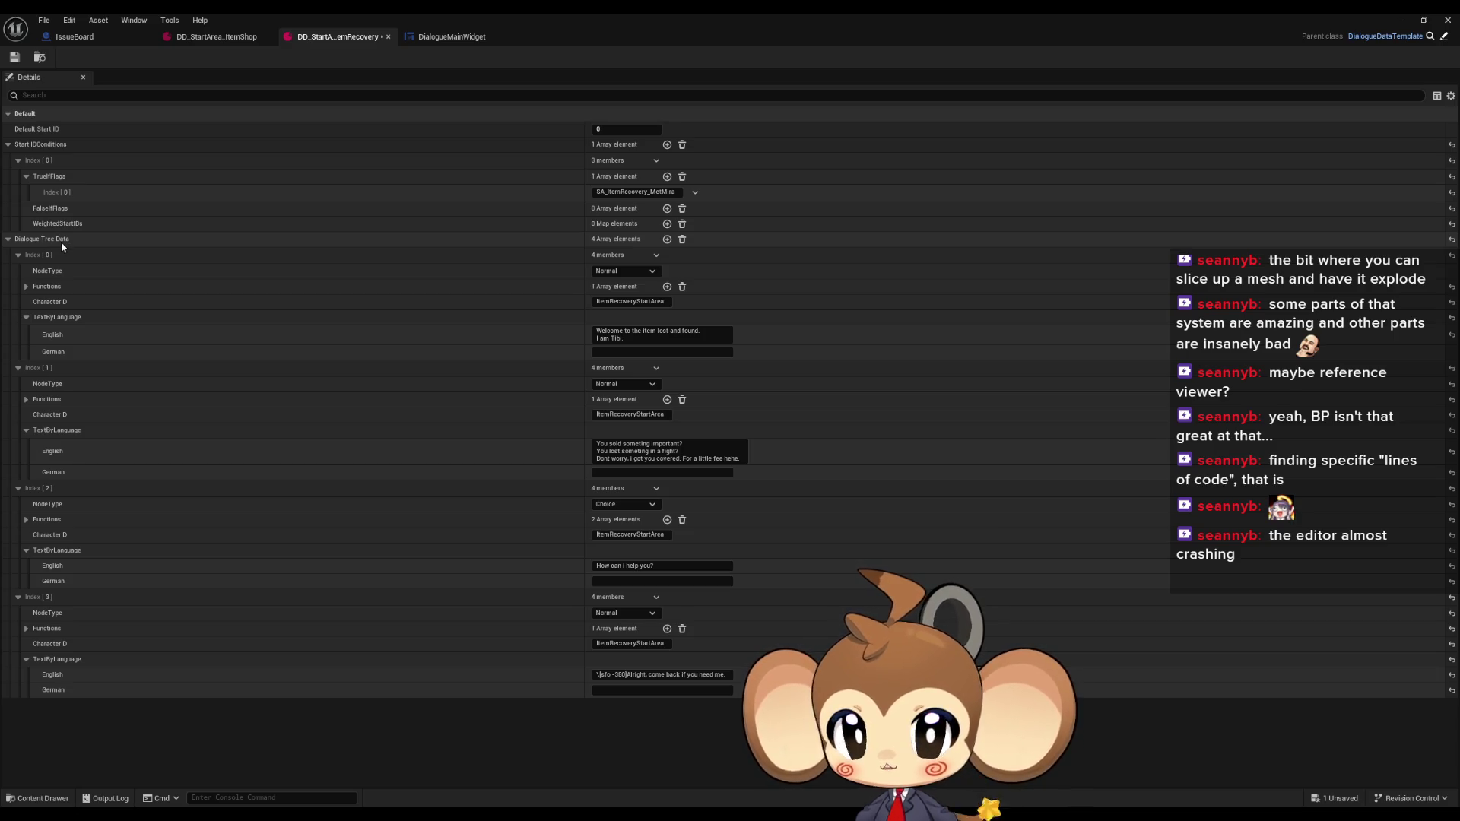
# Add a fifth dialogue node, Index[4], and begin editing its English text
pyautogui.click(637, 335)
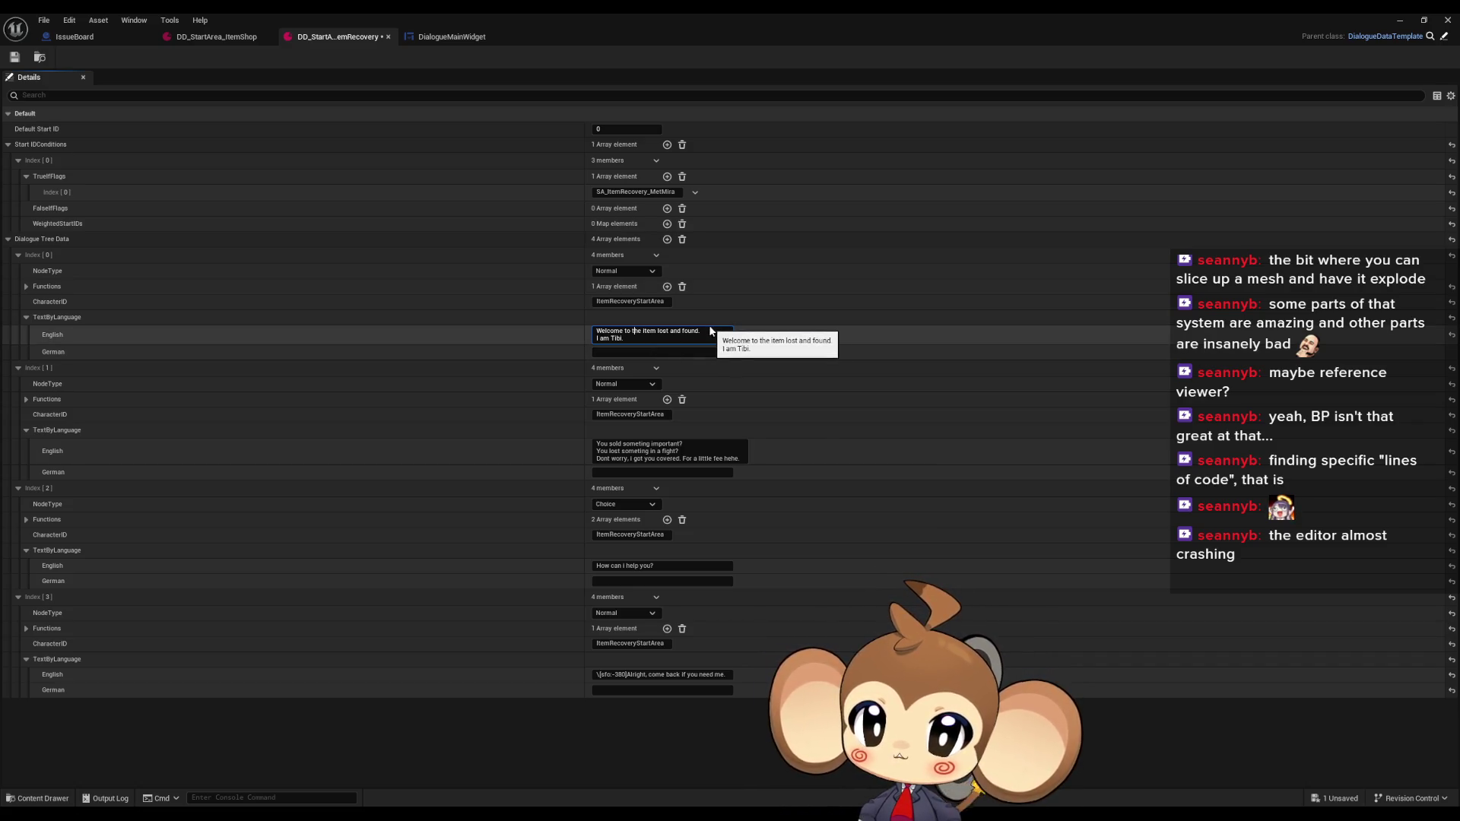
pyautogui.moveTo(604, 326); pyautogui.dragTo(590, 329)
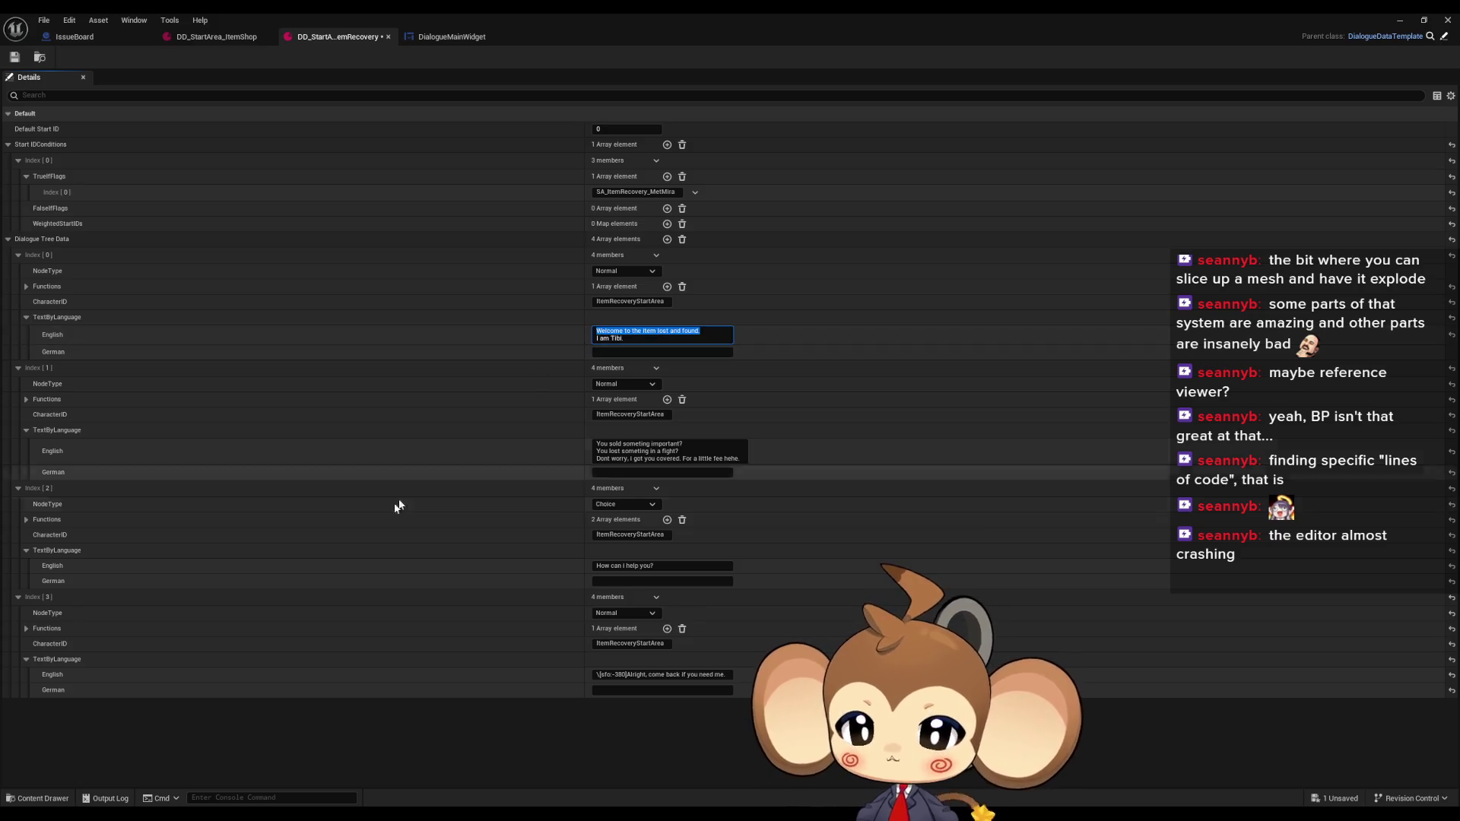
pyautogui.click(667, 239)
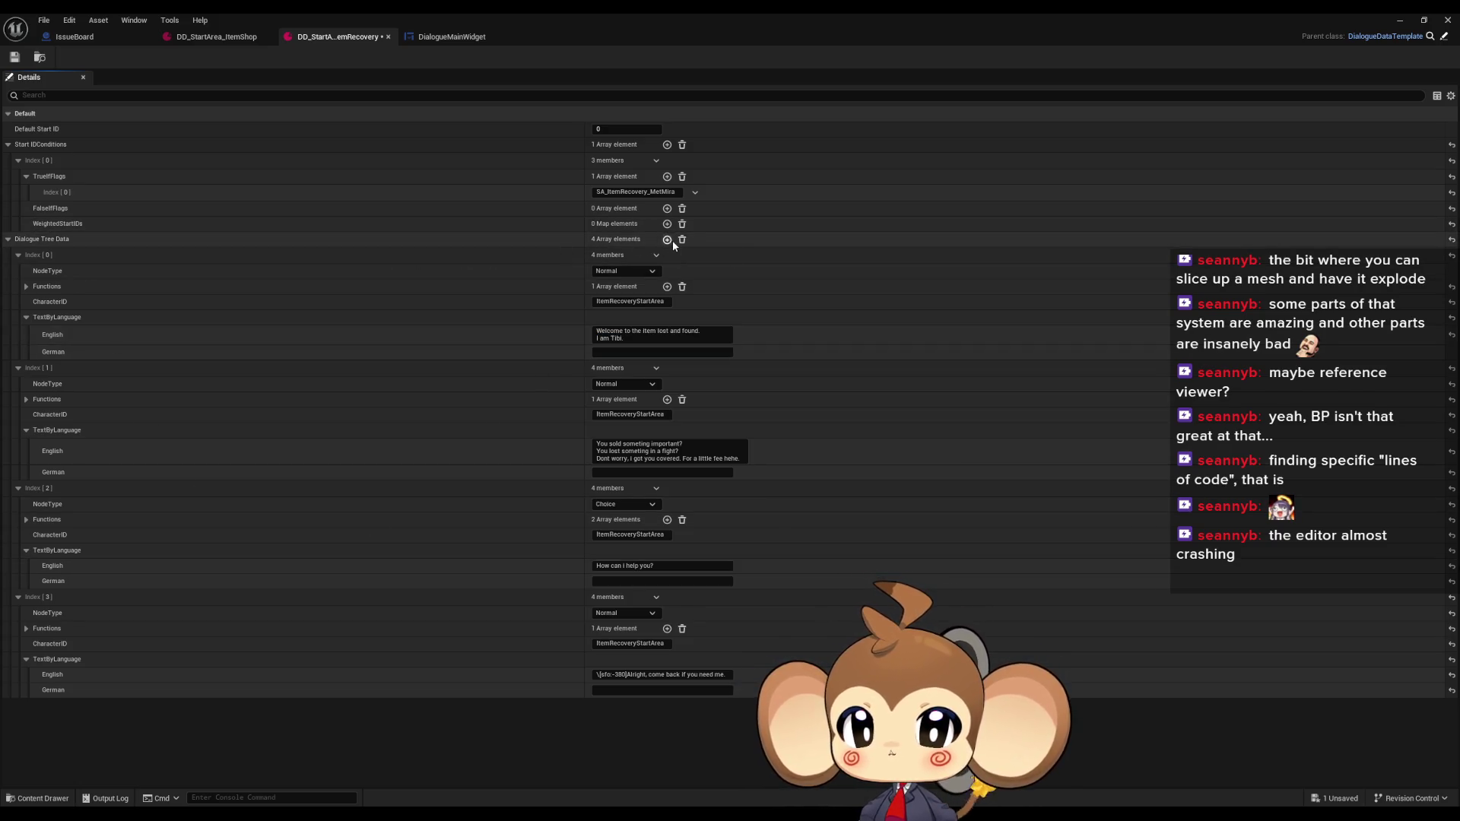
pyautogui.click(18, 705)
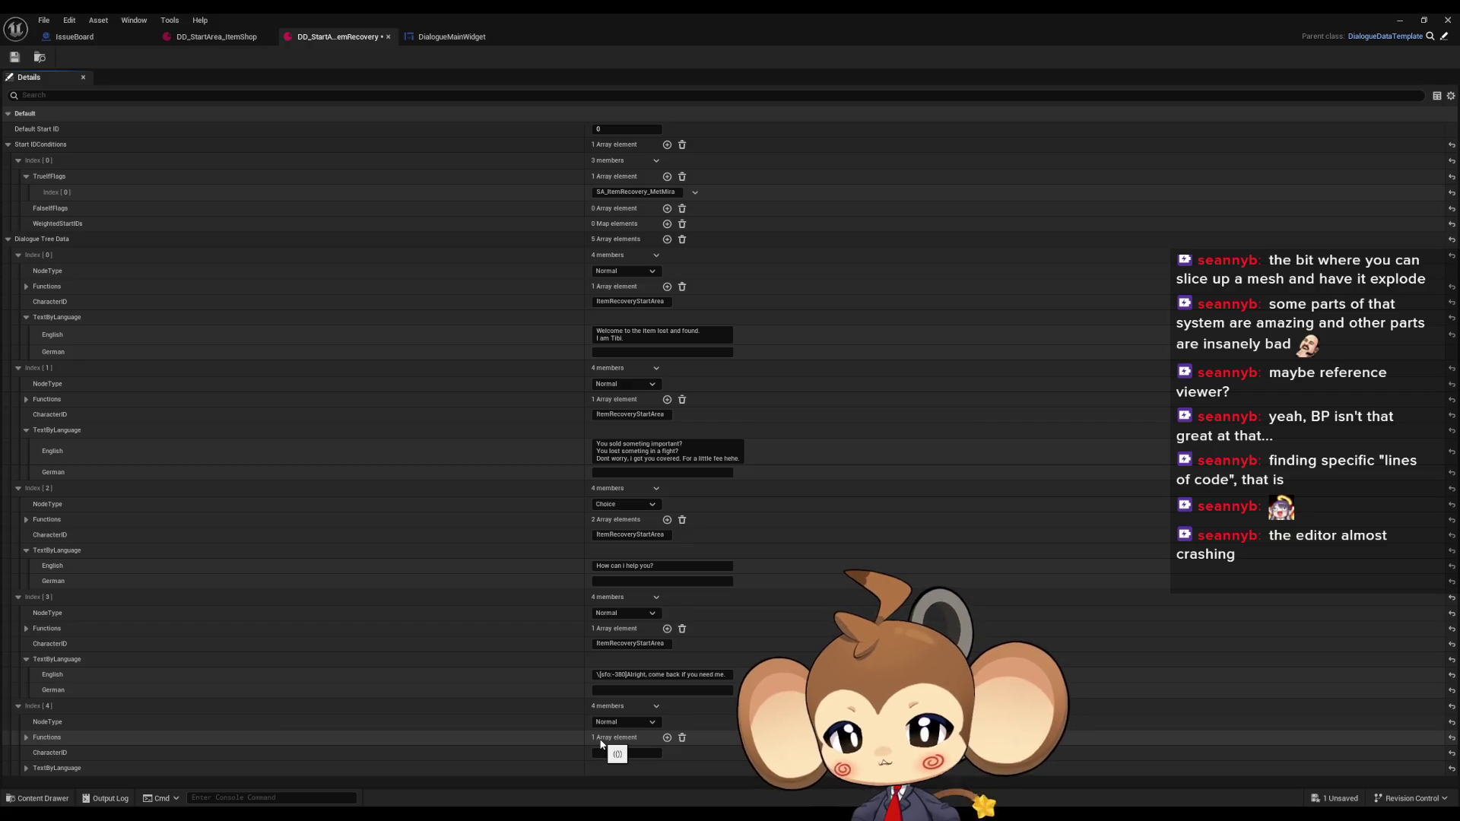
pyautogui.click(26, 768)
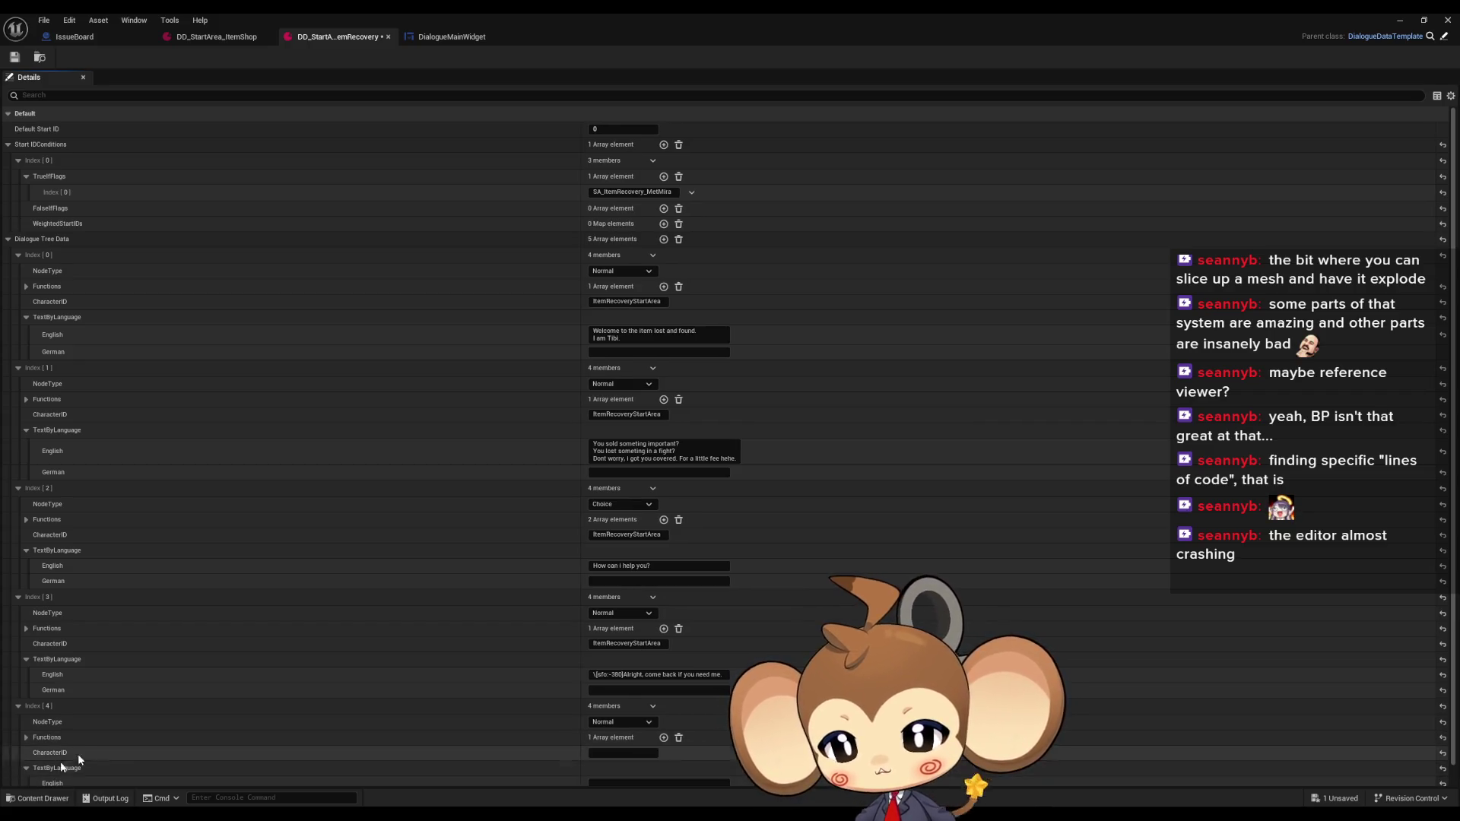
pyautogui.scroll(-1, 78, 754)
pyautogui.click(595, 763)
pyautogui.write('Welcome to the item lost and found.')
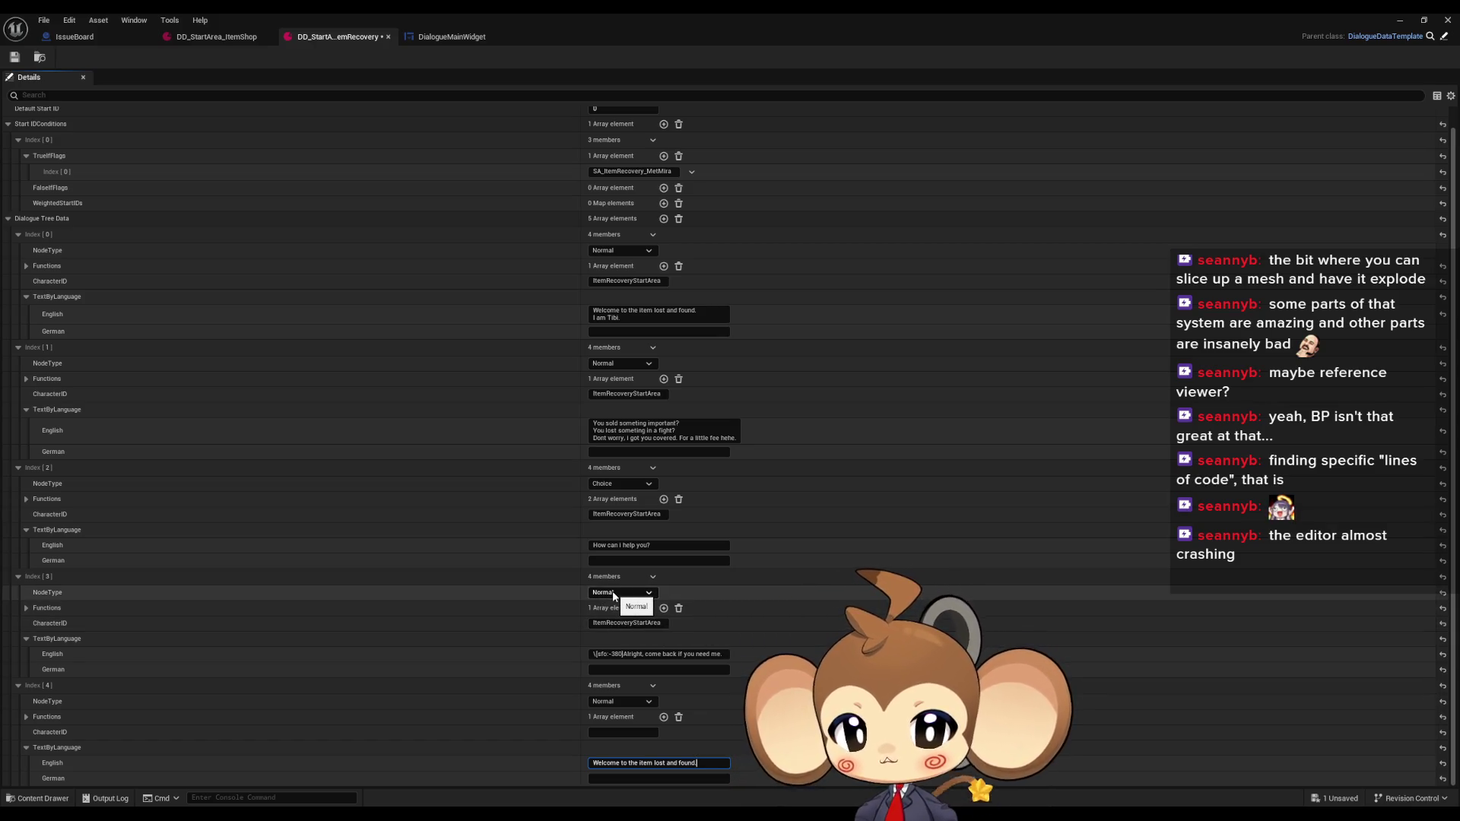
# Keep Index[3] Normal and paste its character ID ItemRecoveryStartArea into Index[4]
pyautogui.click(613, 596)
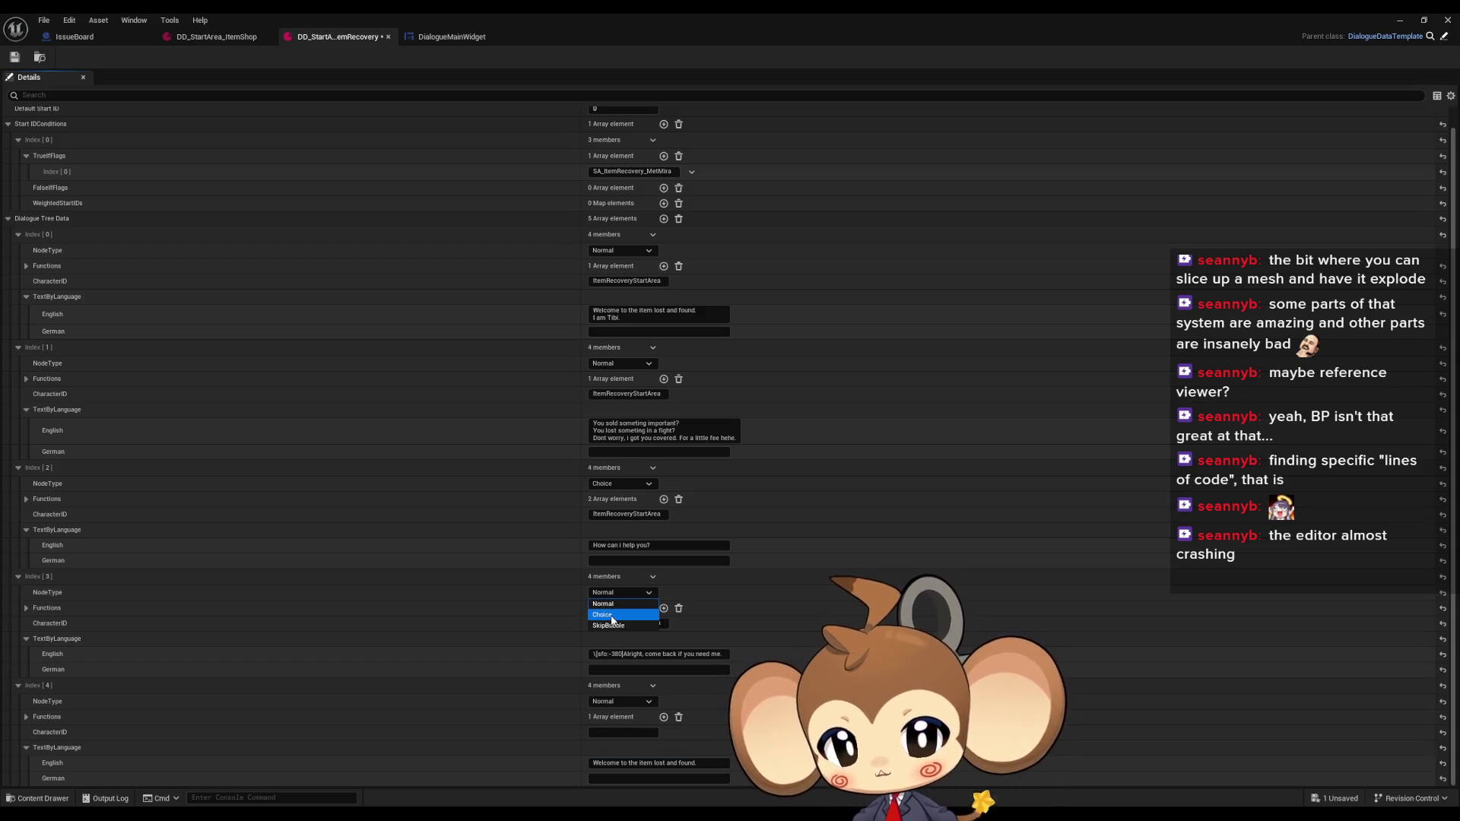
pyautogui.click(613, 605)
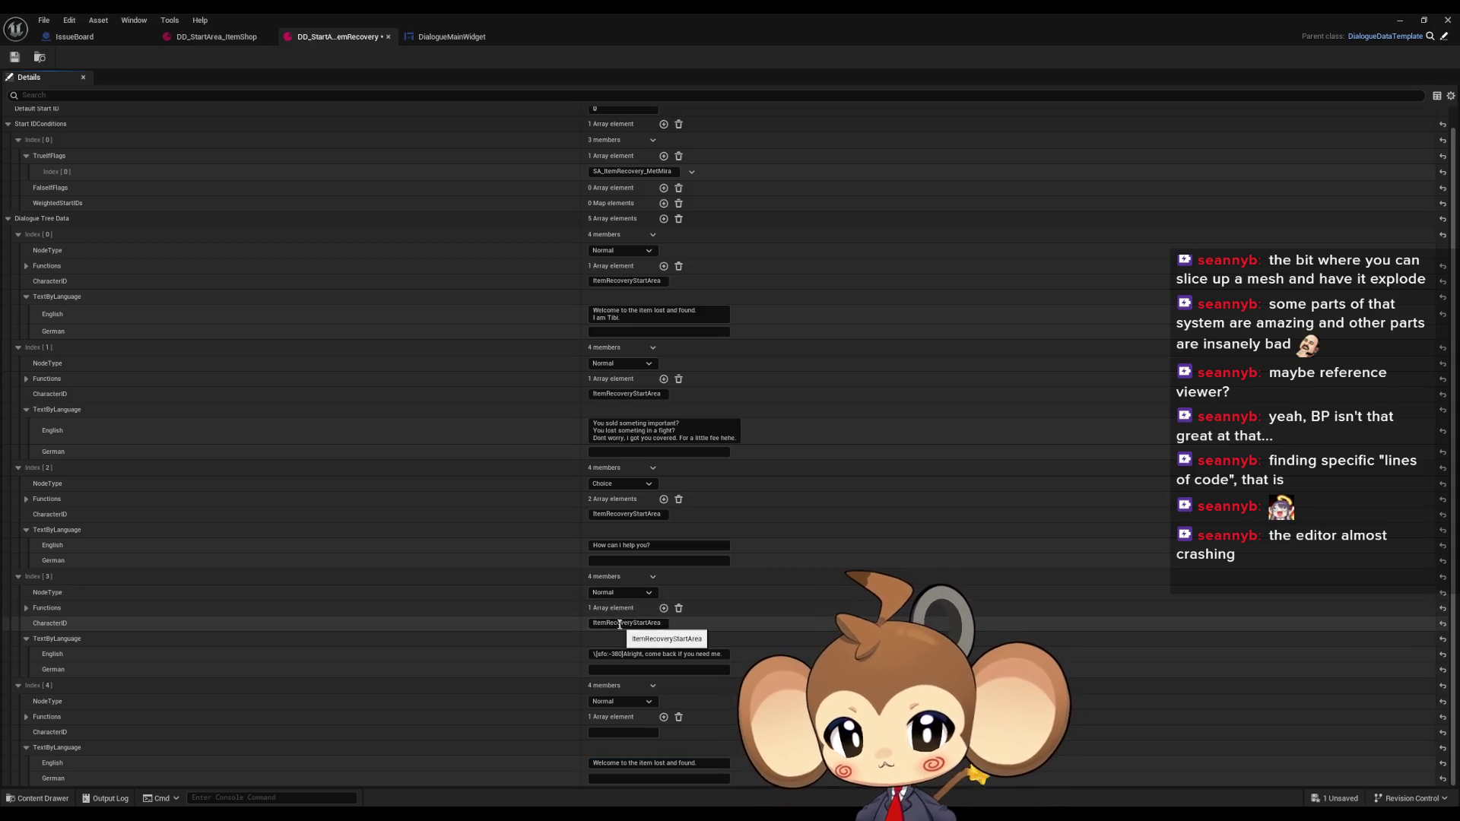
pyautogui.click(626, 624)
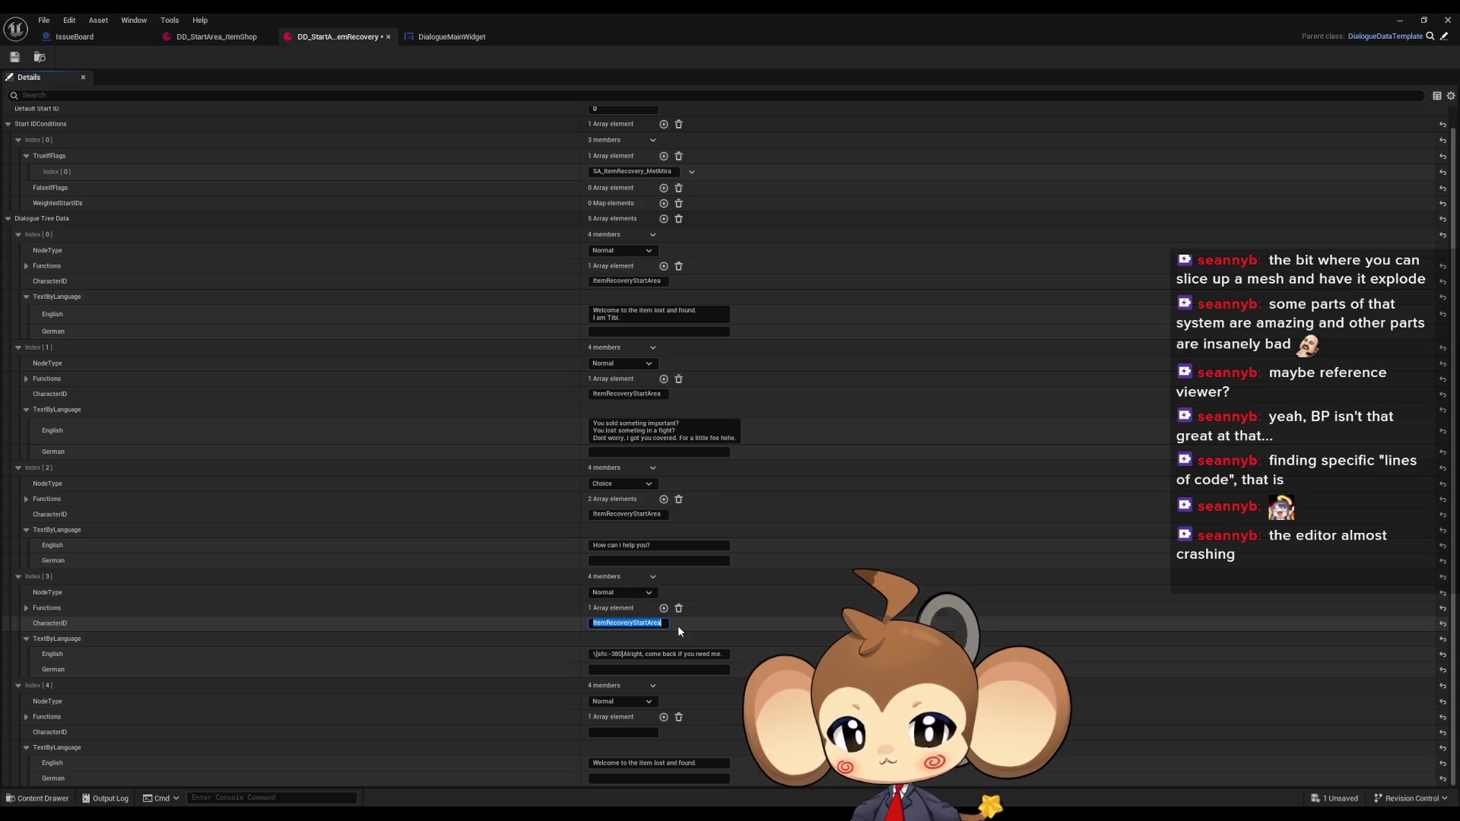
pyautogui.click(612, 731)
pyautogui.write('ItemRecoveryStartArea')
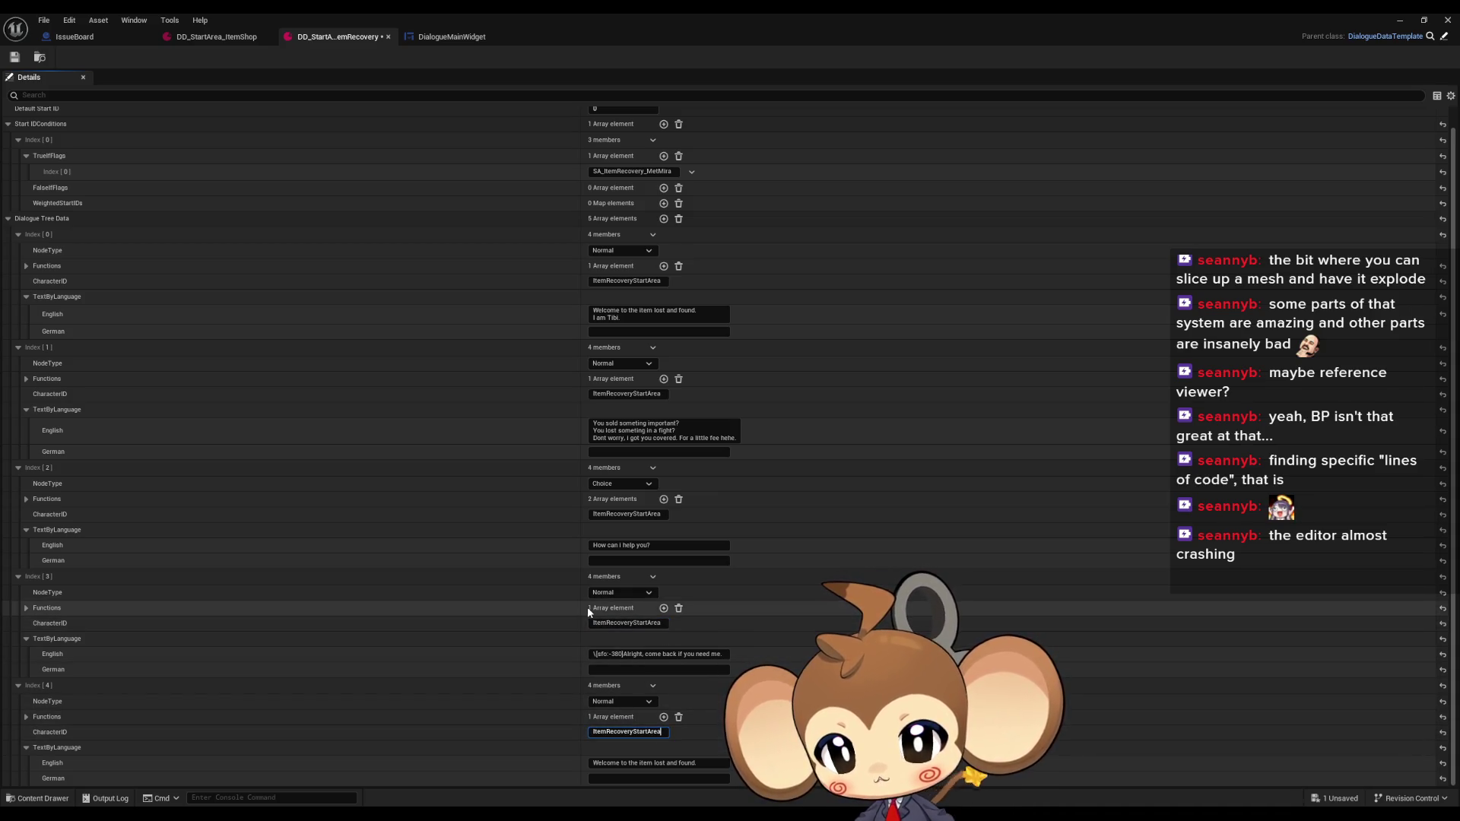
# Set Index[3]'s function to ExitTree so it ends the dialogue
pyautogui.click(26, 607)
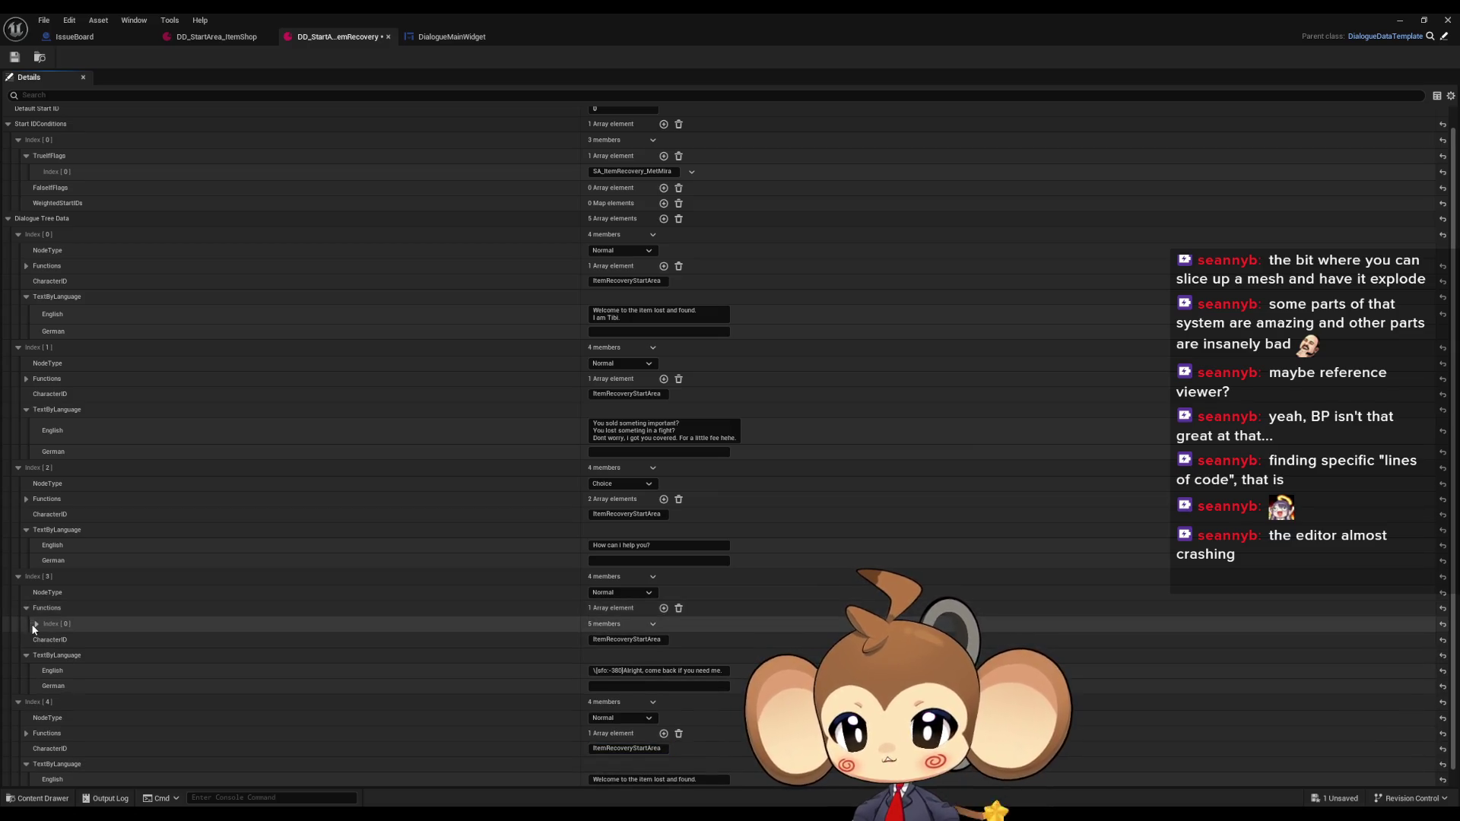
pyautogui.click(620, 639)
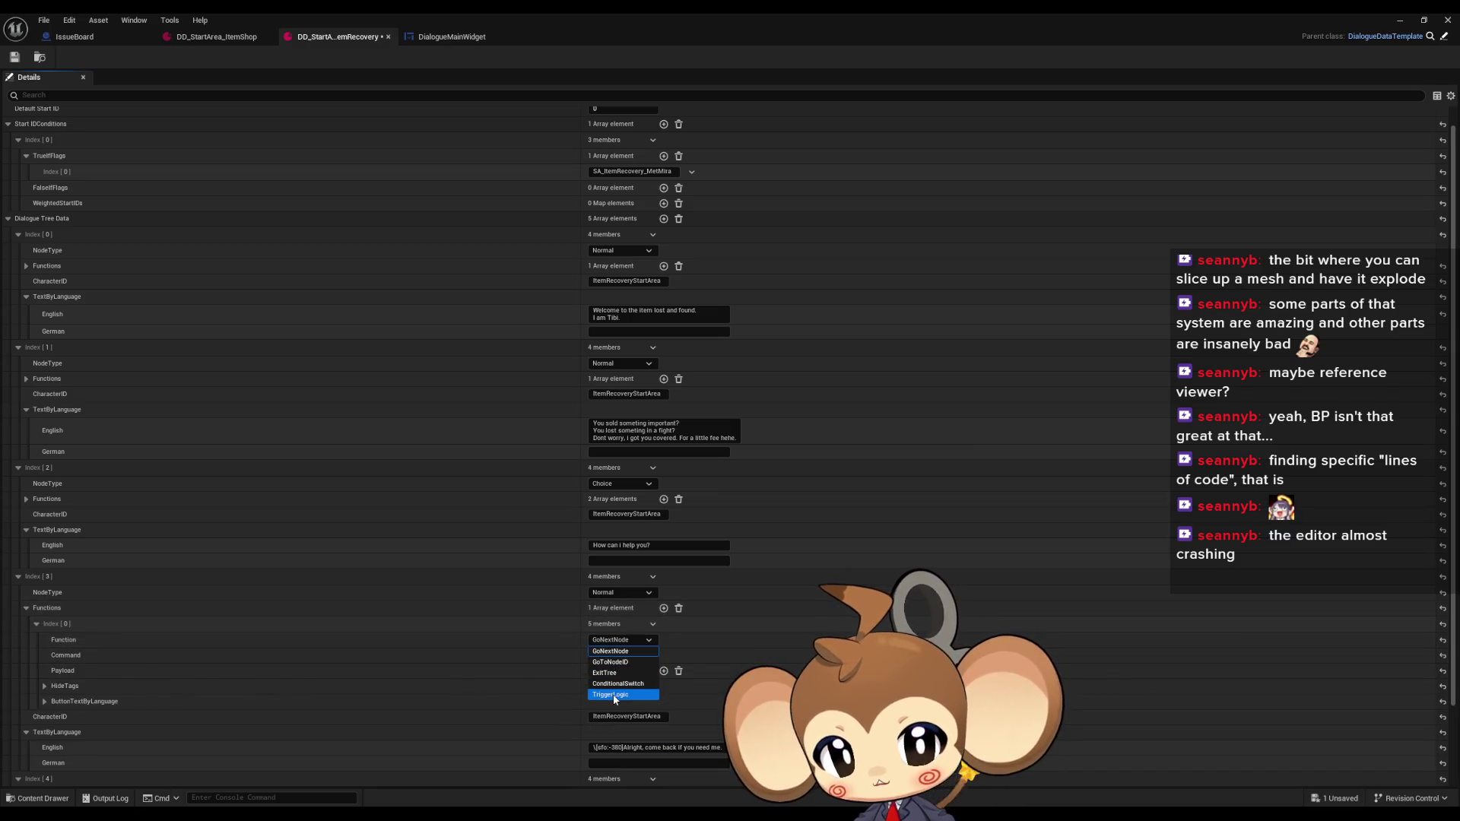
pyautogui.click(605, 672)
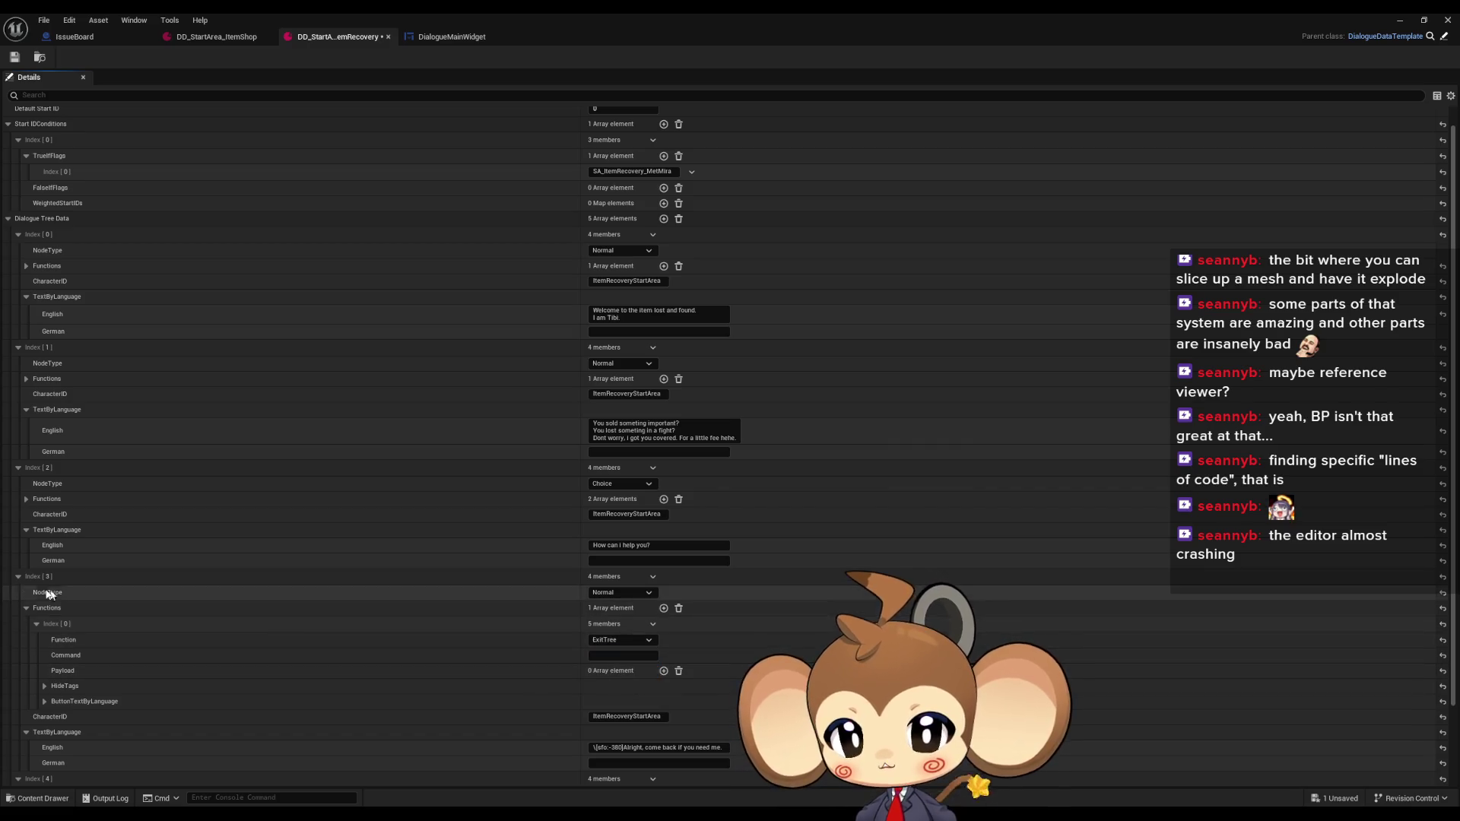
pyautogui.click(26, 608)
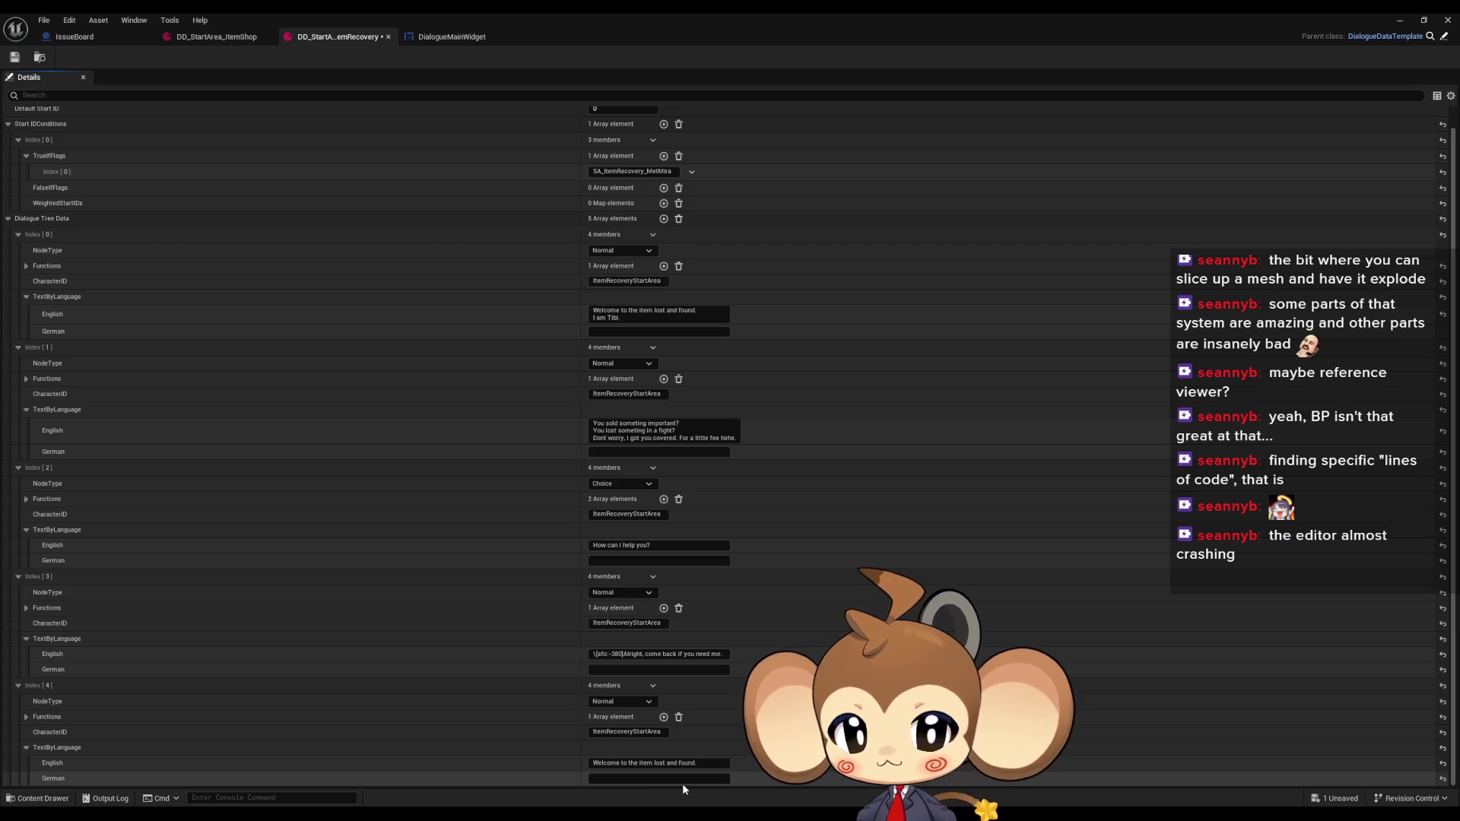
# Add "How can I help you?" on a new line of Index[4]'s English text
pyautogui.click(684, 545)
pyautogui.hotkey('ctrl', 'c')
pyautogui.click(719, 763)
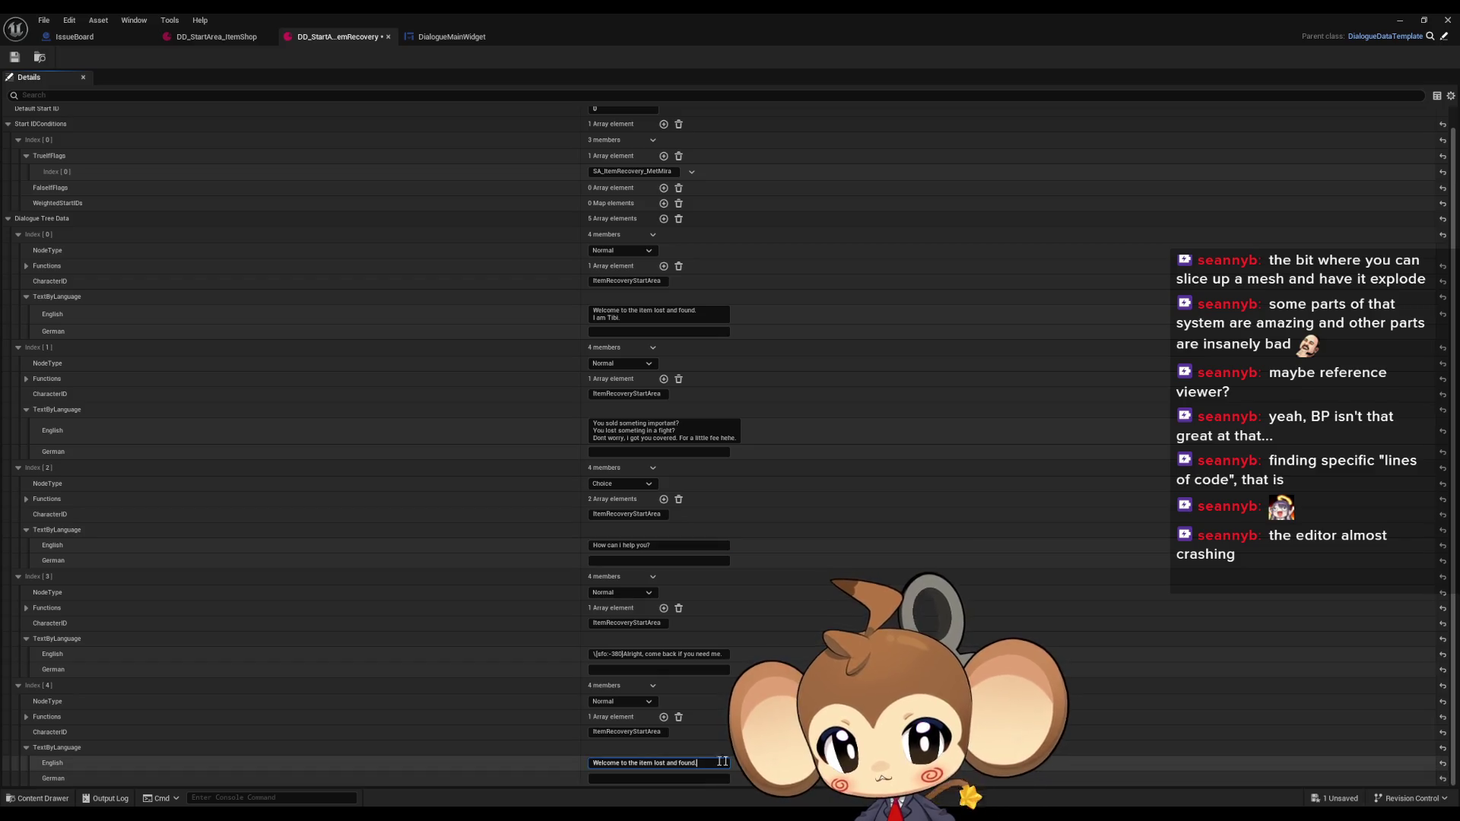
pyautogui.hotkey('shift', 'Return')
pyautogui.hotkey('ctrl', 'v')
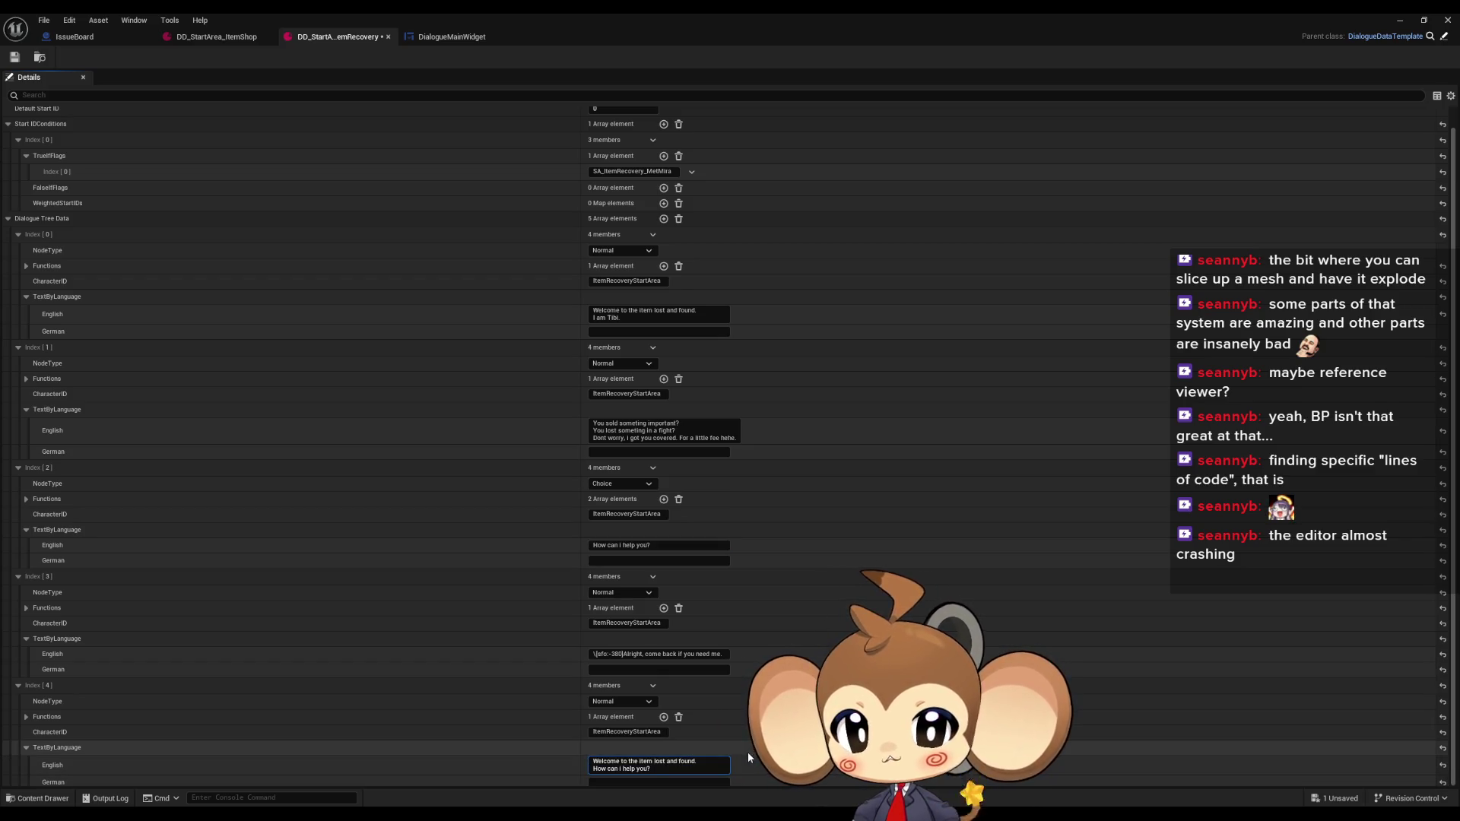
# Set Index[4]'s node type to Choice and expand its Functions
pyautogui.click(617, 702)
pyautogui.click(602, 723)
pyautogui.click(26, 718)
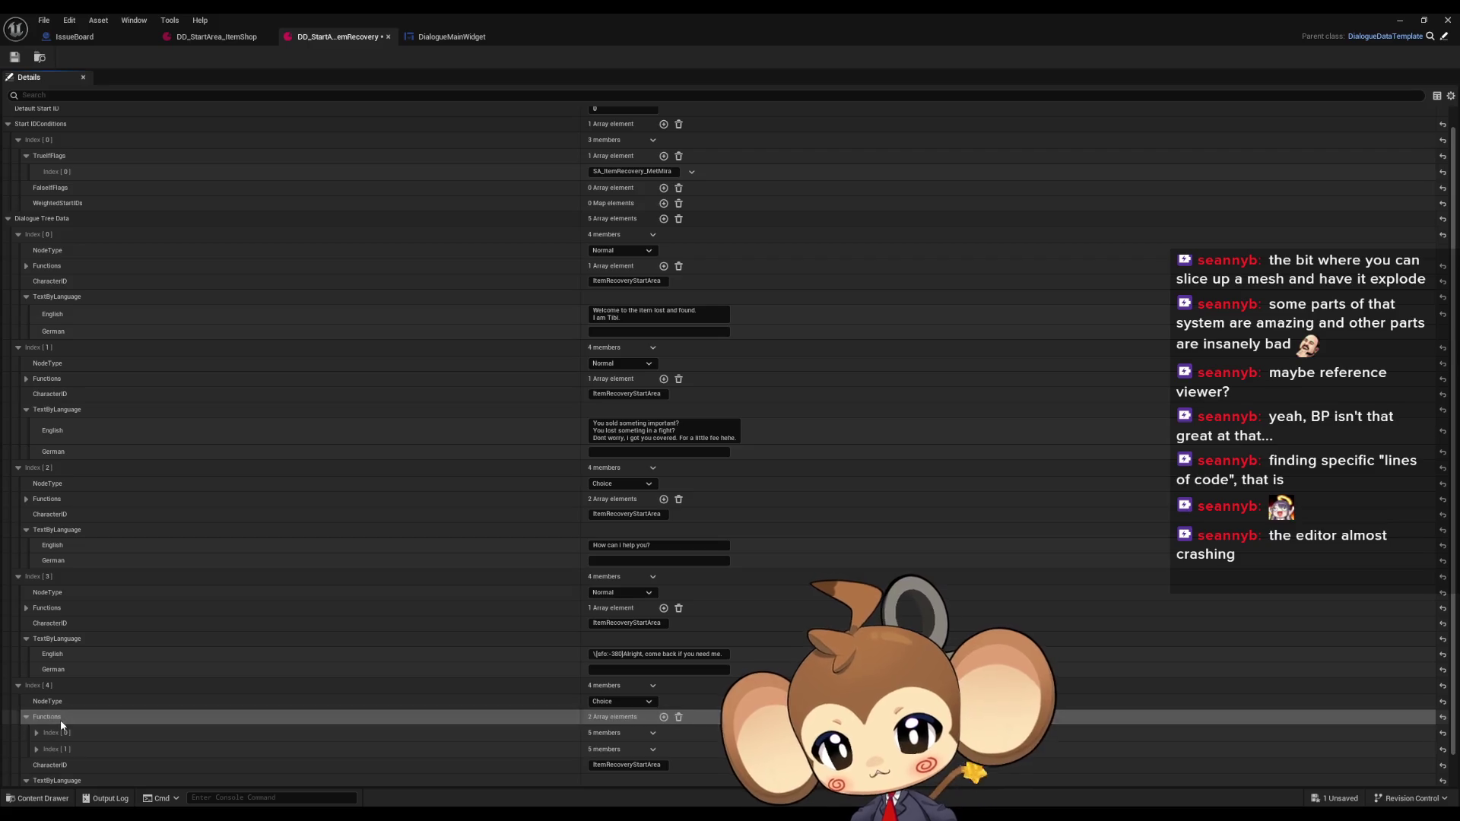
# Add a second function to Index[4] and set its type to GoToNodeID
pyautogui.click(663, 717)
pyautogui.click(40, 747)
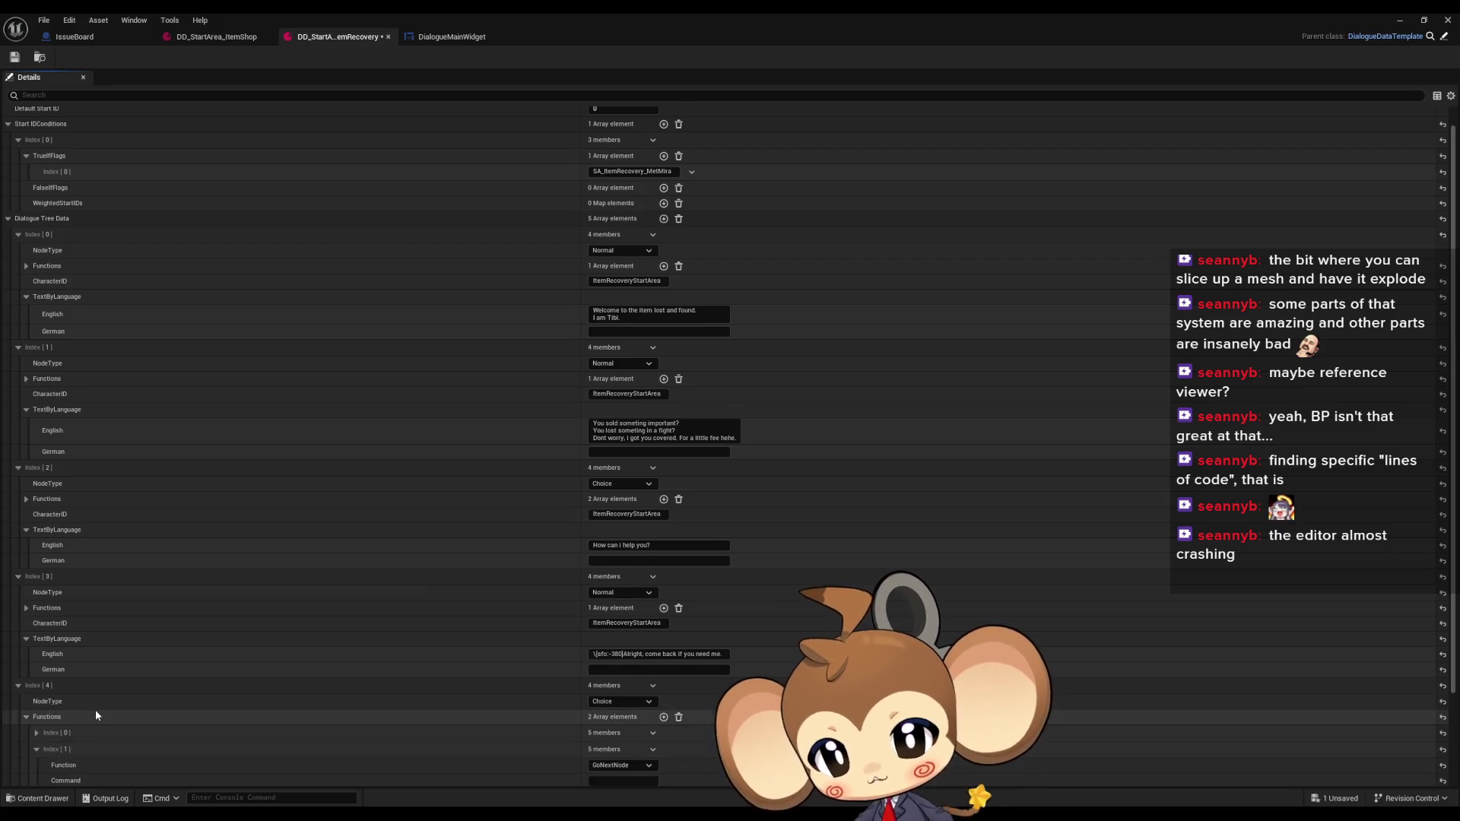
pyautogui.scroll(-3, 99, 711)
pyautogui.click(37, 619)
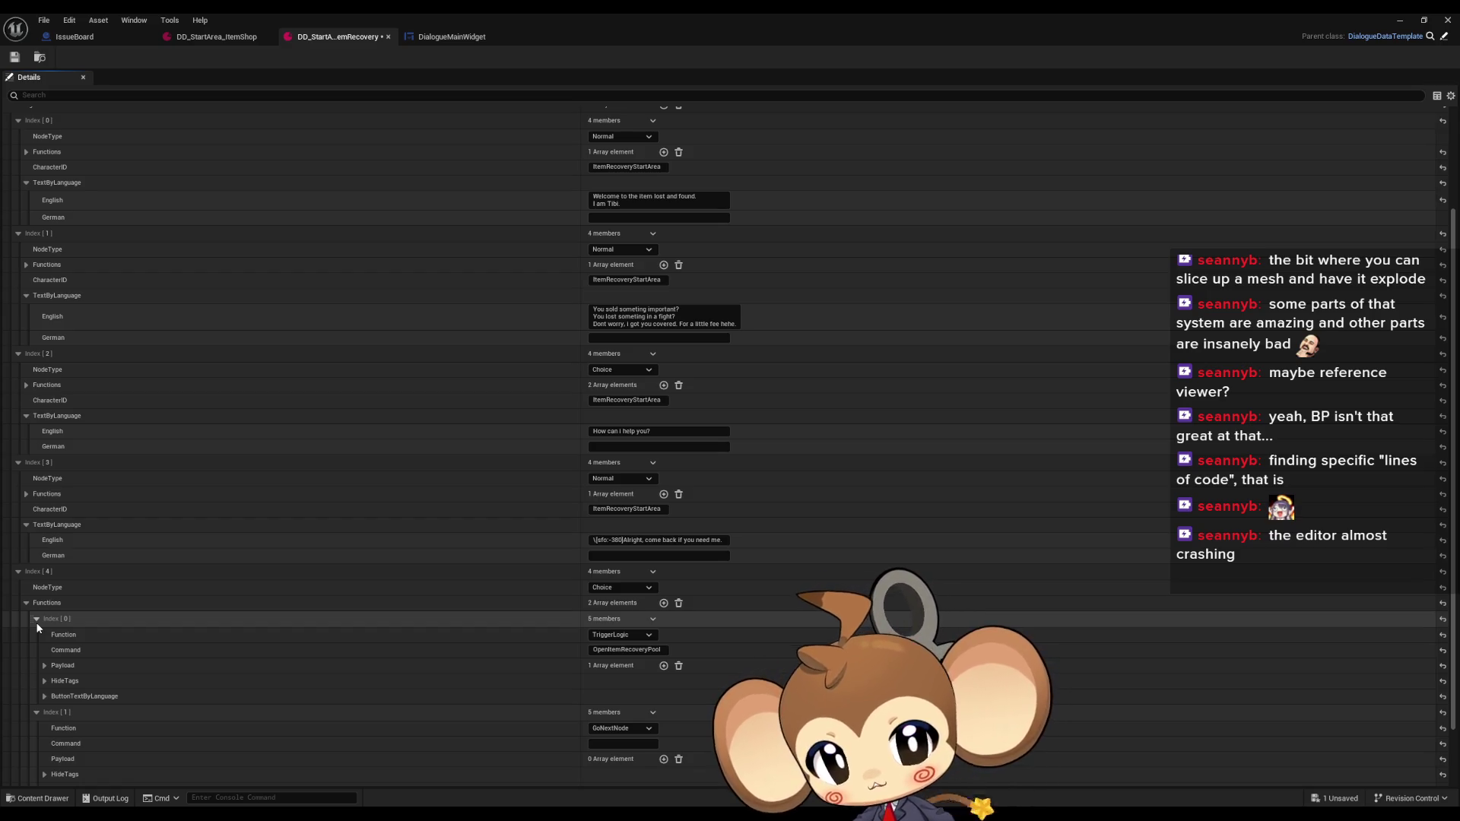
pyautogui.click(36, 619)
pyautogui.click(619, 654)
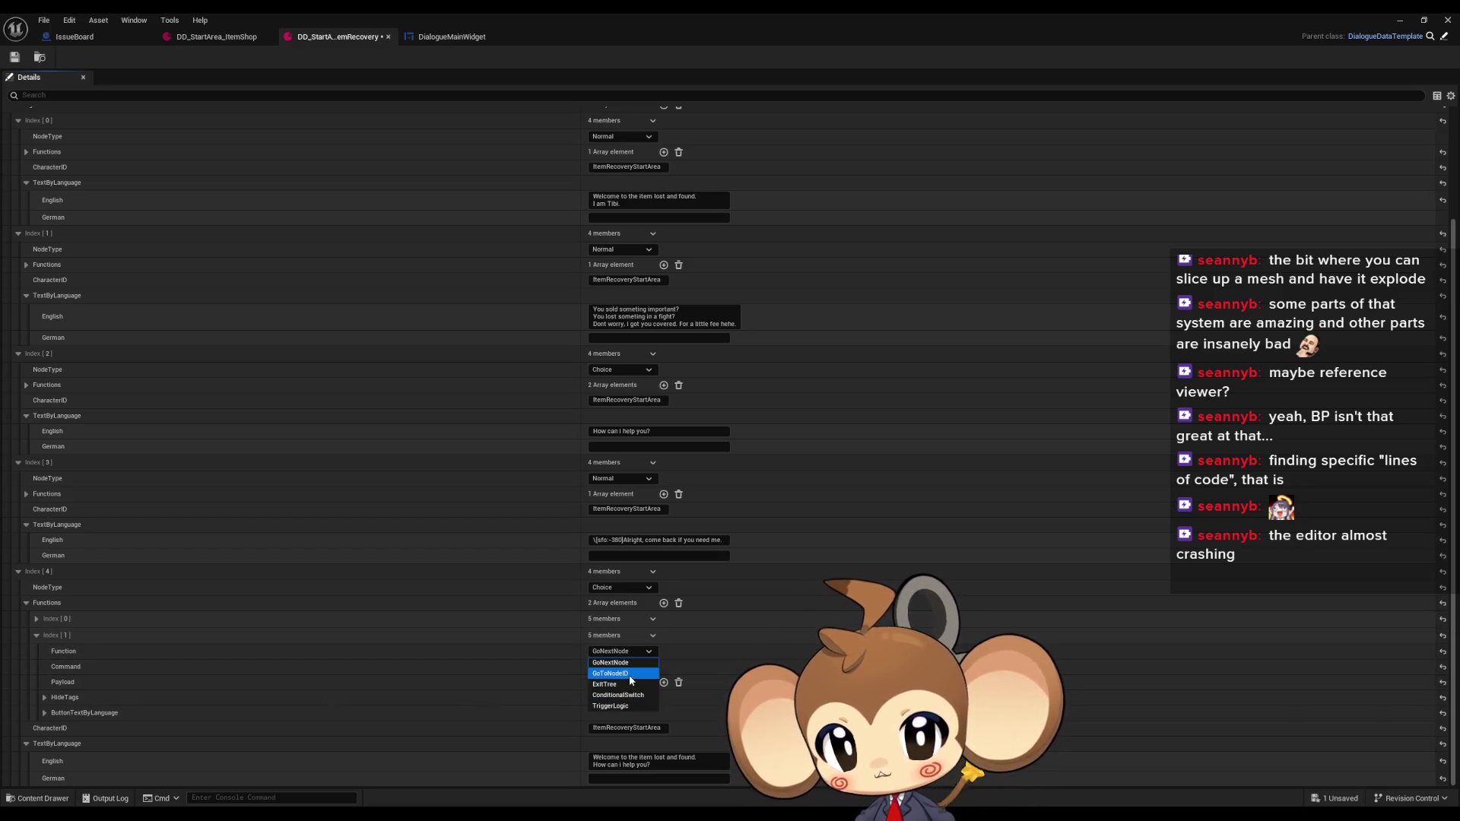
pyautogui.click(629, 674)
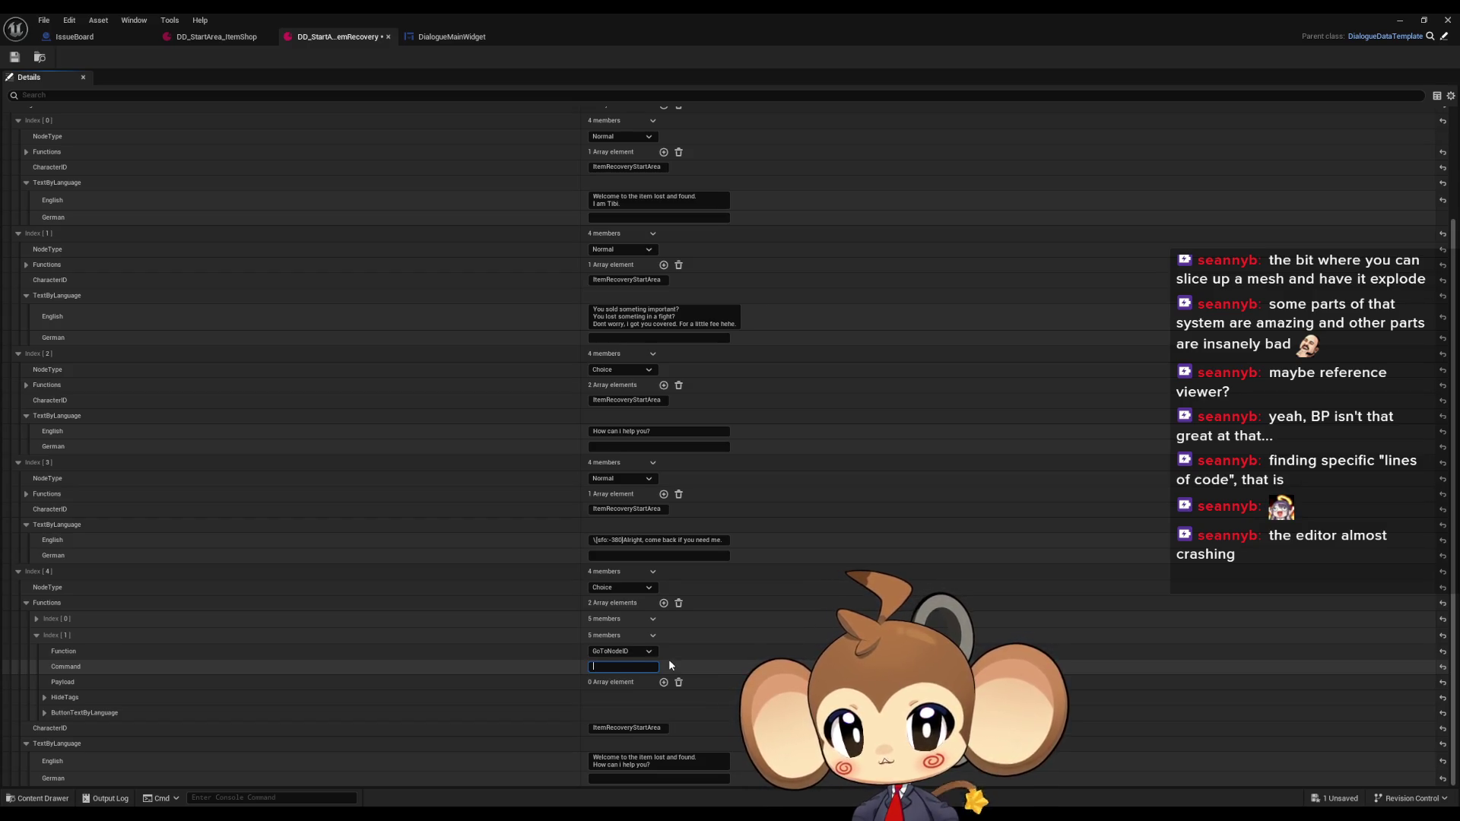
# Referencing the ItemShop choice, give the GoToNodeID function a payload of 3
pyautogui.click(217, 37)
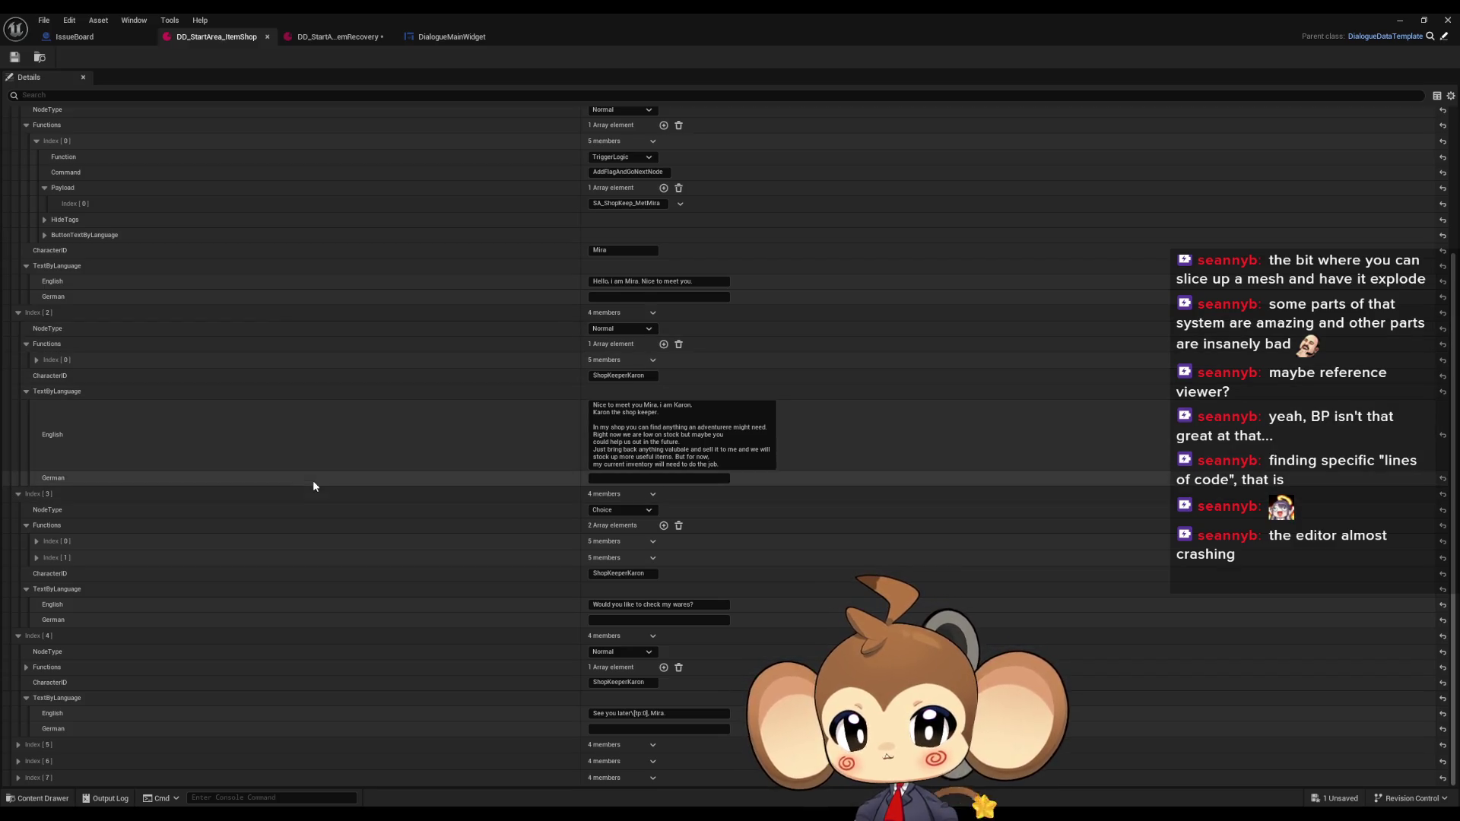
pyautogui.click(37, 558)
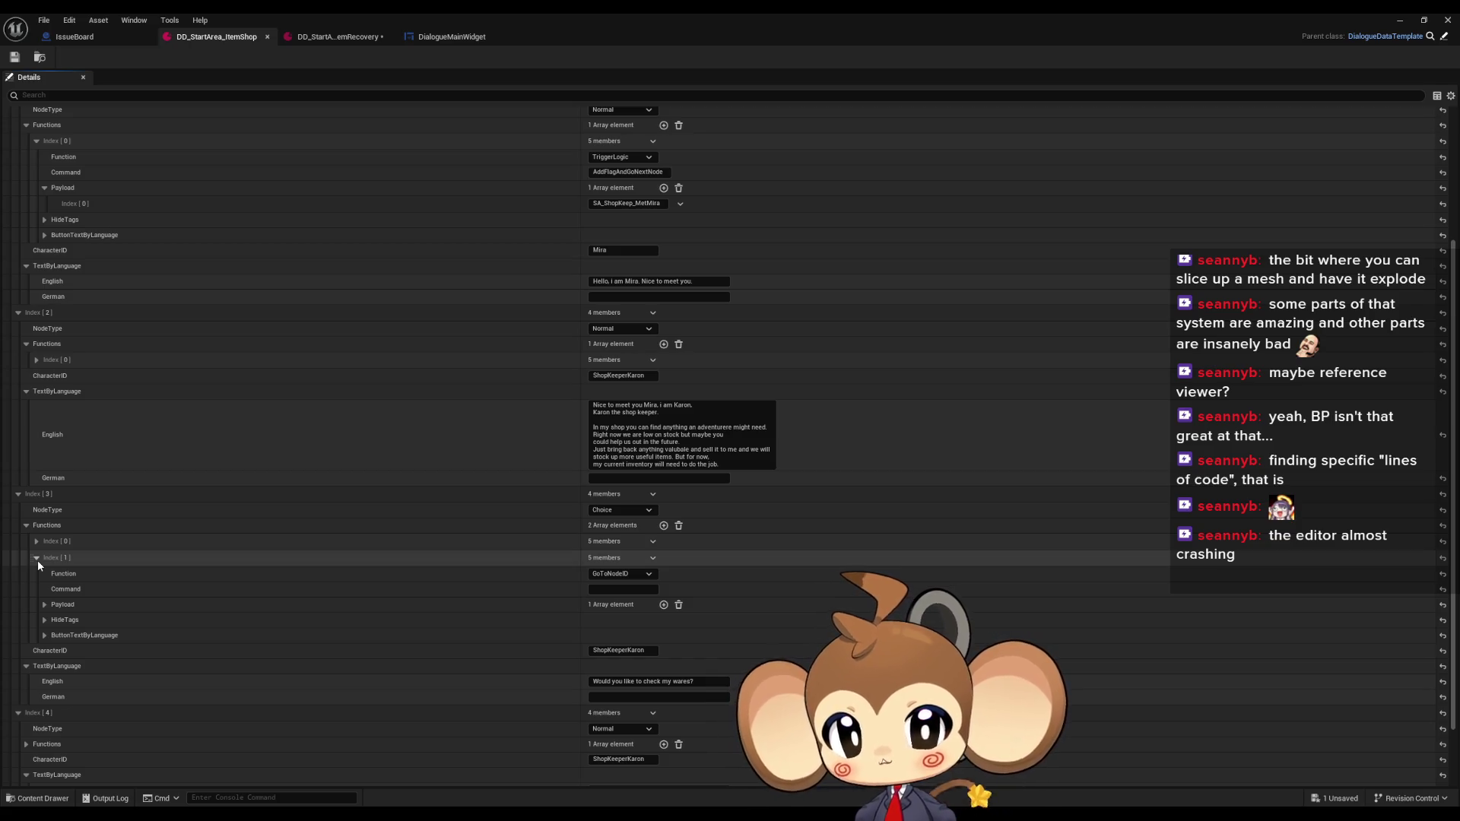
pyautogui.click(309, 38)
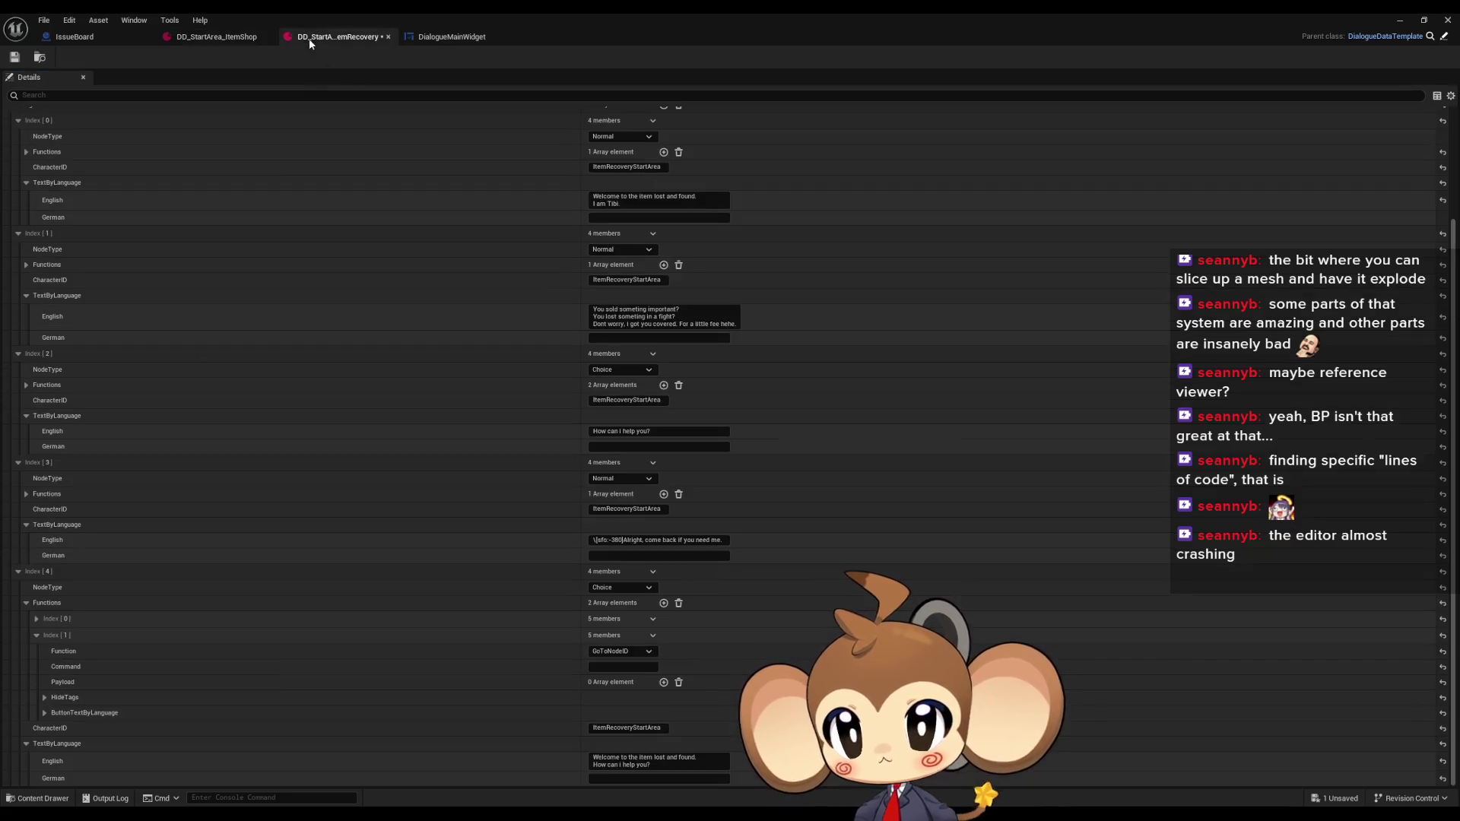
pyautogui.click(662, 682)
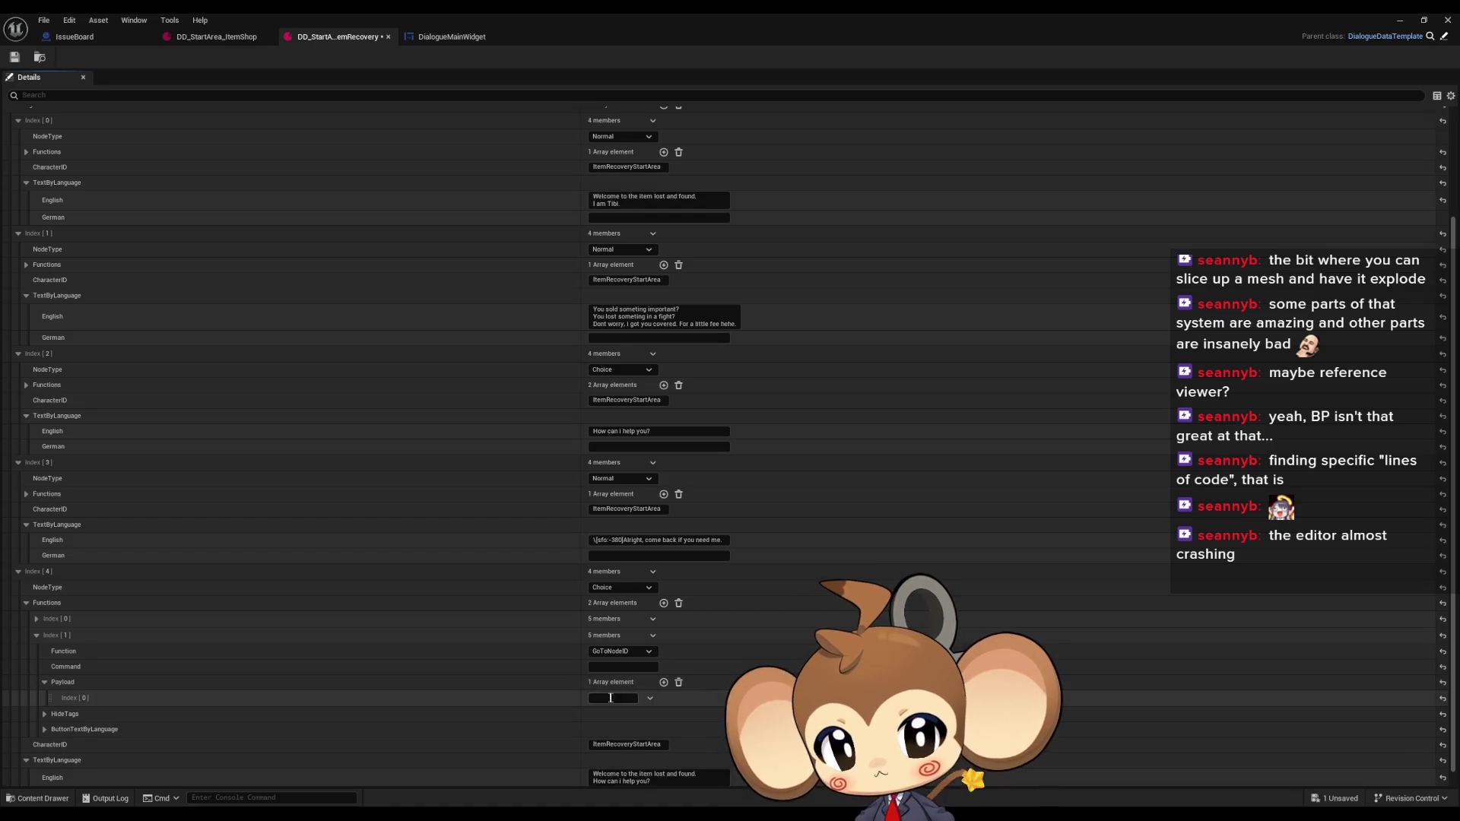
pyautogui.write('3')
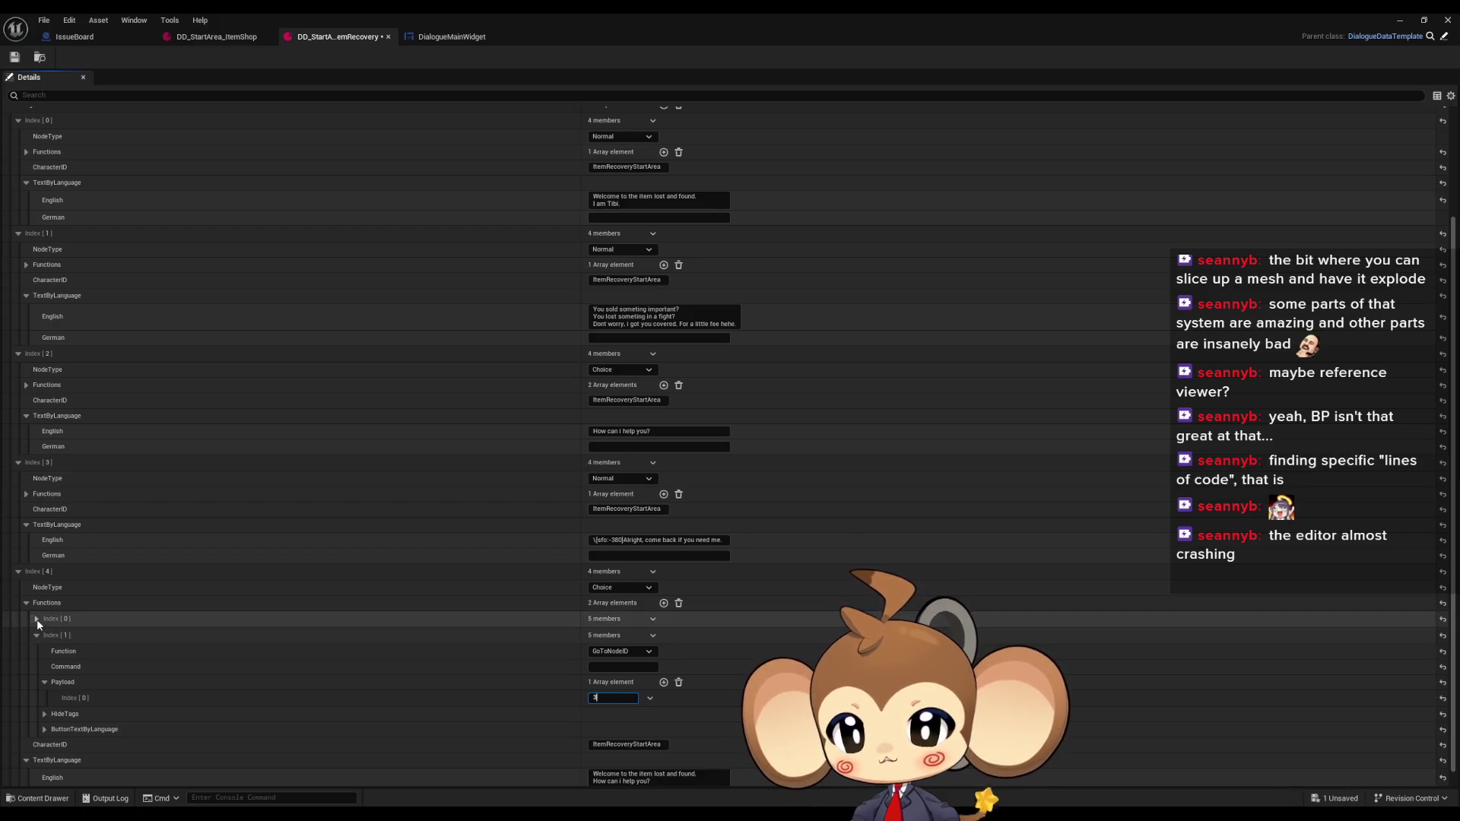
pyautogui.press('Return')
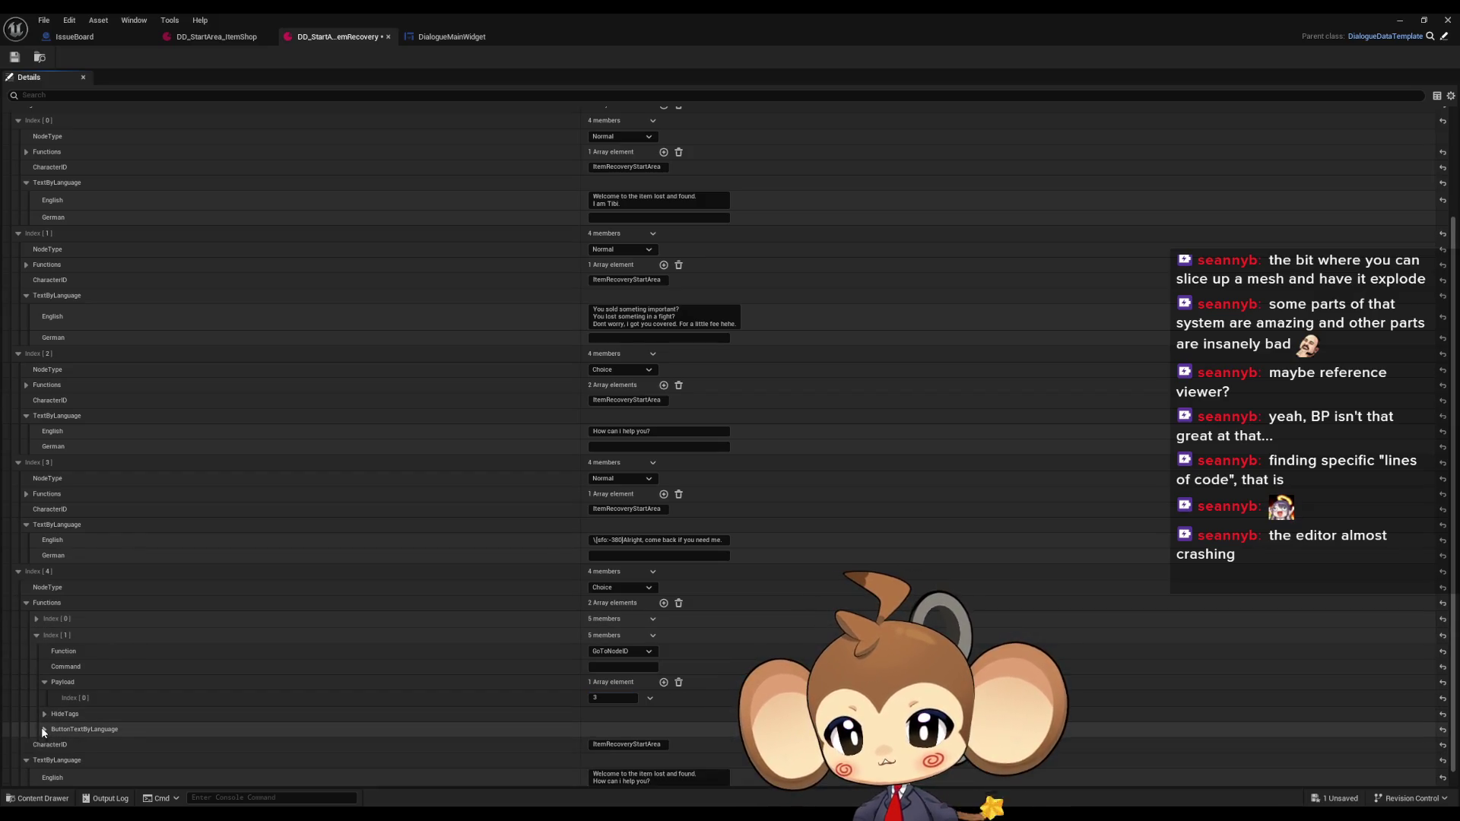
pyautogui.click(26, 602)
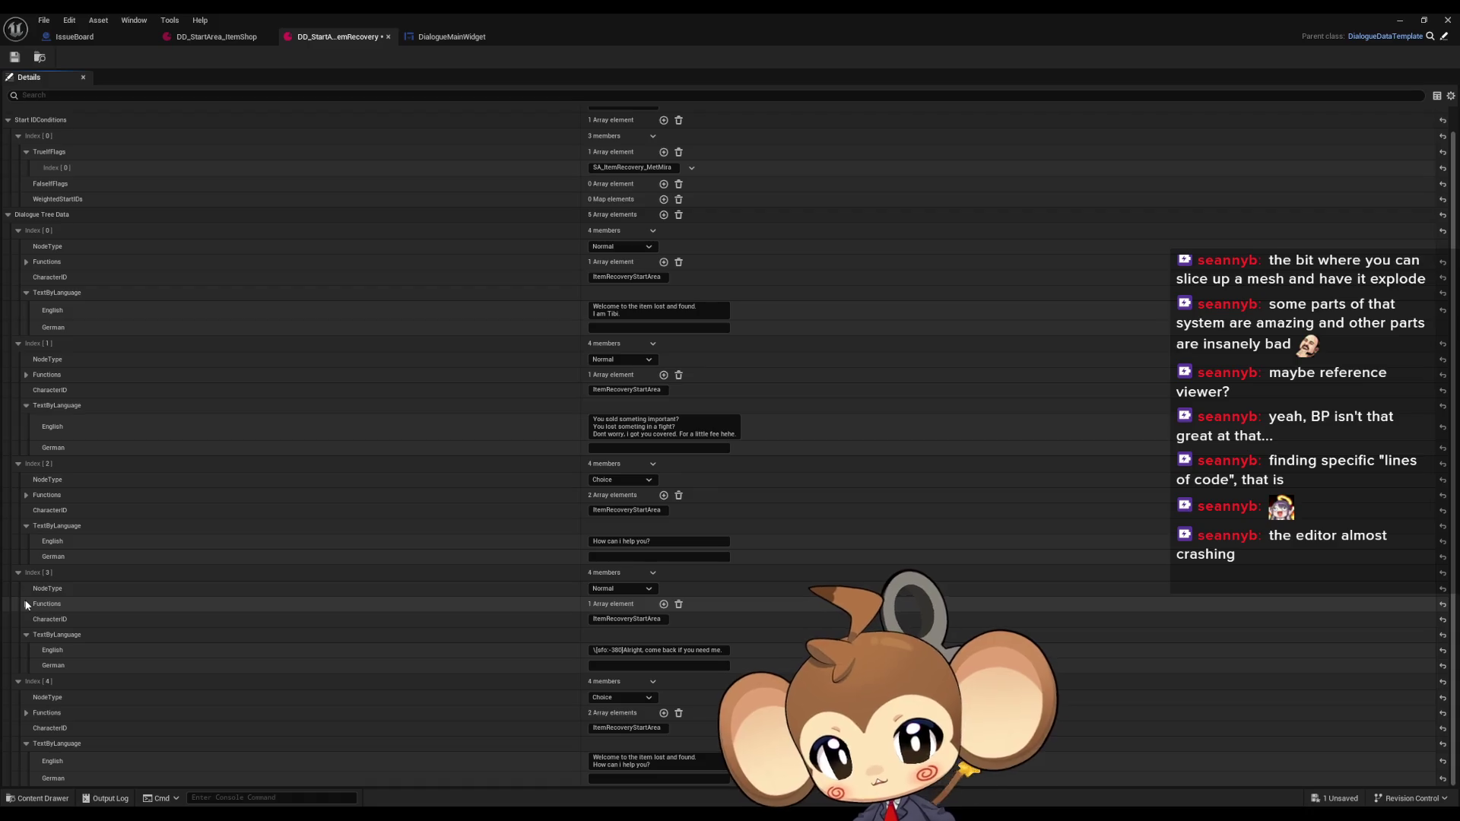
# Save the ItemRecovery asset and review Index[4]'s first function
pyautogui.click(14, 58)
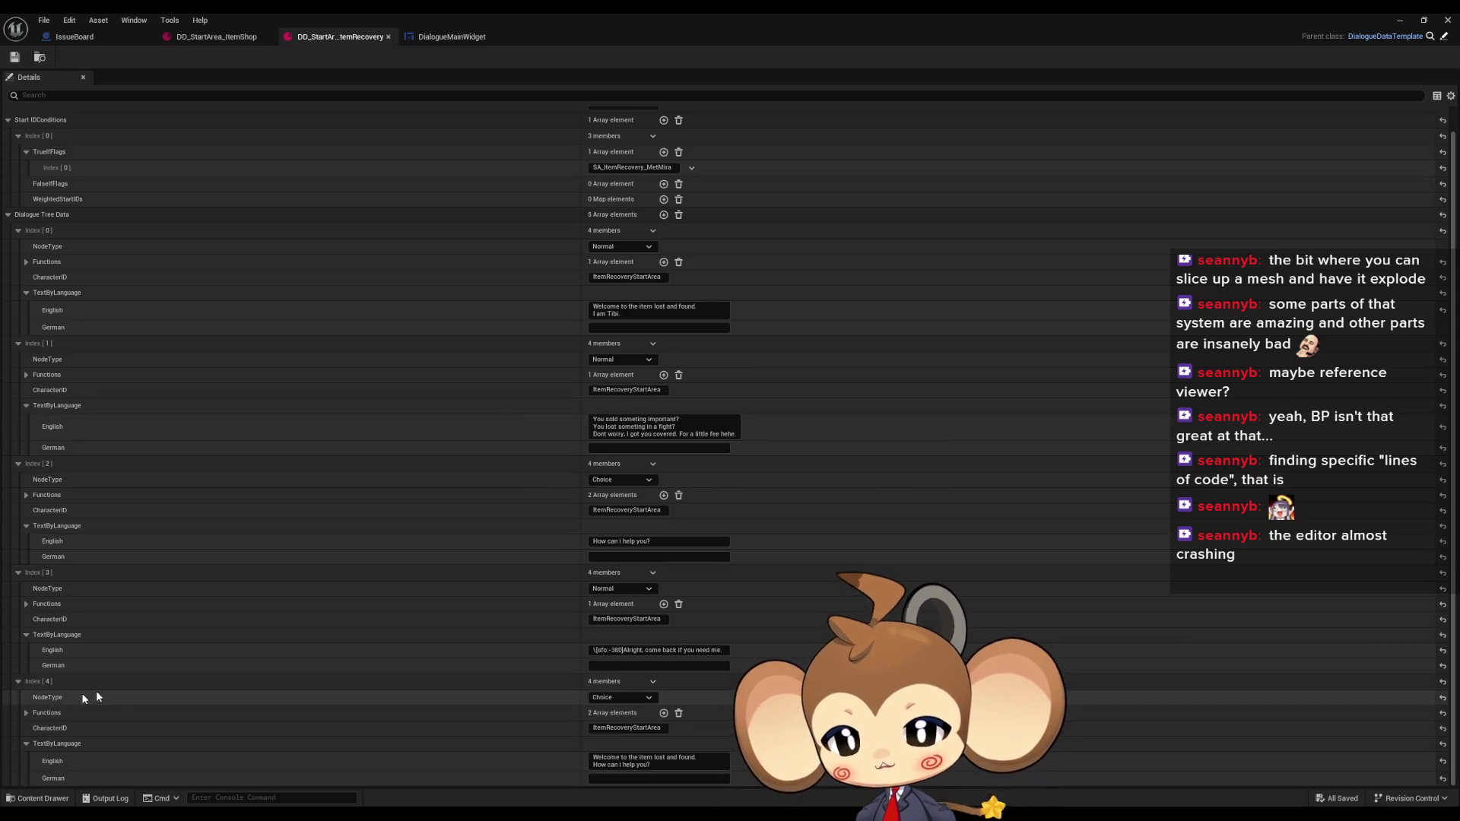
pyautogui.click(27, 713)
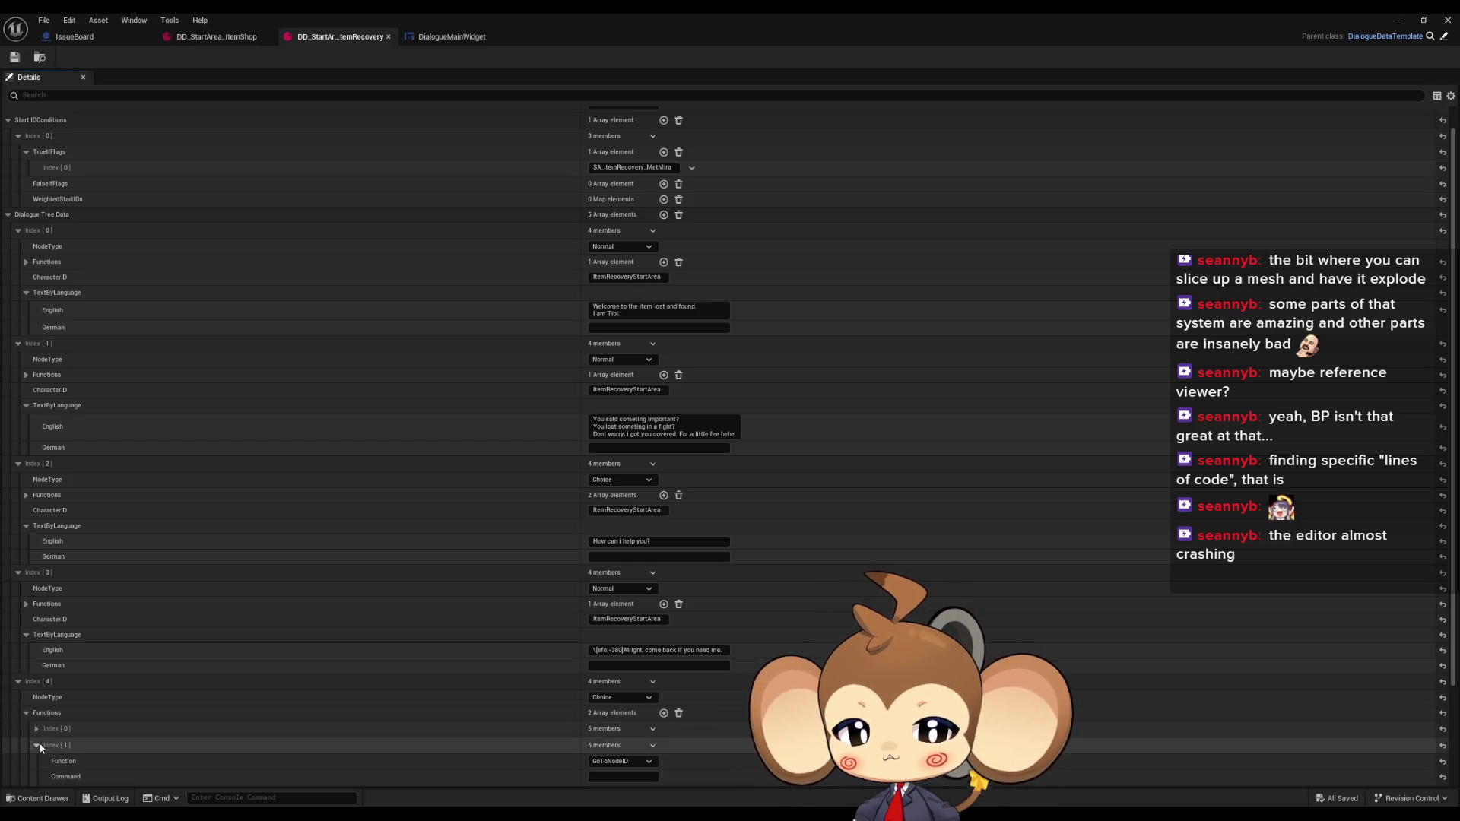
pyautogui.scroll(-3, 40, 742)
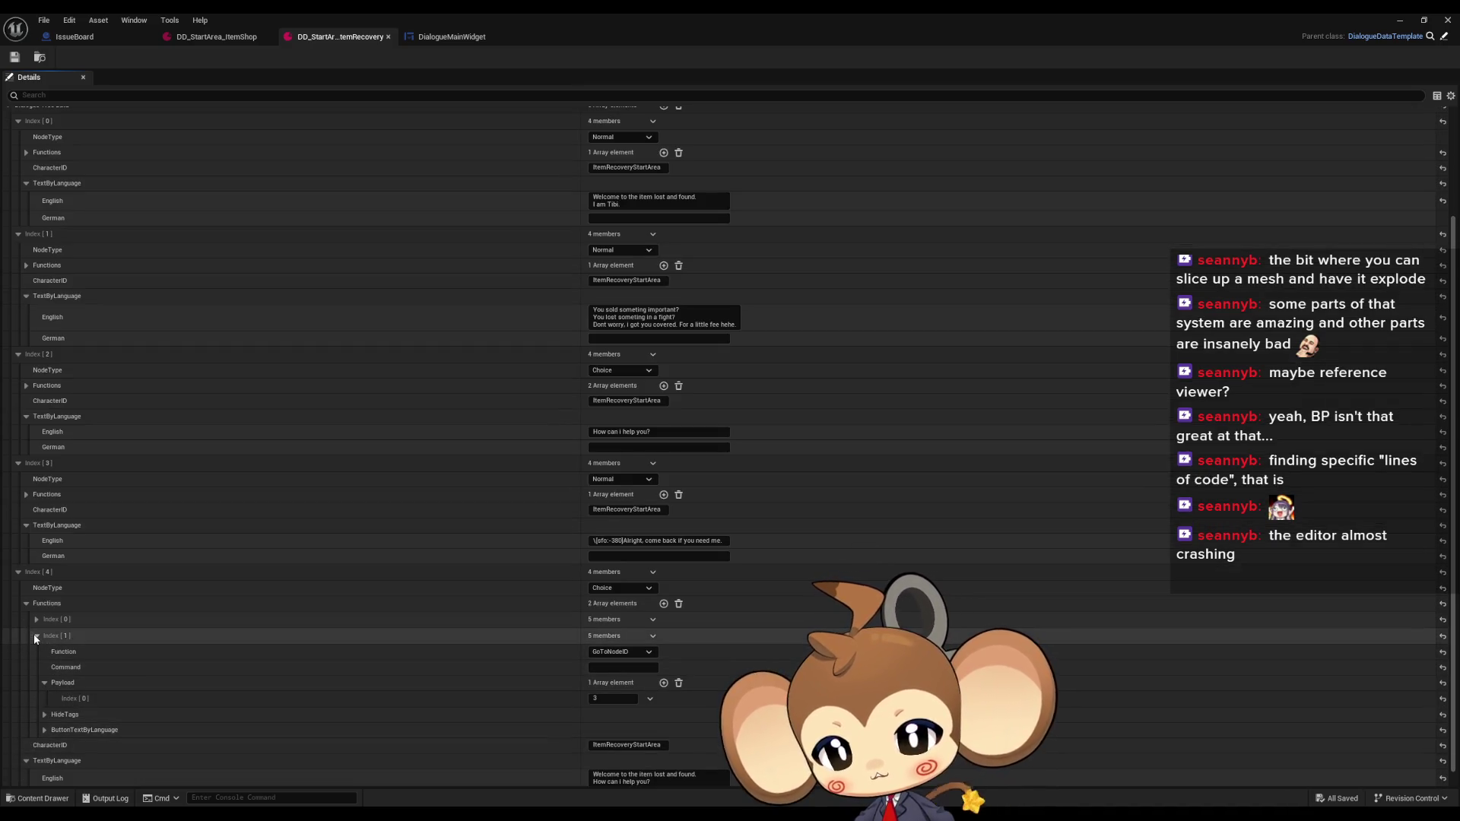
pyautogui.click(35, 620)
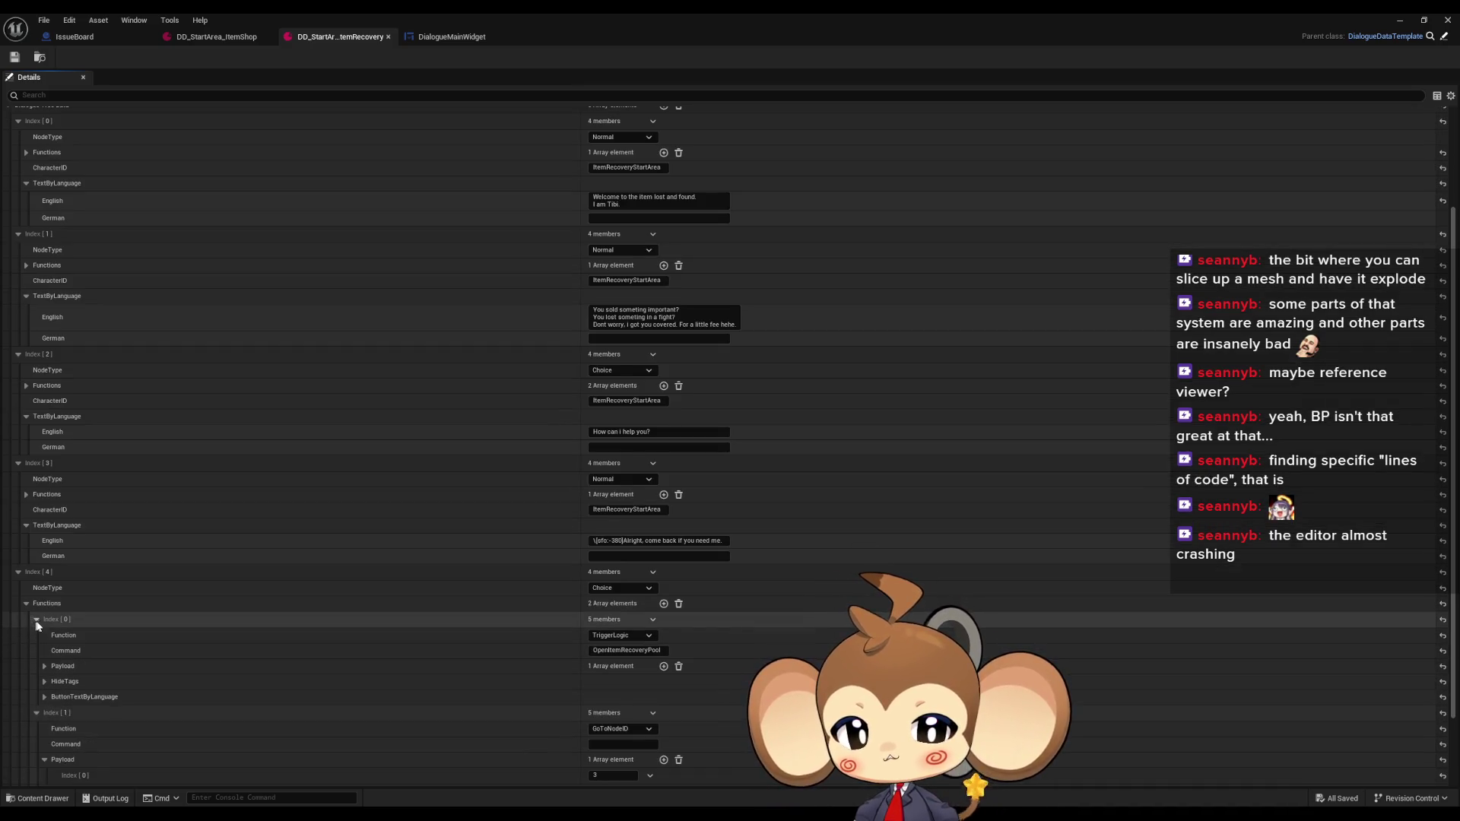
pyautogui.scroll(3, 158, 639)
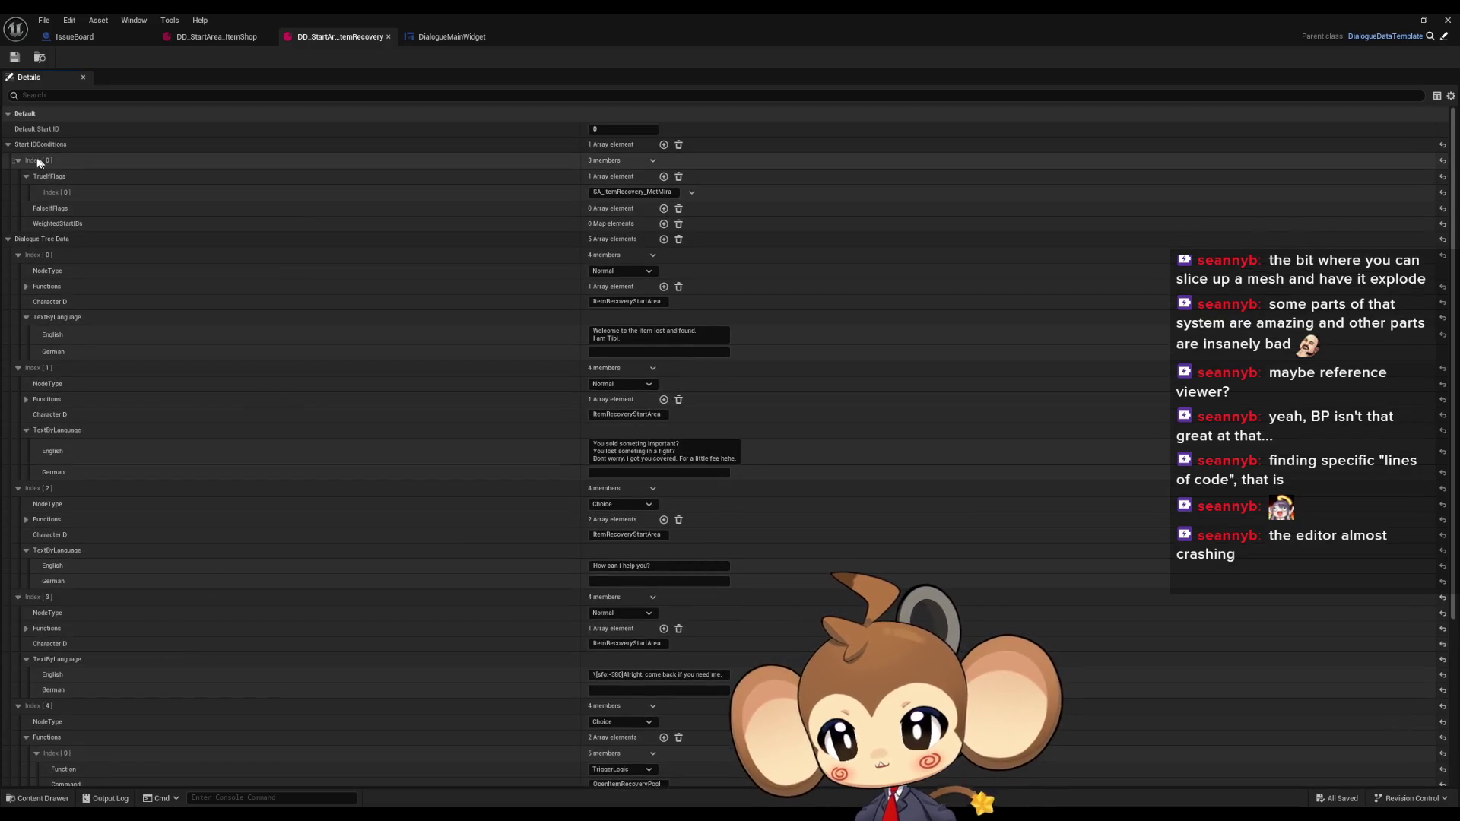
# Add a WeightedStartIDs entry keyed 4, save, and launch a play-test
pyautogui.click(664, 224)
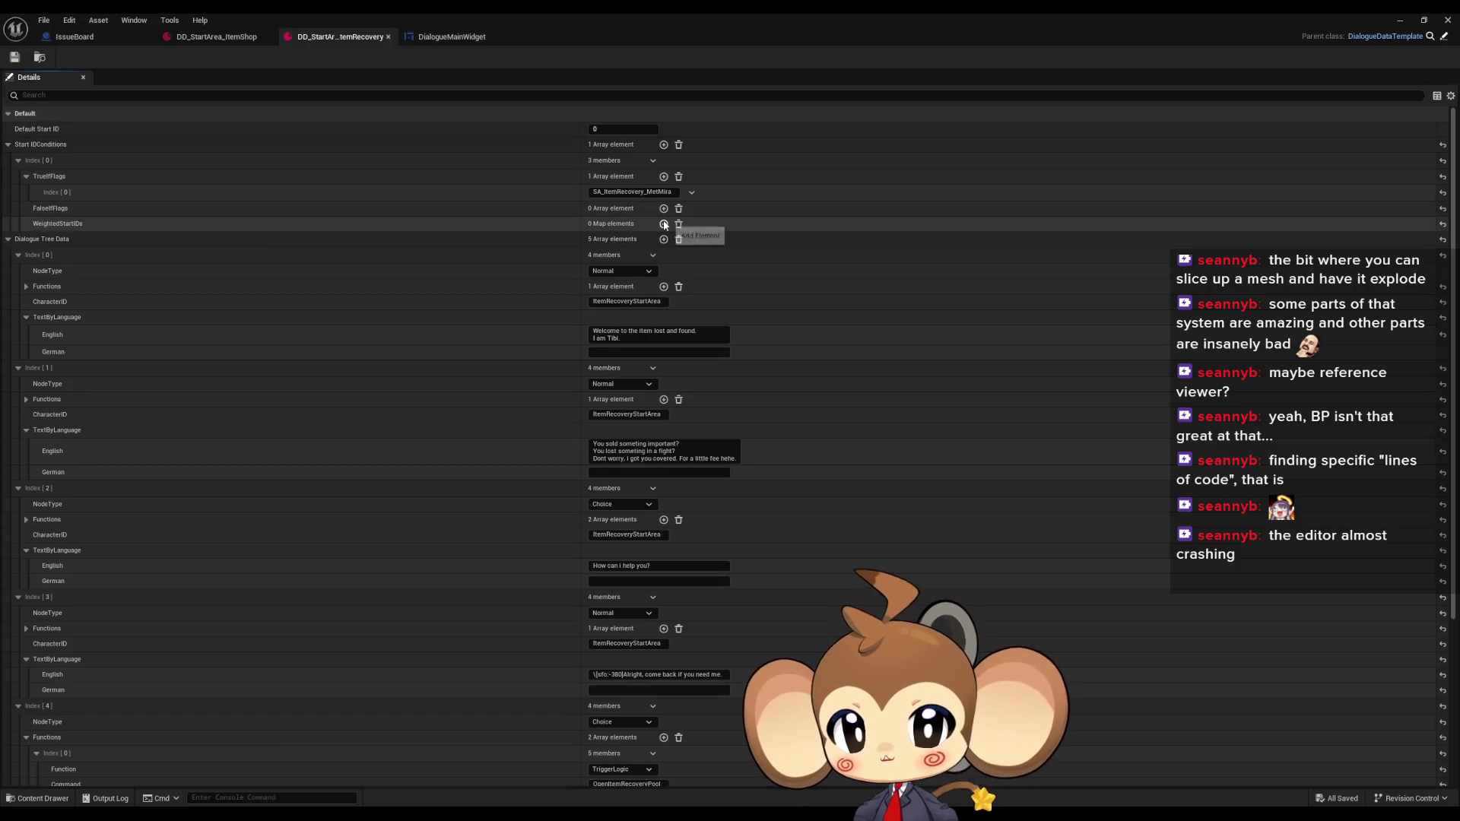
pyautogui.click(609, 239)
pyautogui.scroll(-6, 167, 267)
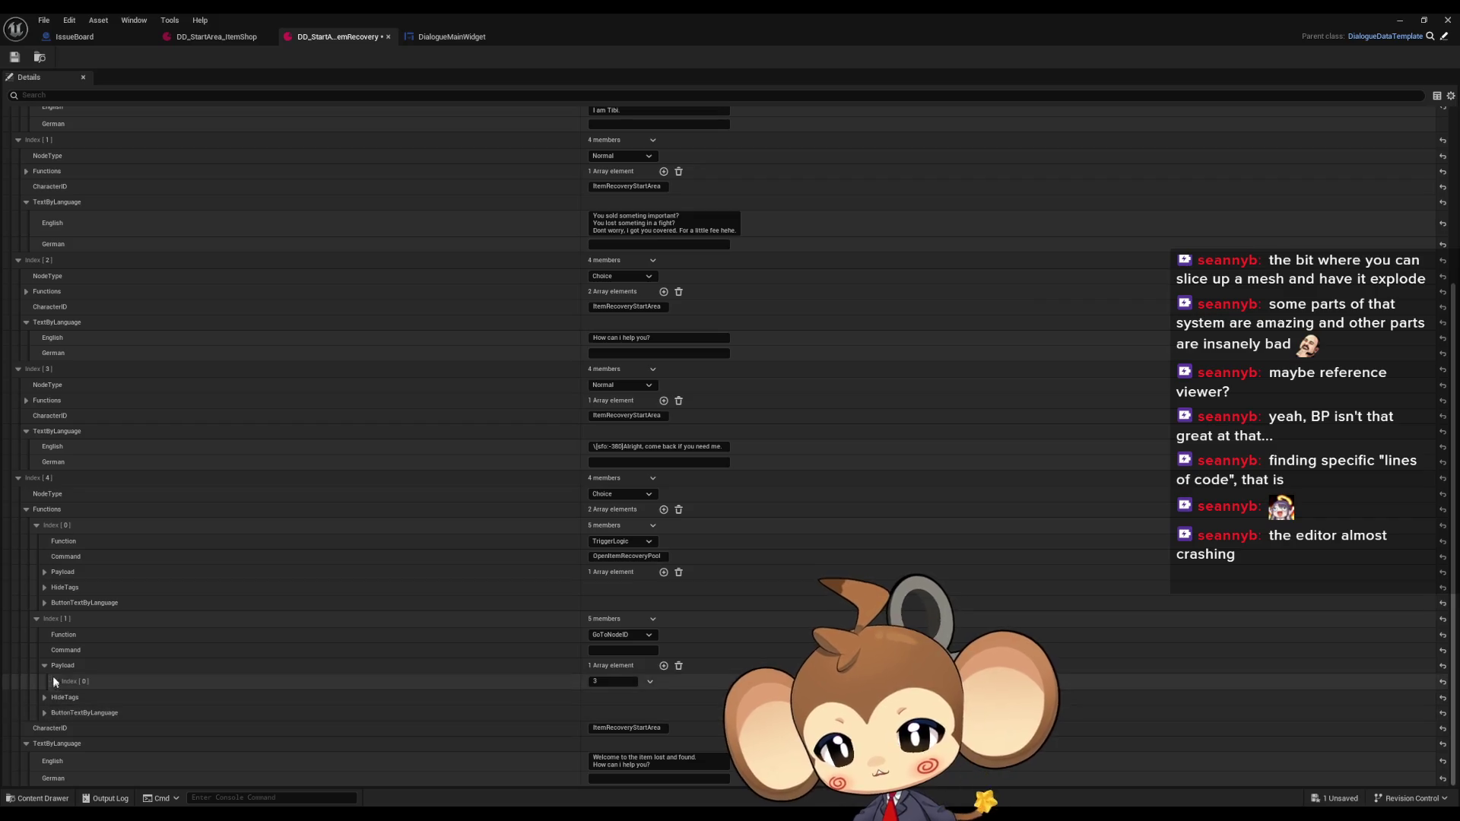
pyautogui.click(36, 618)
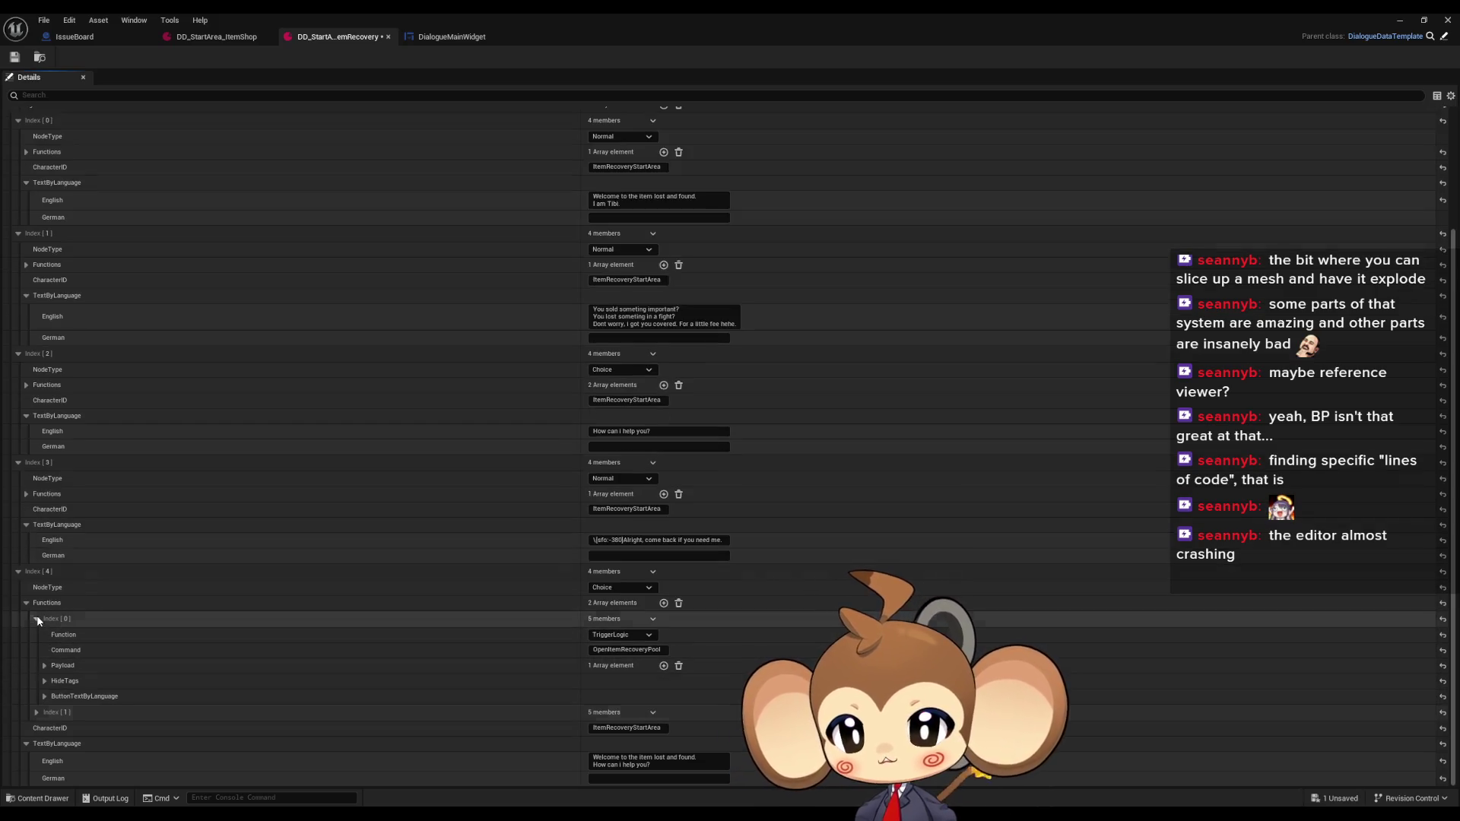
pyautogui.scroll(3, 93, 584)
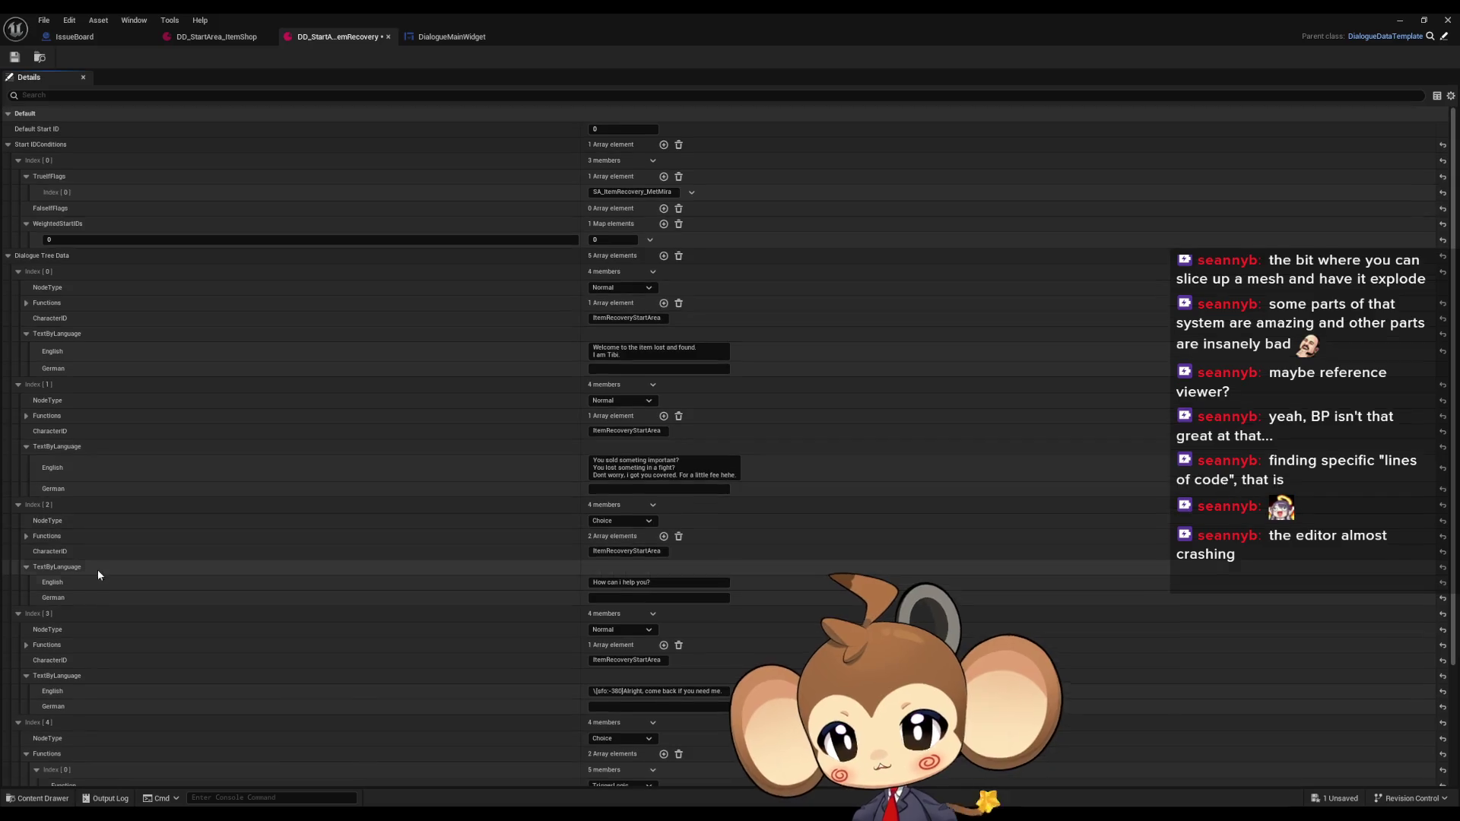
pyautogui.write('4')
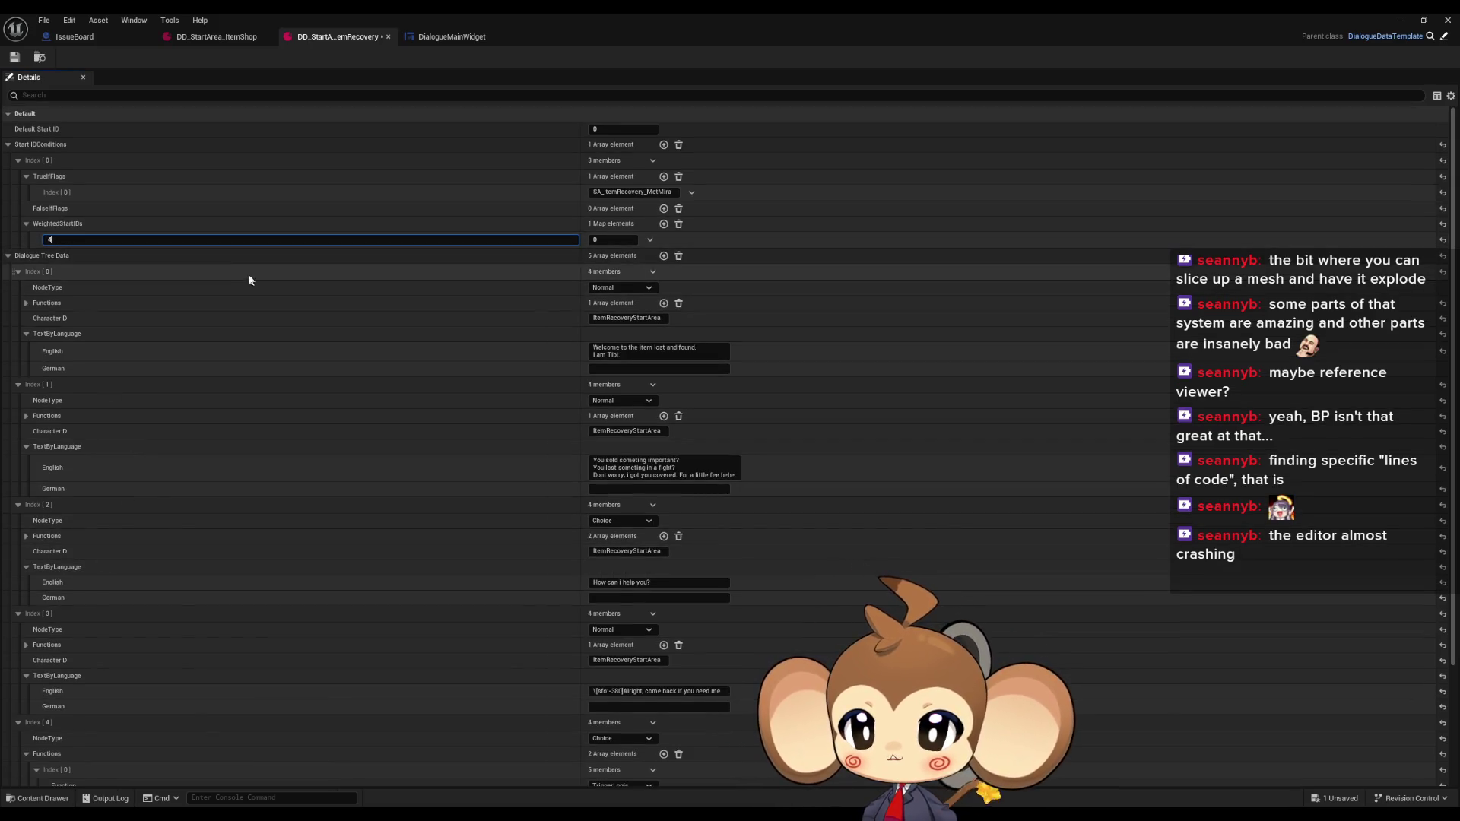
pyautogui.click(15, 57)
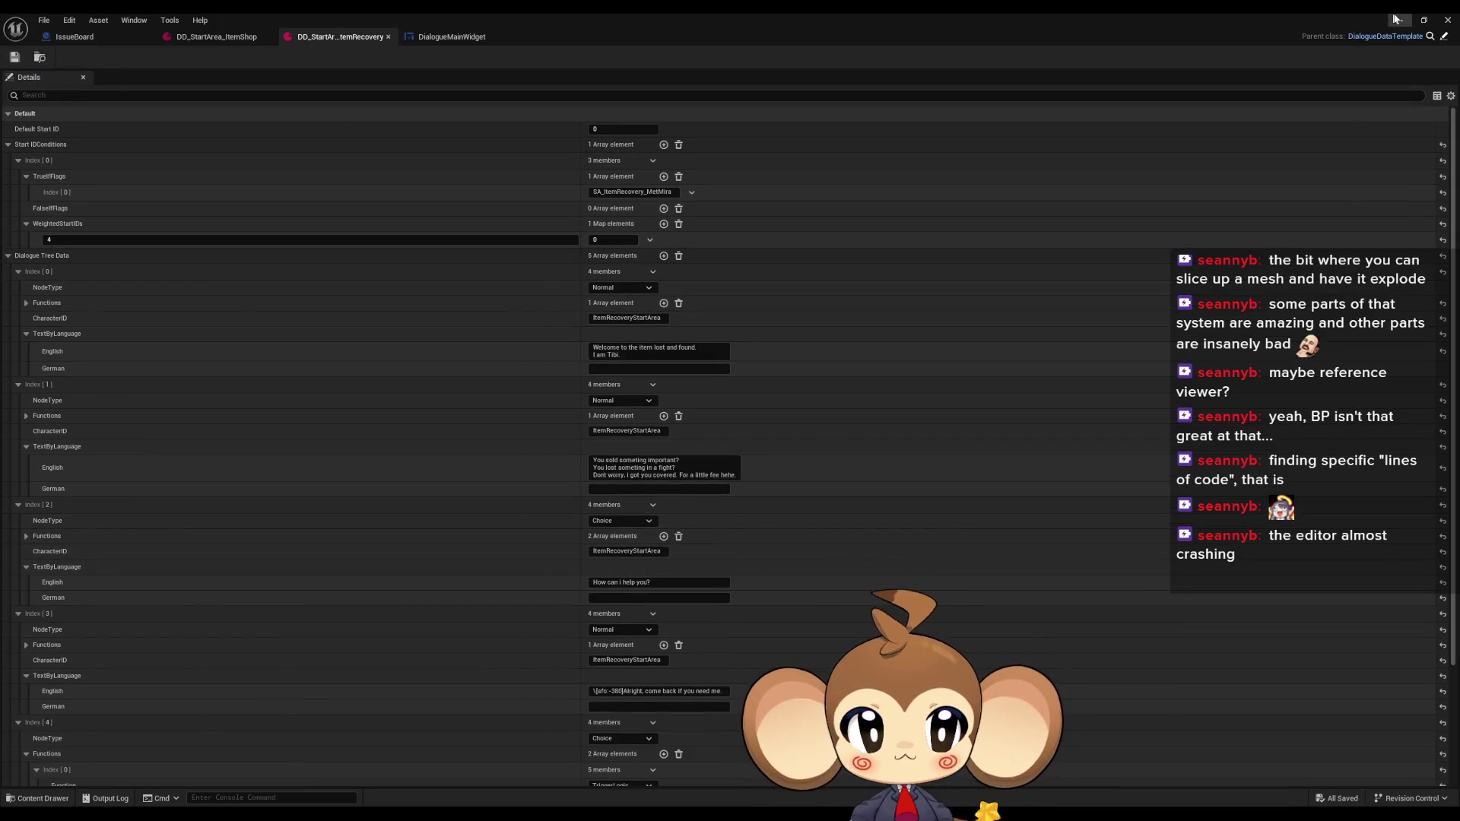
pyautogui.click(1398, 20)
pyautogui.click(284, 56)
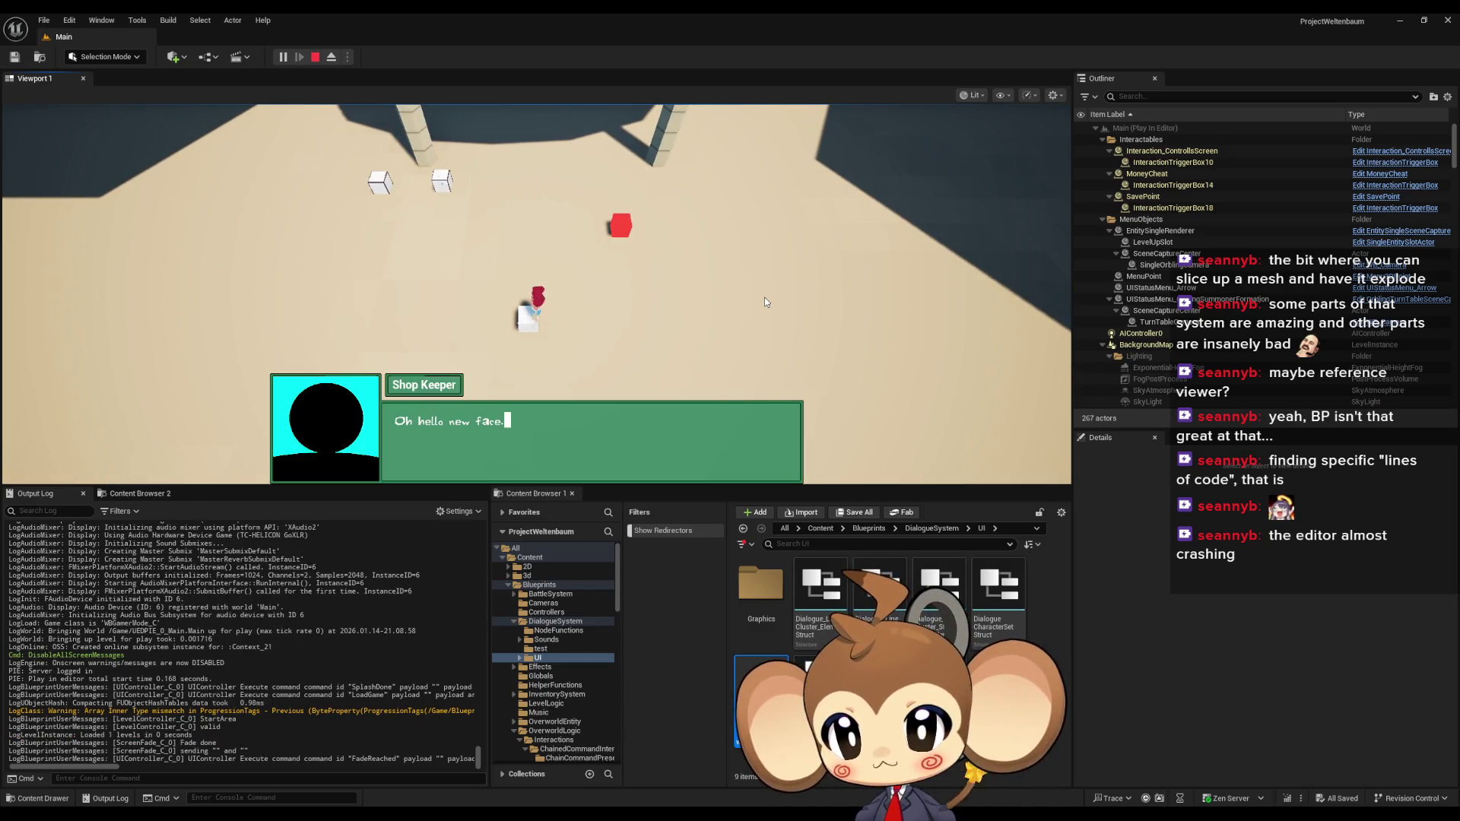
# Restart the play-test and choose Leave in Karon's shop conversation
pyautogui.click(315, 56)
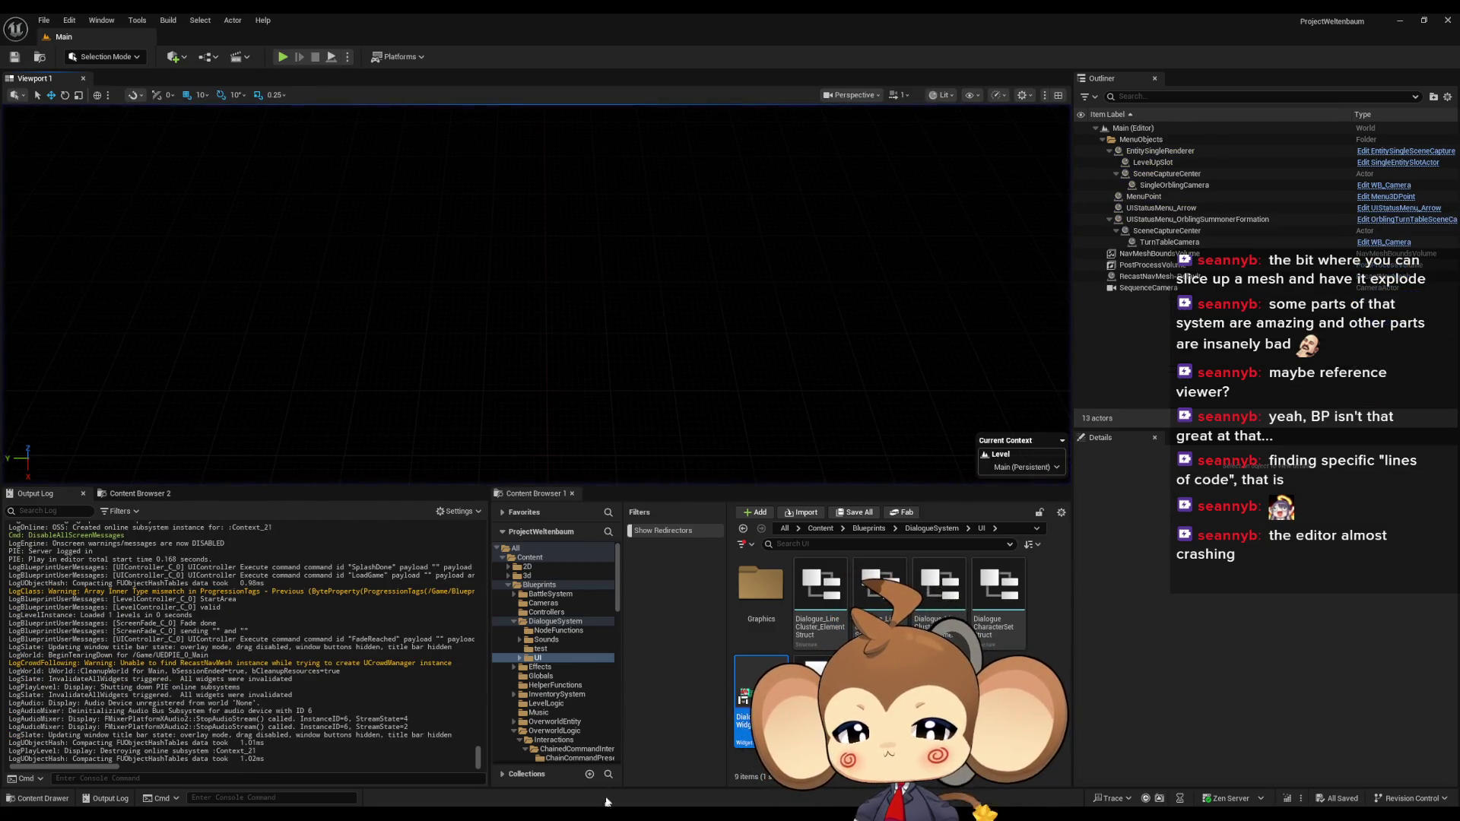
pyautogui.click(283, 57)
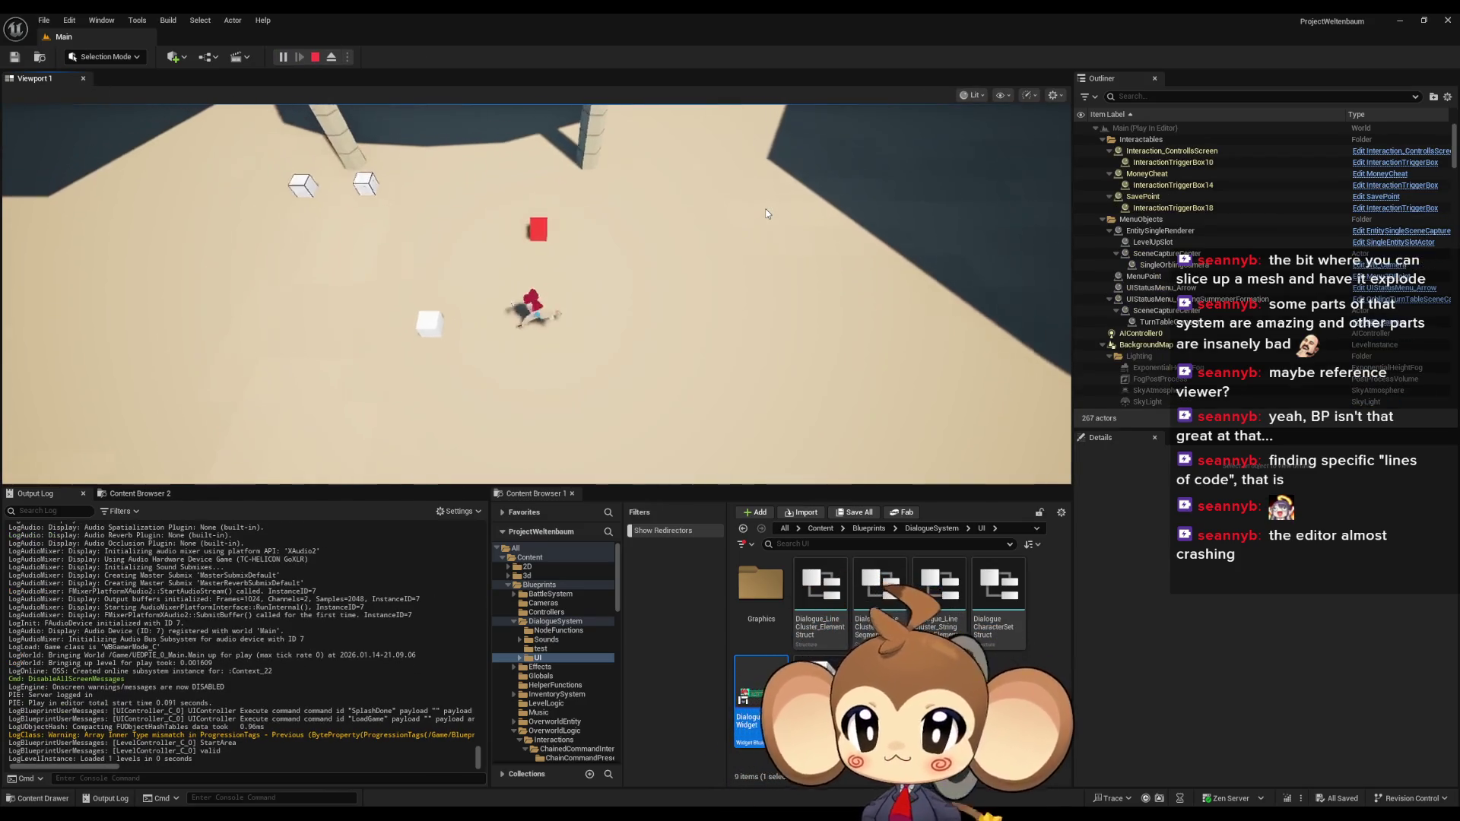
pyautogui.press('space')
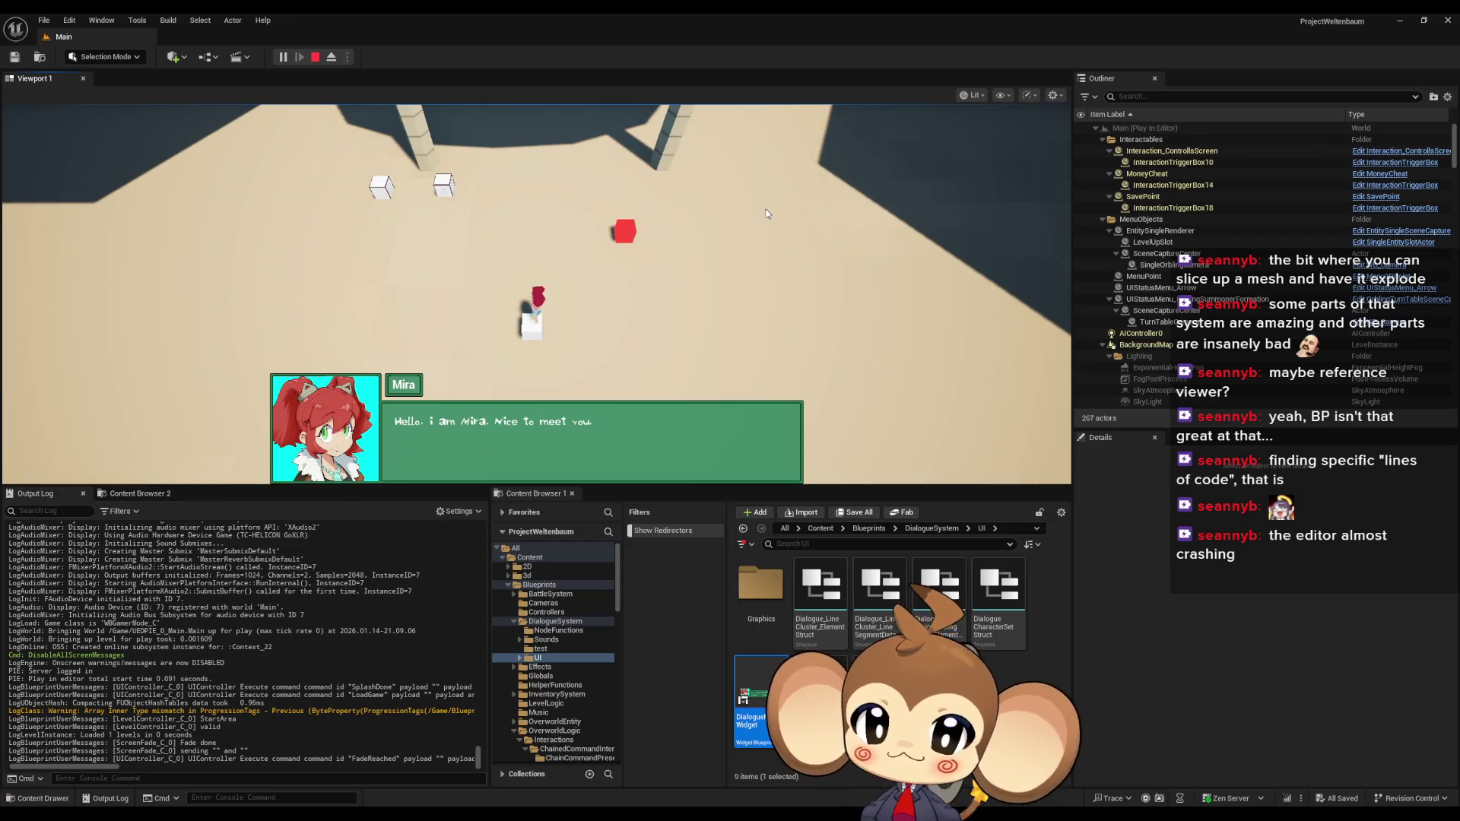
pyautogui.press('space')
pyautogui.press('space')
pyautogui.press('space')
pyautogui.press('space')
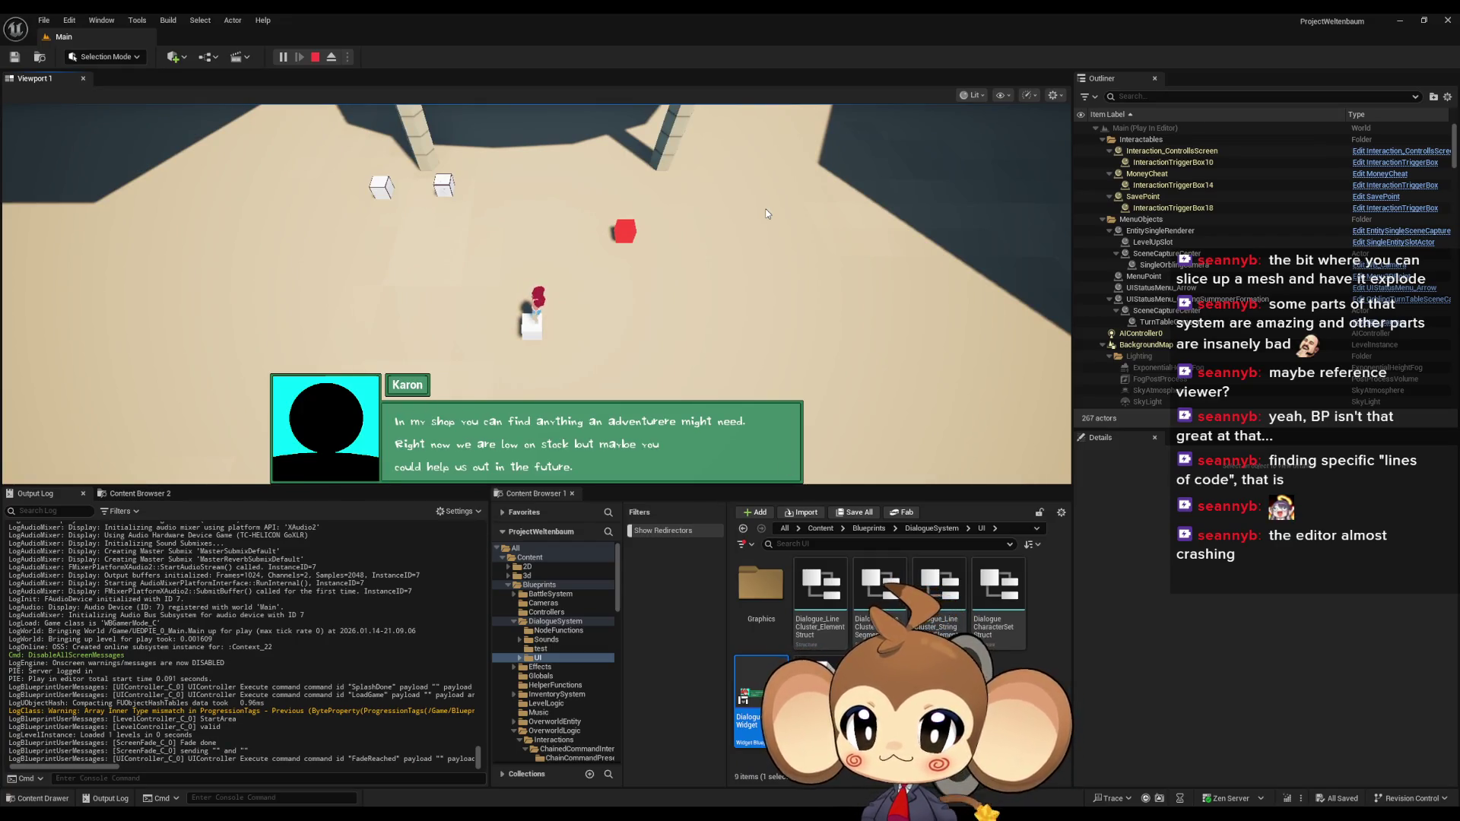
pyautogui.press('space')
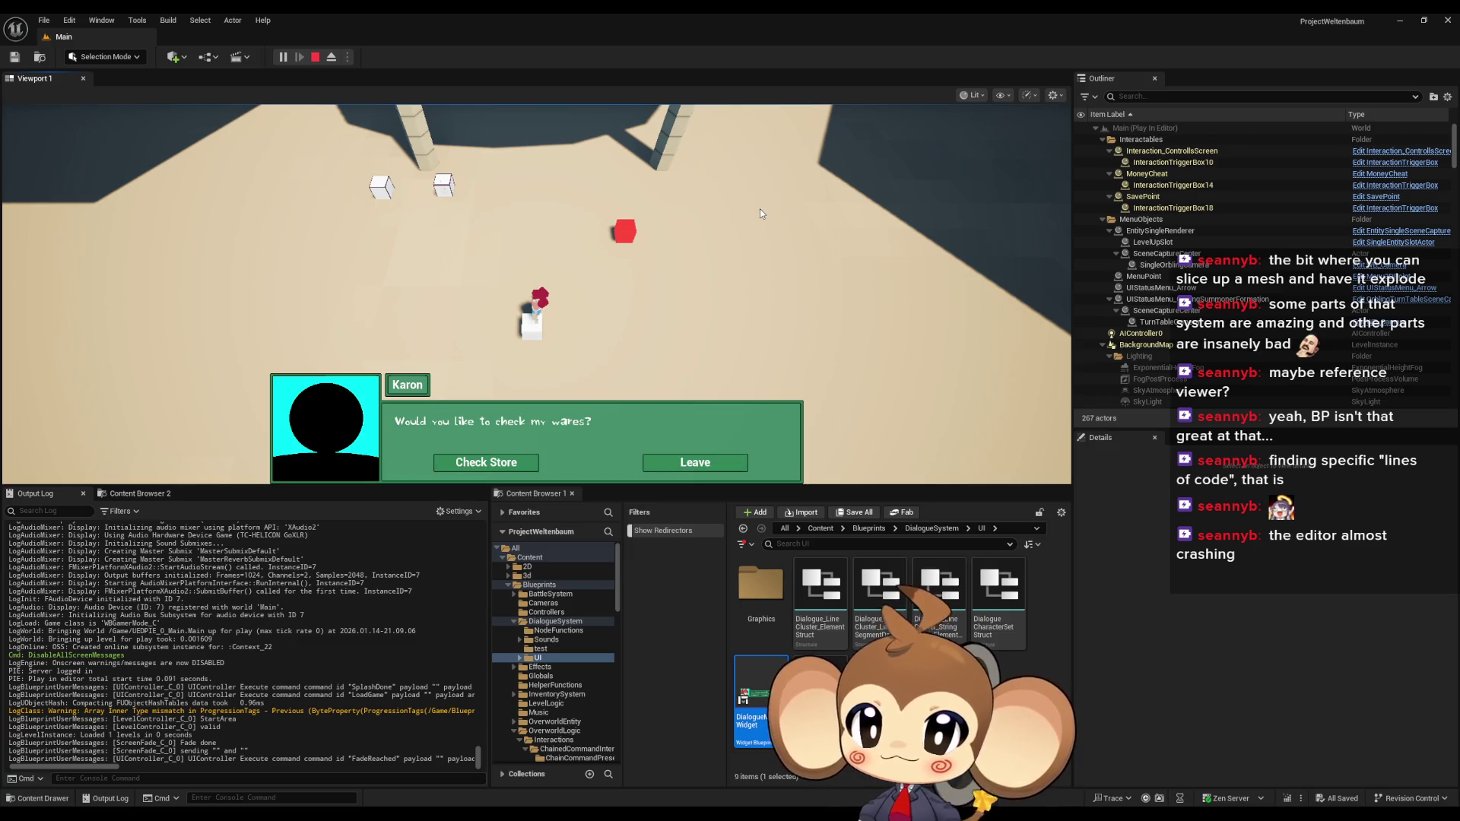
pyautogui.click(713, 470)
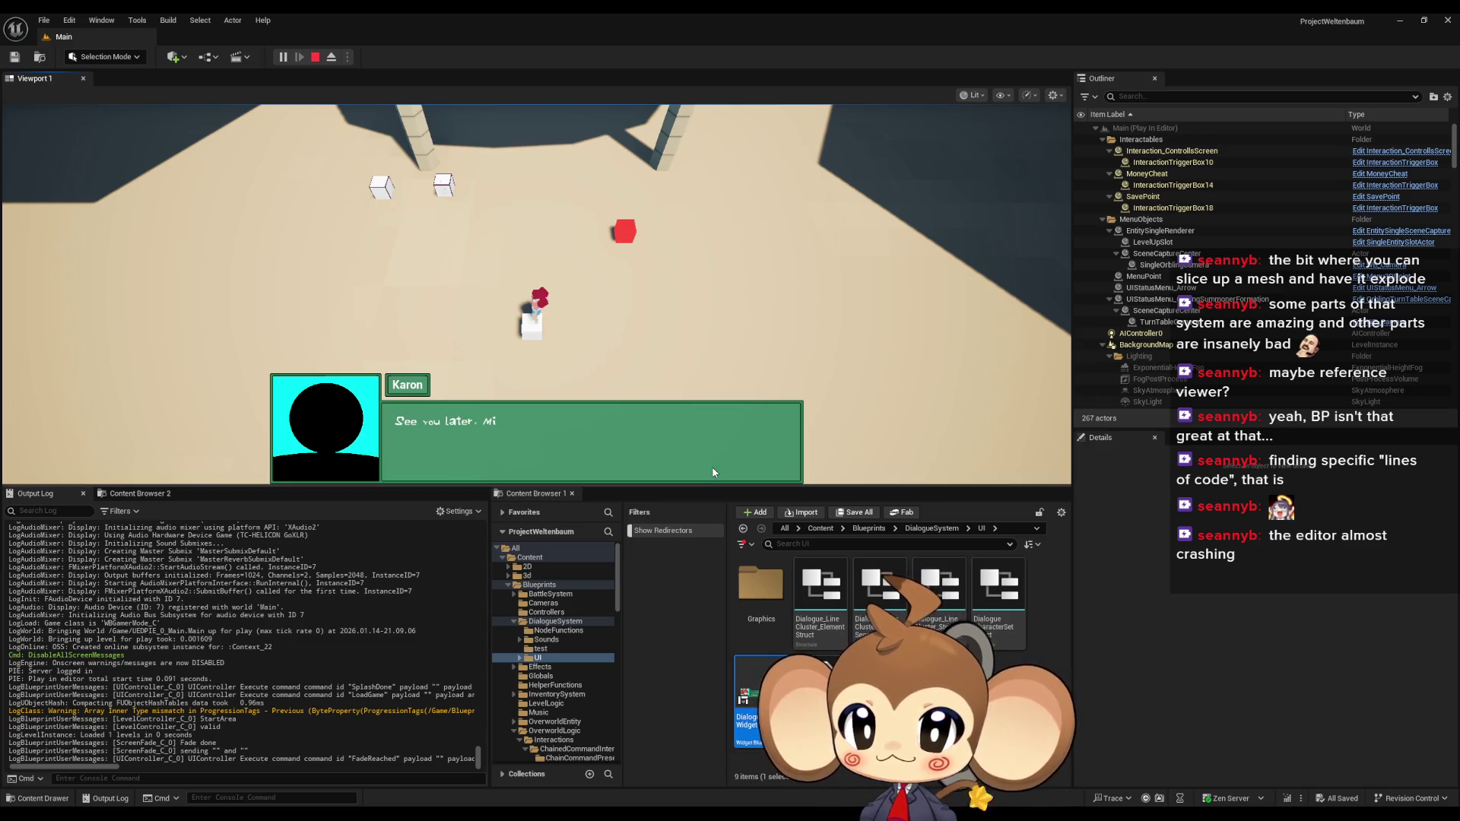
pyautogui.press('space')
# Repeat the Leave choice through several more shop conversations, then stop the session
pyautogui.press('space')
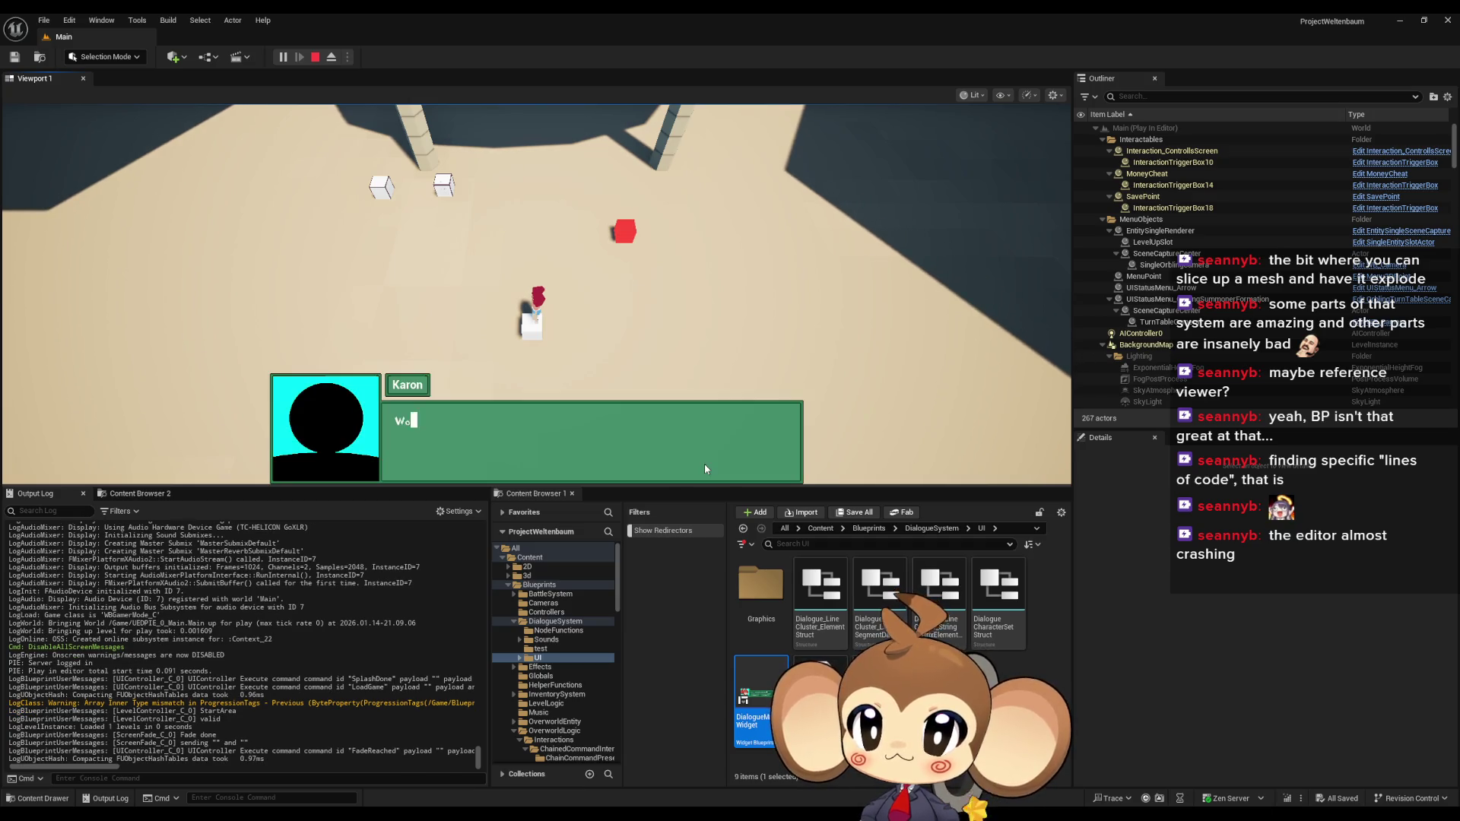
pyautogui.click(705, 465)
pyautogui.press('space')
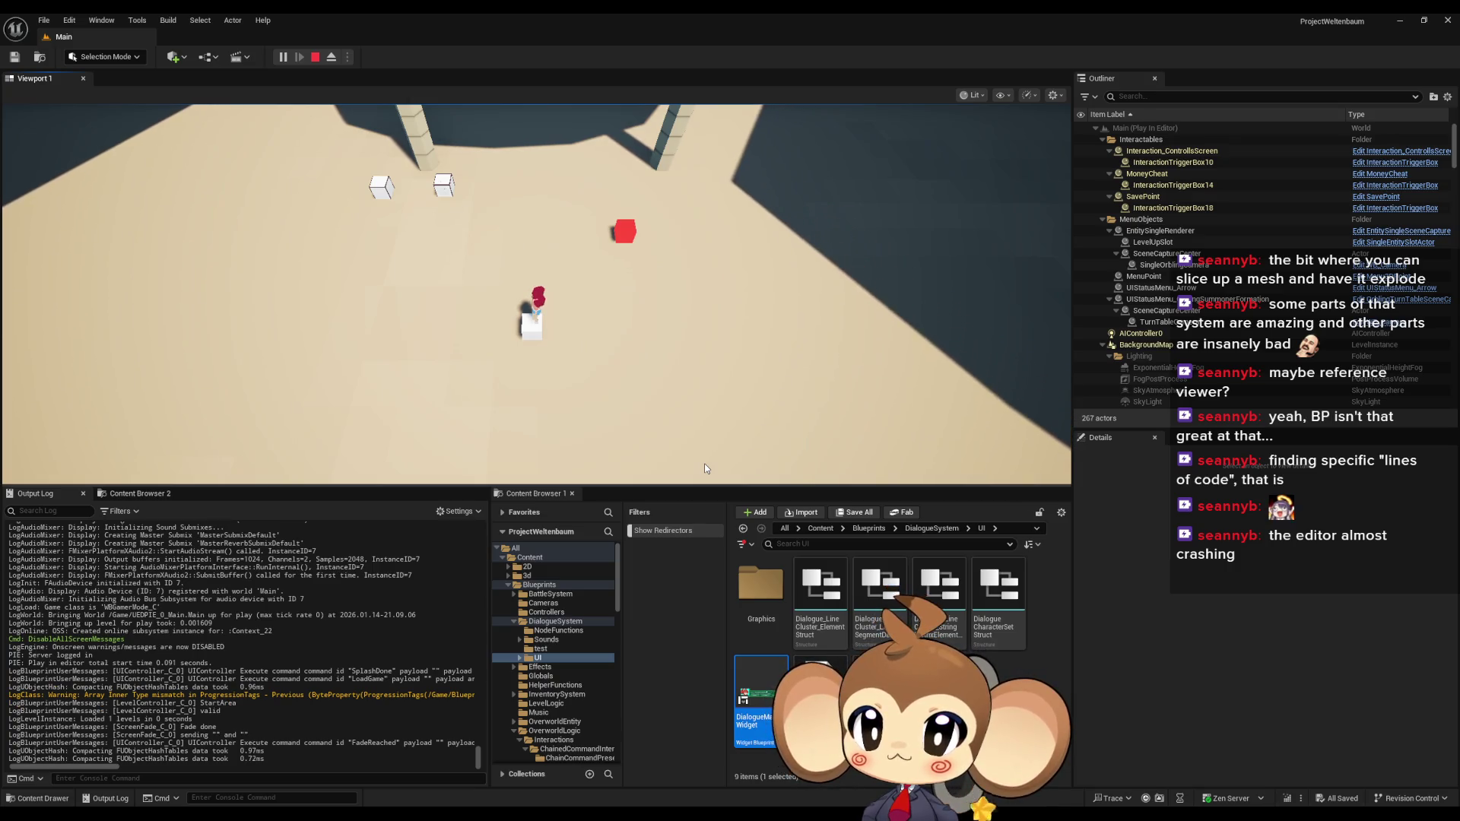
pyautogui.press('space')
pyautogui.click(704, 463)
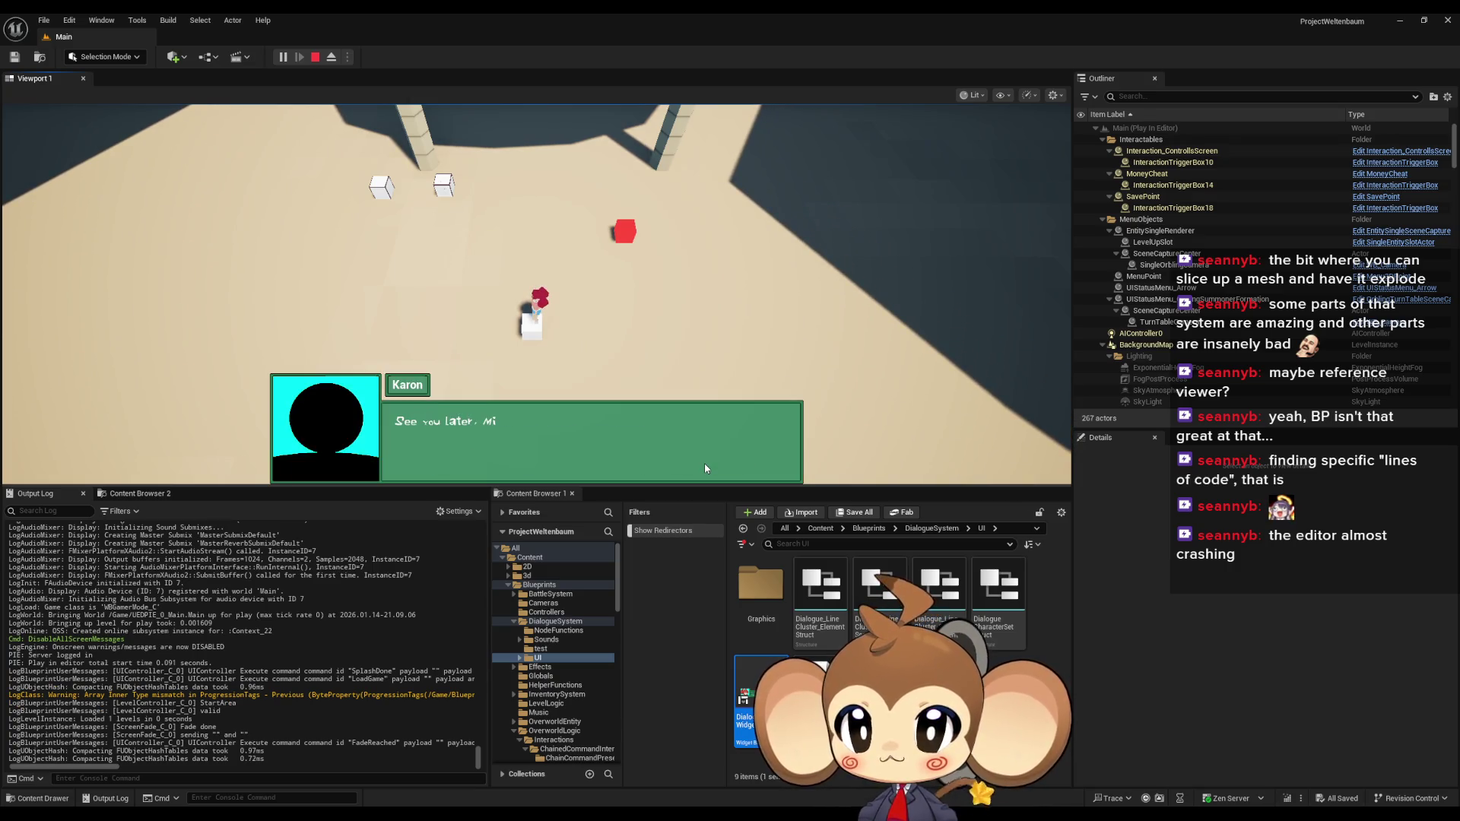
pyautogui.press('space')
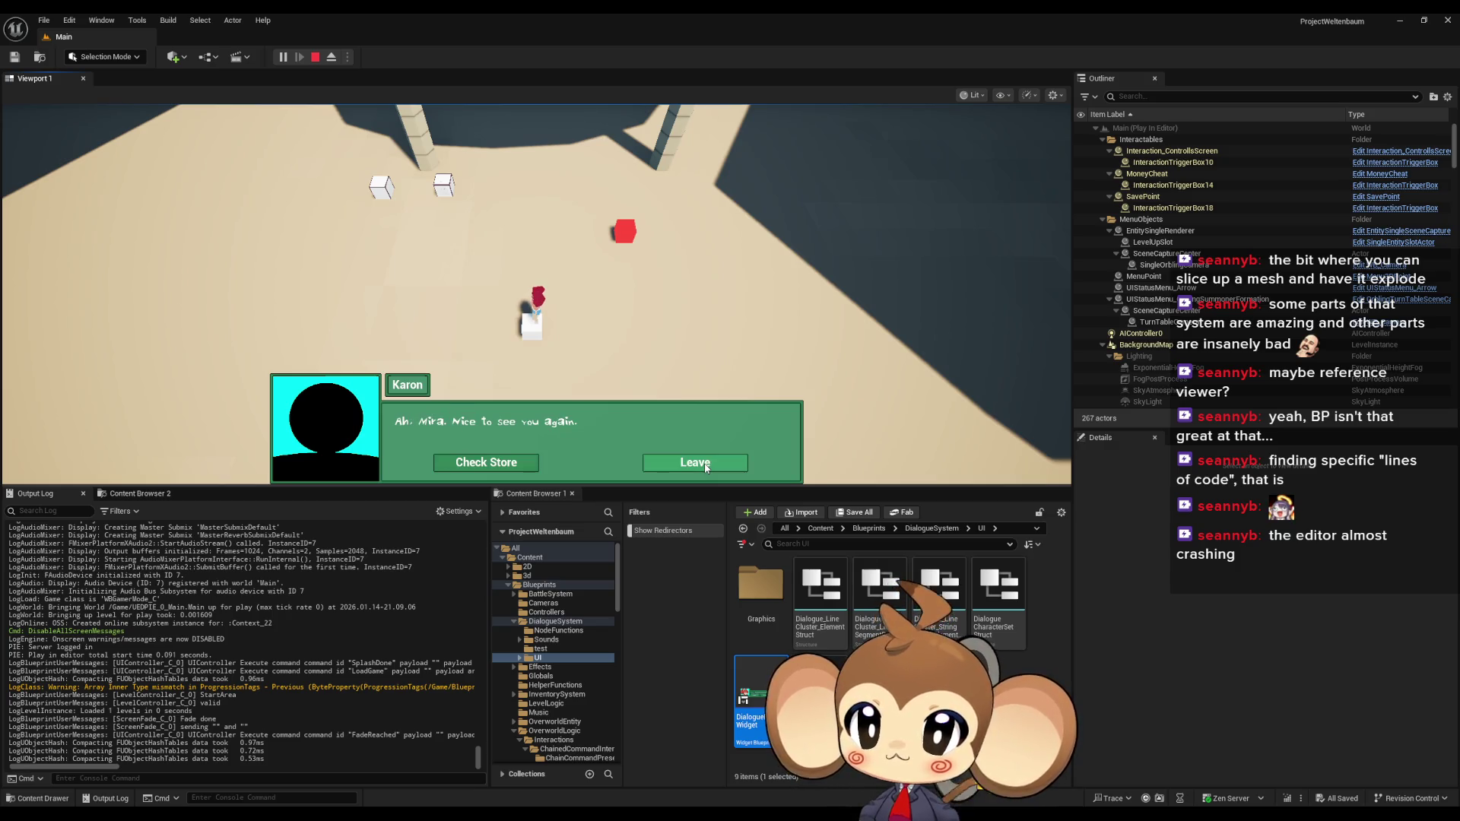
pyautogui.click(705, 465)
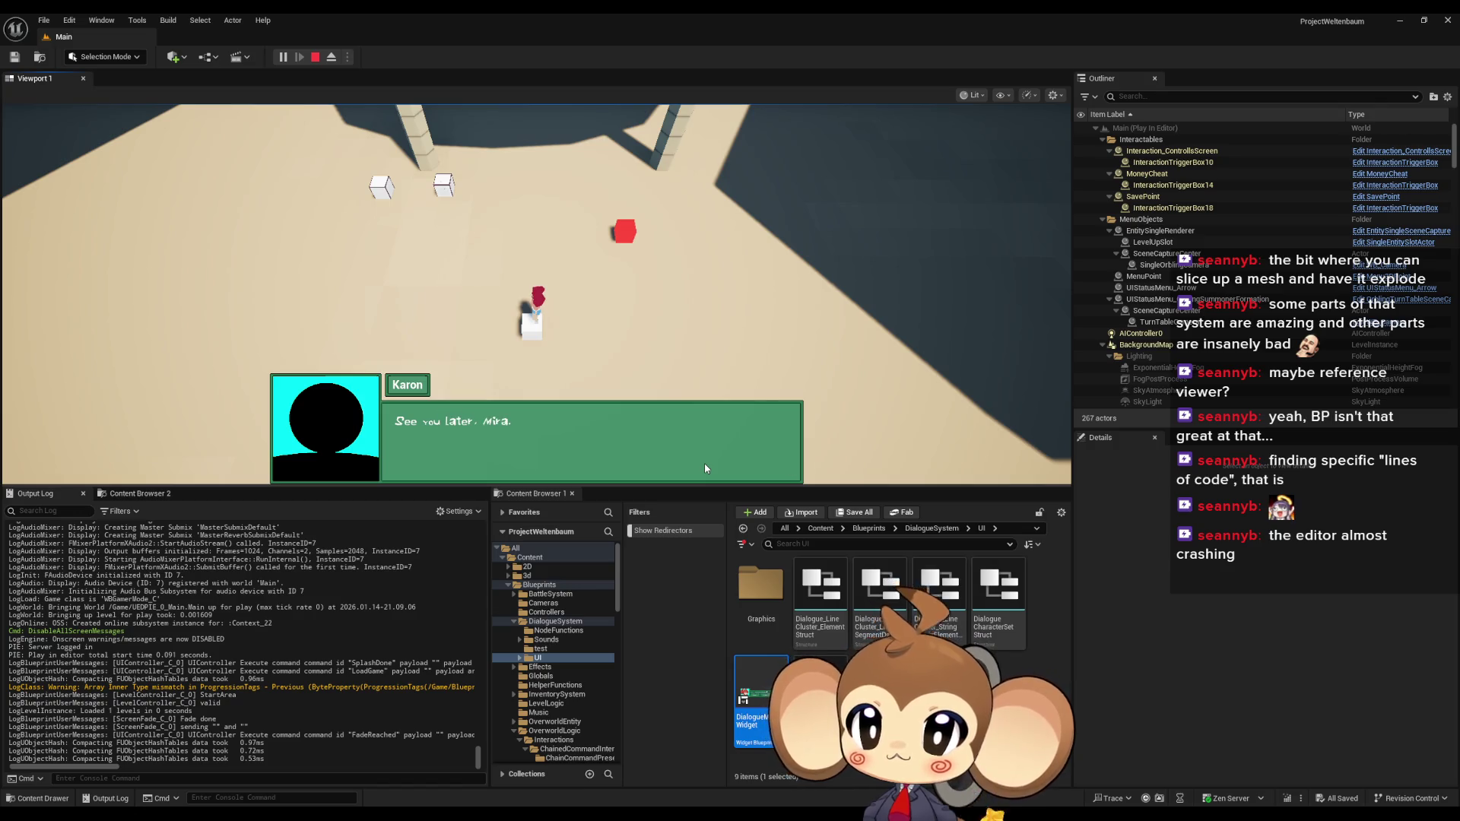
pyautogui.press('space')
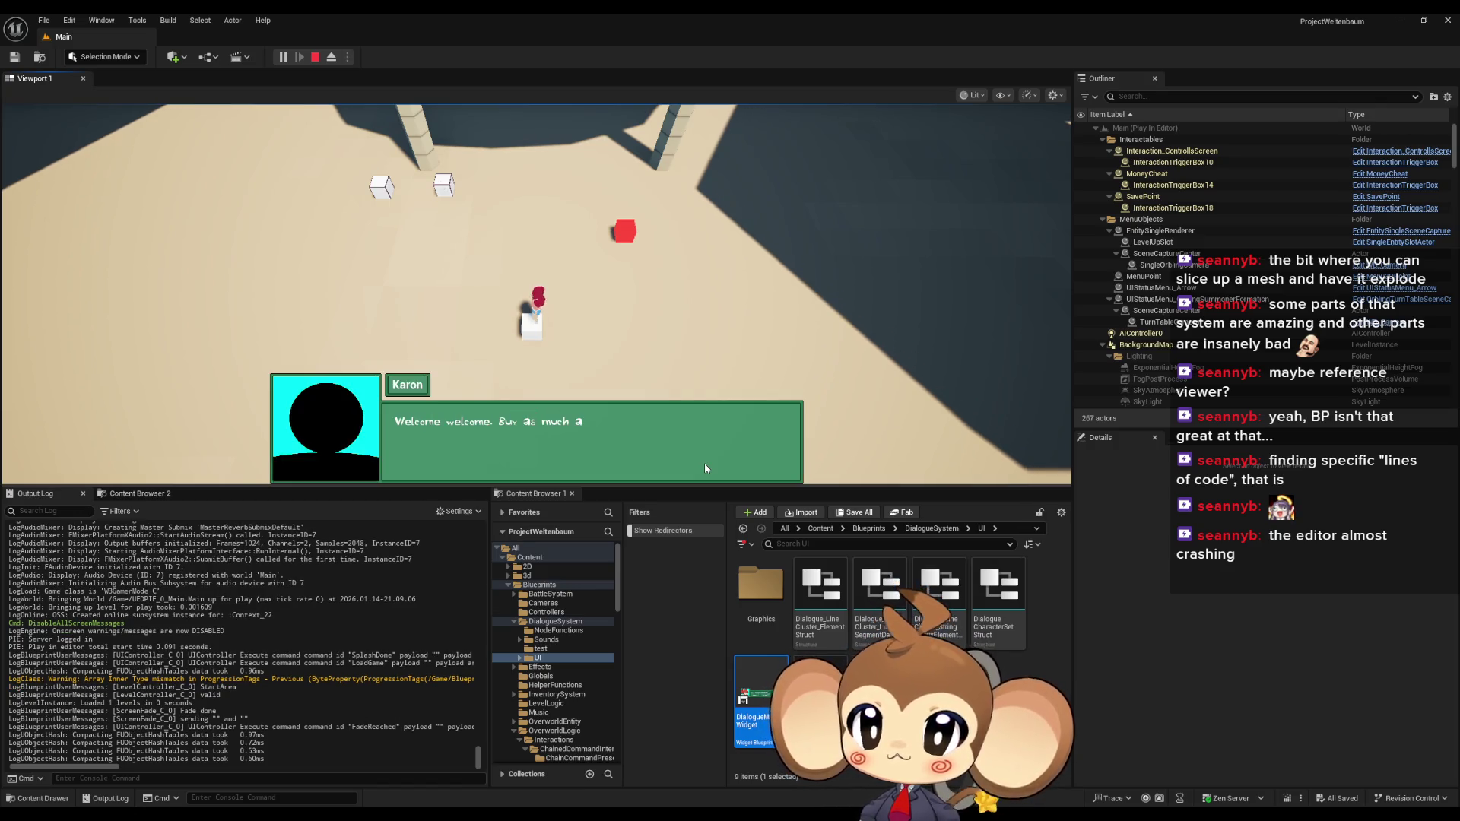
pyautogui.click(706, 465)
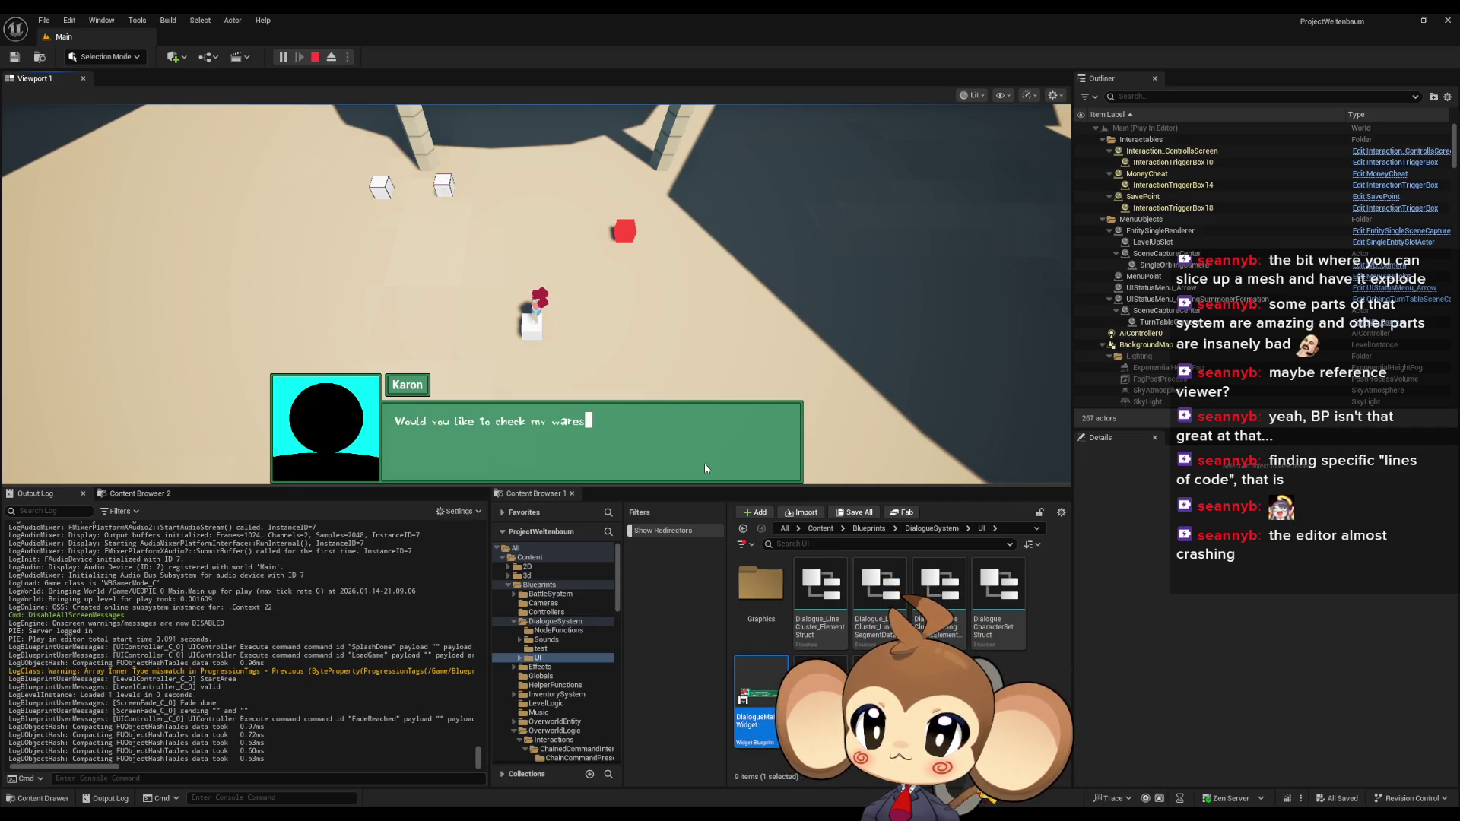
pyautogui.click(704, 463)
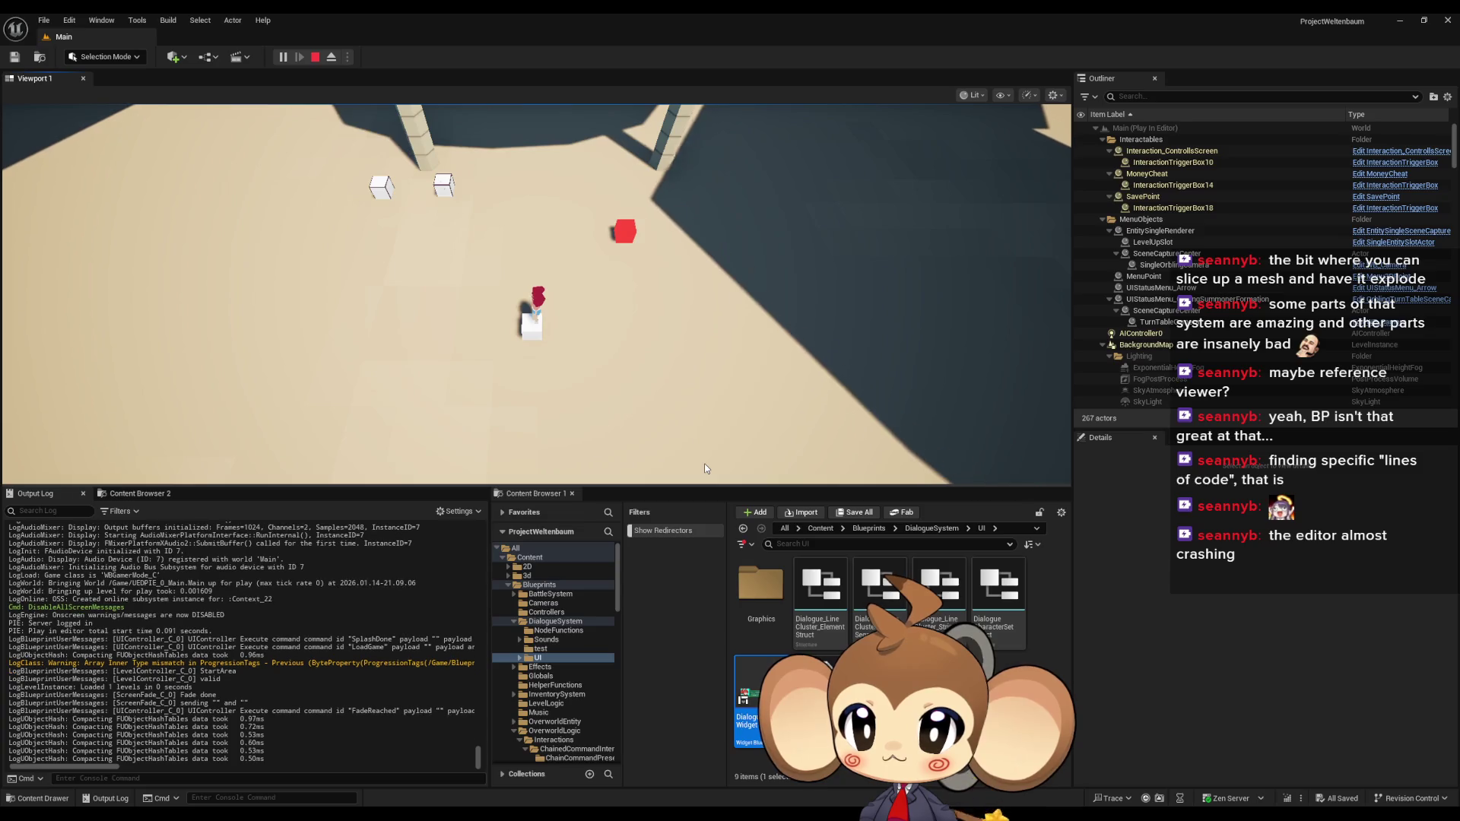
pyautogui.click(705, 463)
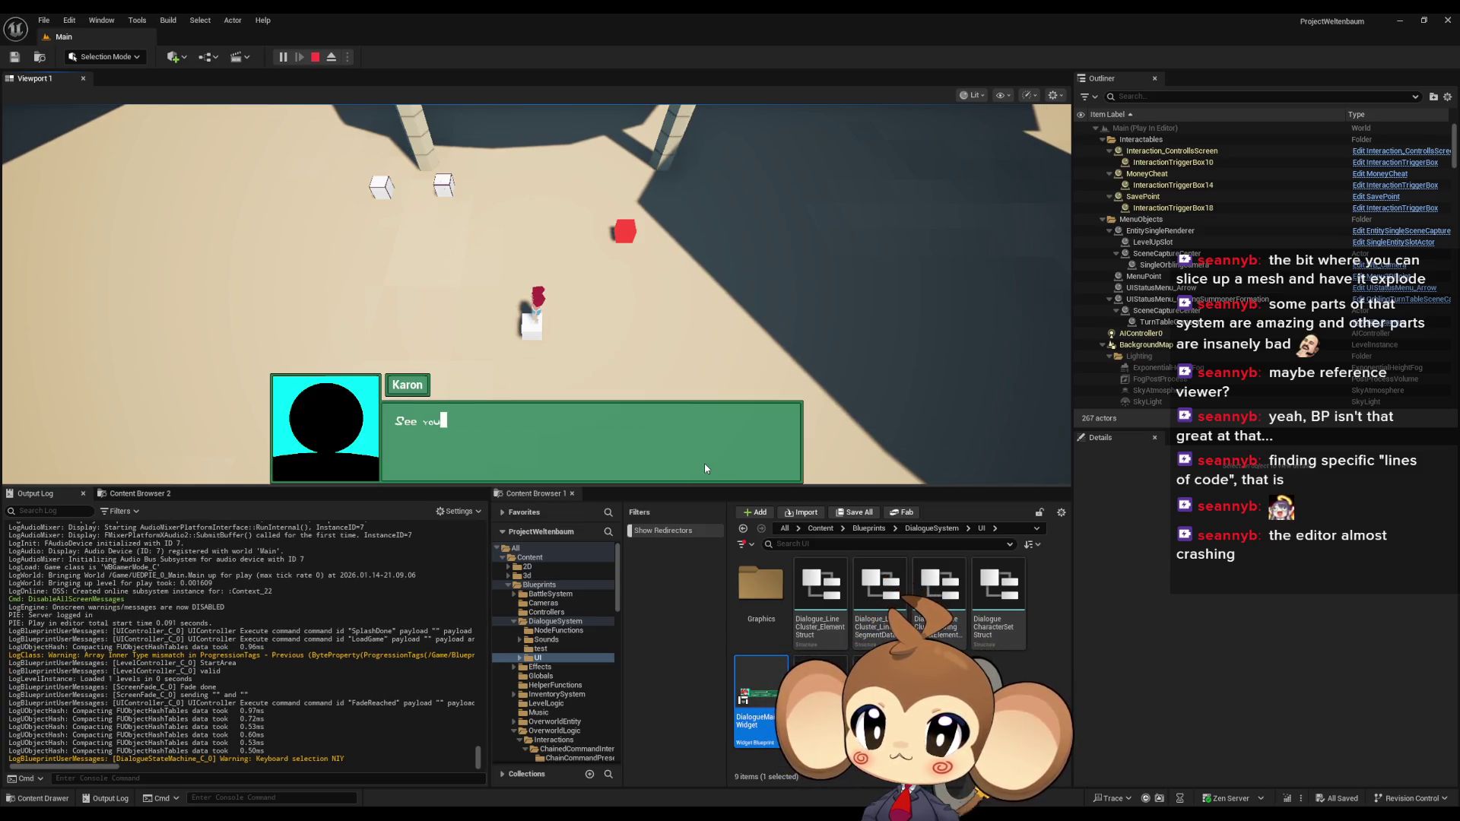
pyautogui.click(313, 59)
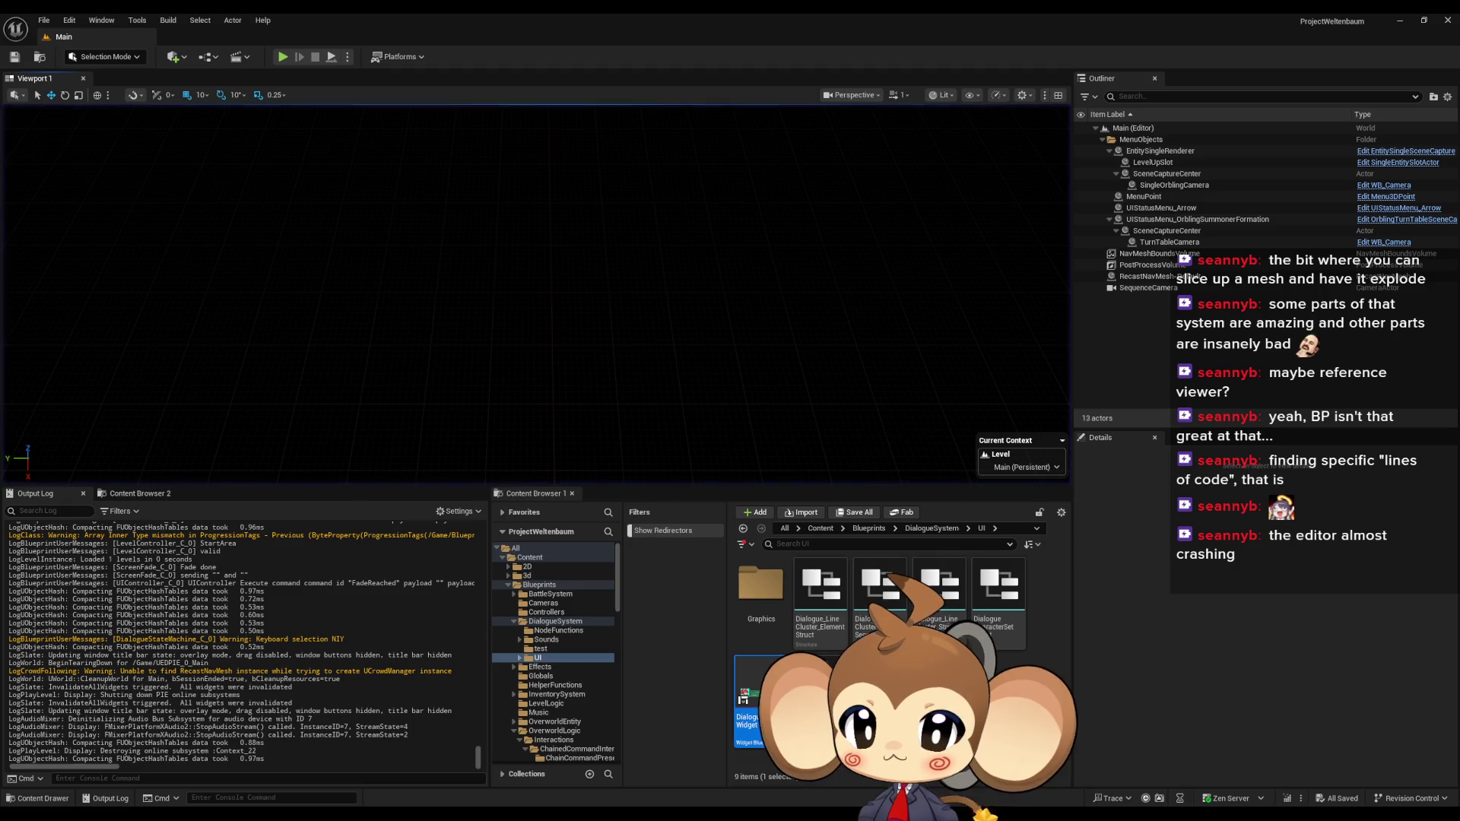
# Open the LevelObjectCollectionRoot blueprint from Blueprints/OverworldLogic
pyautogui.moveTo(600, 813)
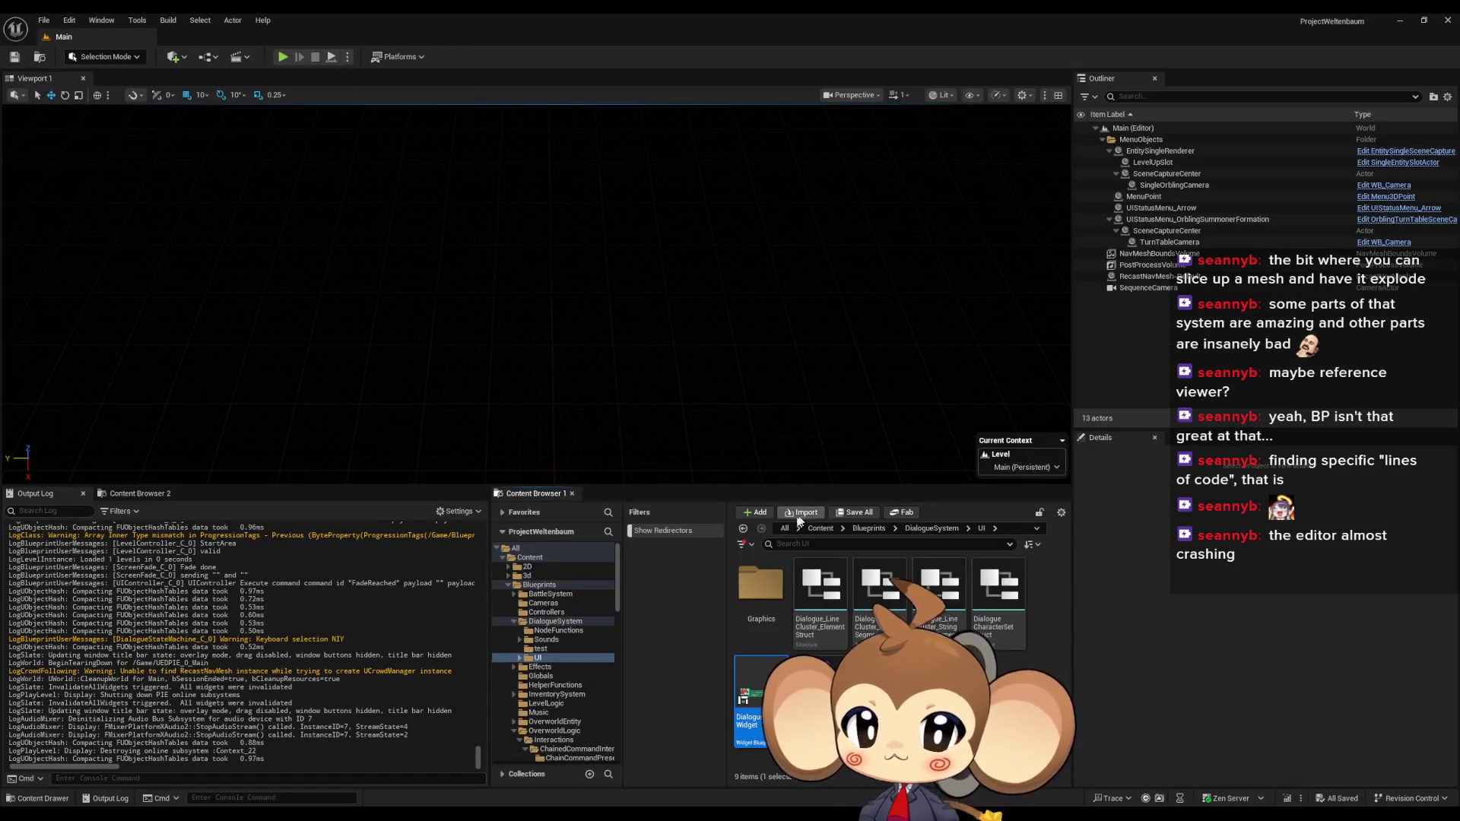
pyautogui.click(821, 527)
pyautogui.scroll(3, 897, 646)
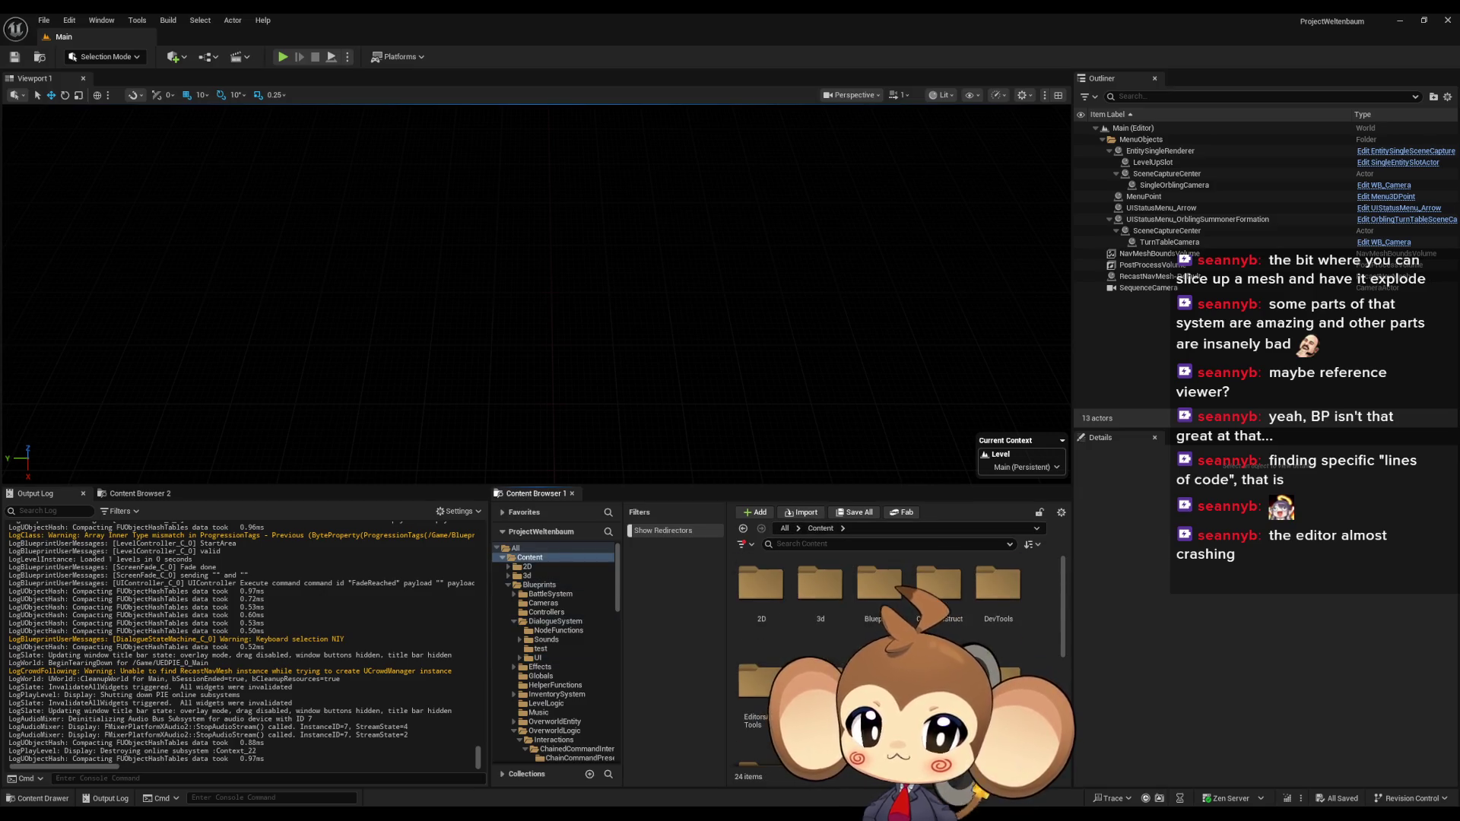
pyautogui.doubleClick(879, 586)
pyautogui.click(555, 731)
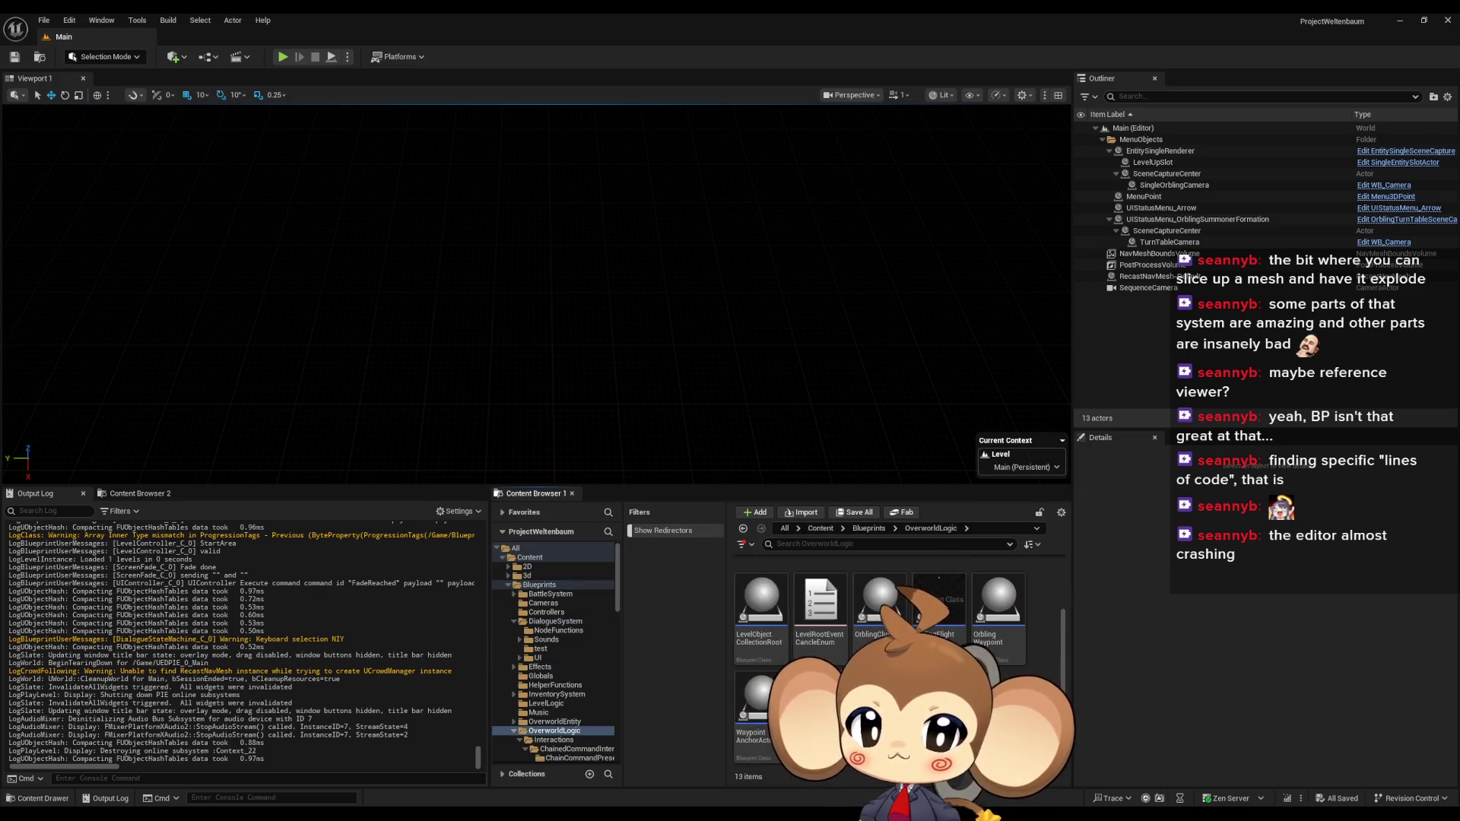
pyautogui.doubleClick(756, 628)
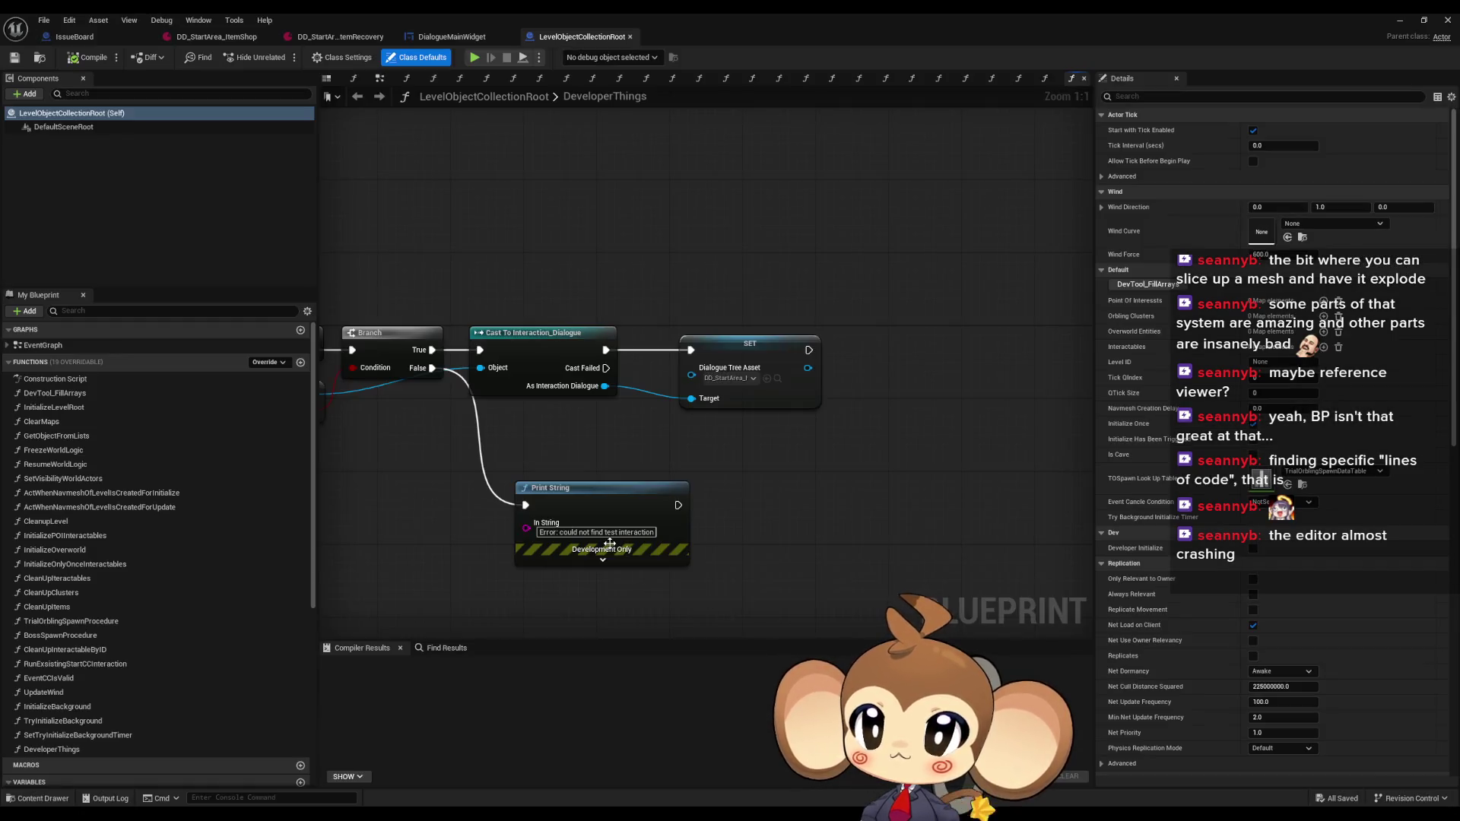
# Set the SET node's Dialogue Tree Asset to DD_StartArea_ItemRecovery and start playing
pyautogui.click(733, 380)
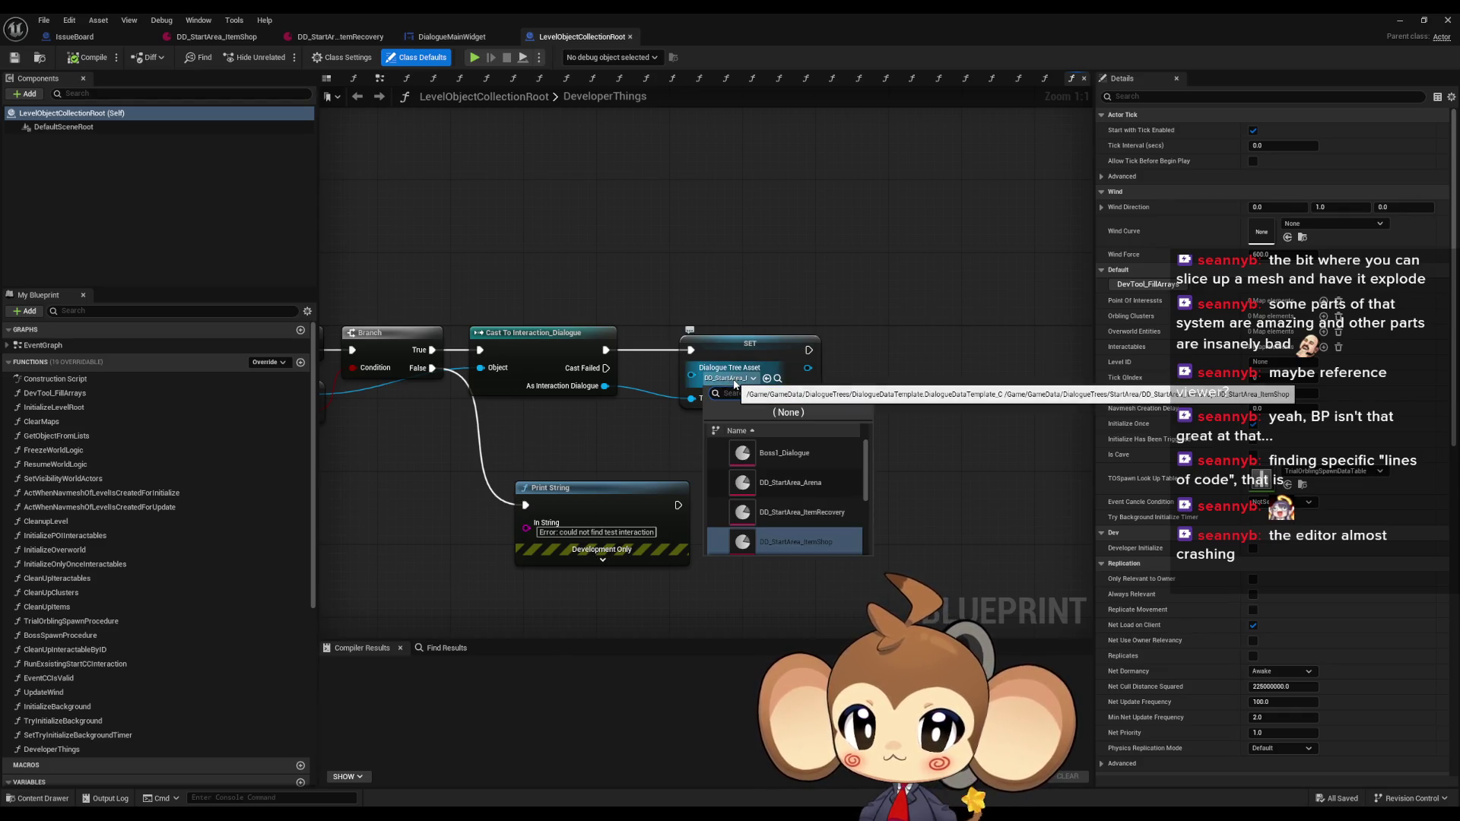
pyautogui.click(804, 513)
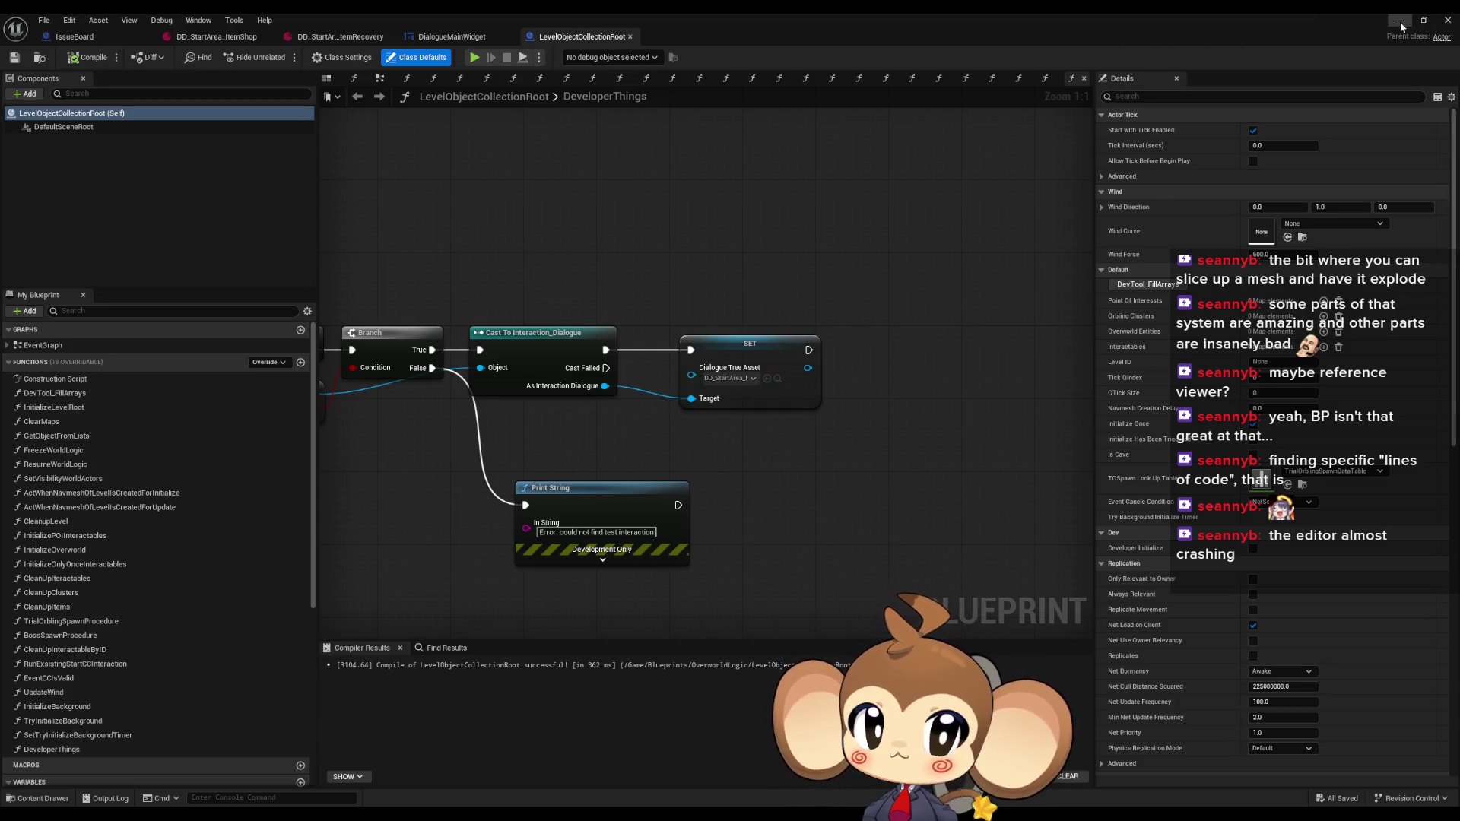
pyautogui.click(1399, 20)
pyautogui.click(283, 57)
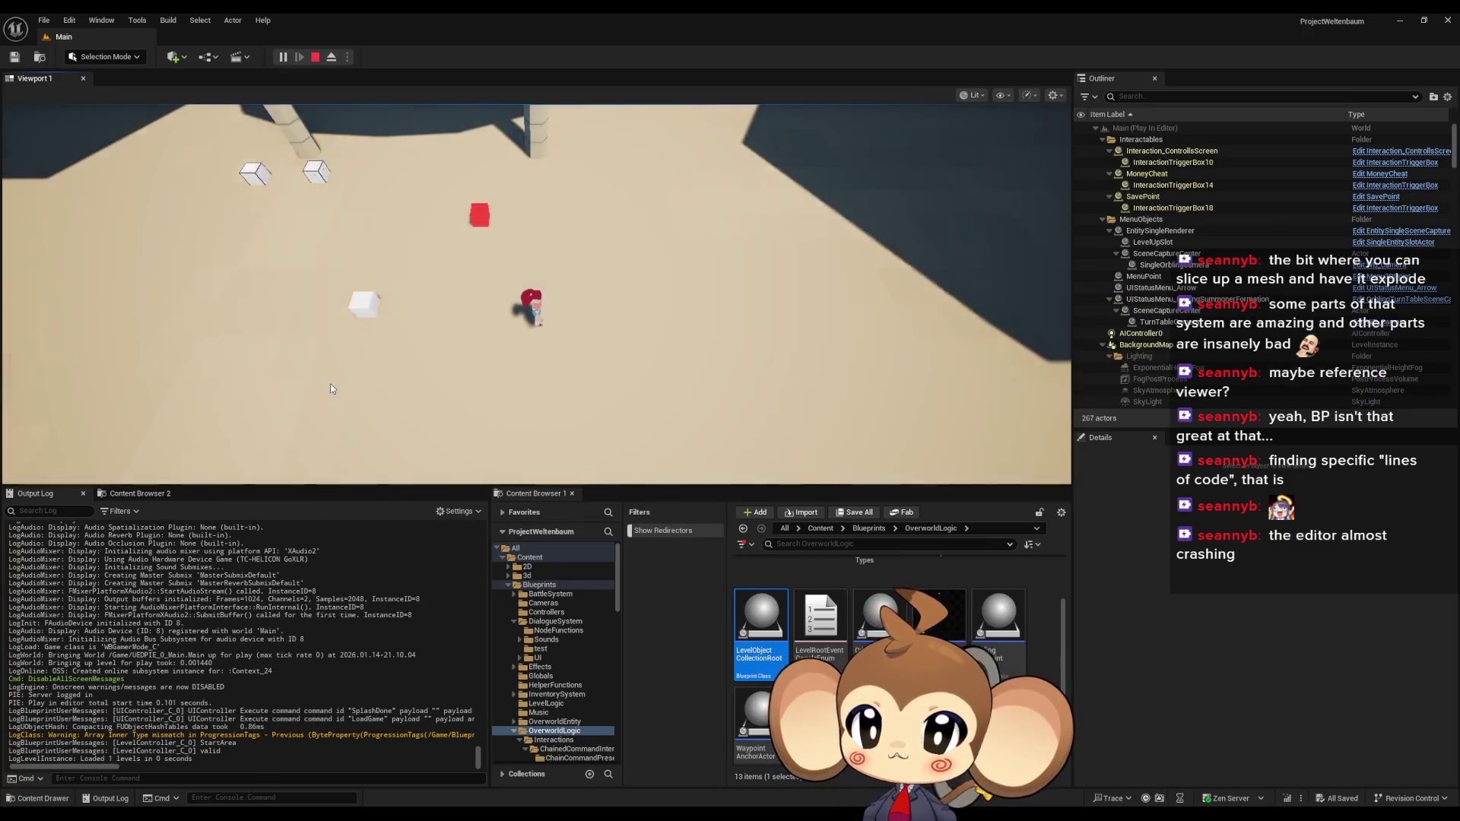
# Walk to the cube, advance Tibi's lines to the help question, and choose Leave
pyautogui.press('a')
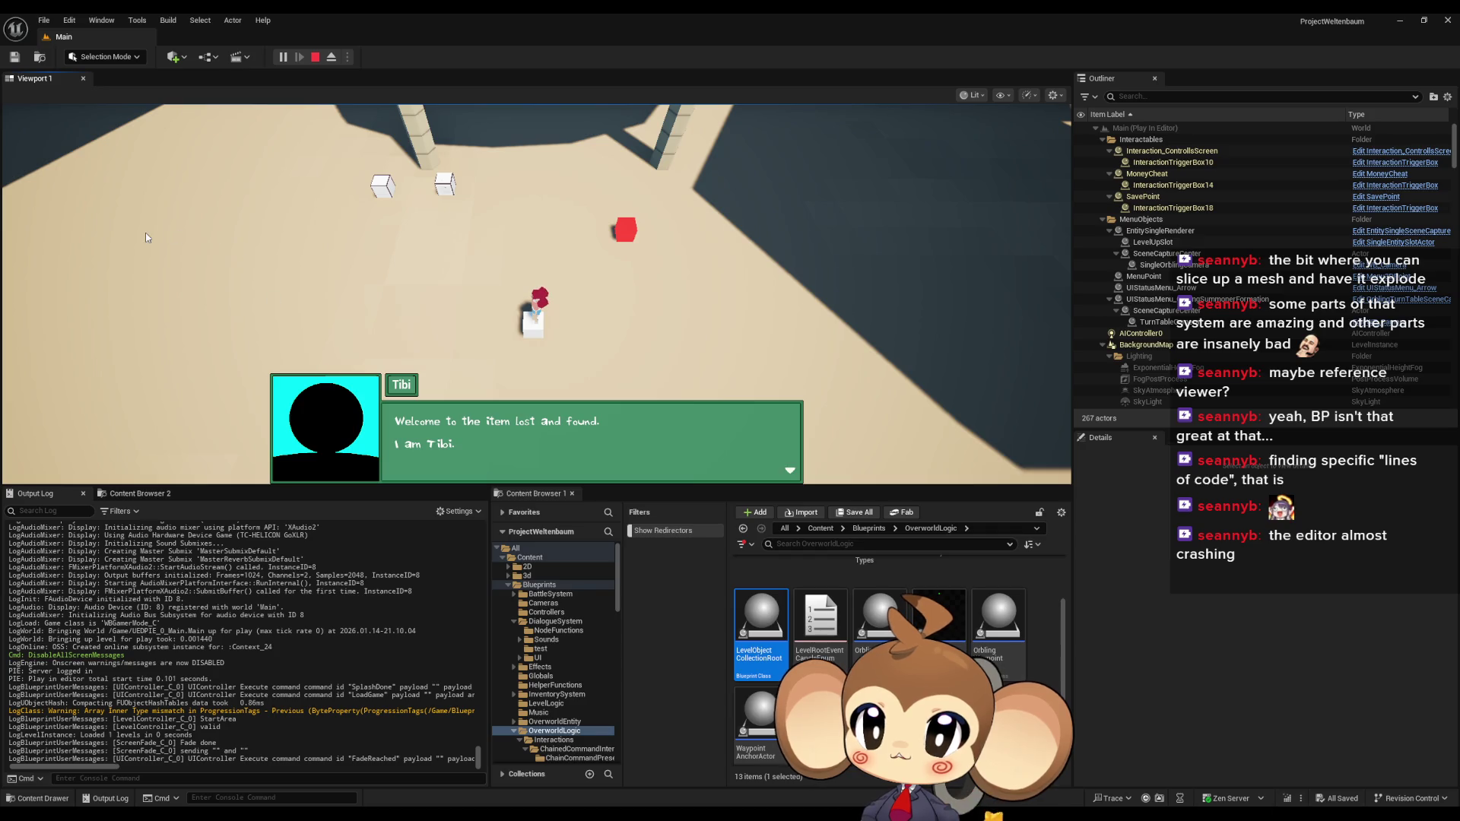
pyautogui.press('space')
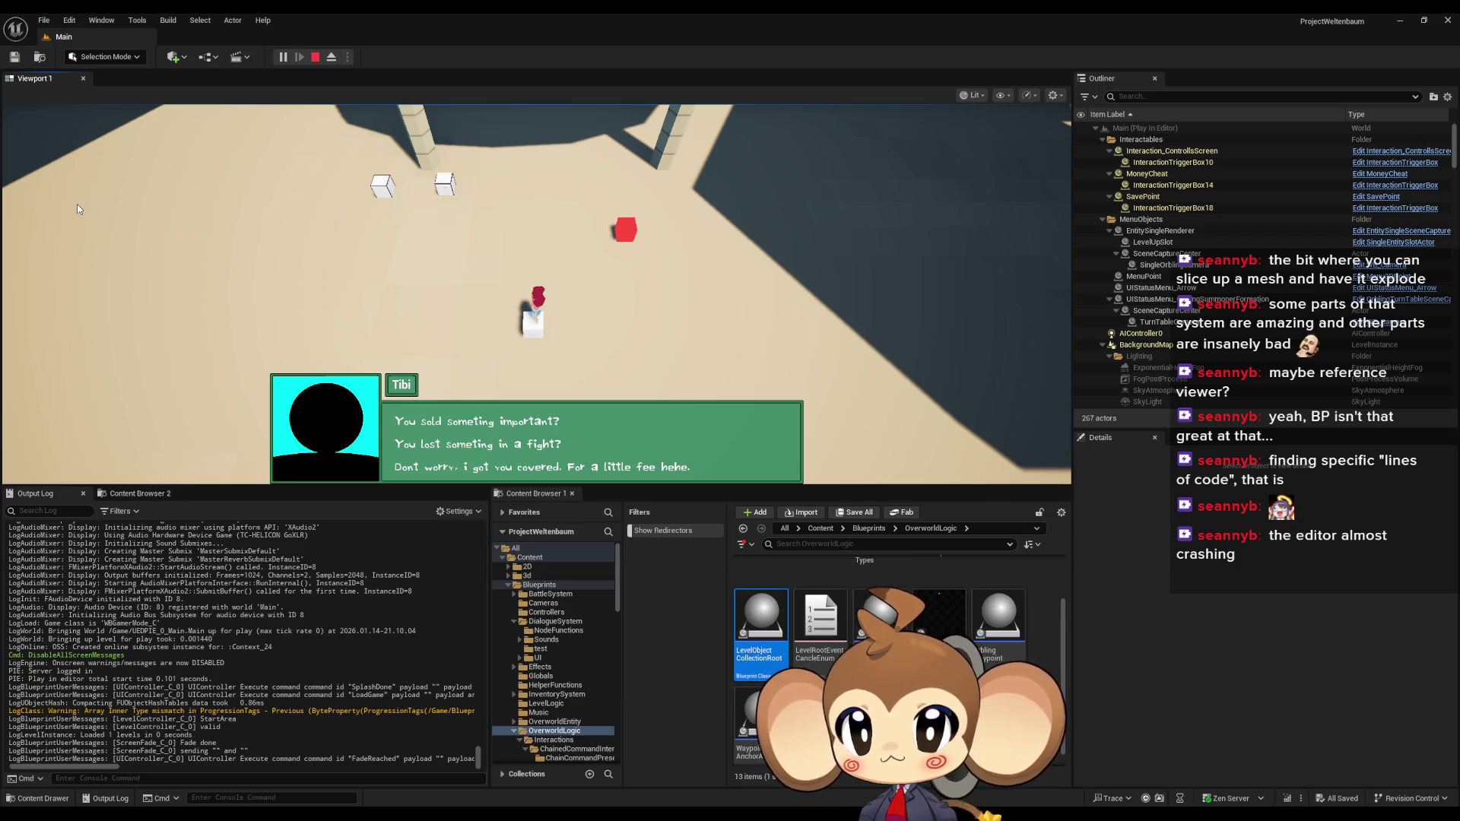
pyautogui.press('space')
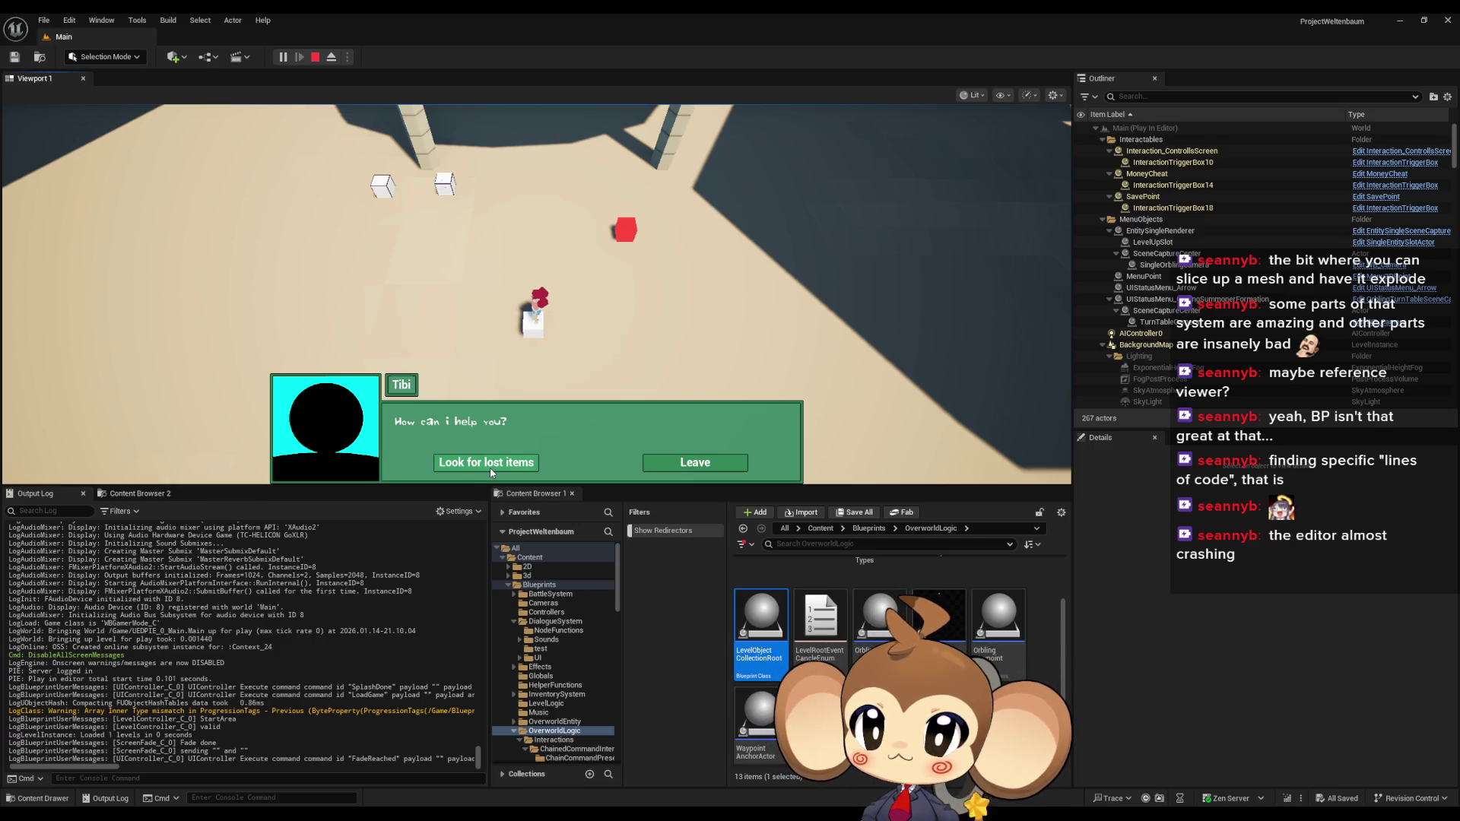
pyautogui.click(674, 464)
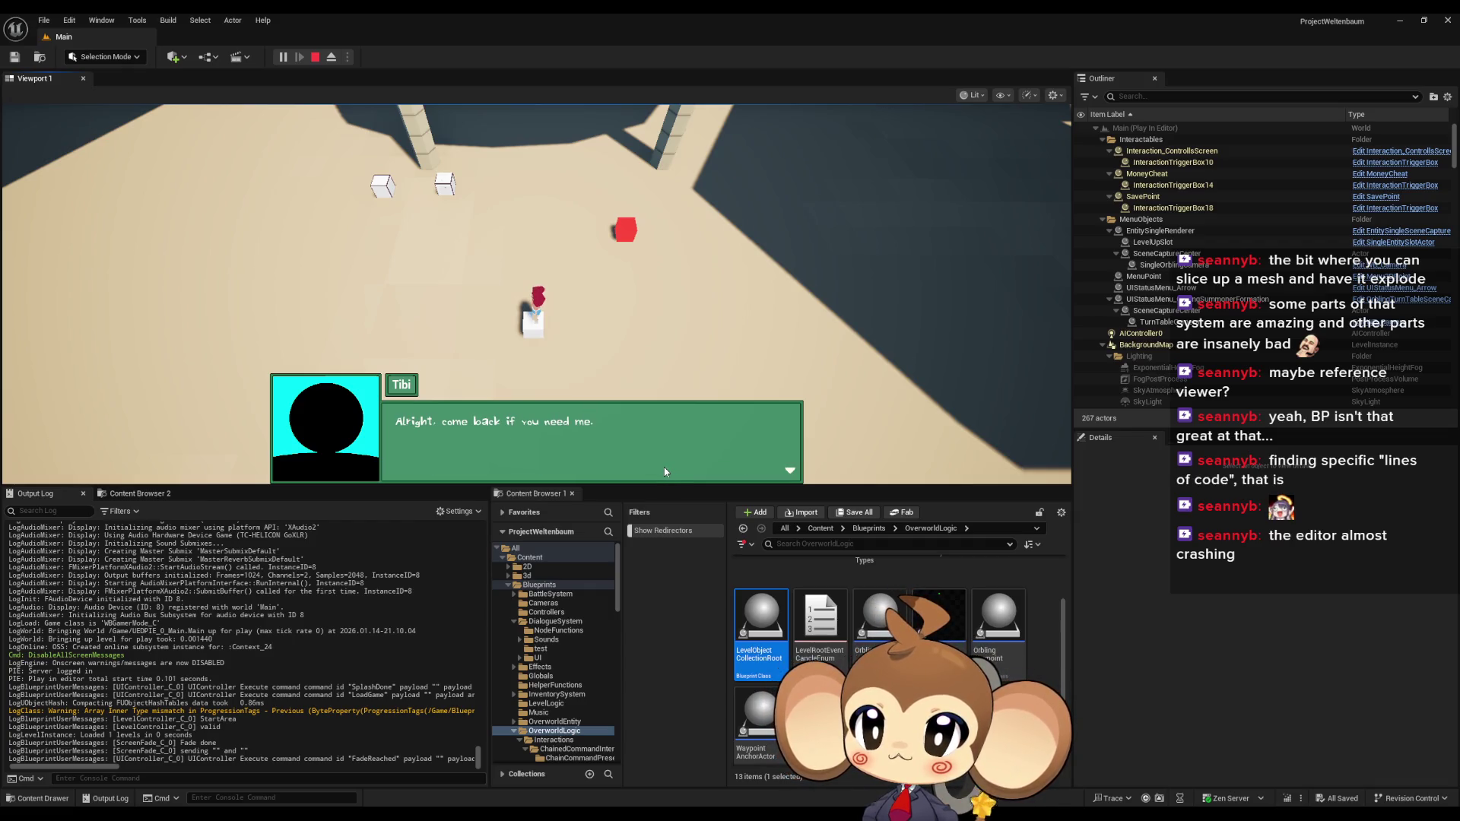
# Restart Tibi's dialogue, advance it to the choice, and stop the play session
pyautogui.click(664, 472)
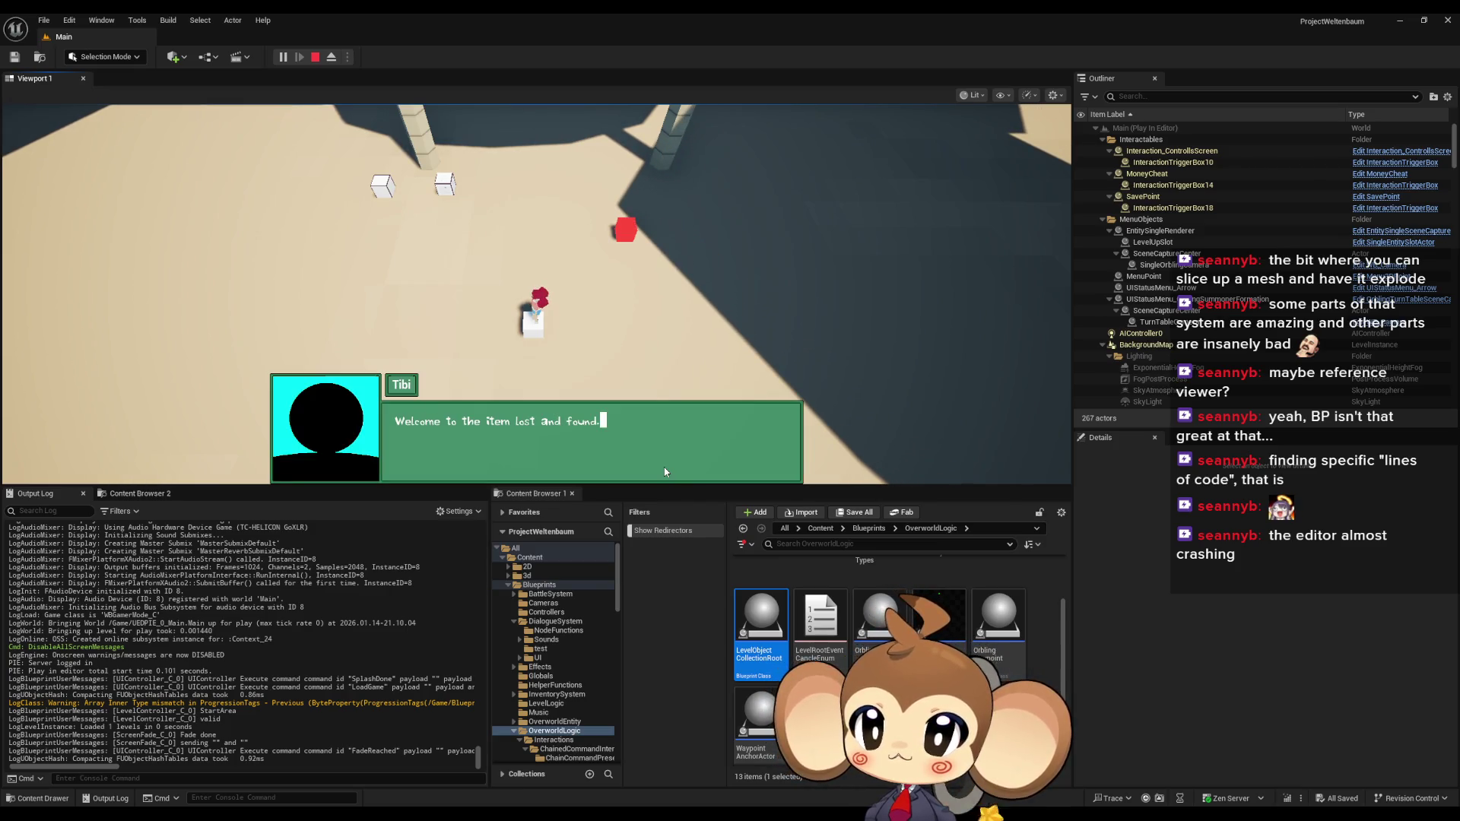
pyautogui.click(663, 471)
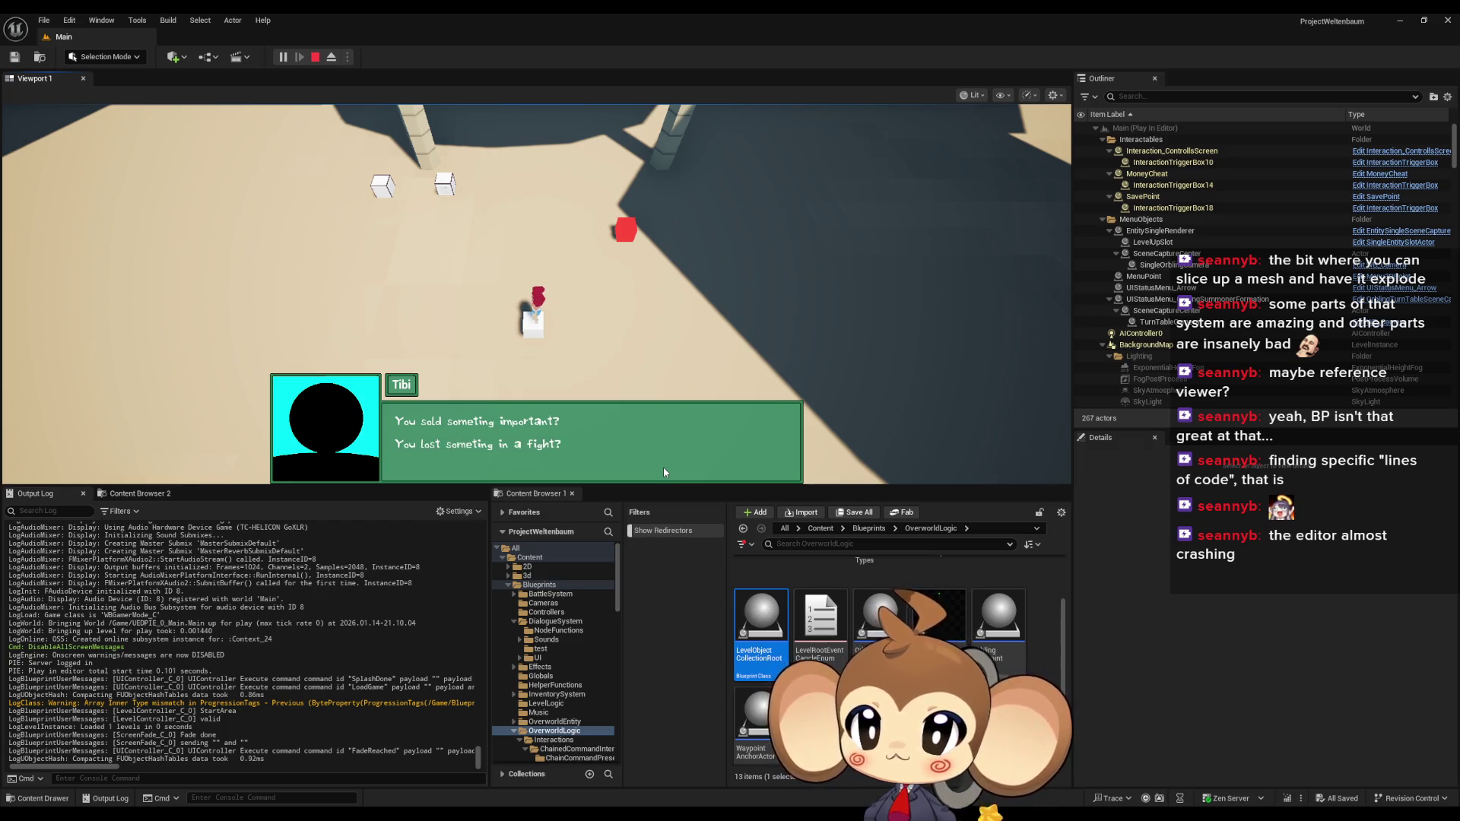
pyautogui.click(644, 455)
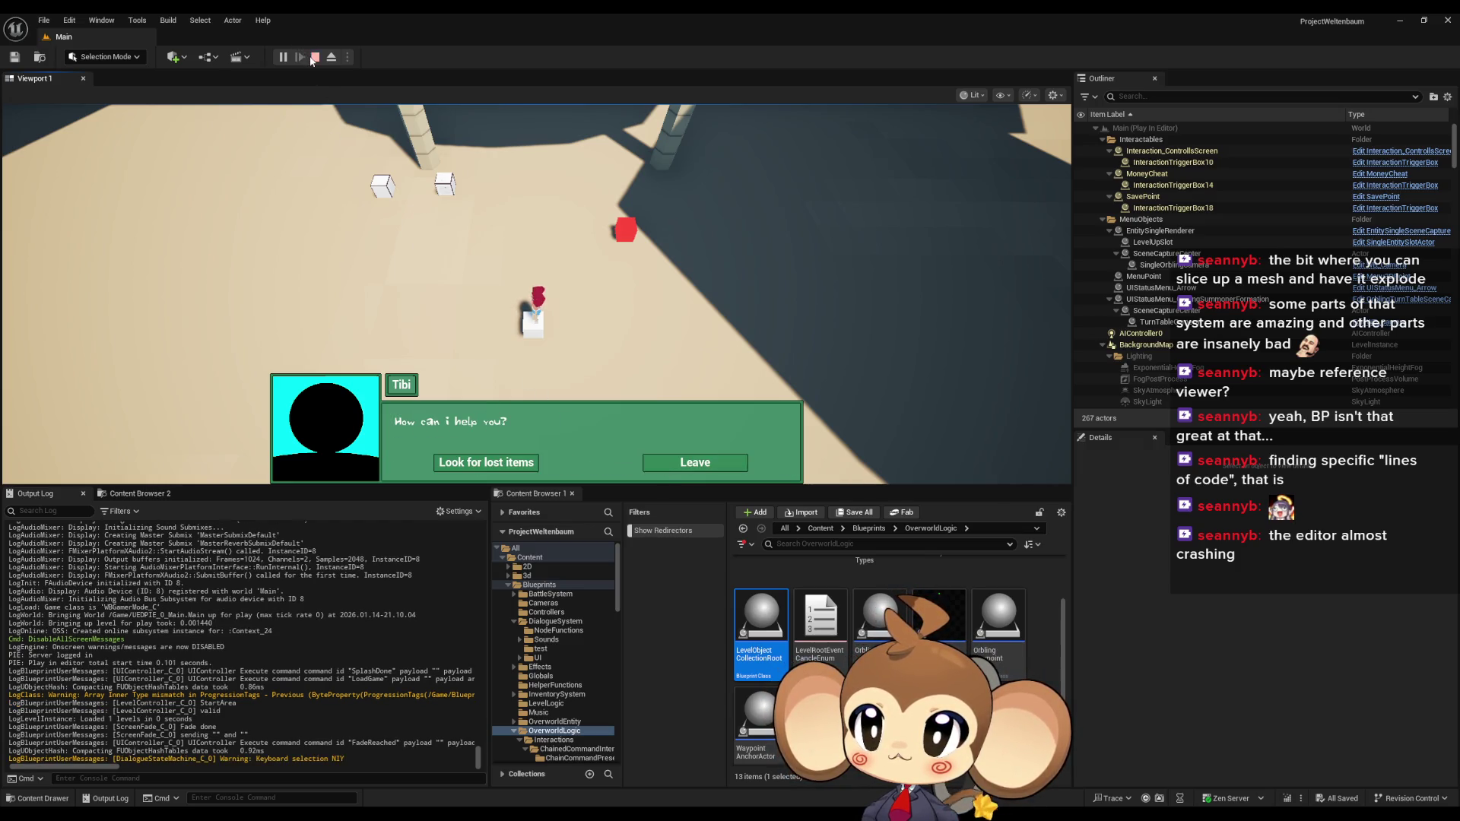
pyautogui.click(312, 61)
# Return to the ItemRecovery dialogue asset and expand the first node's function command and payload
pyautogui.moveTo(597, 814)
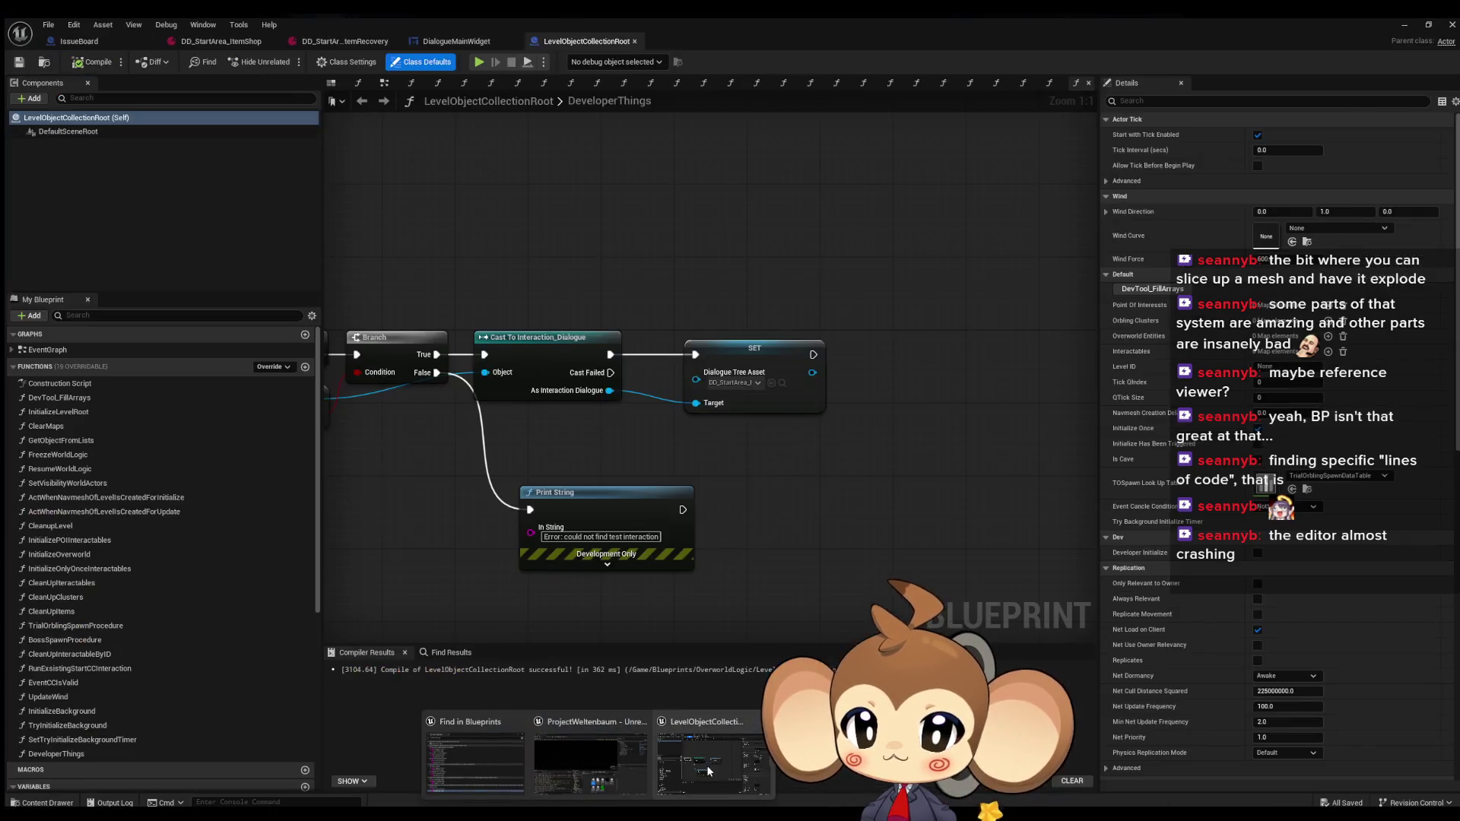
pyautogui.click(707, 770)
pyautogui.click(343, 39)
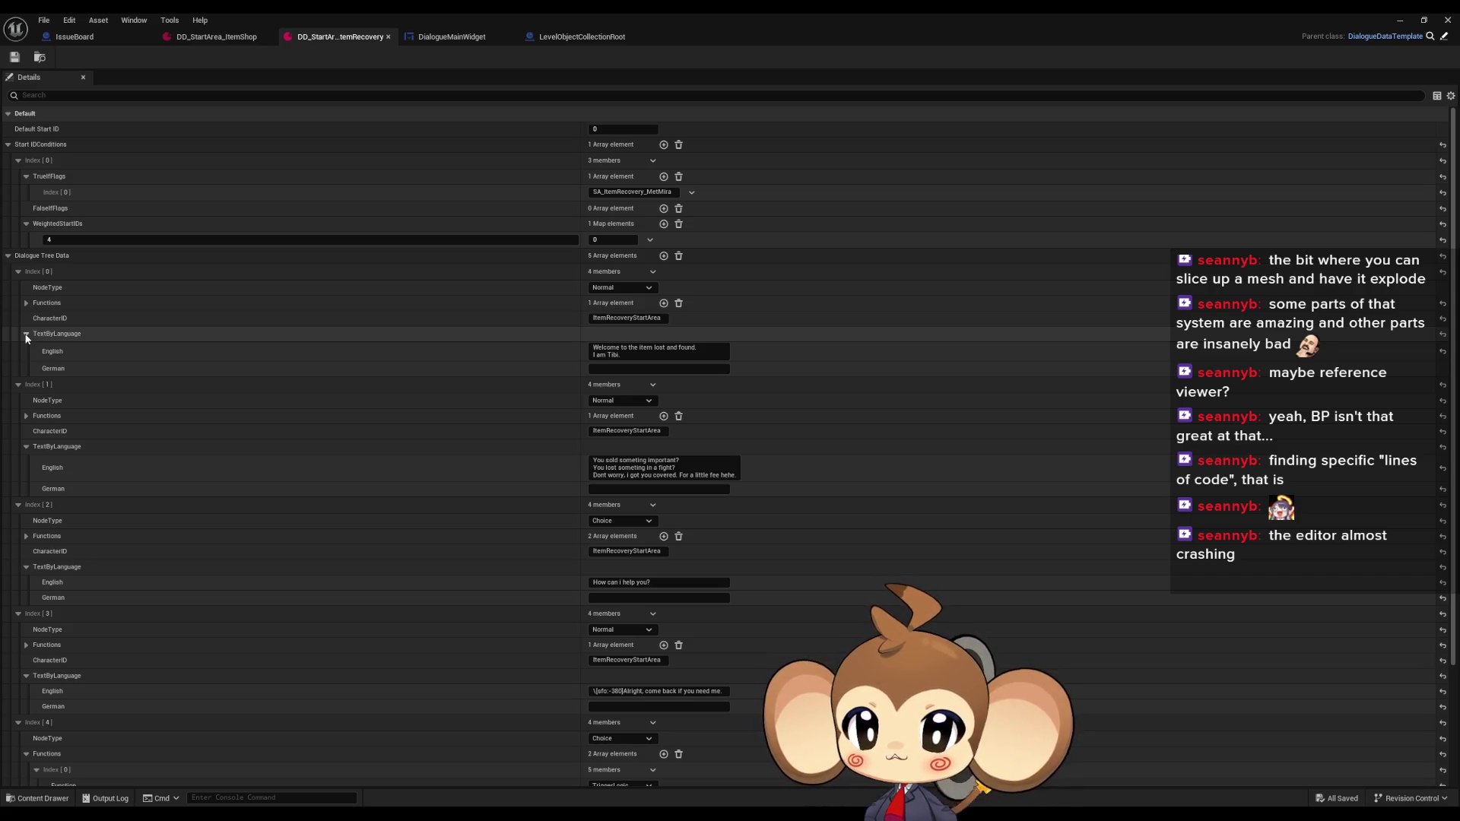
pyautogui.click(27, 303)
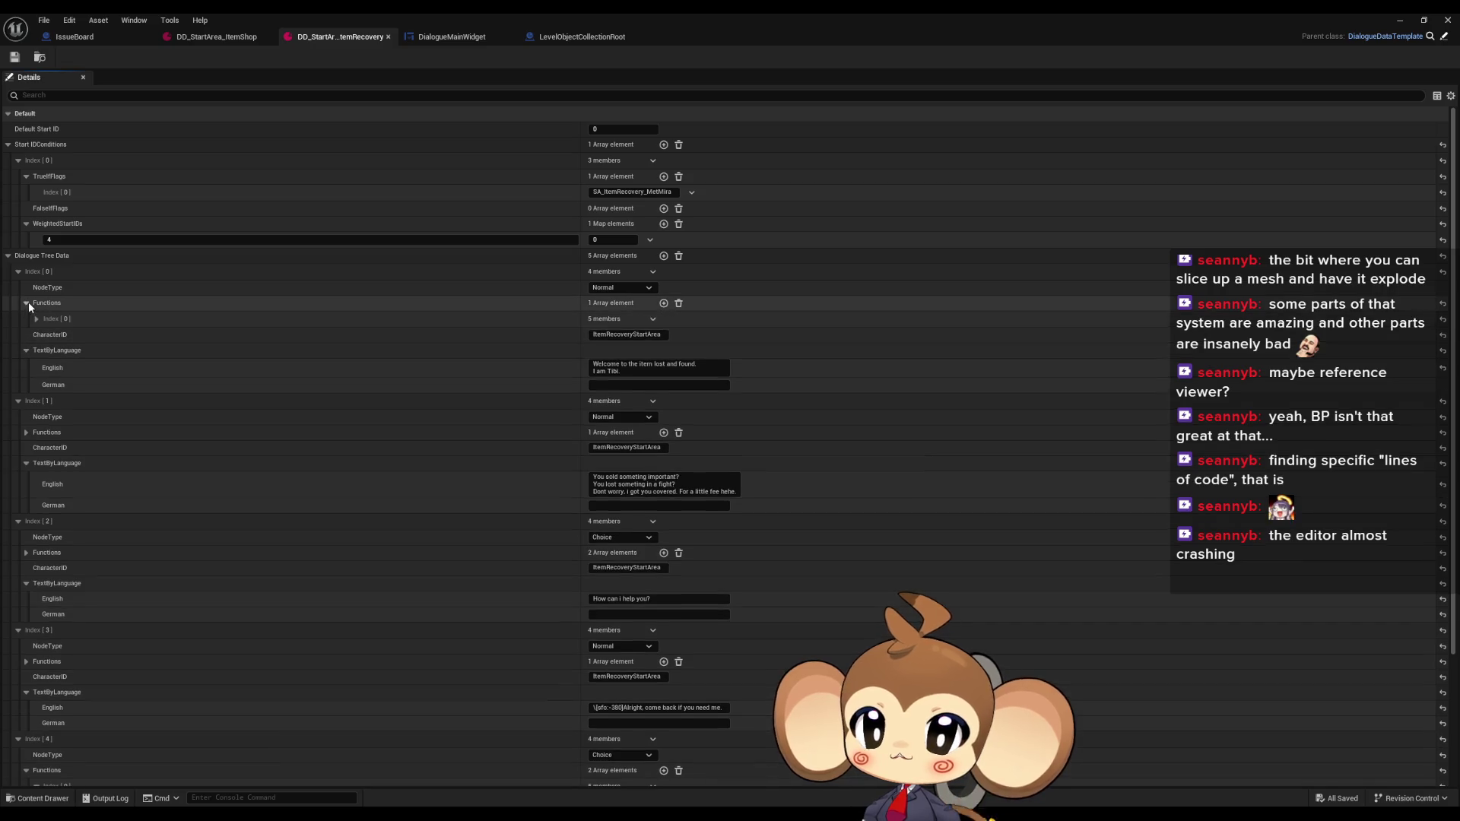
pyautogui.click(36, 320)
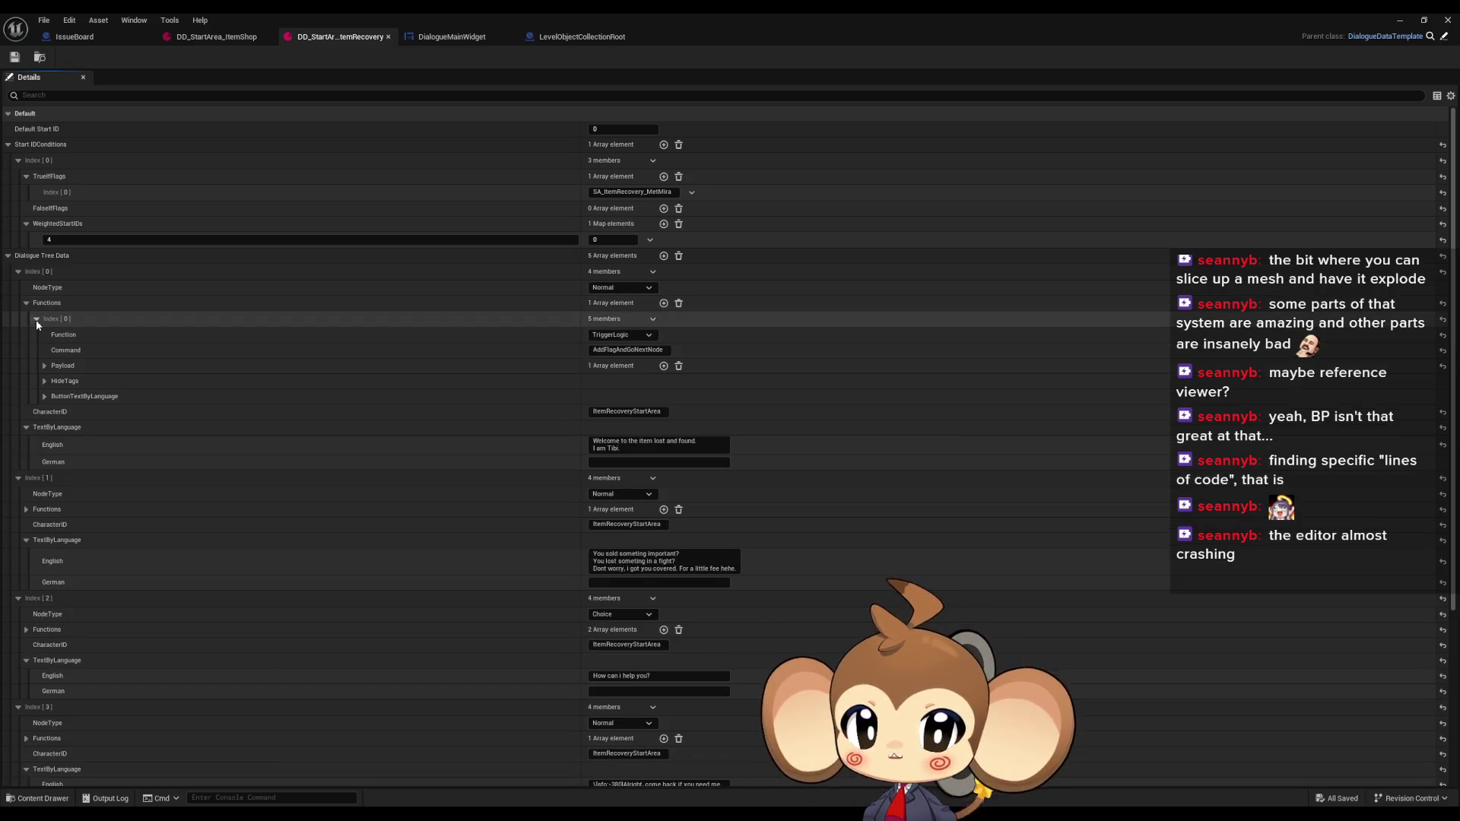
# Compare against ItemShop, inspect the SA_ItemRecovery_MetMira payload entry, then start a play session
pyautogui.click(220, 36)
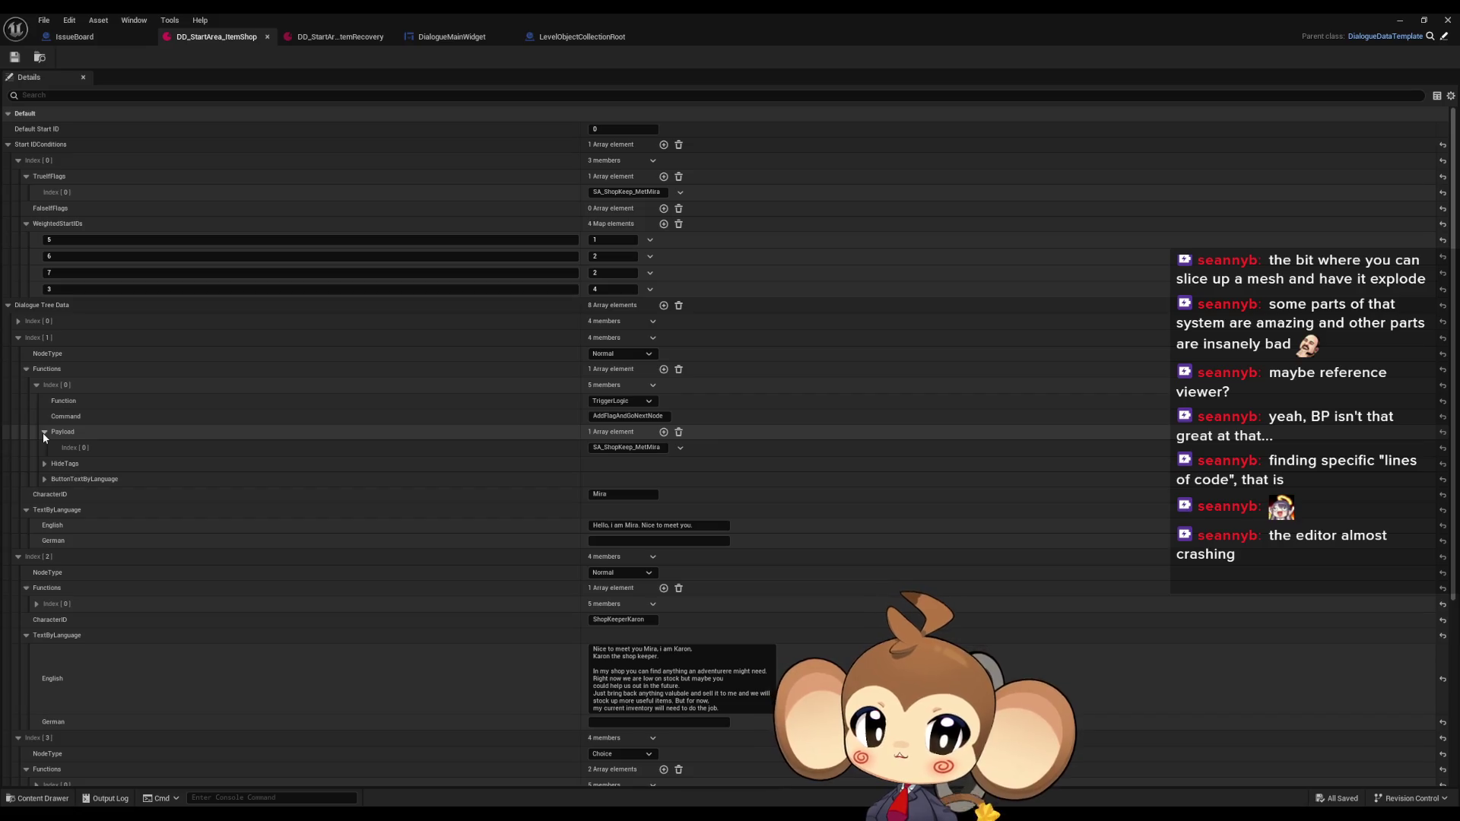
pyautogui.click(332, 38)
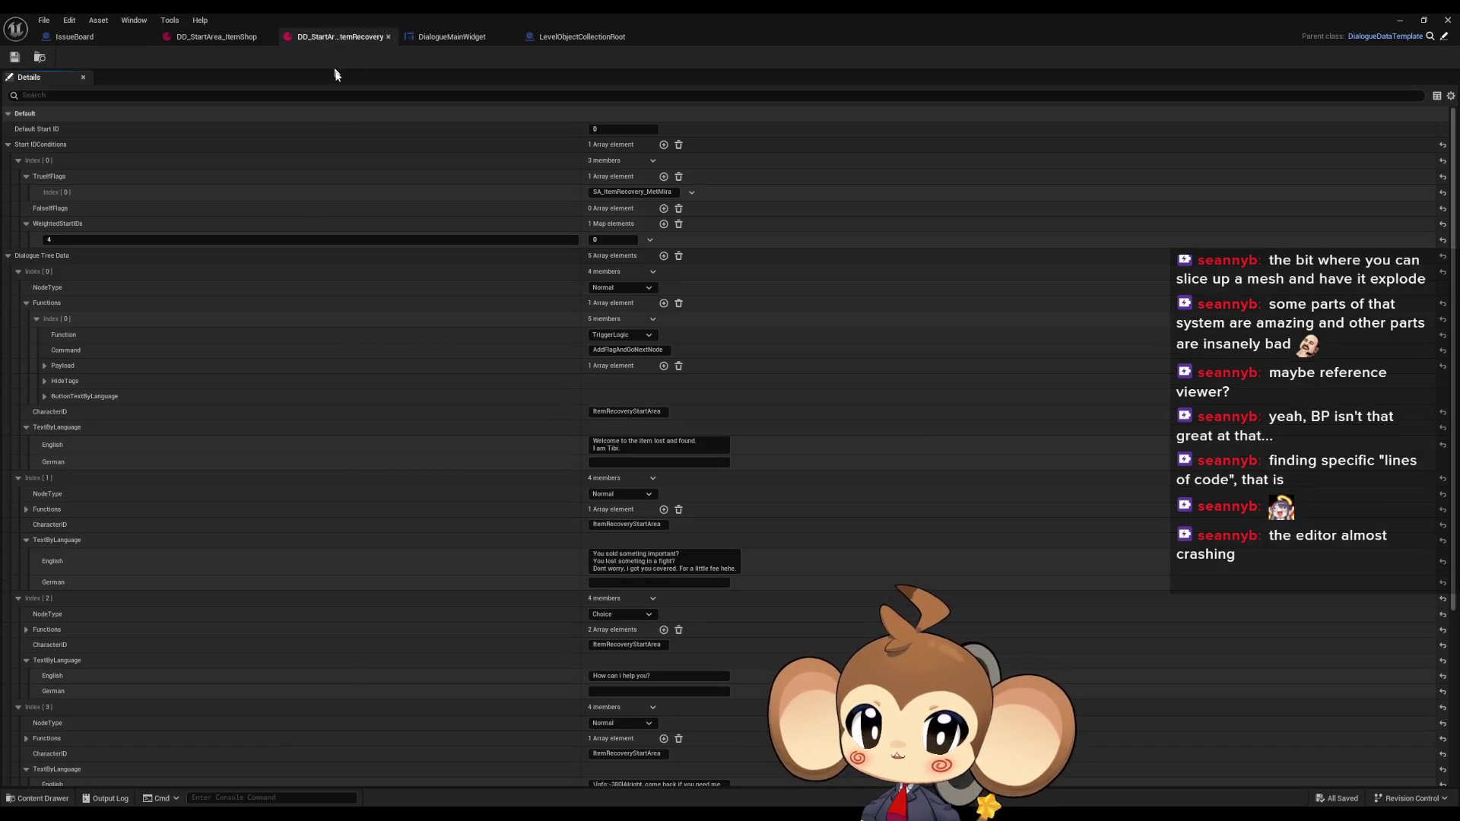
pyautogui.click(44, 366)
pyautogui.click(637, 381)
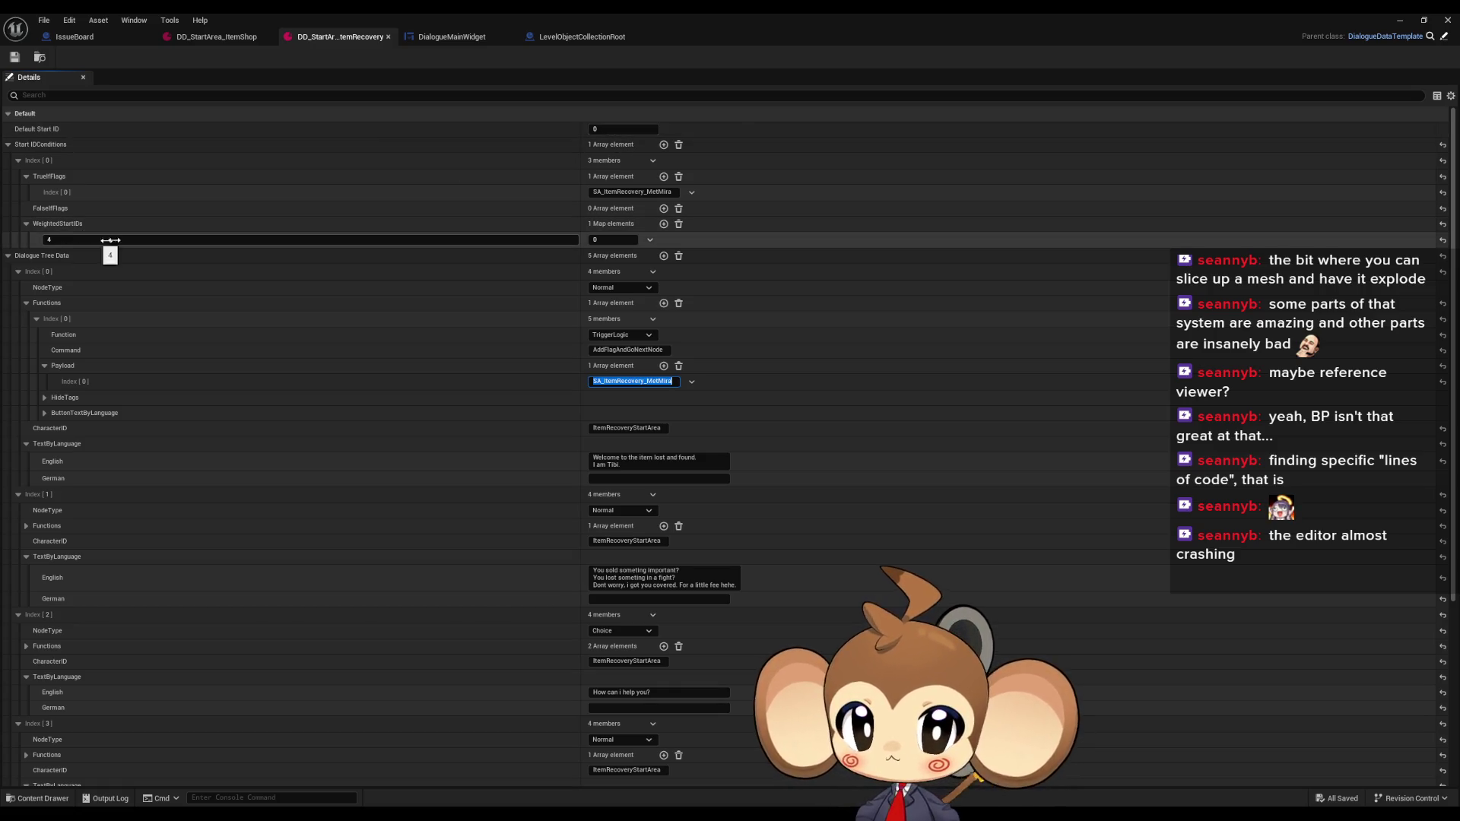
pyautogui.click(1400, 20)
pyautogui.click(289, 56)
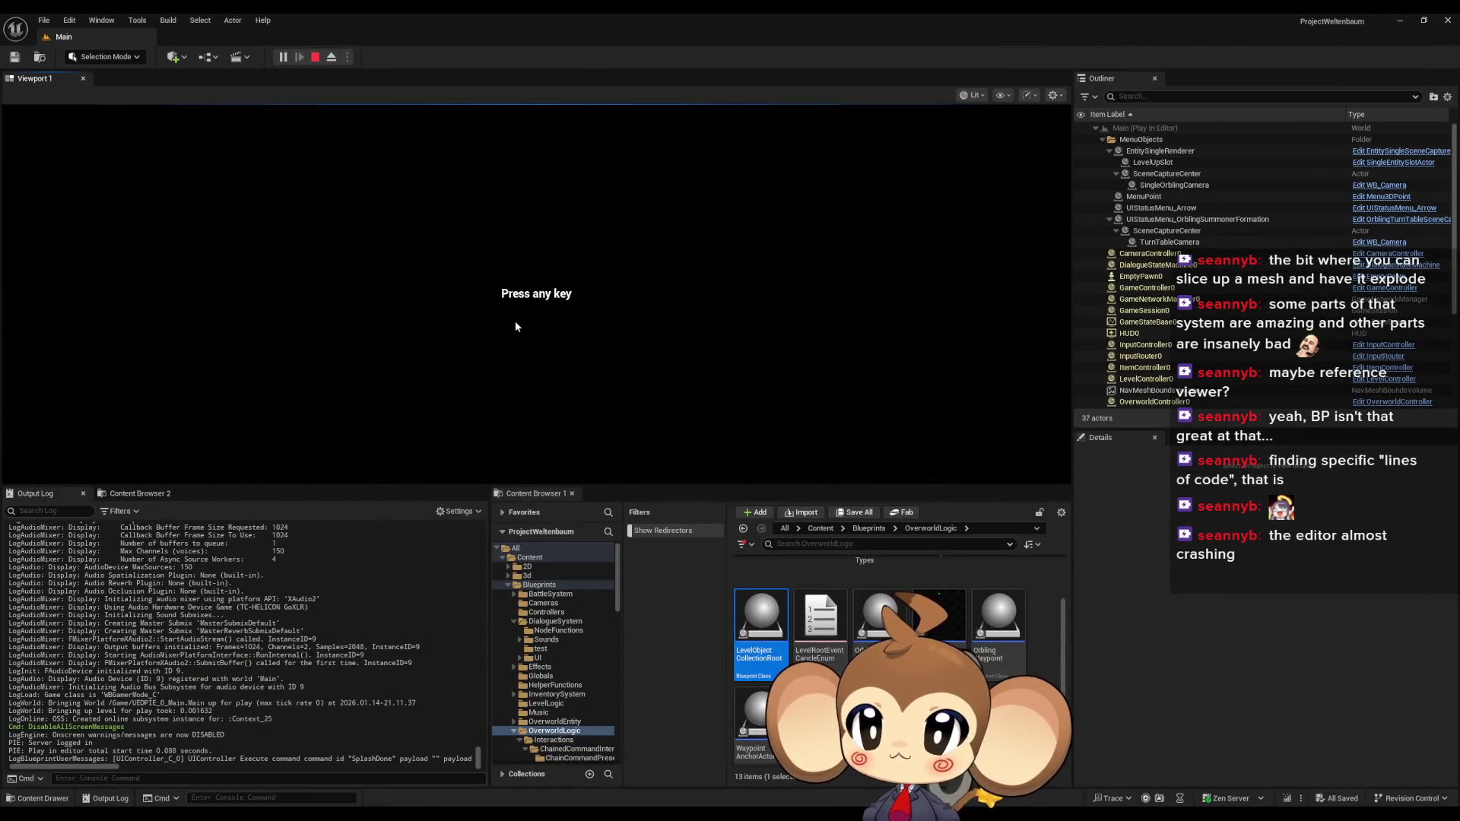
# Dismiss the press-any-key prompt and load the saved game
pyautogui.click(515, 325)
pyautogui.press('Down')
pyautogui.press('Return')
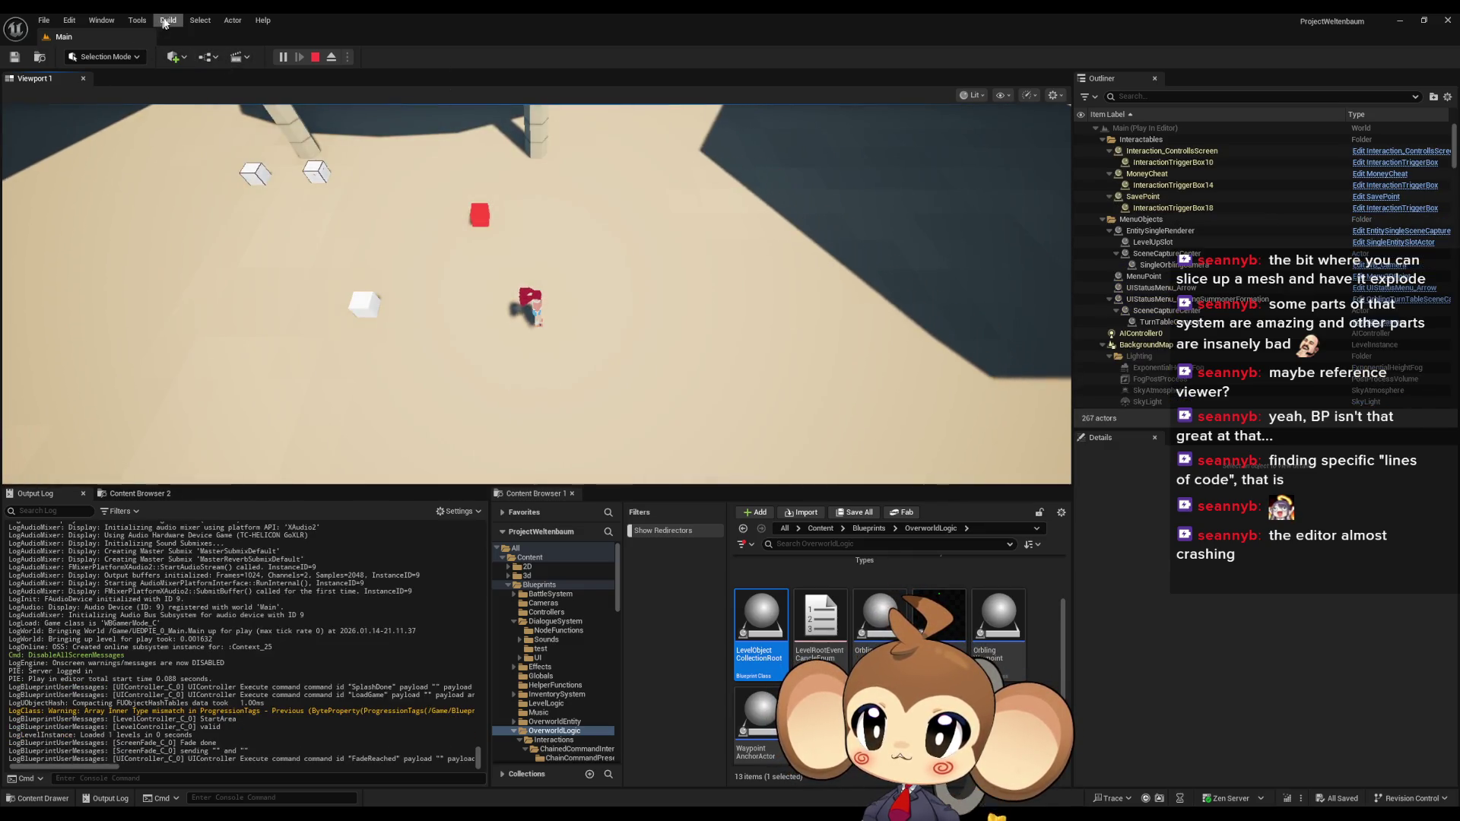
# Open the Blueprint Debugger beside the game view on StorageData, with Progression Tags expanded
pyautogui.click(137, 21)
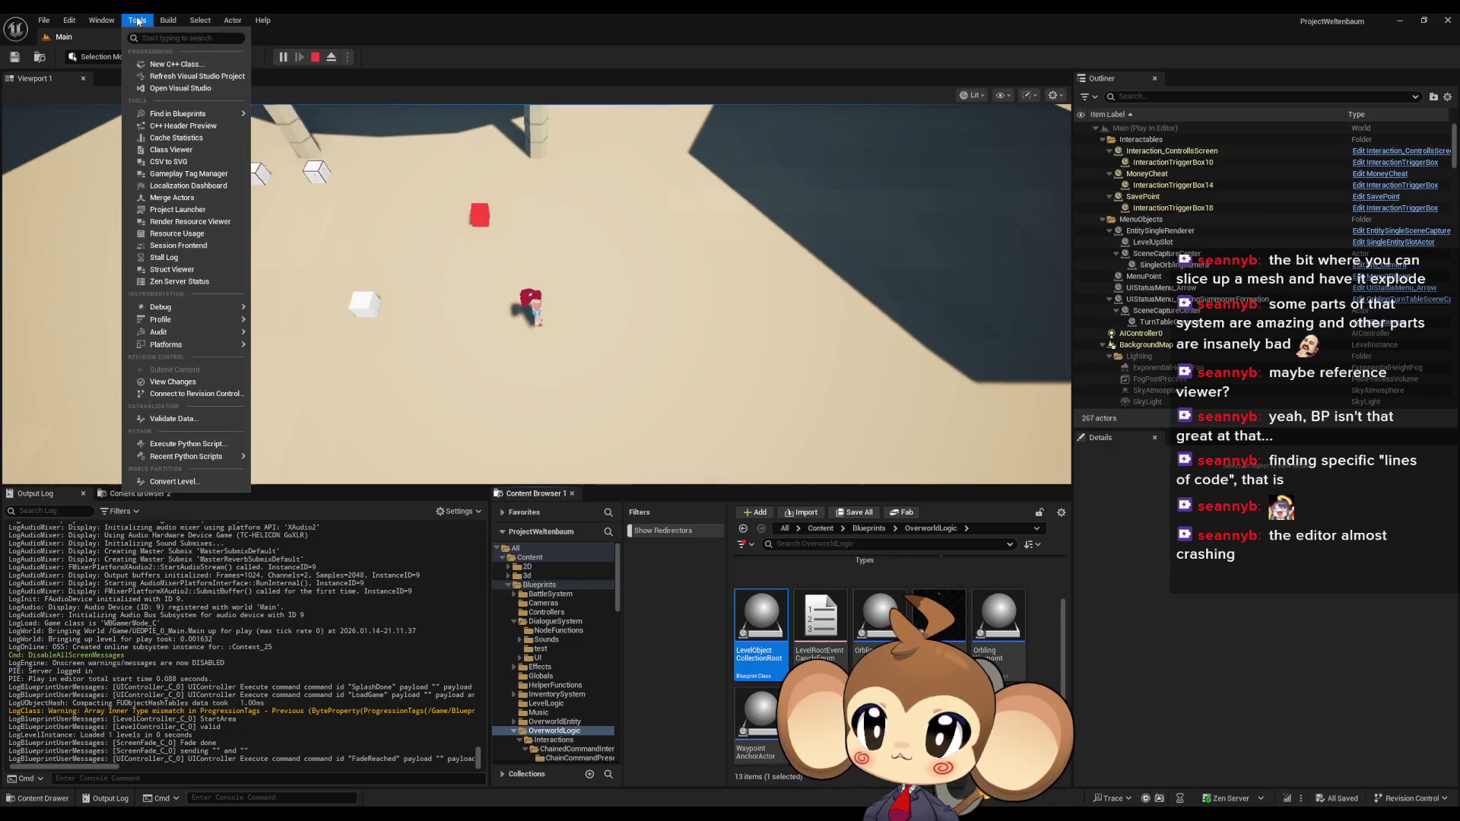
pyautogui.moveTo(160, 307)
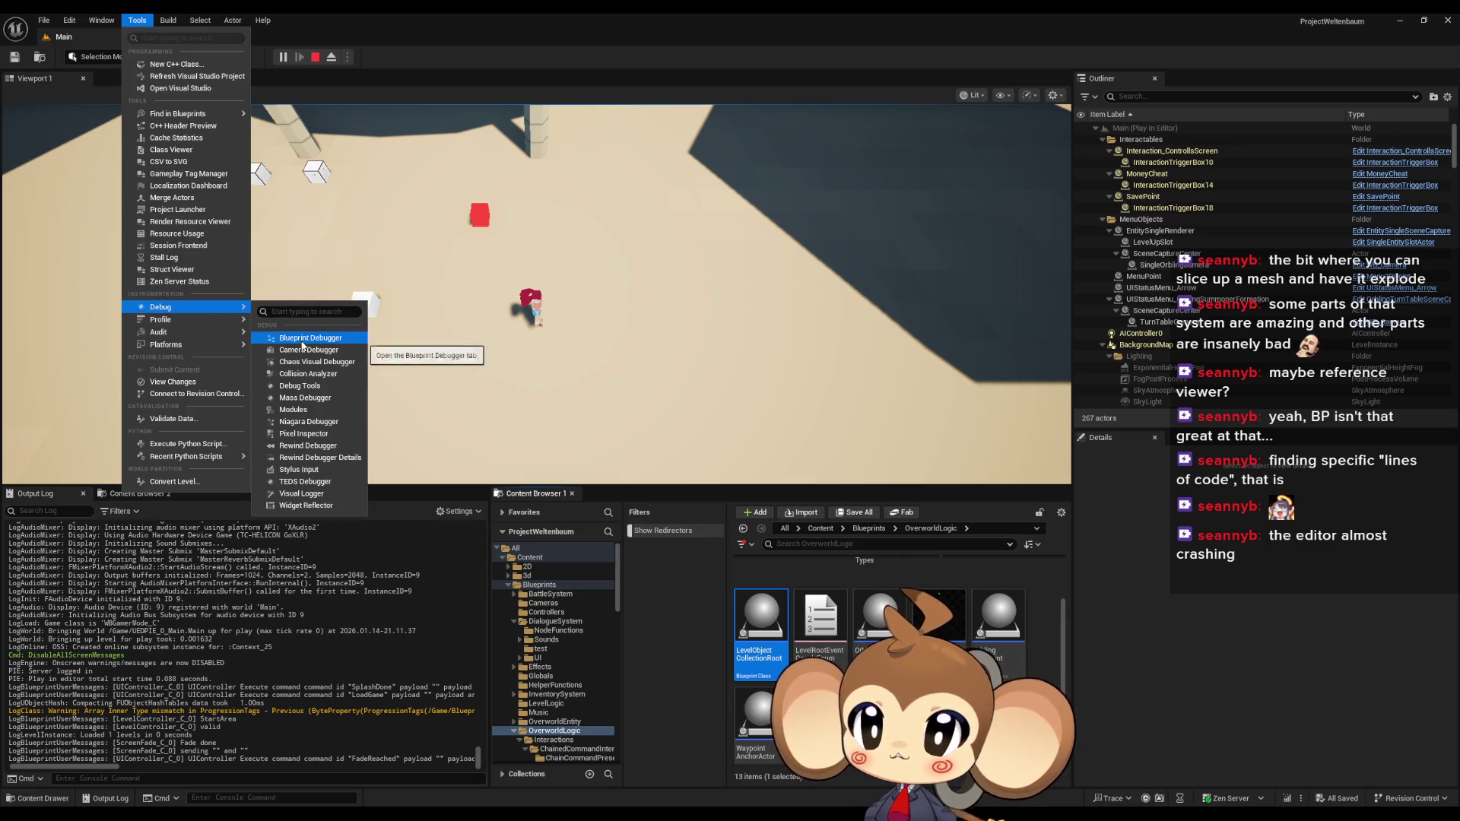
pyautogui.click(301, 346)
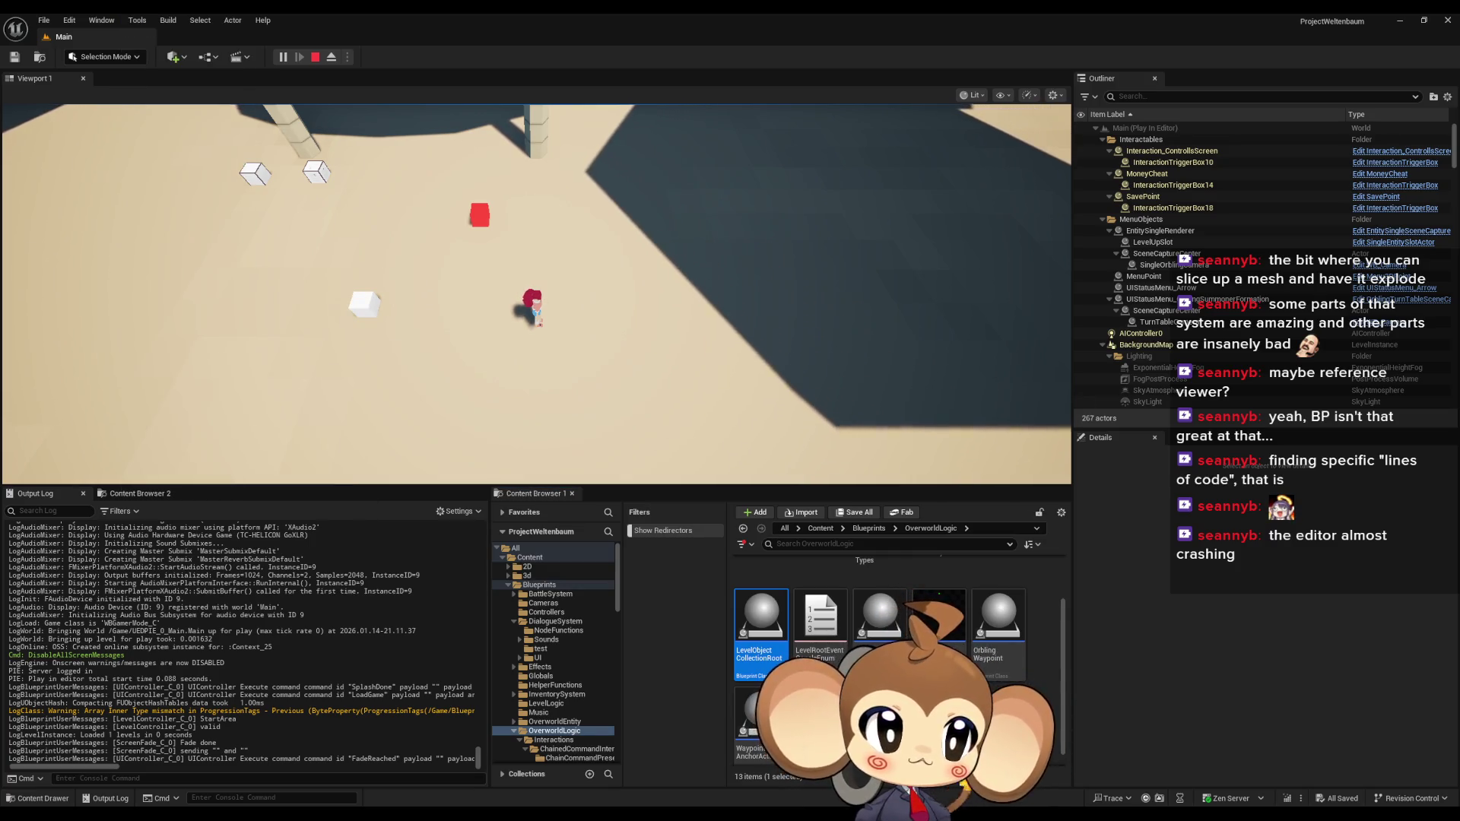
pyautogui.moveTo(1288, 190); pyautogui.dragTo(930, 200)
pyautogui.click(758, 269)
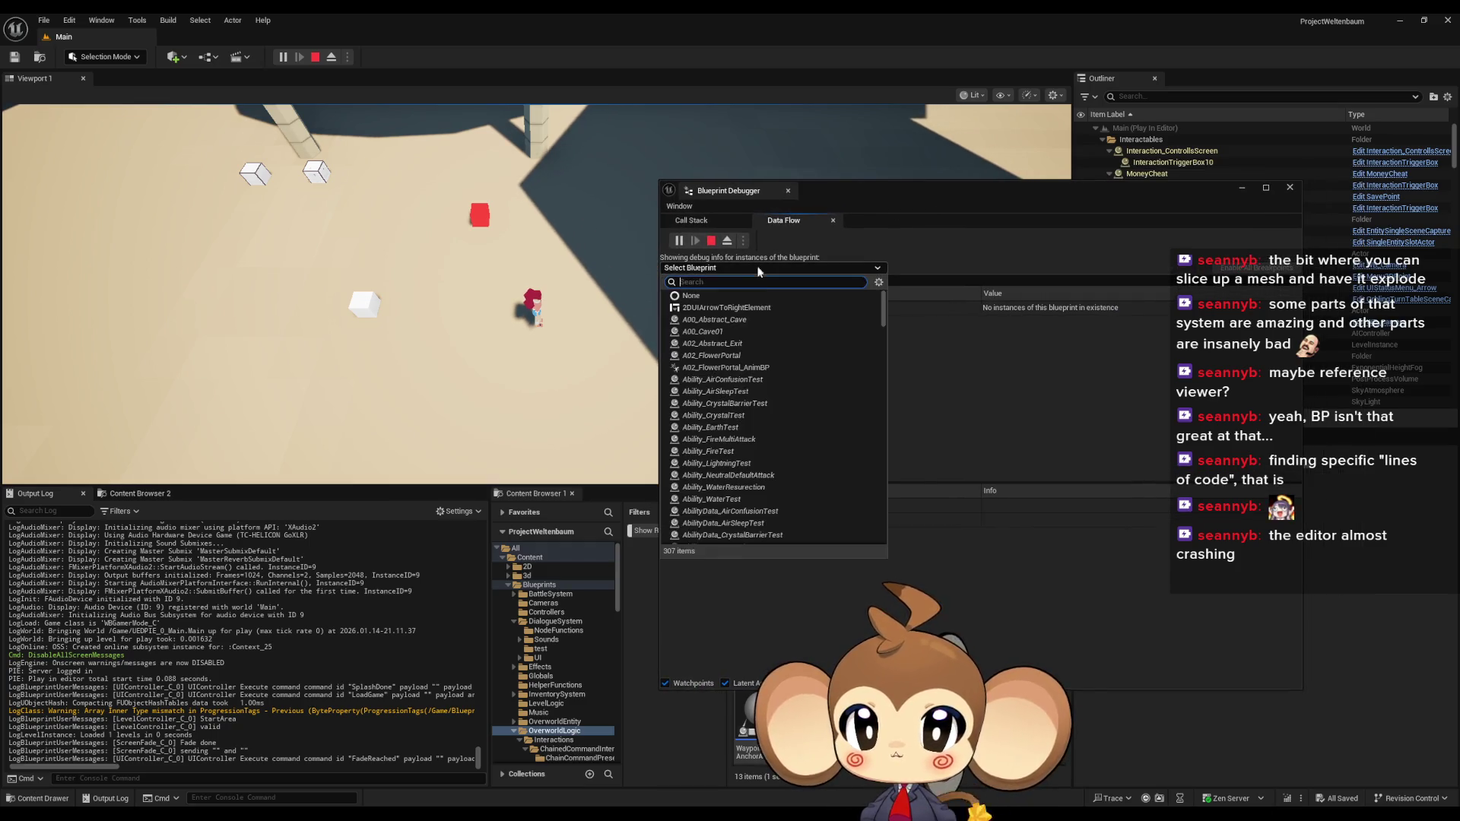
pyautogui.write('stor')
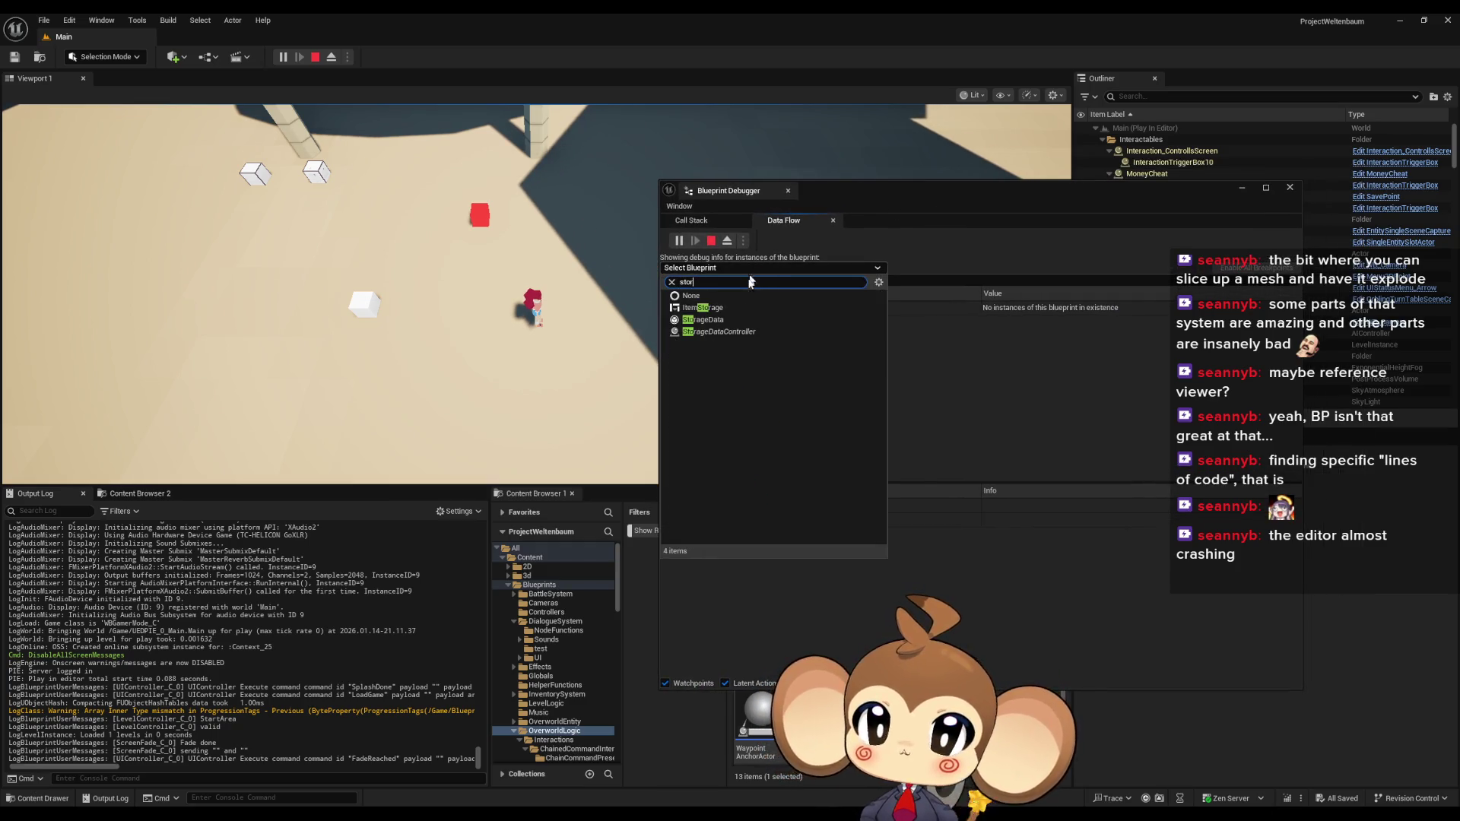
pyautogui.click(720, 320)
pyautogui.click(668, 309)
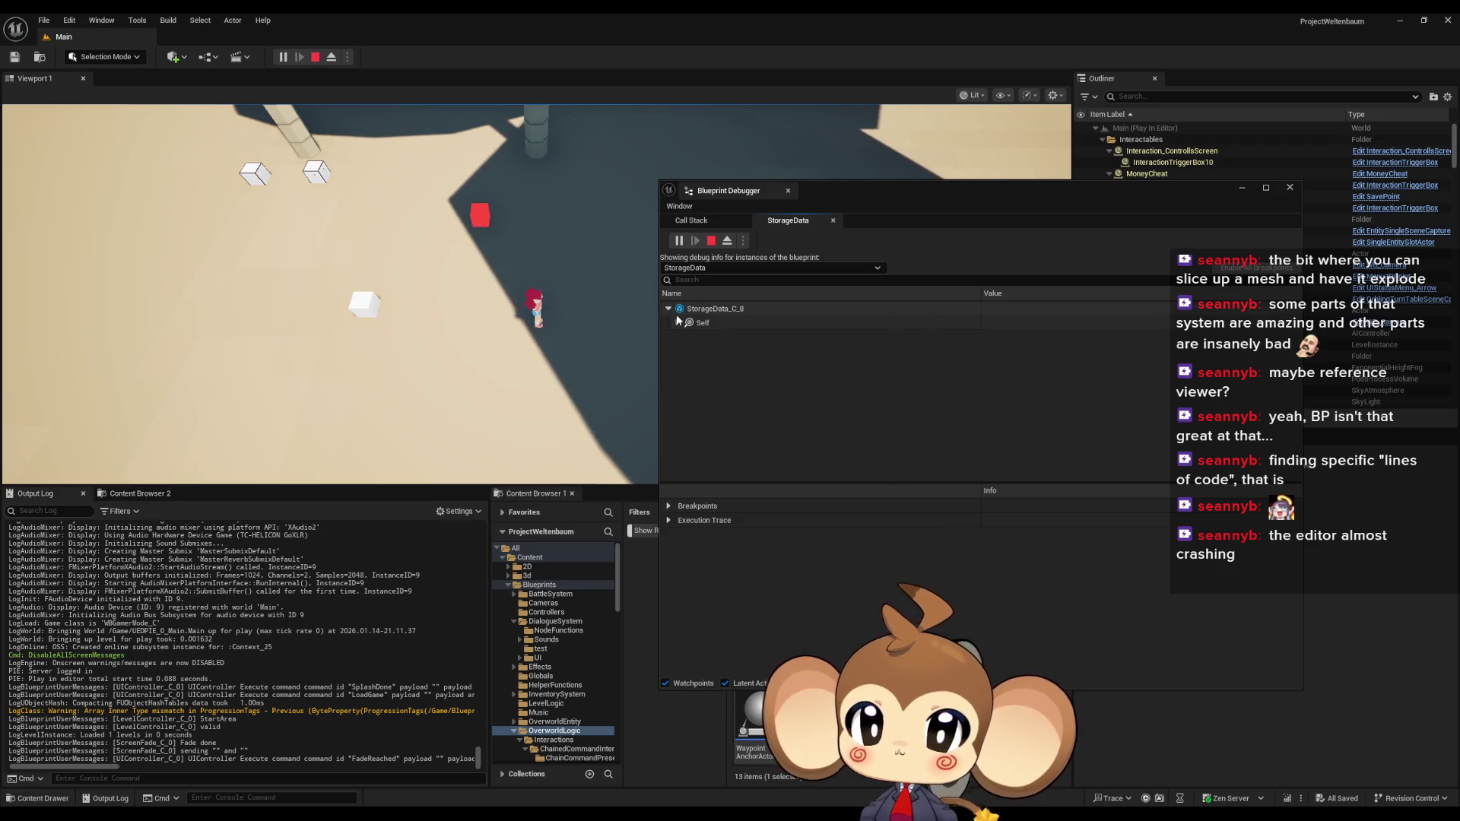
pyautogui.click(677, 323)
pyautogui.scroll(-5, 760, 424)
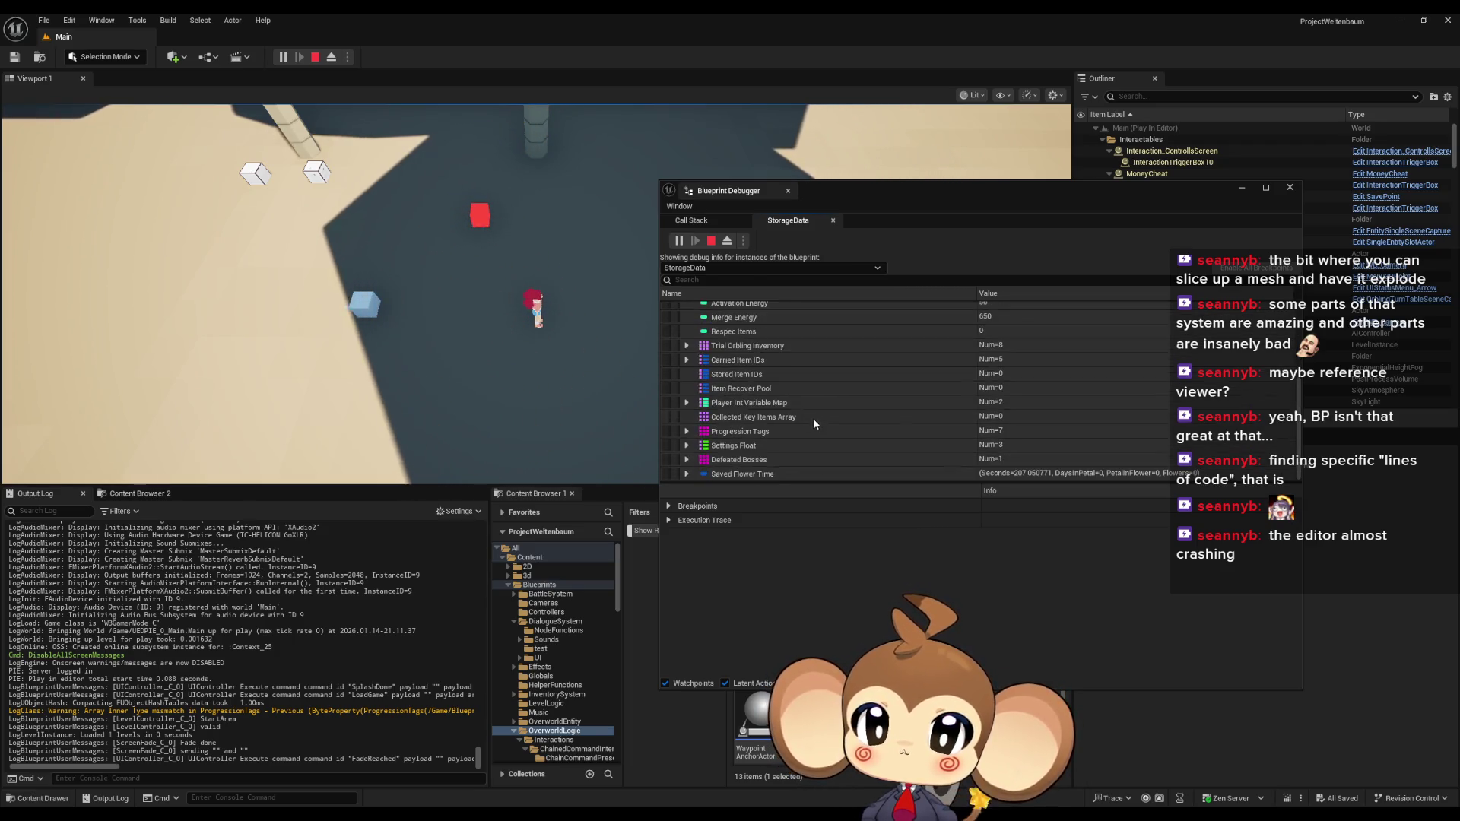
pyautogui.click(686, 431)
pyautogui.scroll(-3, 777, 433)
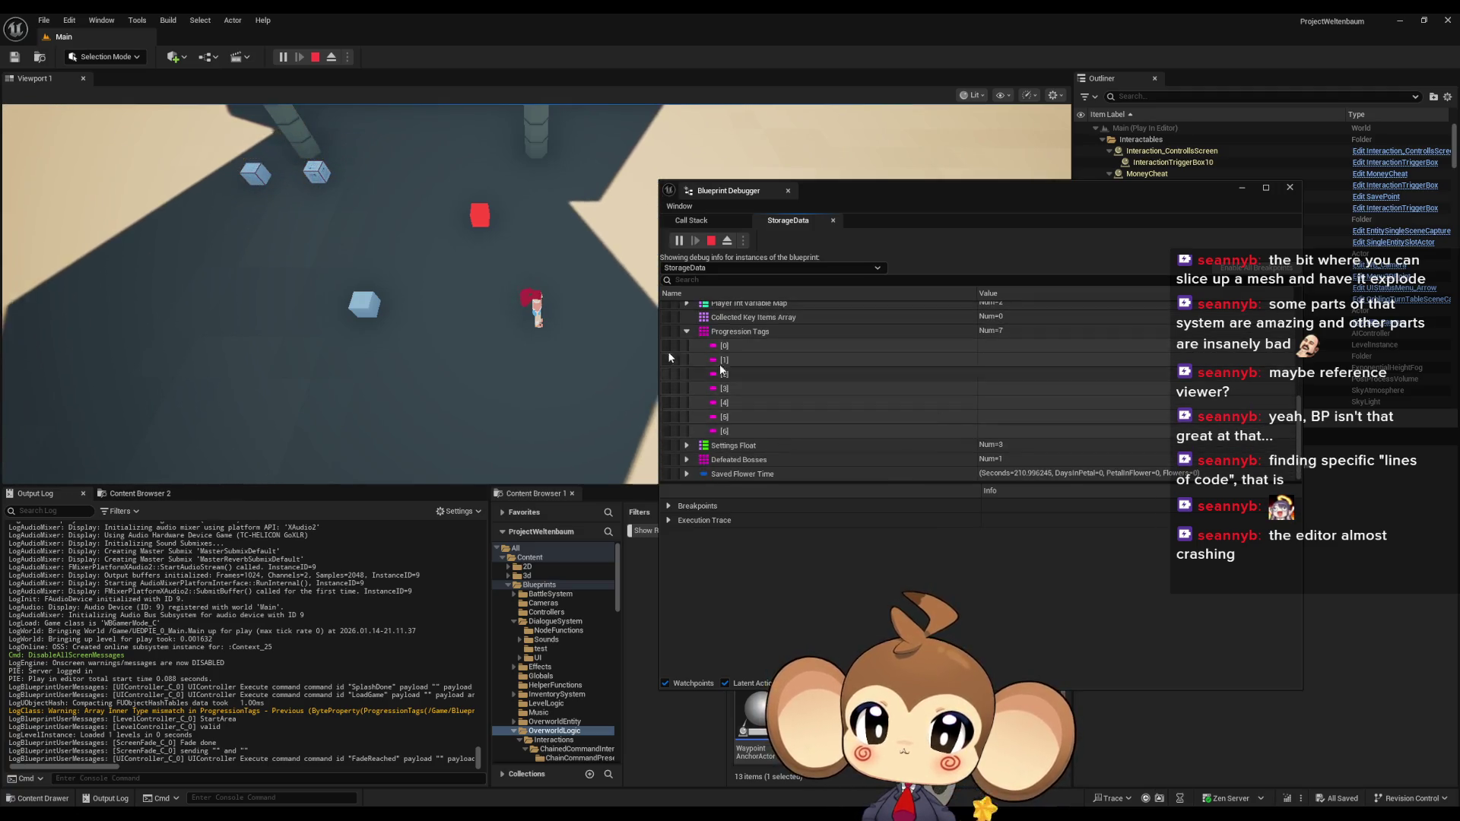
# Walk onto the blue cube, talk through Tibi's greeting, choose Leave, and close the goodbye line
pyautogui.press('a')
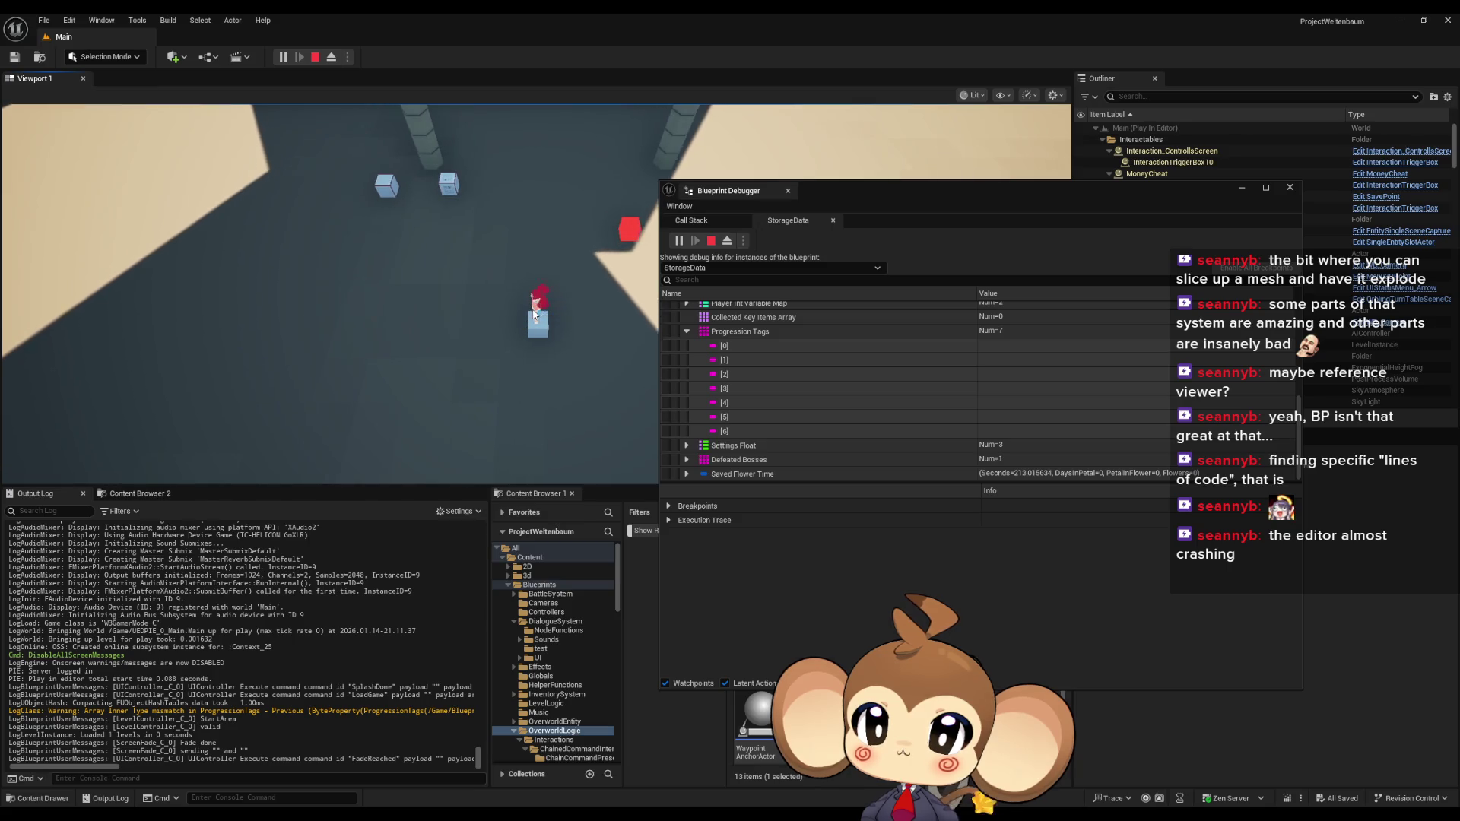
pyautogui.press('e')
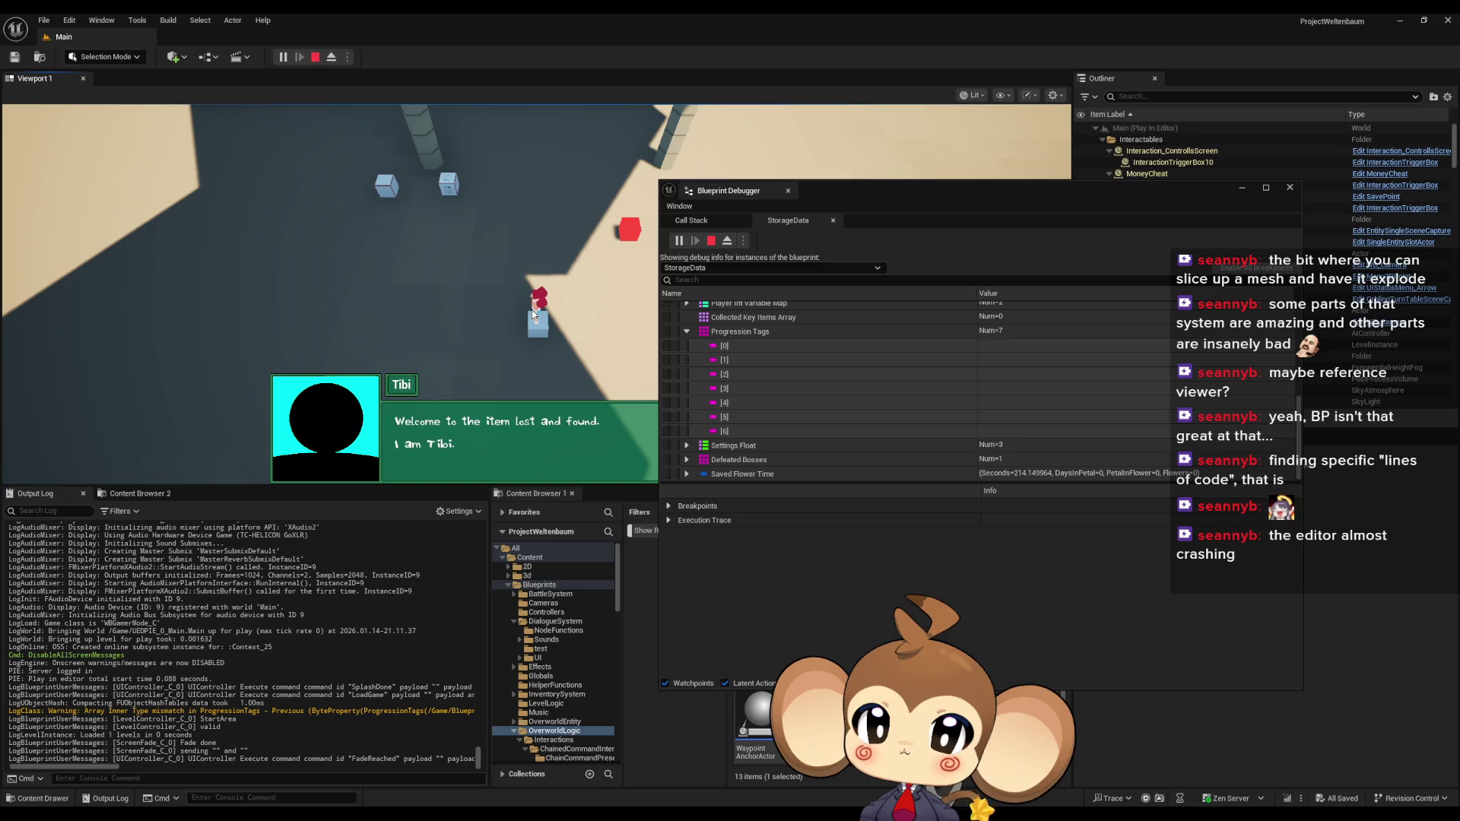
pyautogui.press('e')
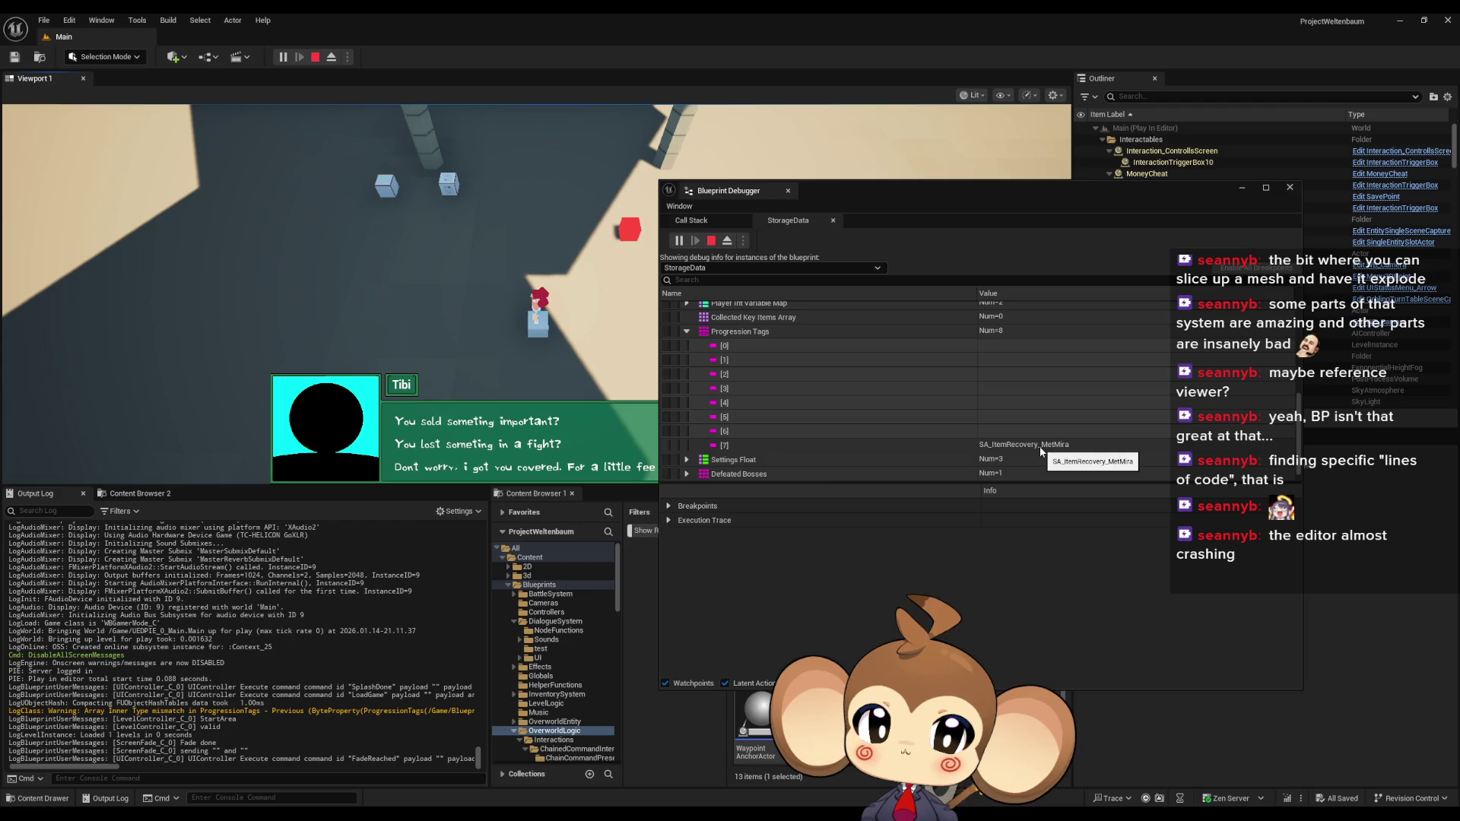
pyautogui.press('space')
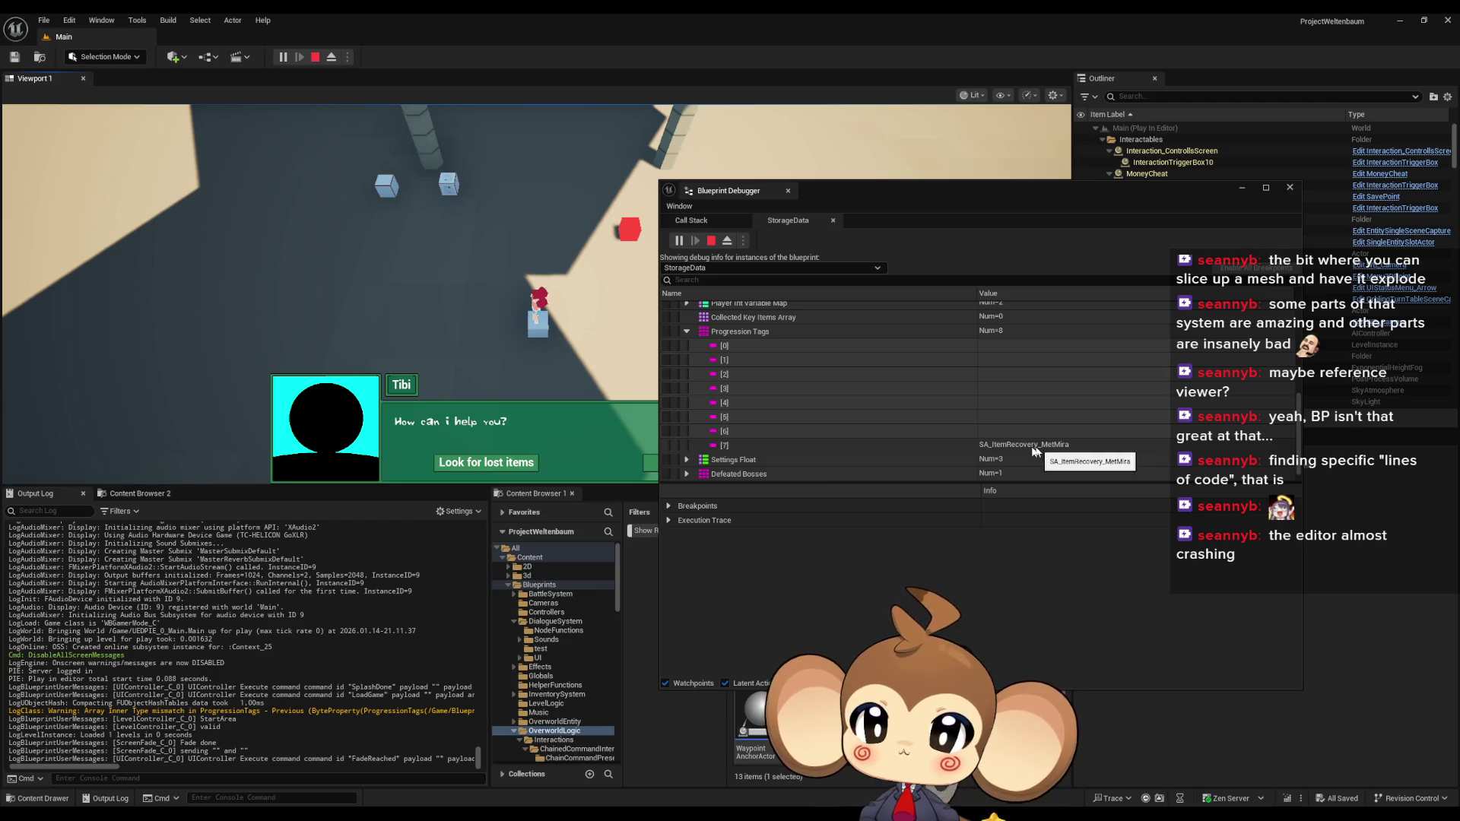
pyautogui.press('space')
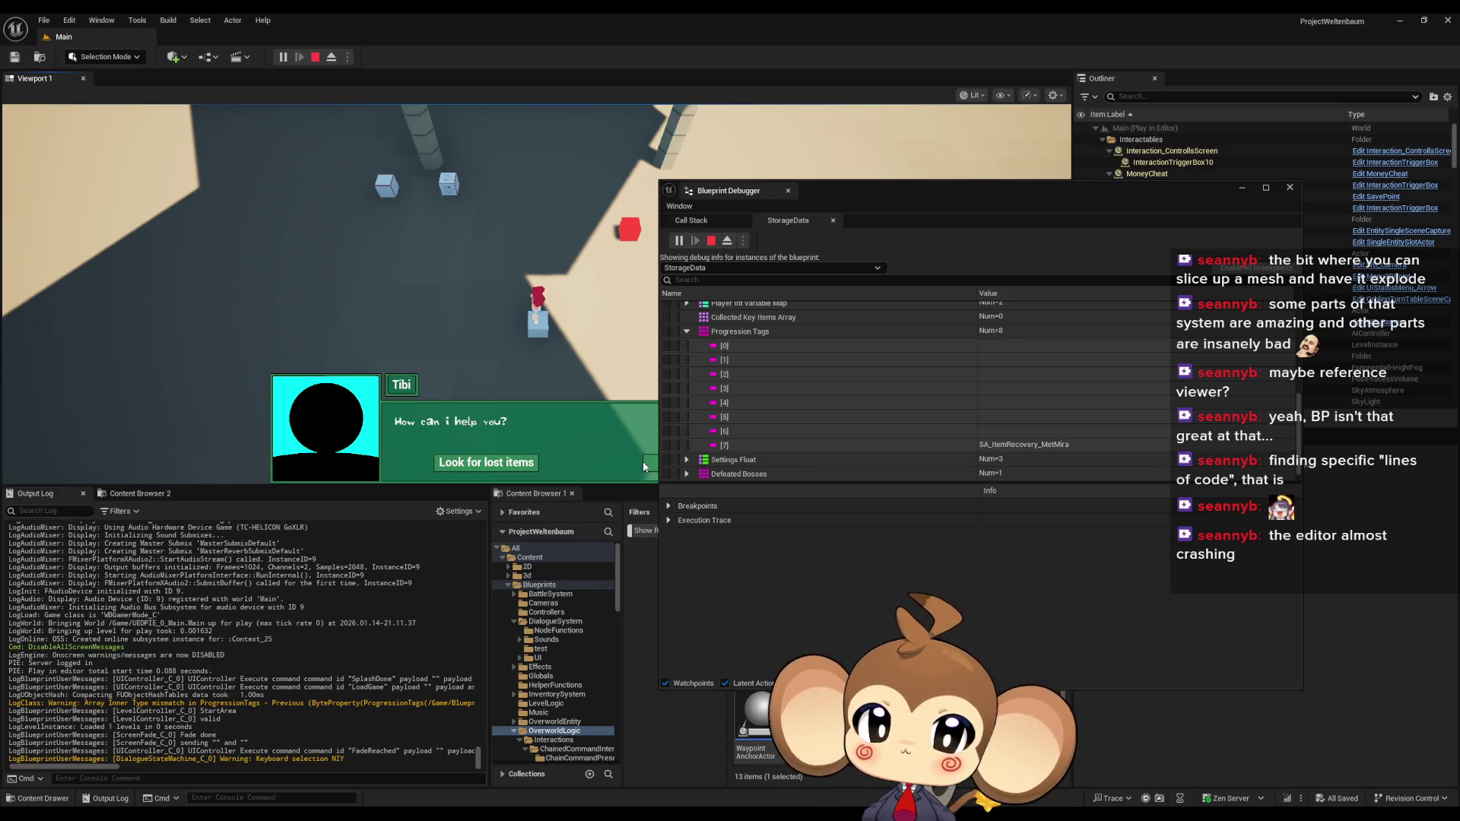
pyautogui.click(648, 465)
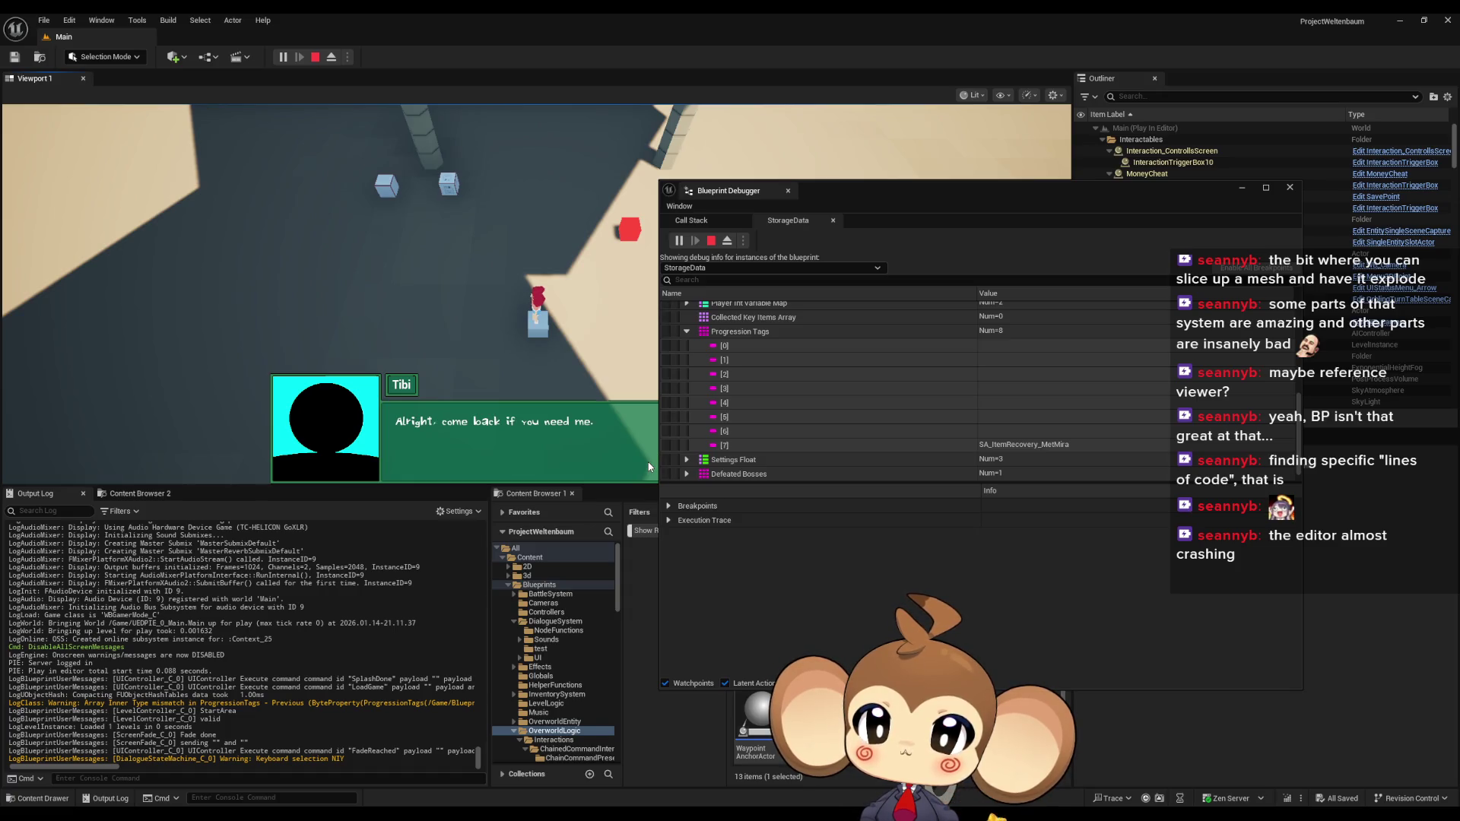
pyautogui.click(648, 463)
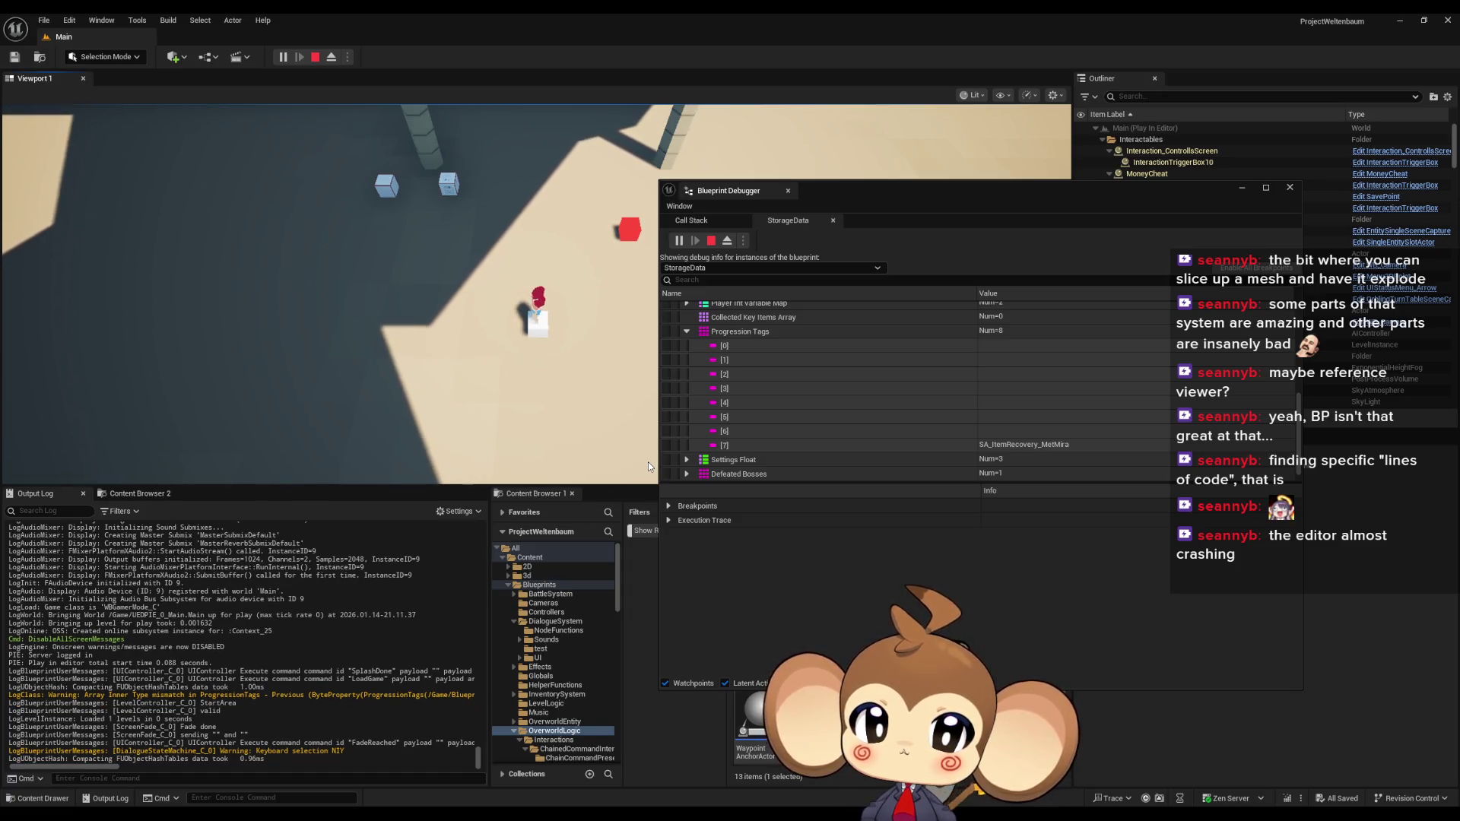
# Stop the session, briefly restore the ItemRecovery asset window, then replay and load the saved game
pyautogui.click(315, 57)
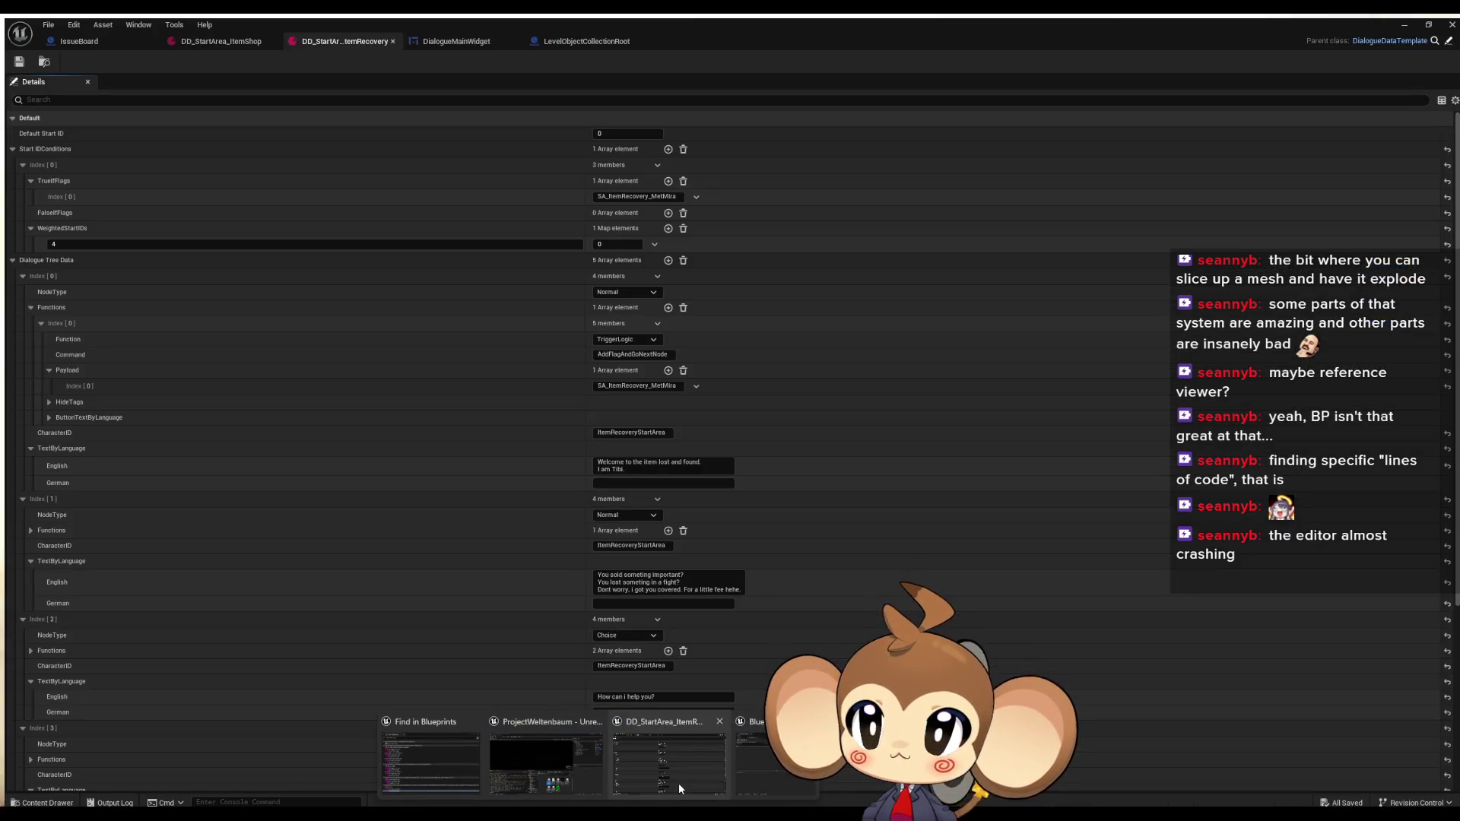
pyautogui.click(678, 787)
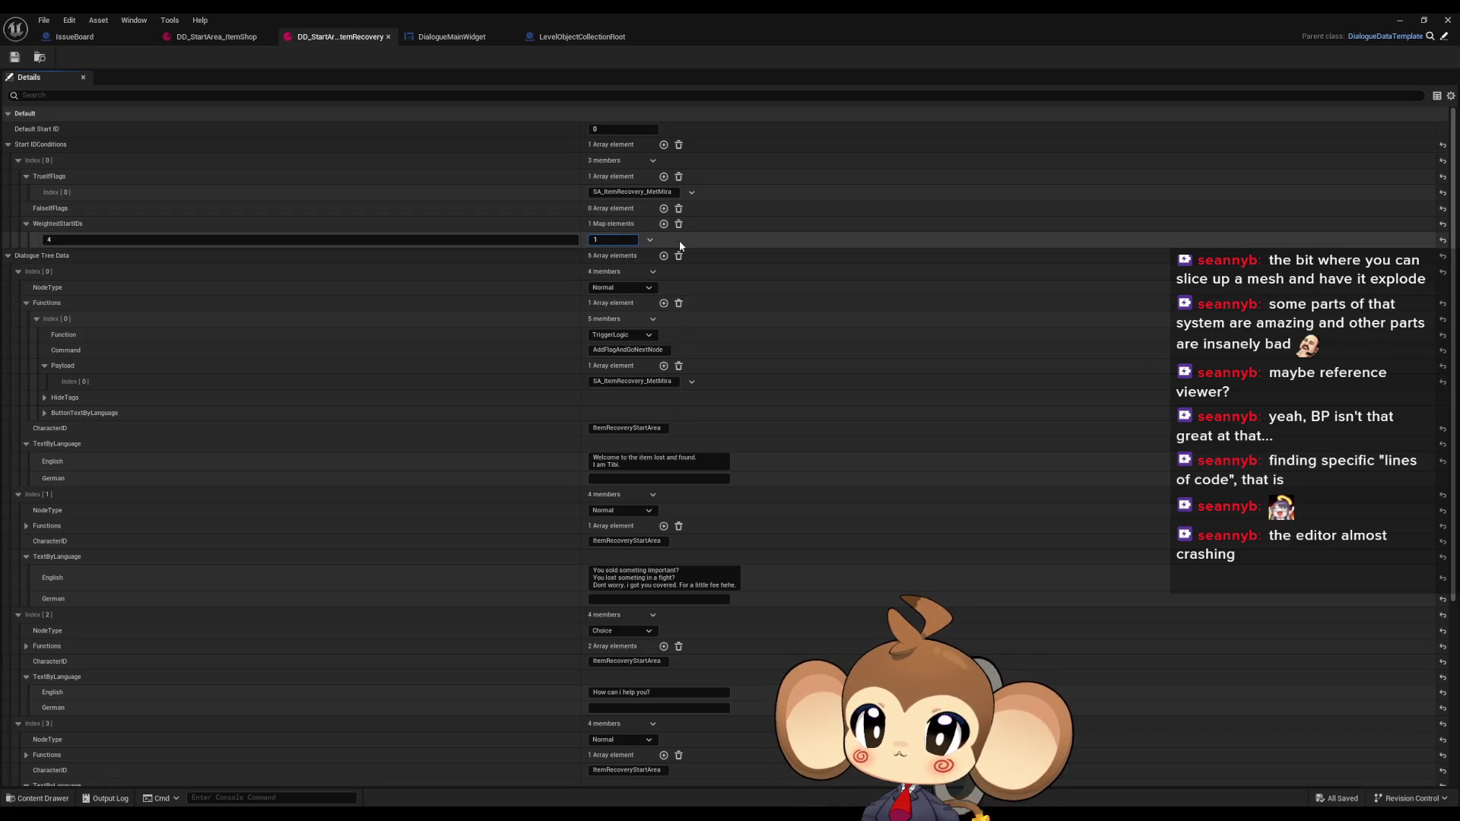
pyautogui.click(1397, 20)
pyautogui.click(282, 57)
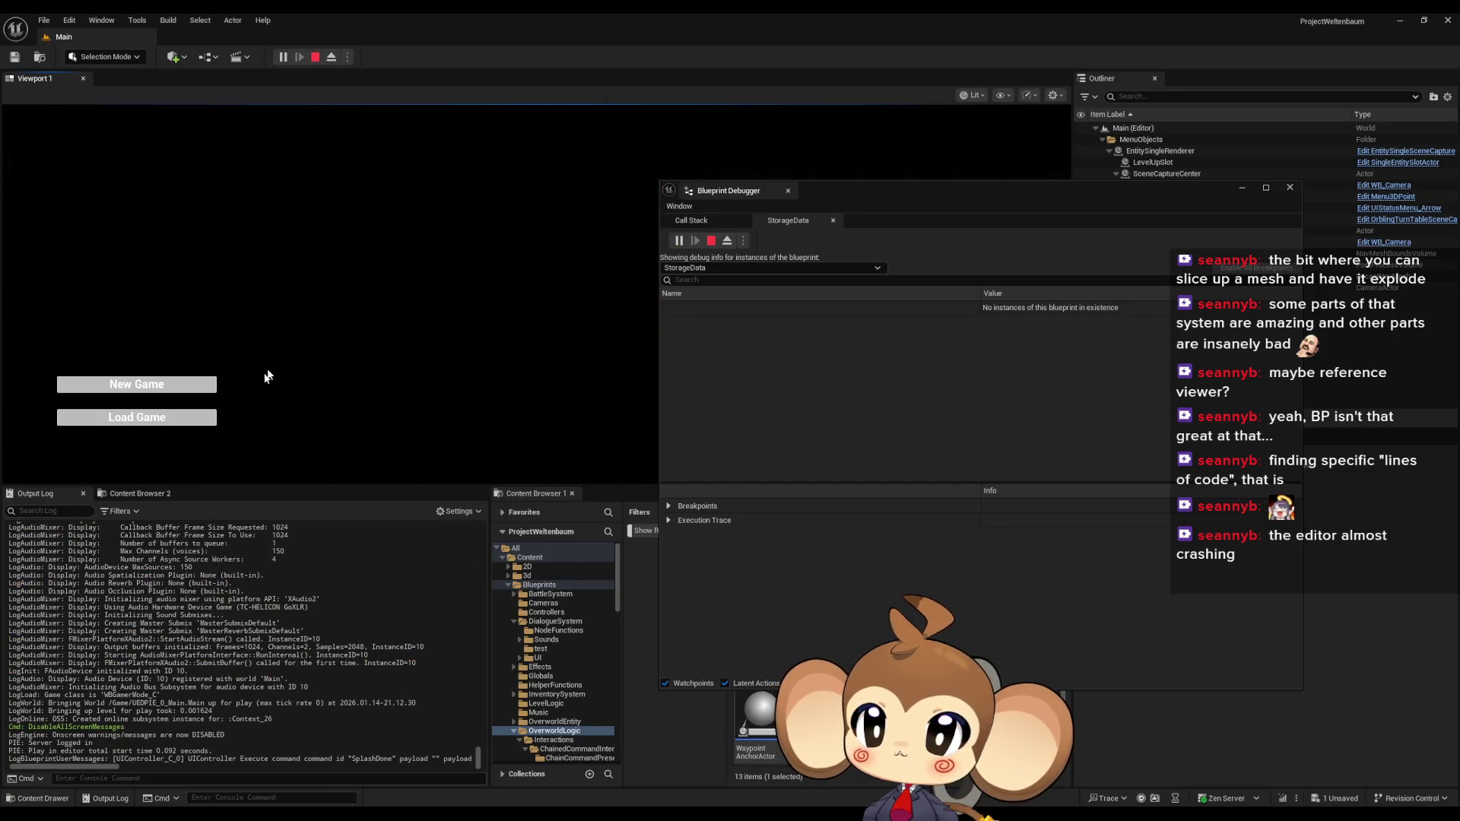
pyautogui.click(187, 417)
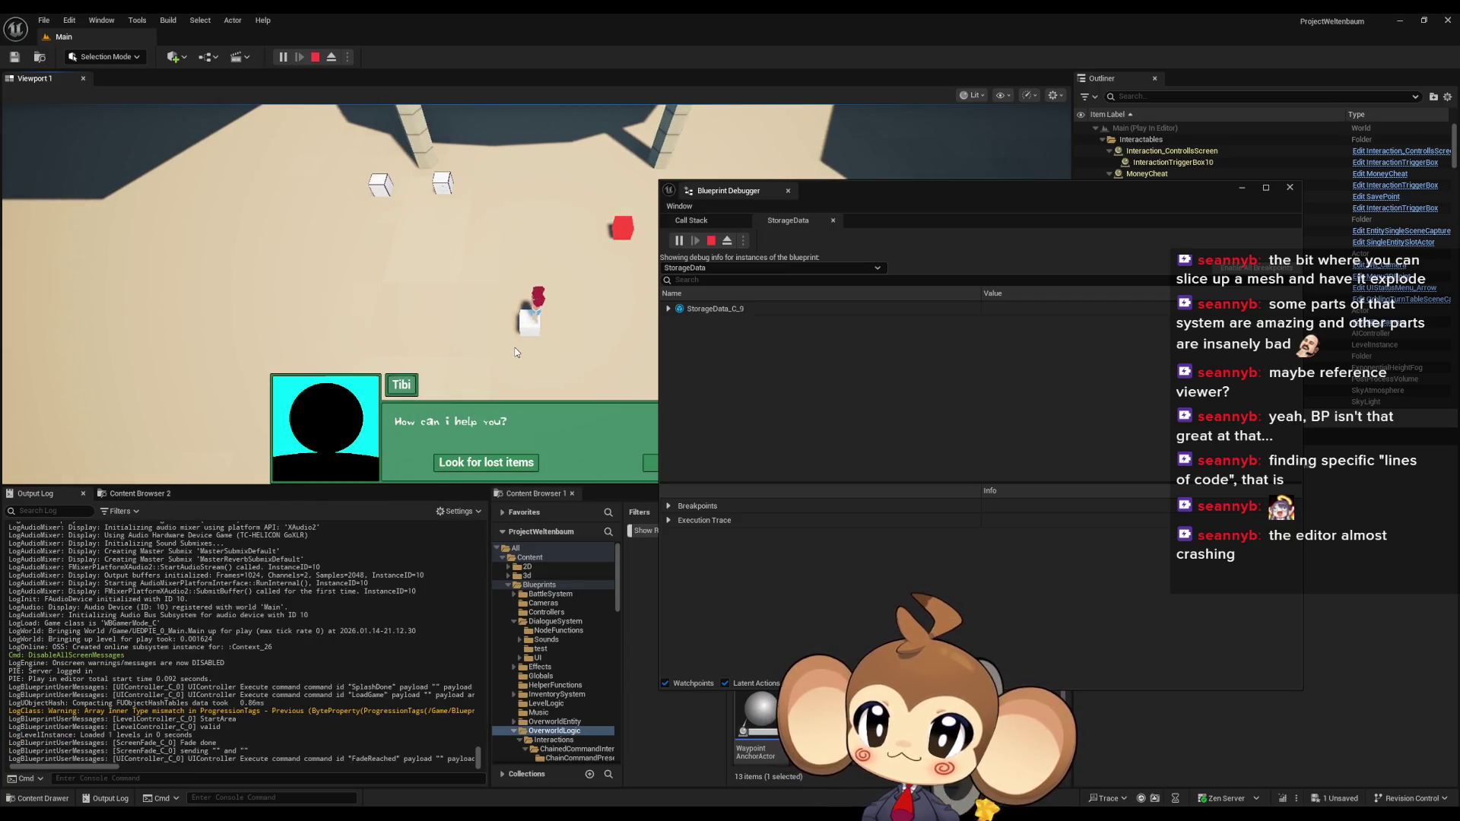
# Leave Tibi's conversation, move the Blueprint Debugger off the game view, and stop the playtest
pyautogui.click(648, 463)
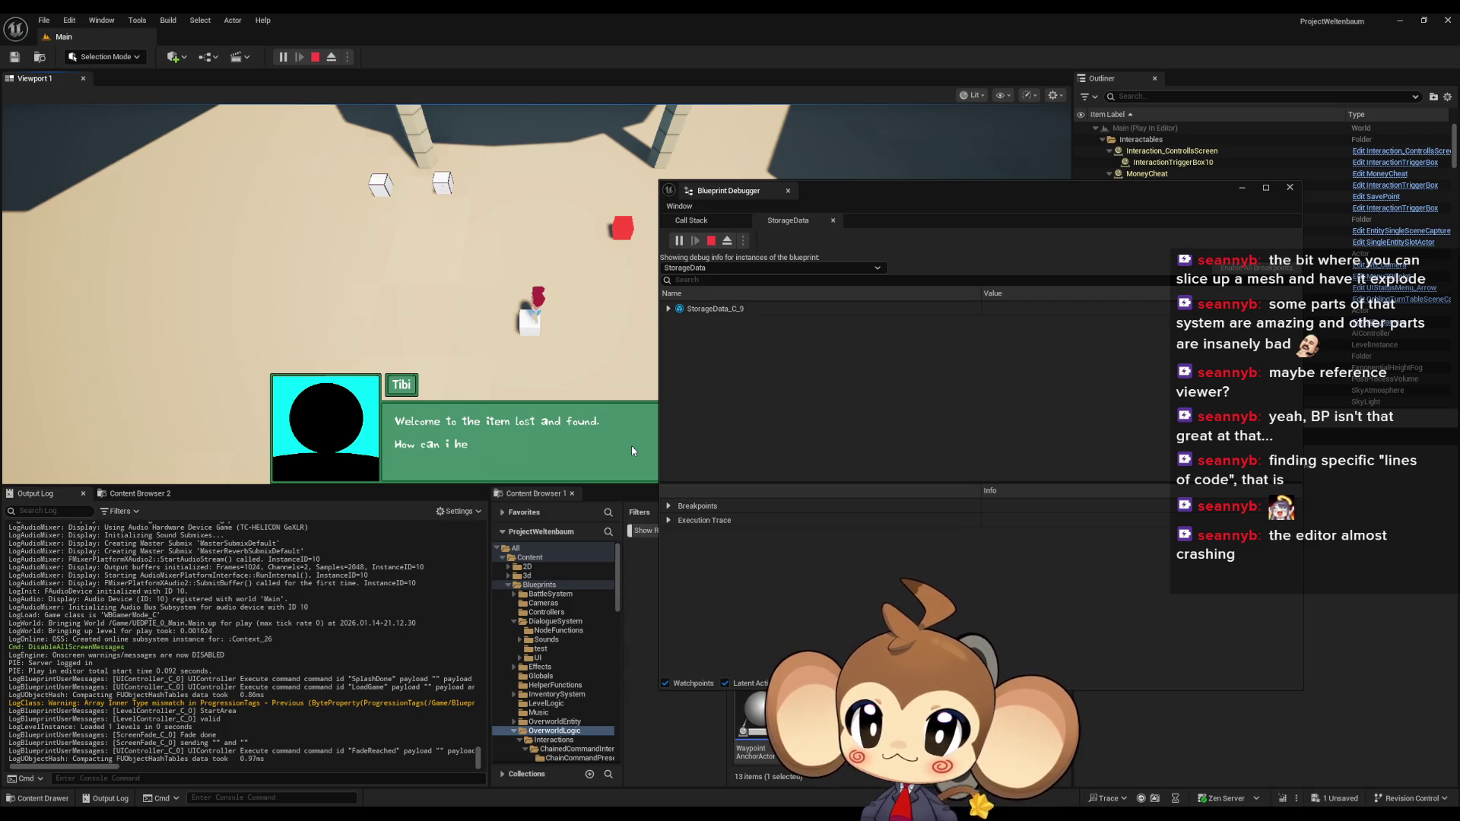
pyautogui.moveTo(842, 192); pyautogui.dragTo(1260, 258)
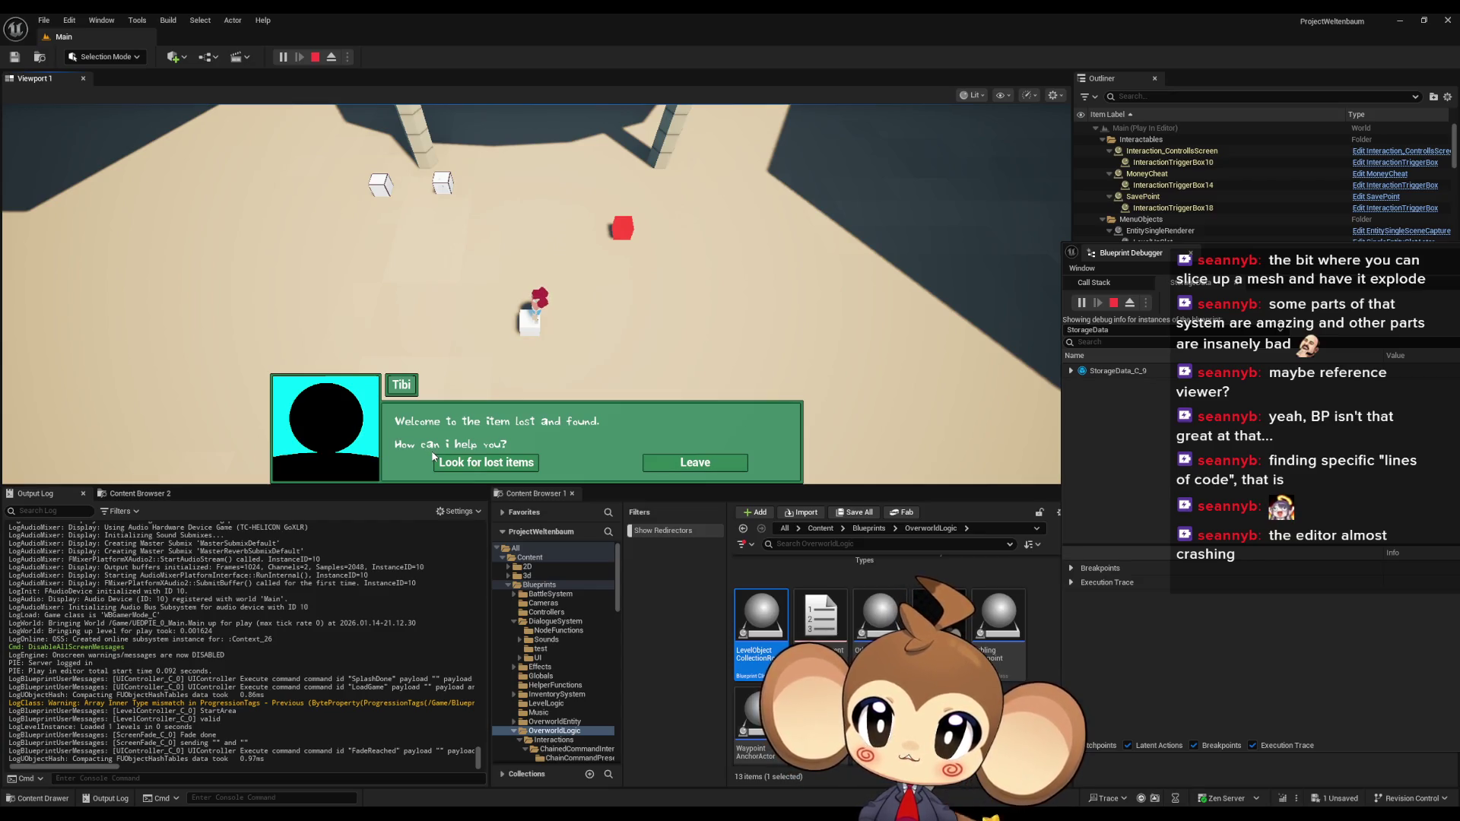
pyautogui.click(315, 57)
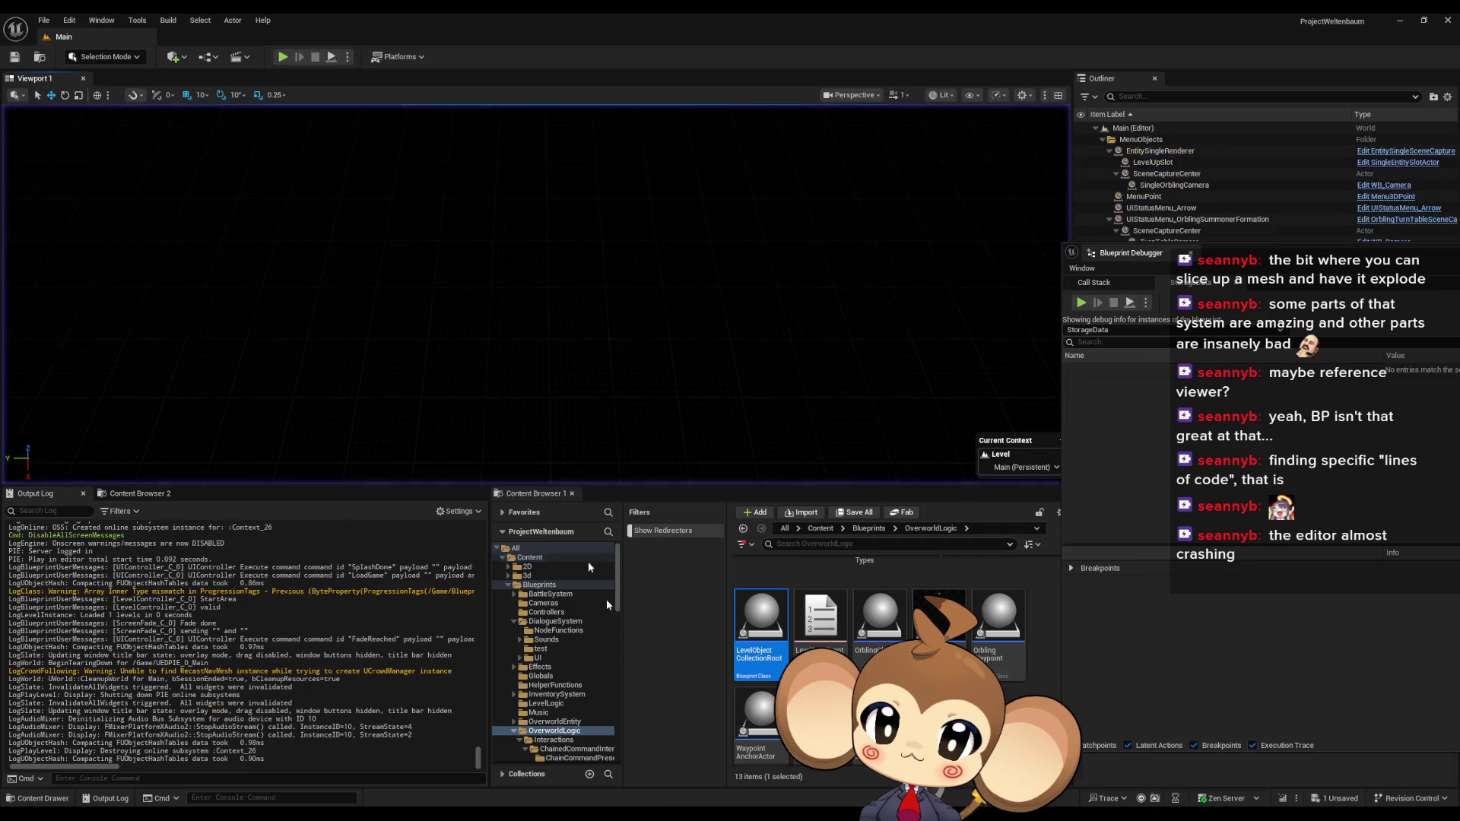
# Delete the 'How can i help you?' line from node 4's English text in ItemRecovery
pyautogui.moveTo(597, 814)
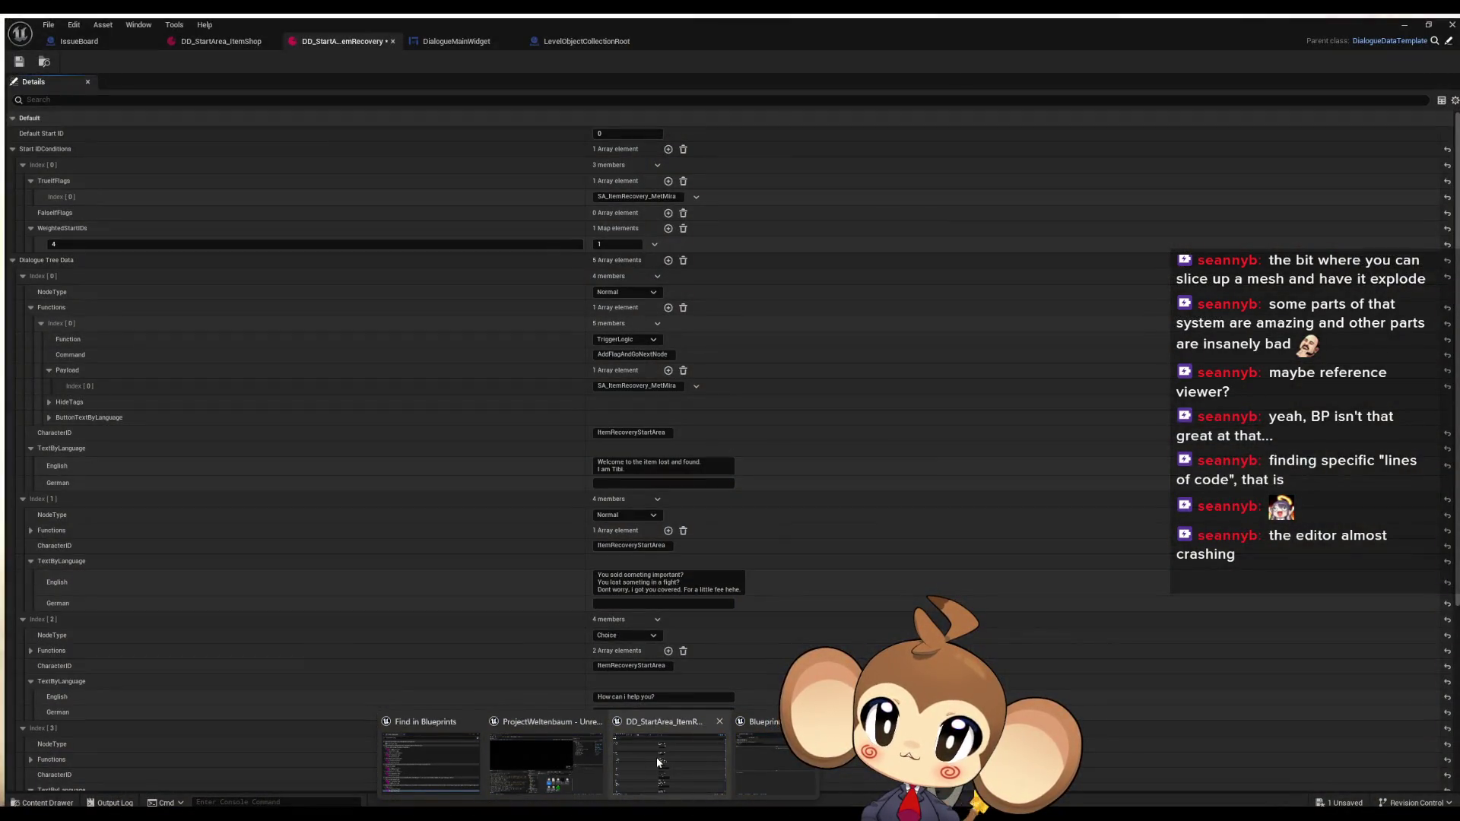
pyautogui.click(657, 760)
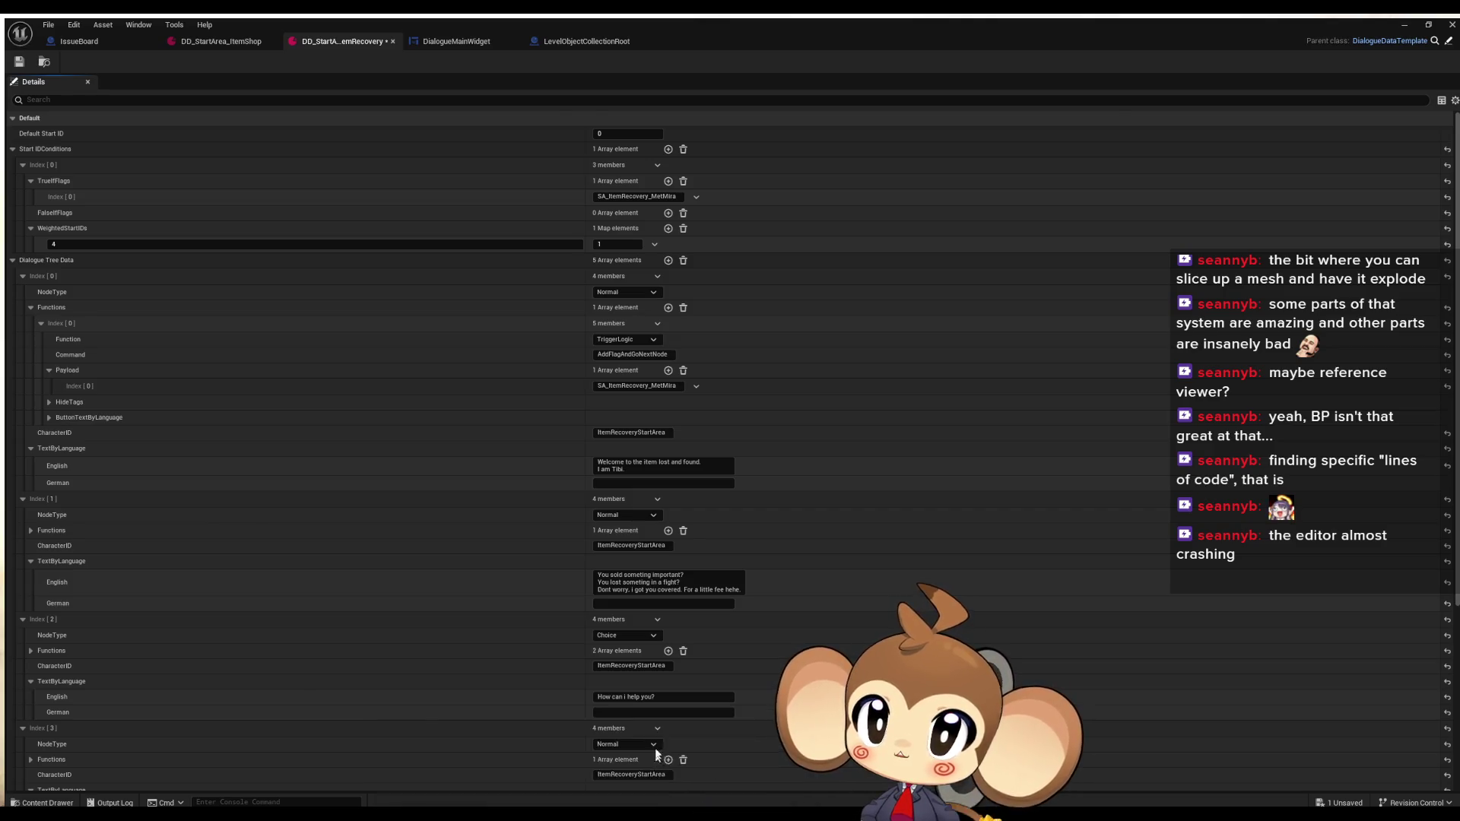
pyautogui.scroll(-3, 613, 599)
pyautogui.scroll(-3, 613, 599)
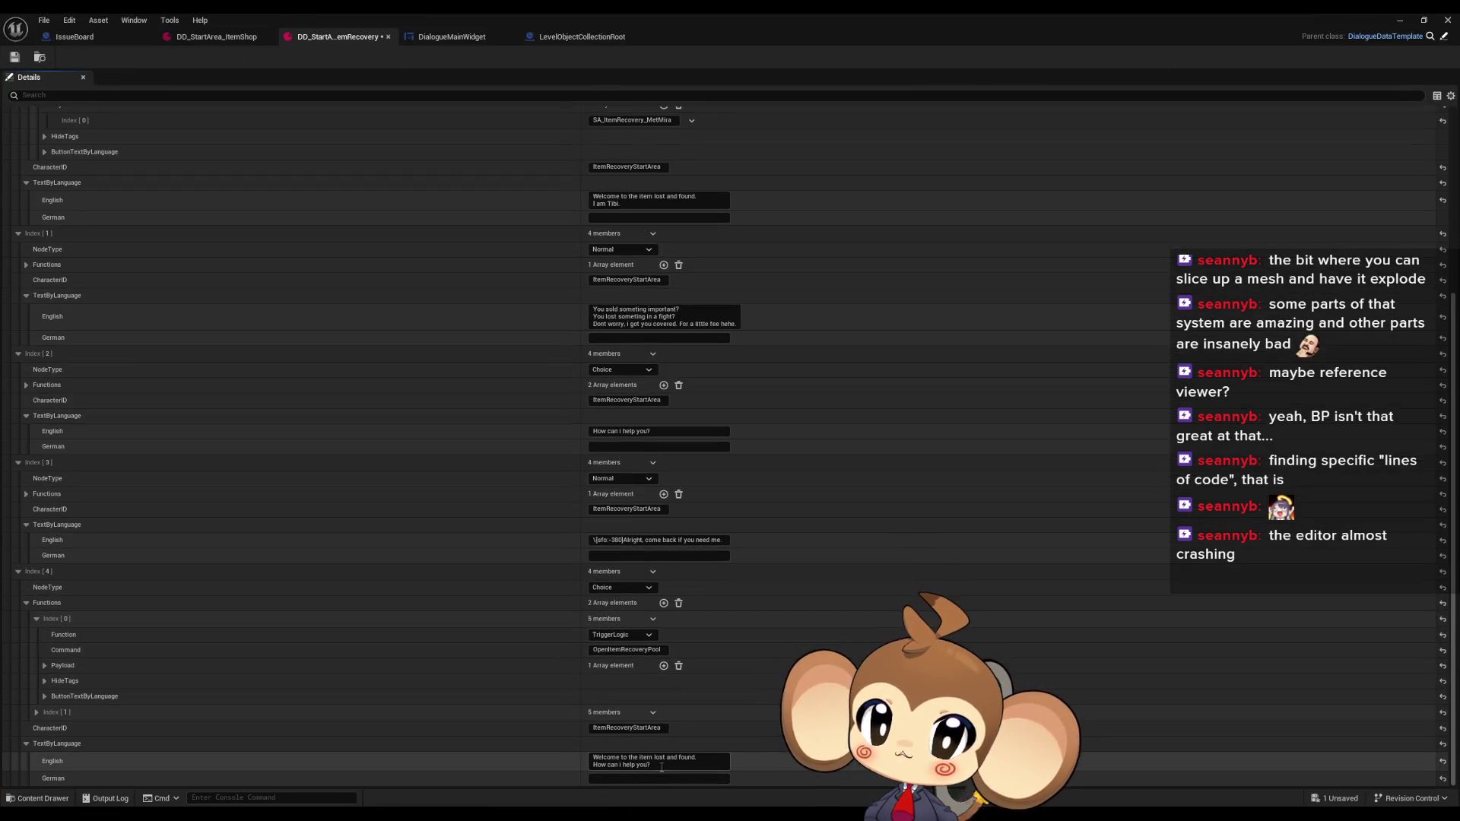
pyautogui.moveTo(660, 765); pyautogui.dragTo(558, 769)
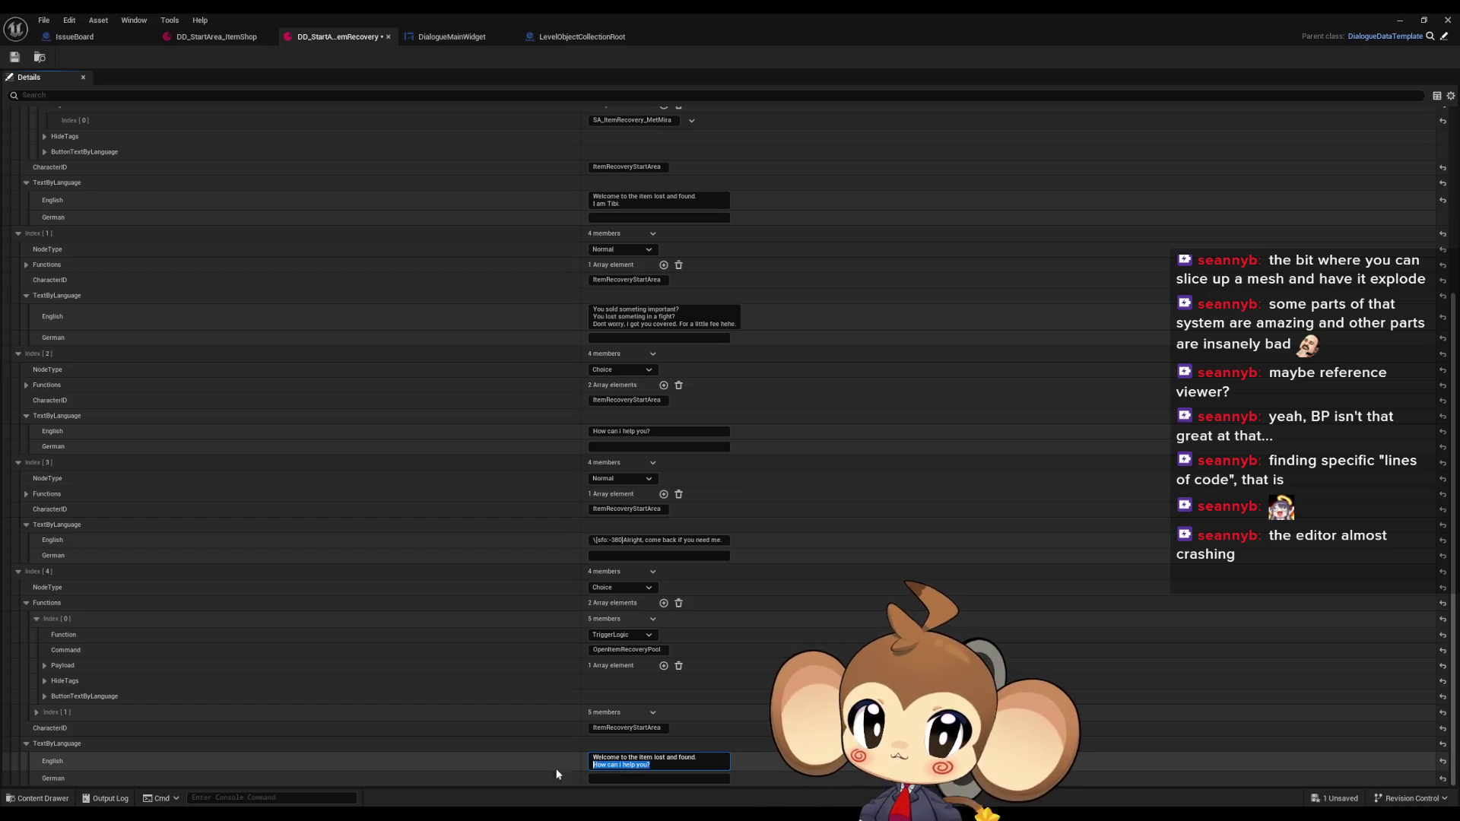
pyautogui.press('BackSpace')
pyautogui.press('BackSpace')
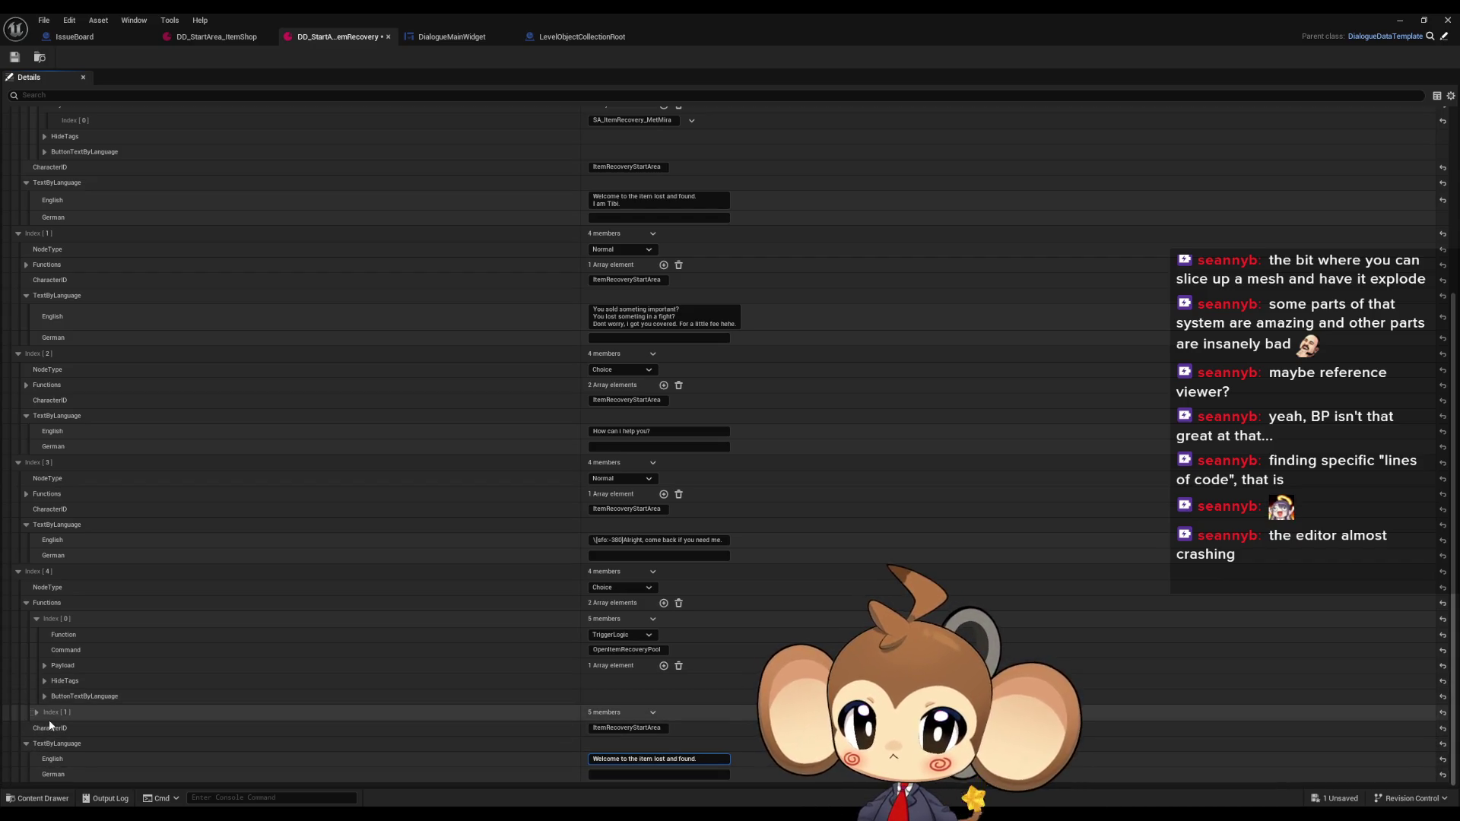
pyautogui.click(45, 669)
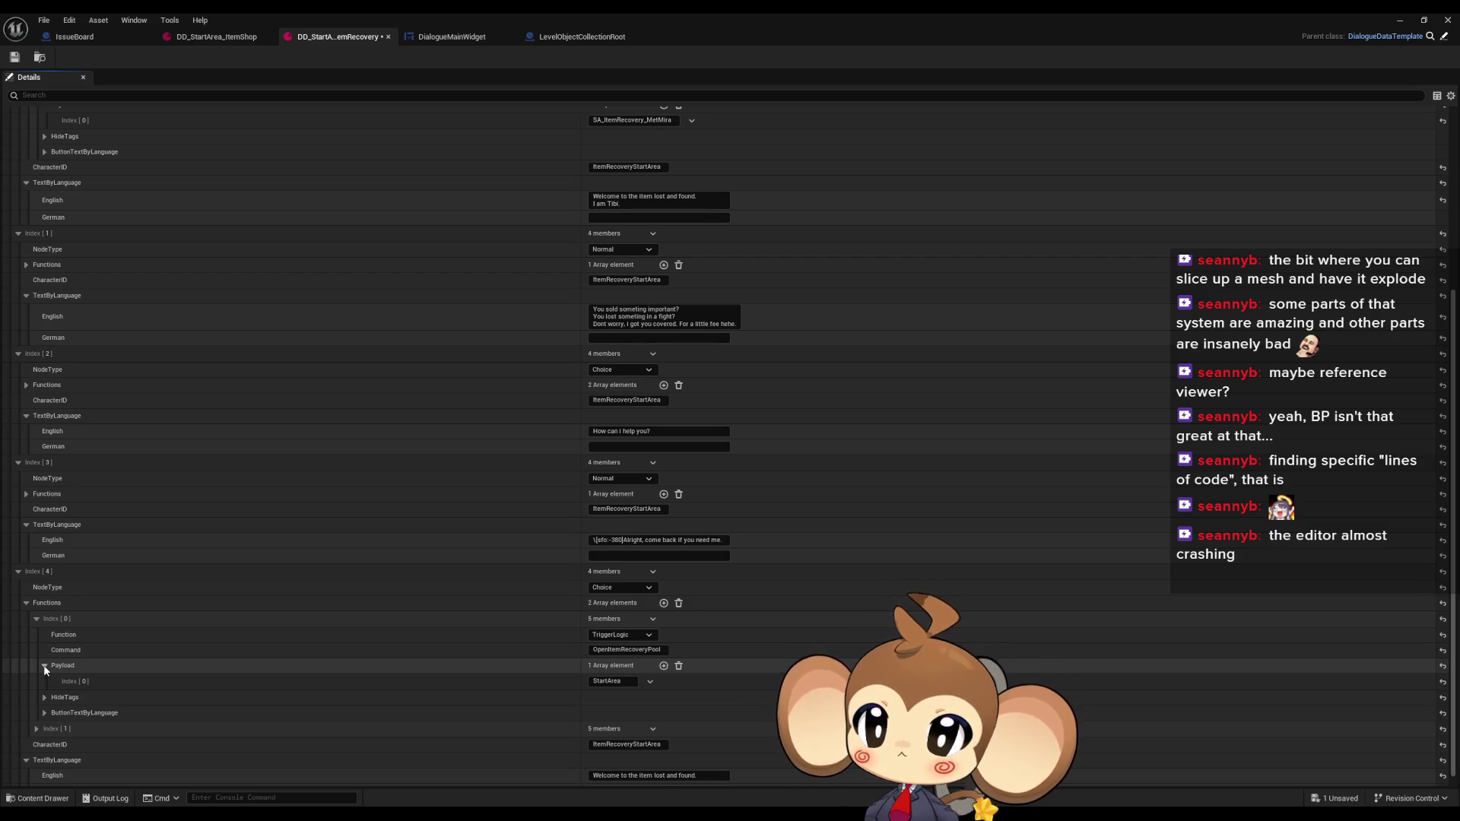
# Inspect node 4's first choice payload and the second choice's GoToNodeID setup
pyautogui.click(36, 622)
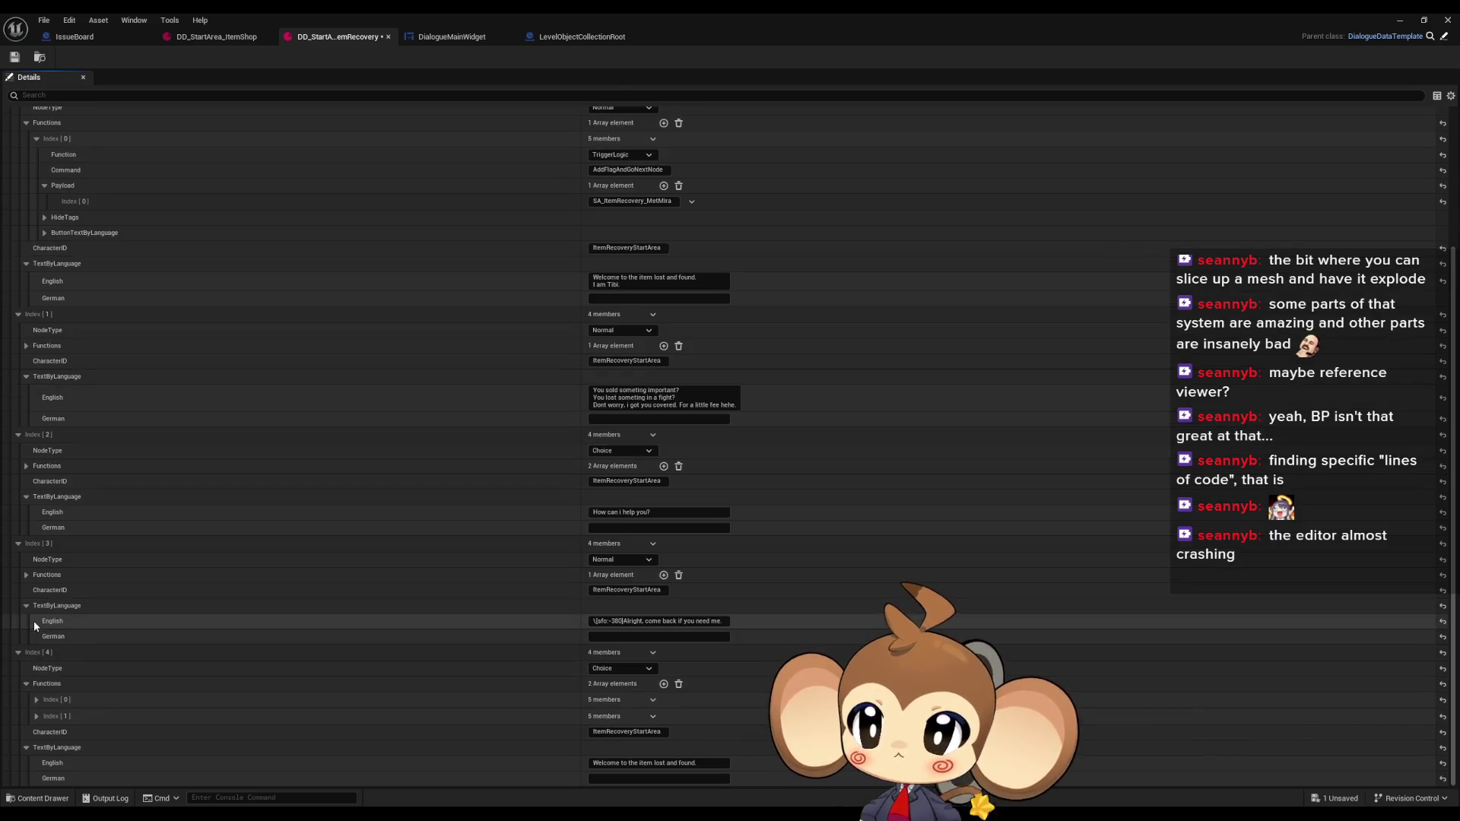
pyautogui.click(36, 700)
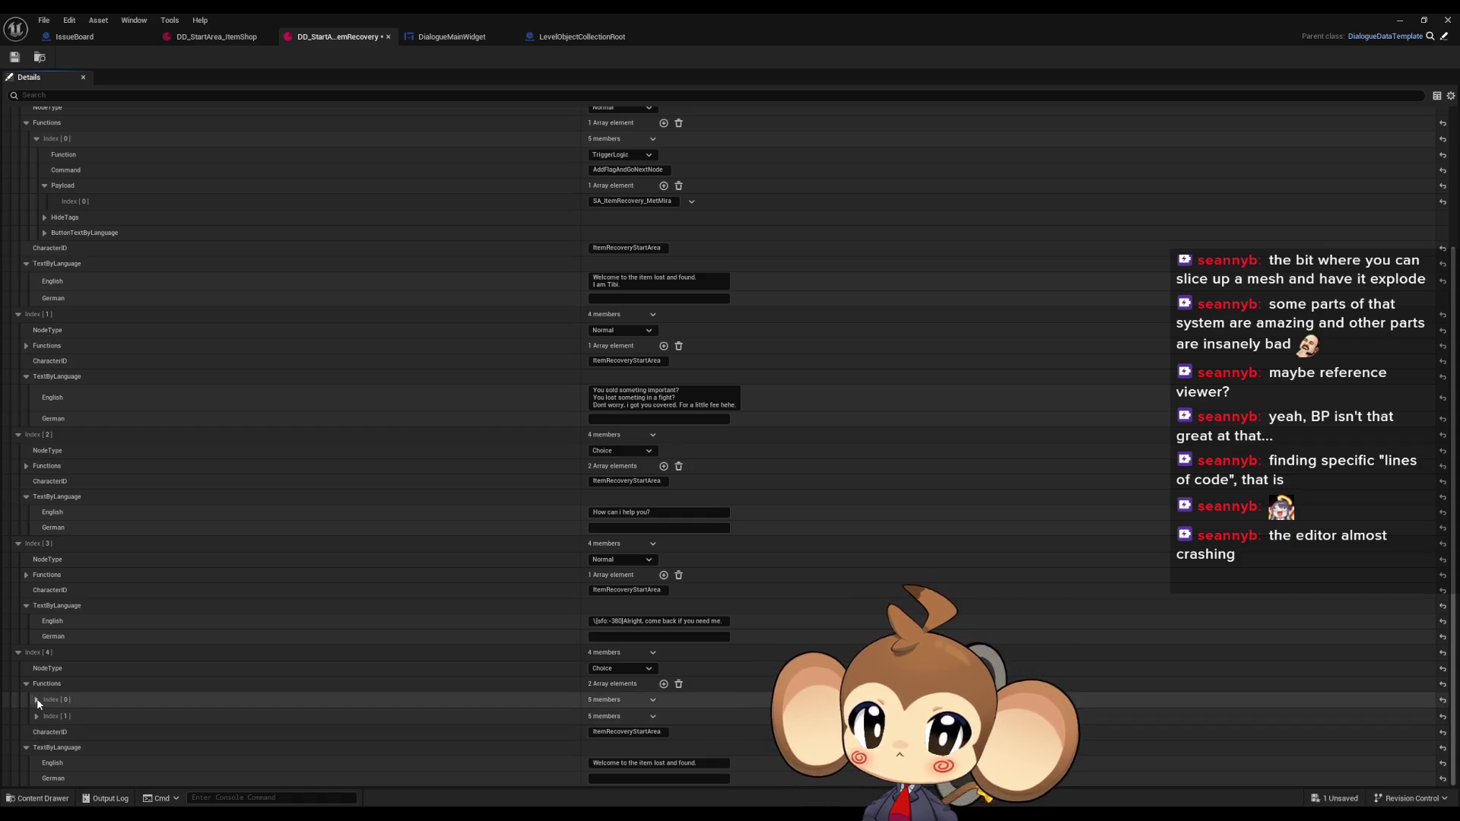
pyautogui.scroll(-2, 83, 718)
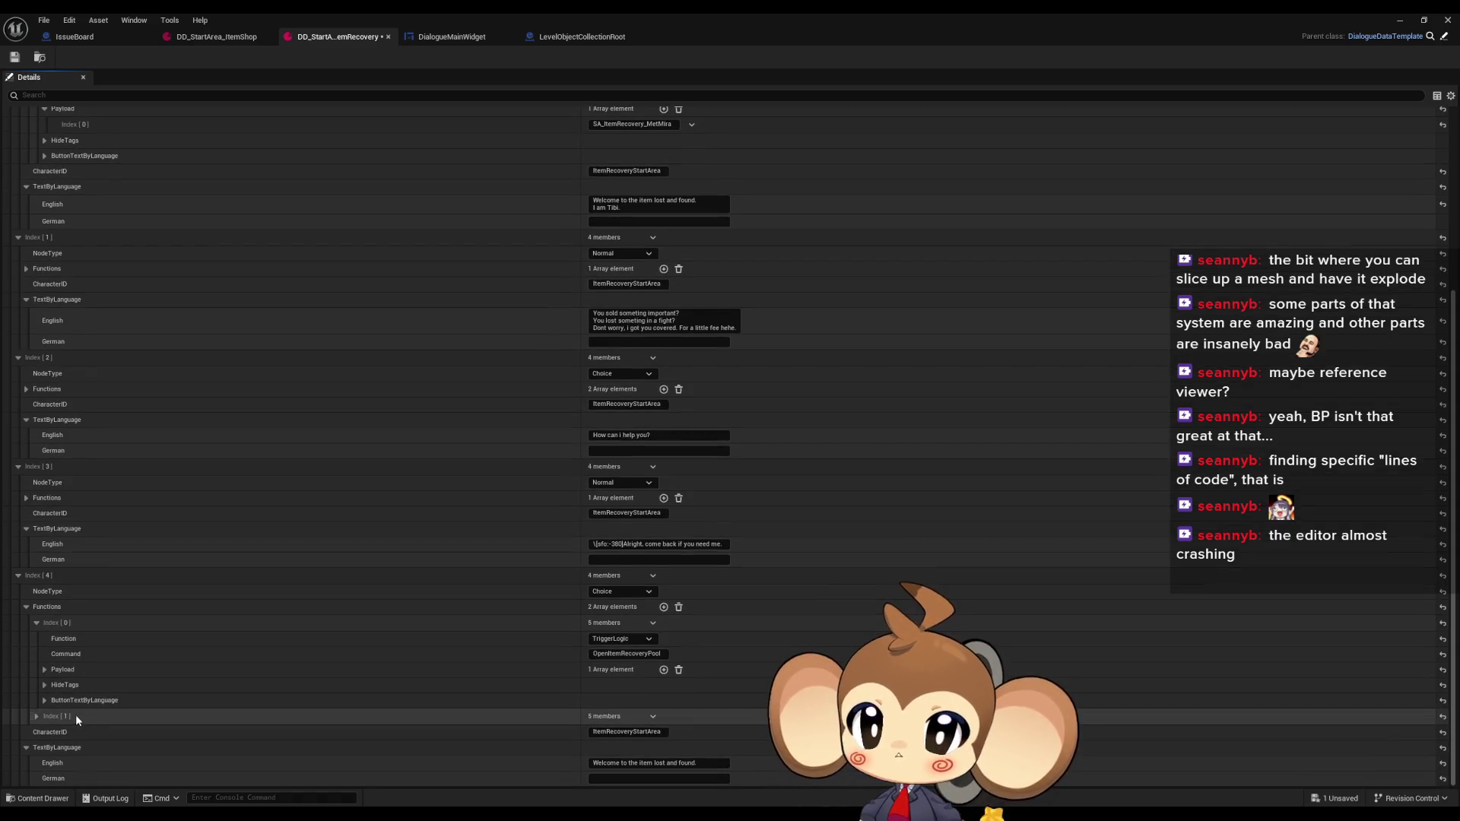
pyautogui.click(44, 670)
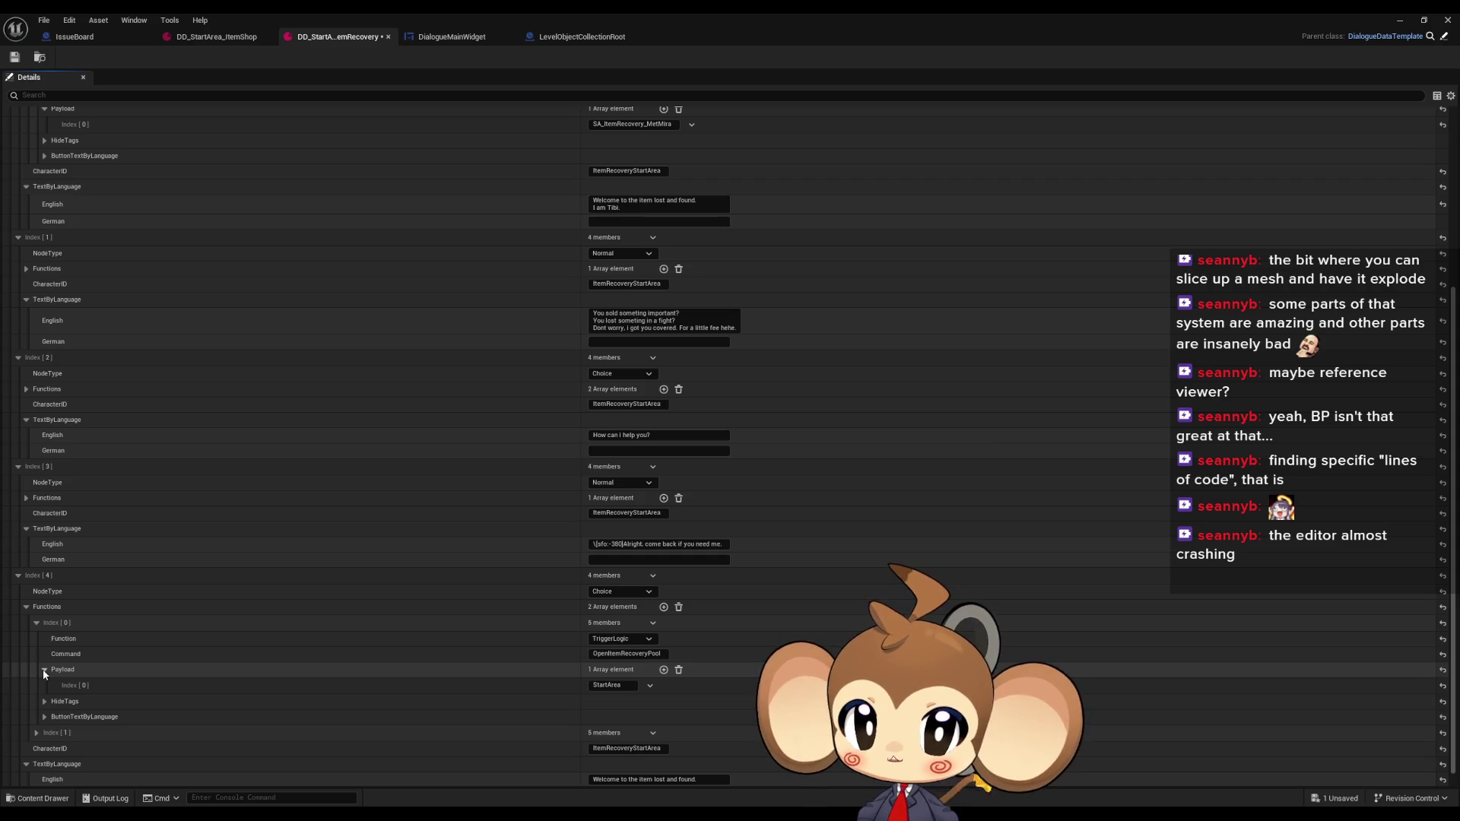
pyautogui.click(43, 669)
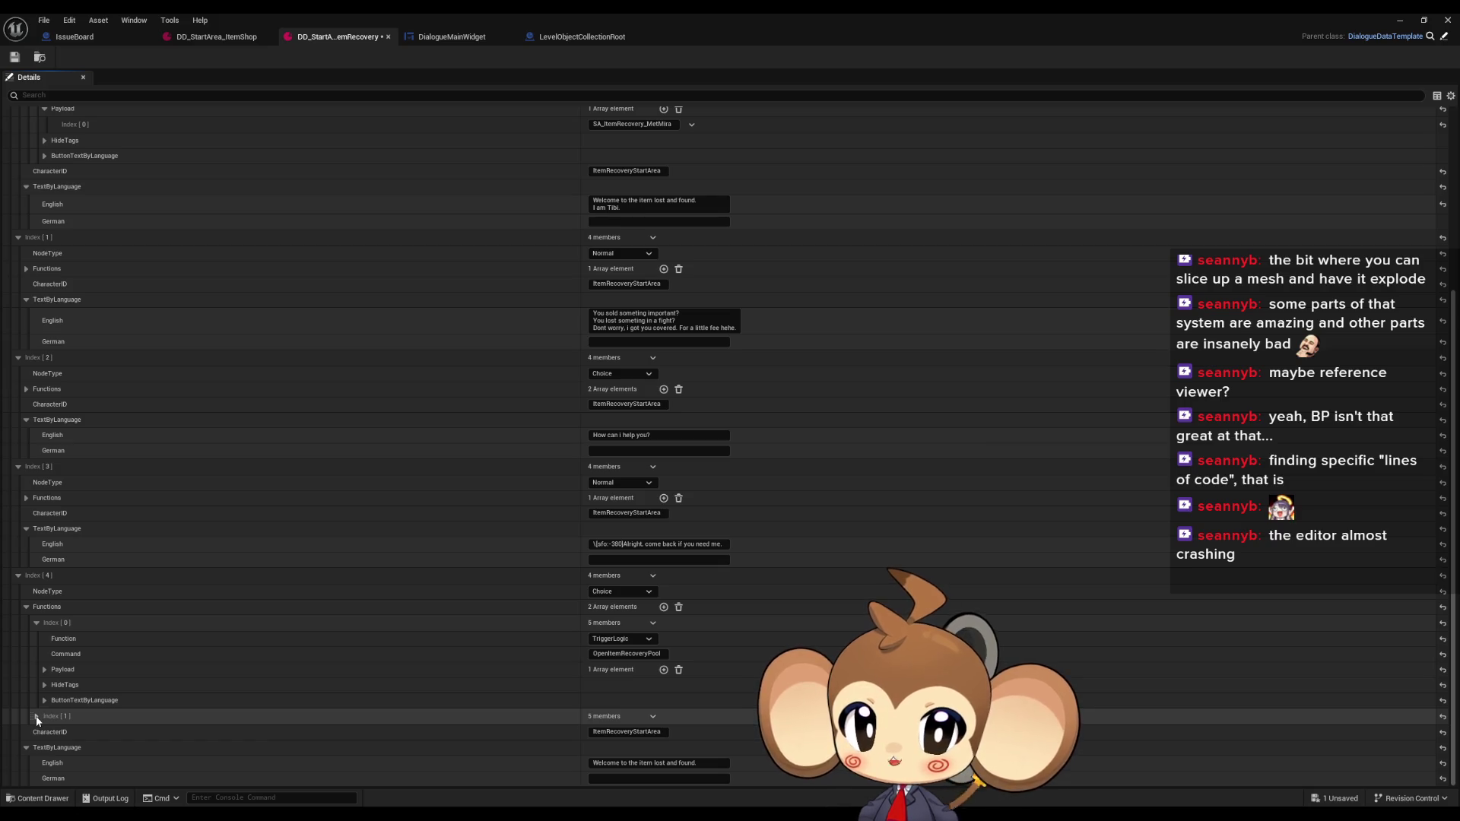
pyautogui.click(36, 718)
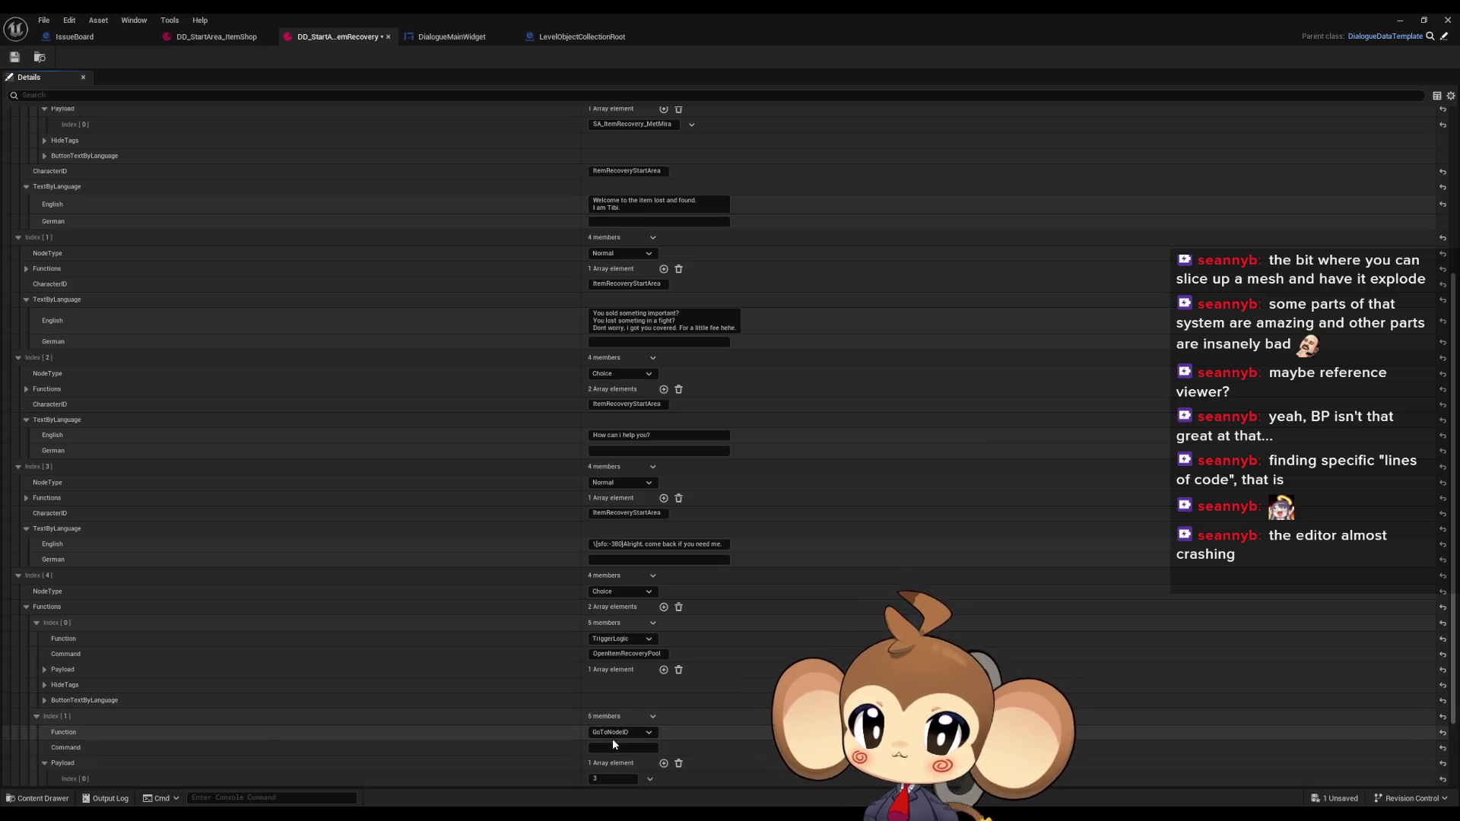
# Switch node 4's first choice to GoToNodeID, clear its command, and set its payload to 2
pyautogui.click(631, 639)
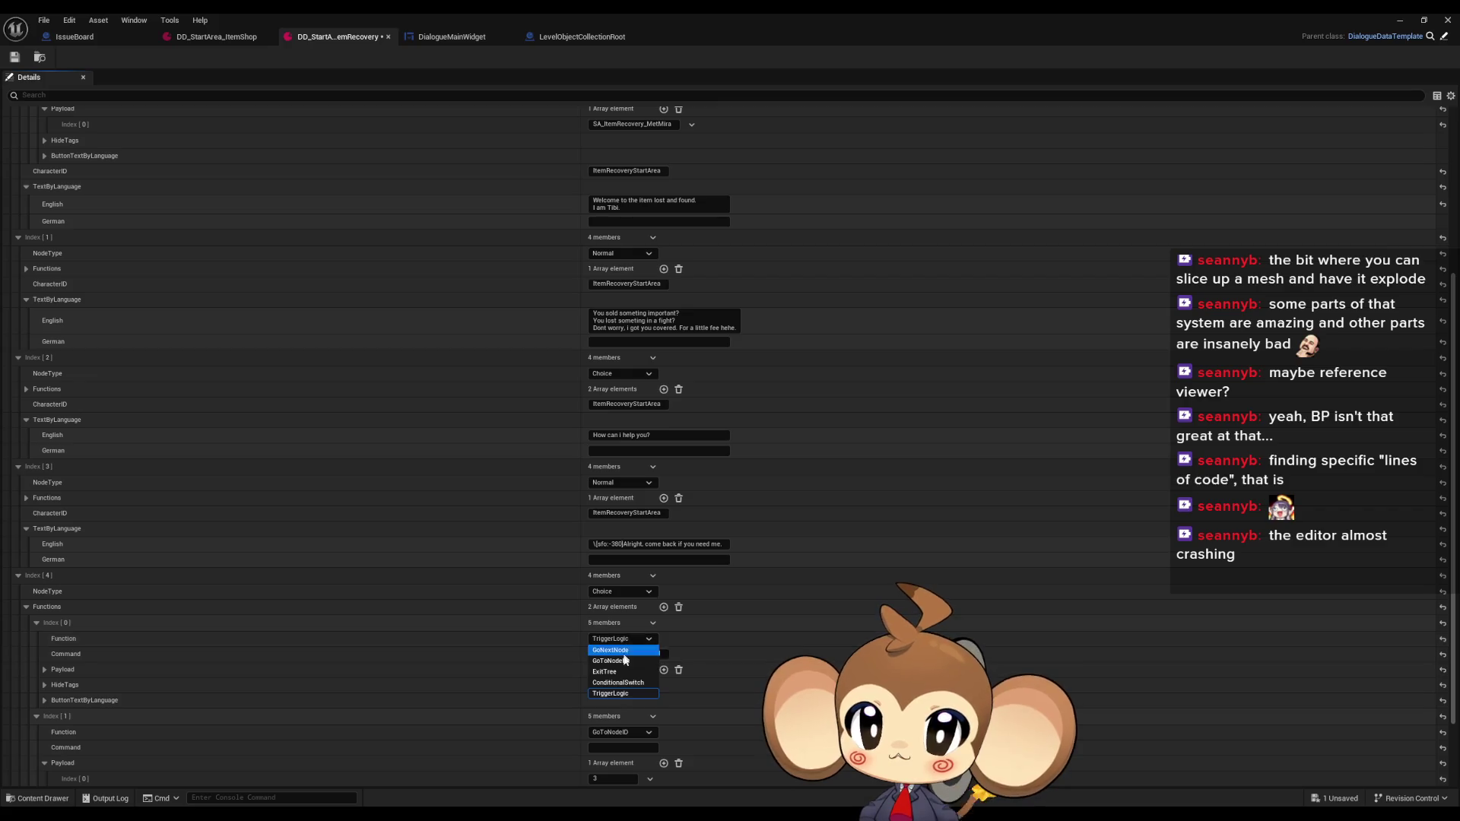
pyautogui.click(641, 660)
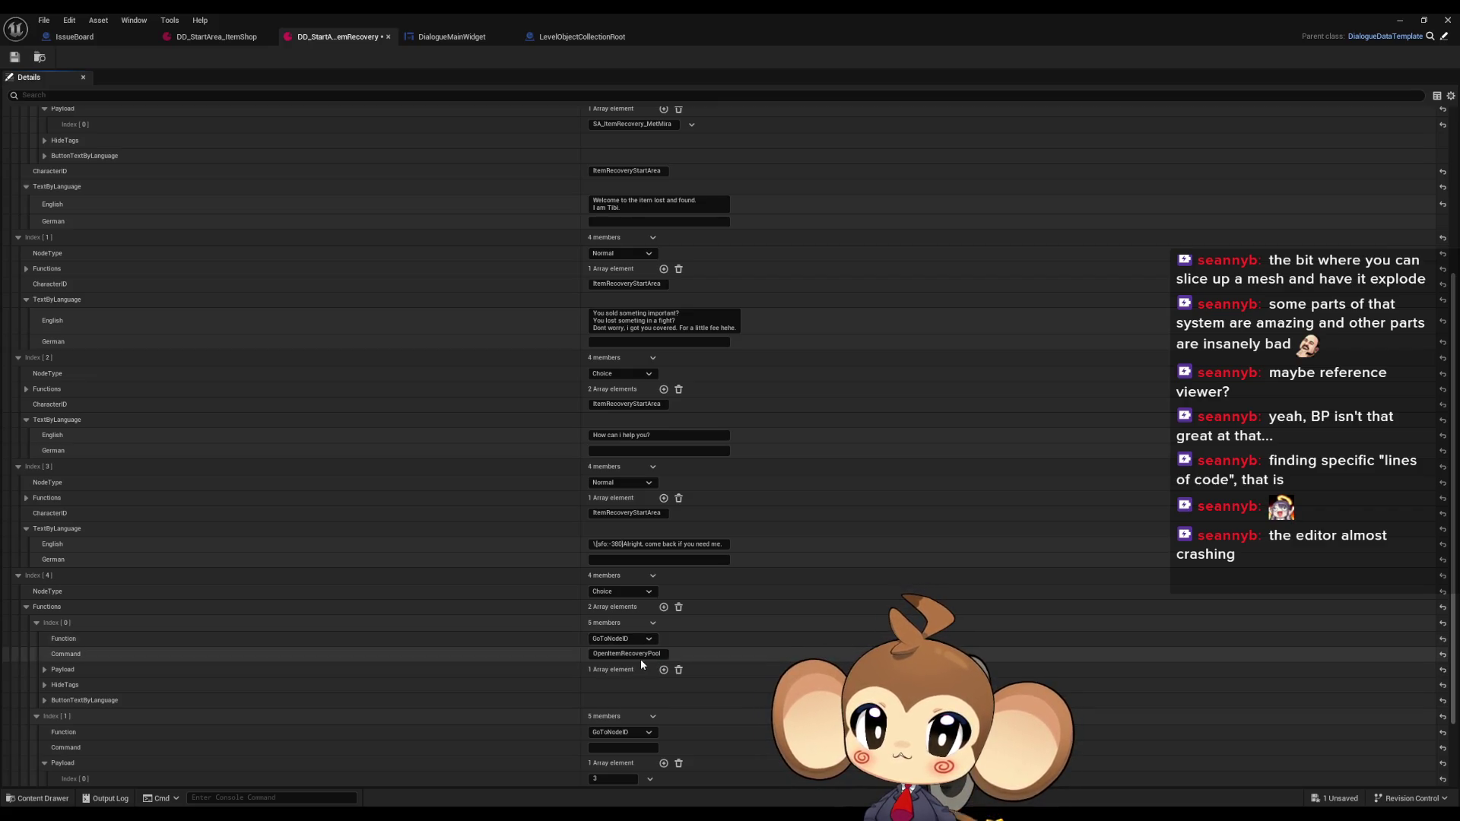
pyautogui.click(623, 655)
pyautogui.press('BackSpace')
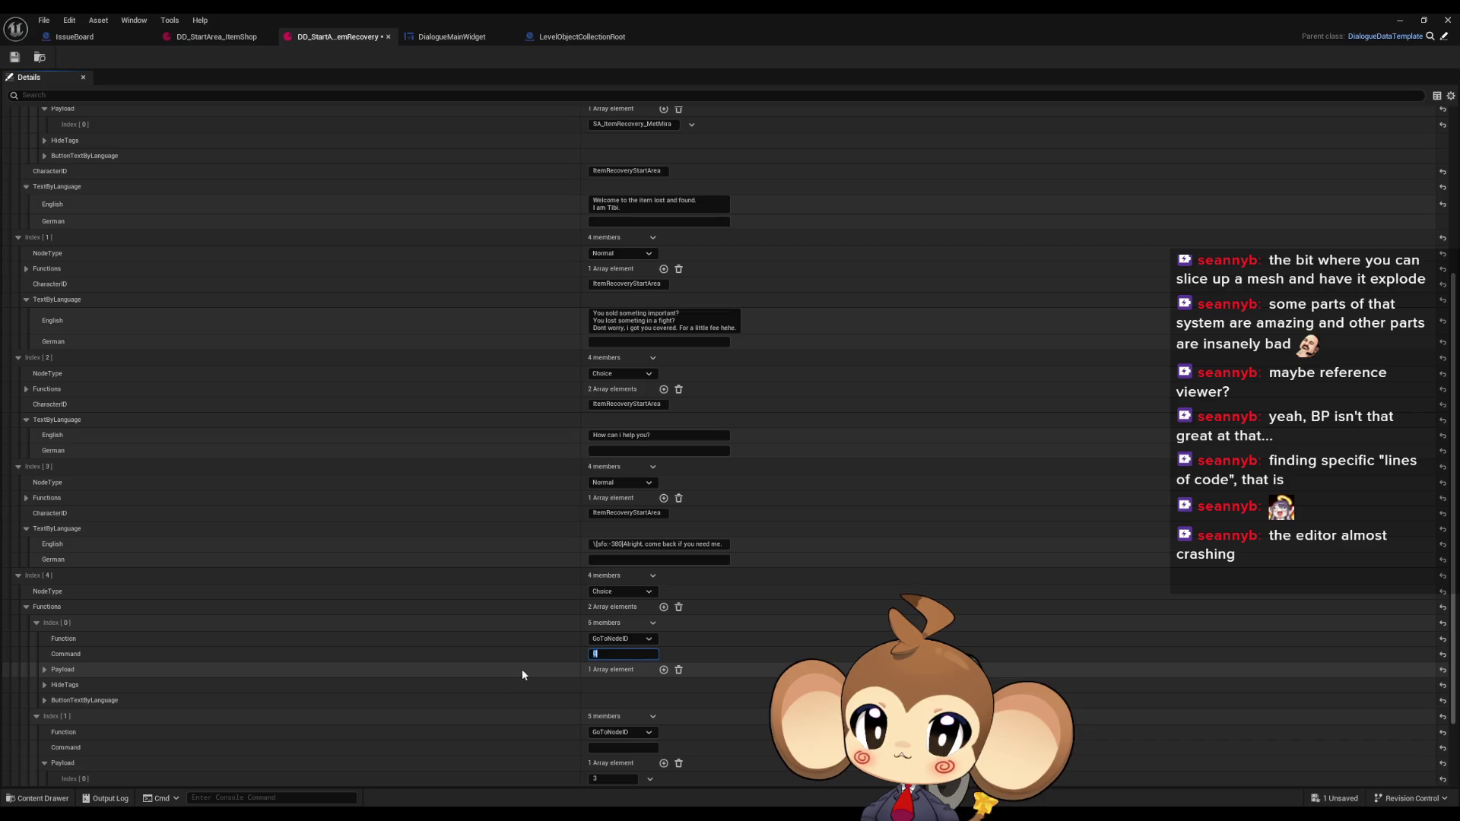
pyautogui.click(46, 671)
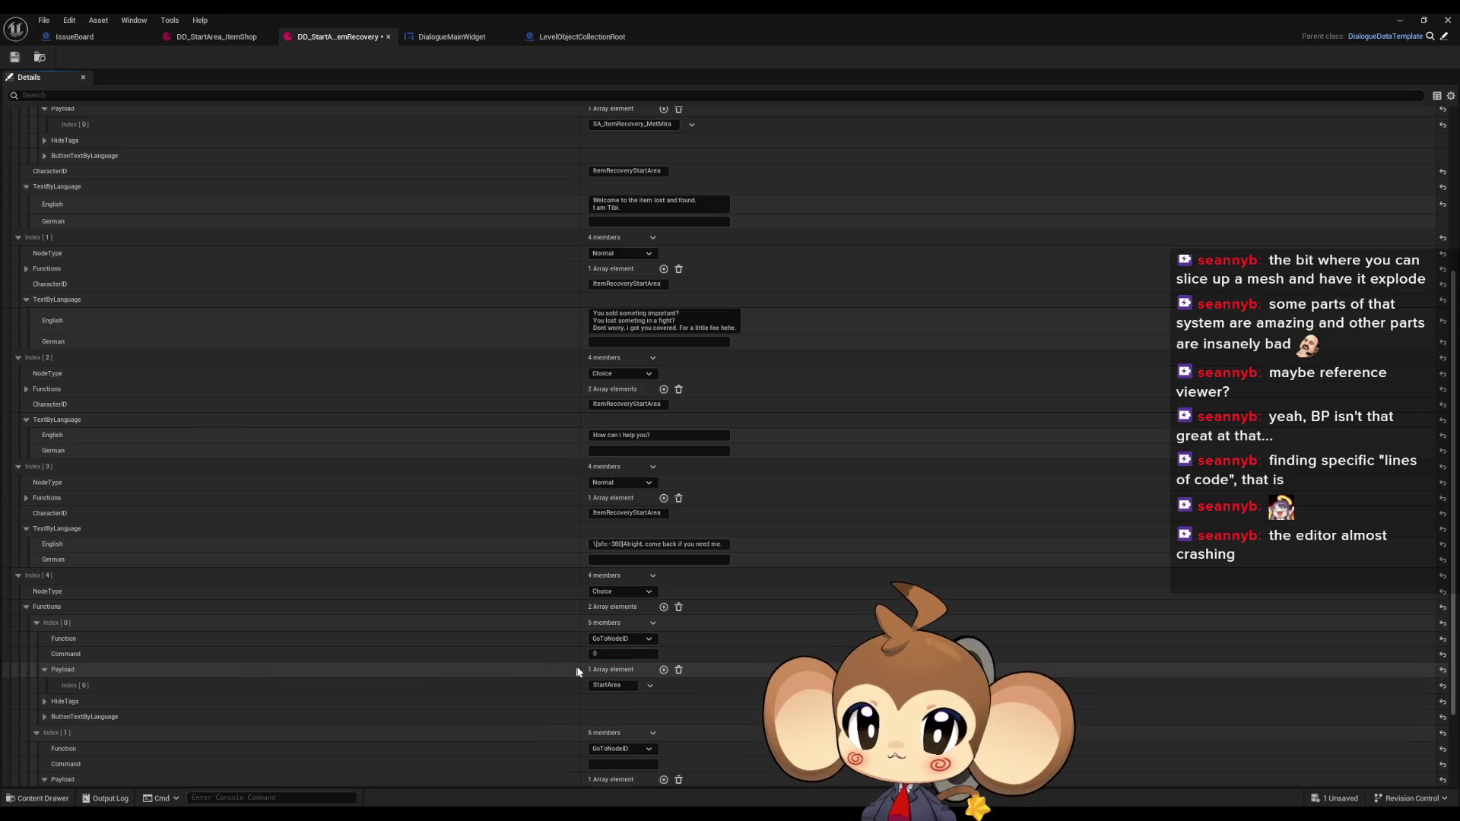
pyautogui.hotkey('ctrl', 'a')
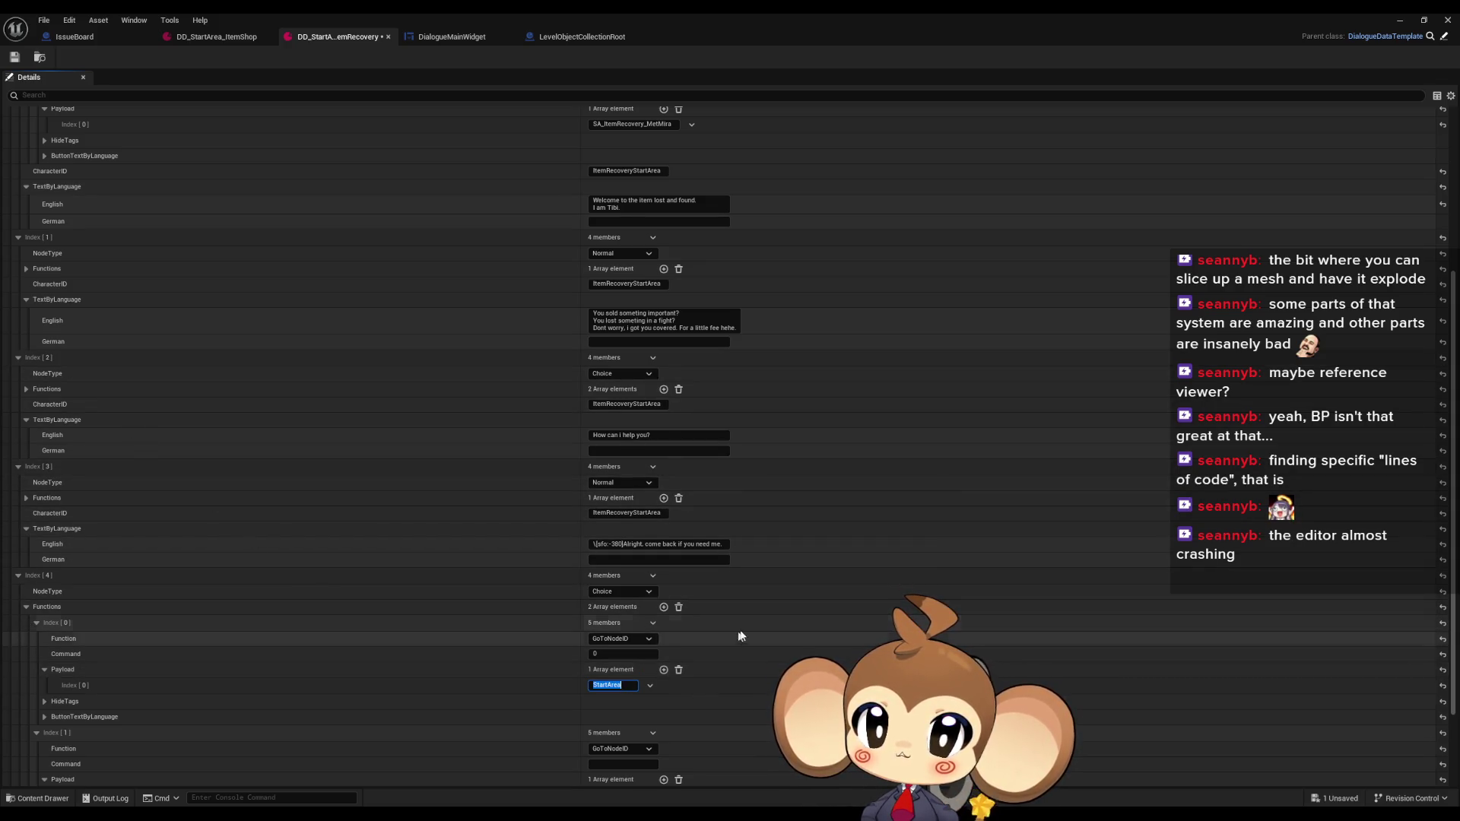
pyautogui.write('2')
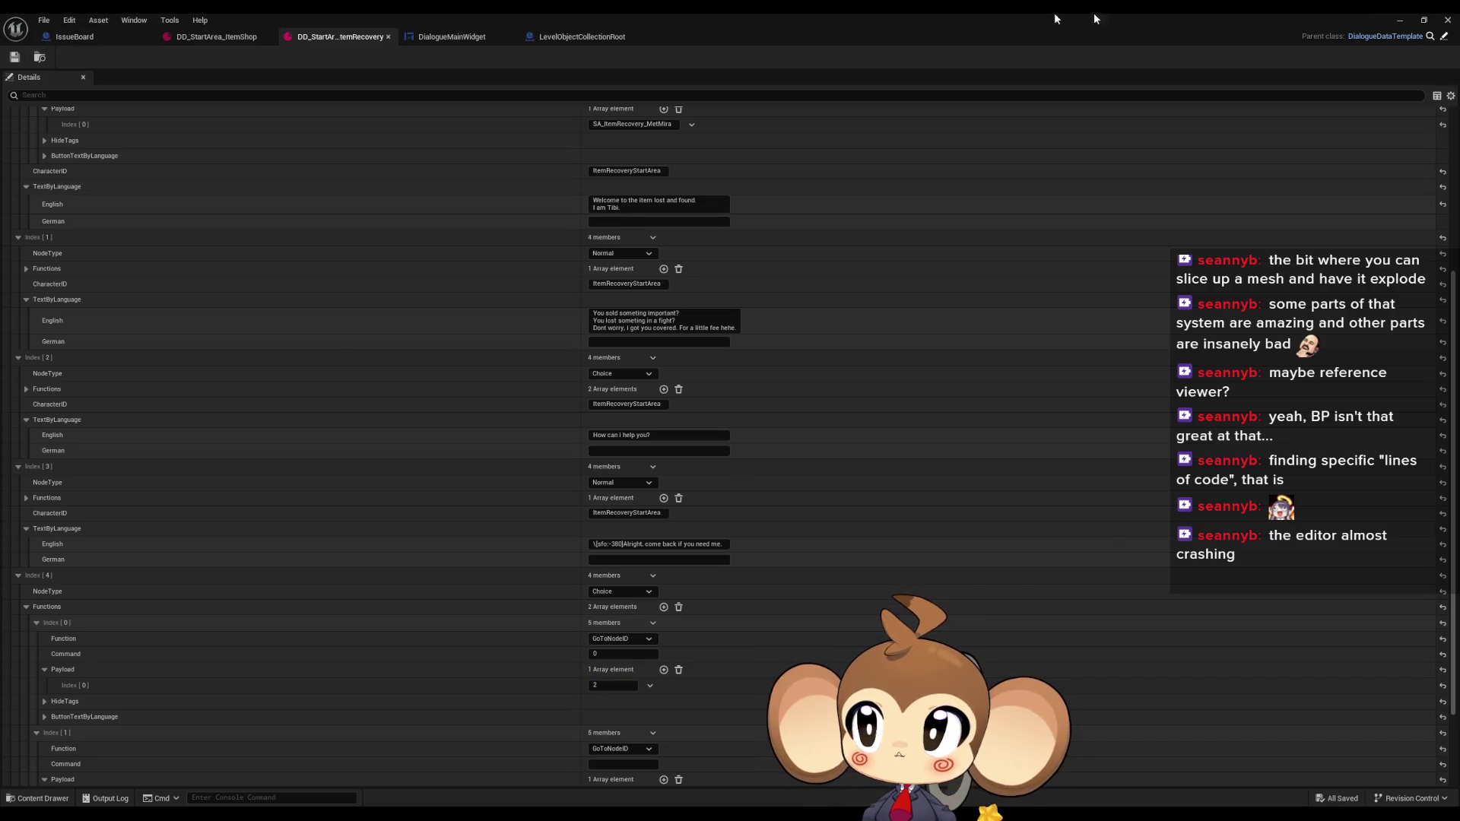
pyautogui.click(1400, 20)
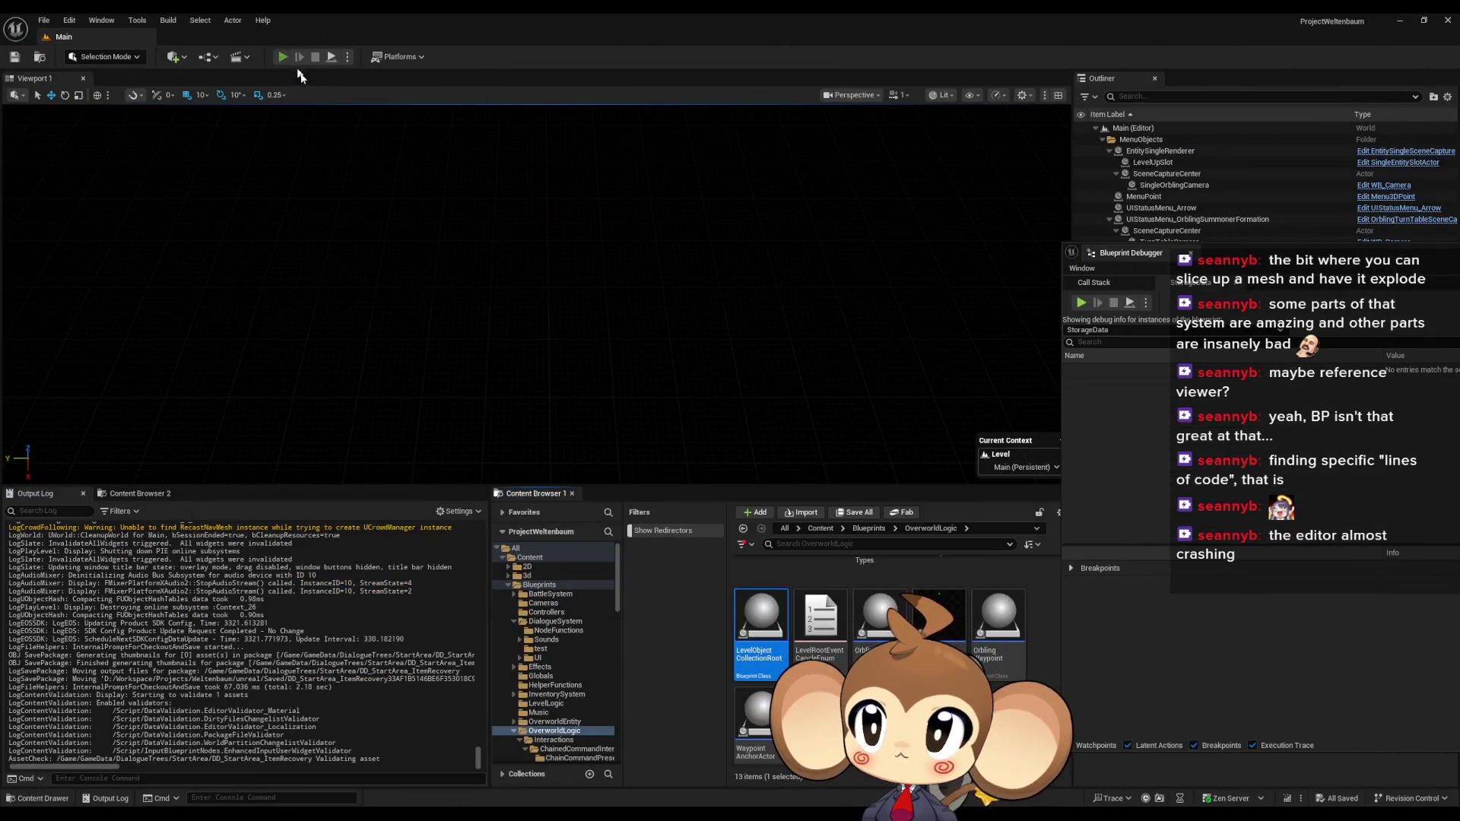
# Play the level, advance Tibi's dialogue, pick Leave at the help and lost-and-found menus, then stop
pyautogui.click(282, 57)
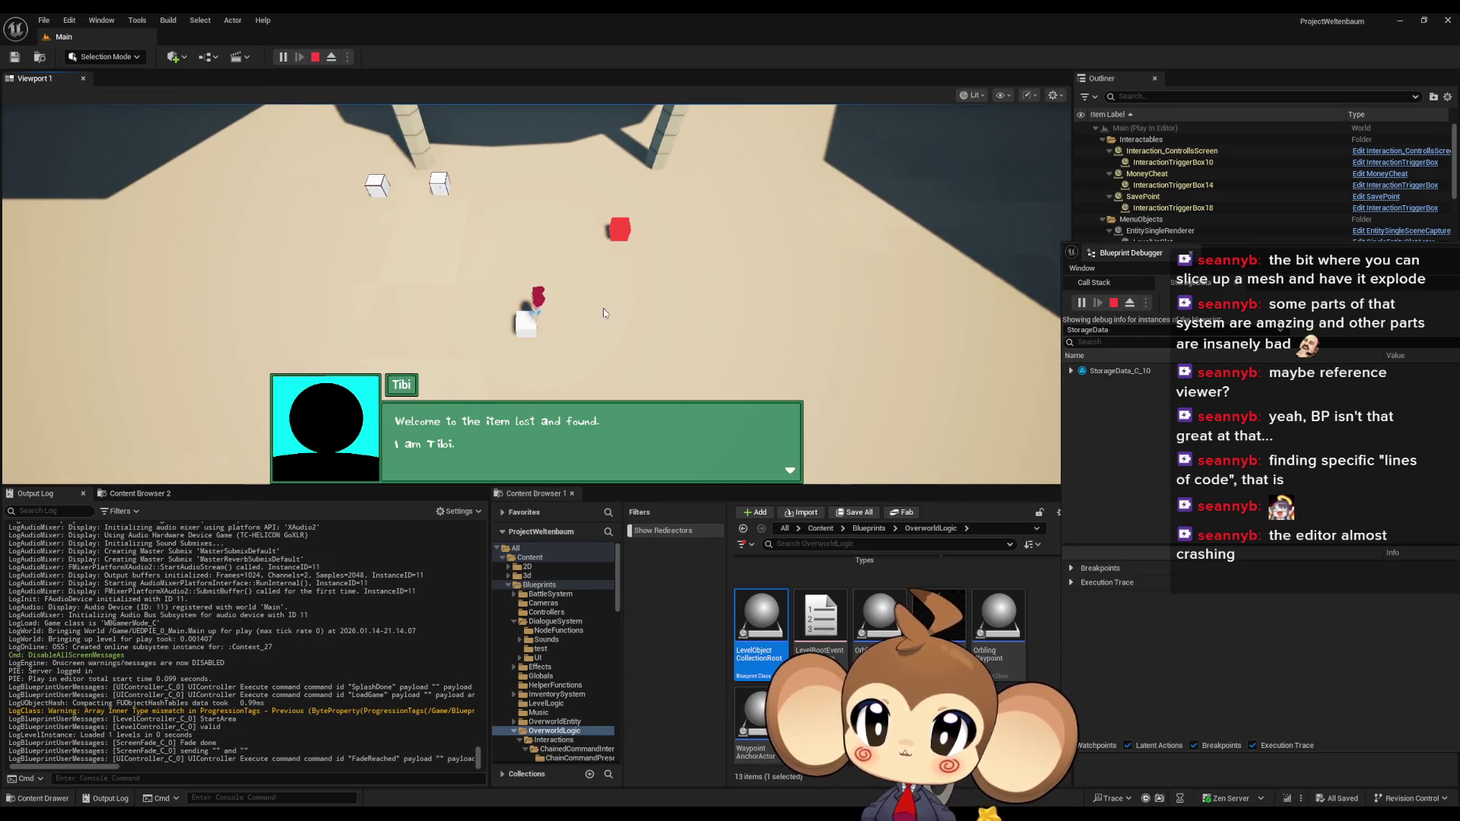
pyautogui.press('space')
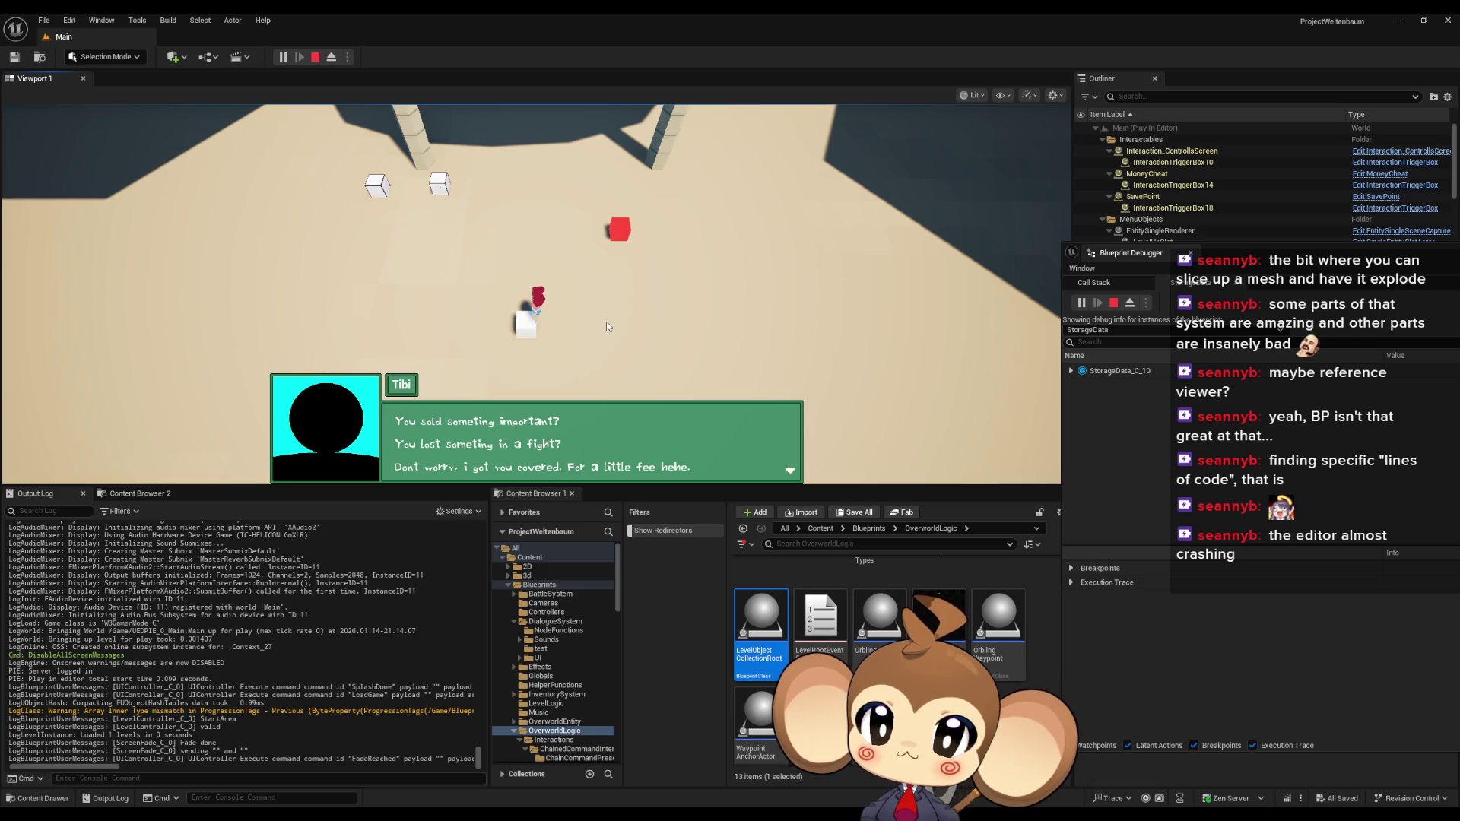
pyautogui.press('space')
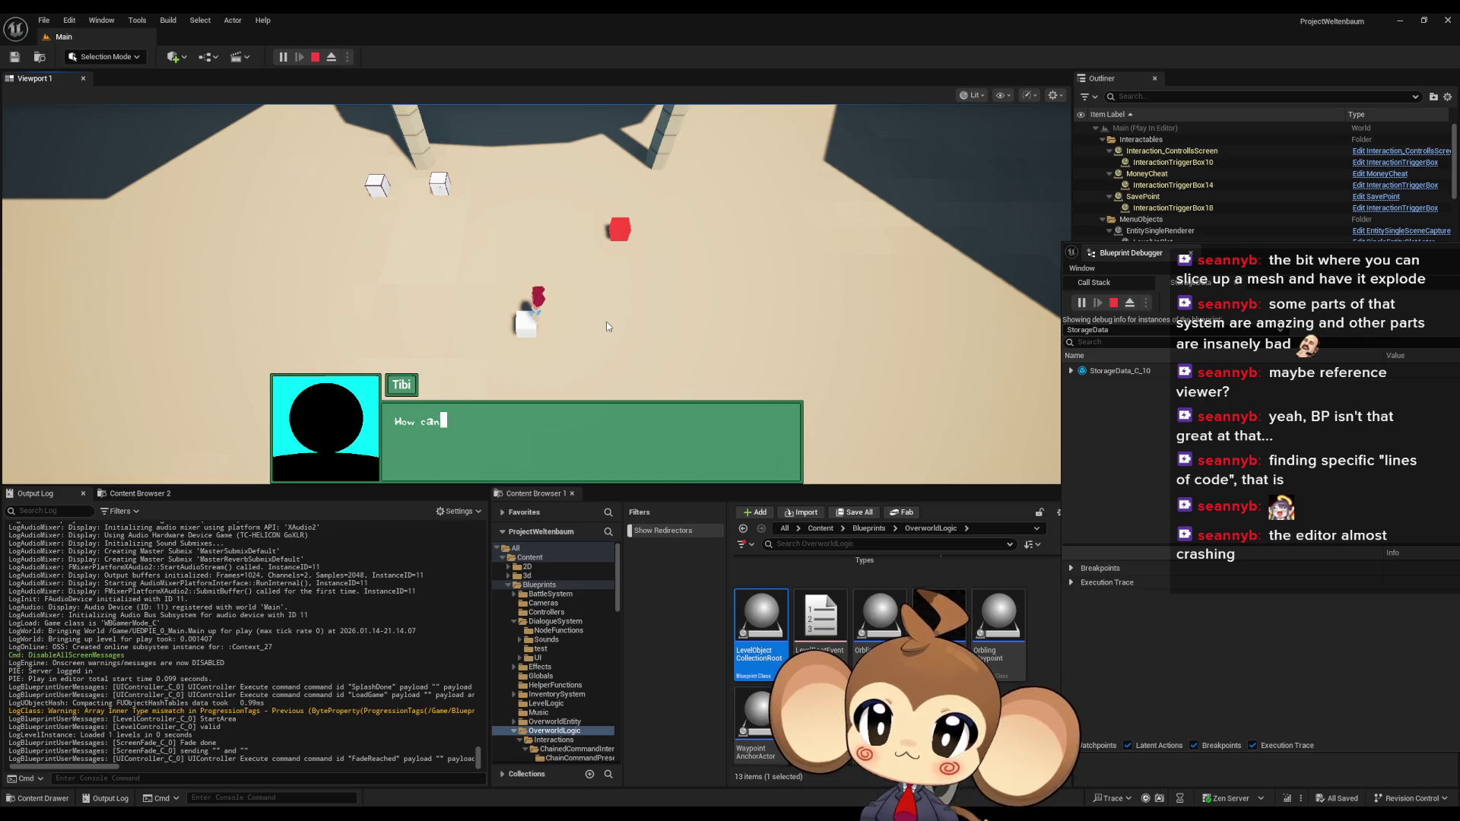
pyautogui.click(676, 468)
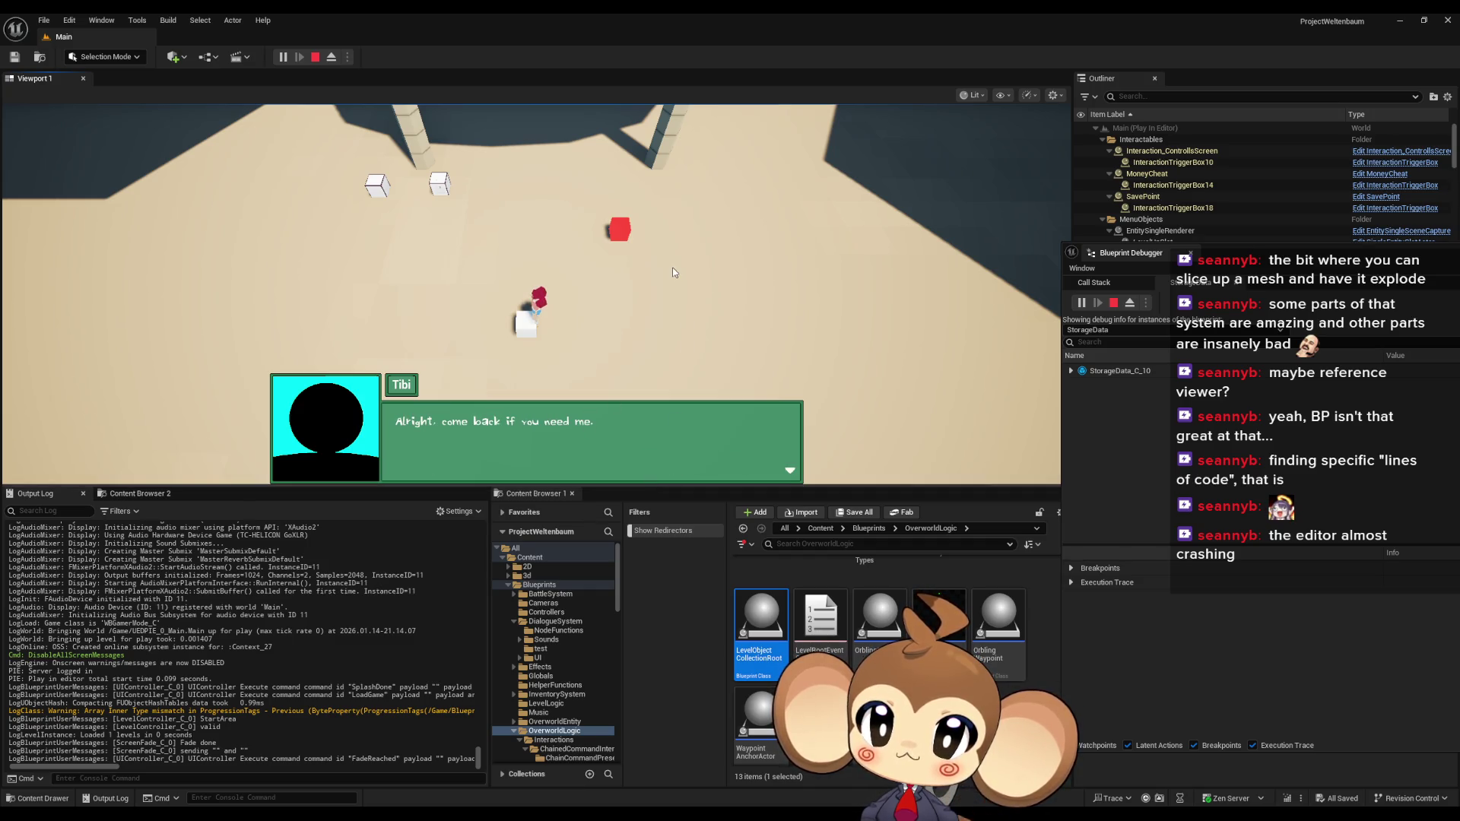
pyautogui.press('space')
pyautogui.press('space')
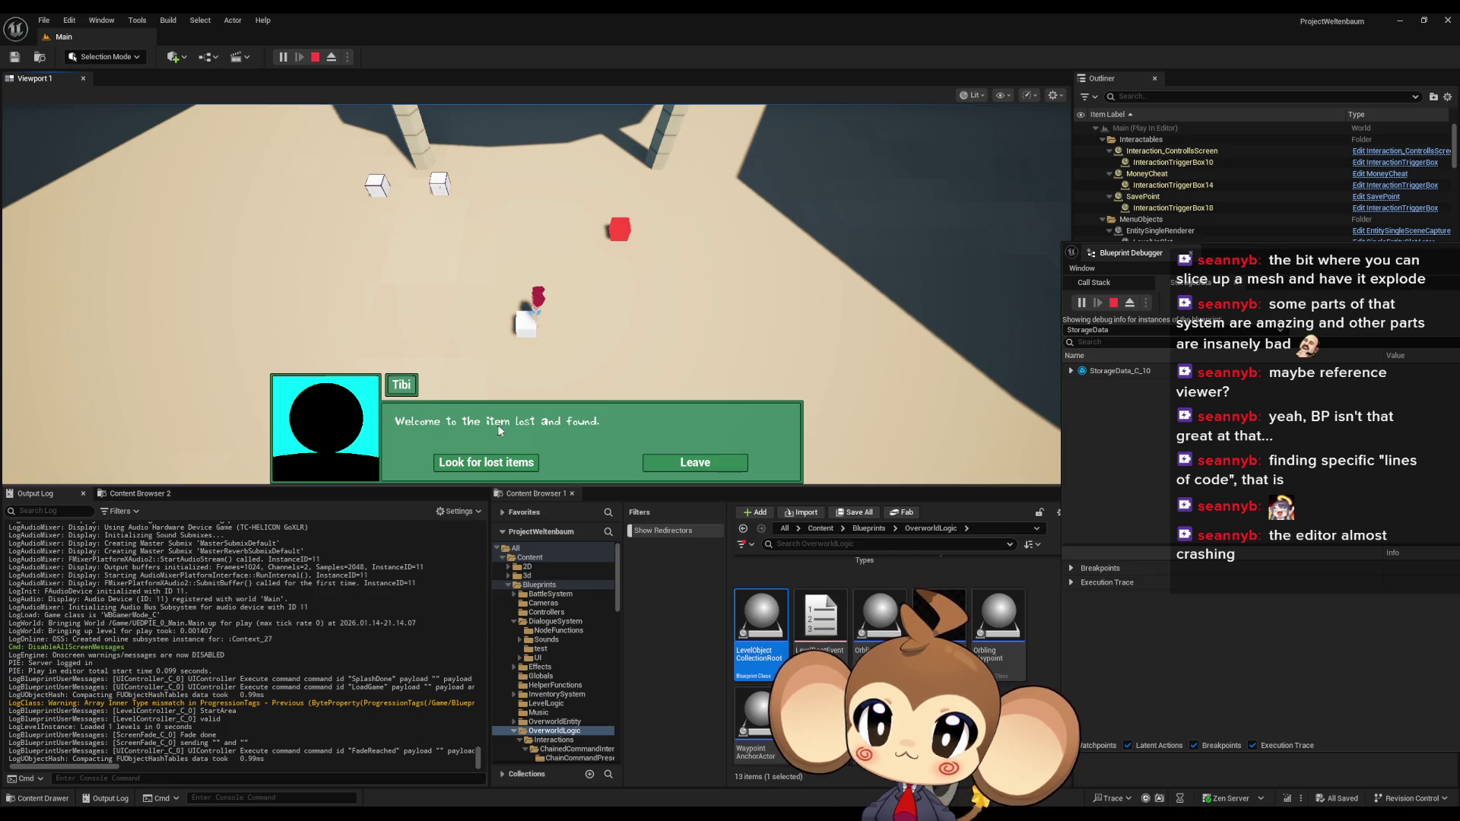
pyautogui.click(683, 466)
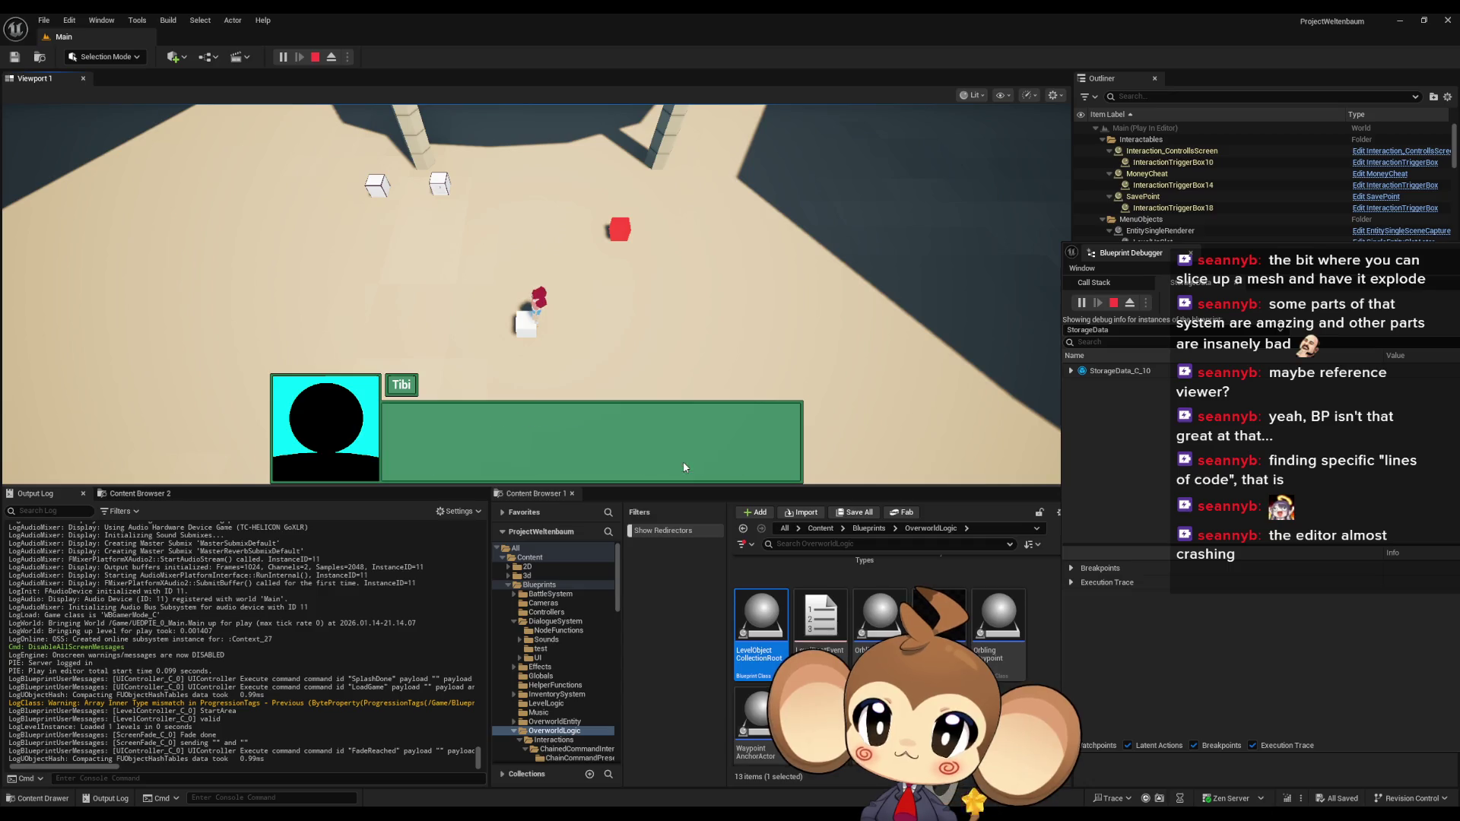
pyautogui.click(315, 59)
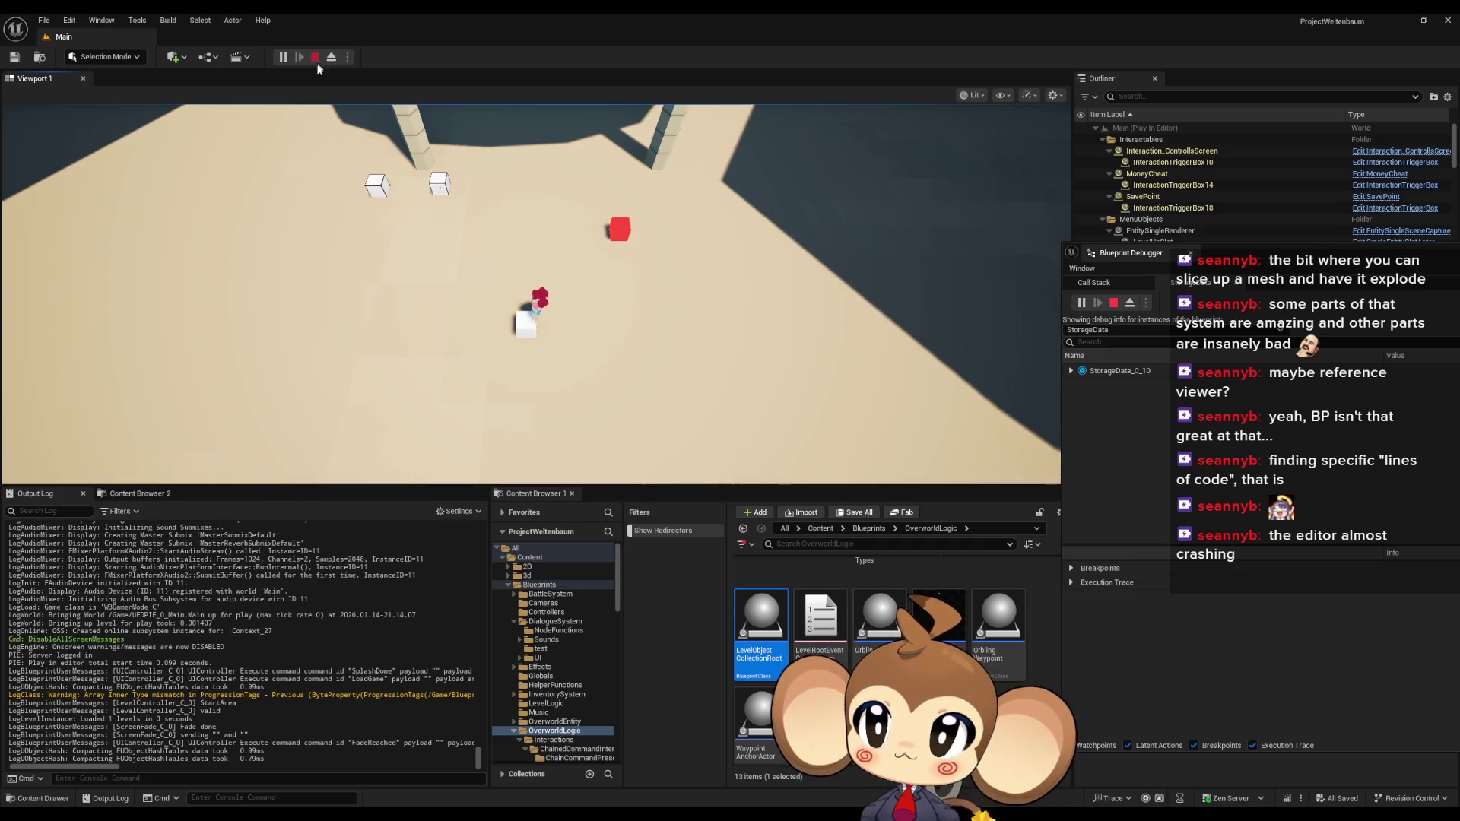
pyautogui.moveTo(577, 812)
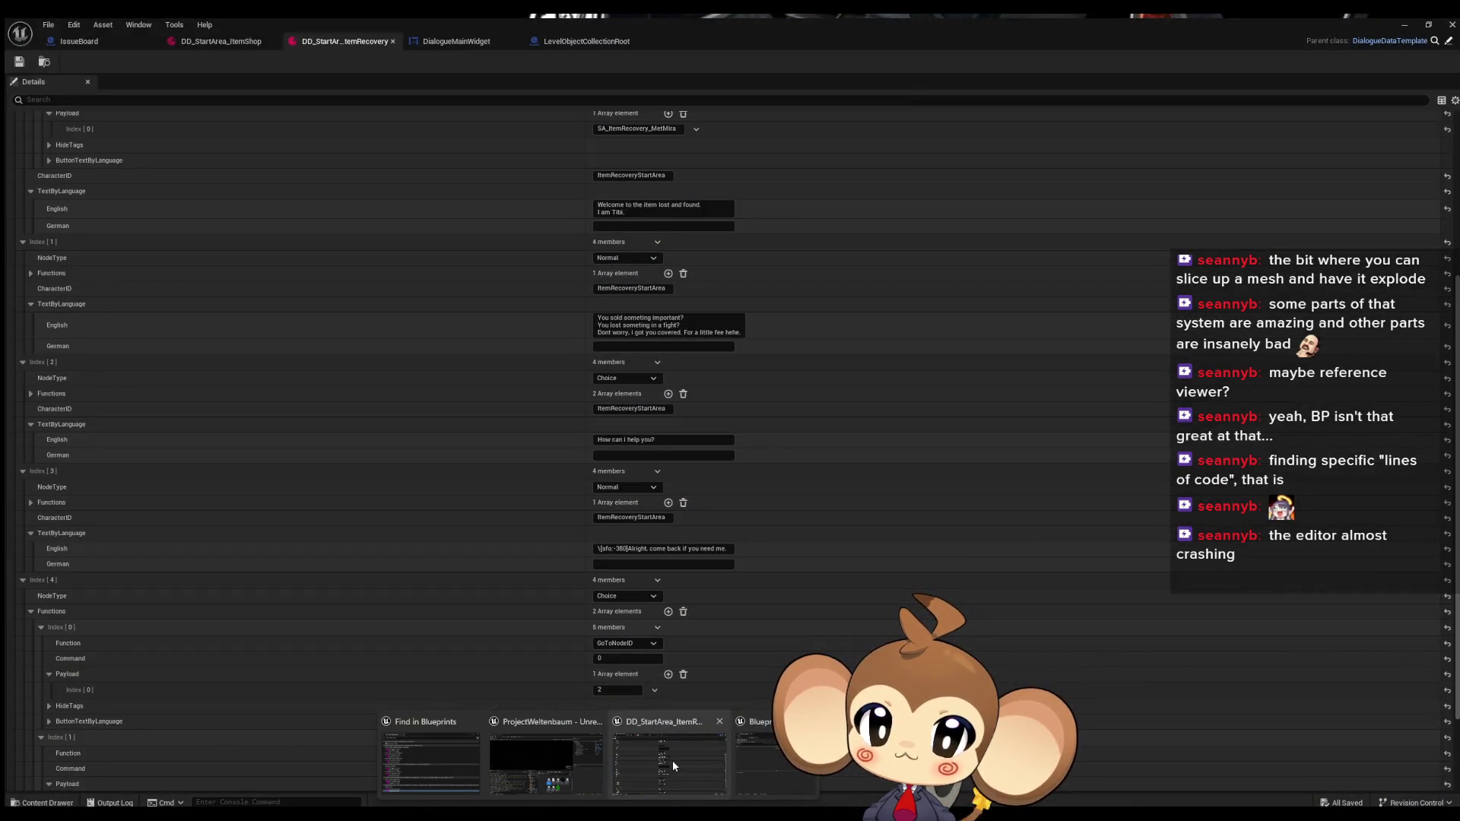
# Remove the leftover 0 from node 4's first GoToNodeID Command, then expand the second choice to check it
pyautogui.click(672, 761)
pyautogui.scroll(-3, 590, 660)
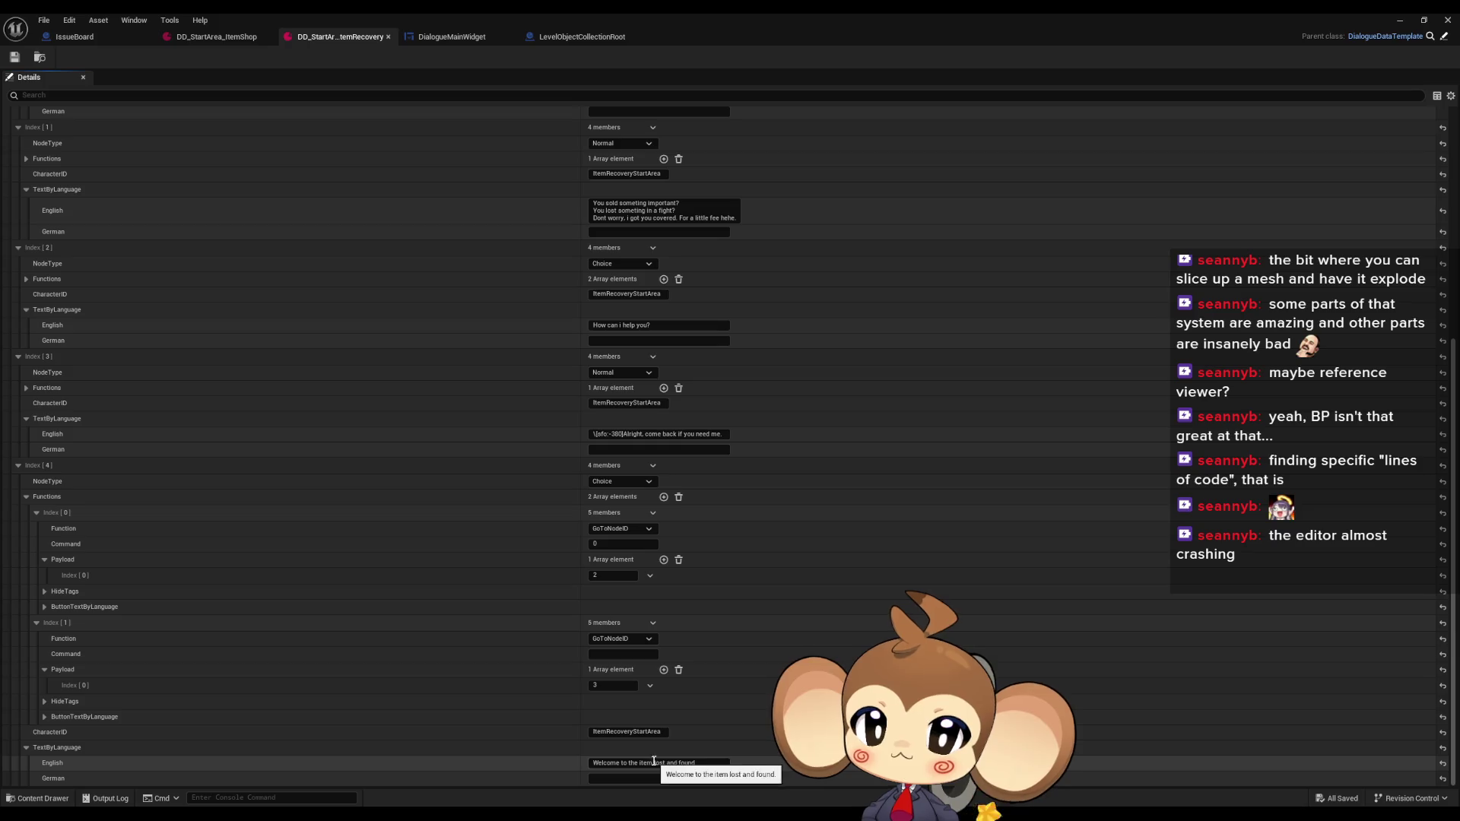
pyautogui.click(36, 623)
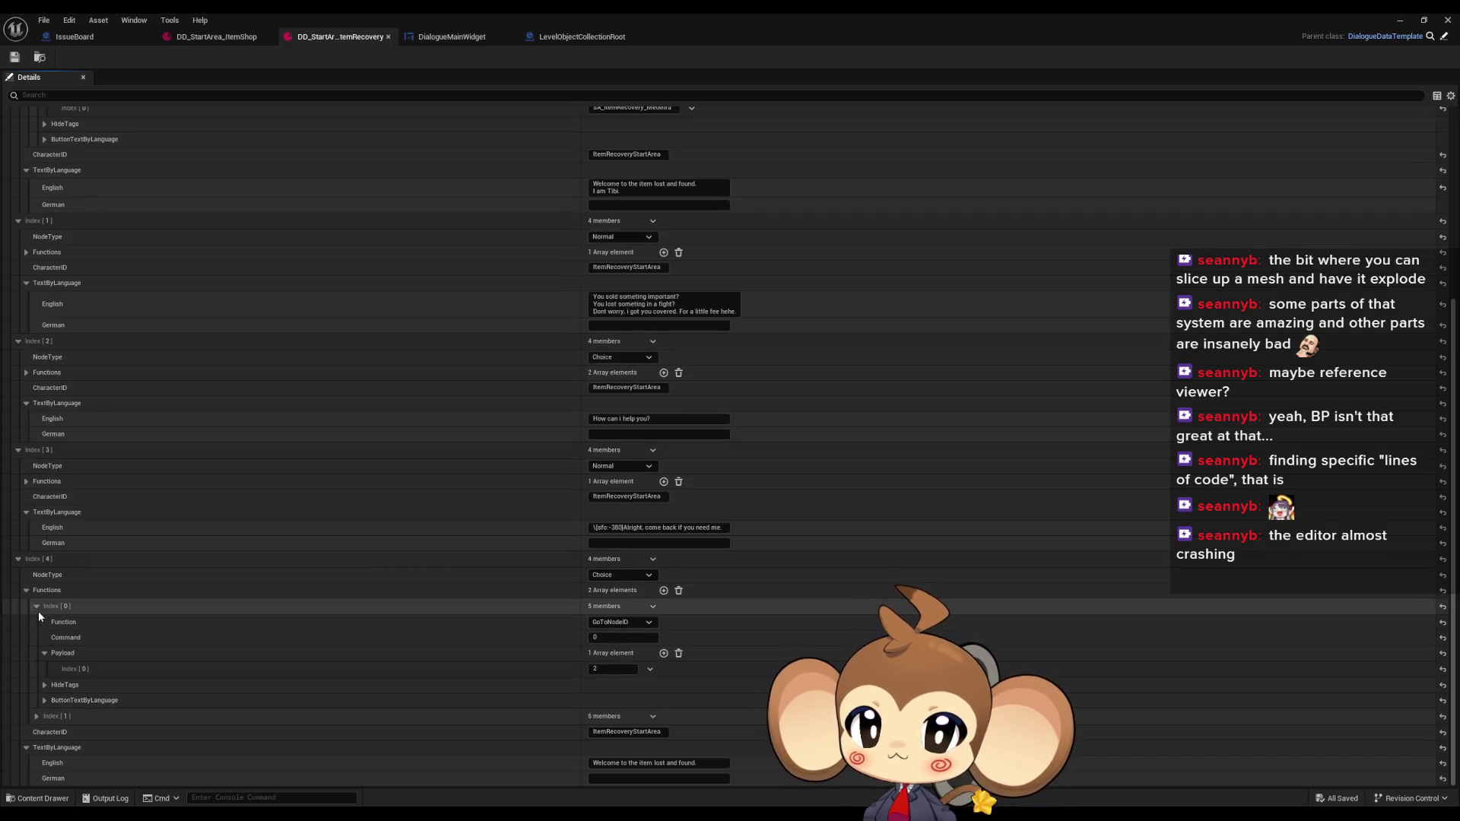
pyautogui.click(634, 640)
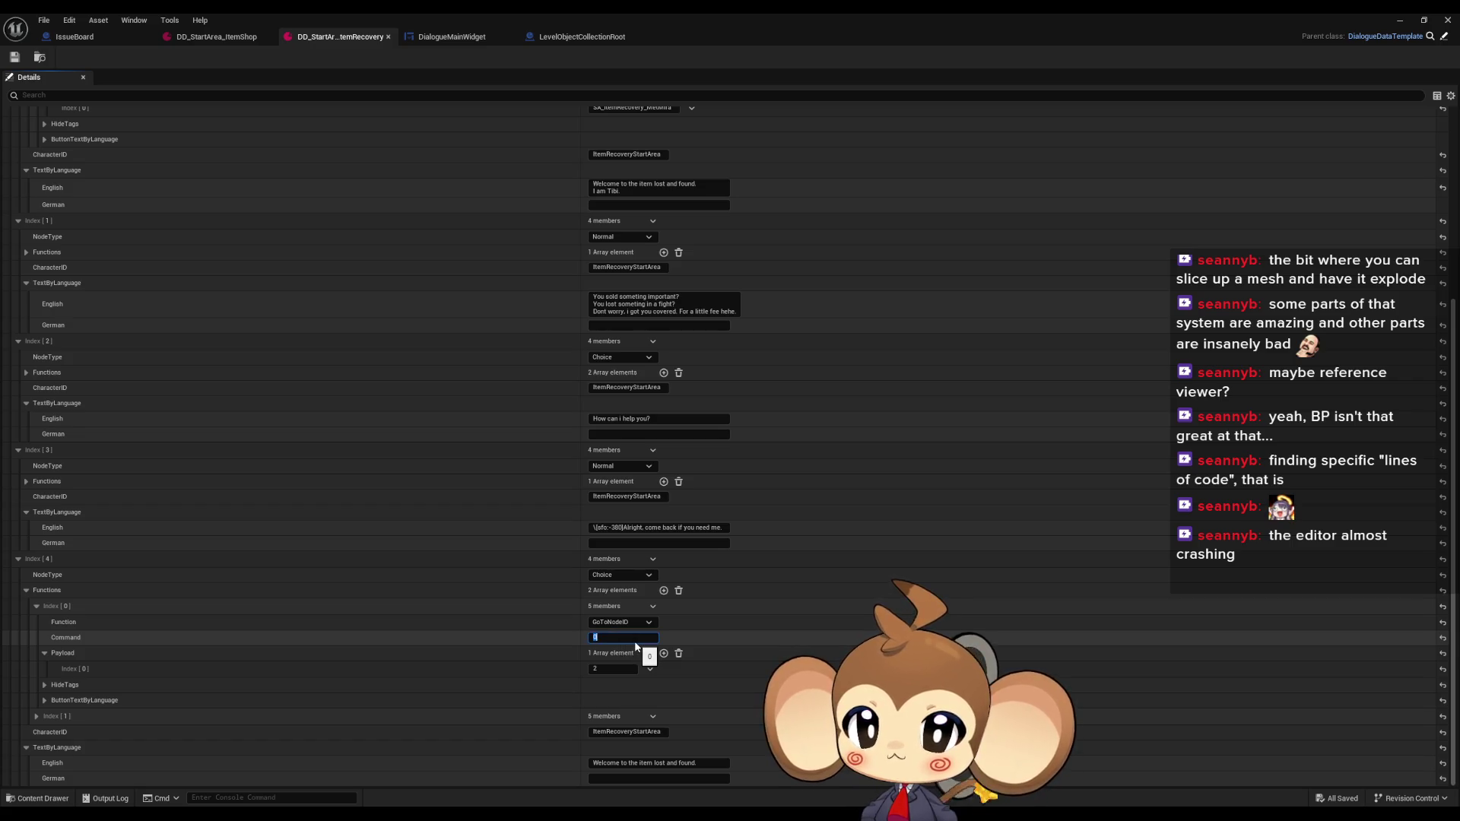
pyautogui.press('Return')
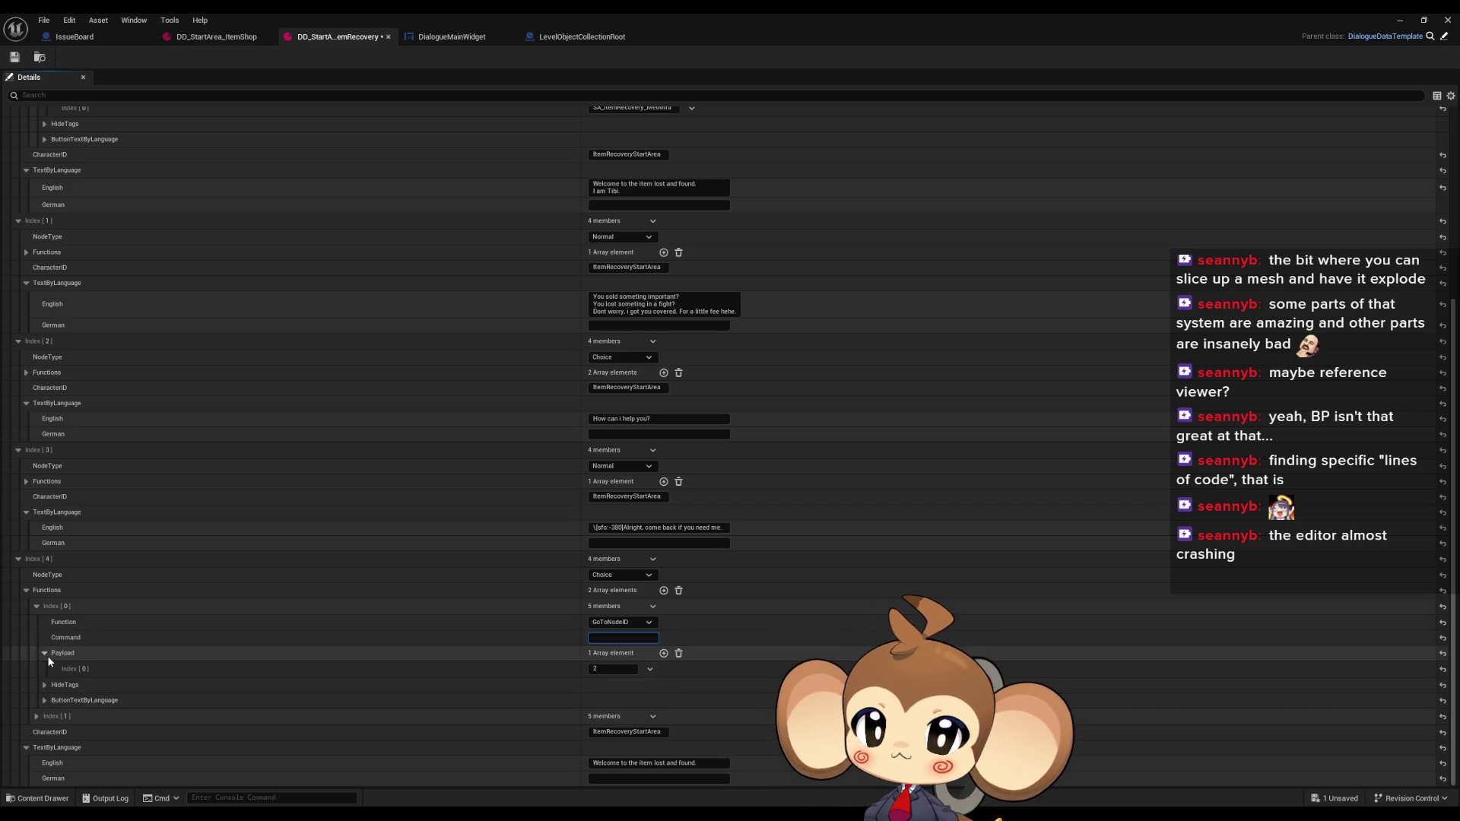
pyautogui.click(37, 716)
pyautogui.scroll(-2, 222, 686)
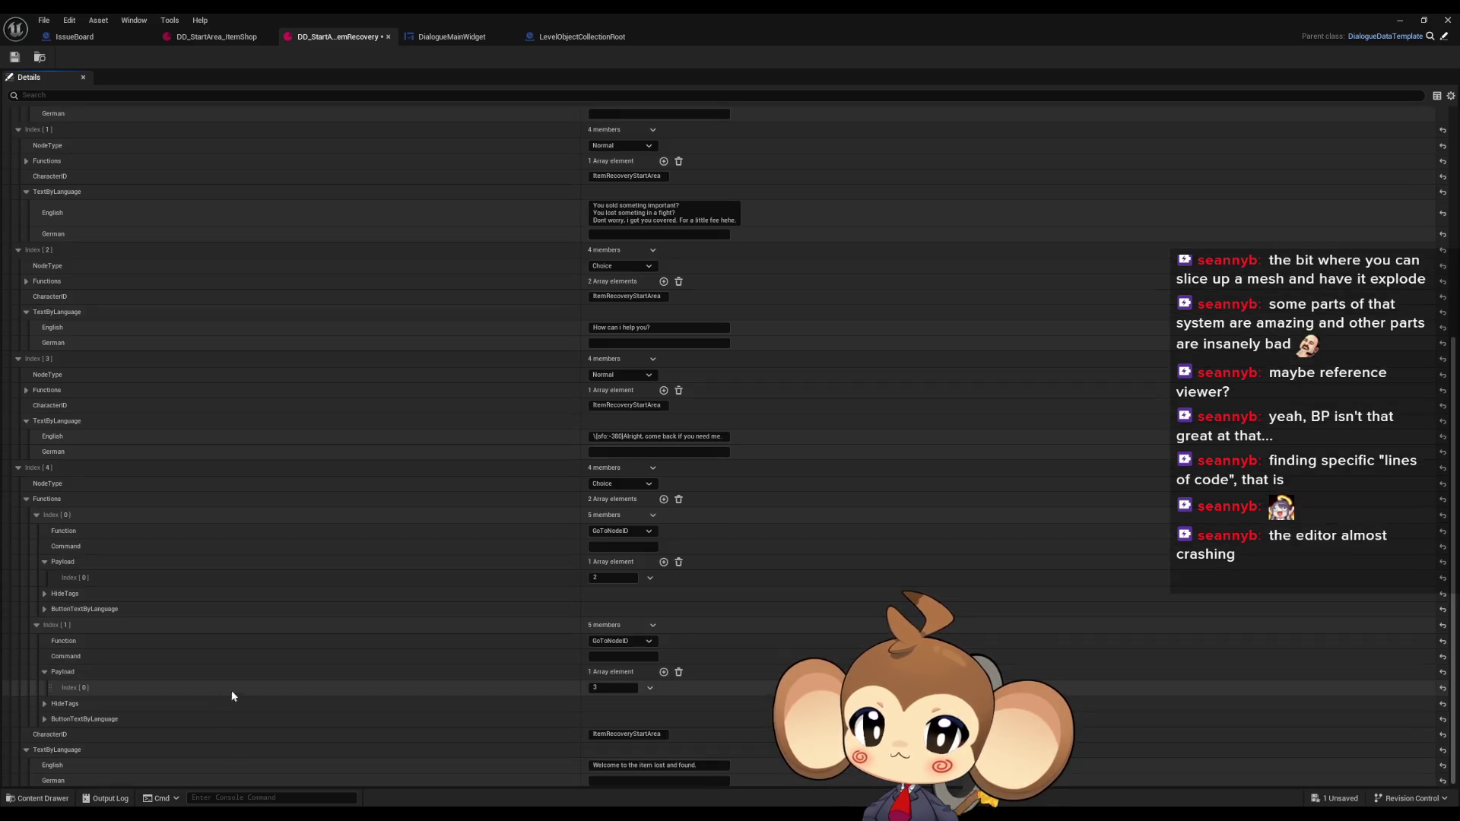
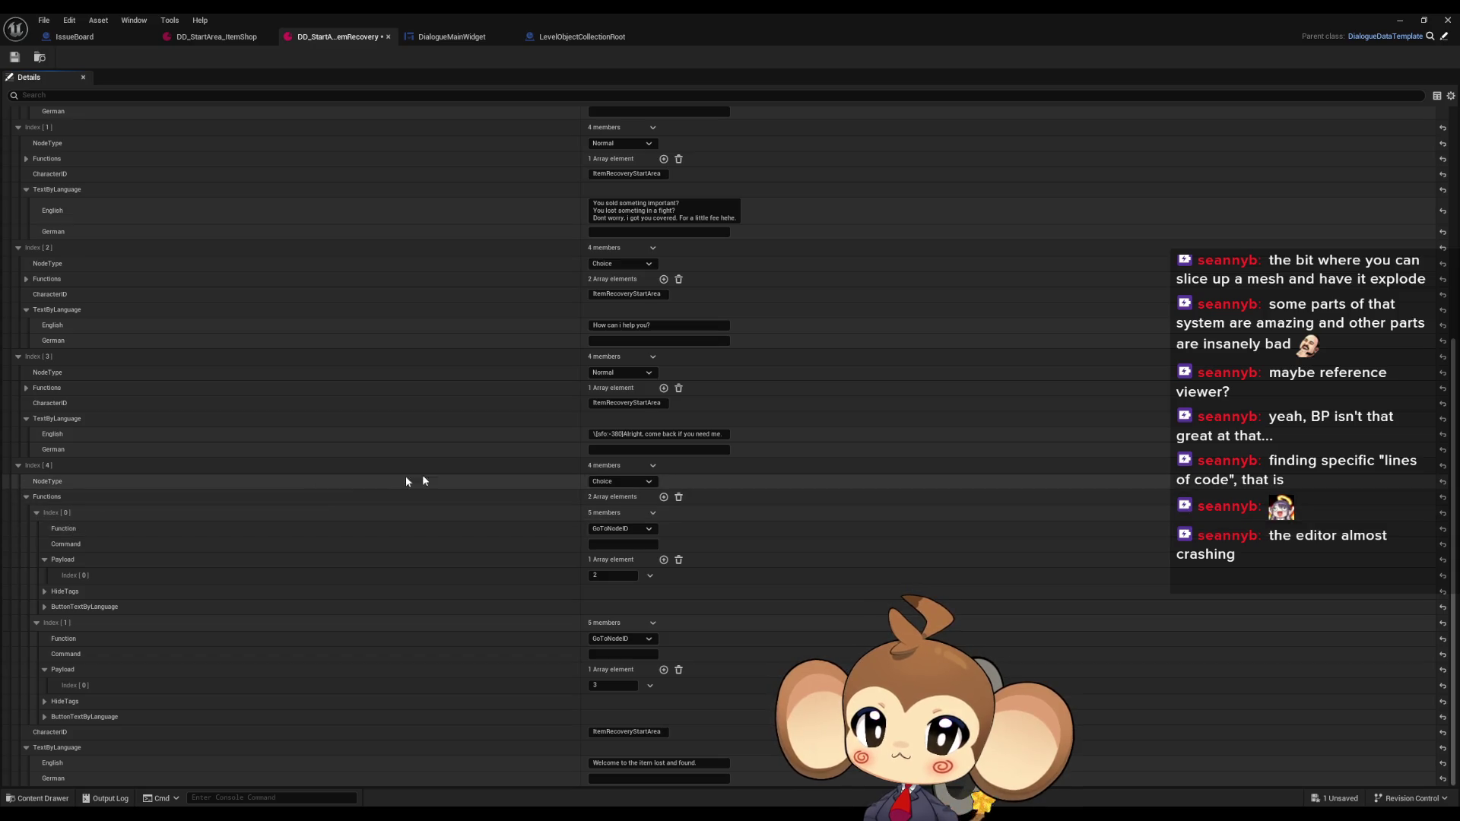
# Make dialogue node 4 a Normal node and remove its second Functions element
pyautogui.click(600, 485)
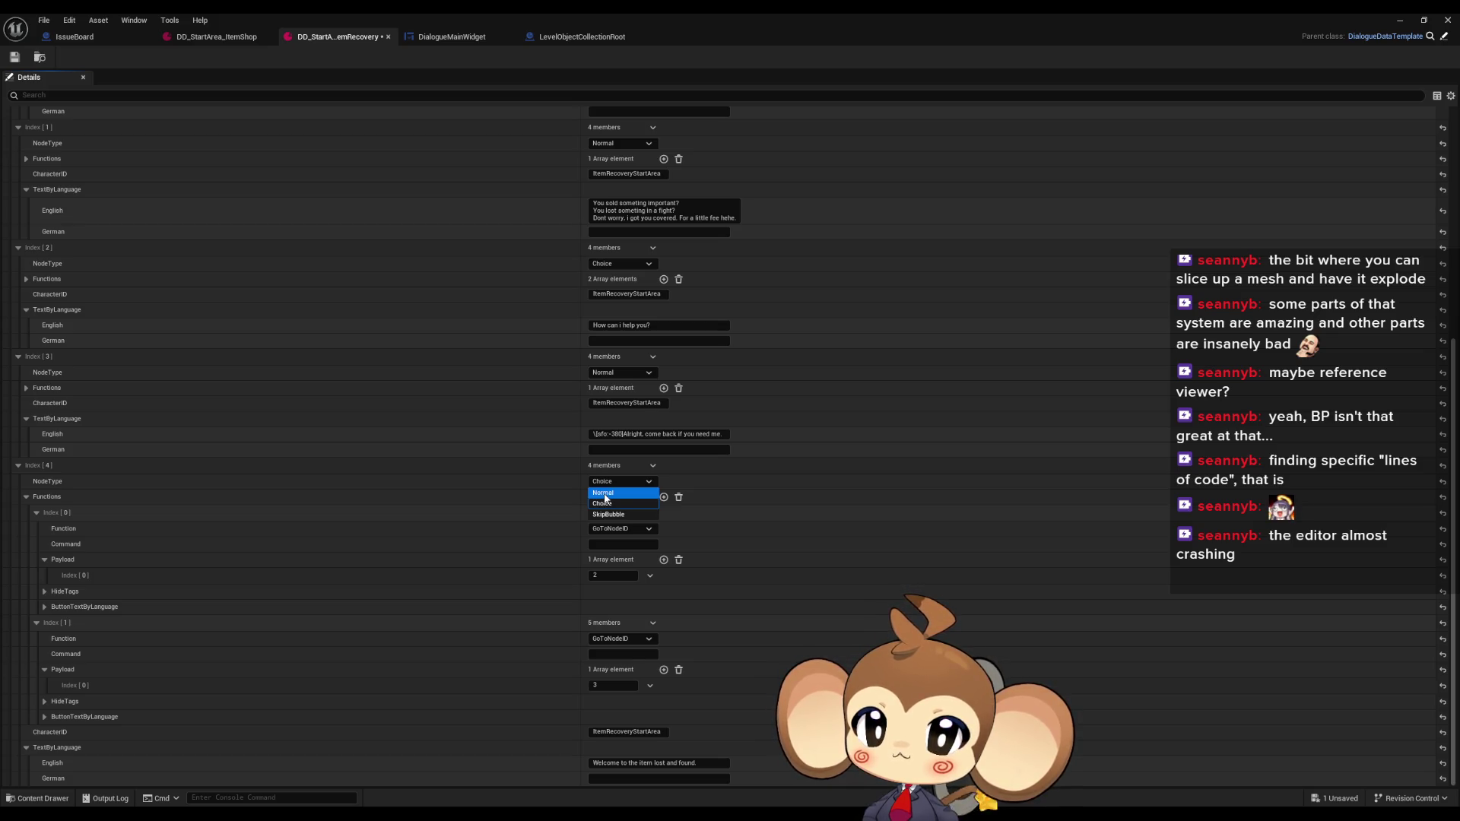
pyautogui.click(605, 495)
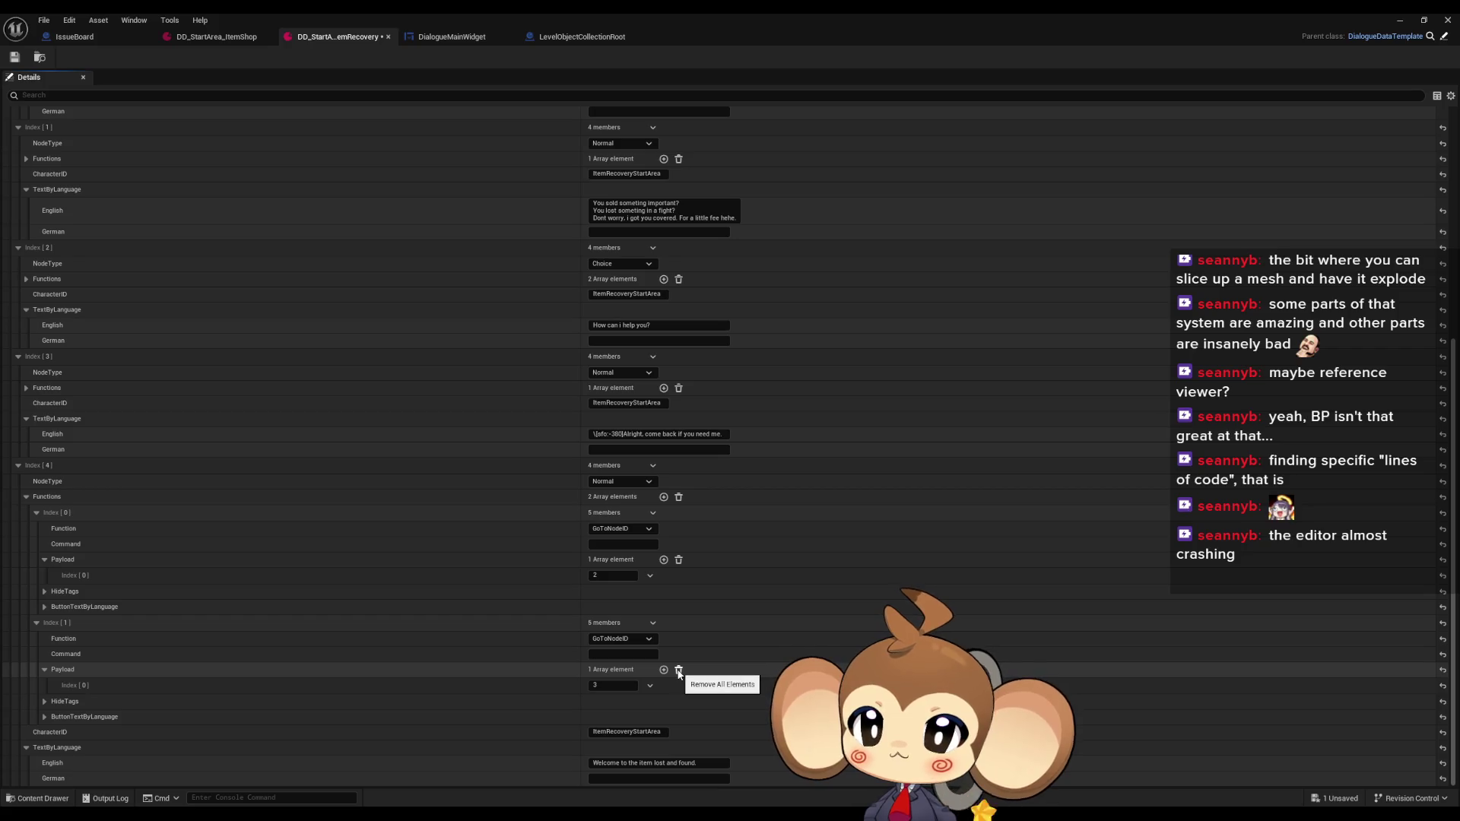
pyautogui.click(653, 623)
pyautogui.click(665, 659)
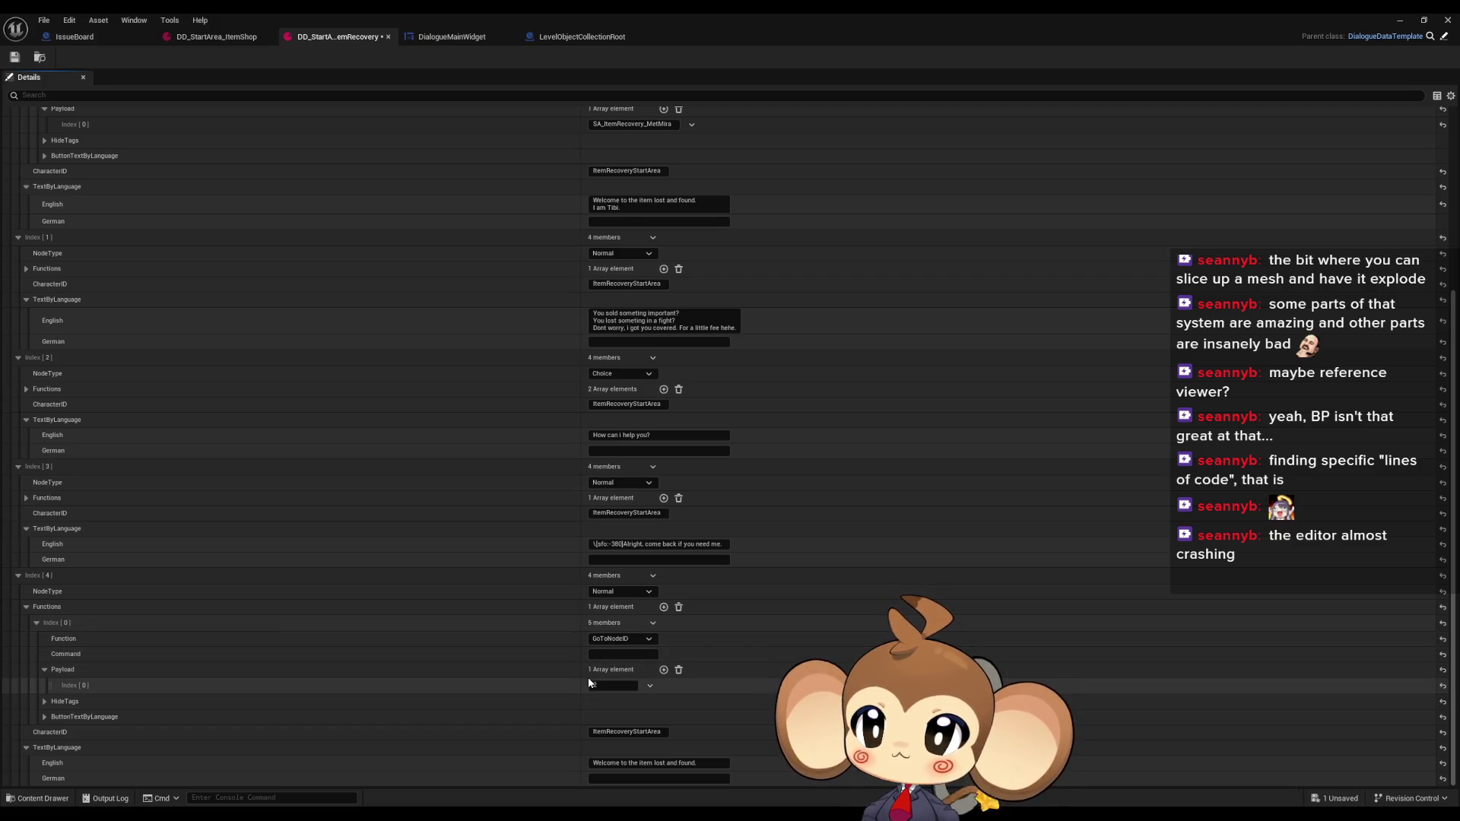
# Set node 4's payload to 2, save the dialogue data, and start a playtest
pyautogui.click(14, 57)
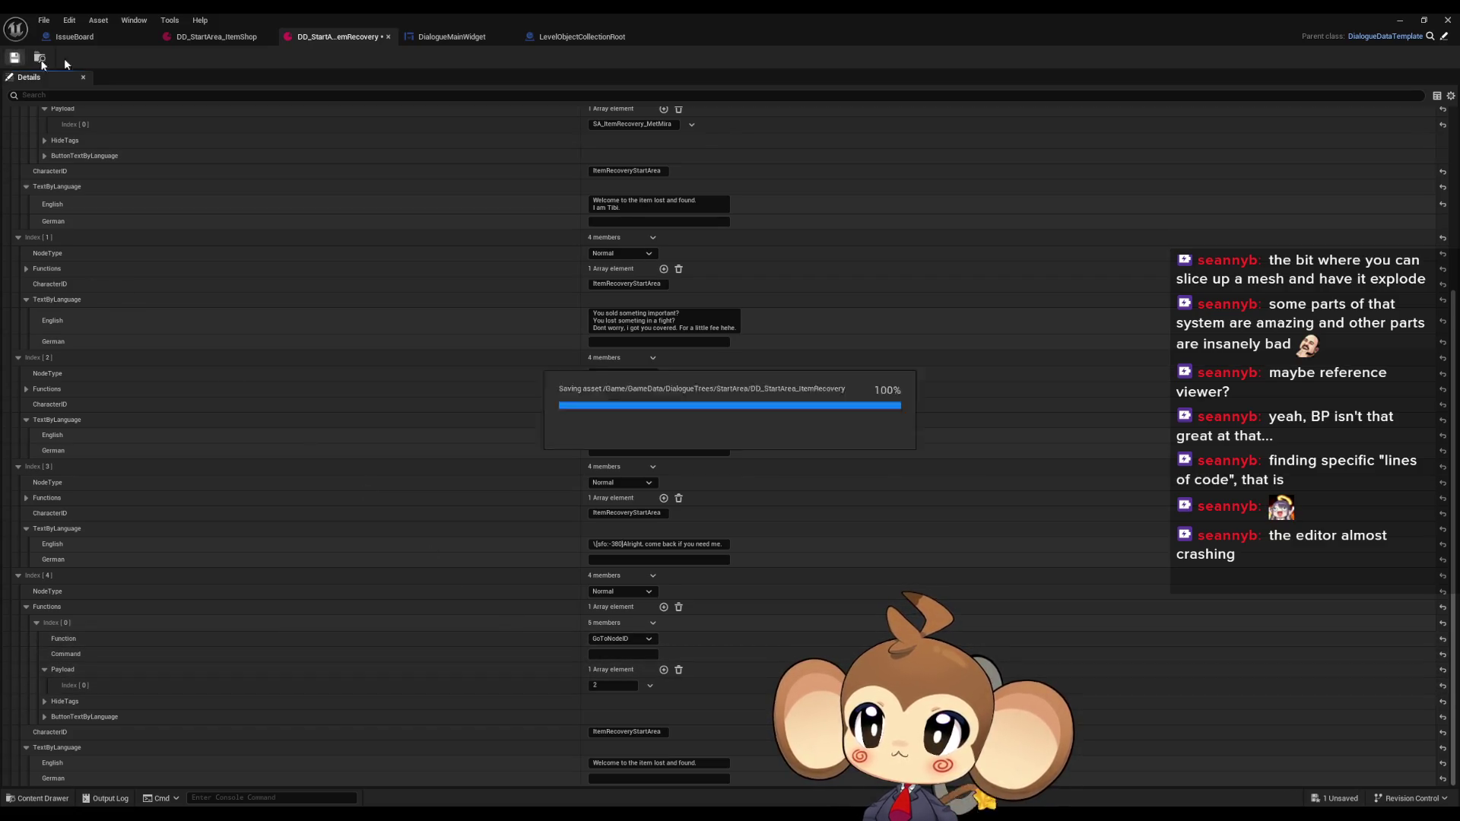
pyautogui.click(1403, 20)
pyautogui.click(282, 57)
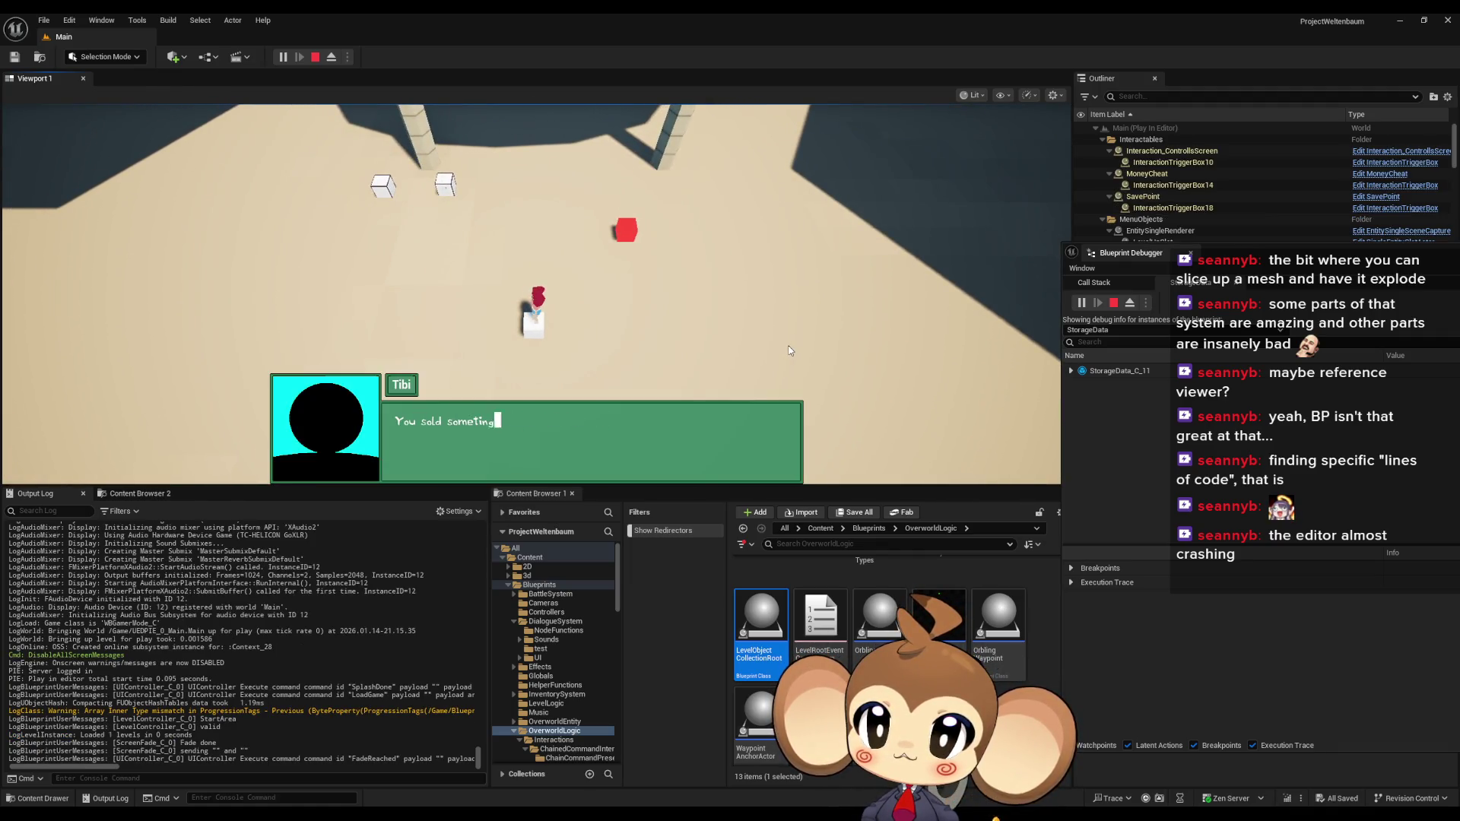
# Advance the item-recovery dialogue, pick Leave at each choice, then stop the playtest
pyautogui.click(790, 350)
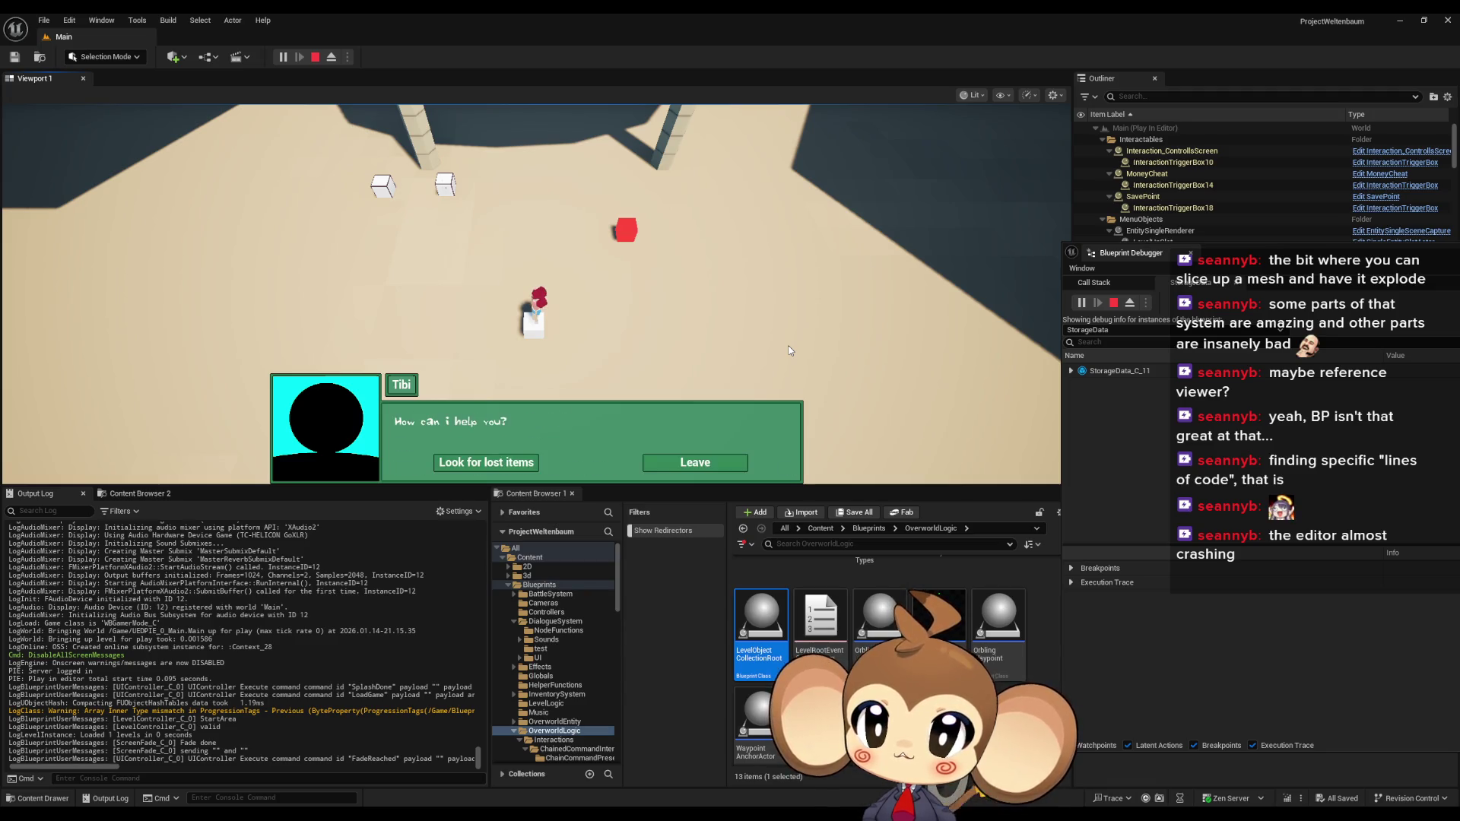
pyautogui.click(731, 465)
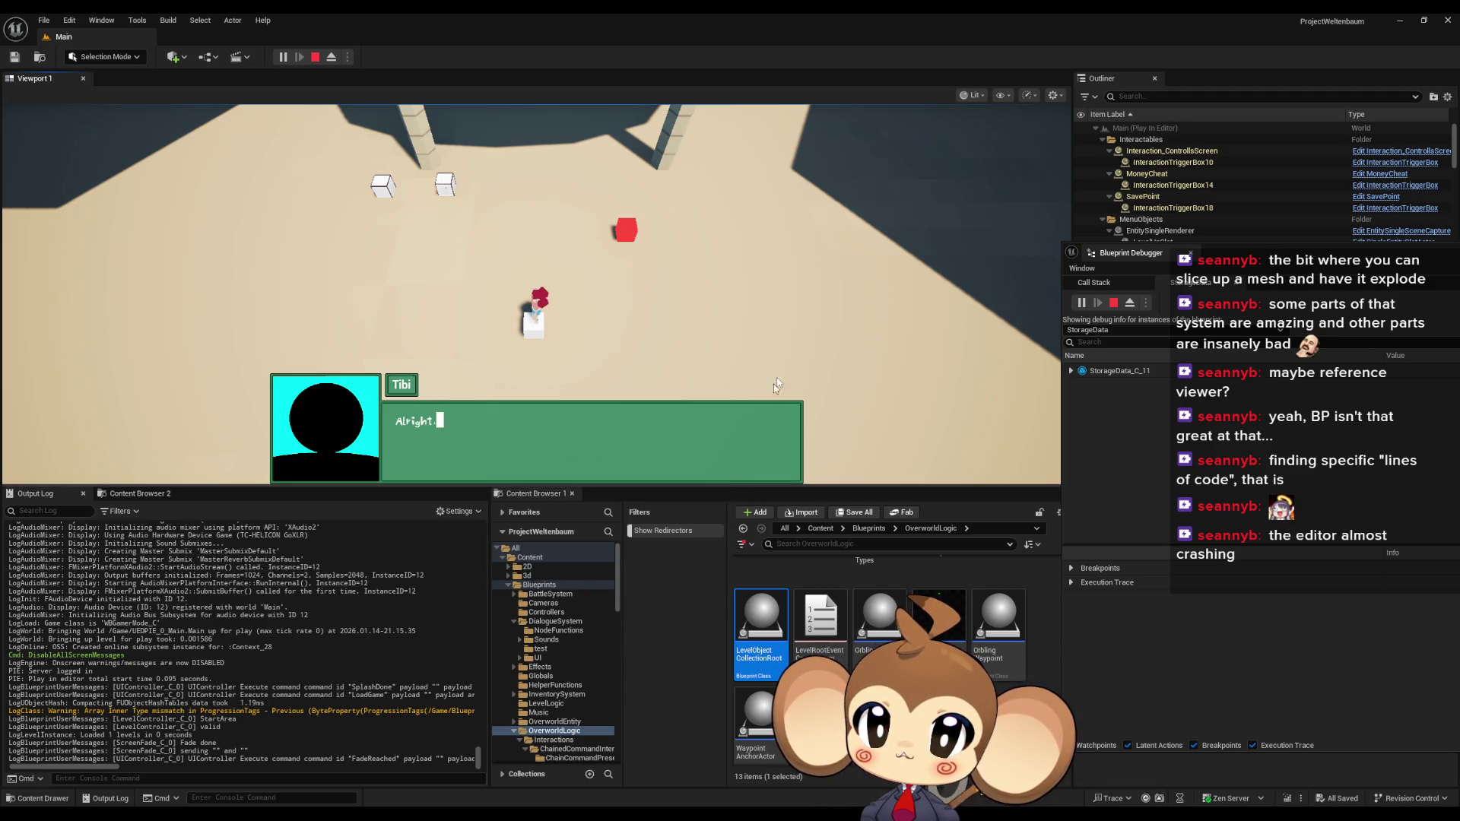
pyautogui.click(801, 346)
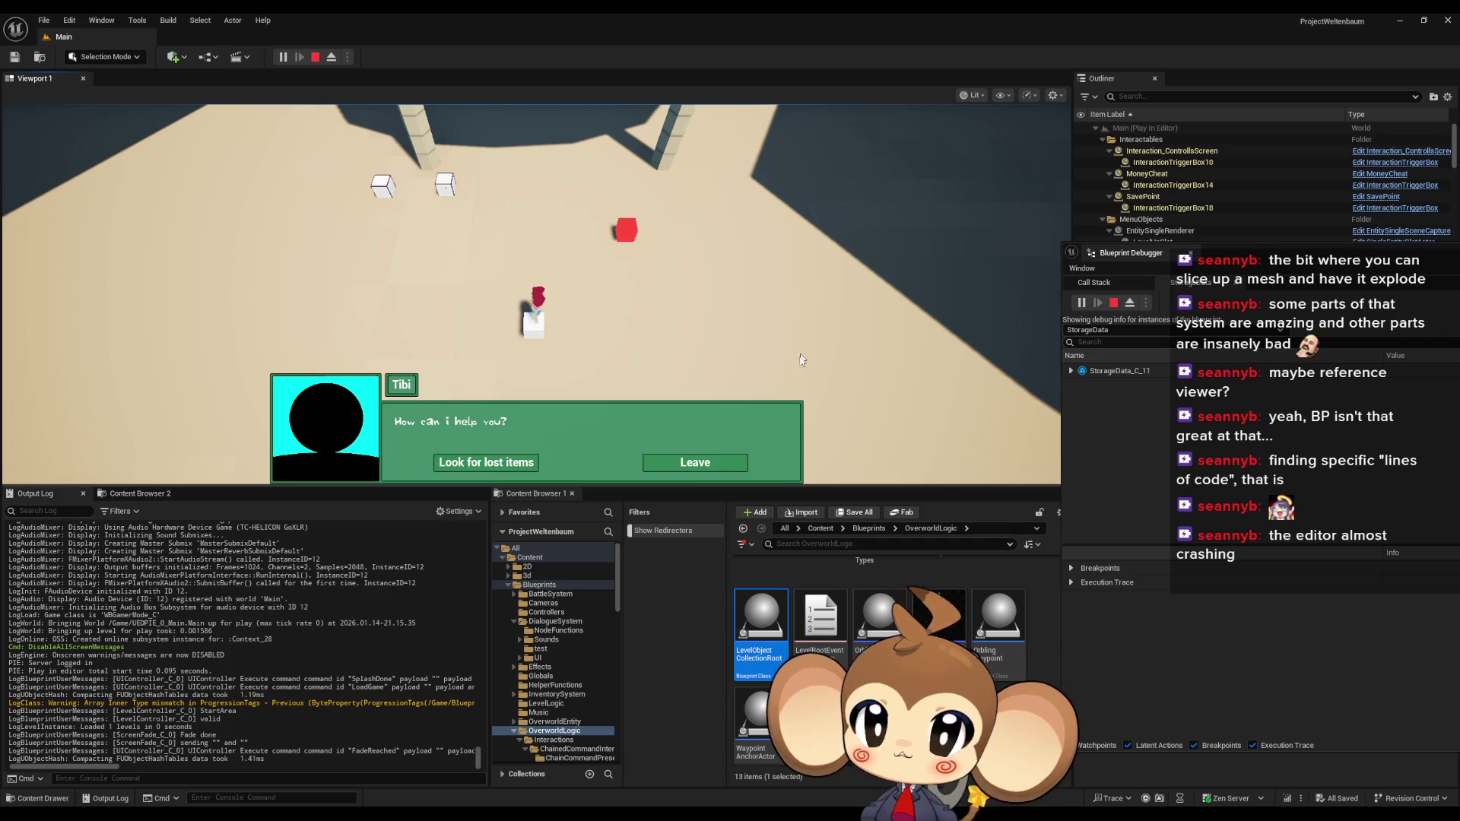
pyautogui.click(720, 467)
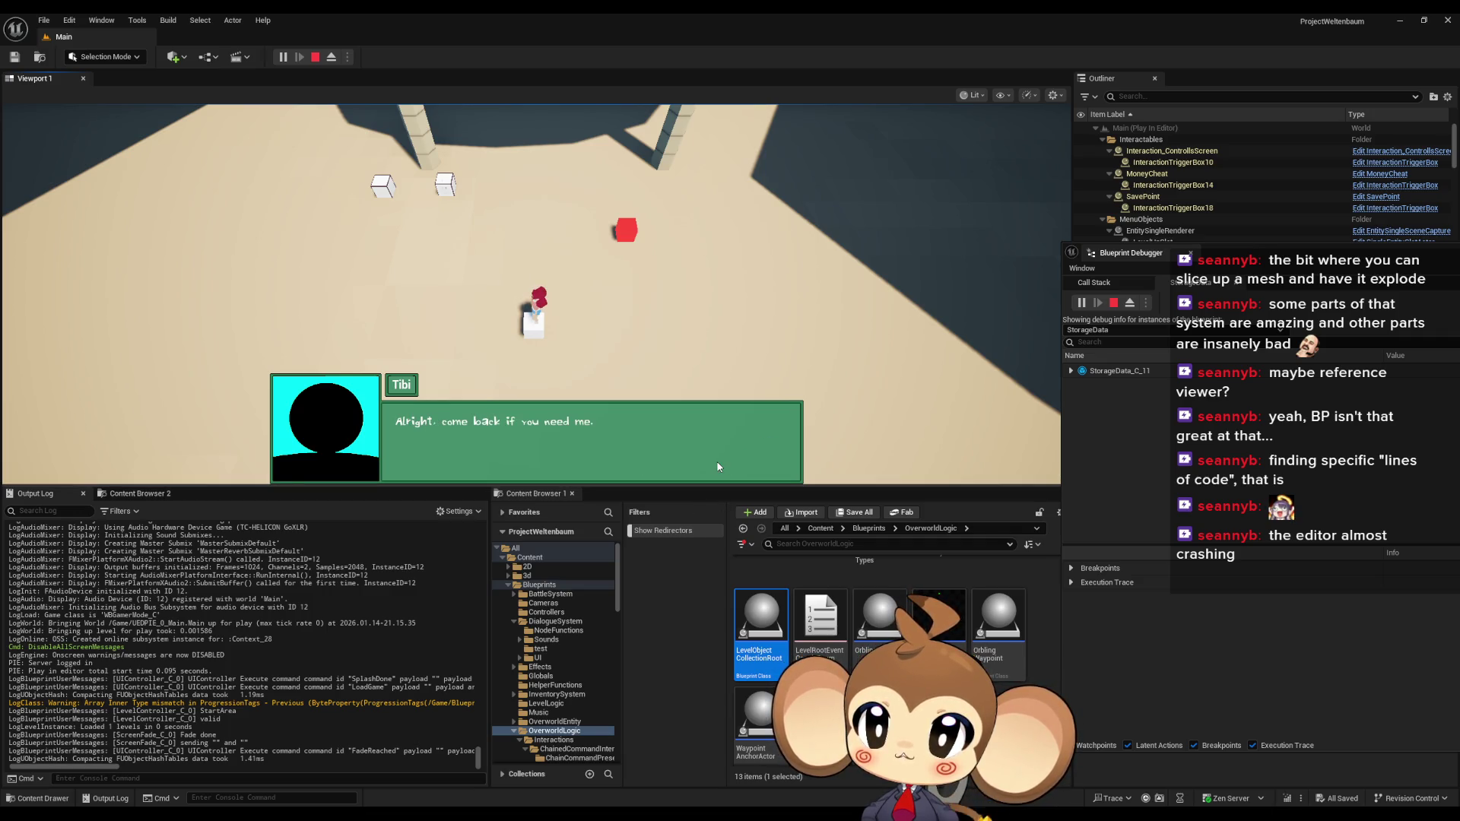
pyautogui.click(315, 58)
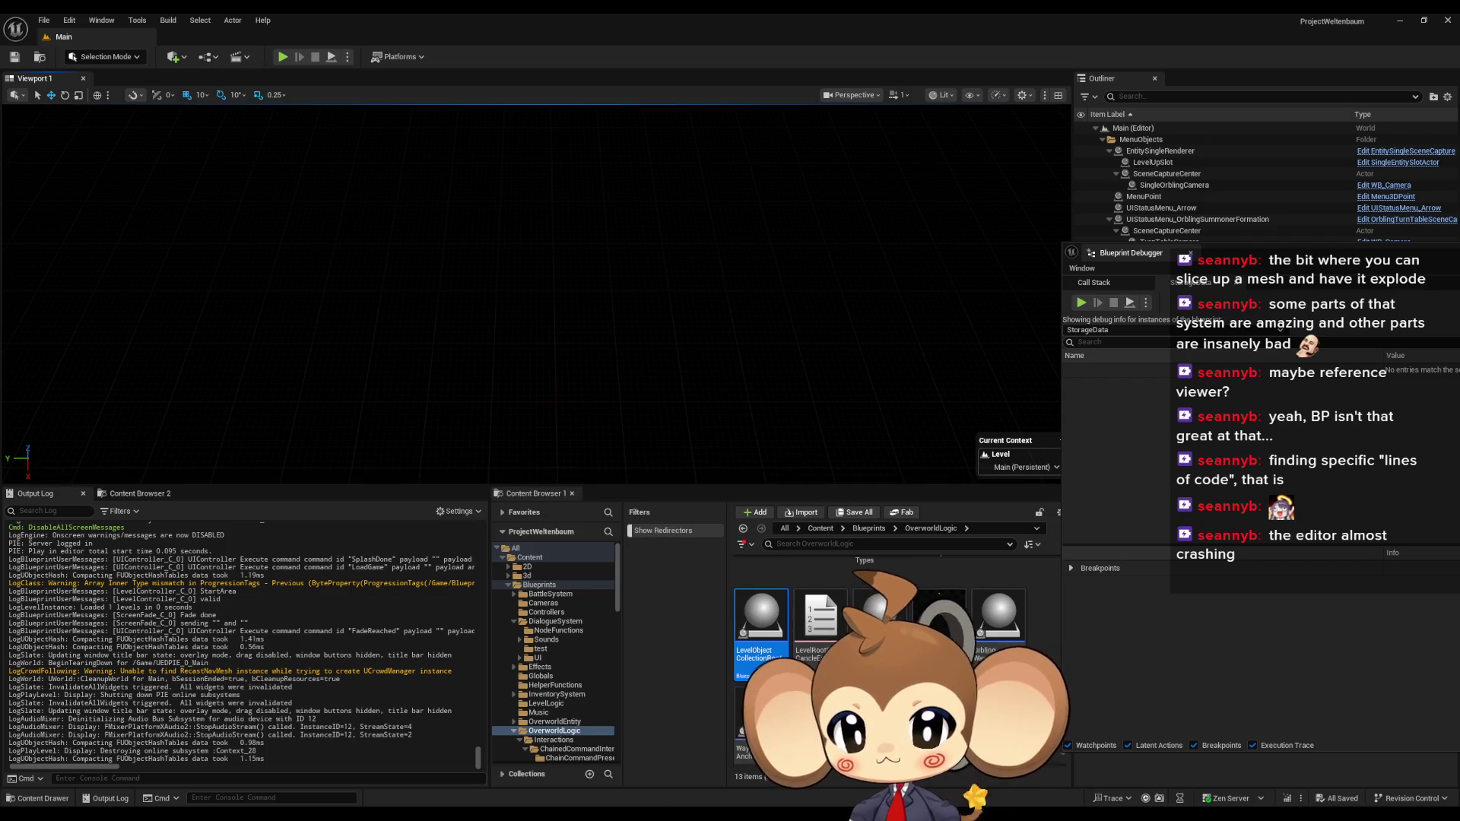
# Open the TW_random_tibi sound from Blueprints > DialogueSystem > Sounds > Typewriter
pyautogui.moveTo(552, 813)
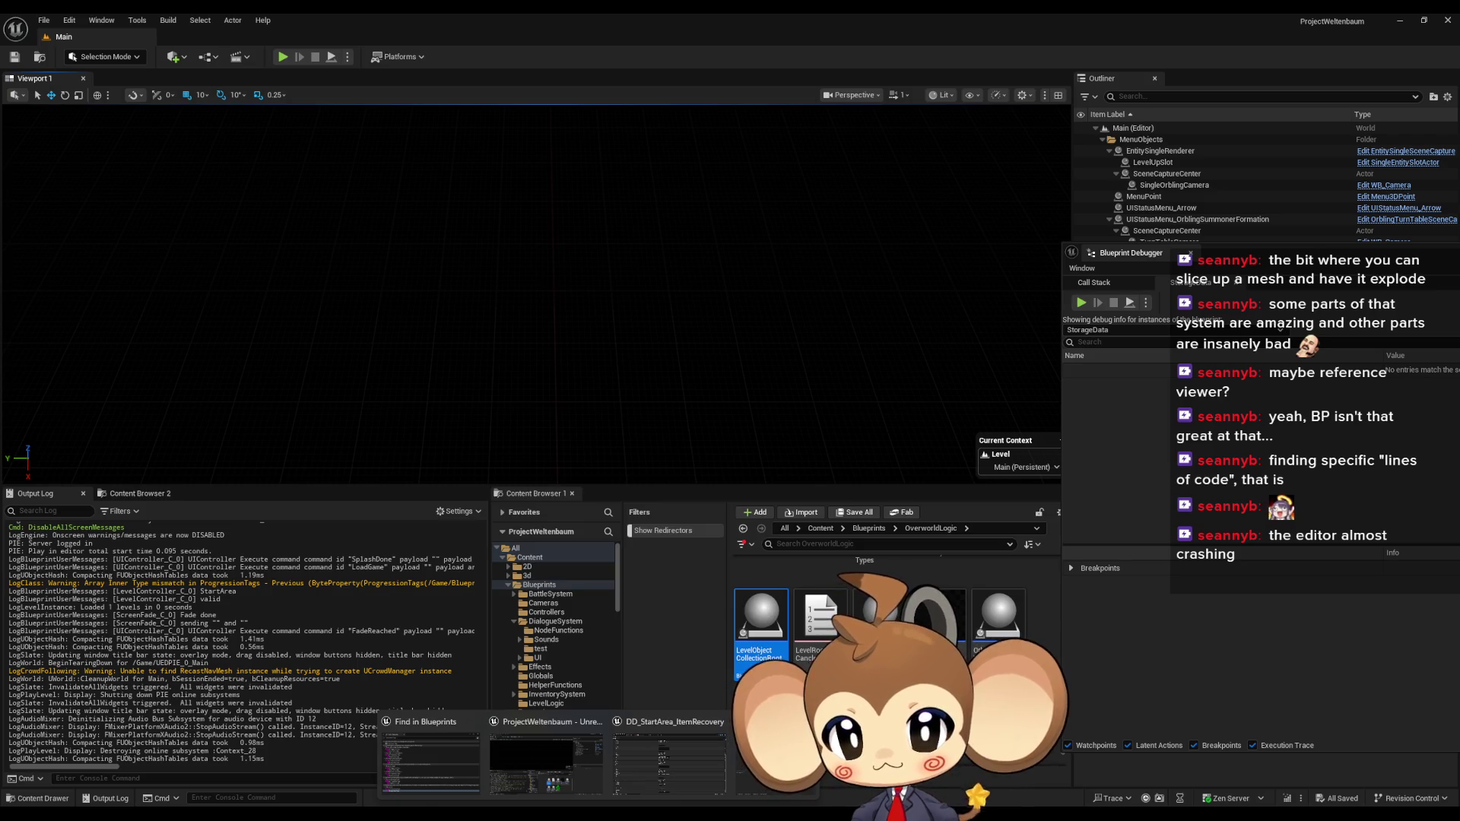
pyautogui.click(869, 528)
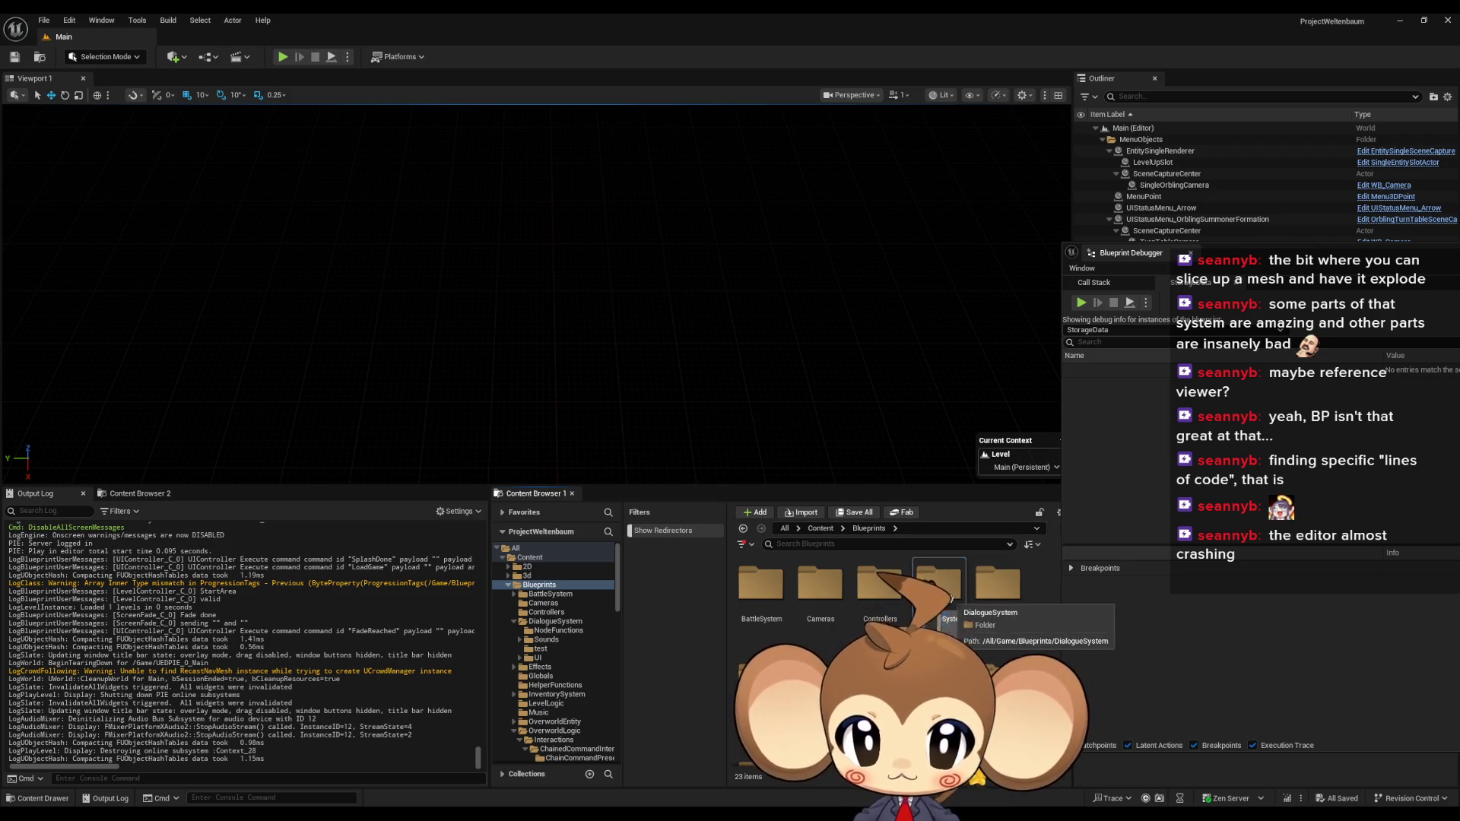
pyautogui.doubleClick(939, 586)
pyautogui.doubleClick(819, 586)
pyautogui.doubleClick(761, 584)
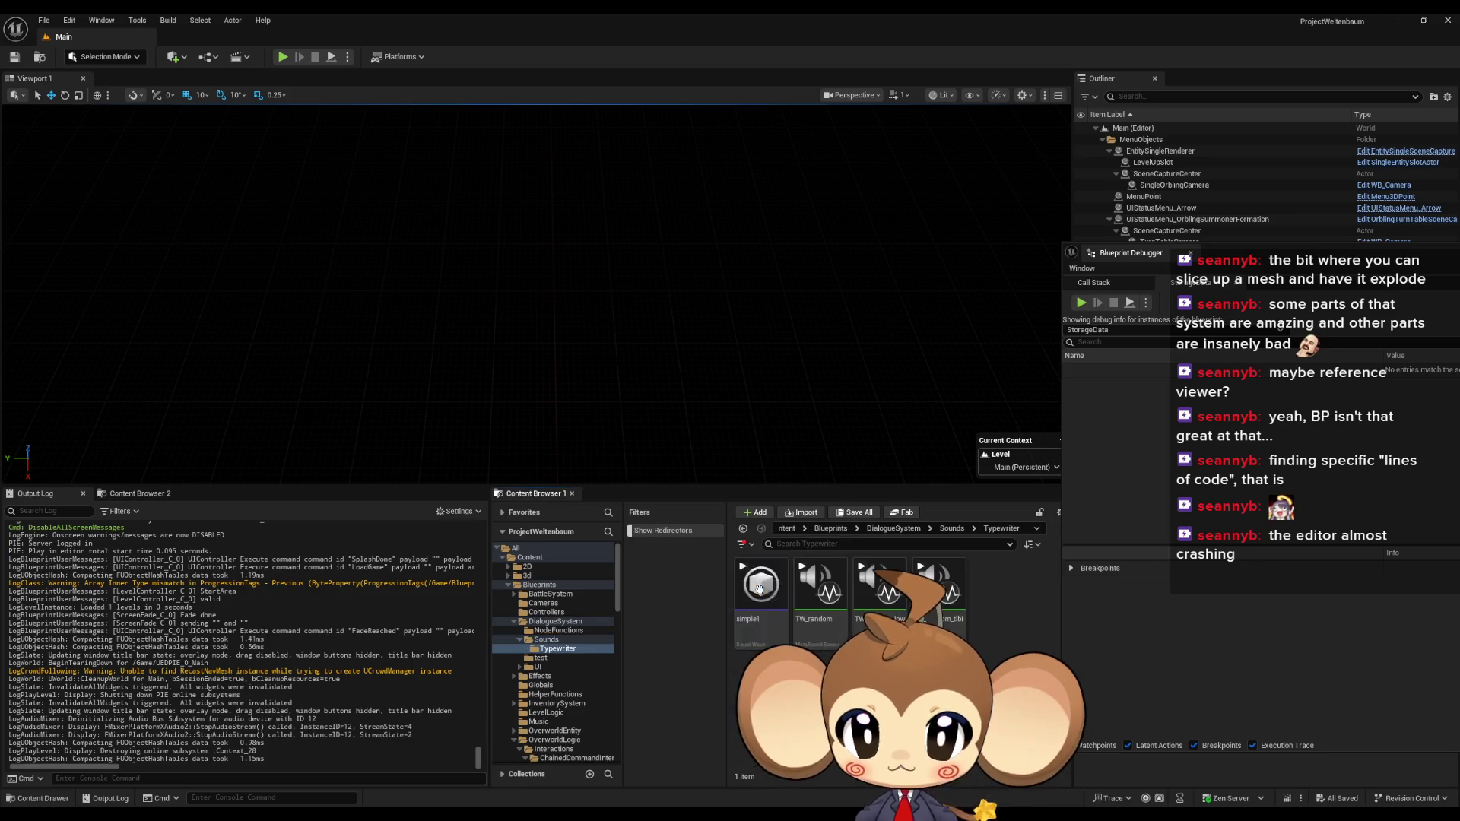
pyautogui.doubleClick(761, 586)
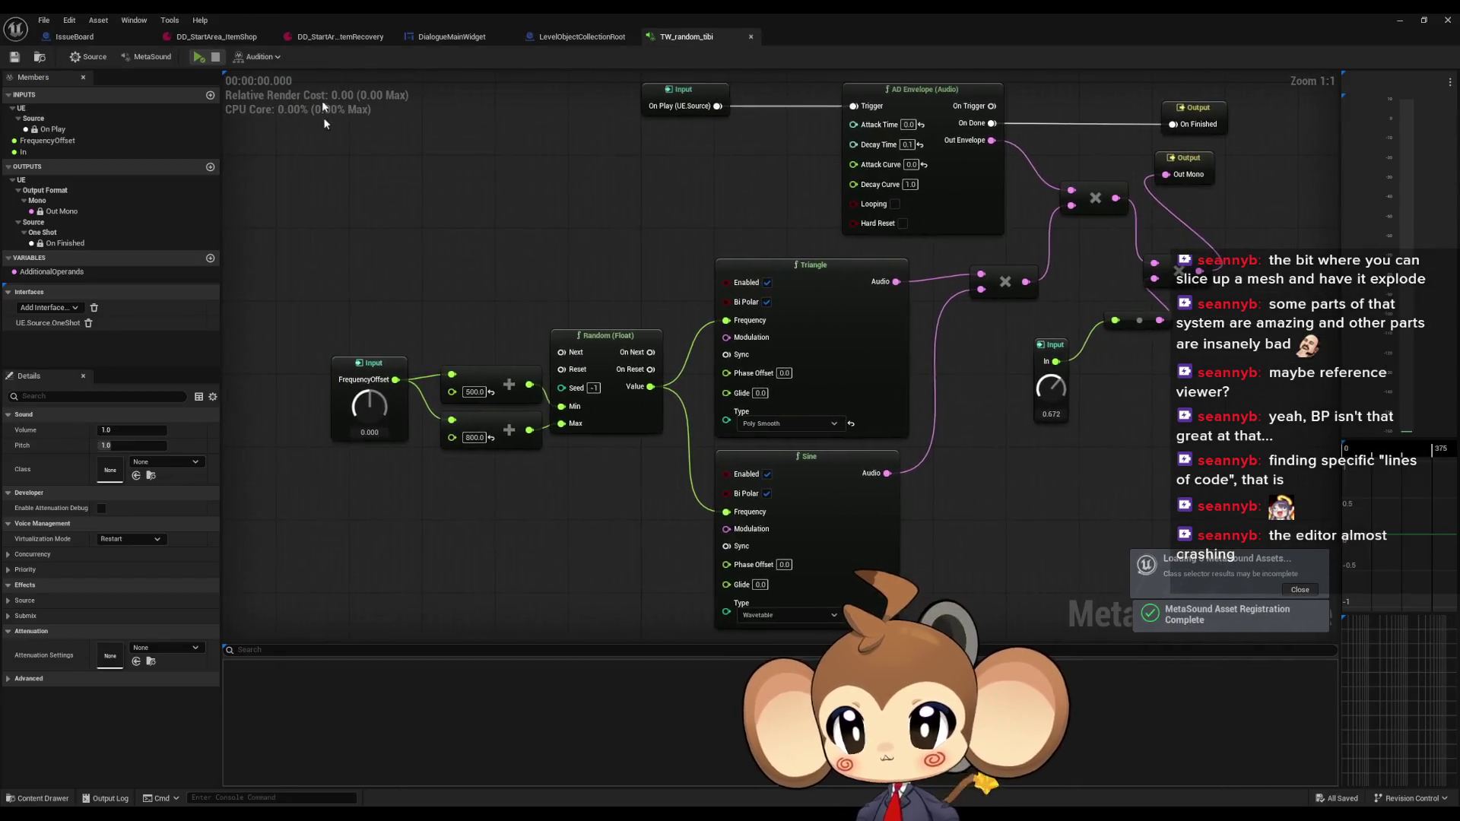
# Play TW_random_tibi, lower its frequency offset to about -496, and replay it
pyautogui.click(200, 58)
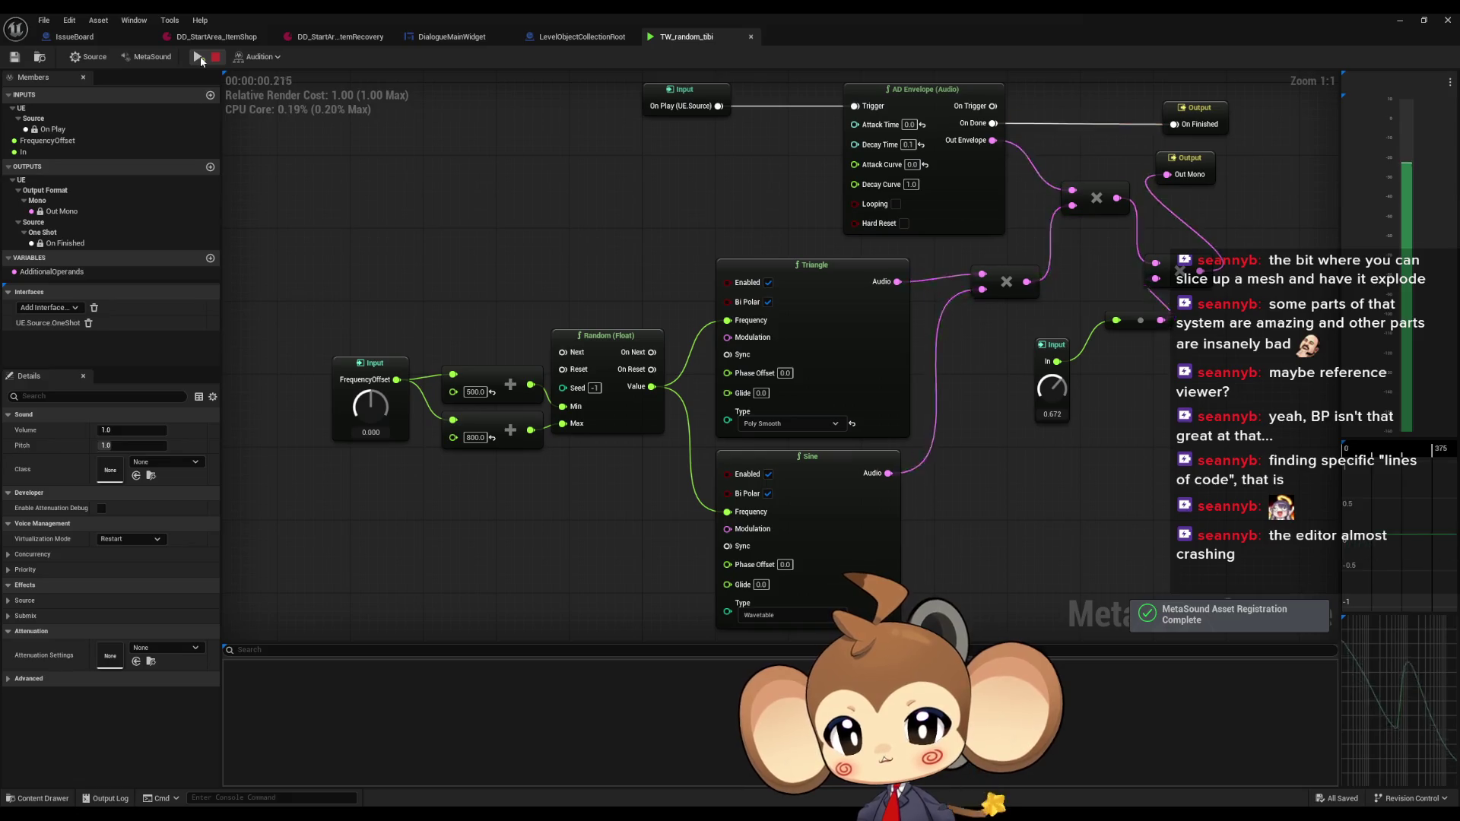
pyautogui.moveTo(370, 407)
pyautogui.mouseDown()
pyautogui.moveTo(384, 445)
pyautogui.moveTo(350, 357)
pyautogui.mouseUp()
pyautogui.click(199, 57)
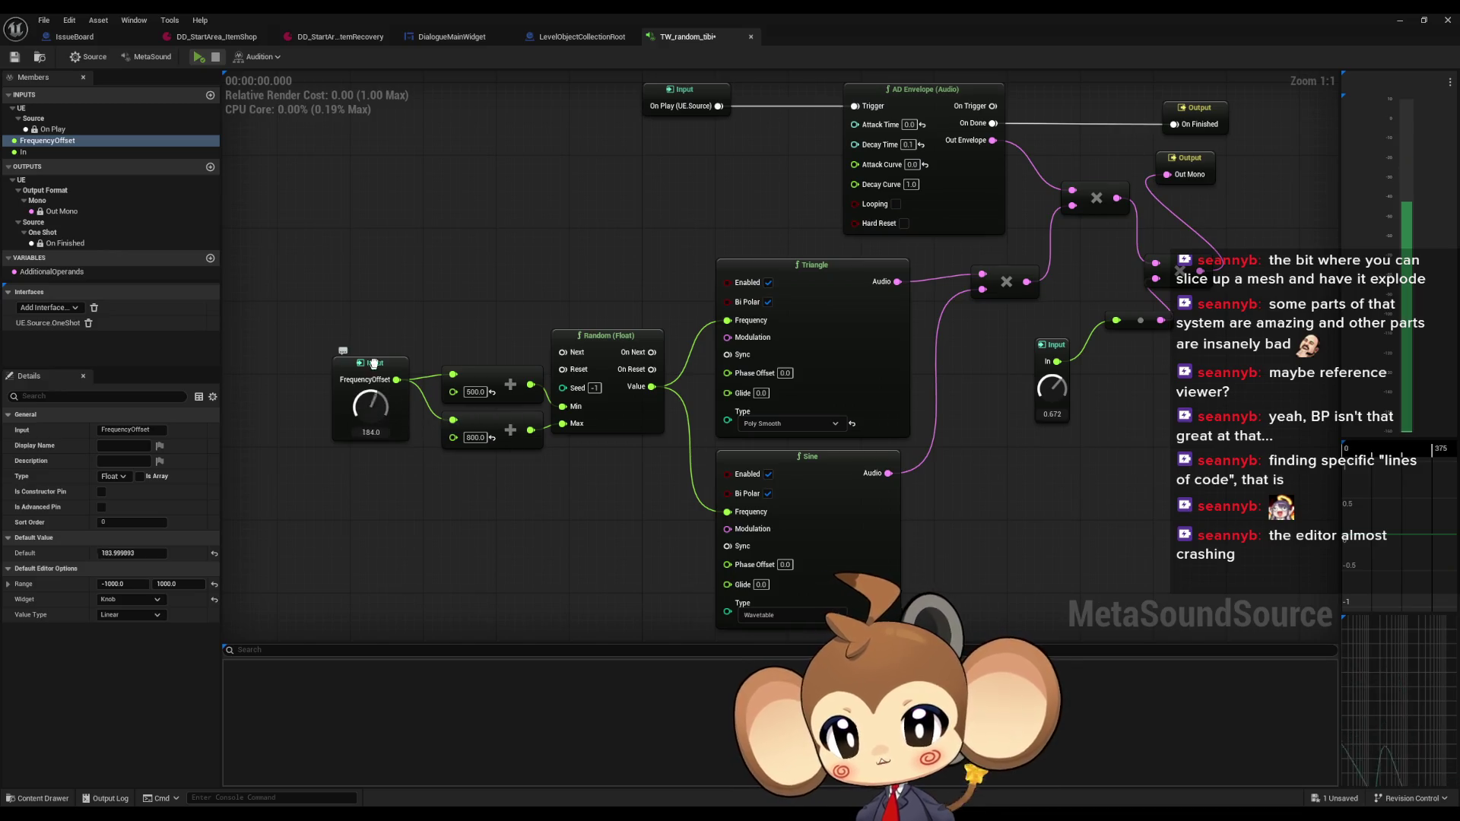
pyautogui.click(199, 58)
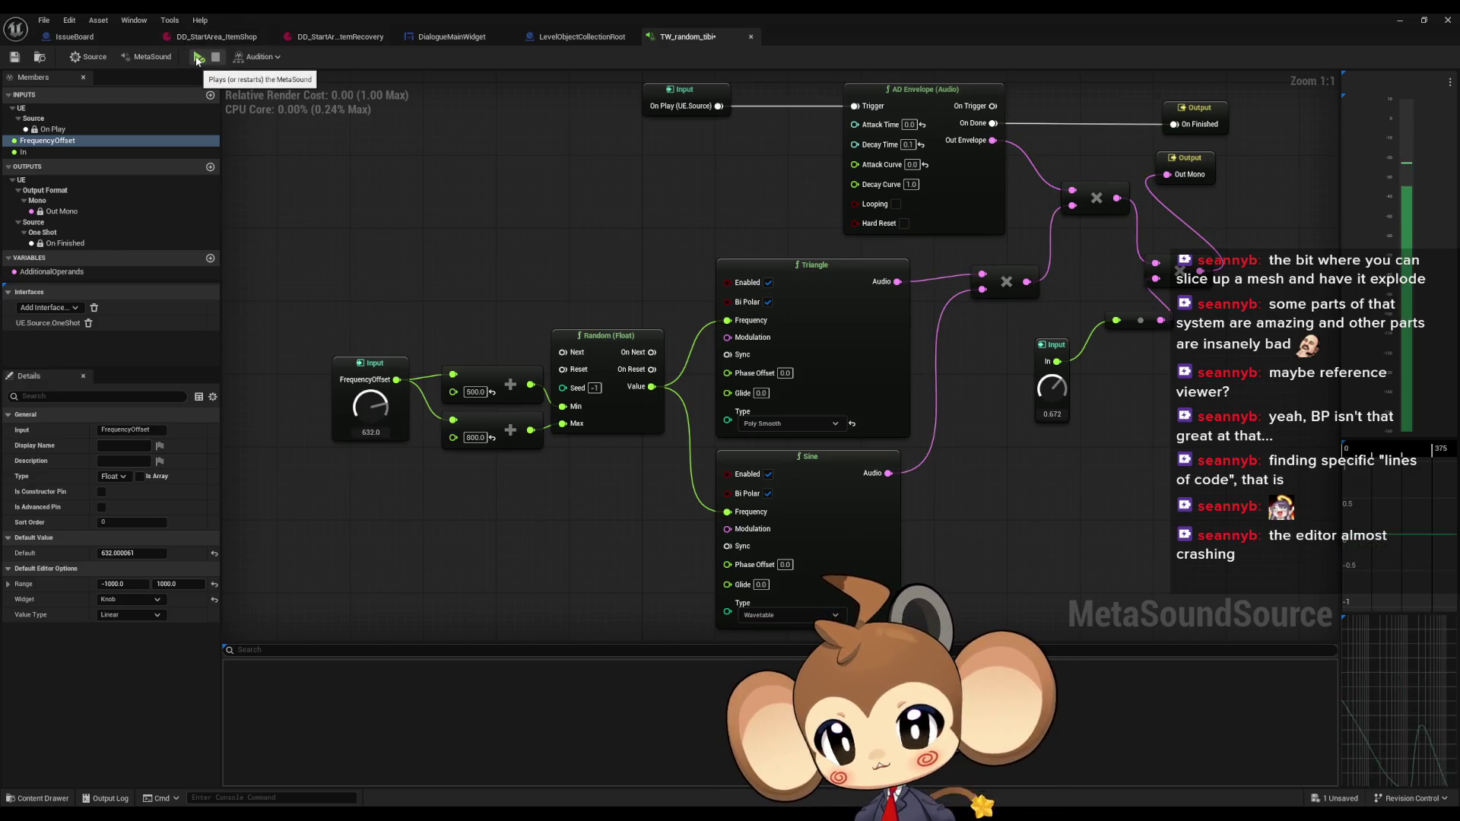
# Set the frequency offset back to 0 and show the DD_StartArea_ItemShop dialogue data
pyautogui.doubleClick(373, 432)
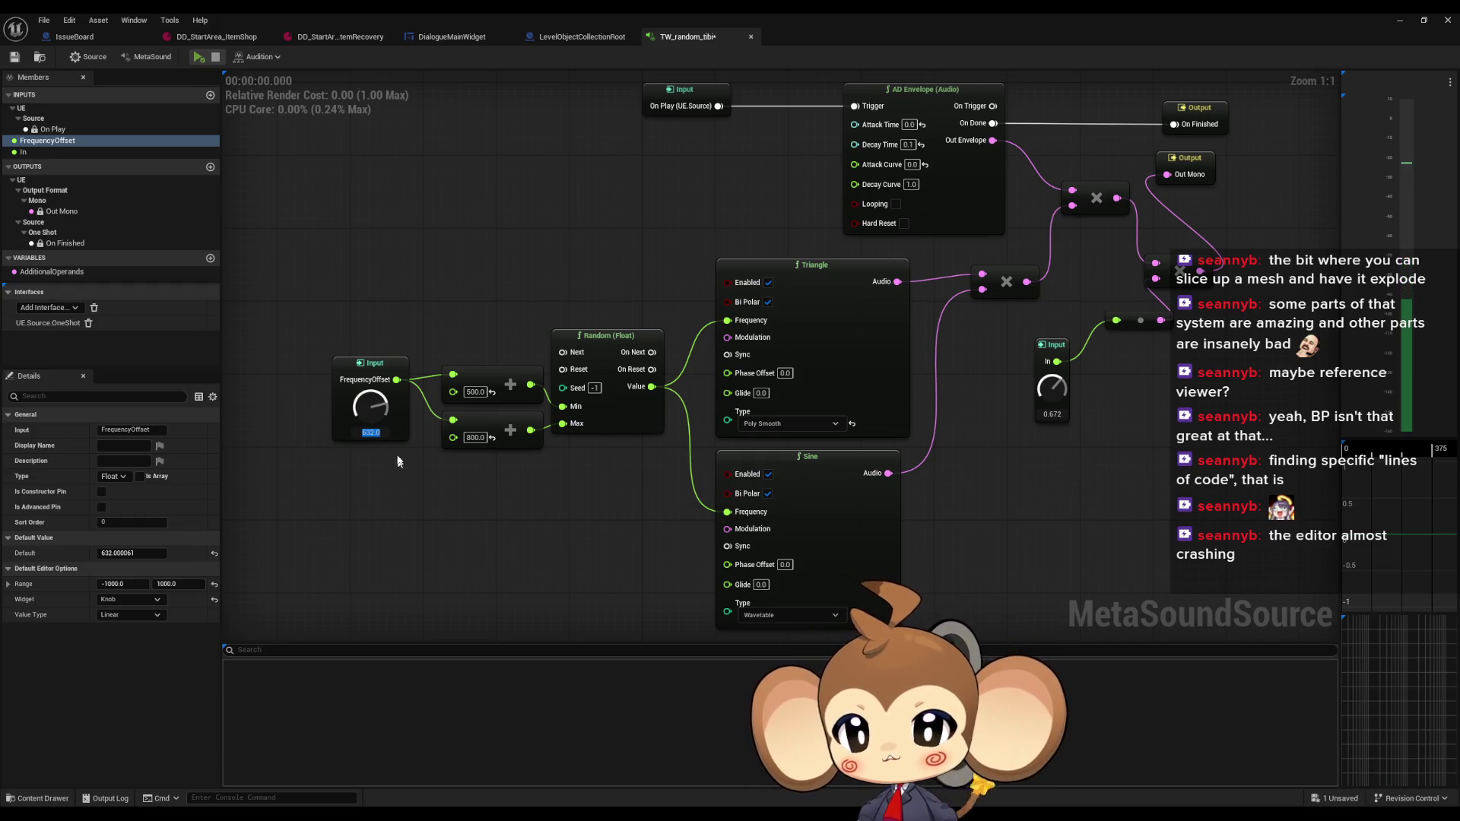
pyautogui.write('0')
pyautogui.press('Return')
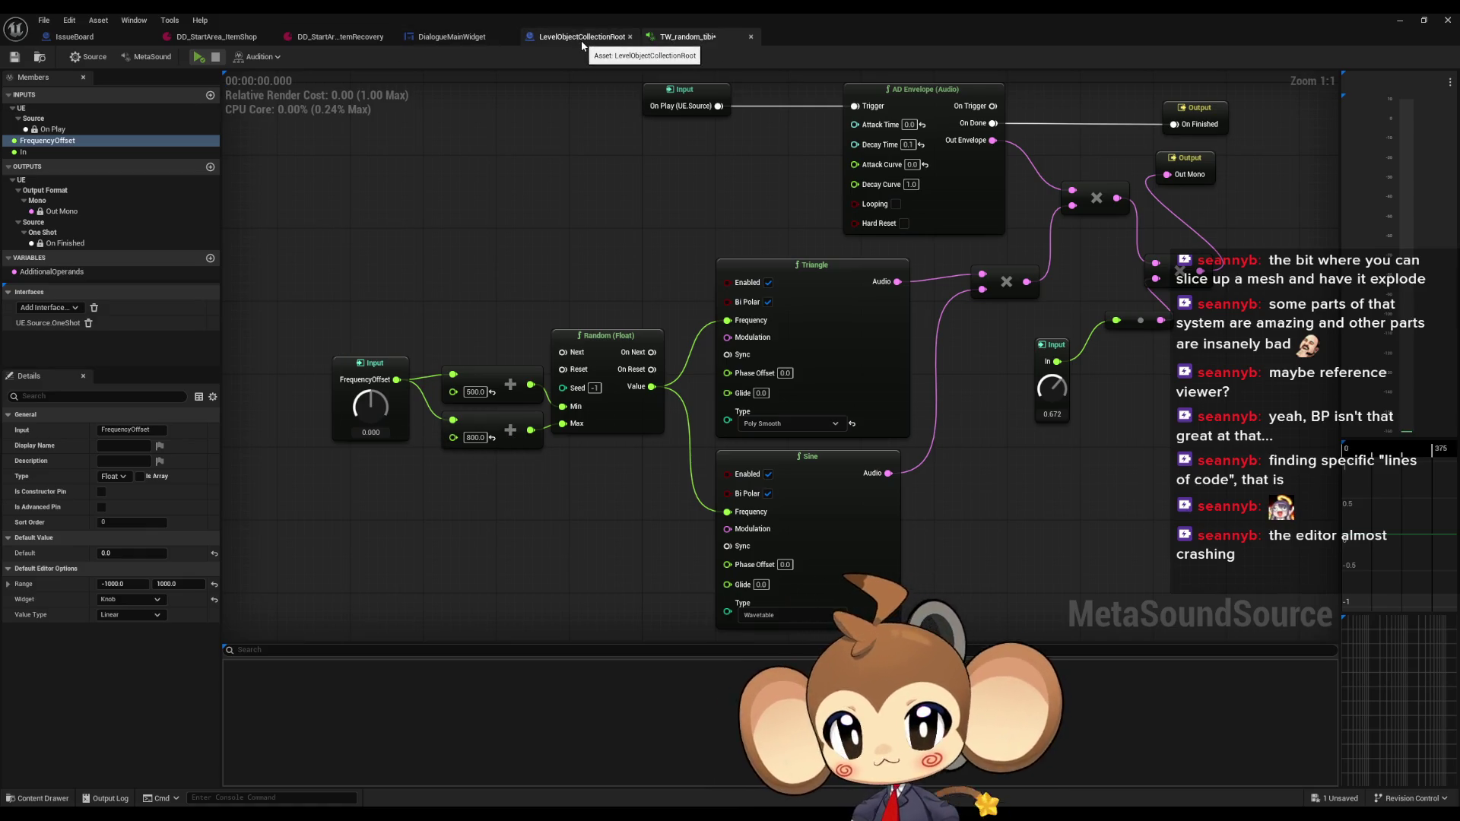
pyautogui.click(232, 37)
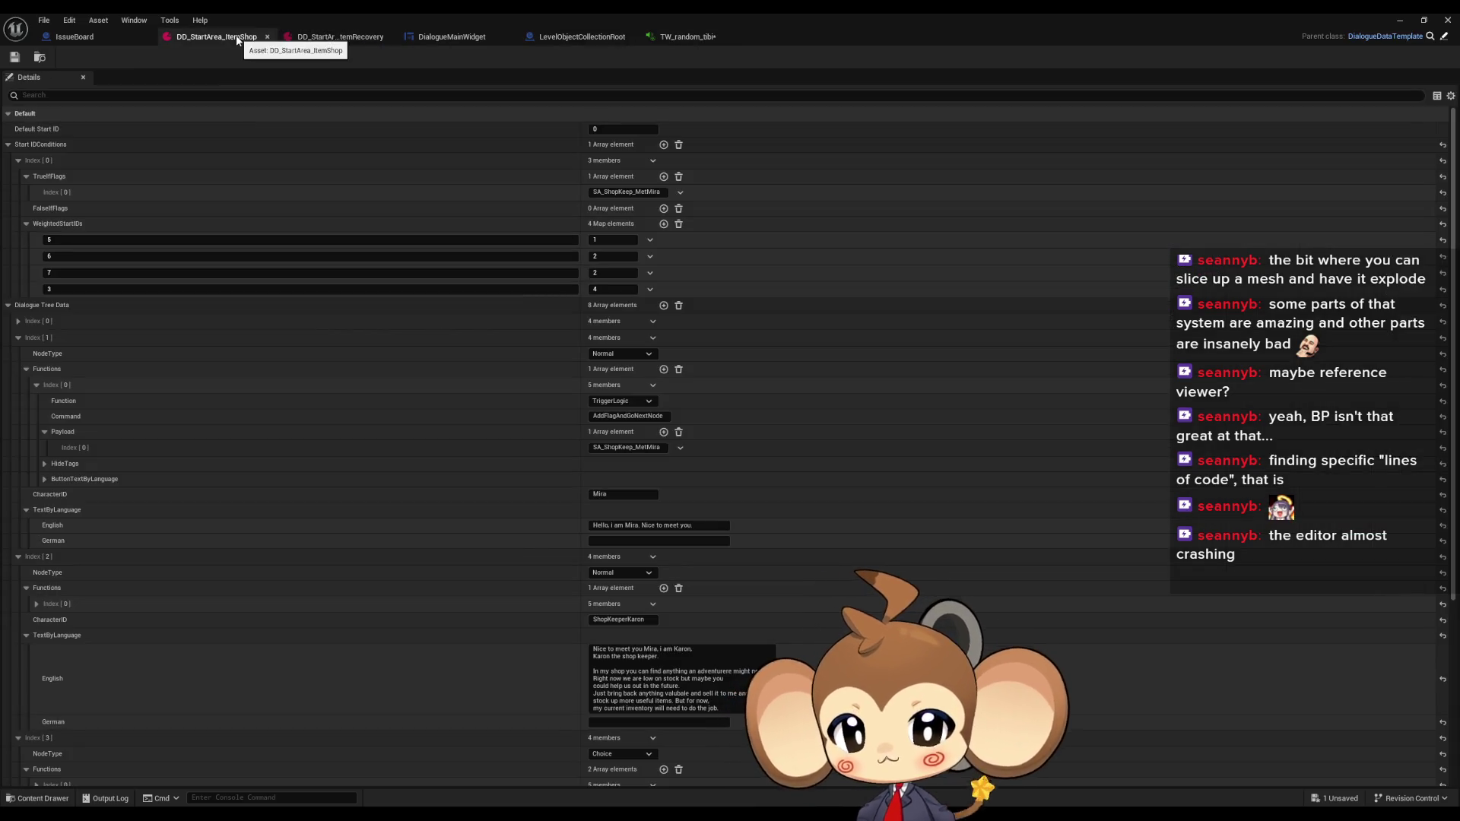
# Copy the [sfo:-380] tag from ItemRecovery node 3's English line into node 1's line
pyautogui.click(343, 38)
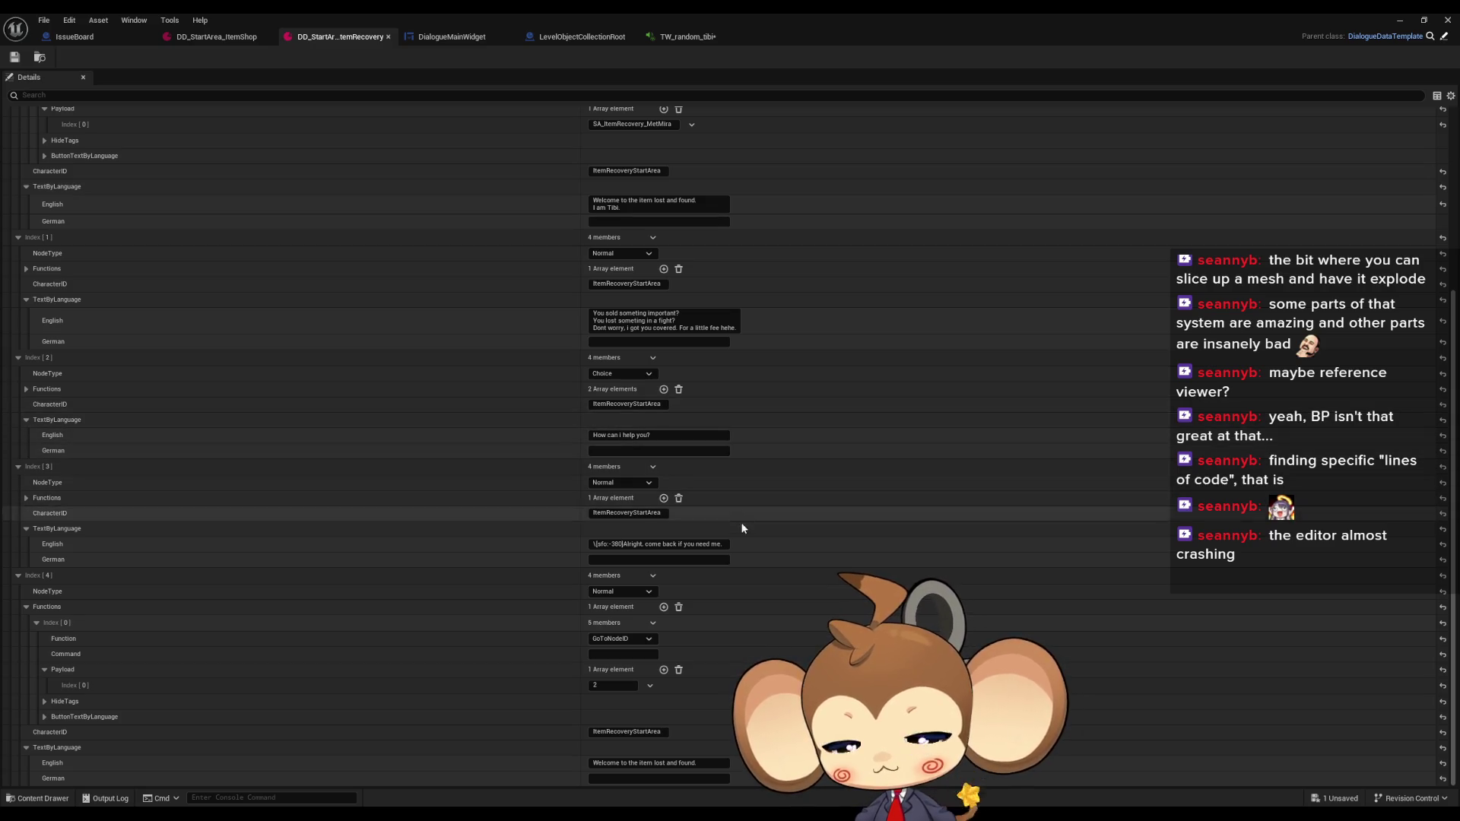
pyautogui.scroll(2, 742, 408)
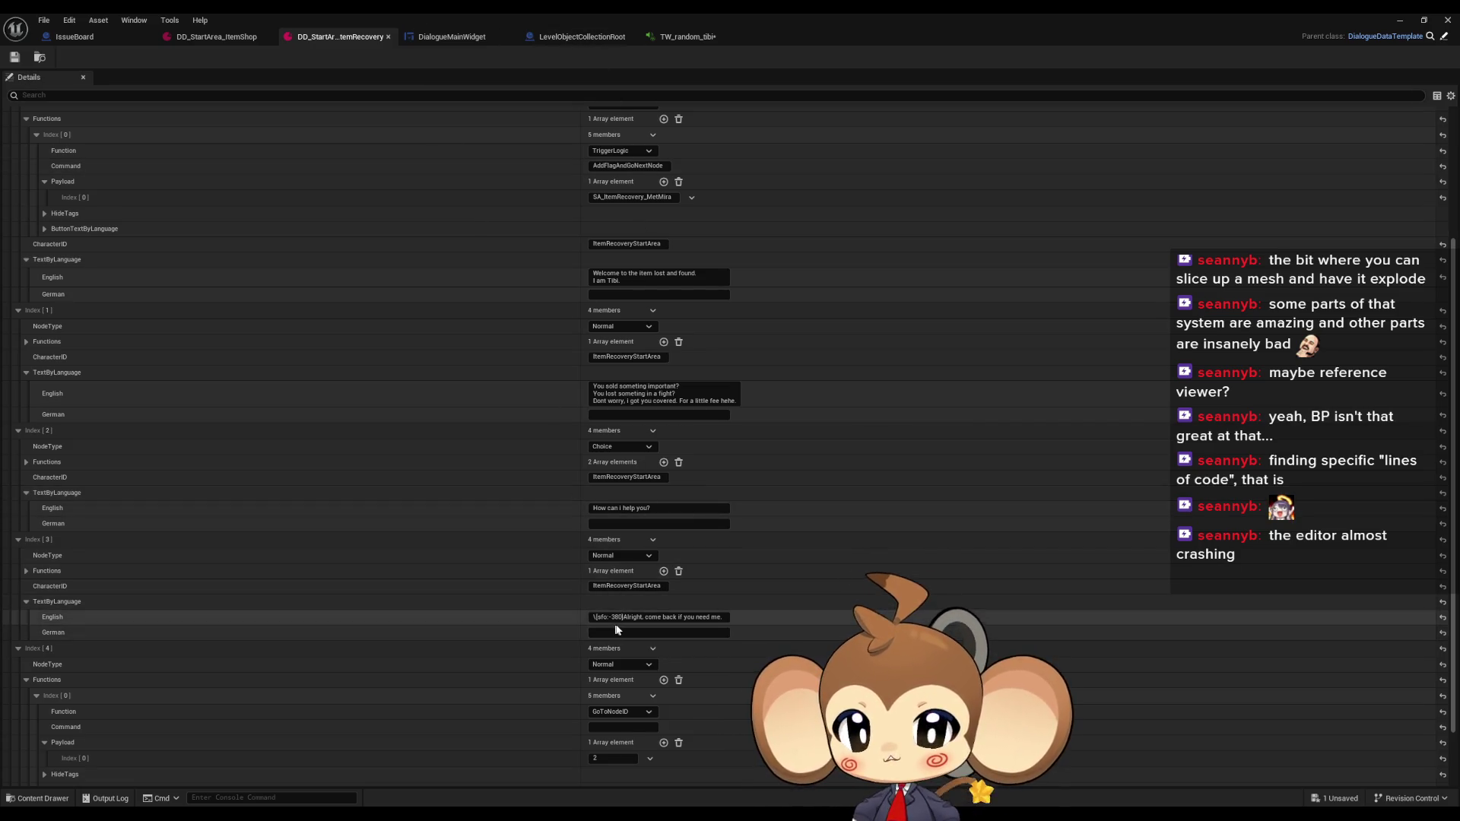
pyautogui.click(737, 400)
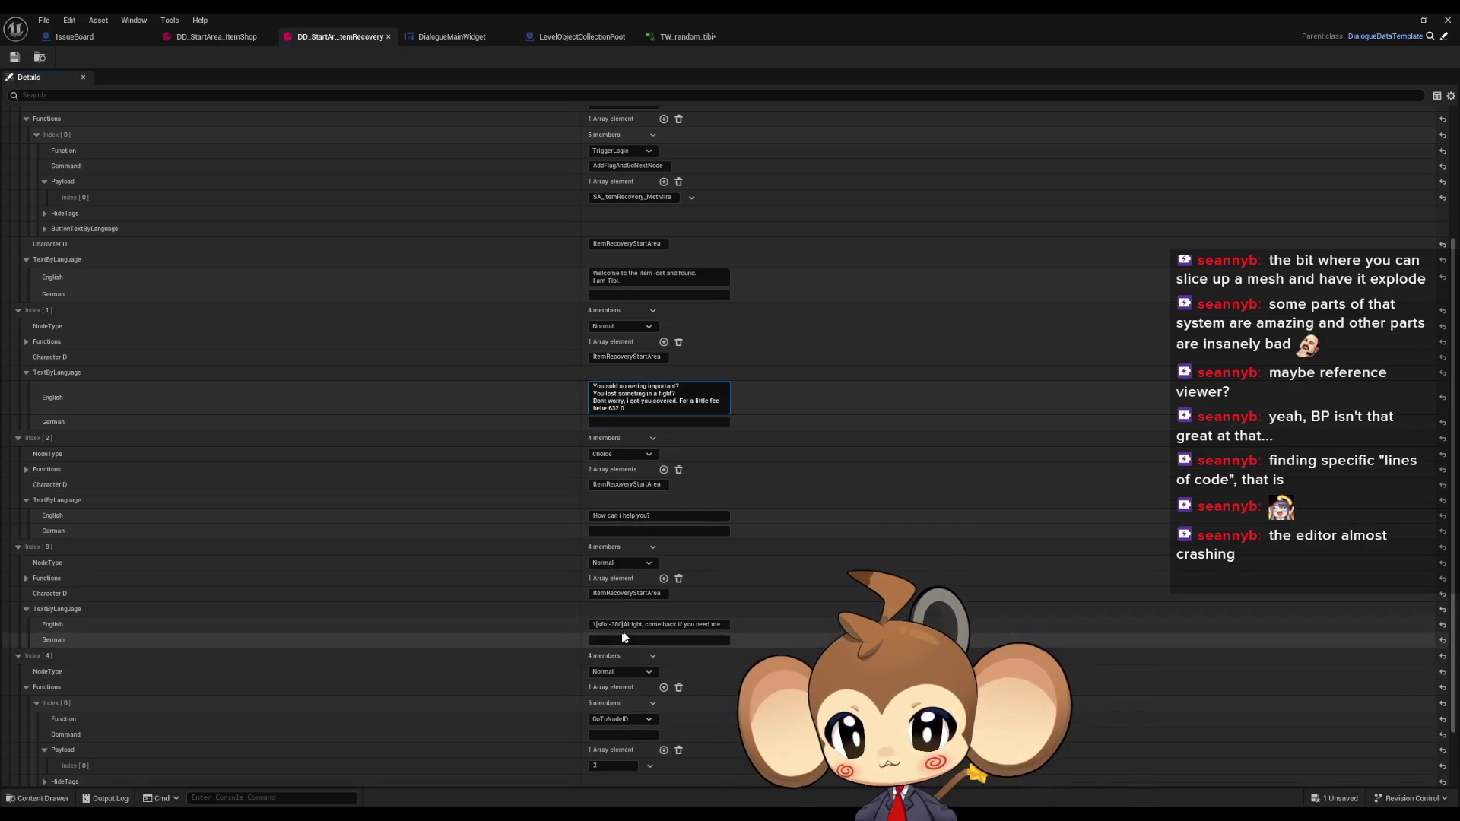
pyautogui.moveTo(624, 625); pyautogui.dragTo(598, 625)
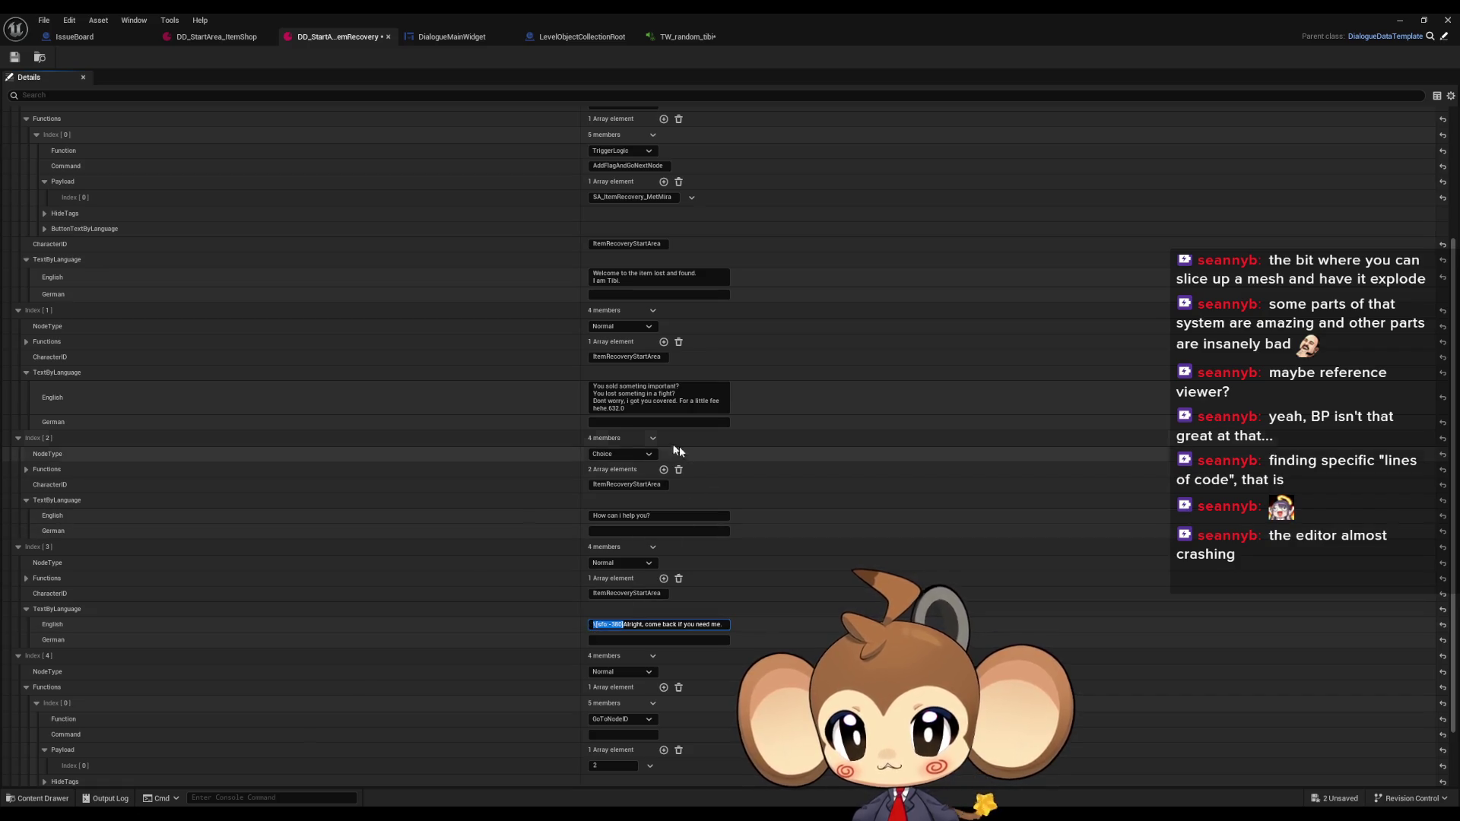
pyautogui.click(726, 408)
pyautogui.write('\\[sfo:-380]')
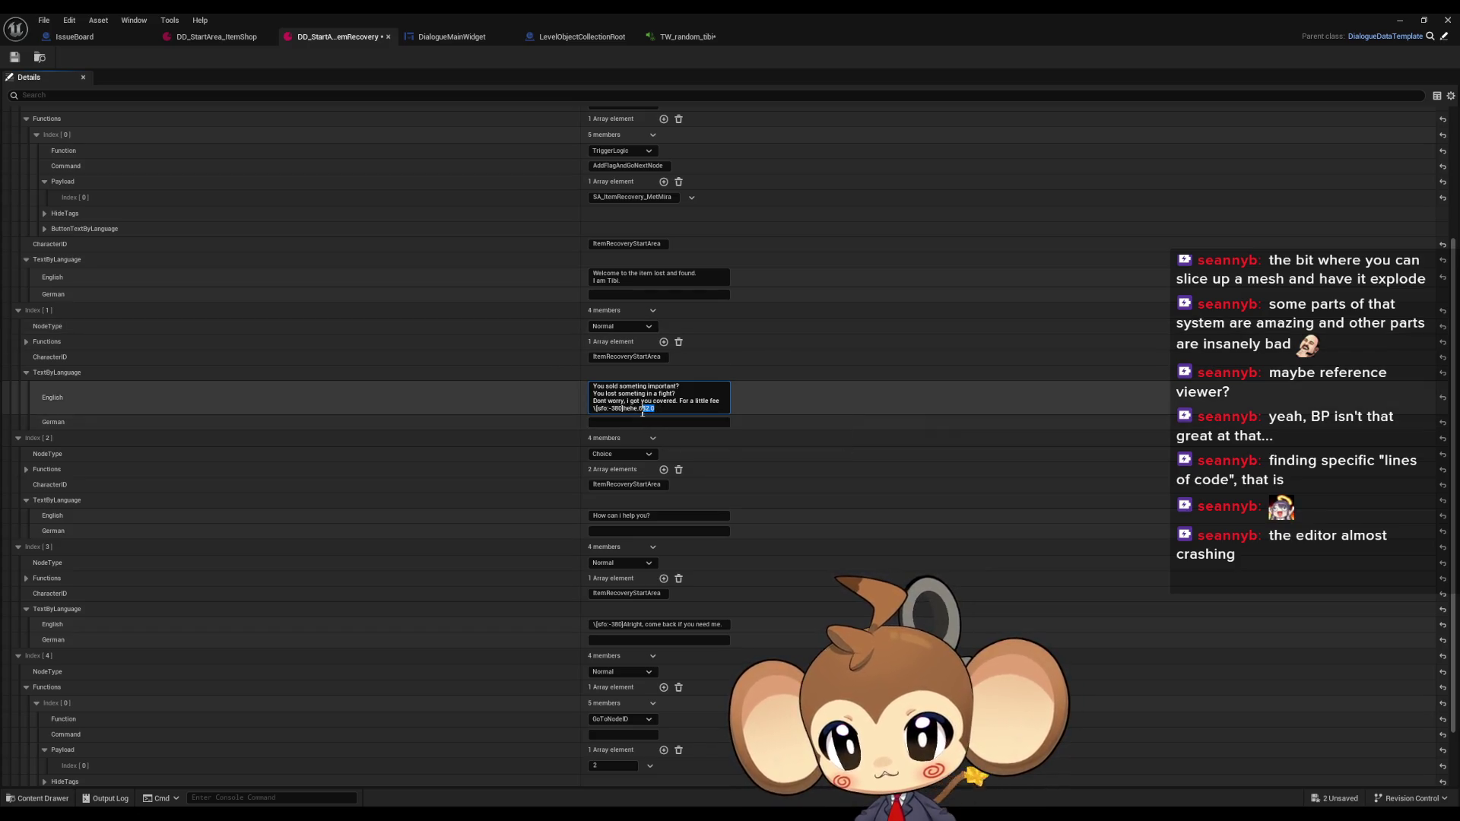
# Change the pasted tag's value from -380 to 600 and save the ItemRecovery data
pyautogui.press('Delete')
pyautogui.doubleClick(616, 408)
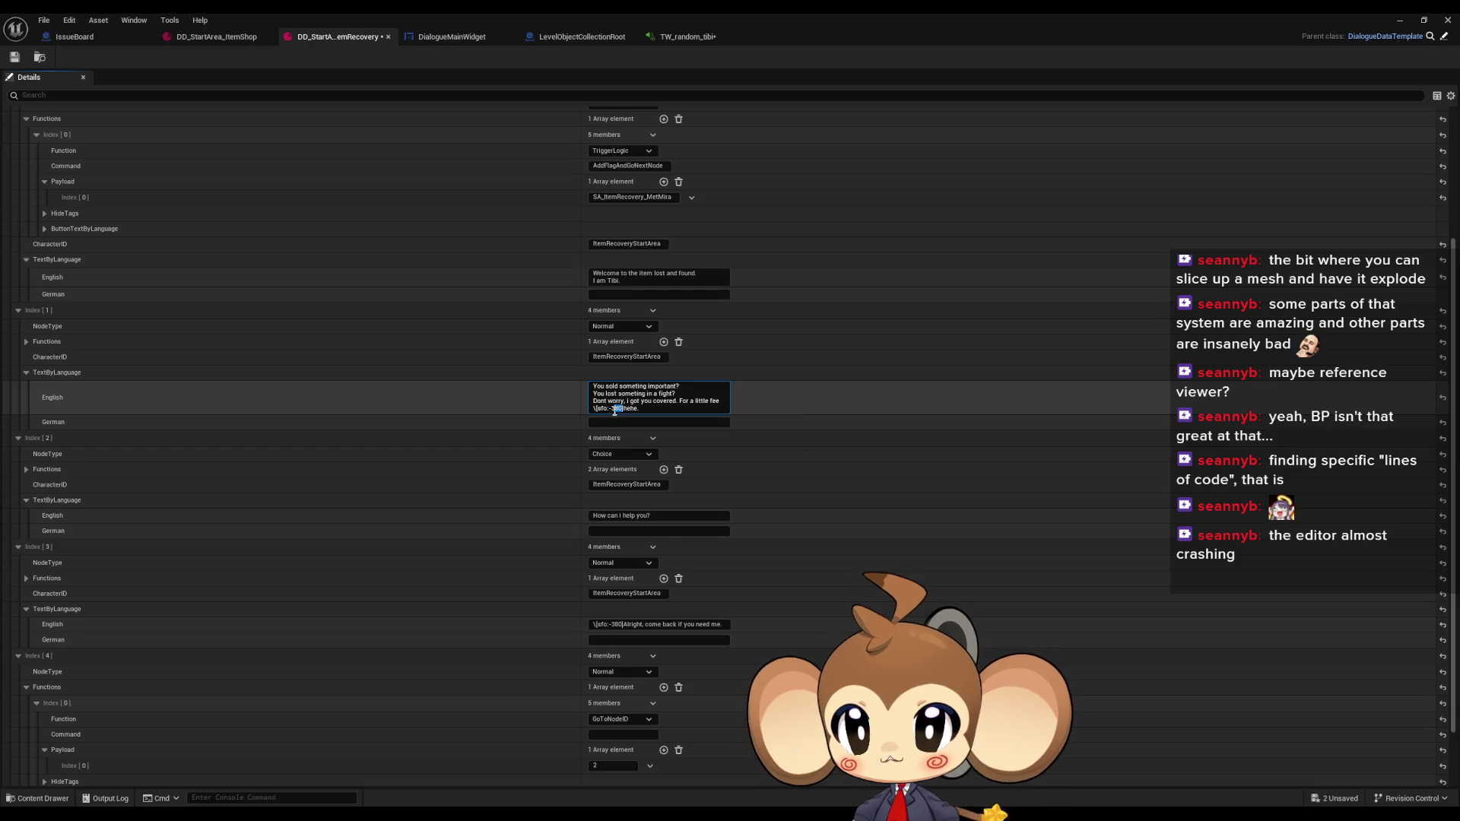
pyautogui.write('632.0')
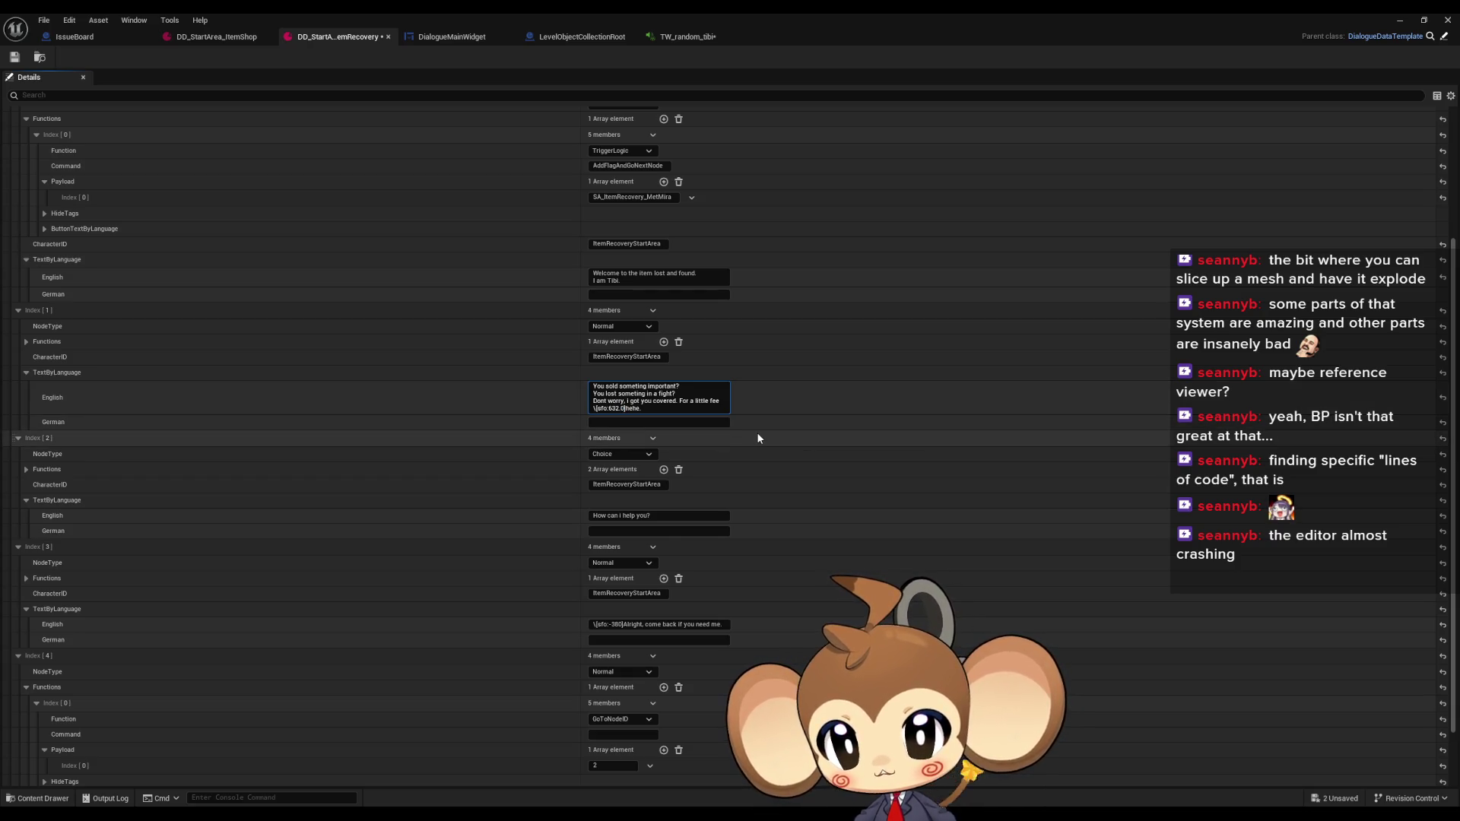
pyautogui.press('BackSpace')
pyautogui.press('BackSpace')
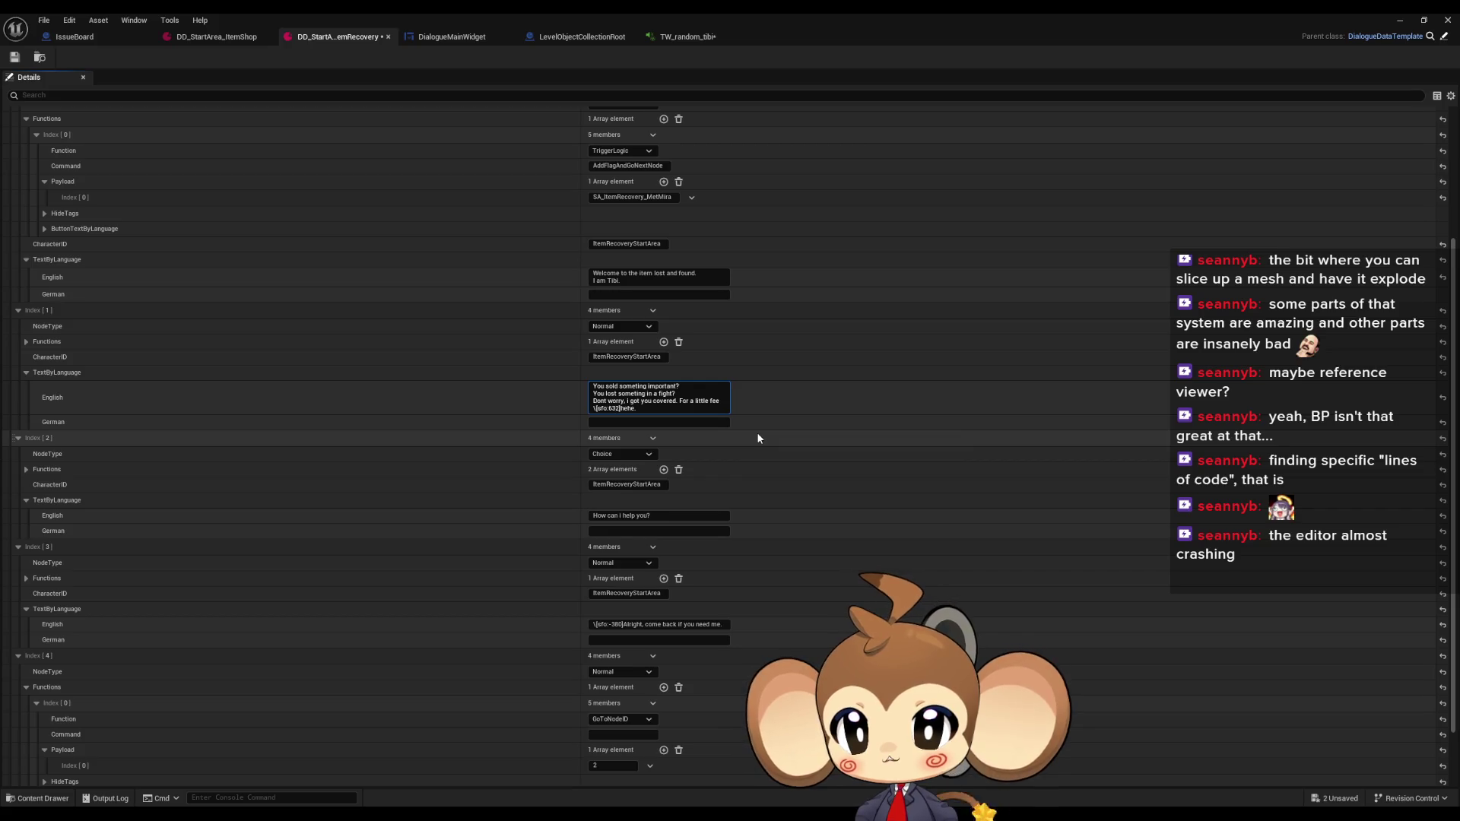
pyautogui.press('BackSpace')
pyautogui.press('BackSpace')
pyautogui.write('00;ts:0.5;tl:')
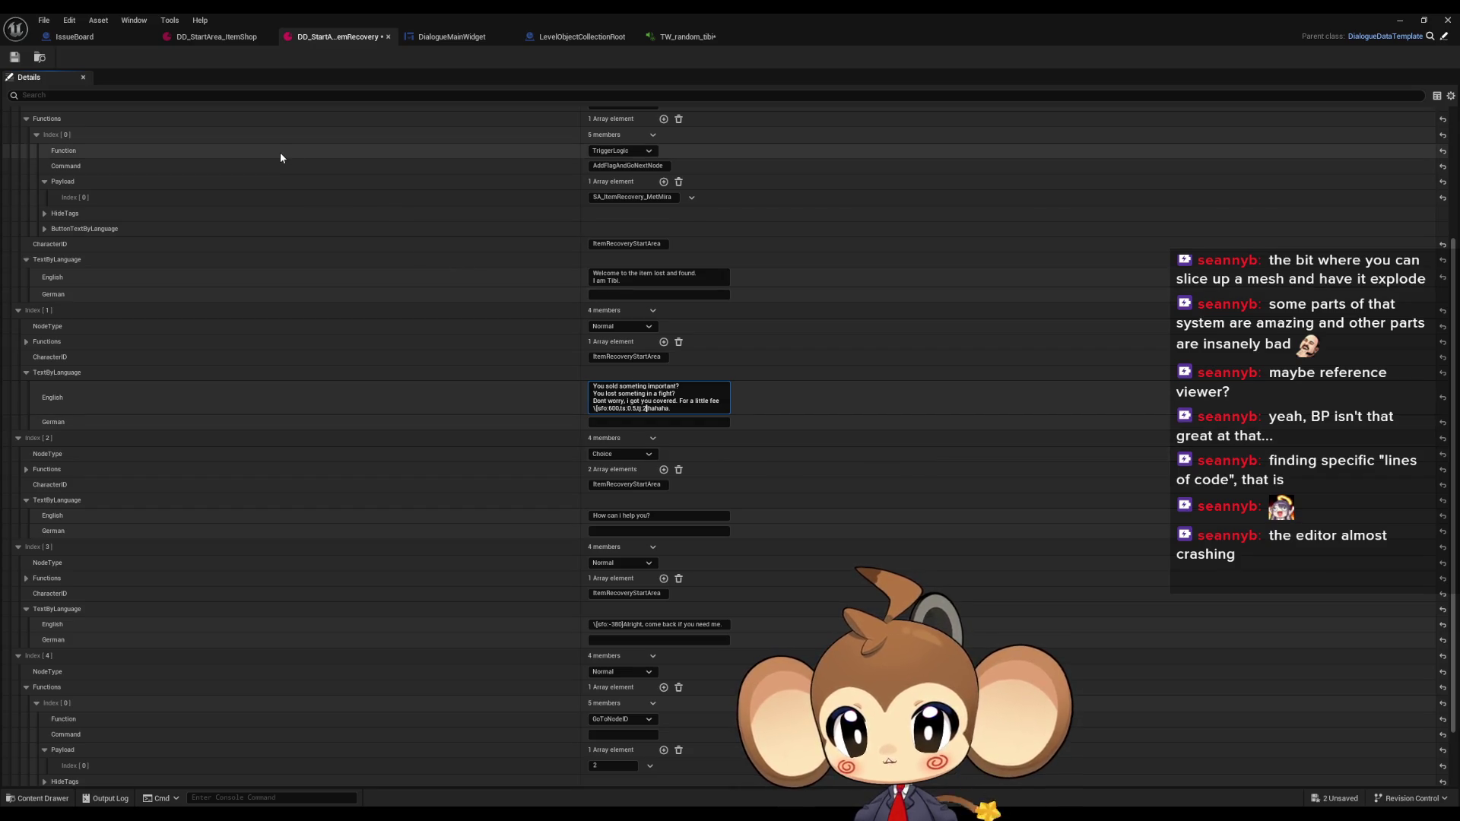
pyautogui.click(14, 57)
pyautogui.click(1424, 20)
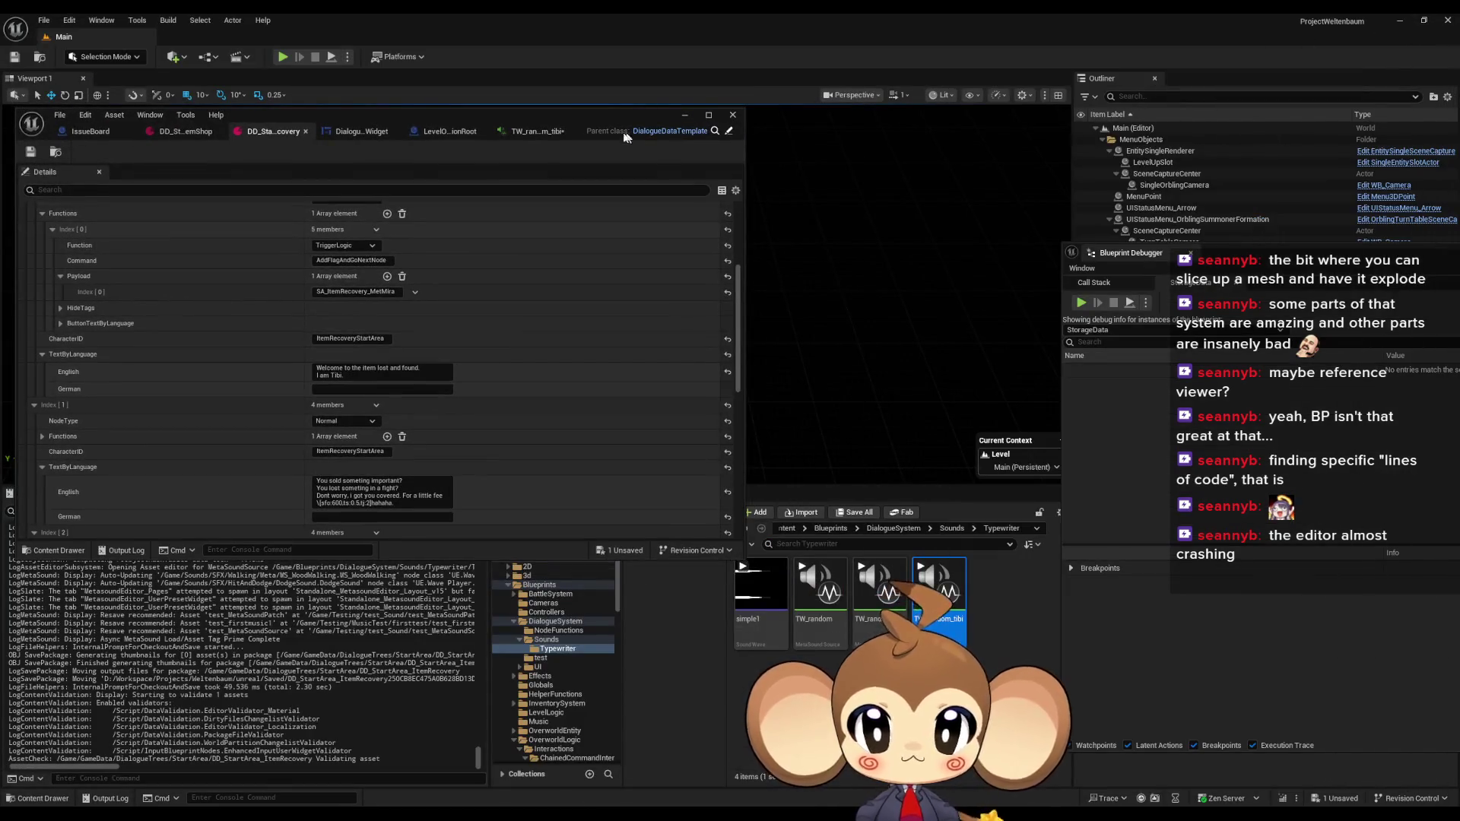
# Playtest via Load Game, advance the recovery NPC's lines, then stop the session
pyautogui.click(688, 21)
pyautogui.click(283, 57)
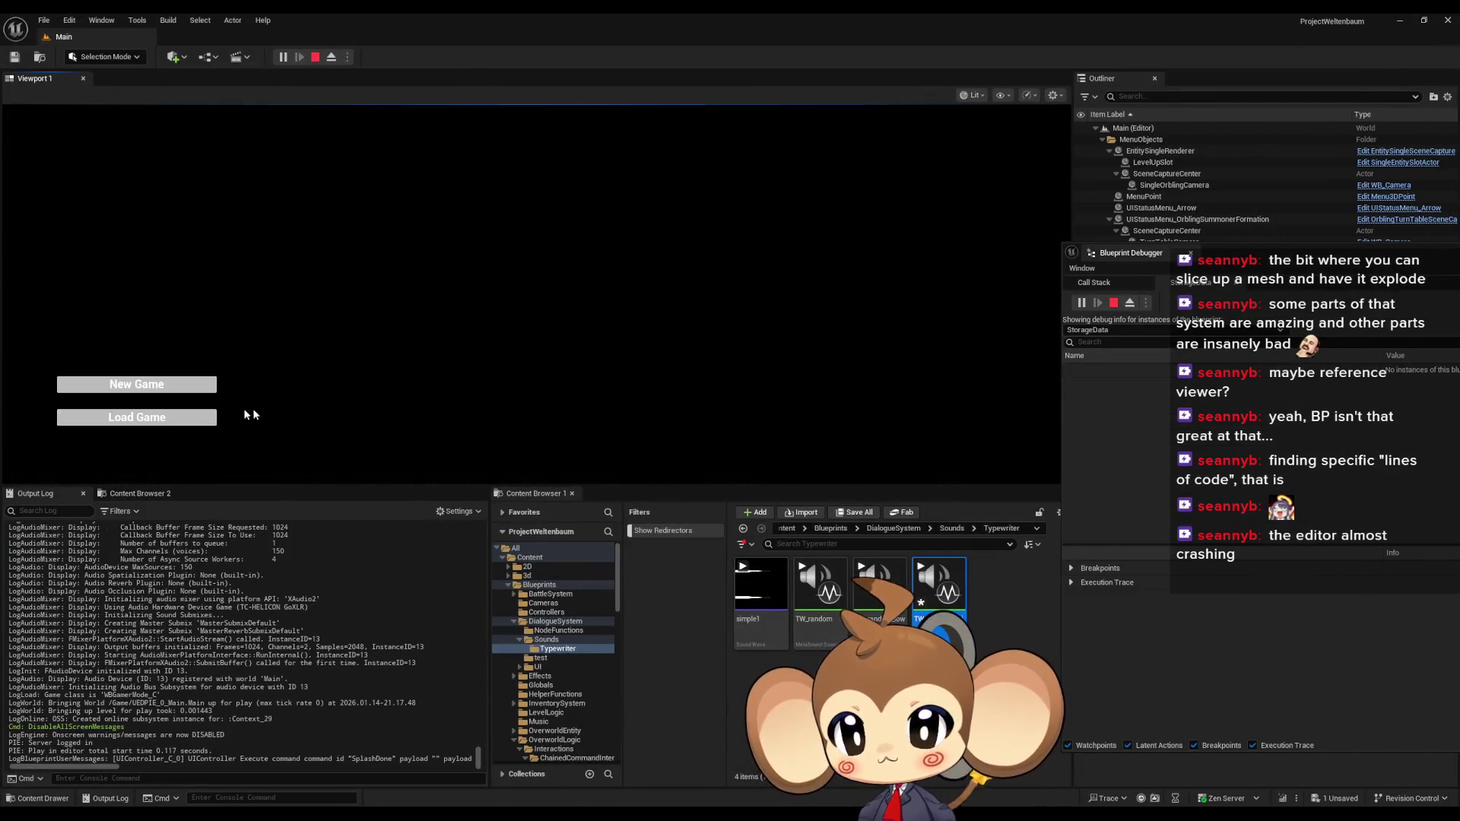
pyautogui.click(153, 417)
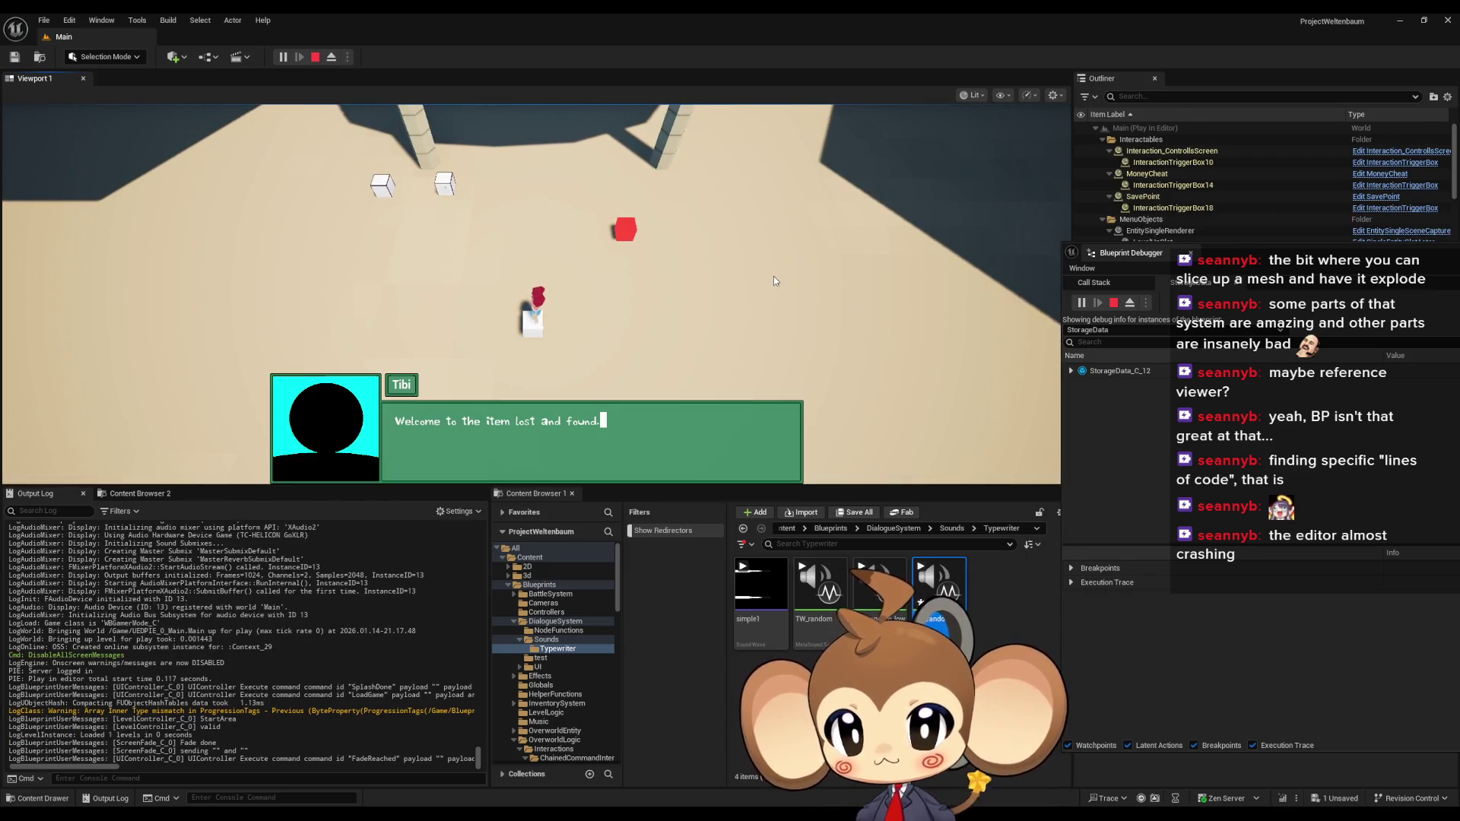
pyautogui.click(773, 280)
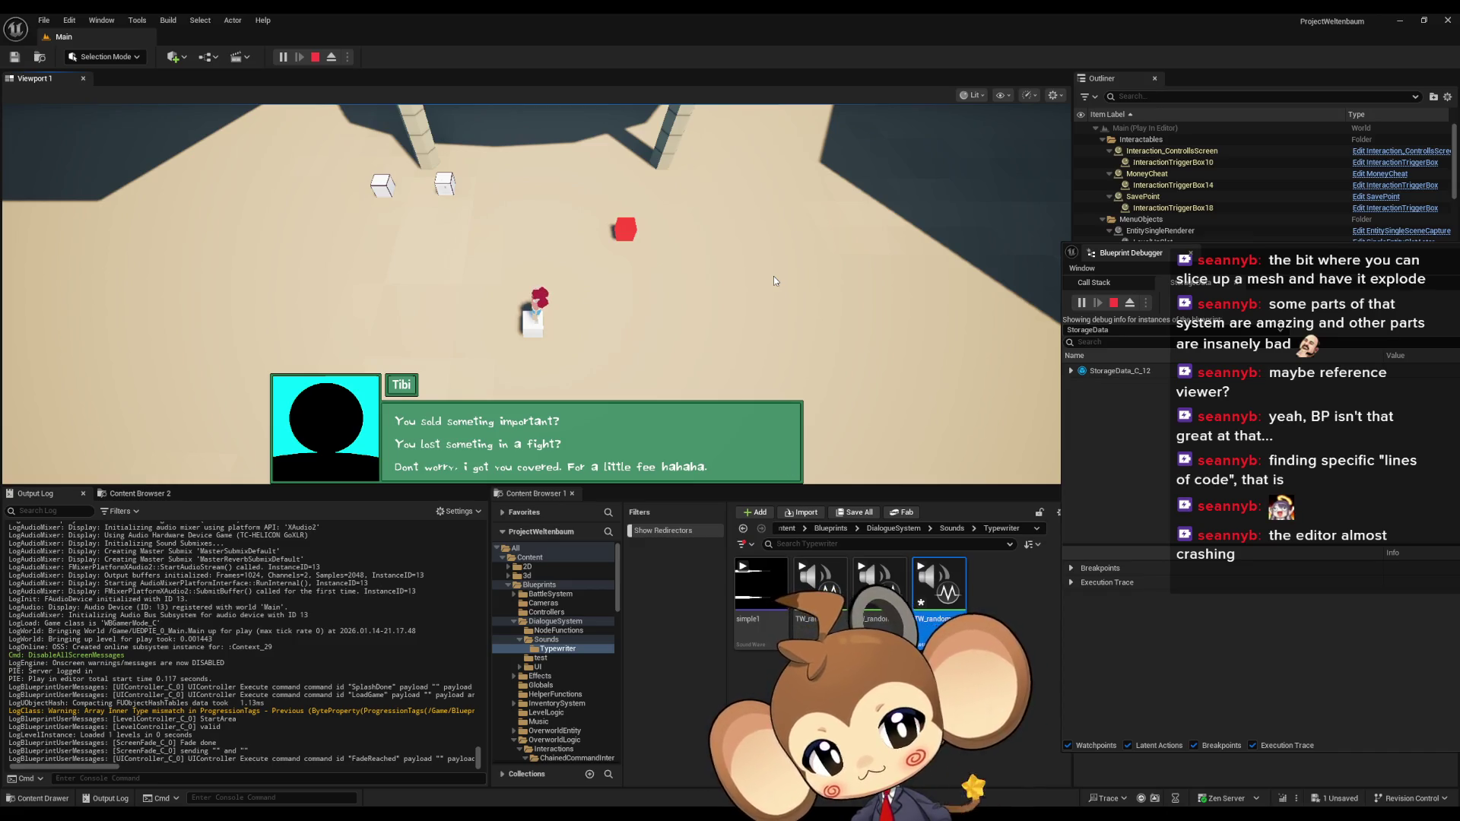
pyautogui.click(317, 57)
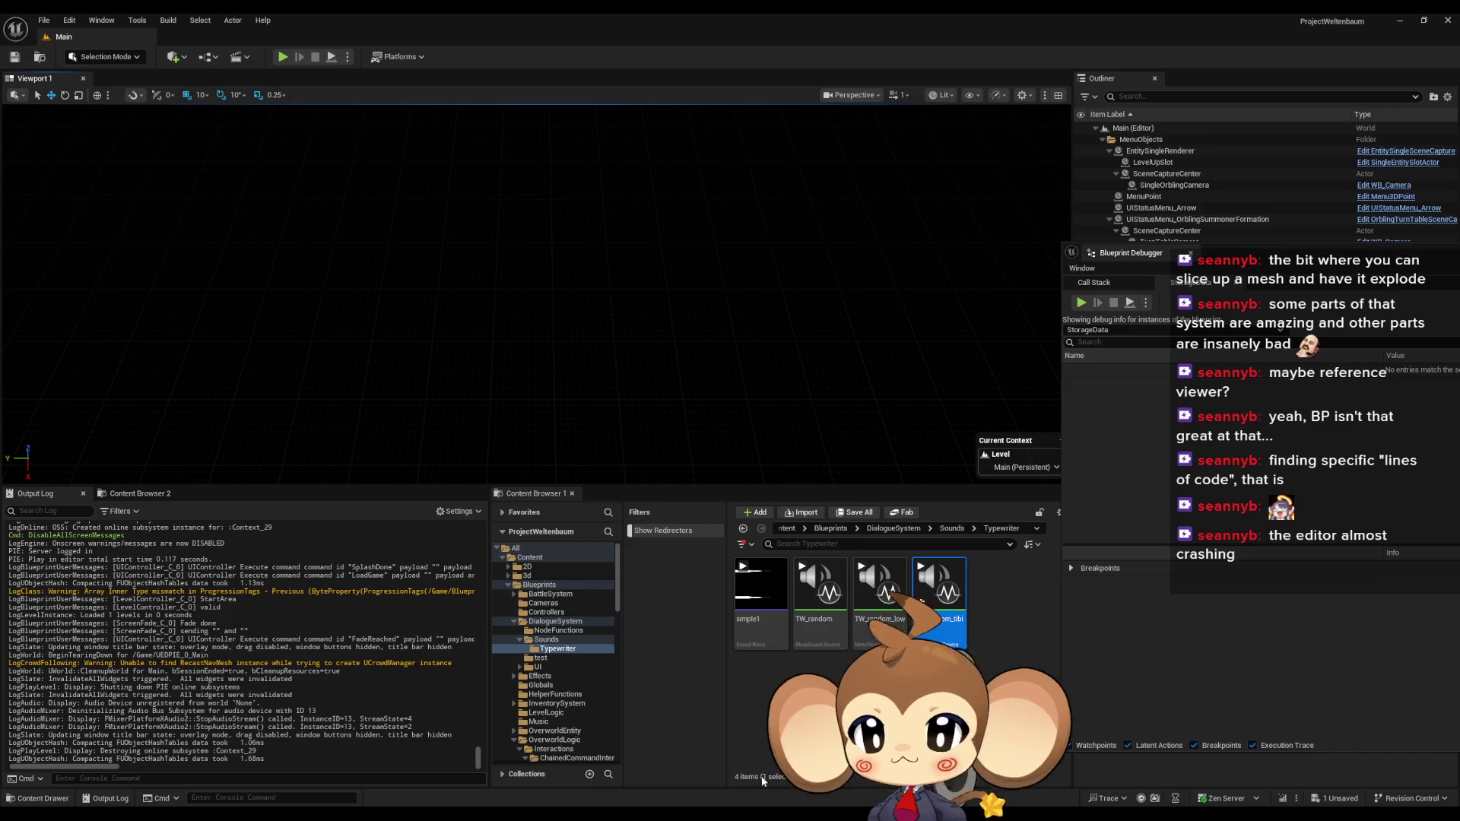
# Restore the DD_StartArea editor window from the taskbar and maximize it
pyautogui.moveTo(555, 814)
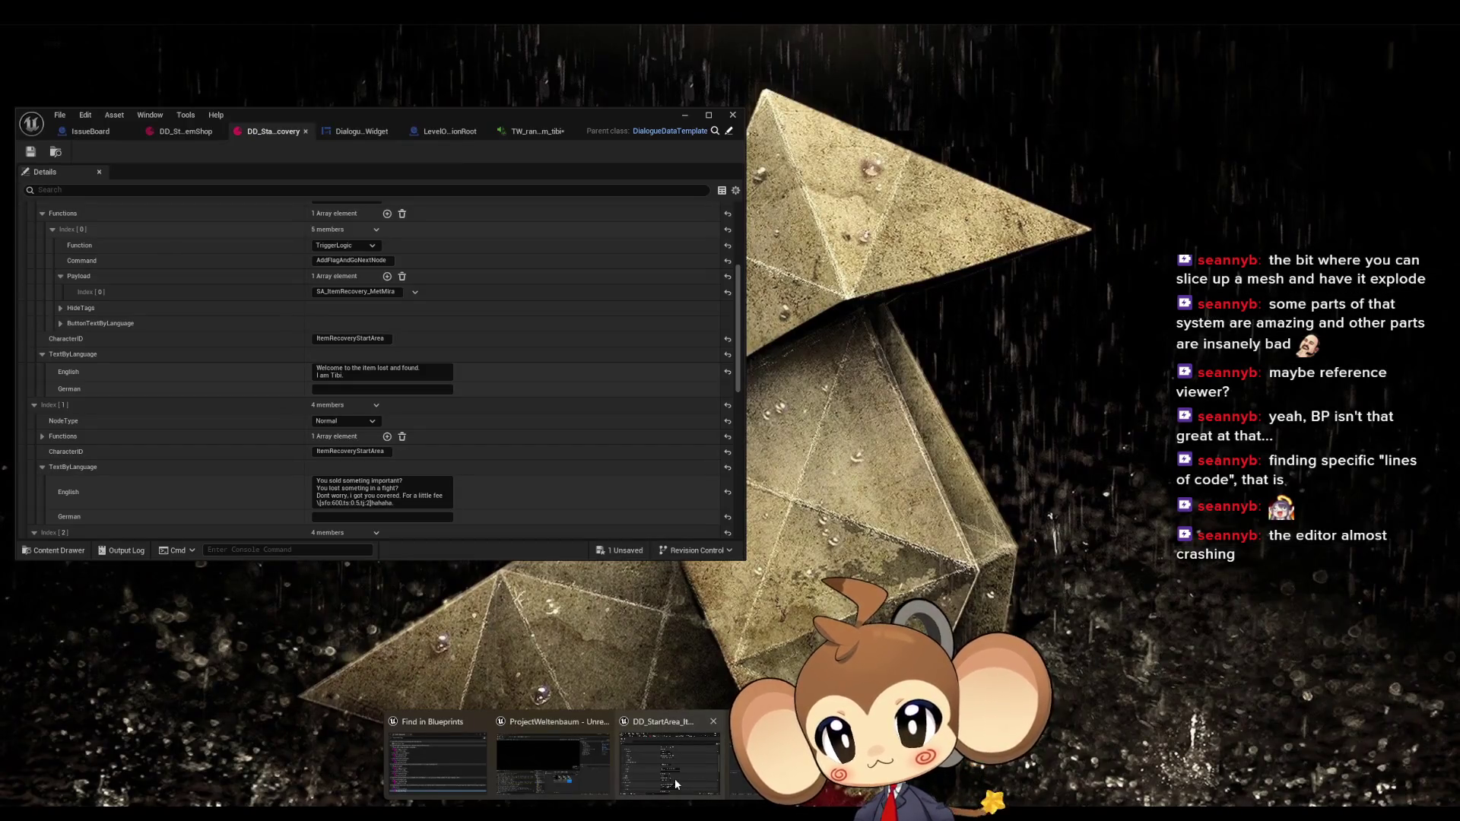
pyautogui.click(674, 779)
pyautogui.moveTo(415, 126); pyautogui.dragTo(727, 312)
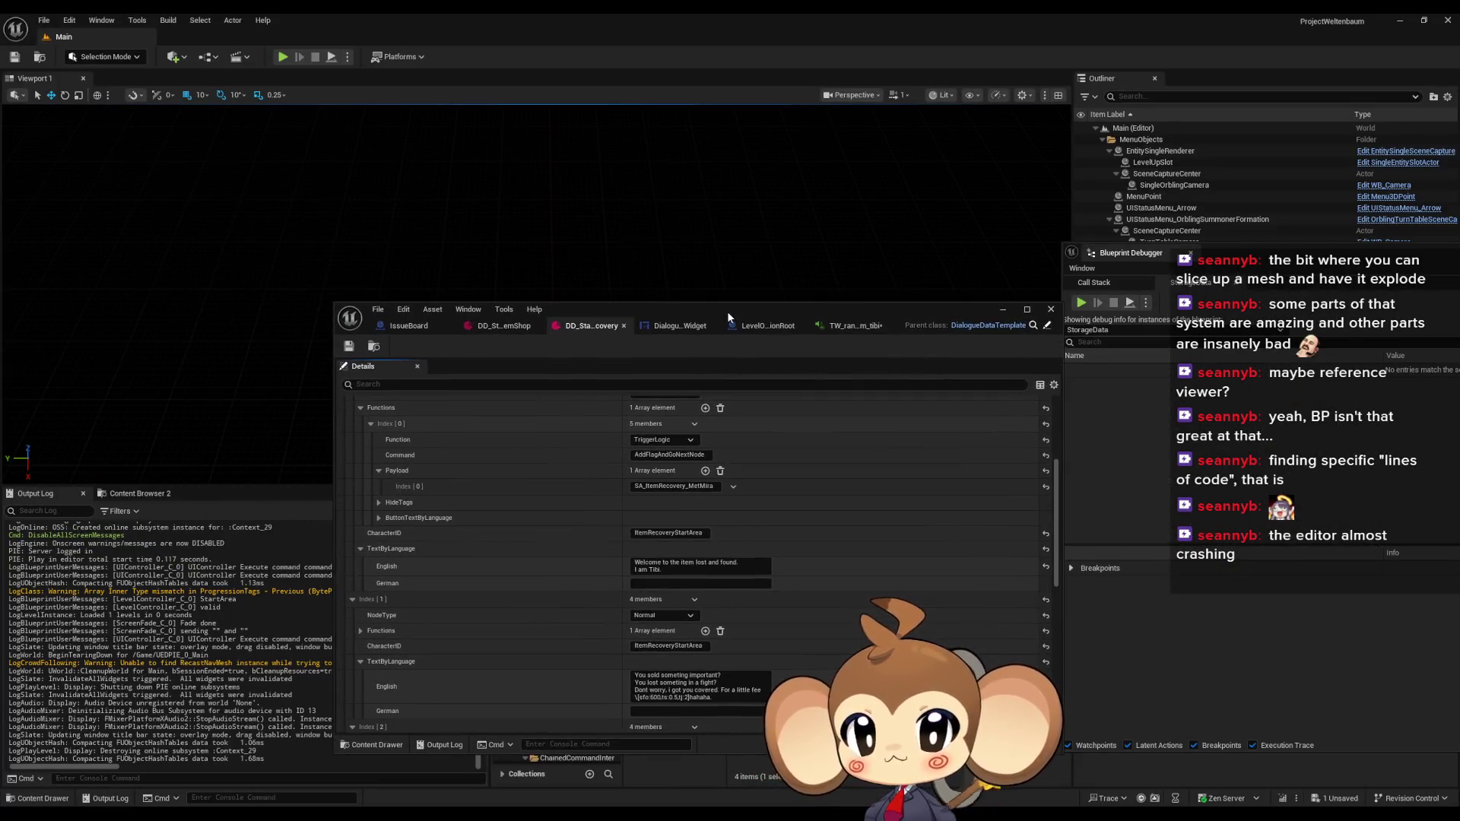
pyautogui.doubleClick(726, 312)
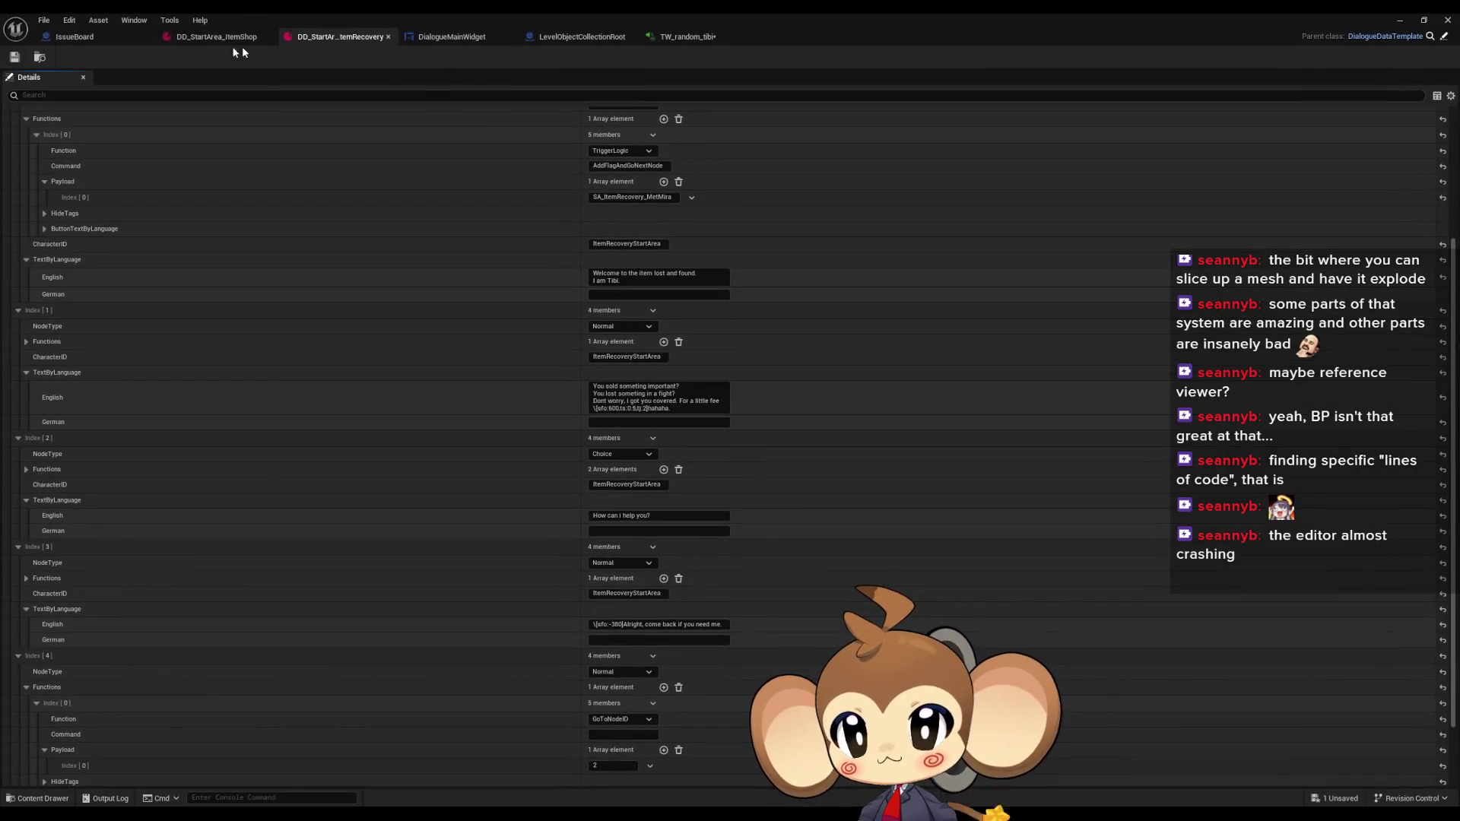
# In DialogueMainWidget, select and centre the Payload, Switch on String and SET nodes
pyautogui.click(455, 40)
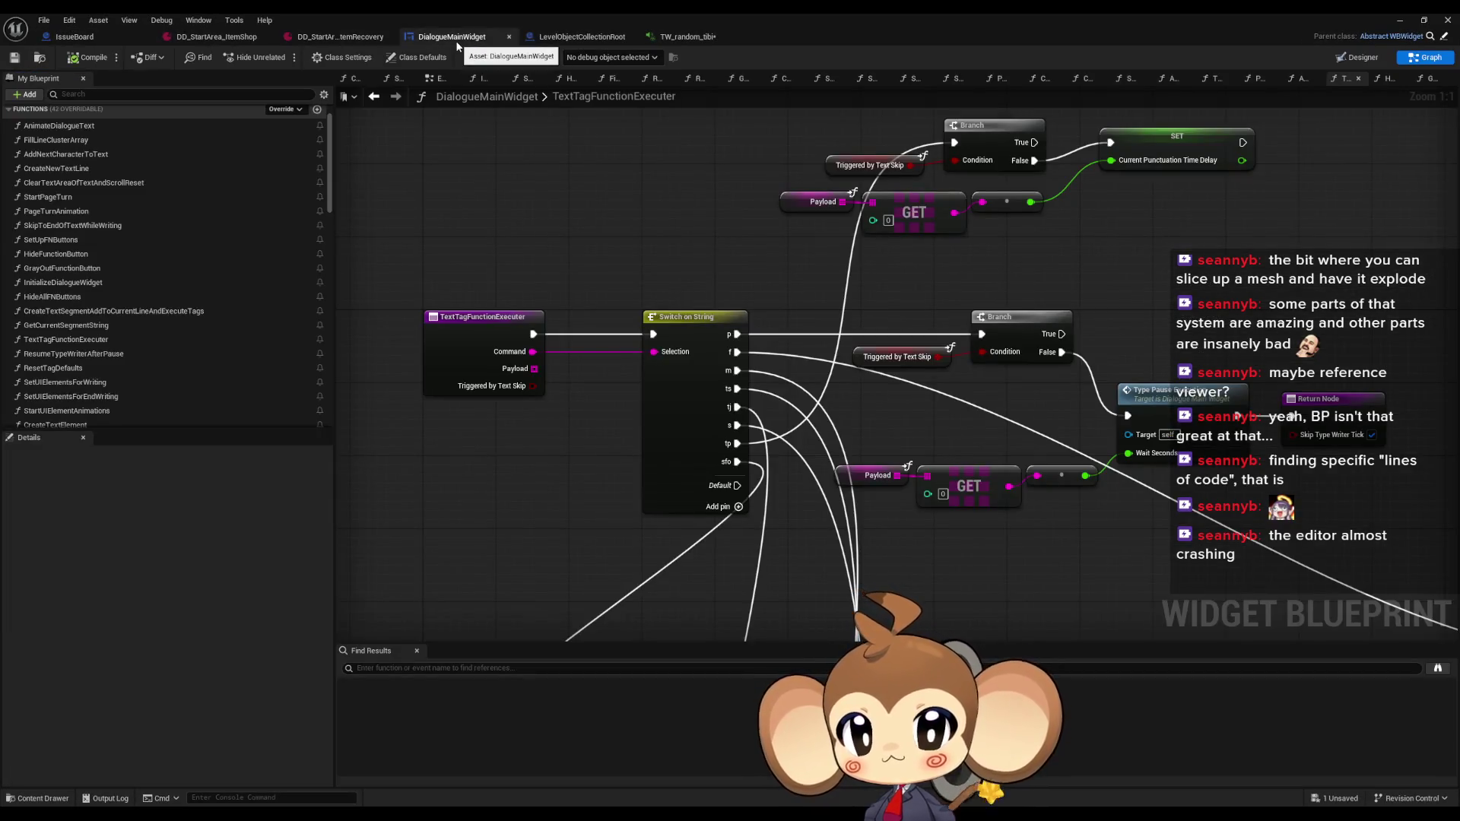
pyautogui.scroll(-8, 620, 271)
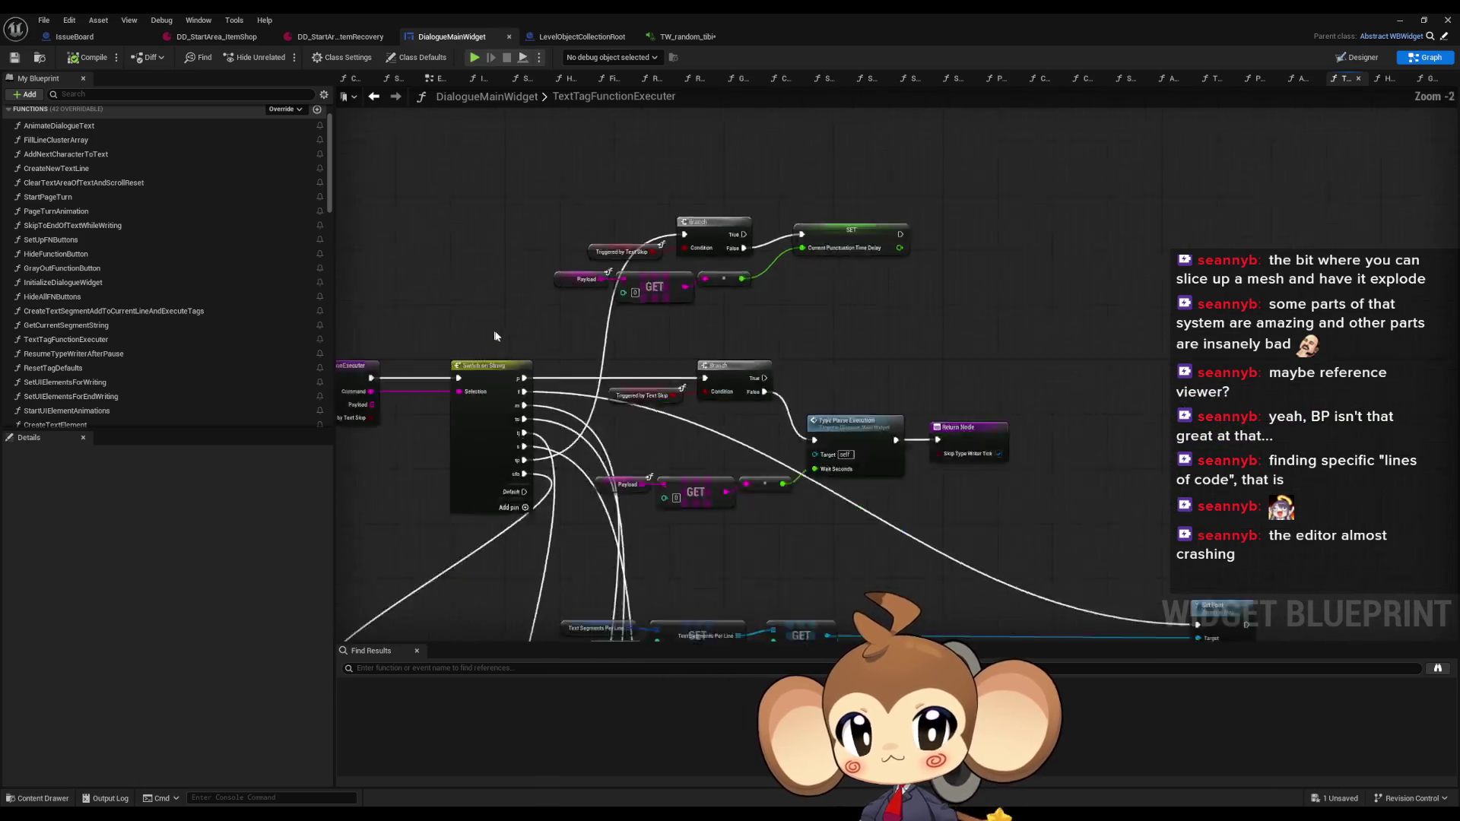
pyautogui.scroll(8, 626, 295)
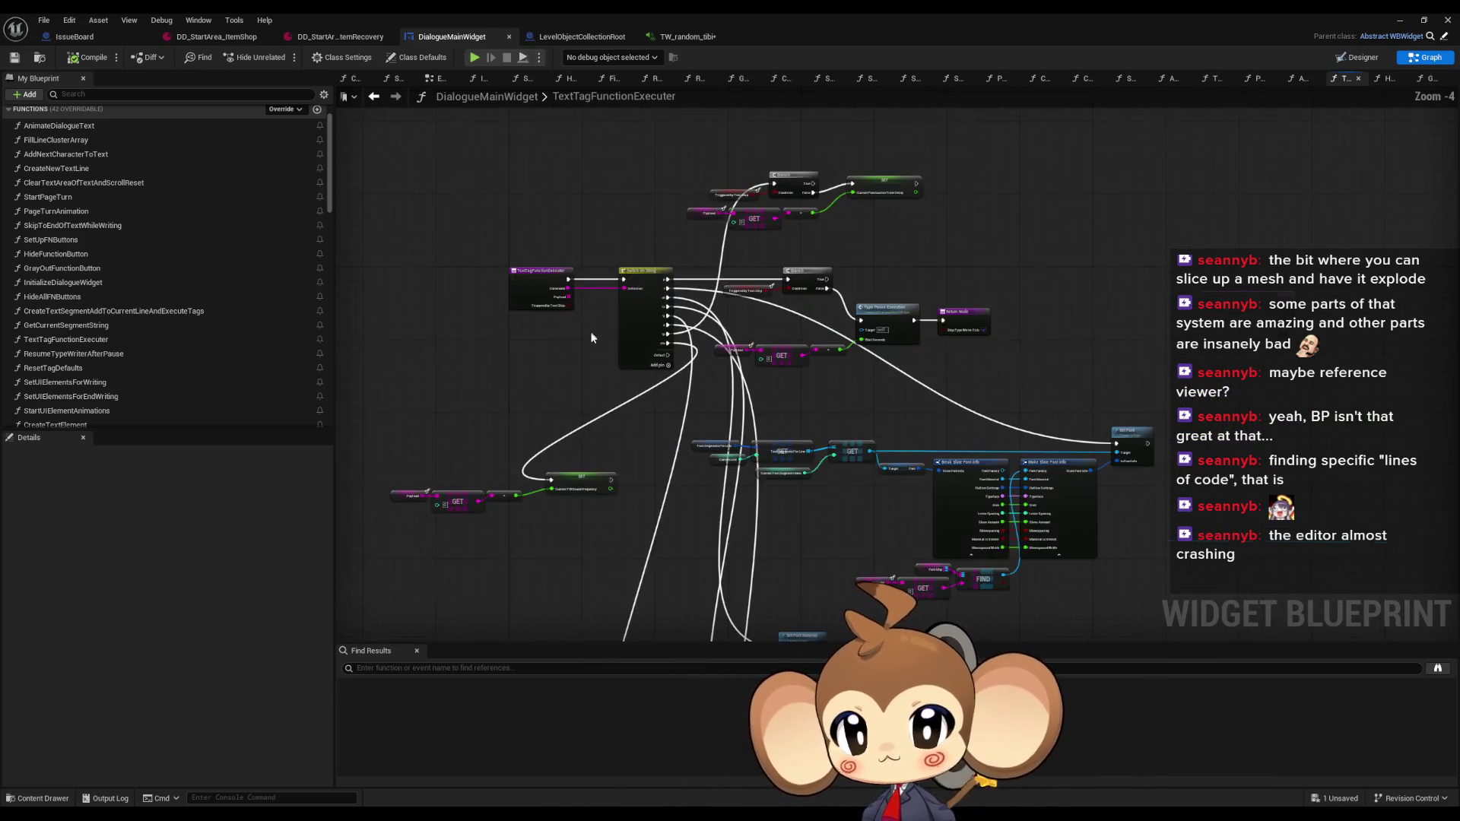
pyautogui.scroll(-2, 605, 382)
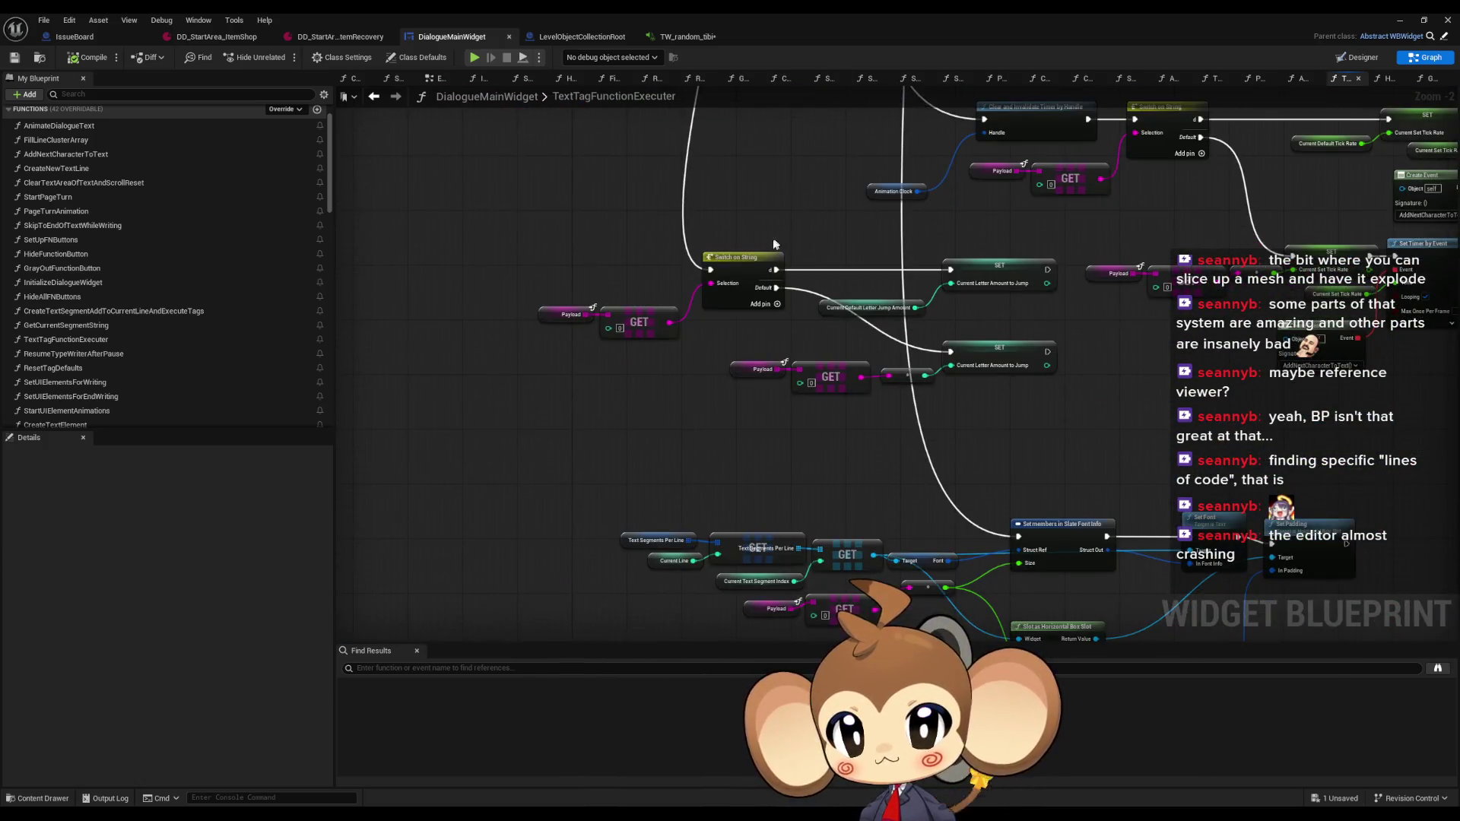
pyautogui.moveTo(532, 276); pyautogui.dragTo(971, 416)
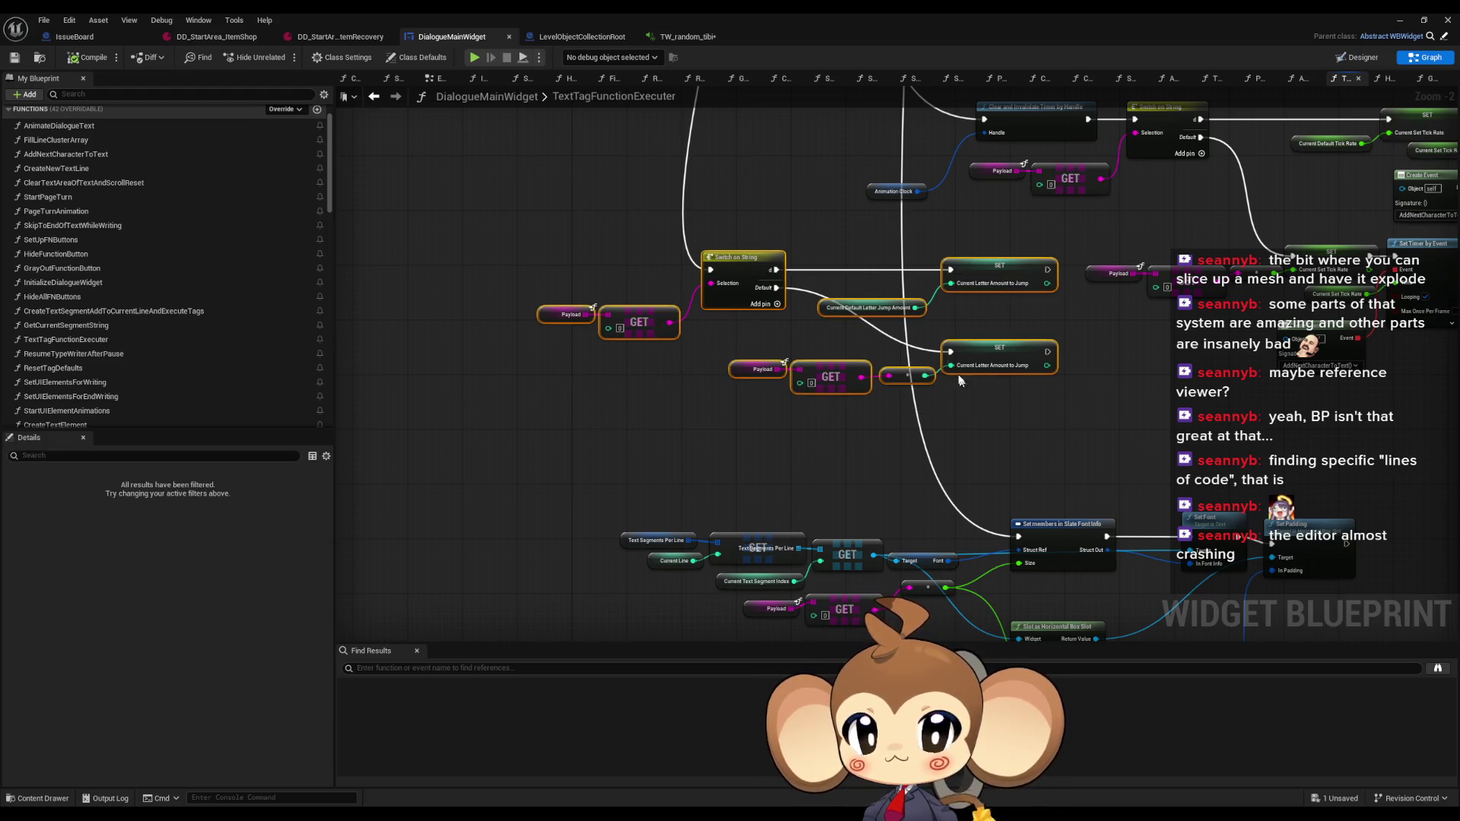
pyautogui.scroll(2, 936, 350)
pyautogui.moveTo(943, 317); pyautogui.dragTo(905, 385)
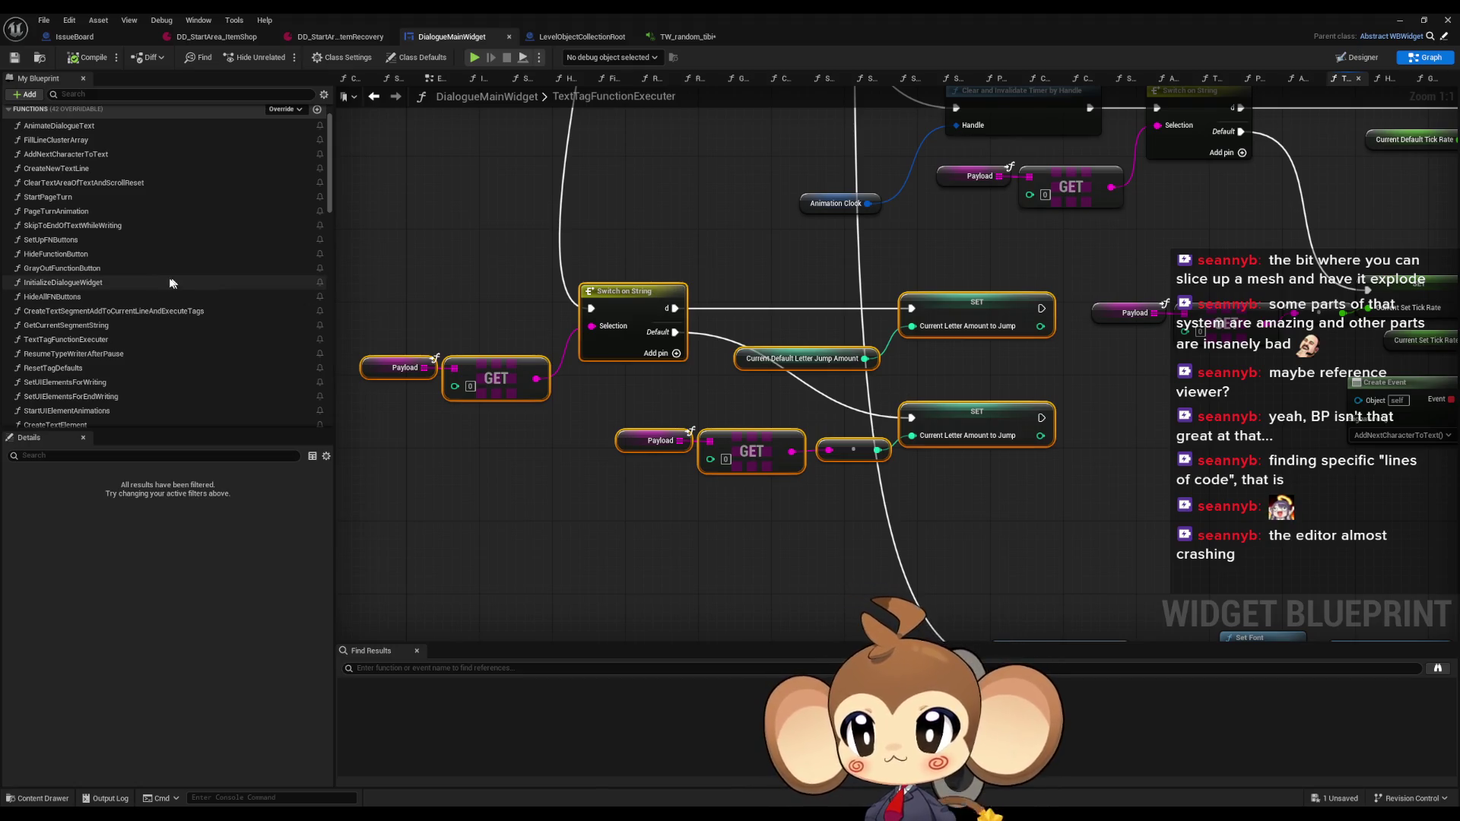
pyautogui.scroll(2, 146, 275)
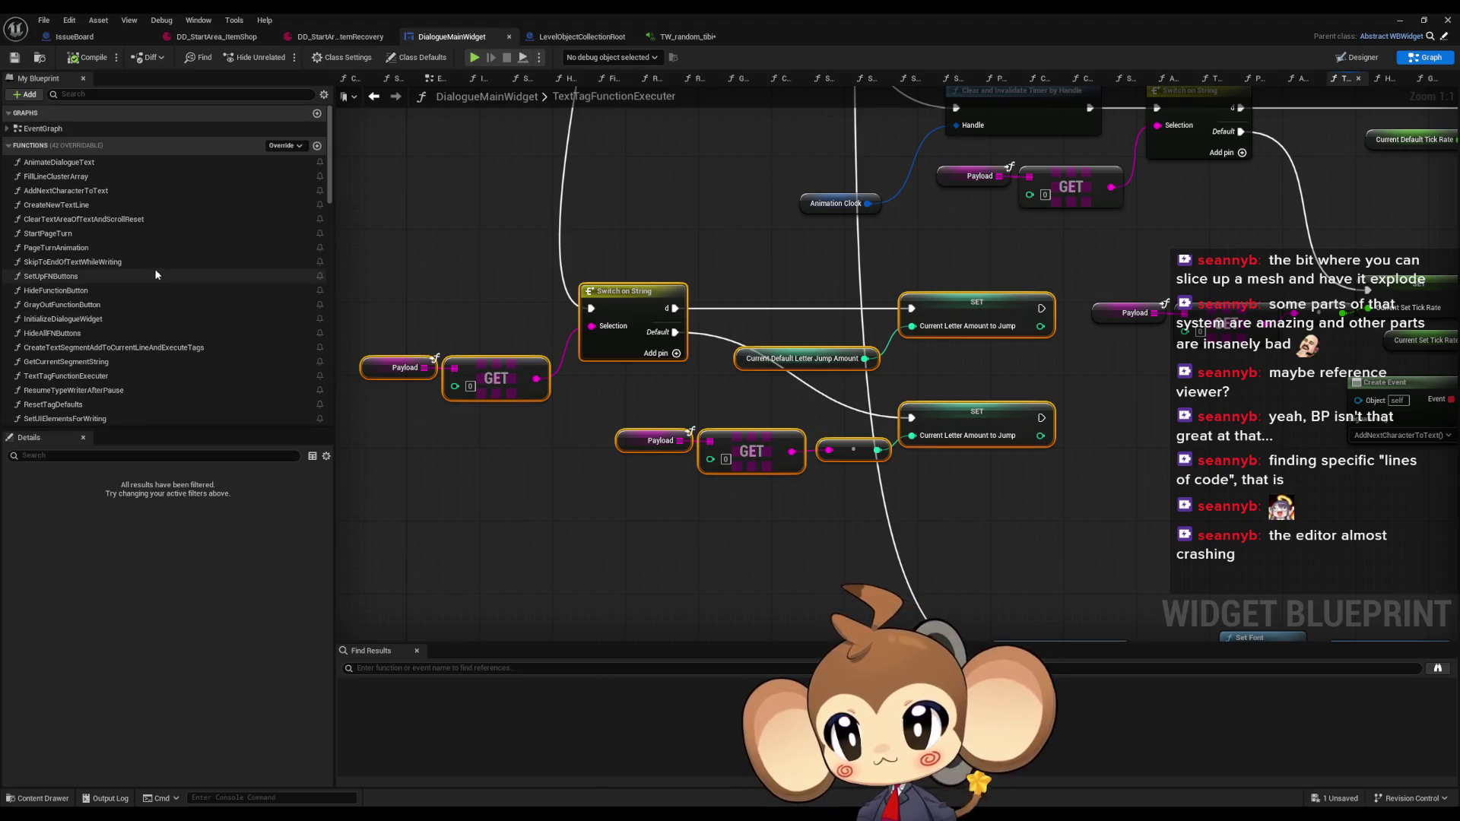
pyautogui.click(68, 195)
# Open the AddNextCharacterToText graph and select the Local Loope Break getter
pyautogui.doubleClick(69, 195)
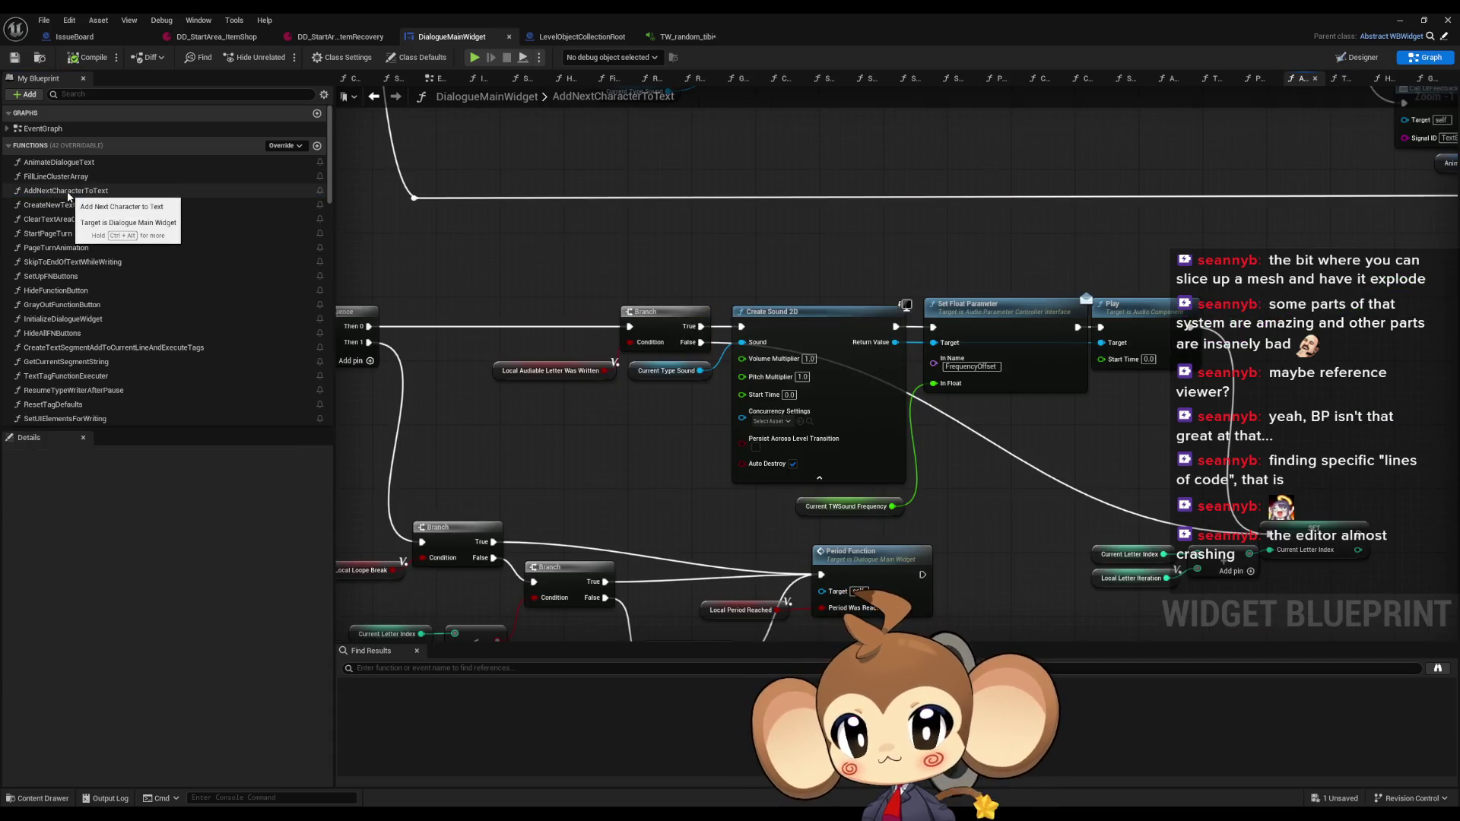
pyautogui.scroll(-6, 619, 388)
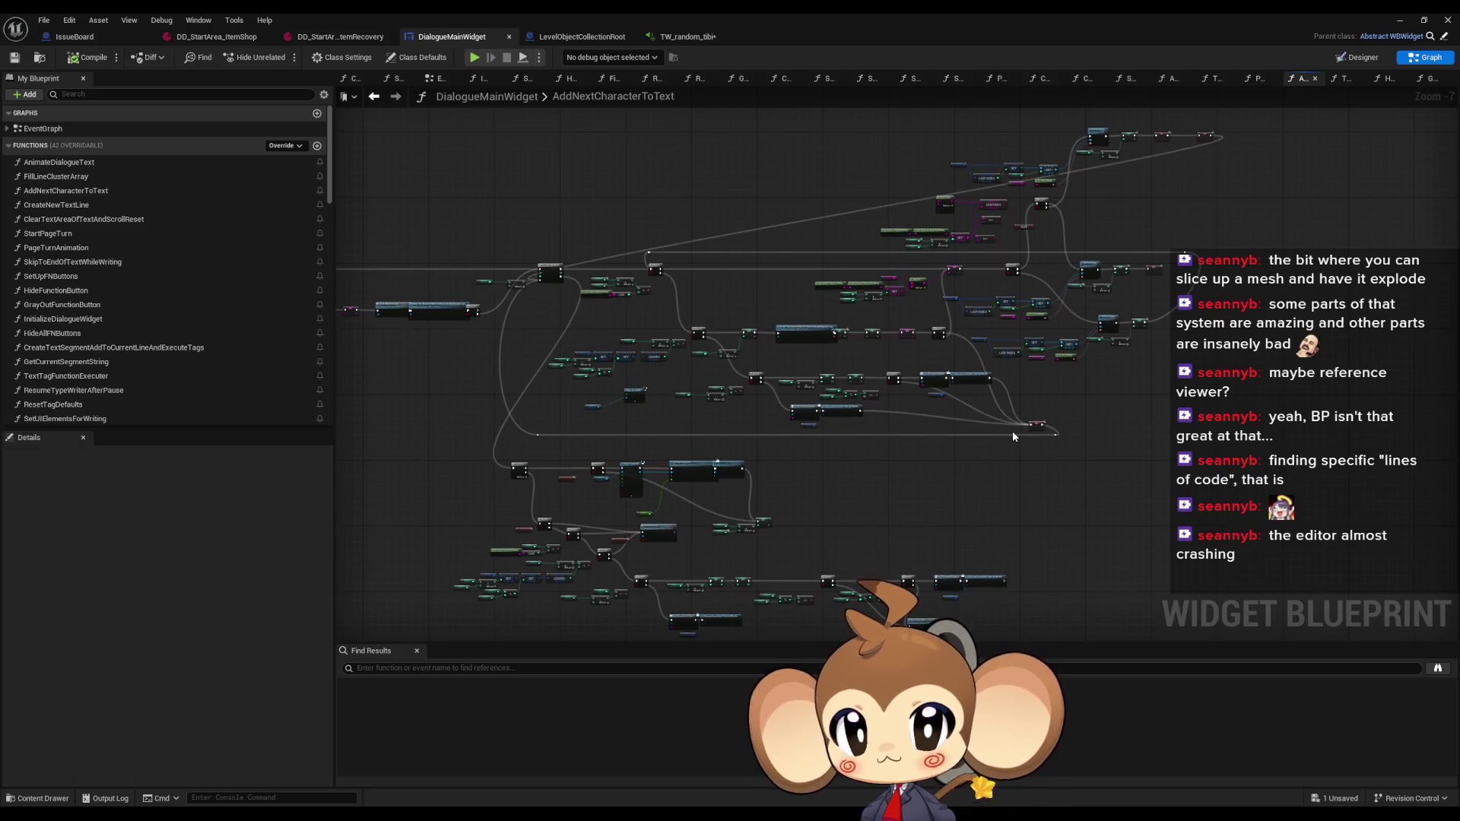
pyautogui.scroll(1, 509, 545)
pyautogui.scroll(5, 509, 545)
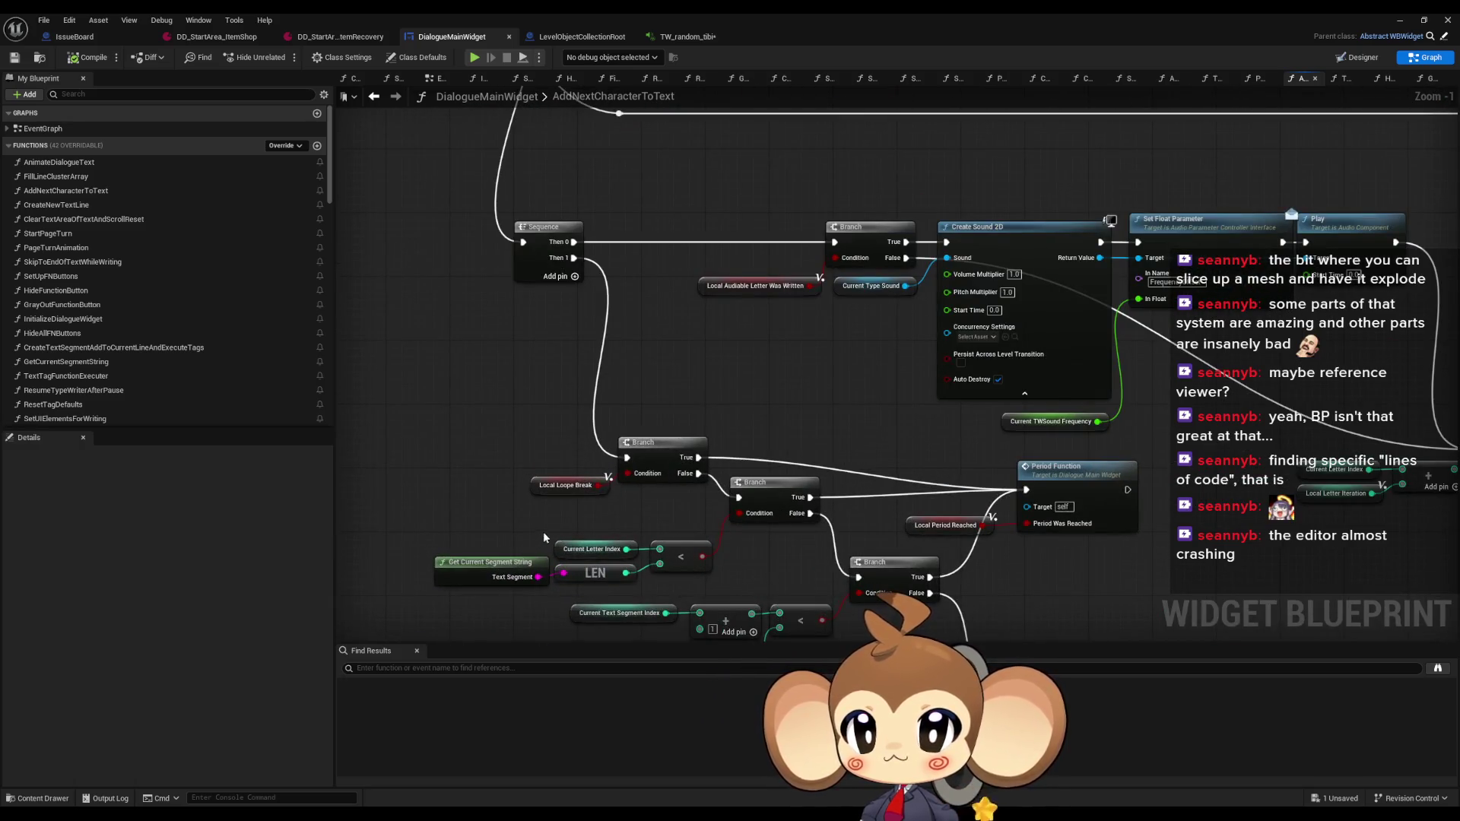
pyautogui.moveTo(519, 441); pyautogui.dragTo(567, 497)
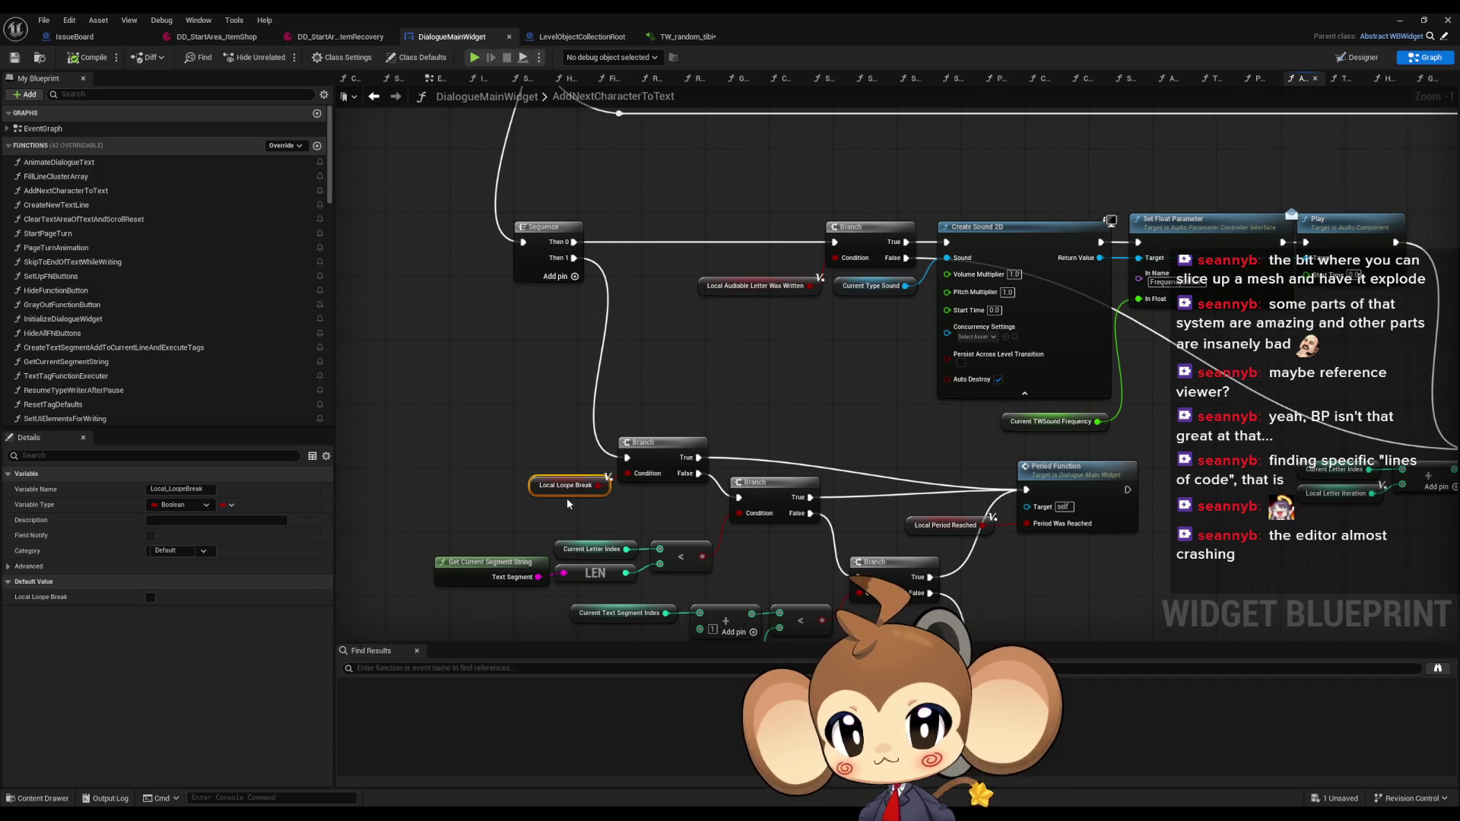
pyautogui.scroll(-4, 567, 497)
pyautogui.scroll(-1, 567, 498)
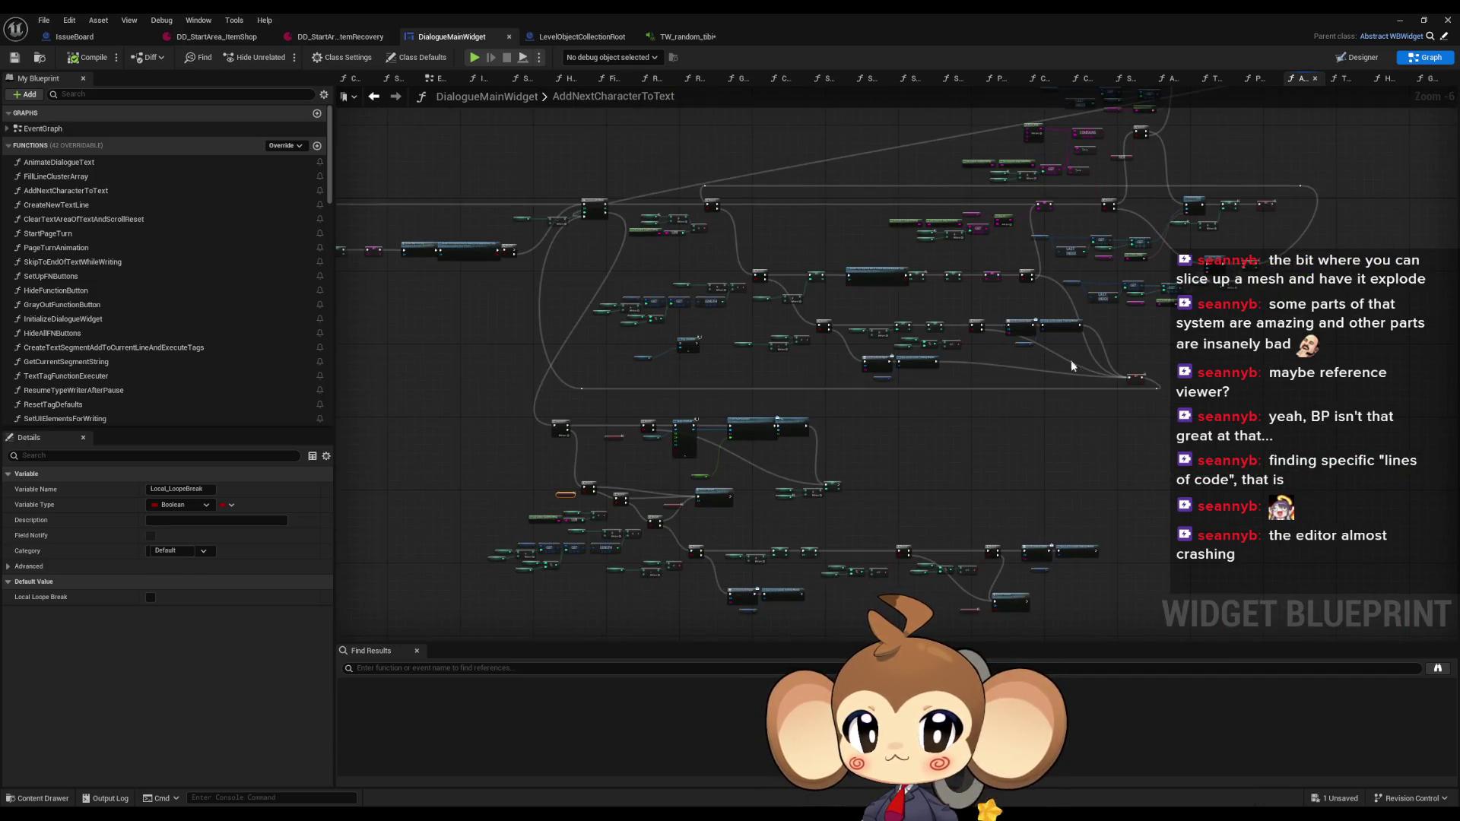
pyautogui.scroll(5, 1006, 390)
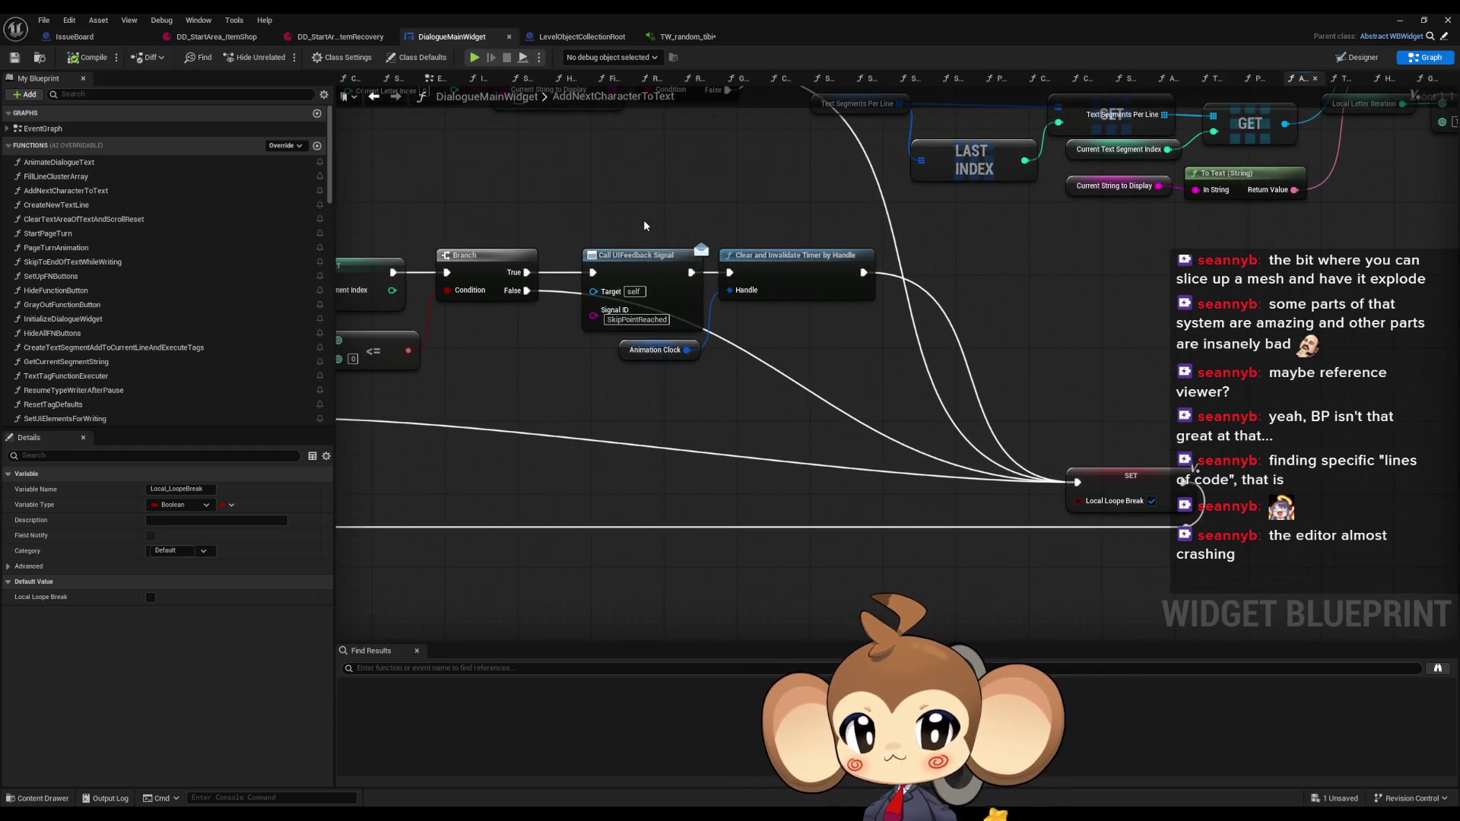
# Select the SET Local Loope Break node and bring up its Find References action
pyautogui.moveTo(1088, 416); pyautogui.dragTo(1128, 496)
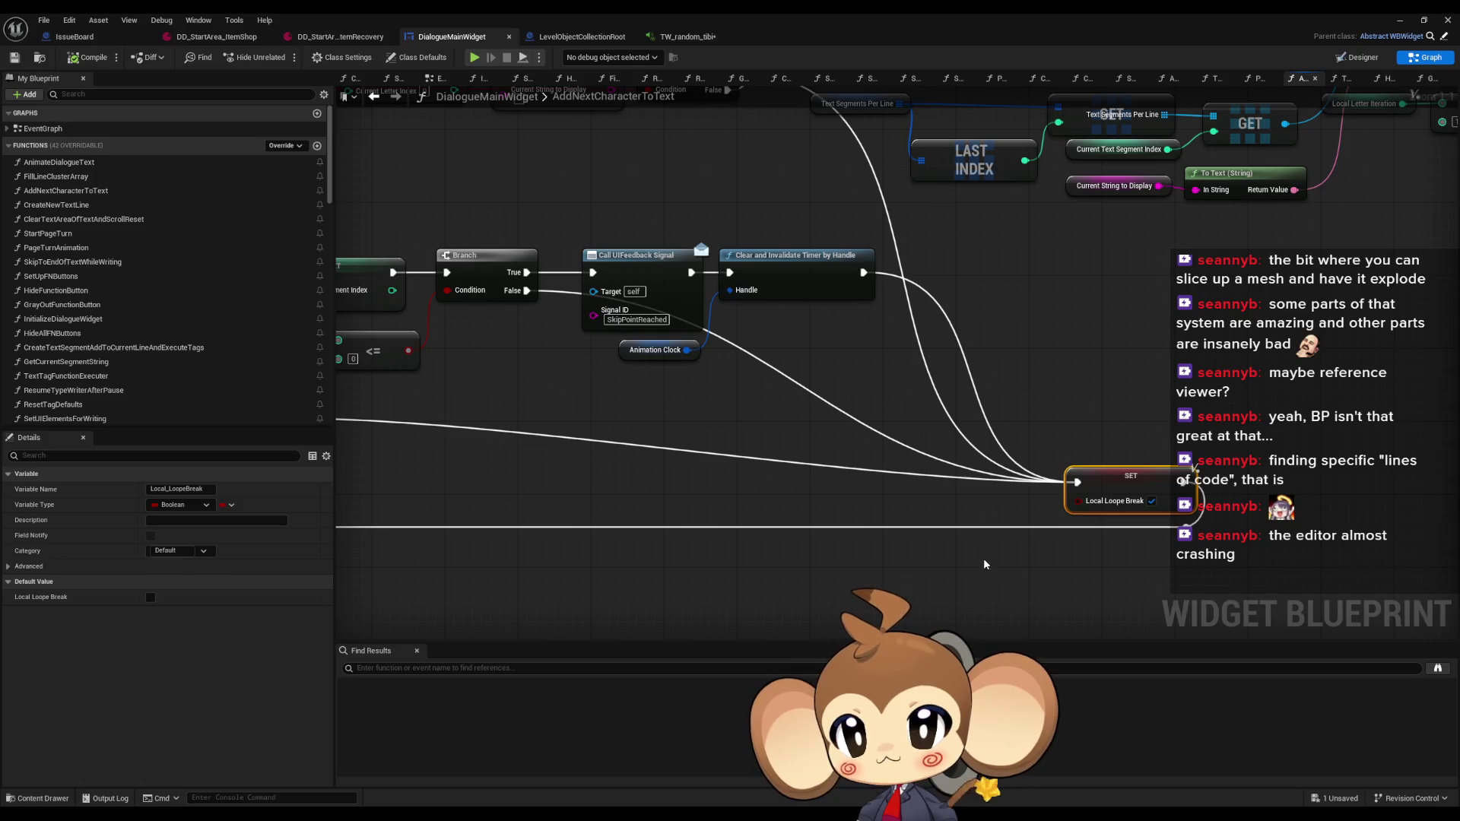
pyautogui.scroll(-5, 966, 532)
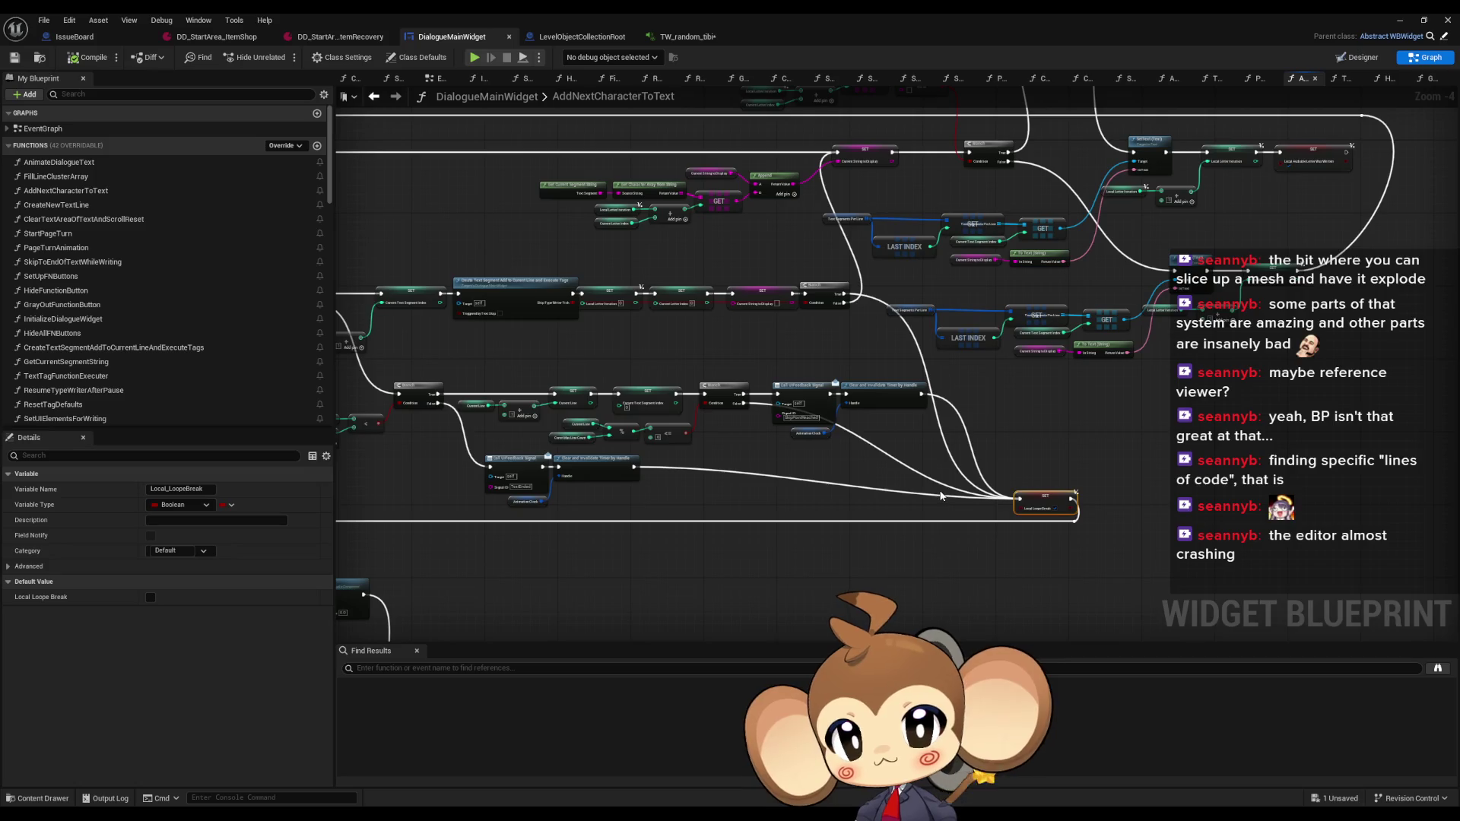
pyautogui.scroll(1, 948, 502)
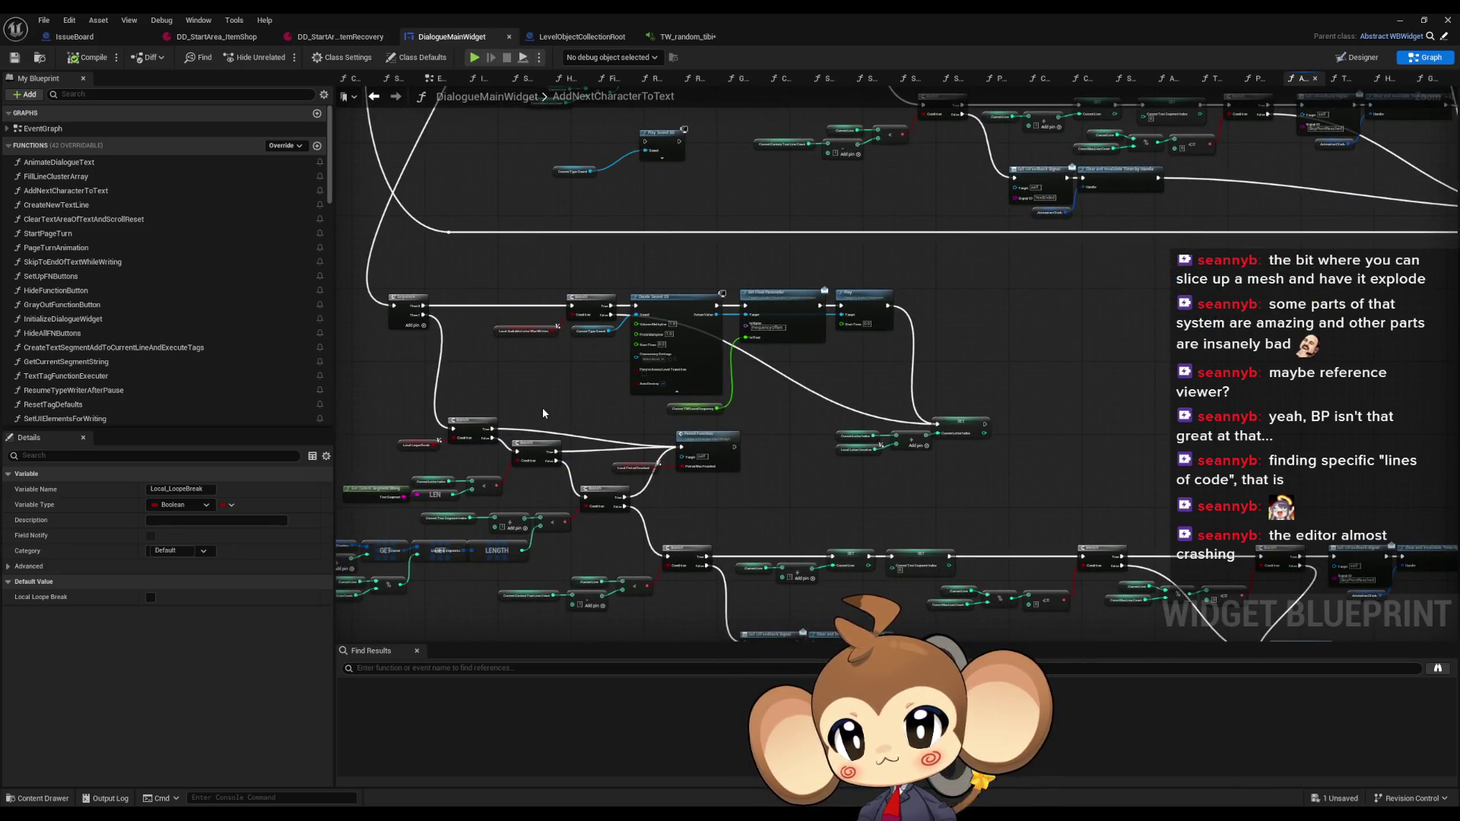
pyautogui.moveTo(952, 358)
pyautogui.mouseDown()
pyautogui.moveTo(875, 344)
pyautogui.moveTo(895, 347)
pyautogui.moveTo(880, 371)
pyautogui.mouseUp()
pyautogui.scroll(4, 1185, 343)
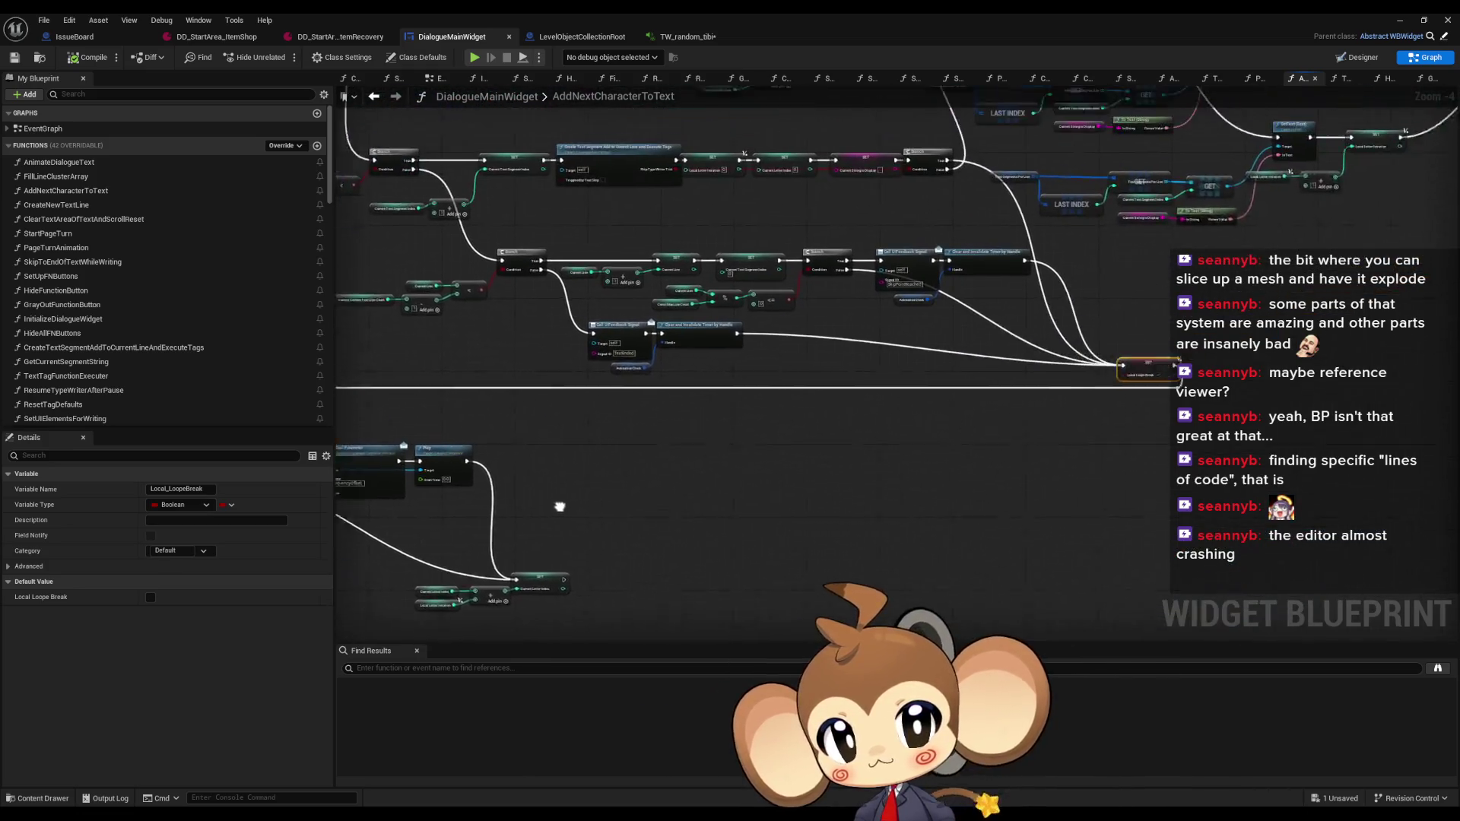
pyautogui.rightClick(1185, 342)
pyautogui.moveTo(1285, 451)
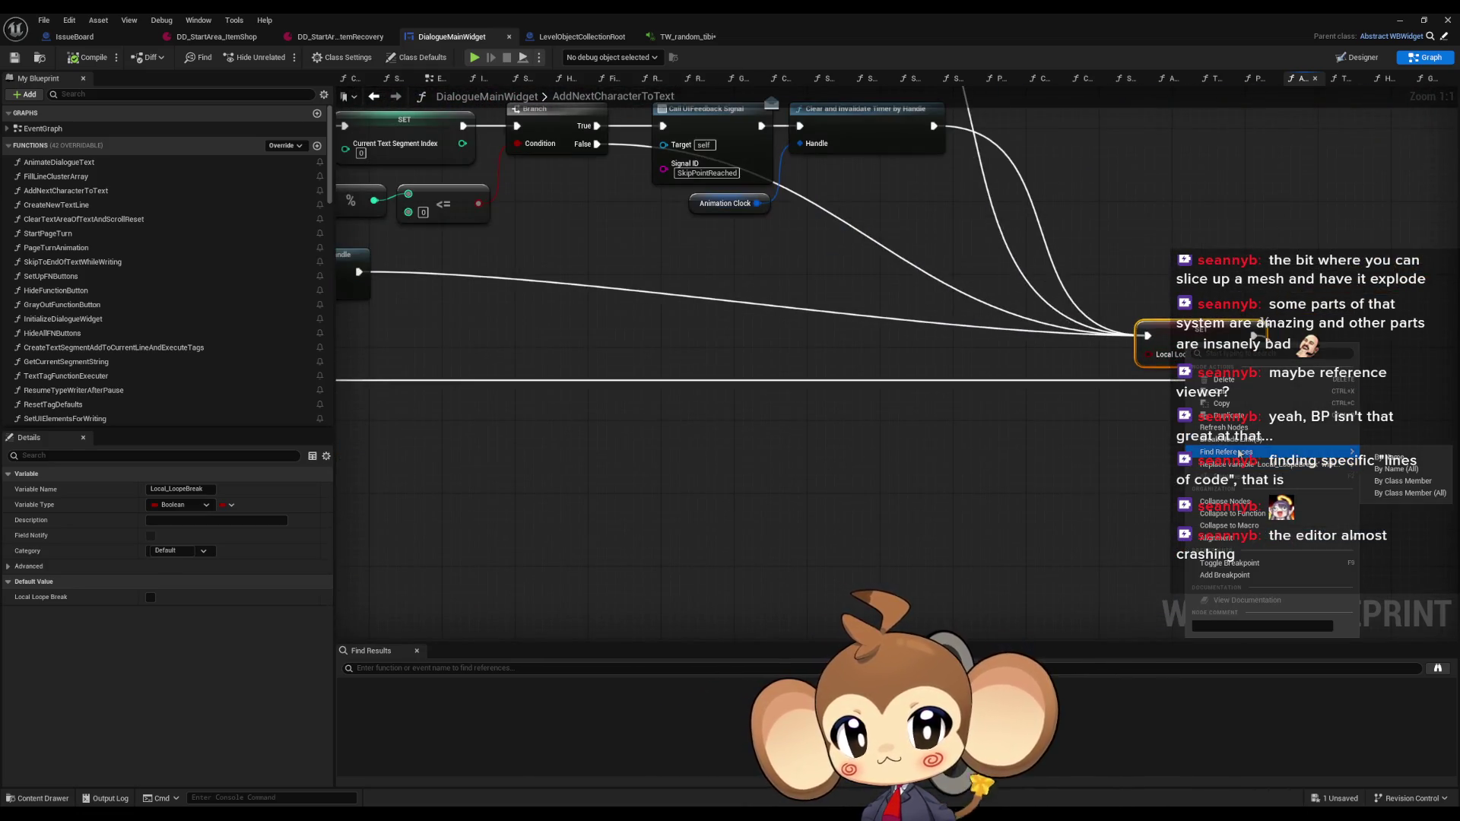
pyautogui.click(1406, 481)
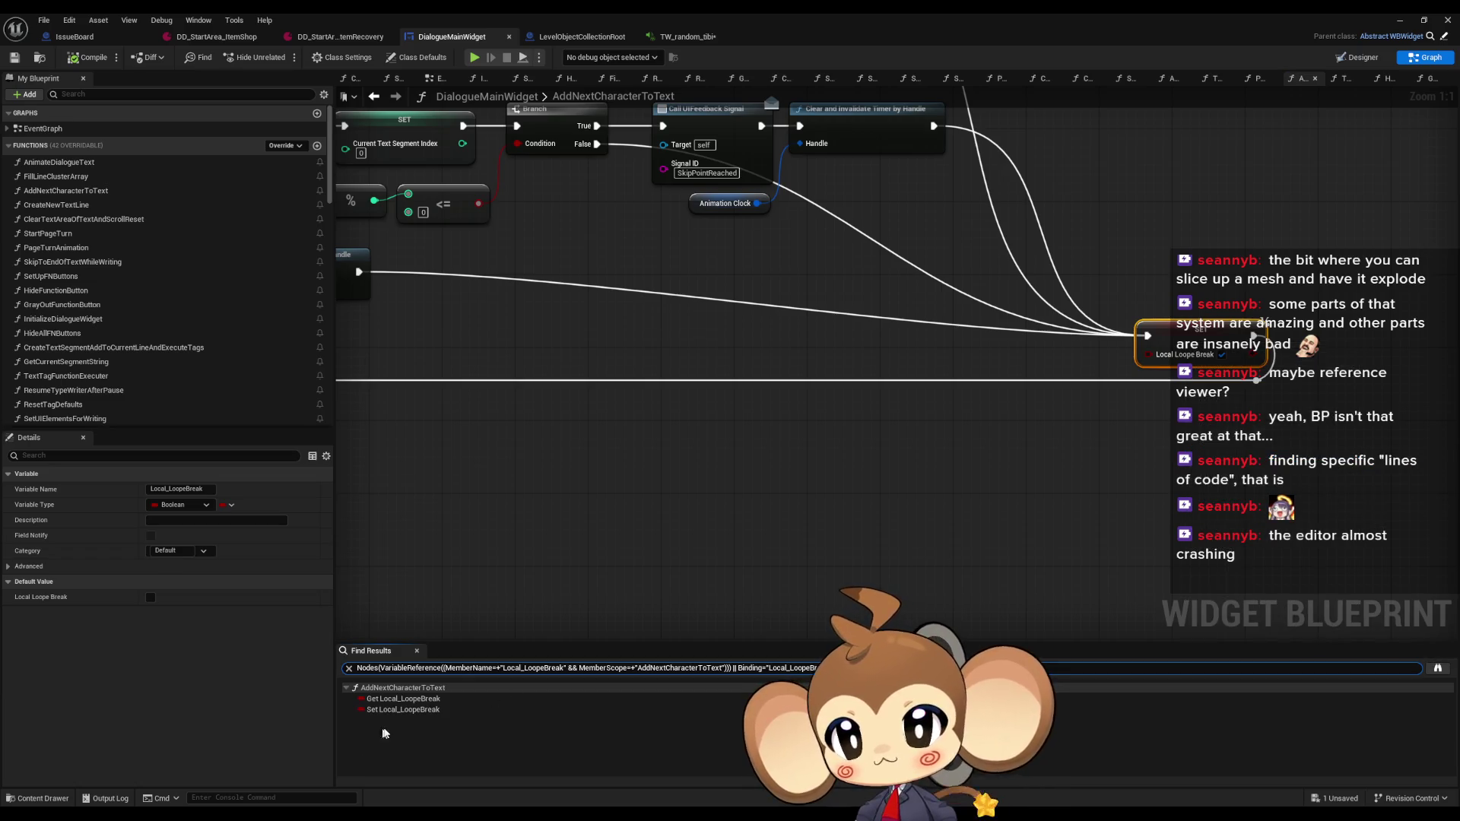
pyautogui.click(399, 710)
pyautogui.click(403, 699)
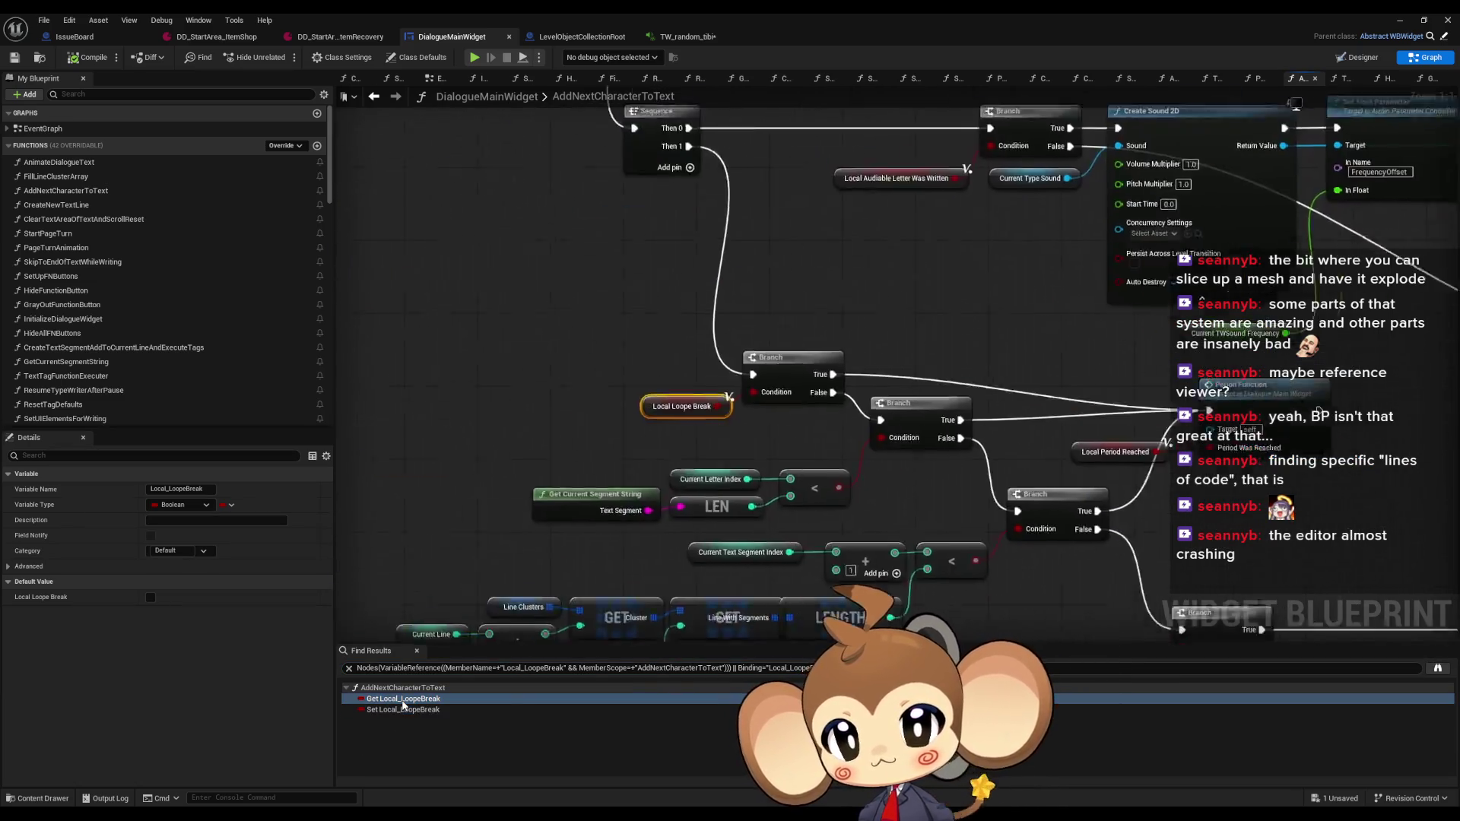
pyautogui.scroll(-1, 977, 445)
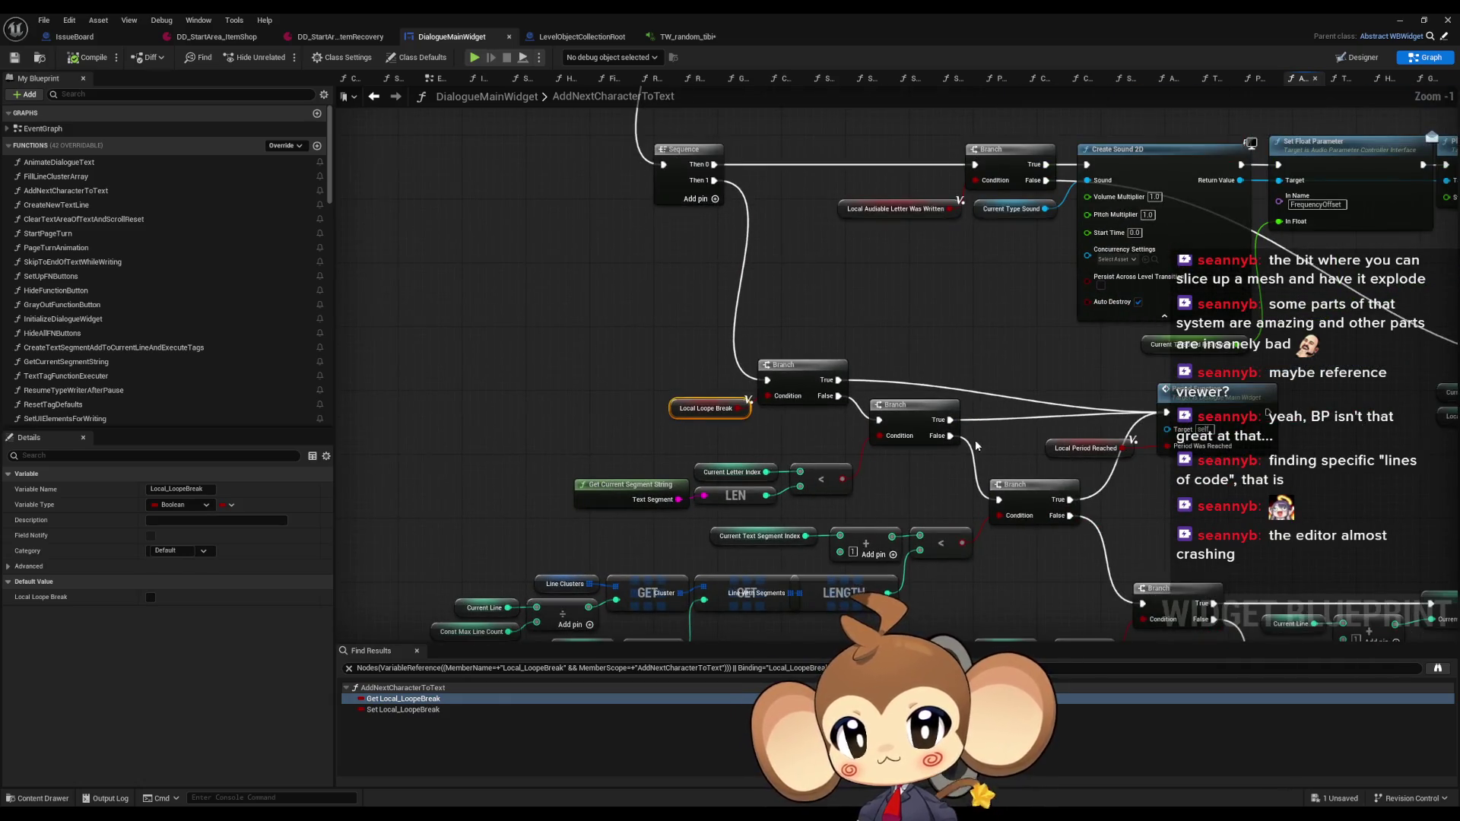
pyautogui.moveTo(977, 446); pyautogui.dragTo(864, 436)
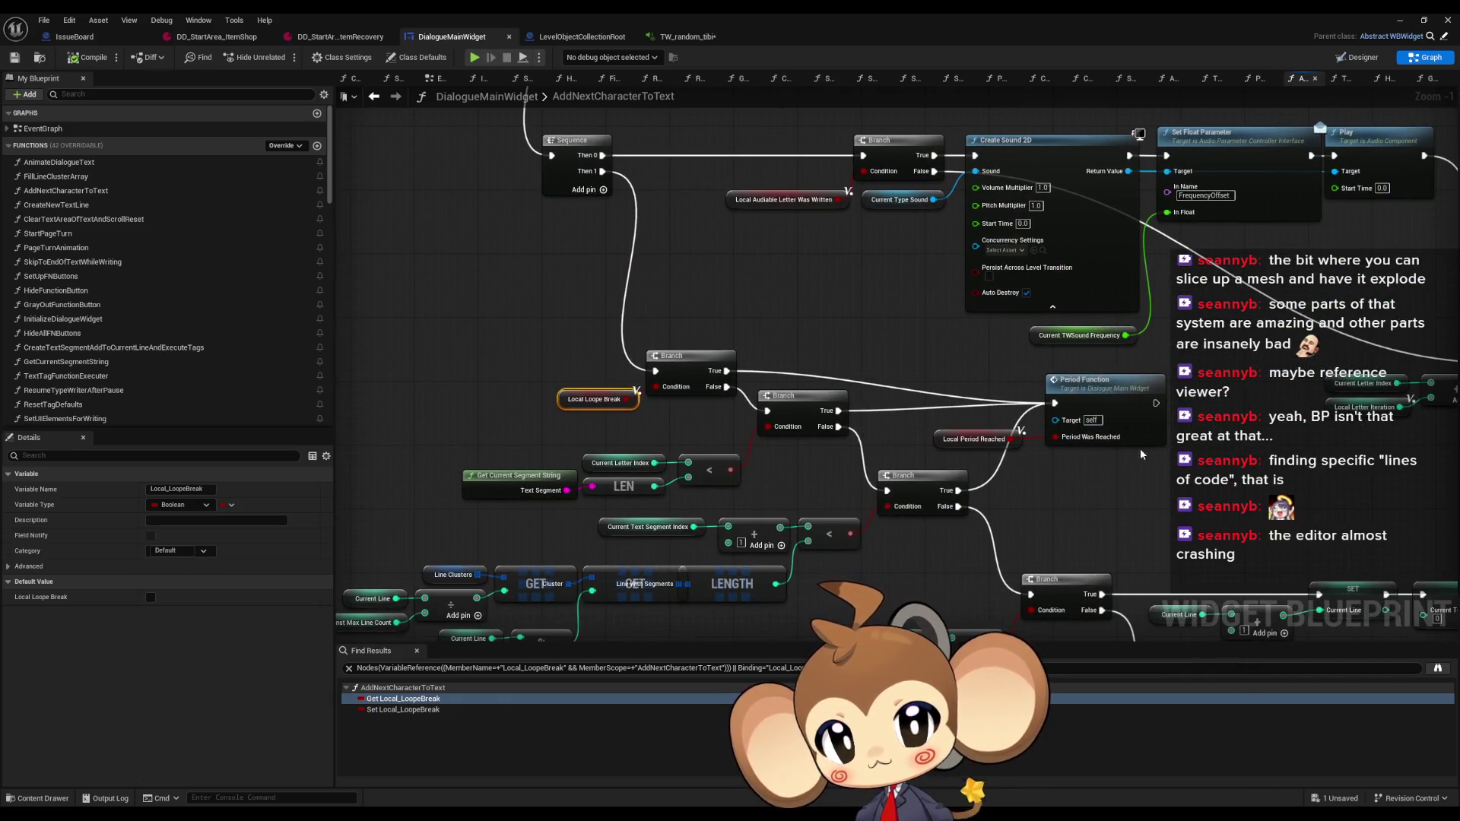
pyautogui.scroll(-3, 882, 426)
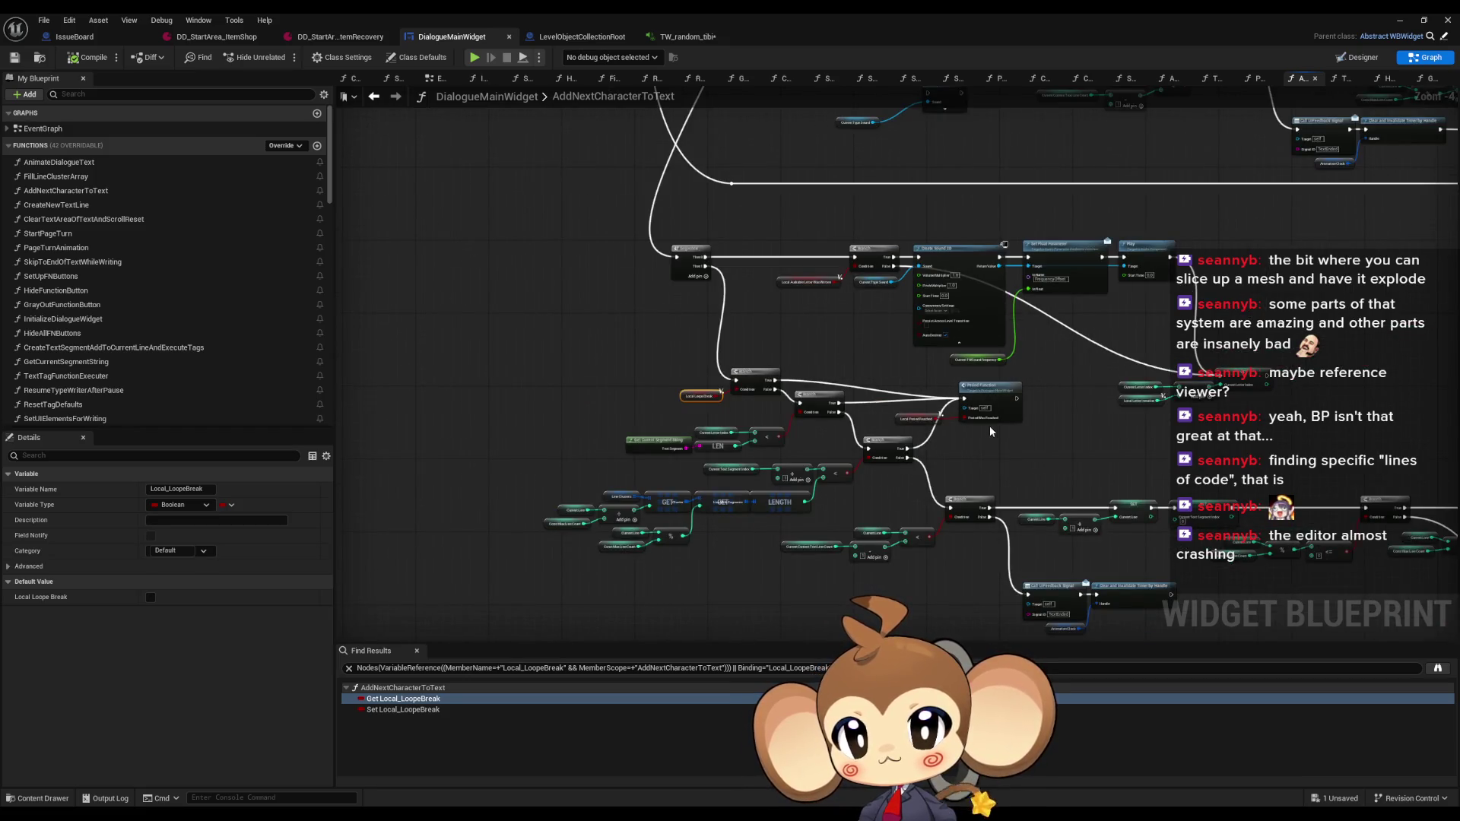
pyautogui.scroll(-1, 988, 425)
pyautogui.moveTo(980, 440); pyautogui.dragTo(447, 608)
pyautogui.click(979, 479)
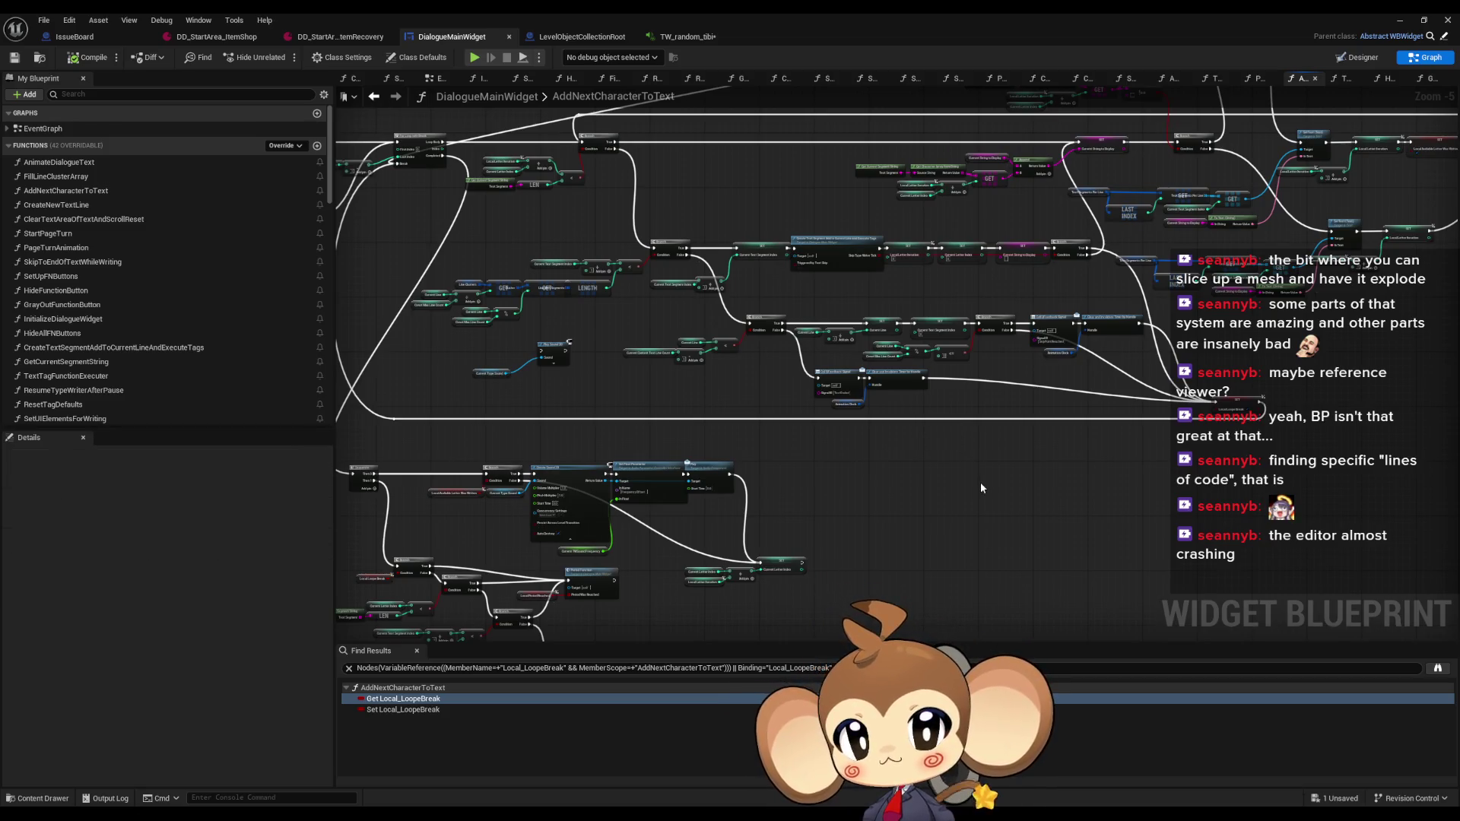
pyautogui.scroll(2, 967, 433)
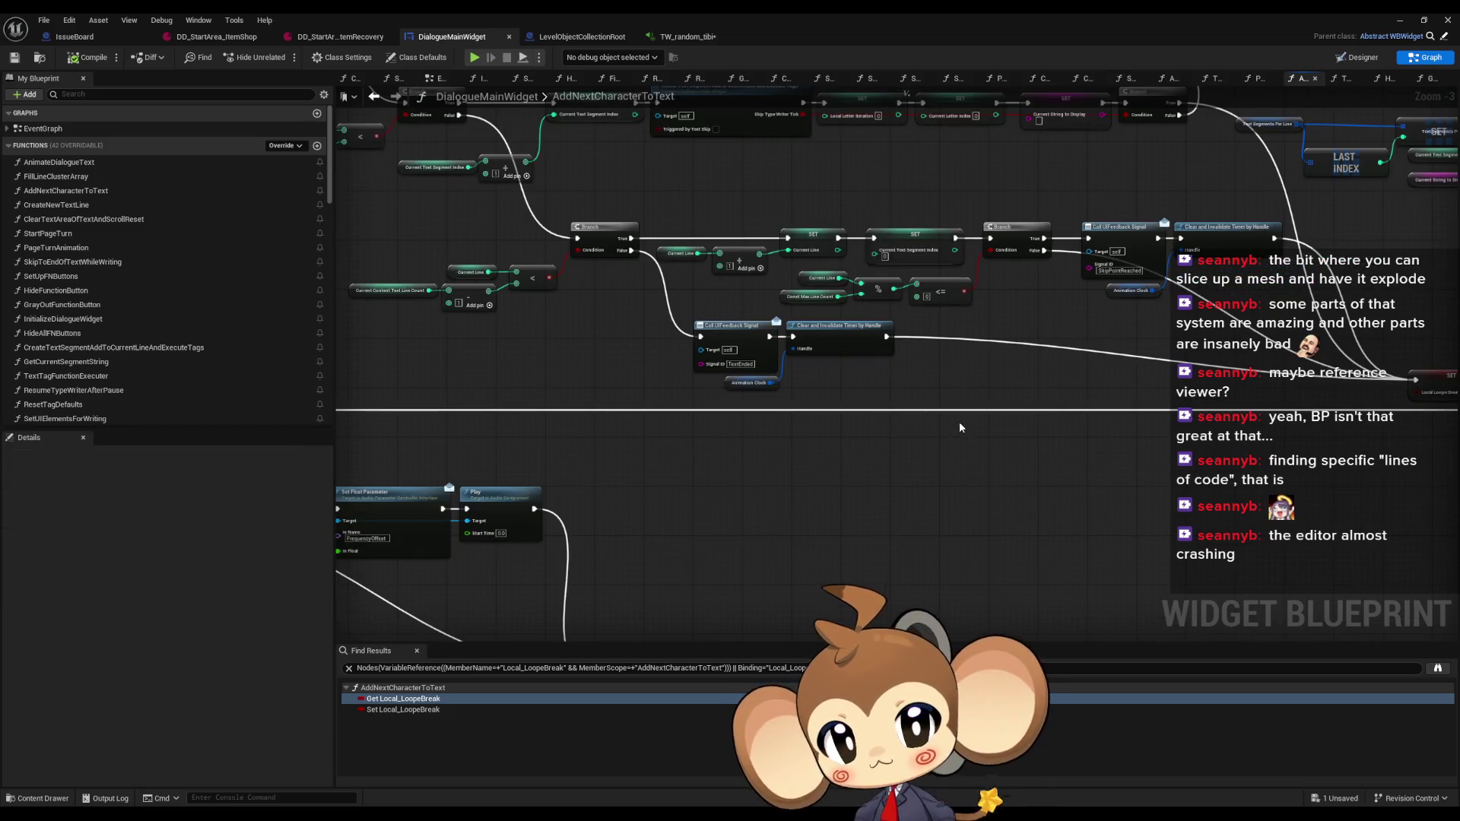
pyautogui.scroll(-1, 959, 421)
pyautogui.moveTo(984, 397)
pyautogui.mouseDown()
pyautogui.moveTo(865, 454)
pyautogui.moveTo(766, 533)
pyautogui.mouseUp()
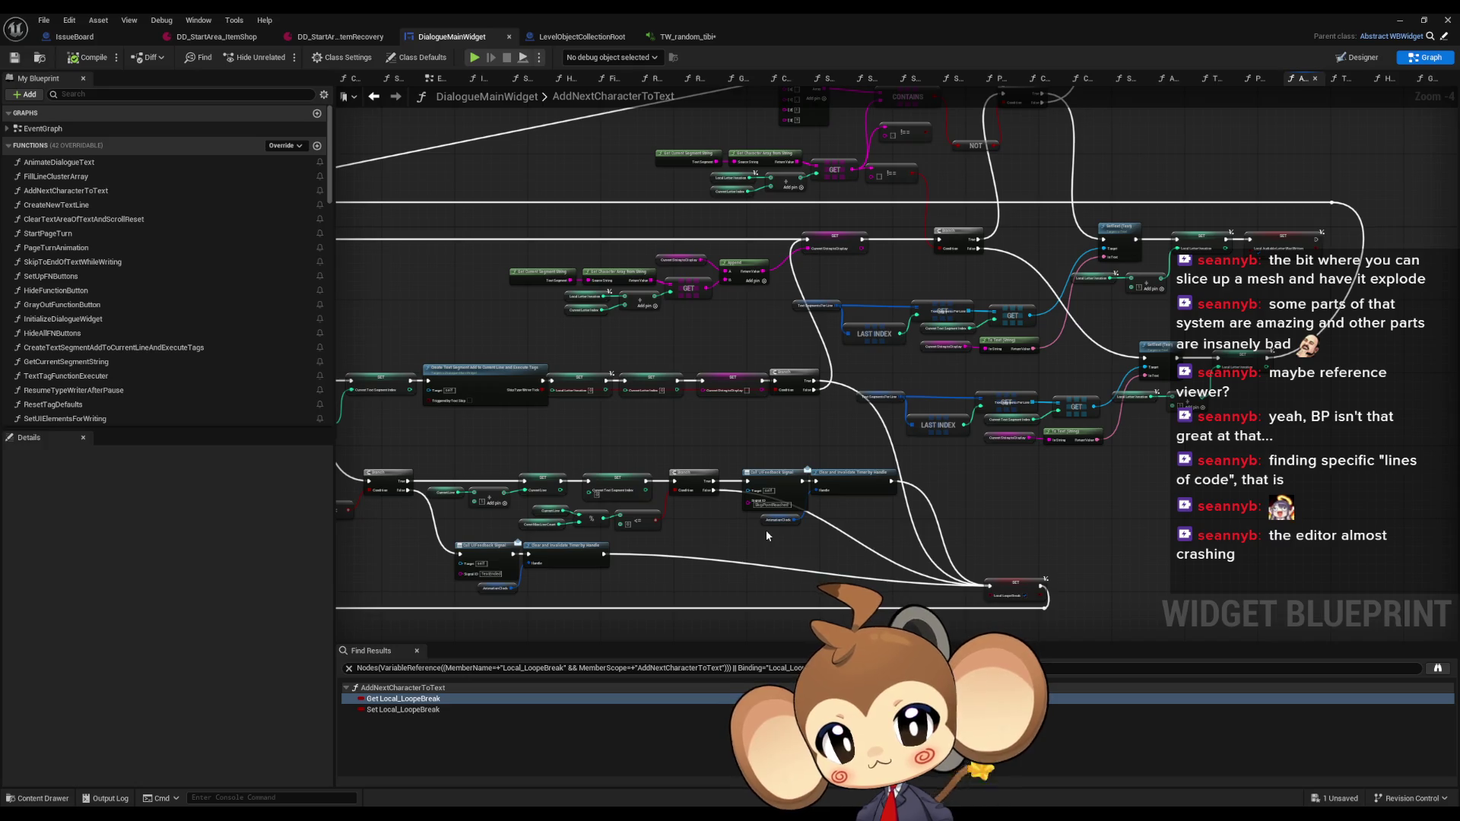
pyautogui.scroll(4, 765, 531)
pyautogui.moveTo(713, 398); pyautogui.dragTo(903, 482)
pyautogui.moveTo(886, 562); pyautogui.dragTo(893, 509)
pyautogui.moveTo(813, 545)
pyautogui.mouseDown()
pyautogui.moveTo(813, 464)
pyautogui.moveTo(984, 453)
pyautogui.mouseUp()
pyautogui.scroll(-2, 988, 471)
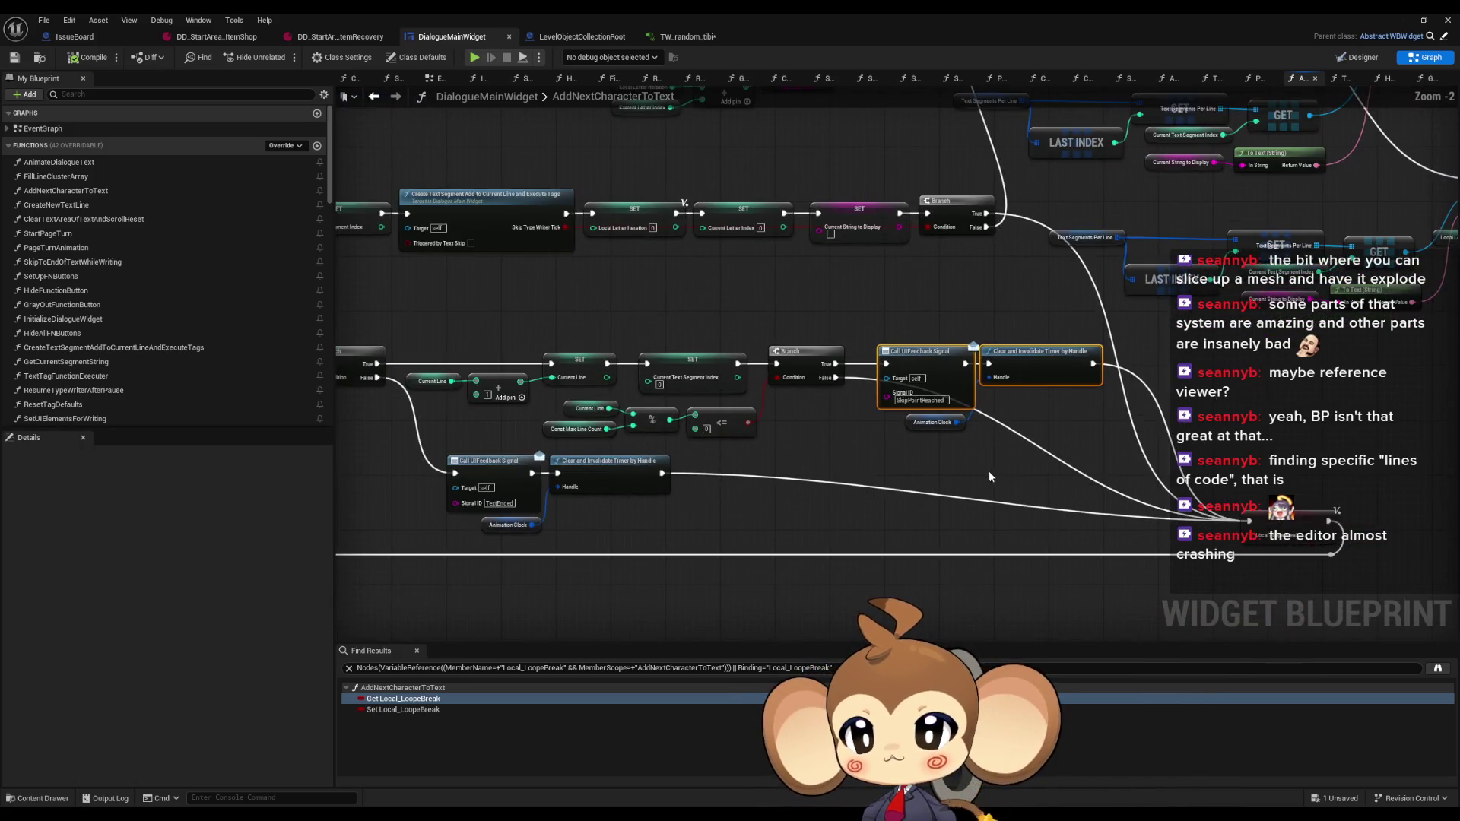
pyautogui.scroll(-4, 871, 548)
pyautogui.moveTo(677, 528); pyautogui.dragTo(953, 494)
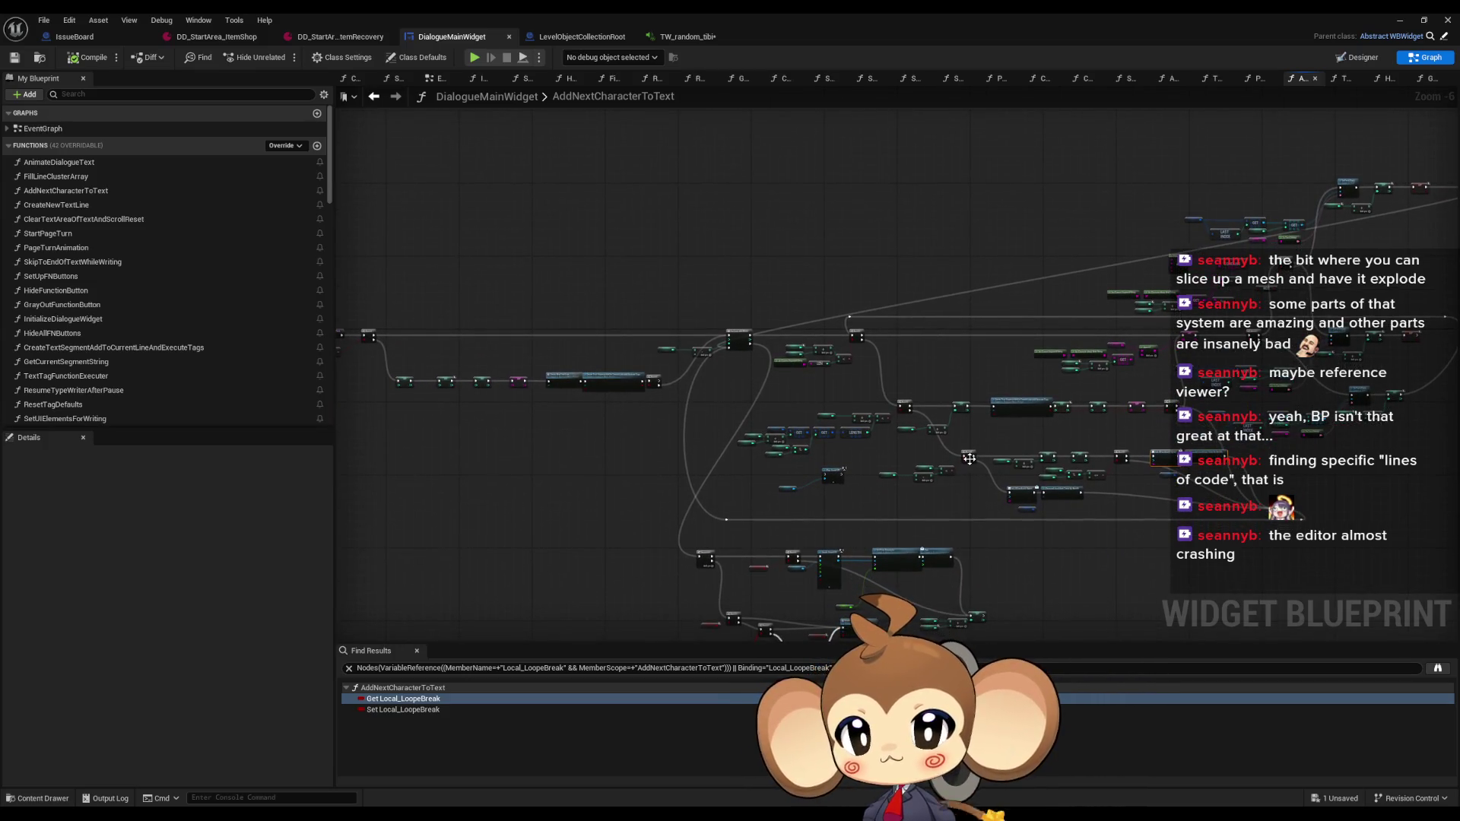
pyautogui.scroll(7, 1036, 548)
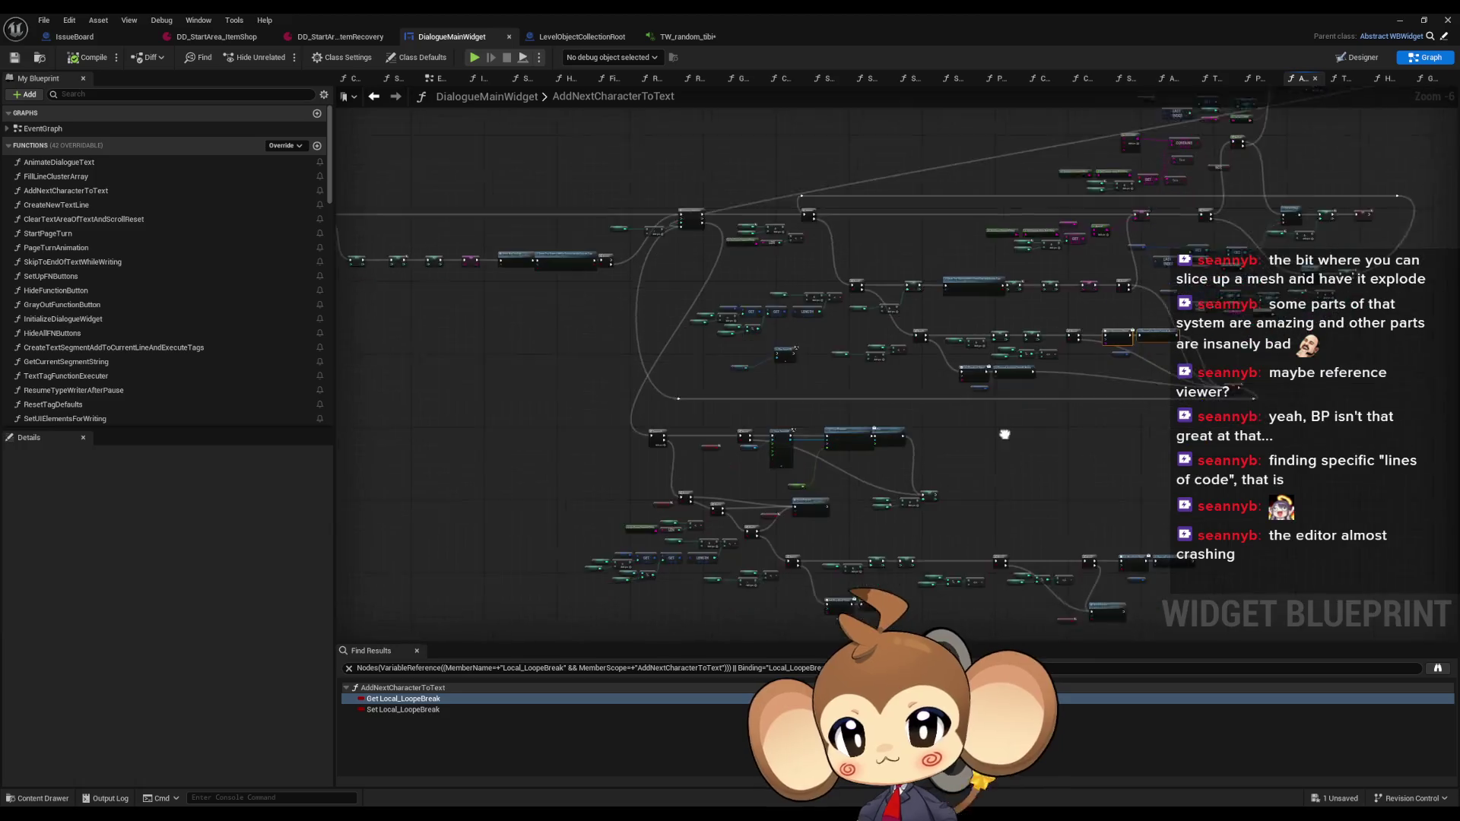
pyautogui.scroll(-5, 826, 494)
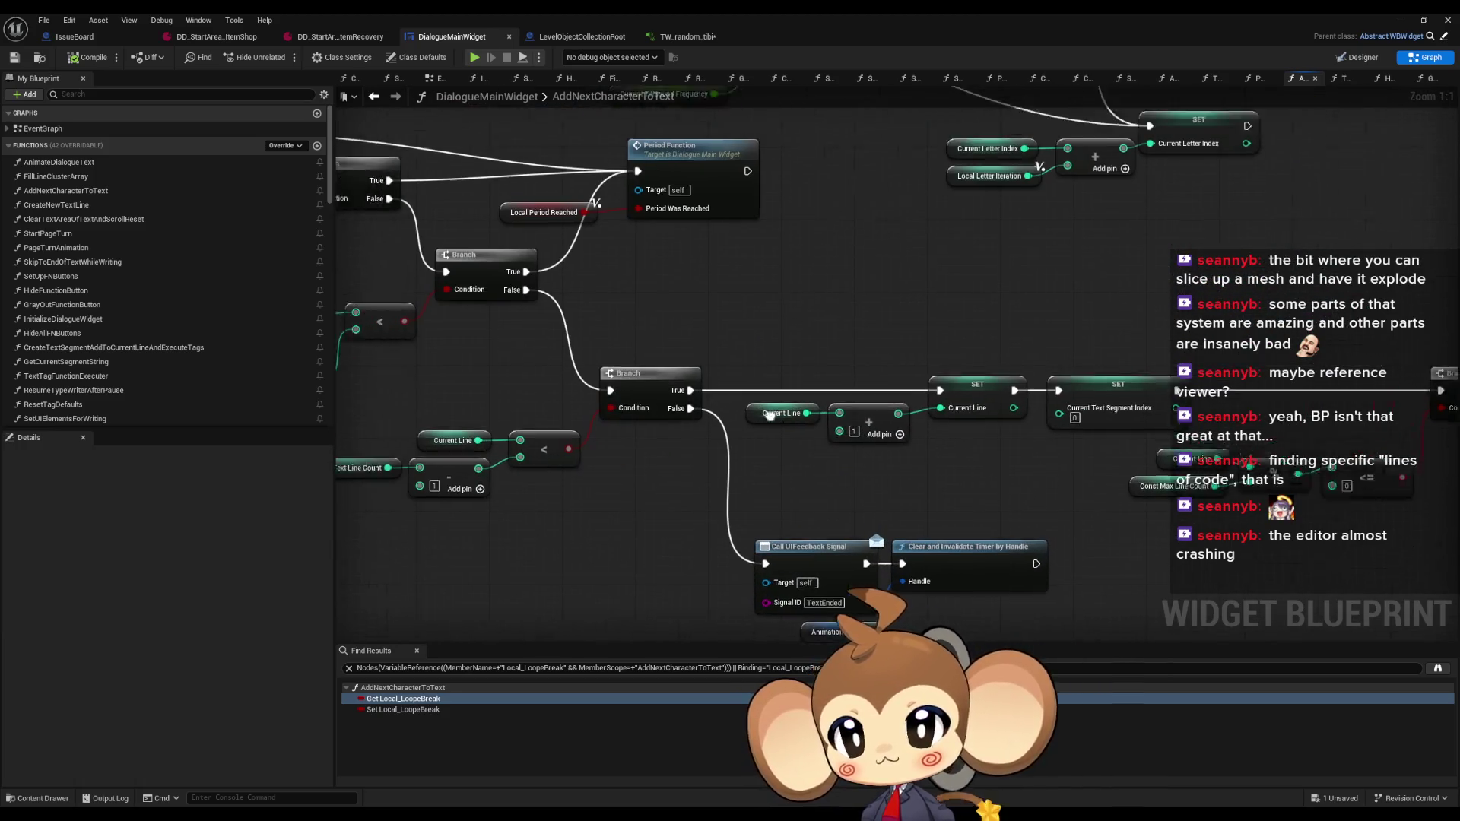
pyautogui.scroll(-1, 923, 544)
pyautogui.scroll(3, 923, 365)
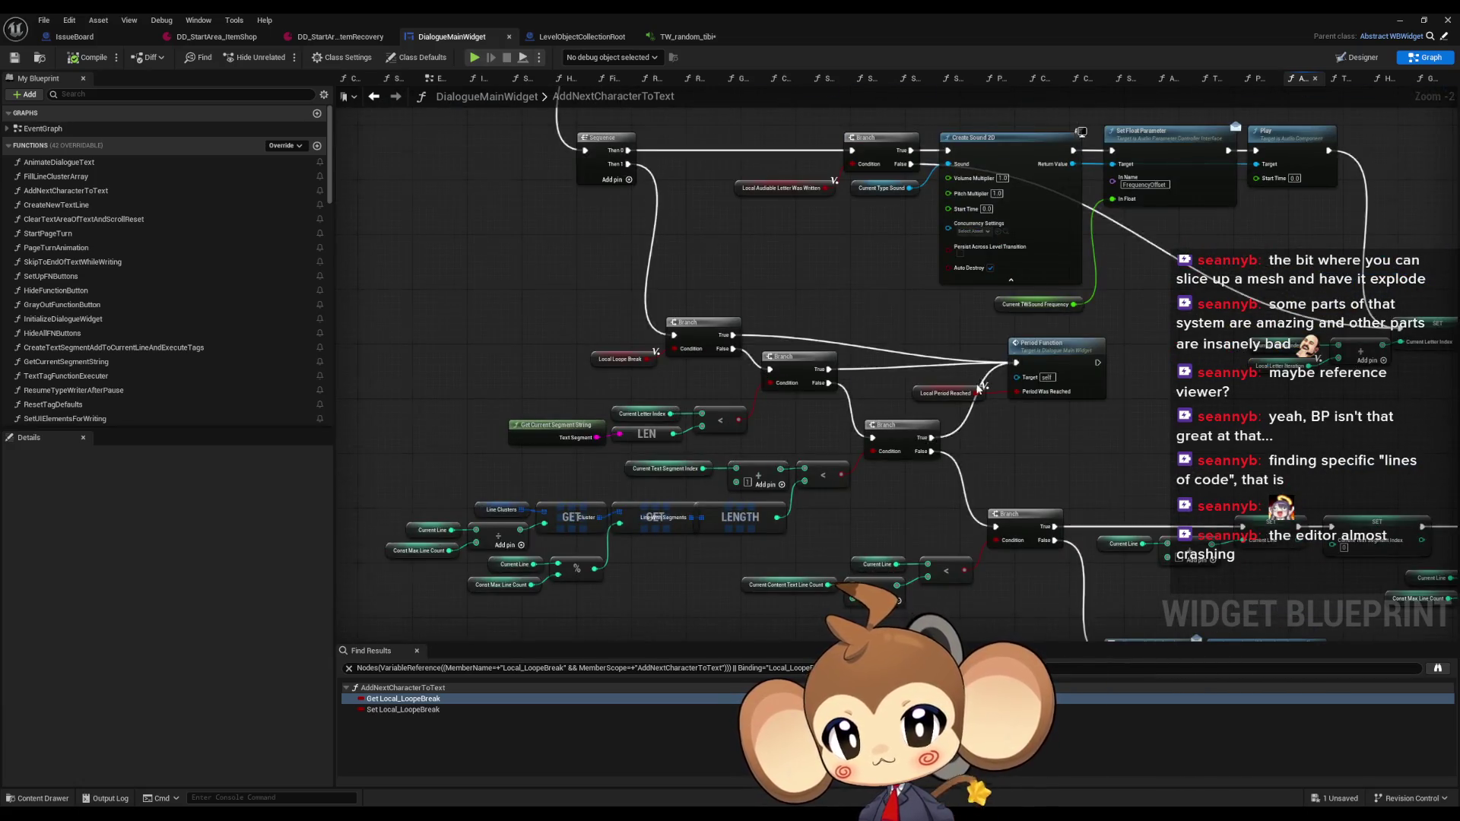
pyautogui.scroll(-3, 851, 286)
pyautogui.scroll(3, 606, 388)
pyautogui.scroll(-3, 791, 426)
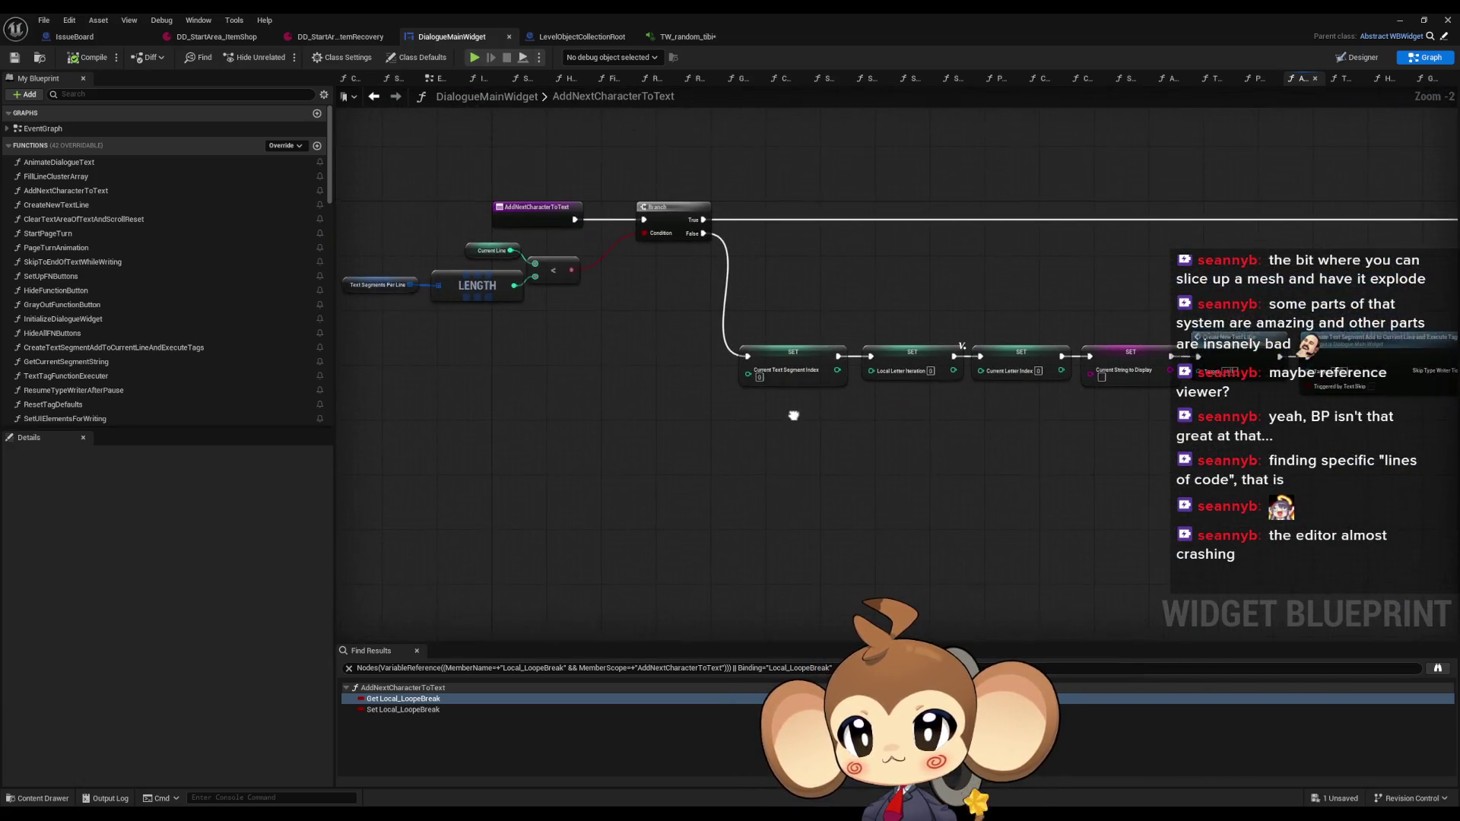
pyautogui.moveTo(1281, 241); pyautogui.dragTo(1053, 418)
pyautogui.scroll(3, 577, 578)
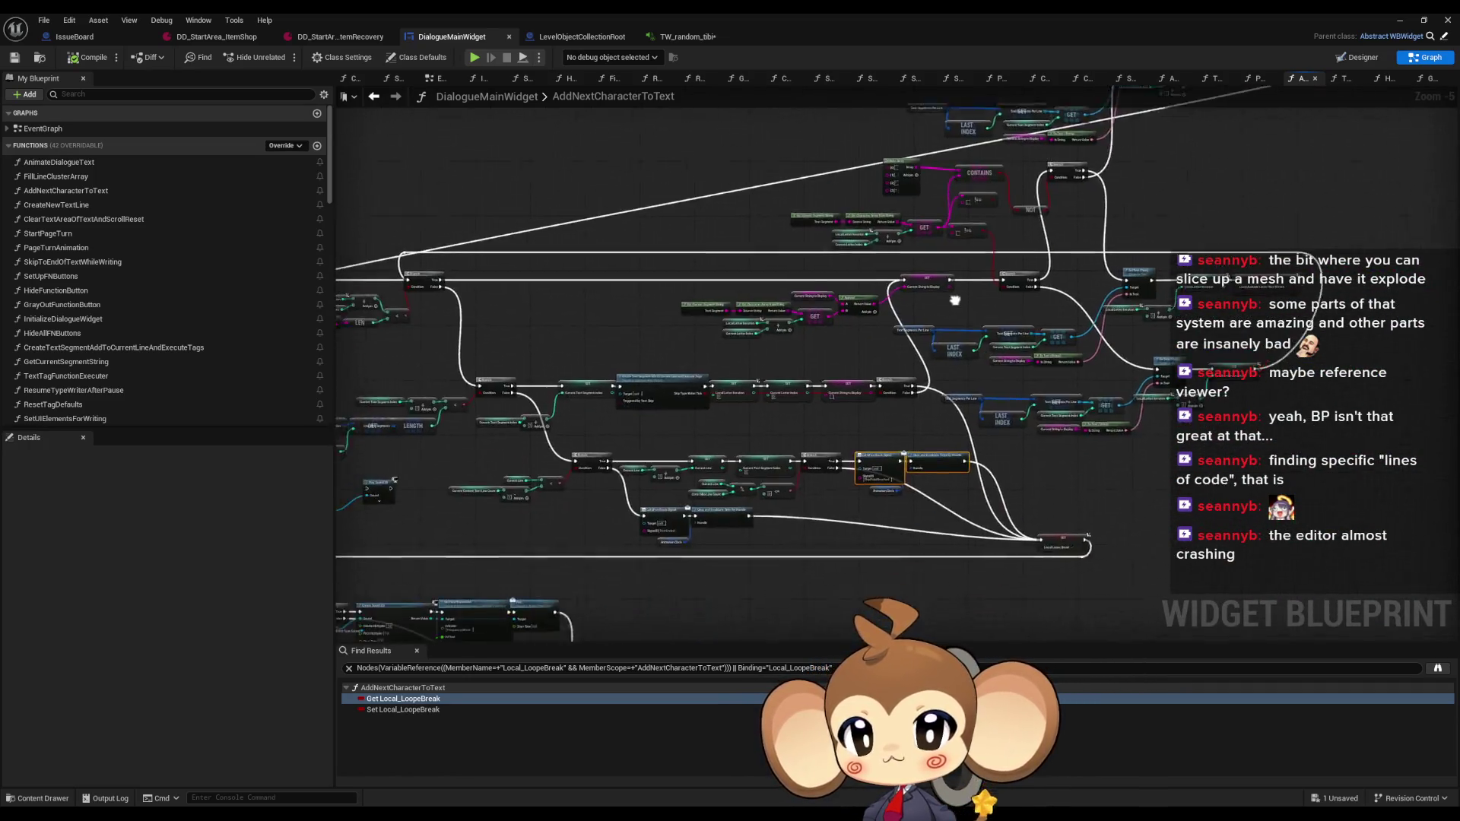
pyautogui.moveTo(734, 295)
pyautogui.mouseDown()
pyautogui.moveTo(782, 449)
pyautogui.moveTo(1116, 447)
pyautogui.mouseUp()
pyautogui.scroll(-2, 1116, 447)
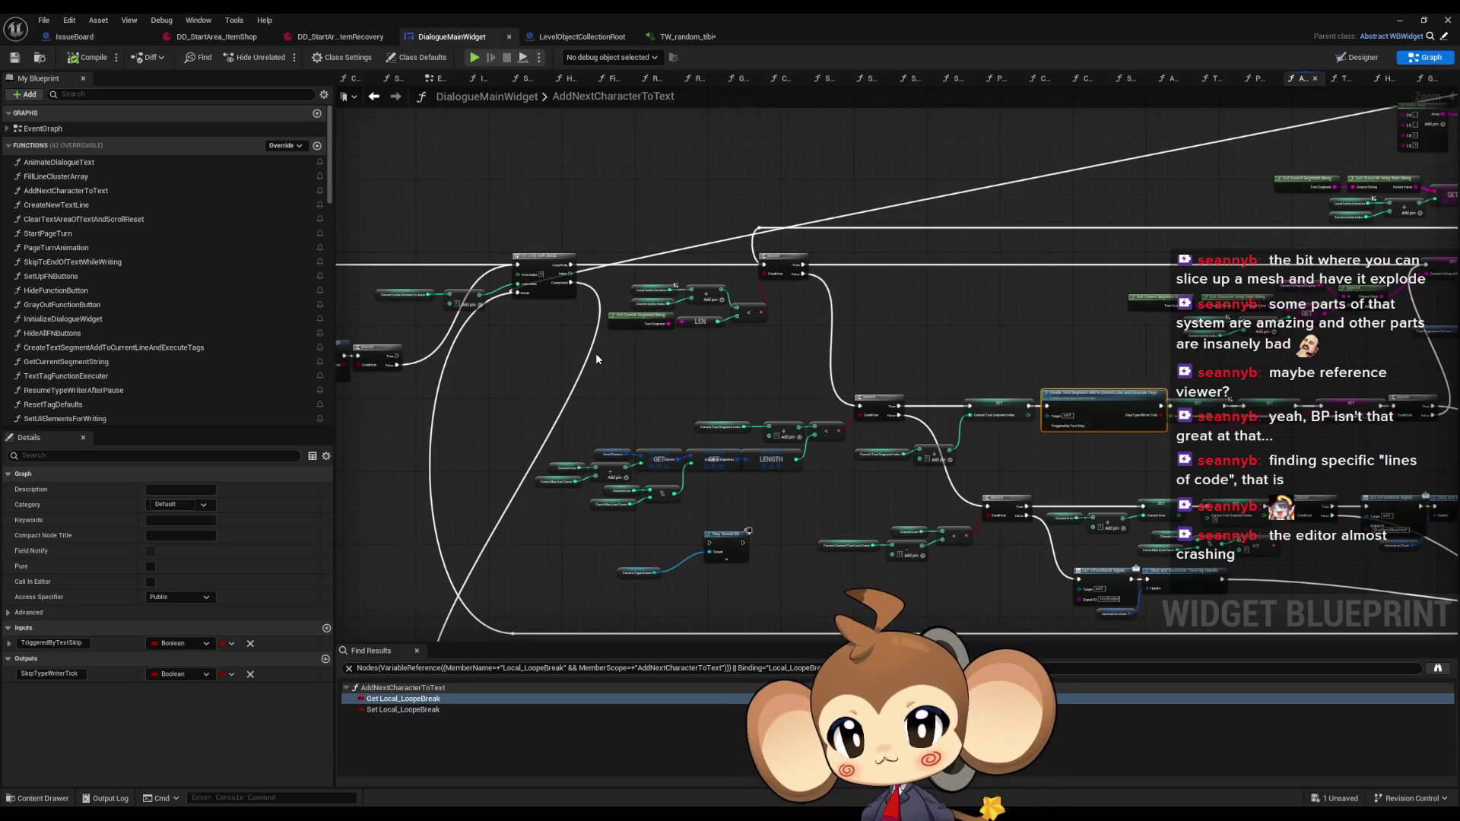
pyautogui.moveTo(1065, 348); pyautogui.dragTo(975, 256)
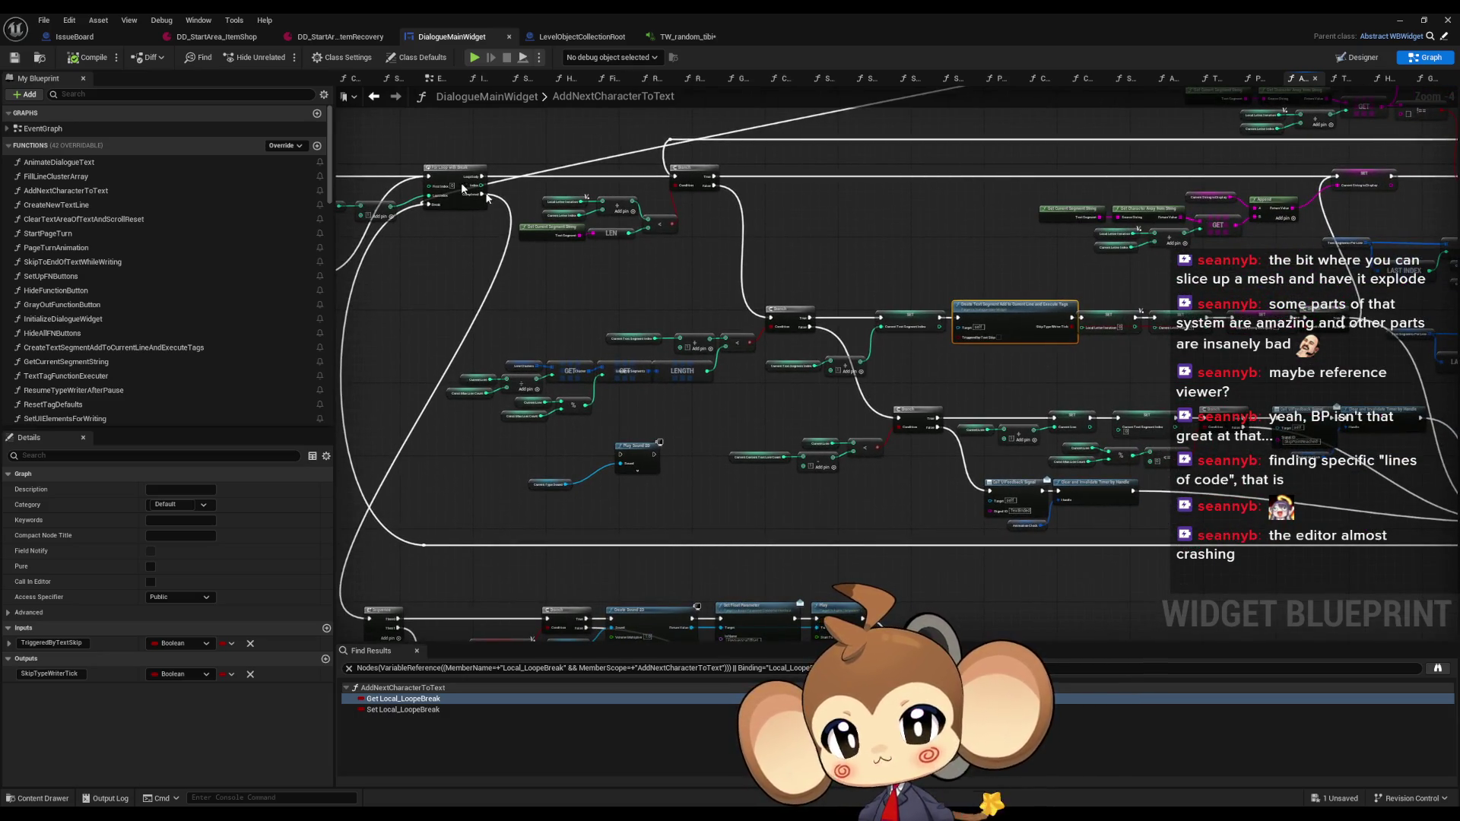
pyautogui.moveTo(809, 362)
pyautogui.mouseDown()
pyautogui.moveTo(772, 327)
pyautogui.moveTo(365, 435)
pyautogui.moveTo(836, 487)
pyautogui.mouseUp()
pyautogui.scroll(4, 1044, 534)
pyautogui.moveTo(926, 355); pyautogui.dragTo(779, 351)
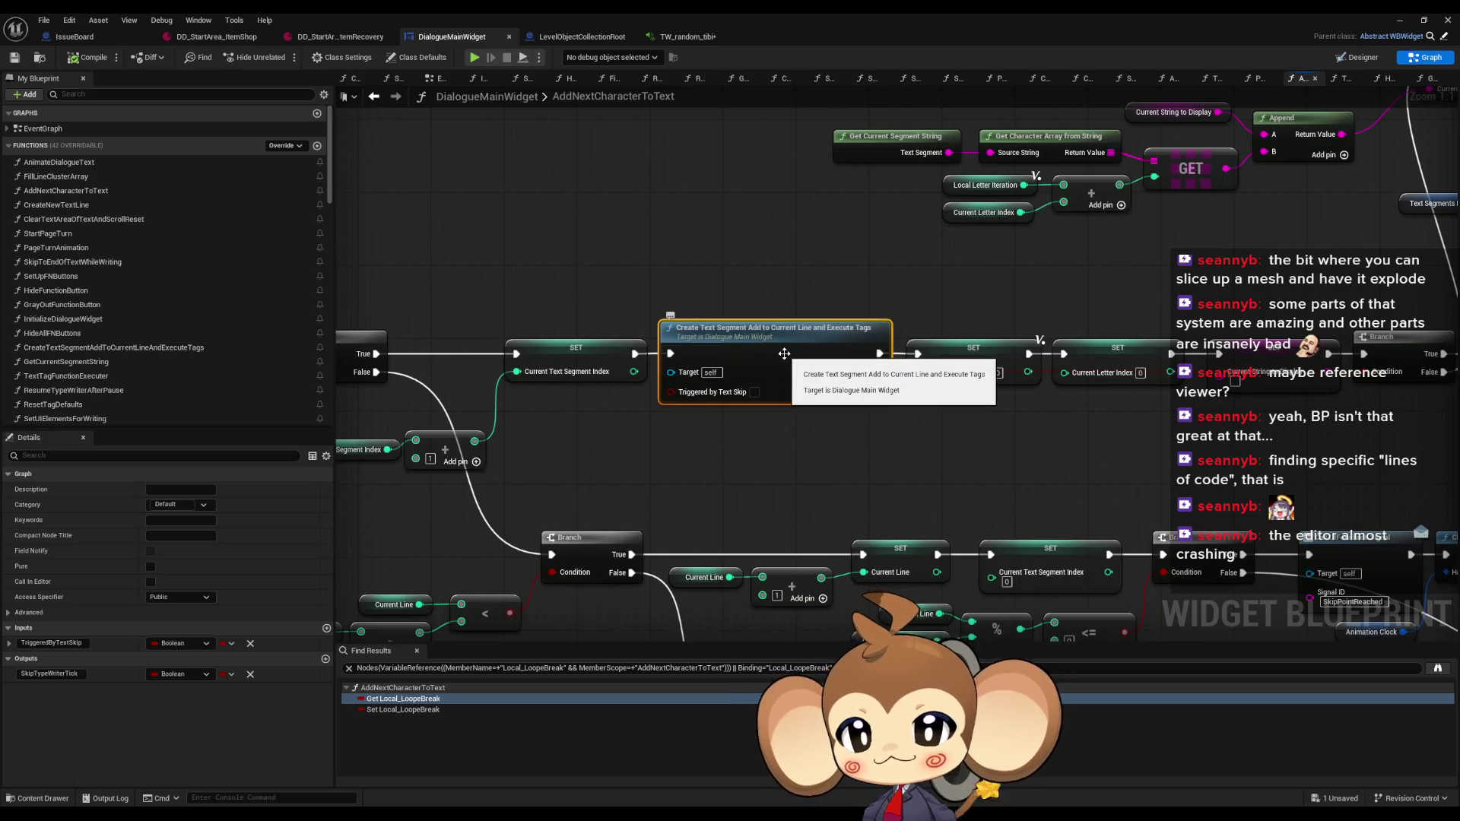
pyautogui.scroll(-3, 840, 362)
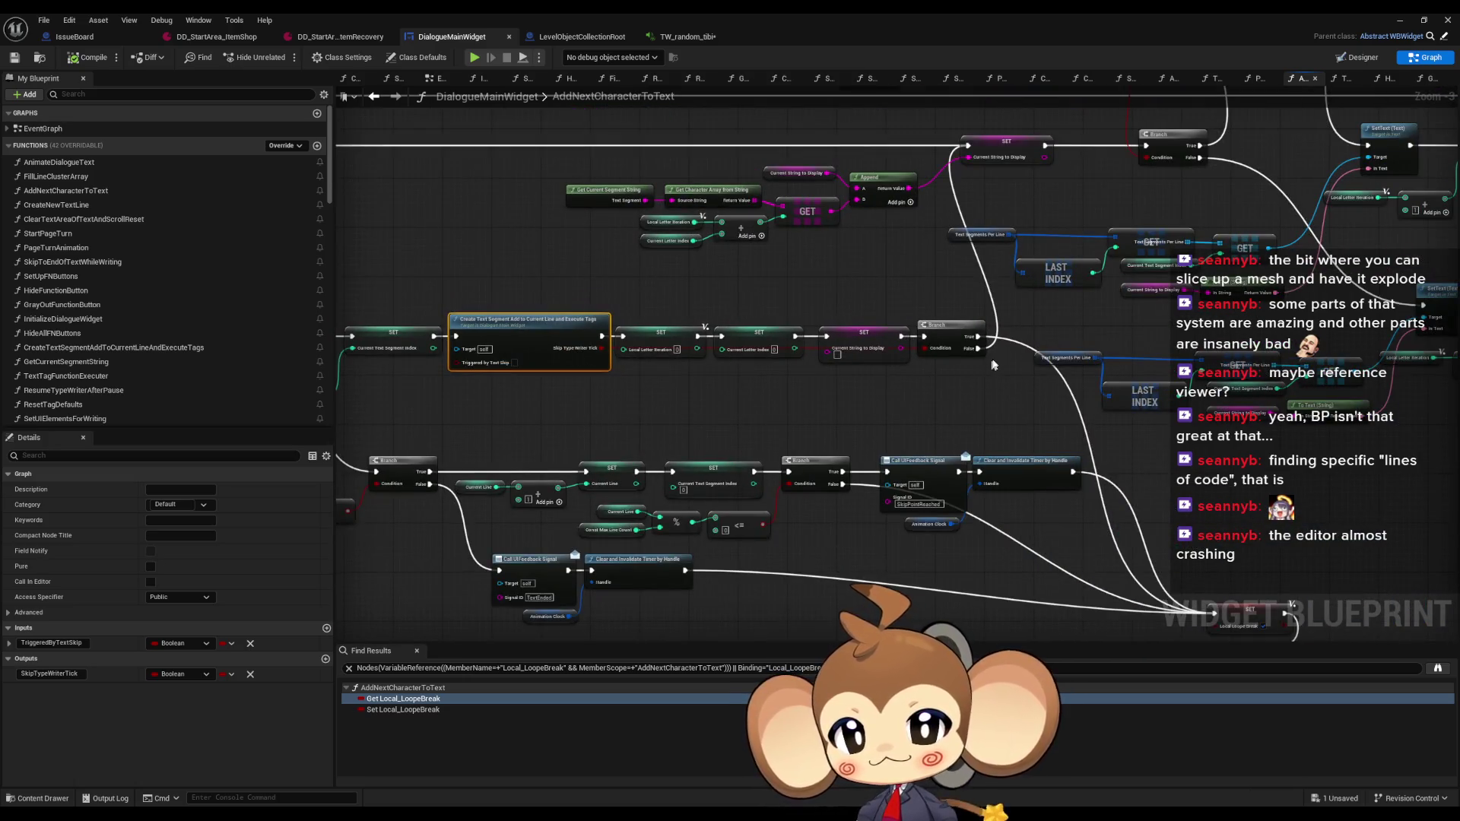
pyautogui.scroll(3, 688, 329)
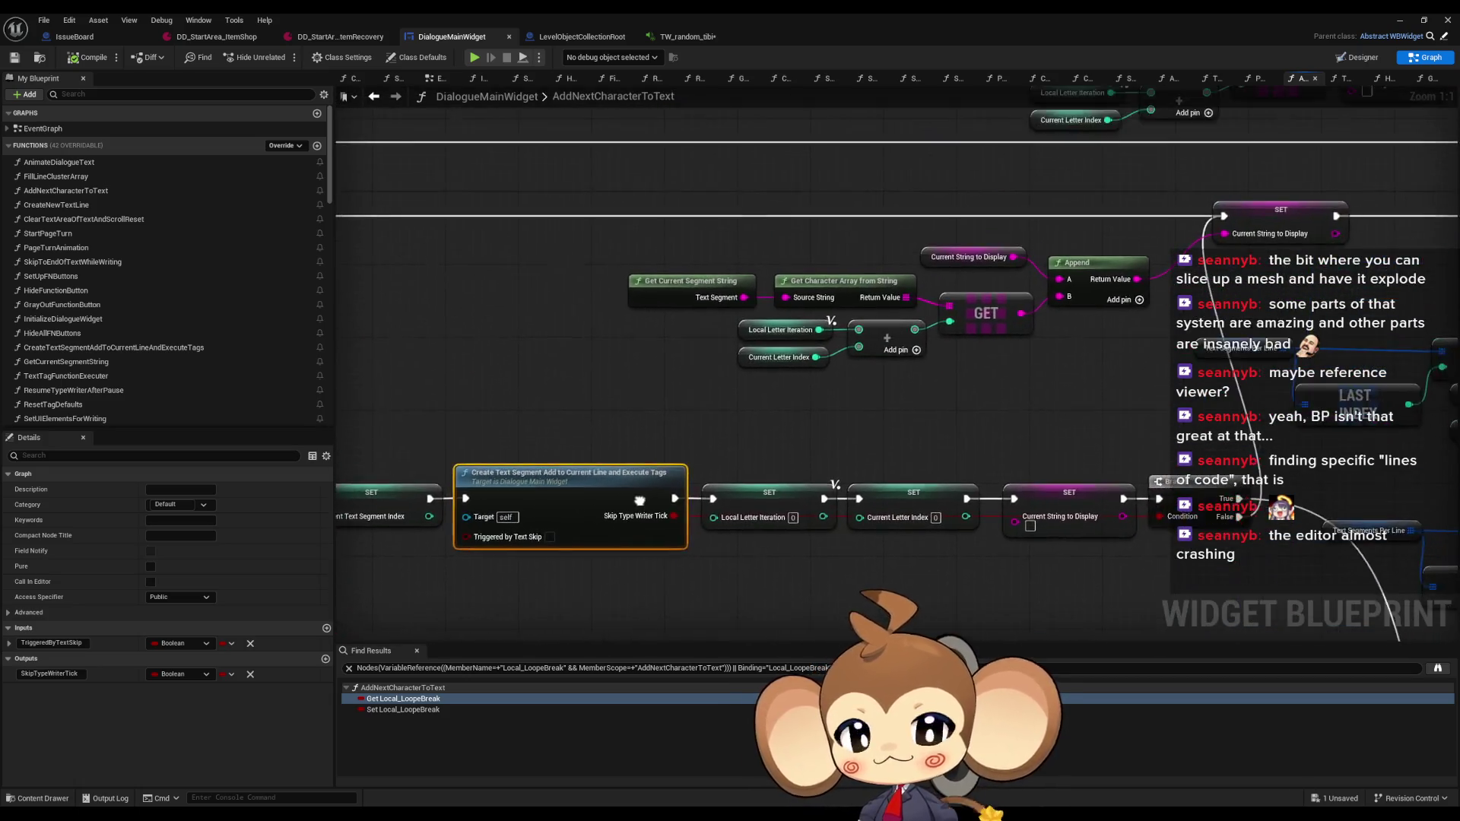
pyautogui.doubleClick(693, 470)
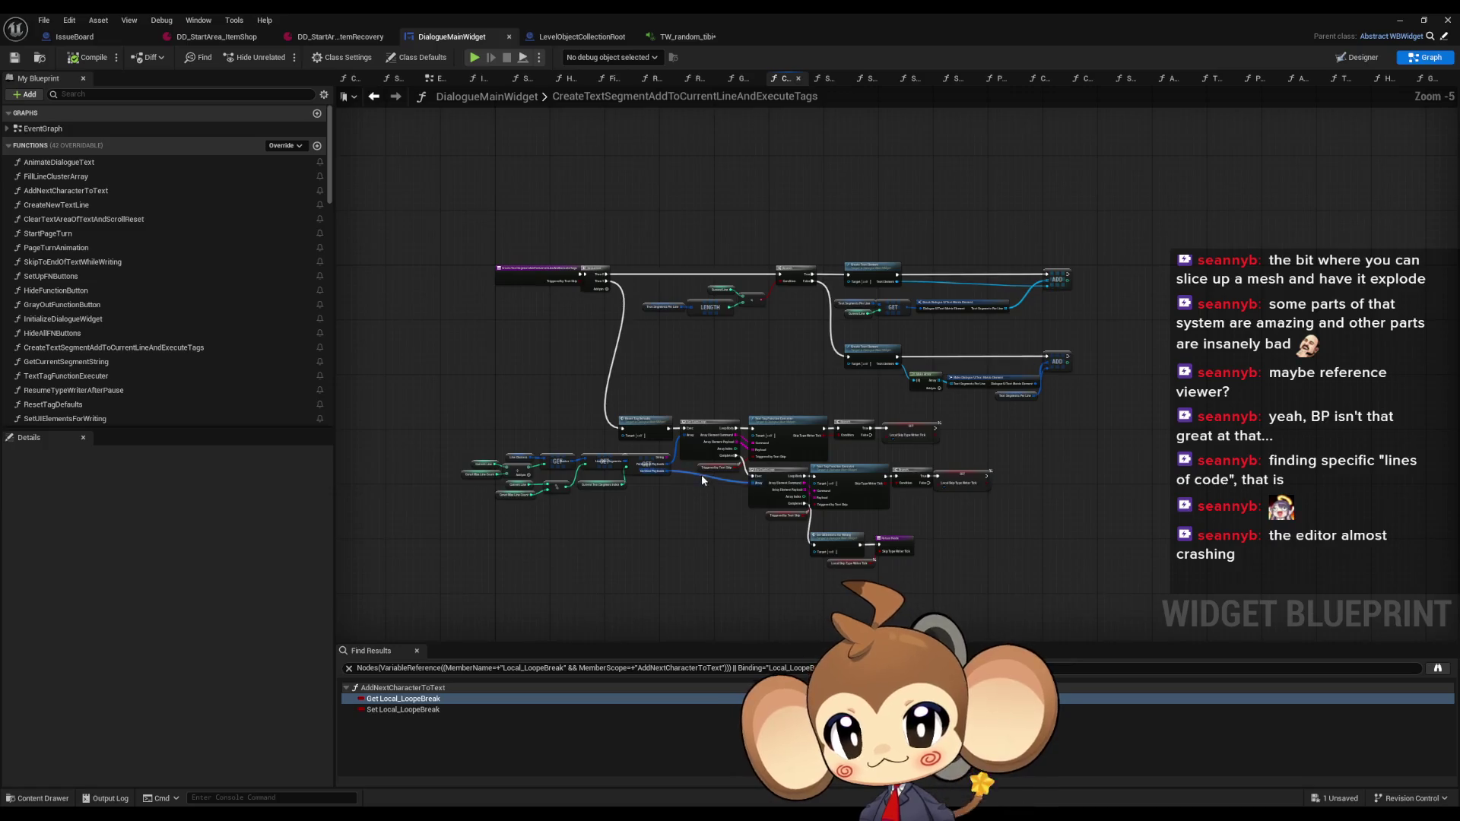
# Inspect the tag loop nodes around the Text Tag Function Executer node
pyautogui.scroll(3, 576, 422)
pyautogui.click(940, 359)
pyautogui.moveTo(940, 359)
pyautogui.mouseDown()
pyautogui.moveTo(728, 247)
pyautogui.moveTo(721, 196)
pyautogui.mouseUp()
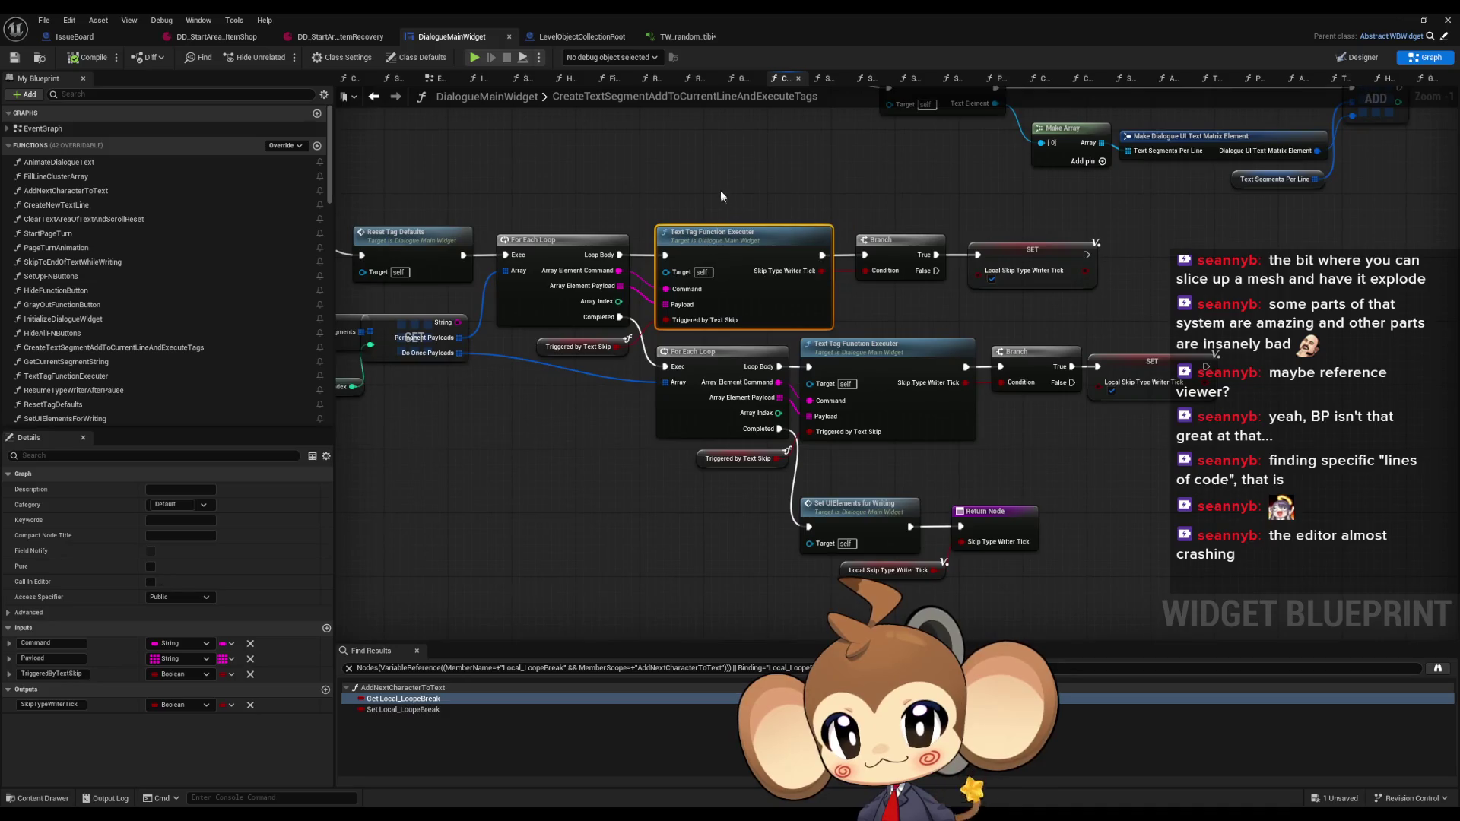
pyautogui.click(717, 189)
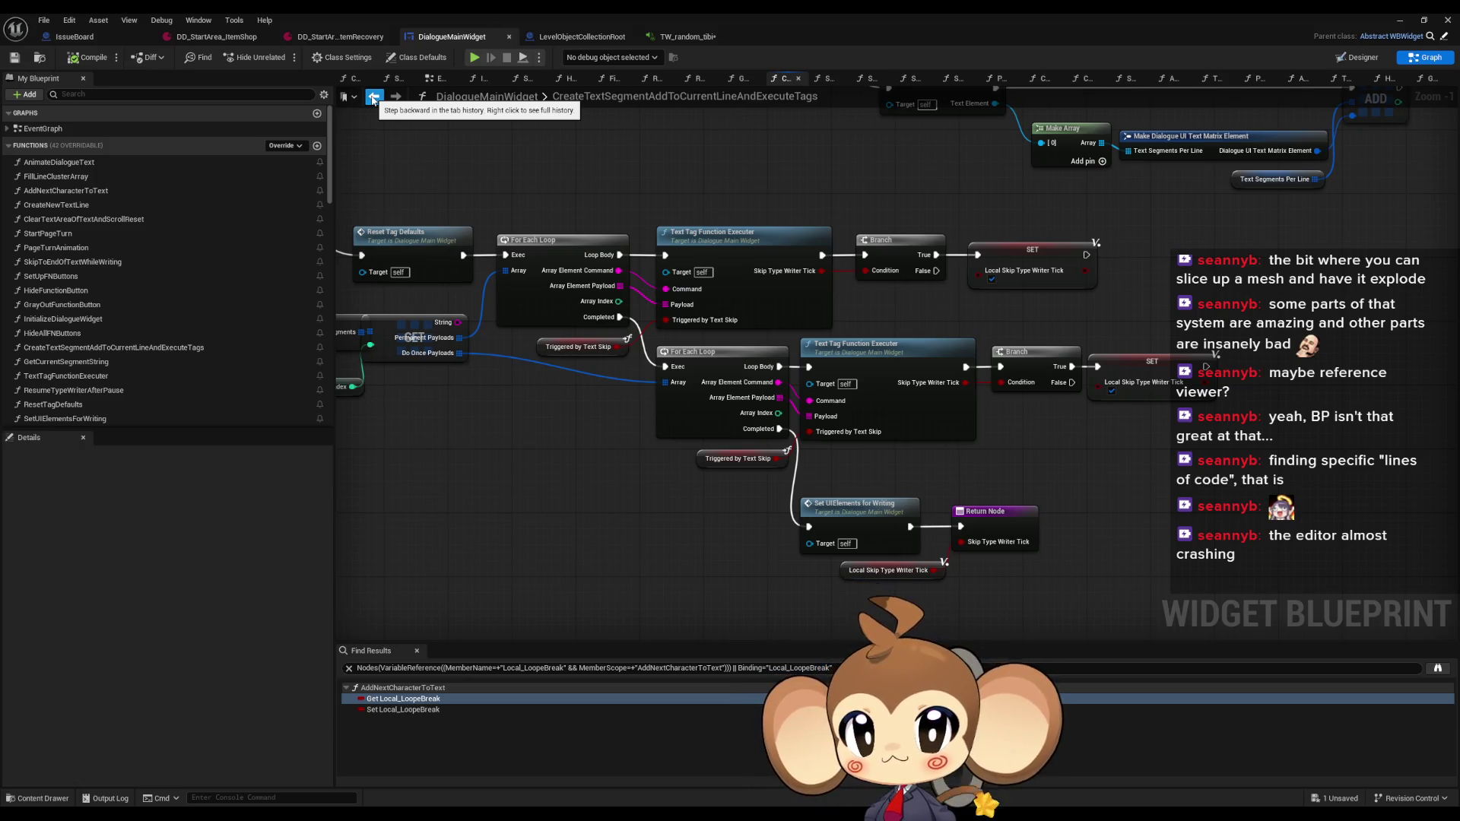
# Back in AddNextCharacterToText, find all calls of the Create Text Segment function
pyautogui.click(373, 97)
pyautogui.click(373, 97)
pyautogui.moveTo(859, 425); pyautogui.dragTo(668, 350)
pyautogui.click(526, 366)
pyautogui.rightClick(510, 370)
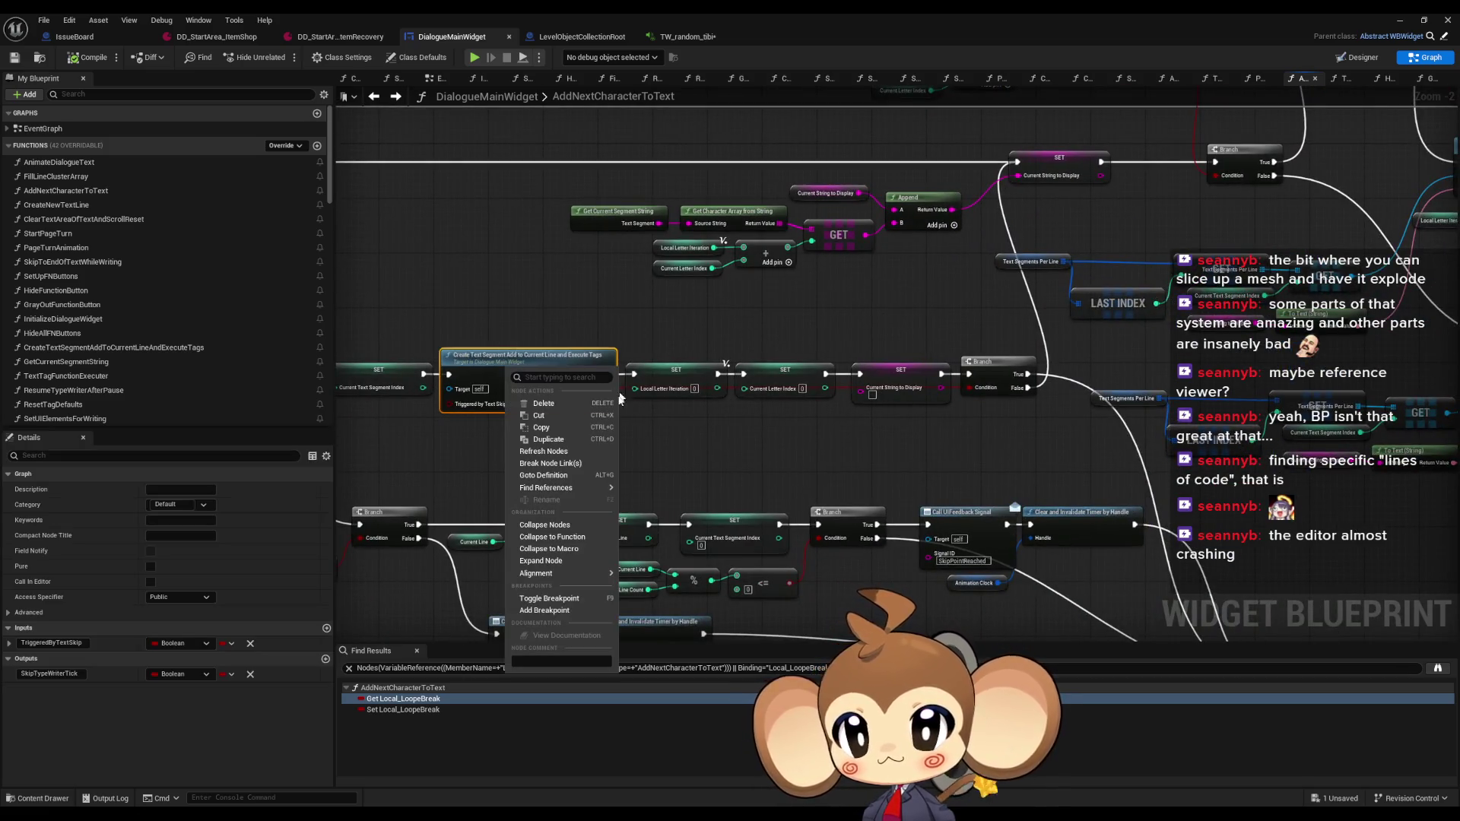
pyautogui.click(653, 525)
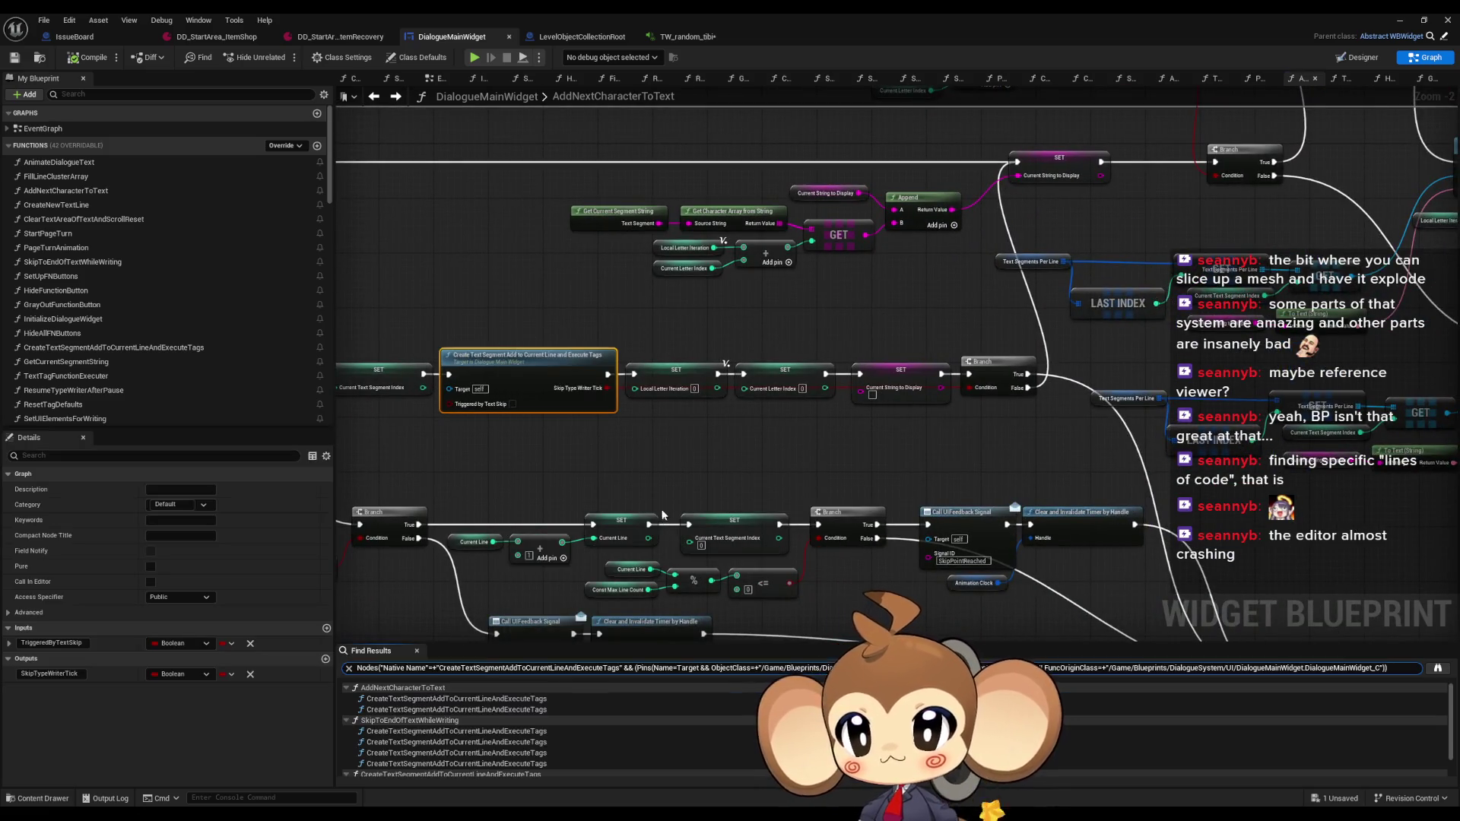
# Step through the found calls in AddNextCharacterToText and SkipToEndOfTextWhileWriting
pyautogui.scroll(-2, 658, 510)
pyautogui.scroll(-1, 659, 510)
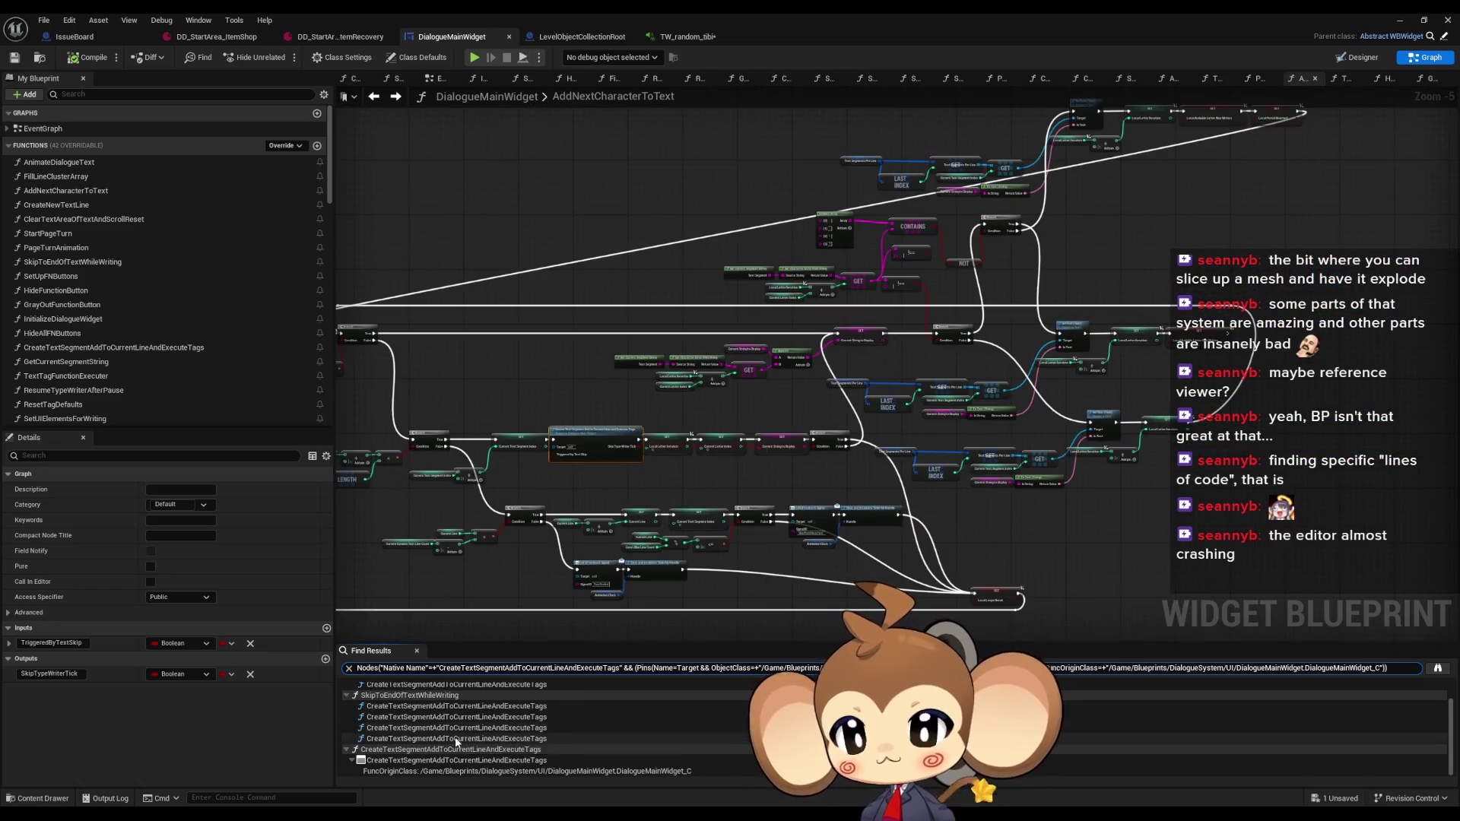
pyautogui.click(451, 699)
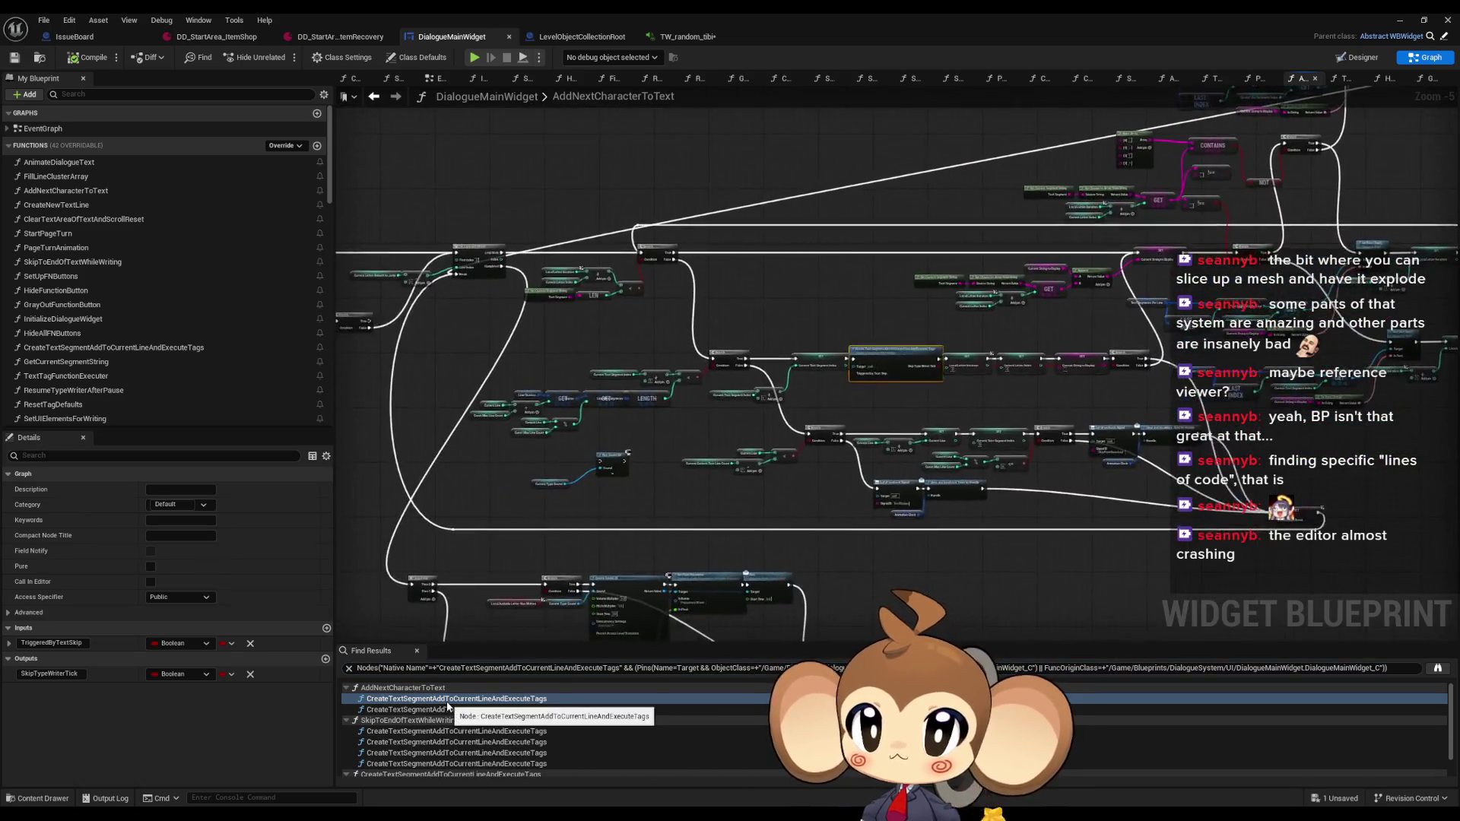
pyautogui.click(449, 709)
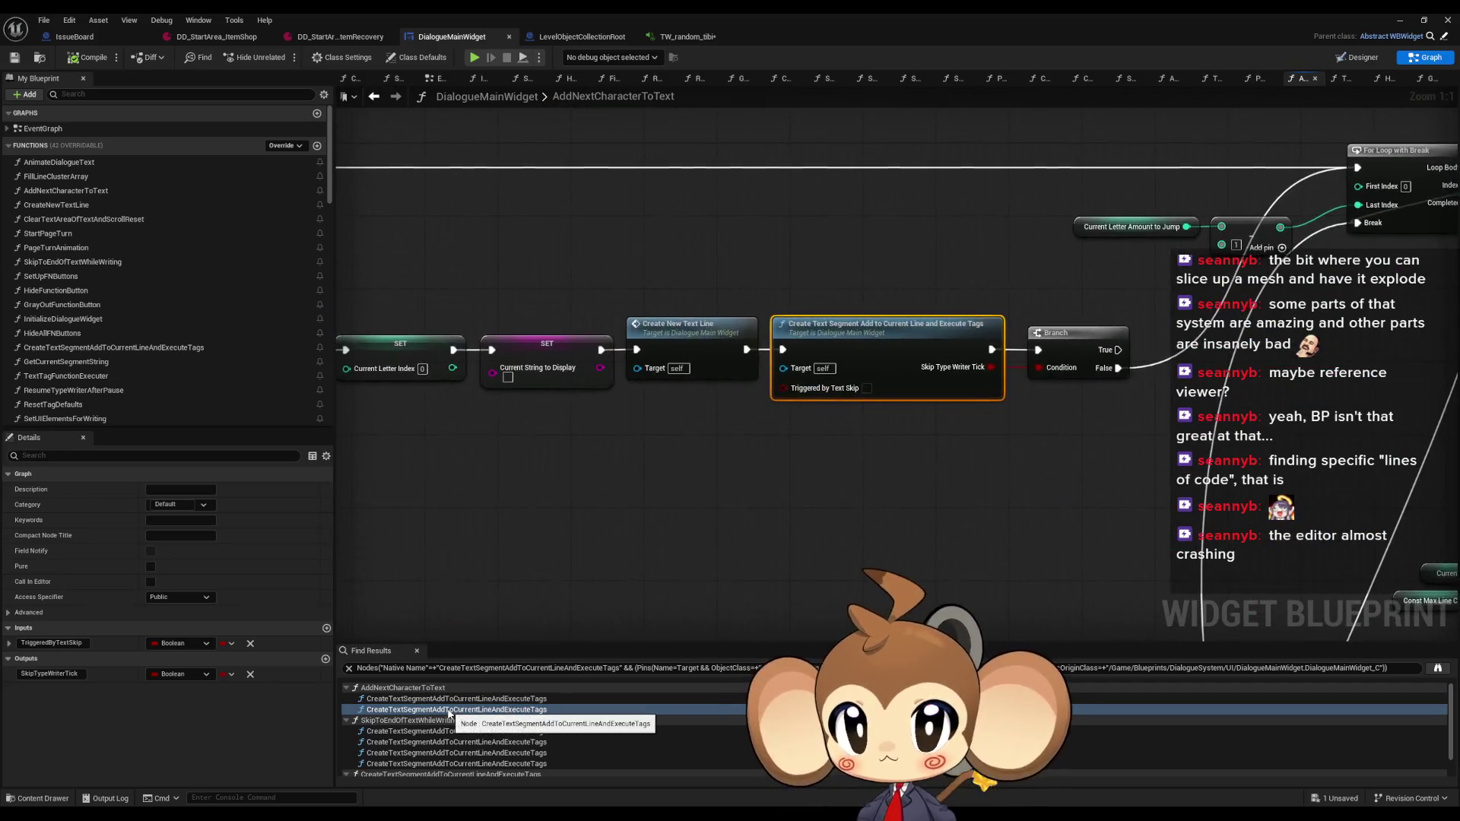
pyautogui.scroll(-5, 714, 534)
pyautogui.moveTo(902, 494)
pyautogui.mouseDown()
pyautogui.moveTo(796, 433)
pyautogui.moveTo(388, 415)
pyautogui.mouseUp()
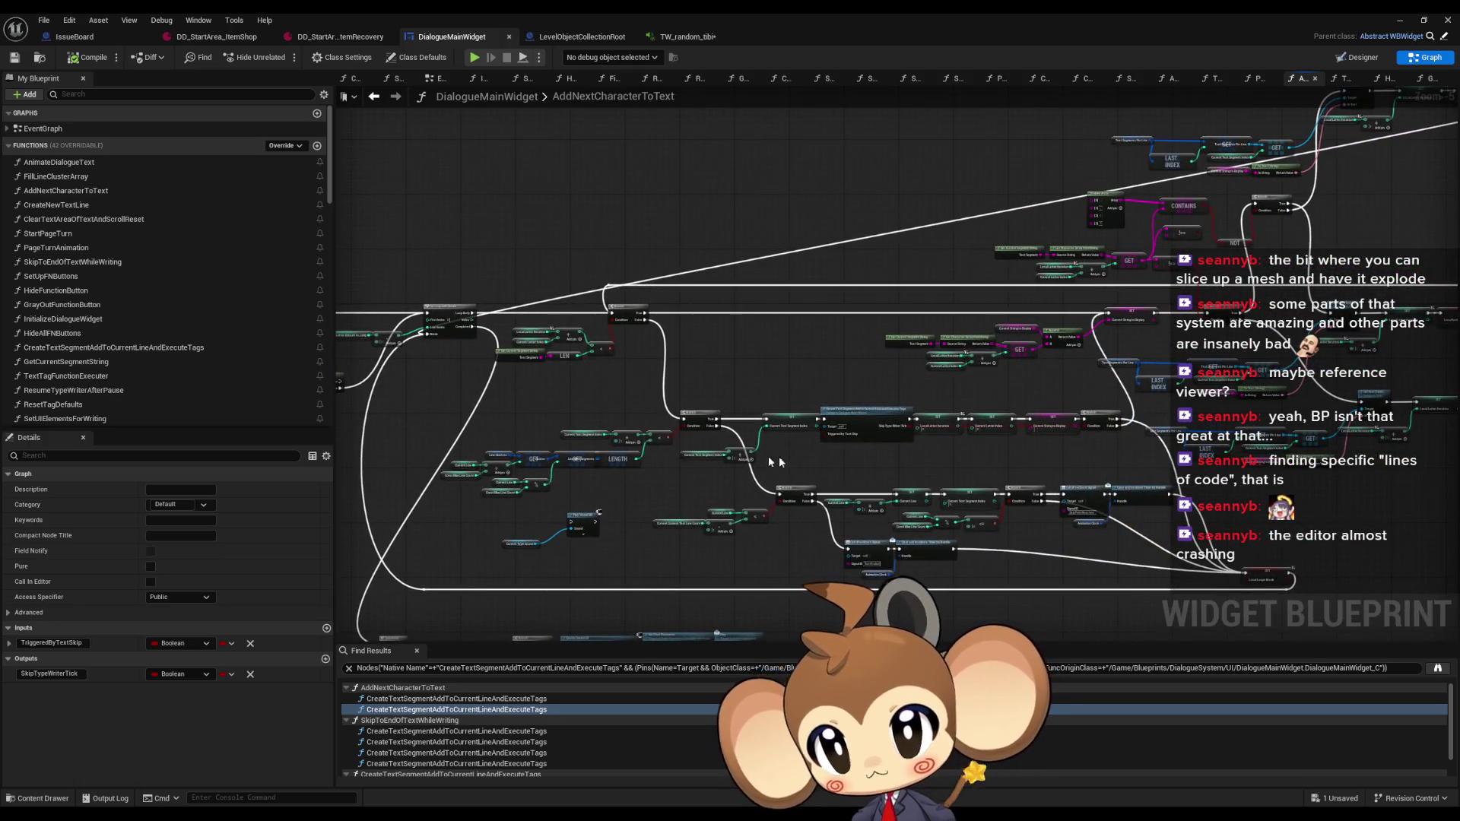
pyautogui.scroll(2, 866, 467)
pyautogui.scroll(1, 884, 431)
pyautogui.moveTo(892, 426); pyautogui.dragTo(800, 385)
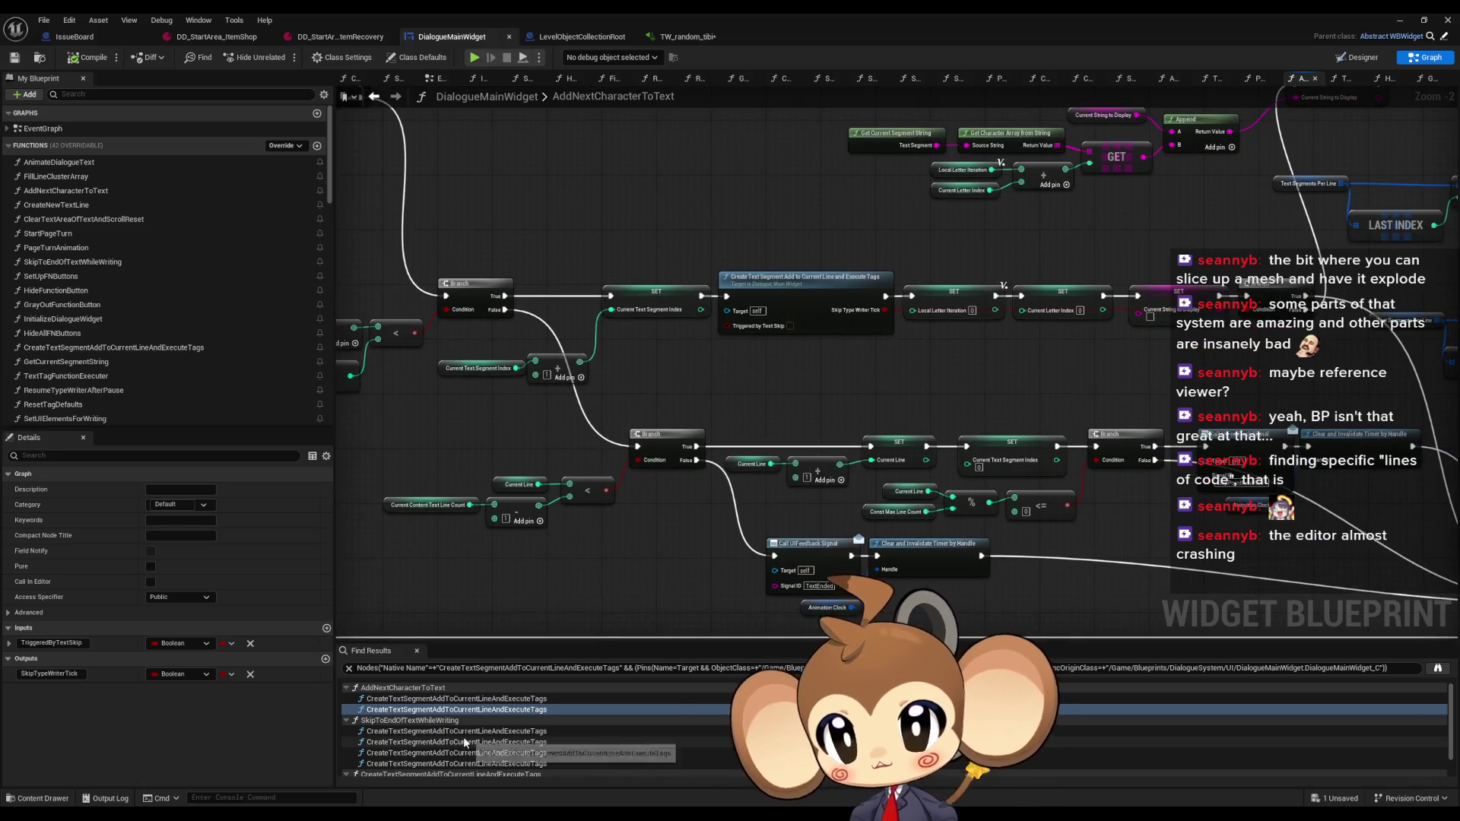
pyautogui.click(464, 742)
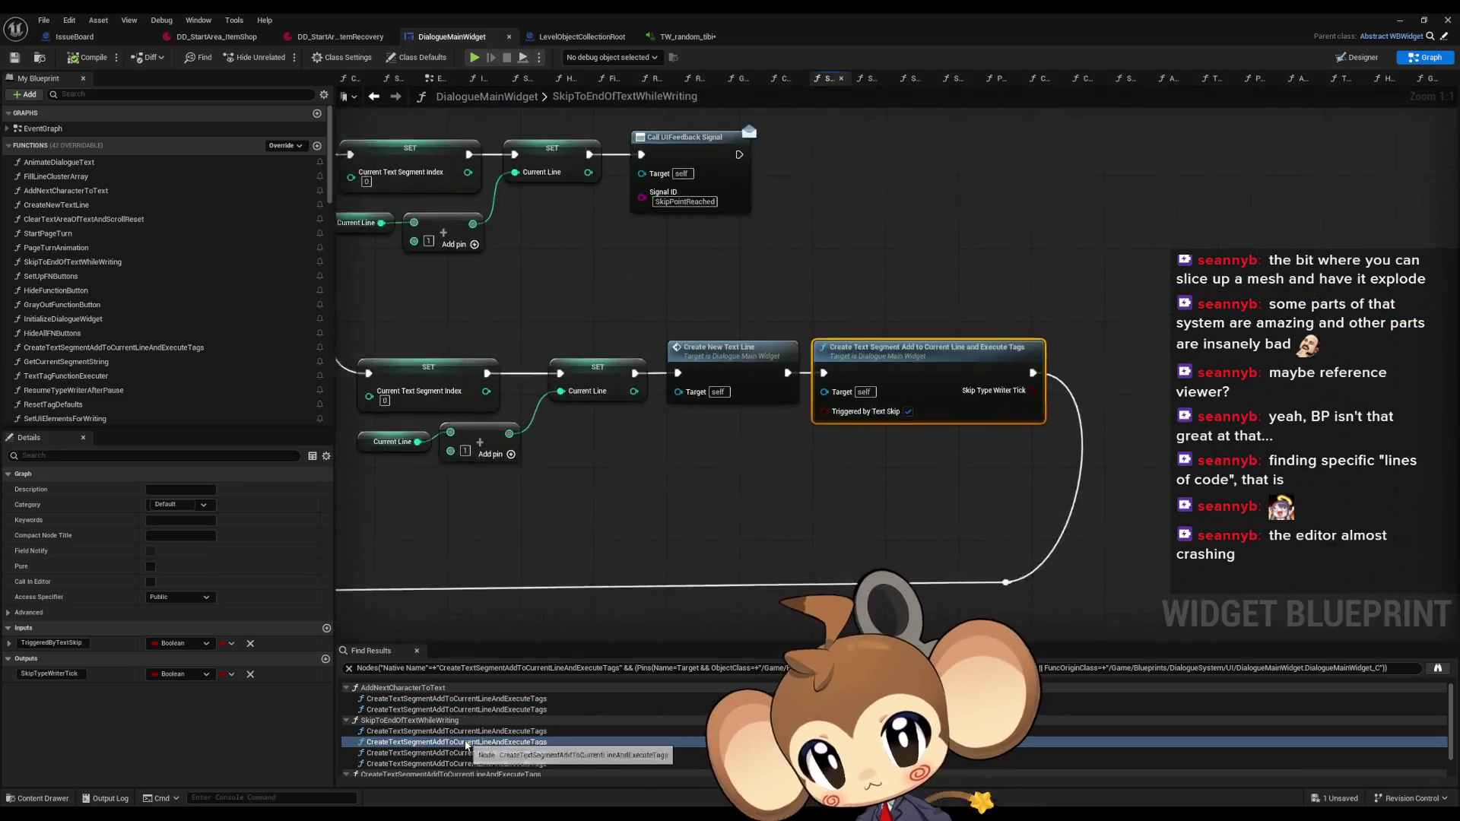
pyautogui.click(464, 753)
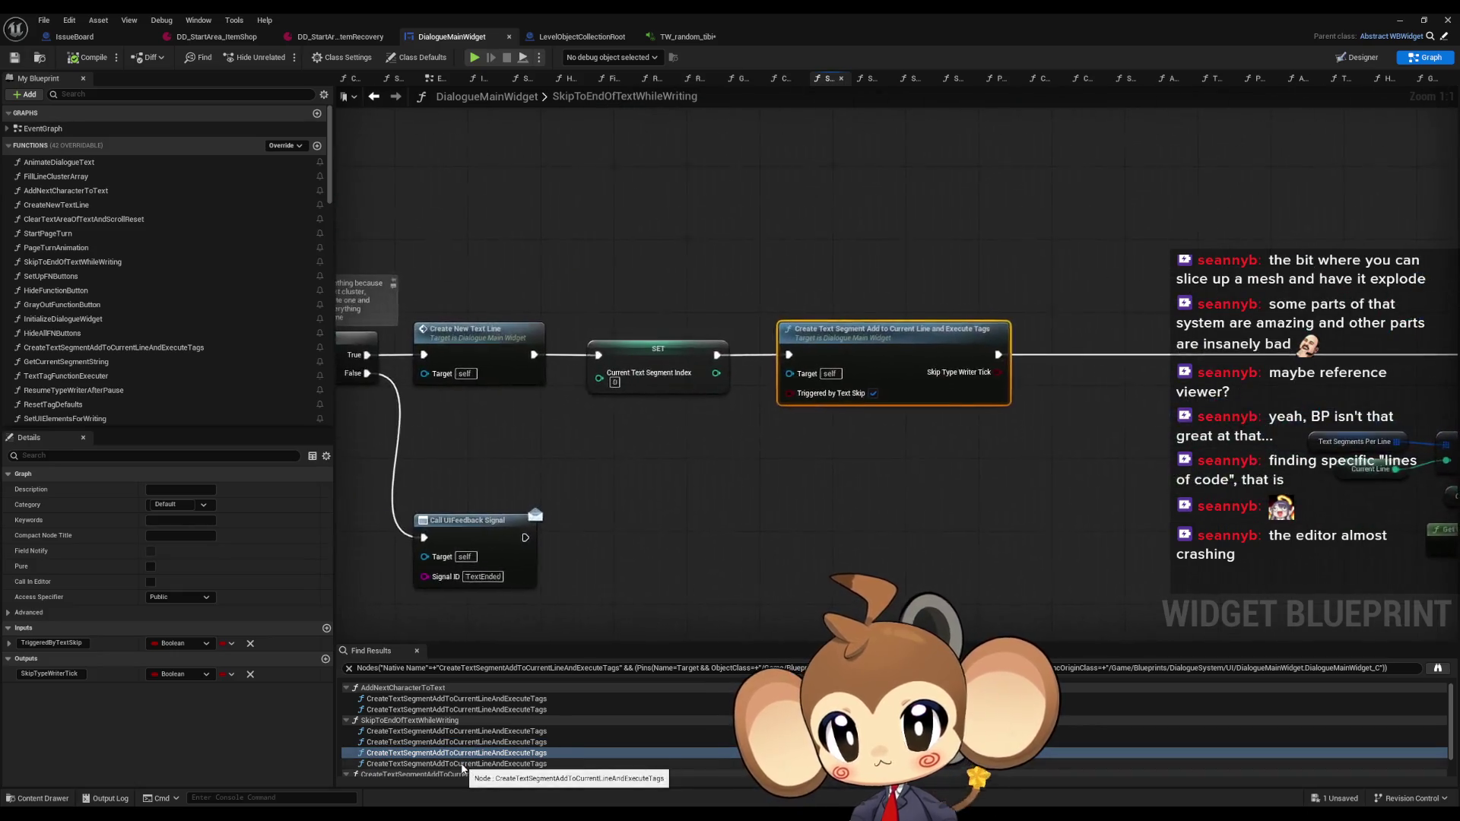
pyautogui.click(461, 765)
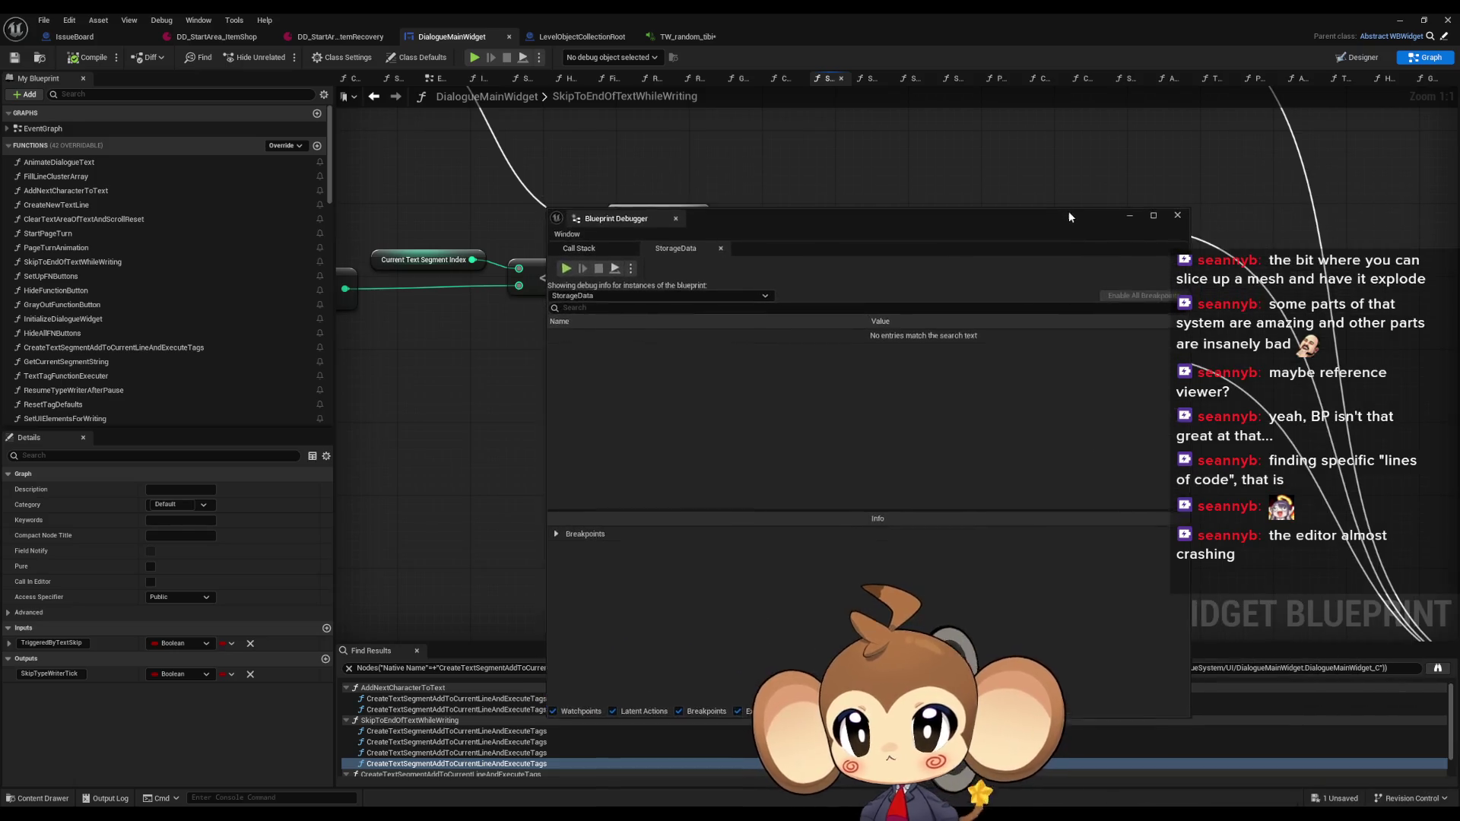
# Close the debugger, return to the AddNextCharacterToText call, and open CreateTextSegmentAddToCurrentLineAndExecuteTags
pyautogui.click(1177, 215)
pyautogui.click(444, 700)
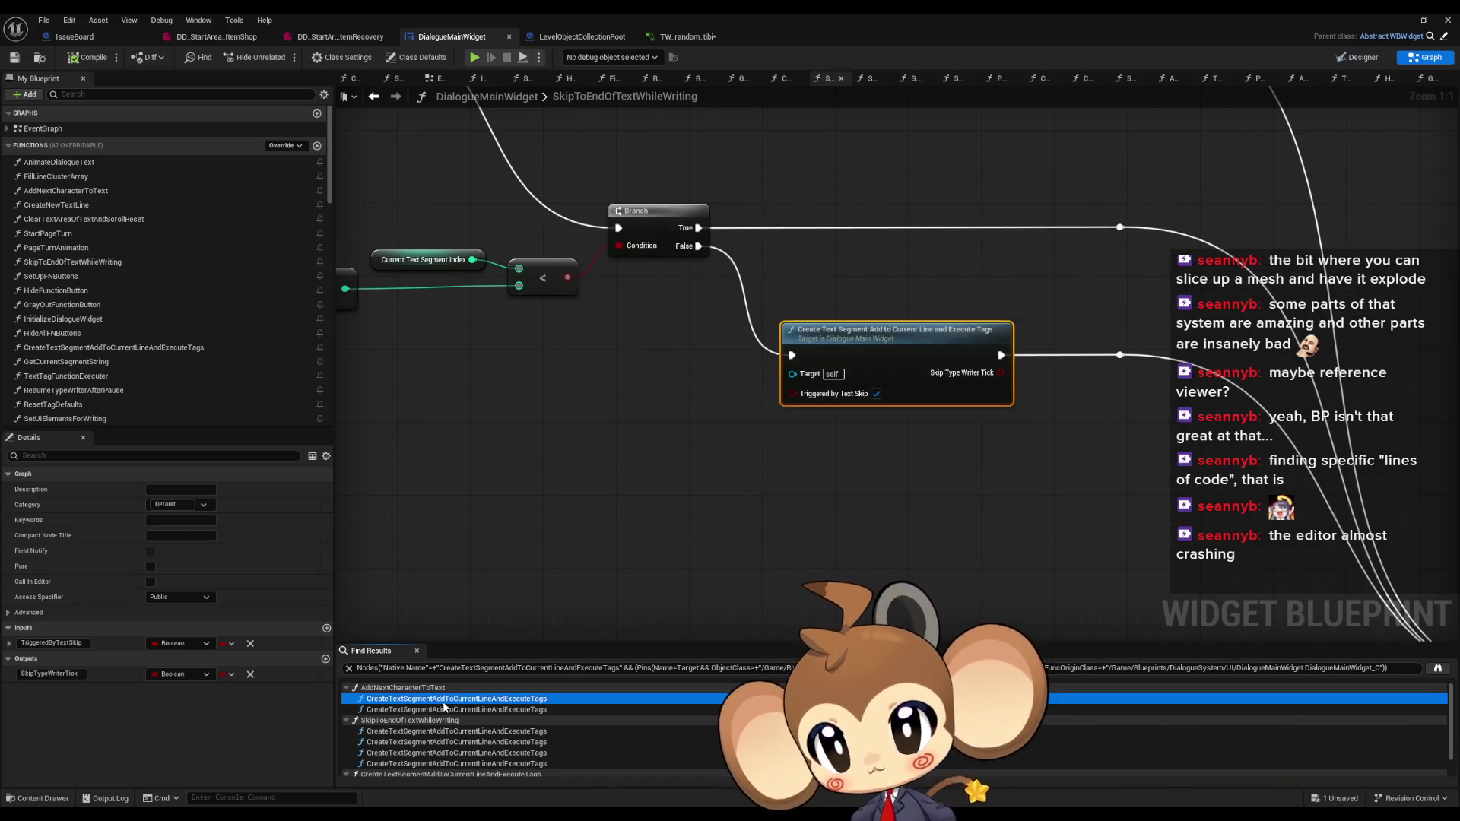
pyautogui.doubleClick(445, 704)
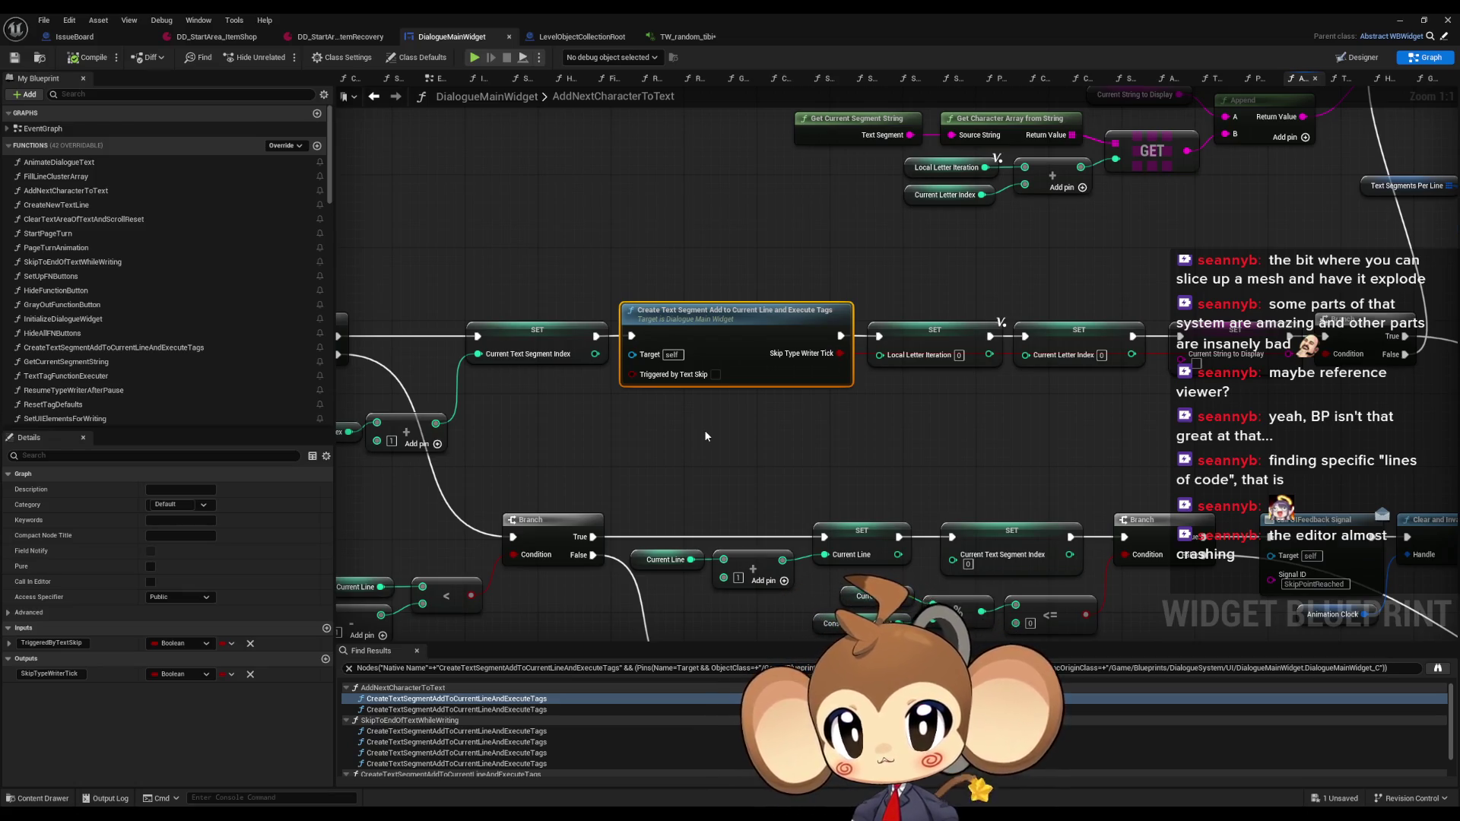
pyautogui.doubleClick(742, 349)
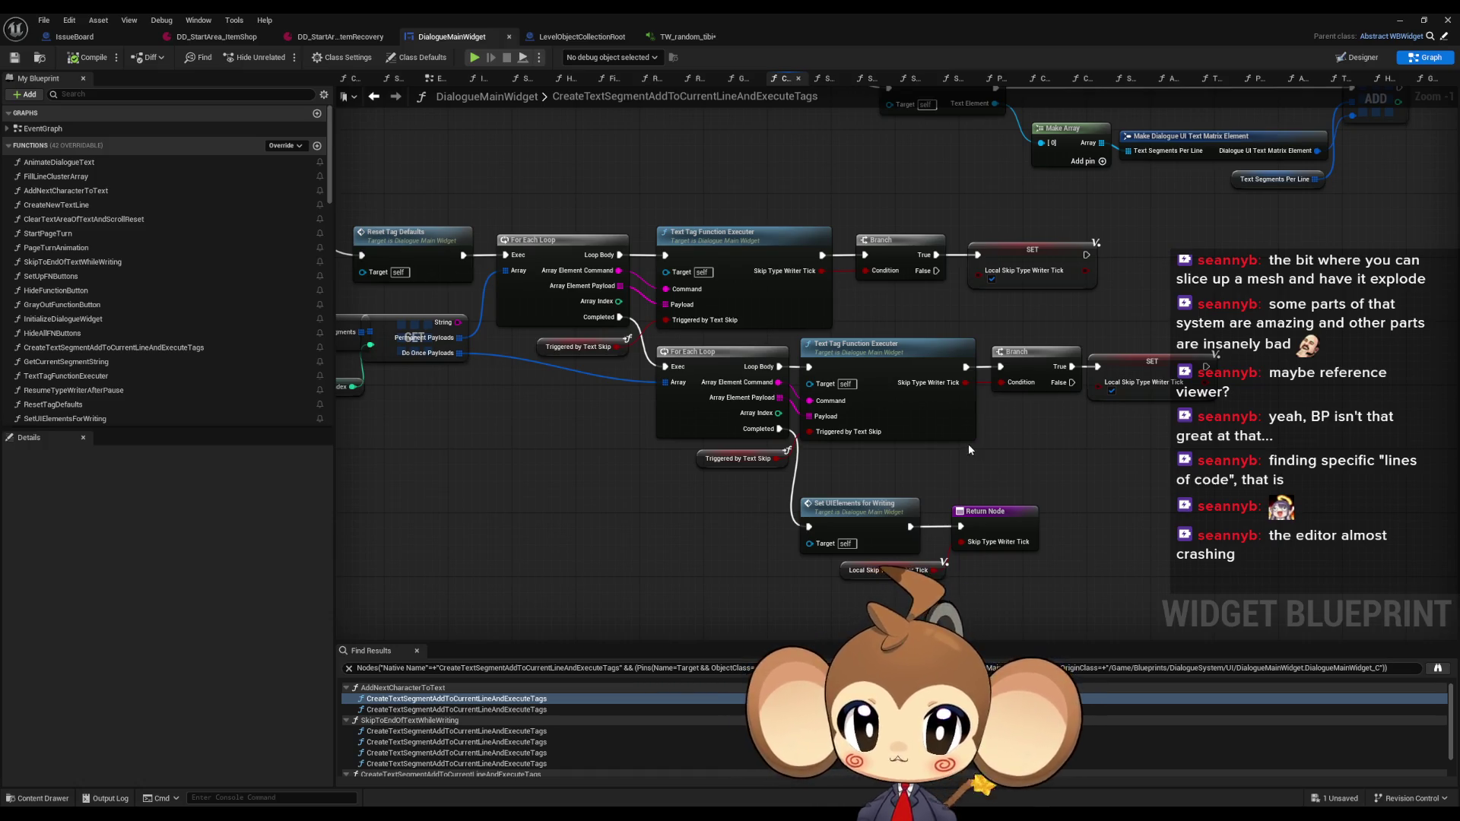
# Open TextTagFunctionExecuter, select its Return Node, and add a new Boolean output
pyautogui.doubleClick(946, 421)
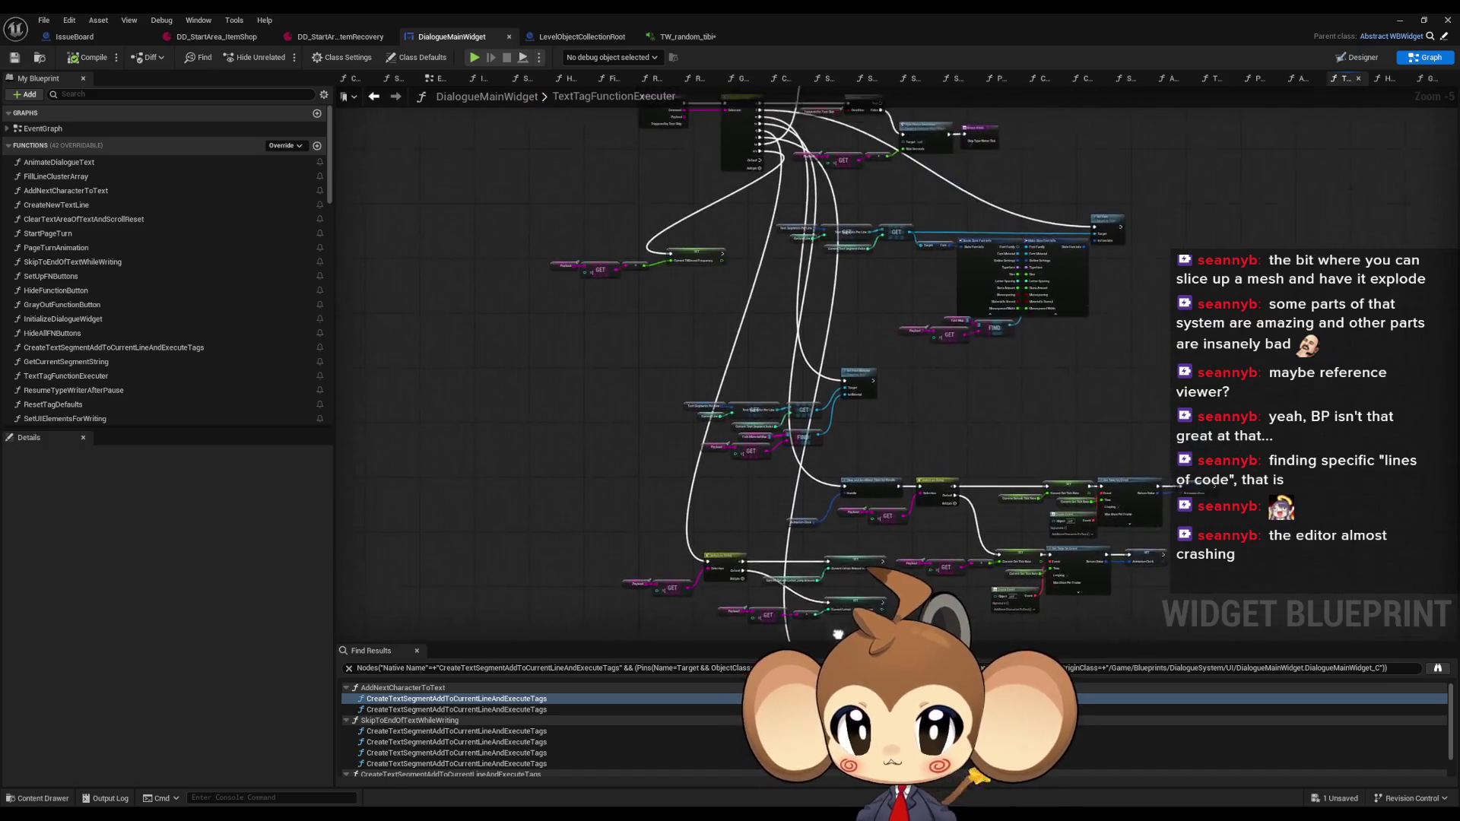
pyautogui.scroll(5, 999, 259)
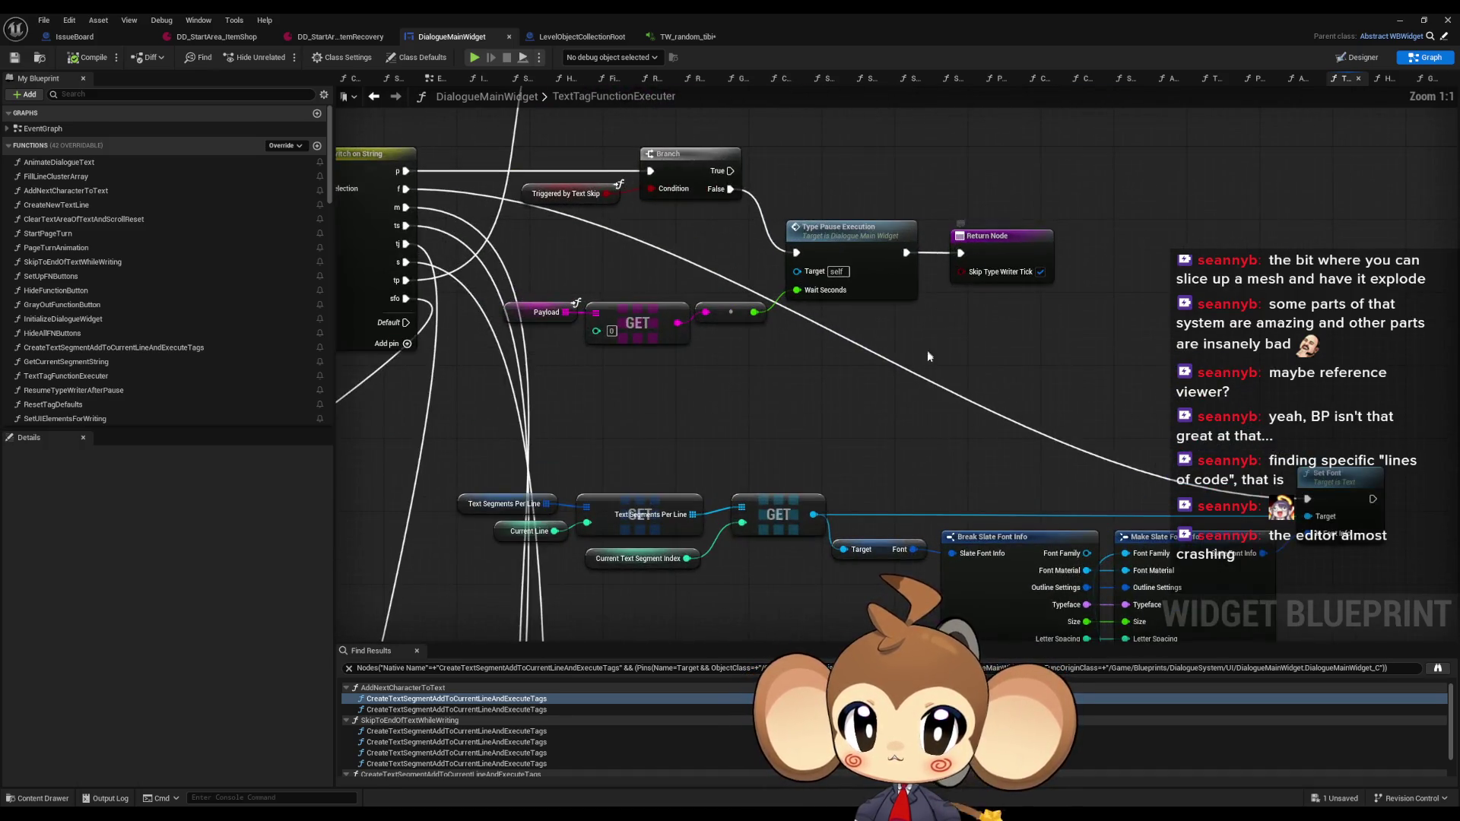
pyautogui.click(1000, 259)
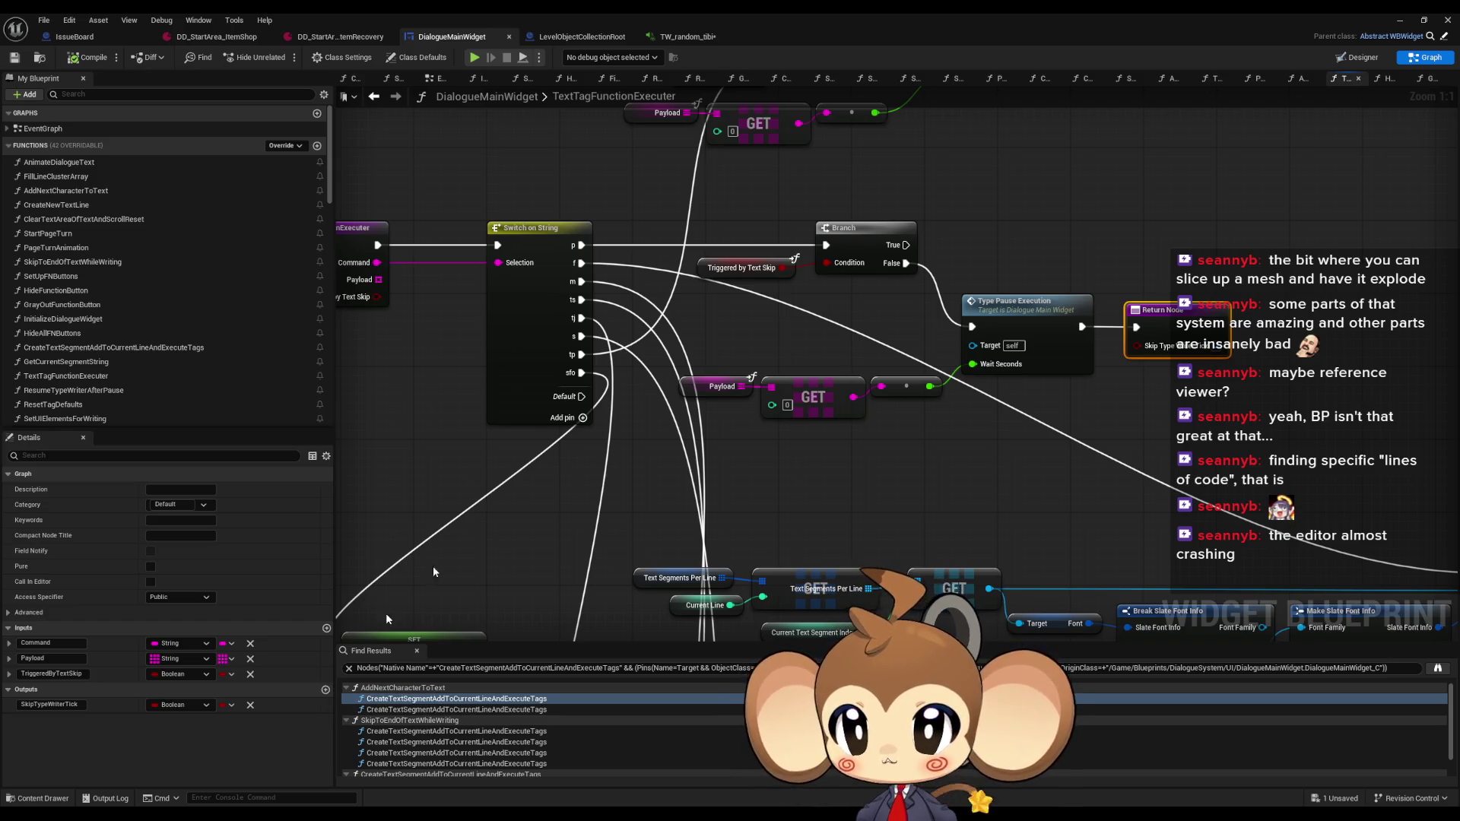
pyautogui.scroll(-3, 782, 474)
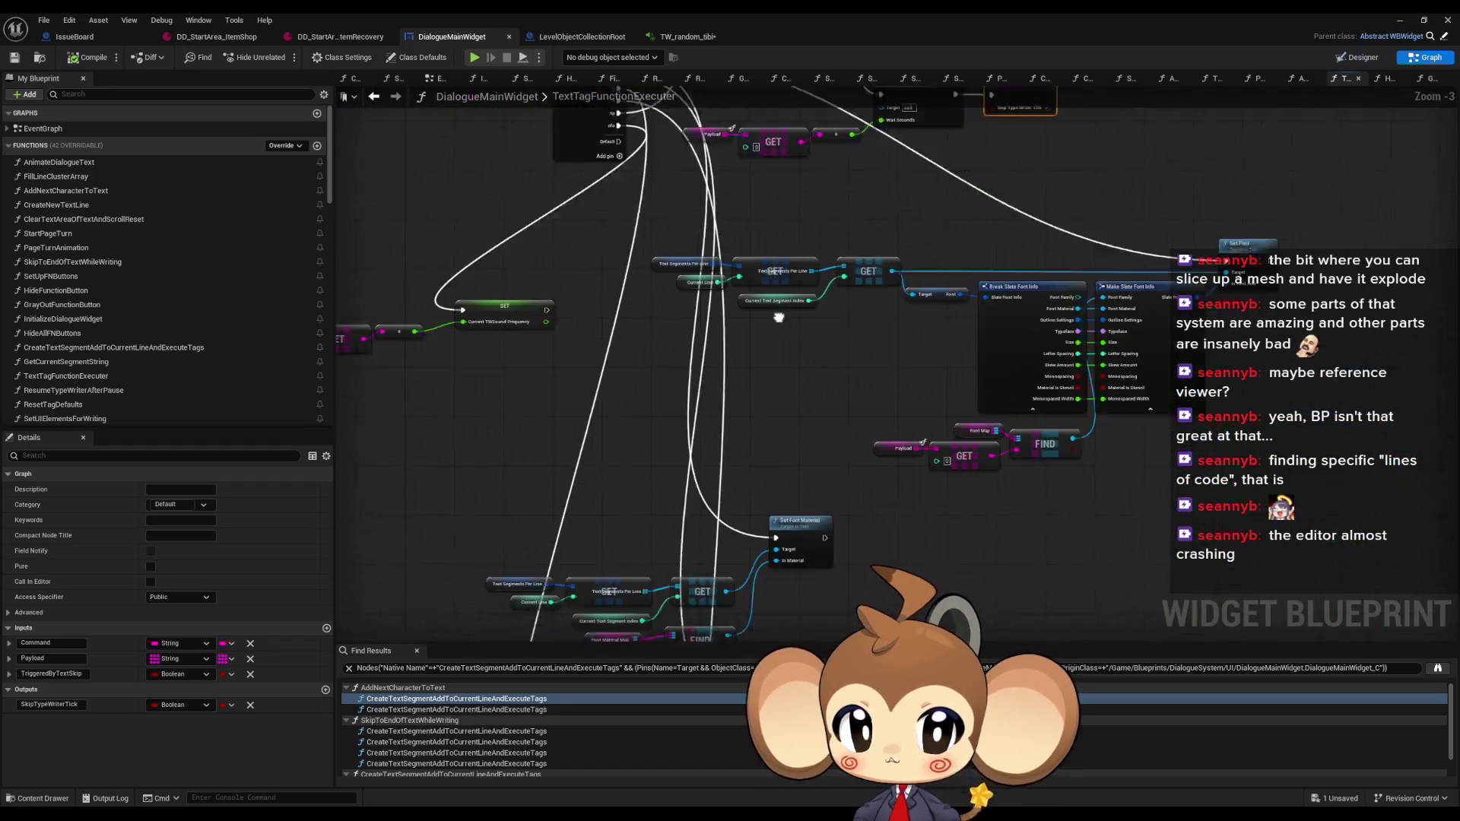
pyautogui.scroll(-3, 772, 446)
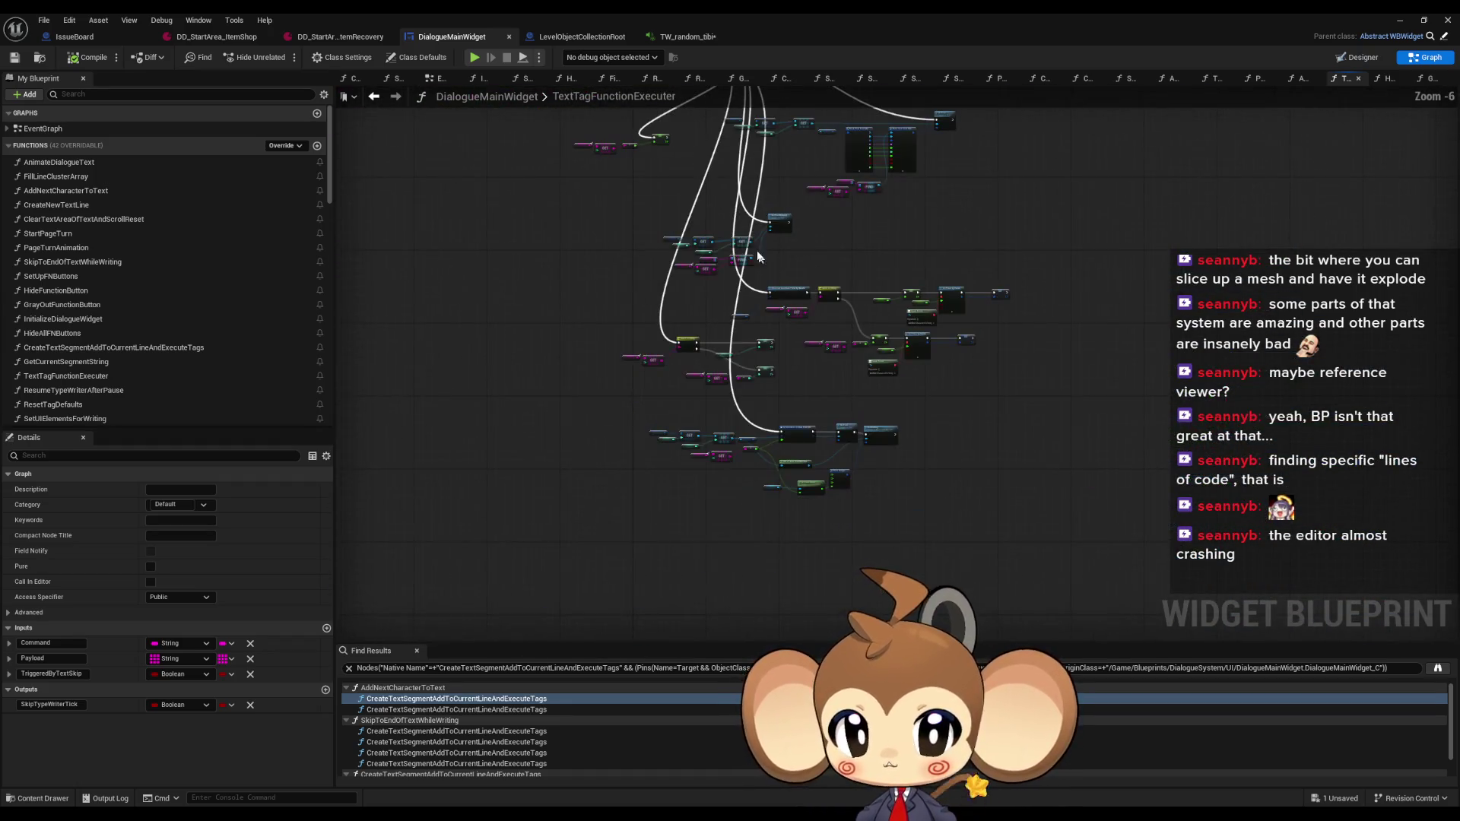
pyautogui.scroll(5, 772, 446)
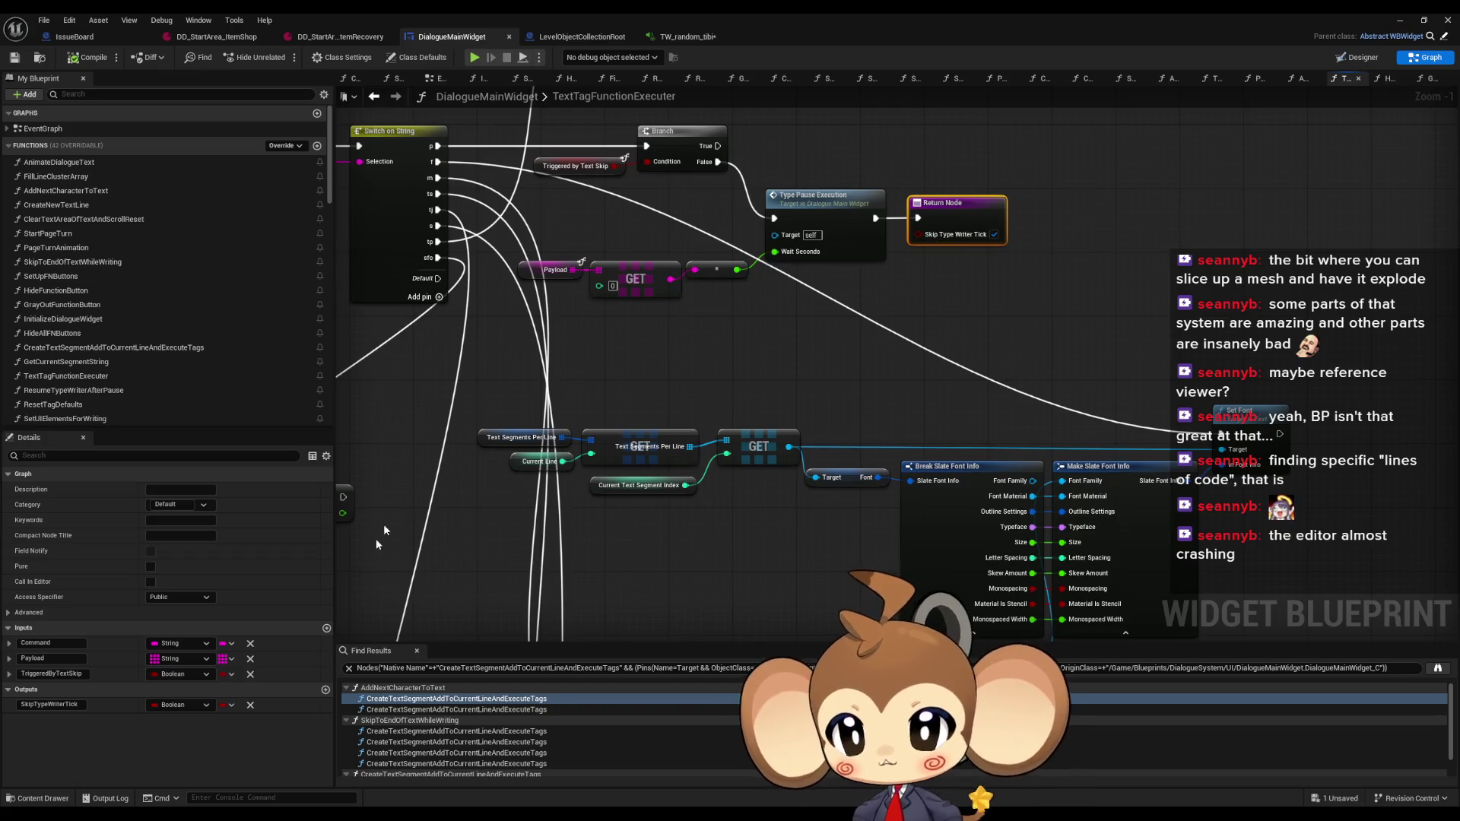
pyautogui.click(324, 689)
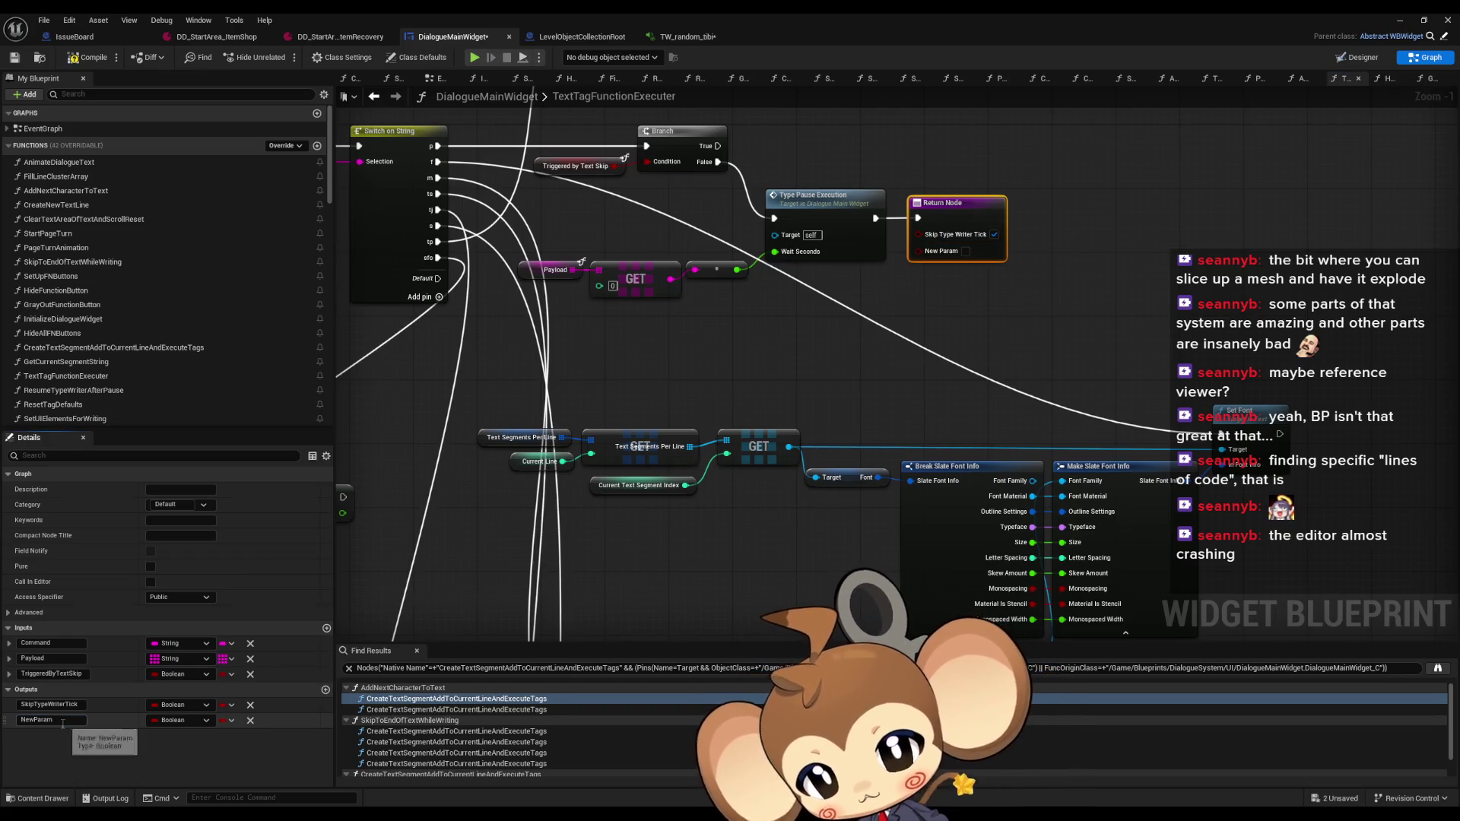
# Rename the new output to SkipLoopIfInTypeLoop and paste a second Return Node
pyautogui.click(62, 721)
pyautogui.write('SkipLoopIfInTypeLoop')
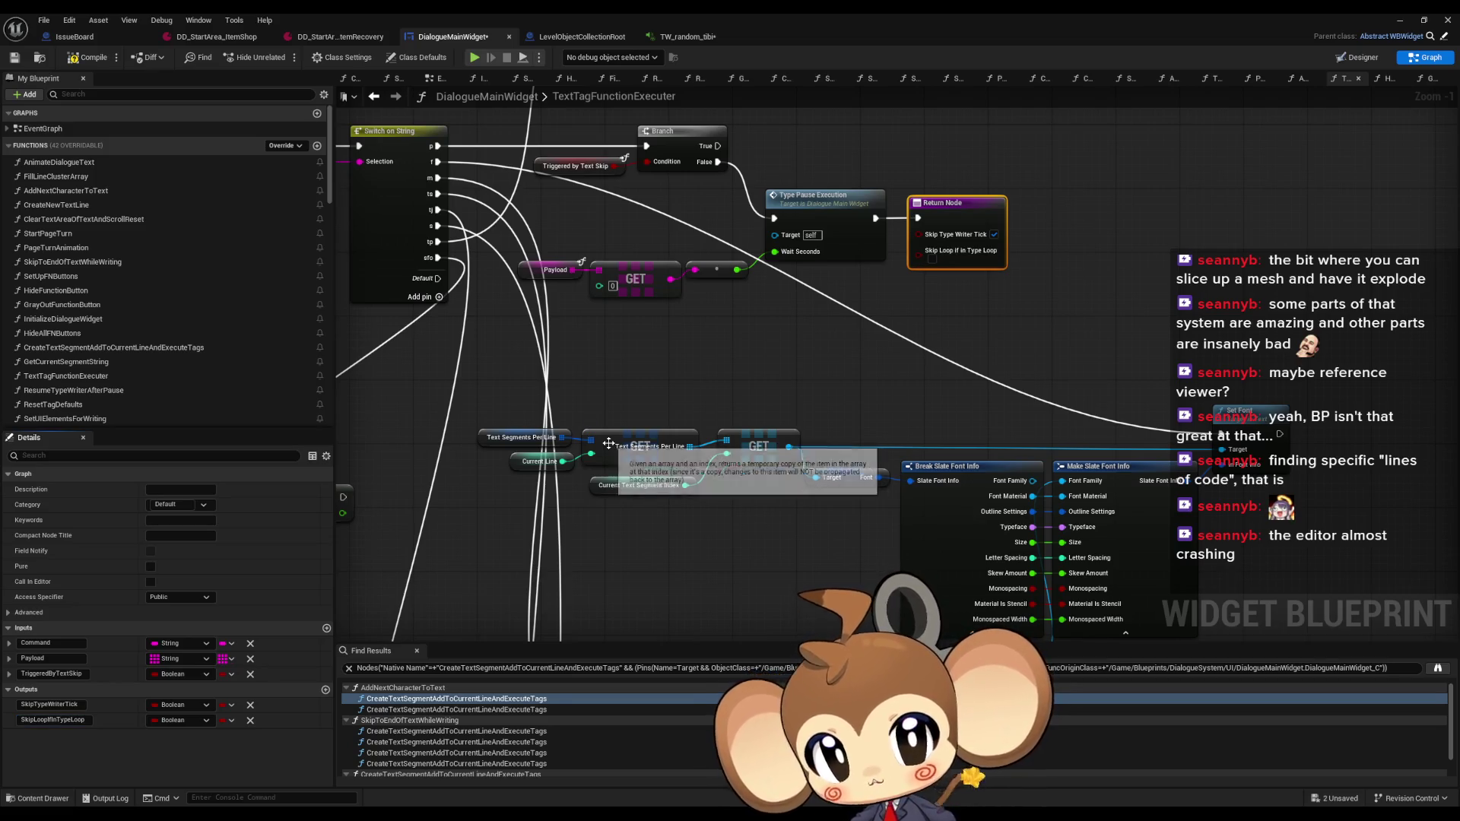
pyautogui.scroll(-2, 979, 376)
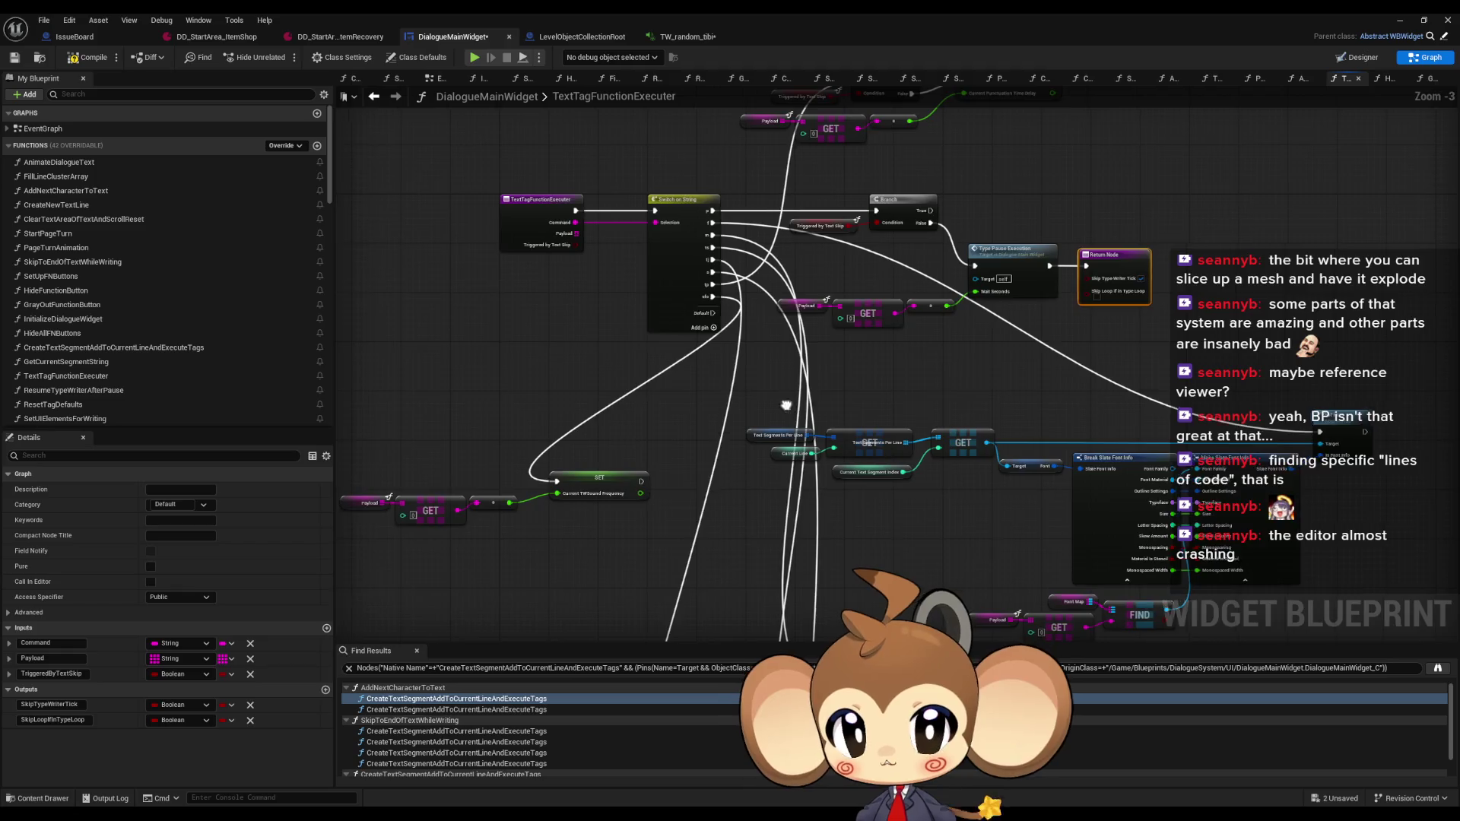
pyautogui.moveTo(783, 405); pyautogui.dragTo(880, 398)
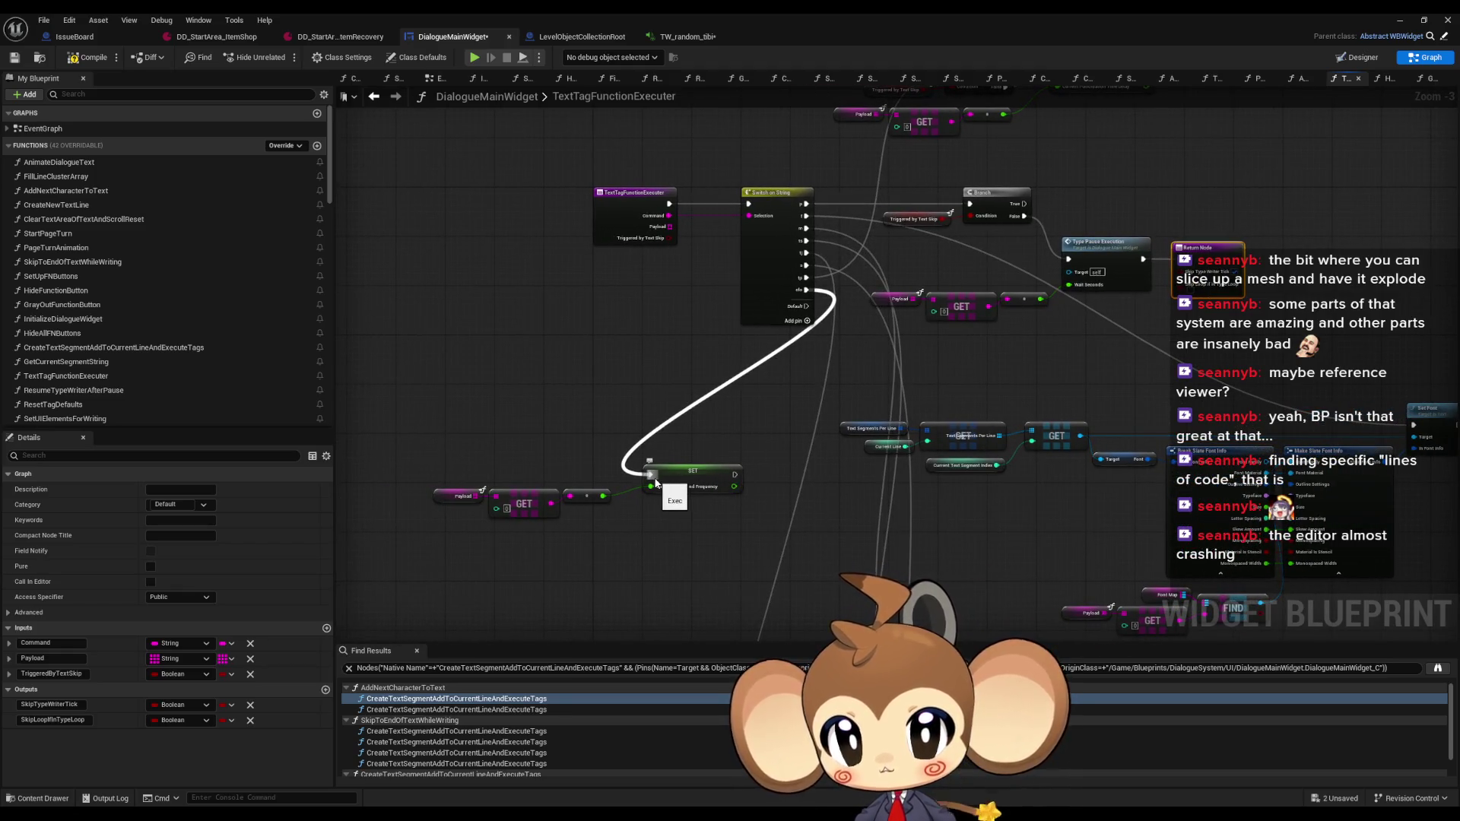
pyautogui.doubleClick(655, 484)
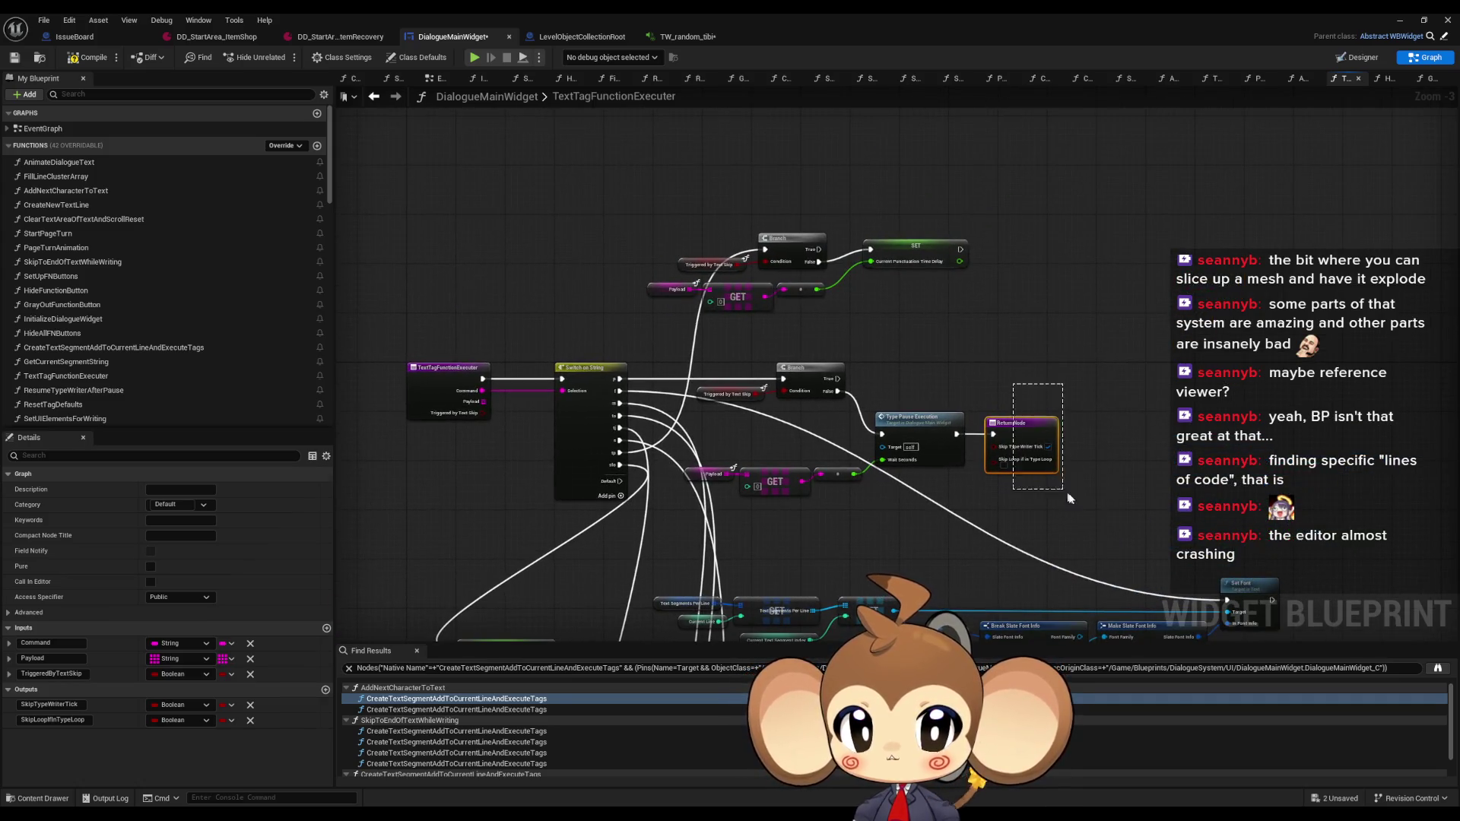
pyautogui.hotkey('ctrl', 'v')
pyautogui.scroll(3, 996, 246)
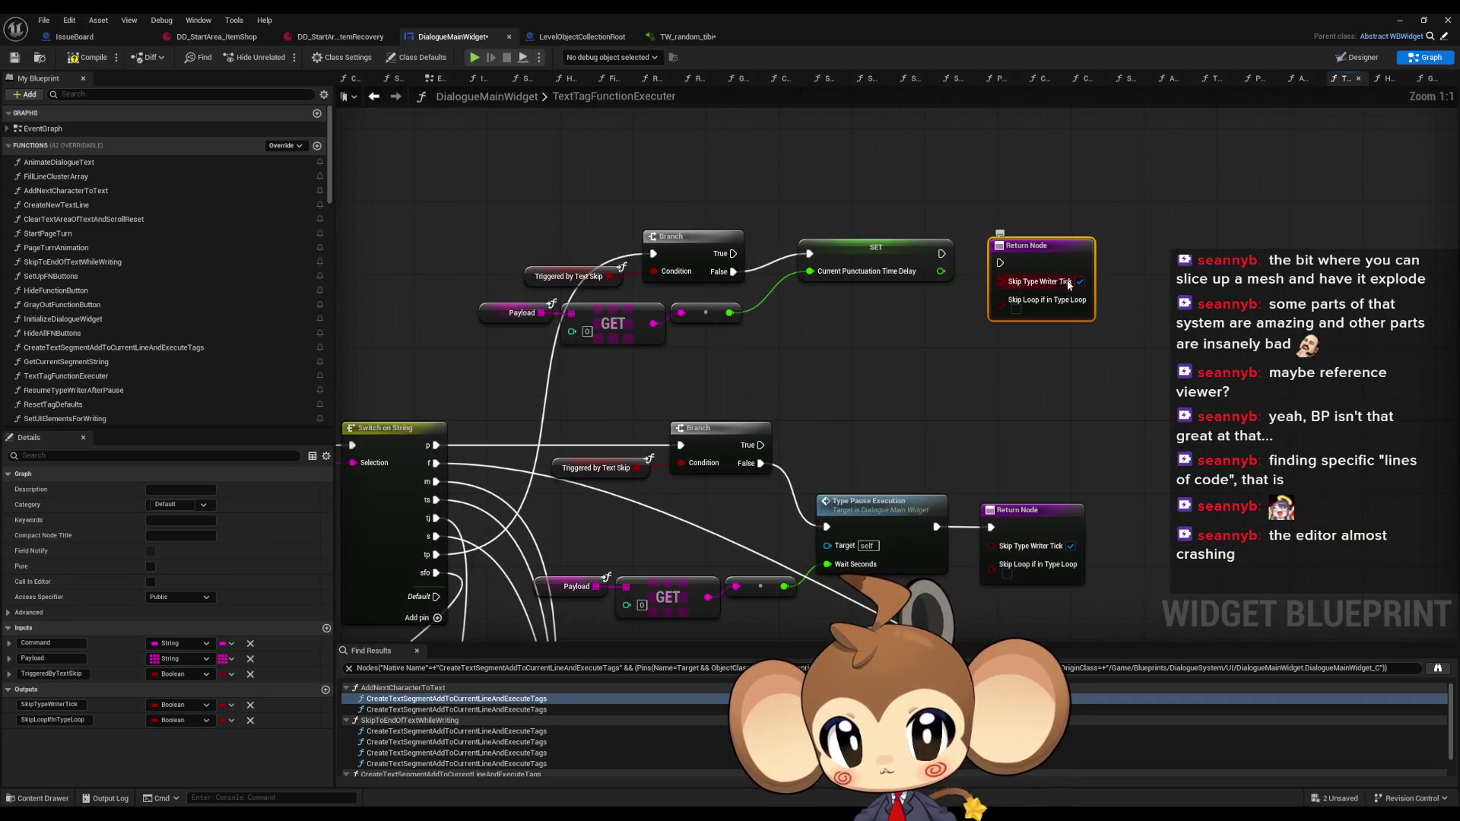
pyautogui.click(1014, 323)
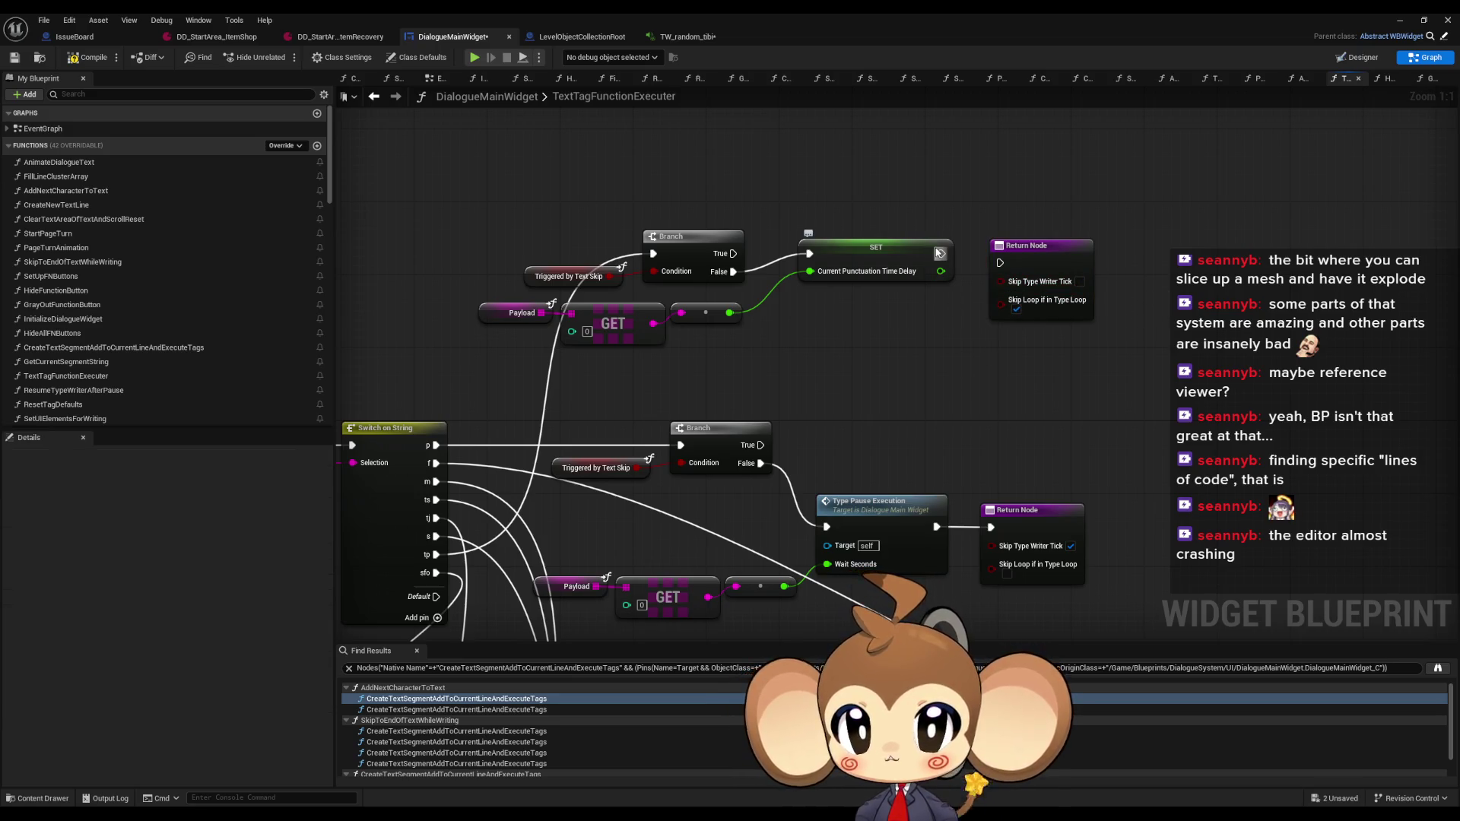
# Check the Triggered by Text Skip branch and open the TypePauseExecution function graph
pyautogui.moveTo(899, 347); pyautogui.dragTo(960, 337)
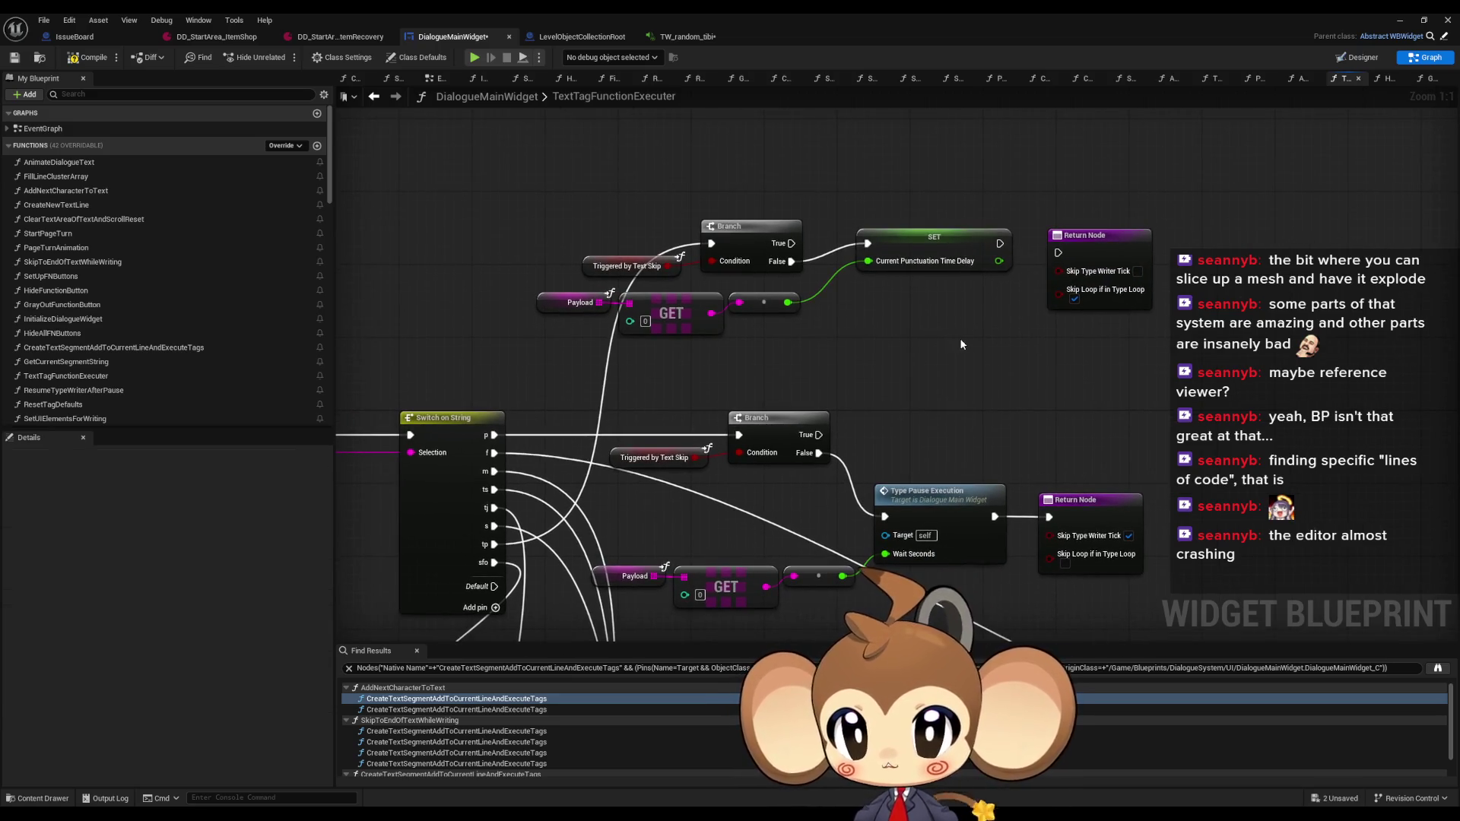
pyautogui.moveTo(638, 272); pyautogui.dragTo(639, 272)
pyautogui.moveTo(899, 338)
pyautogui.mouseDown()
pyautogui.moveTo(926, 280)
pyautogui.moveTo(954, 351)
pyautogui.mouseUp()
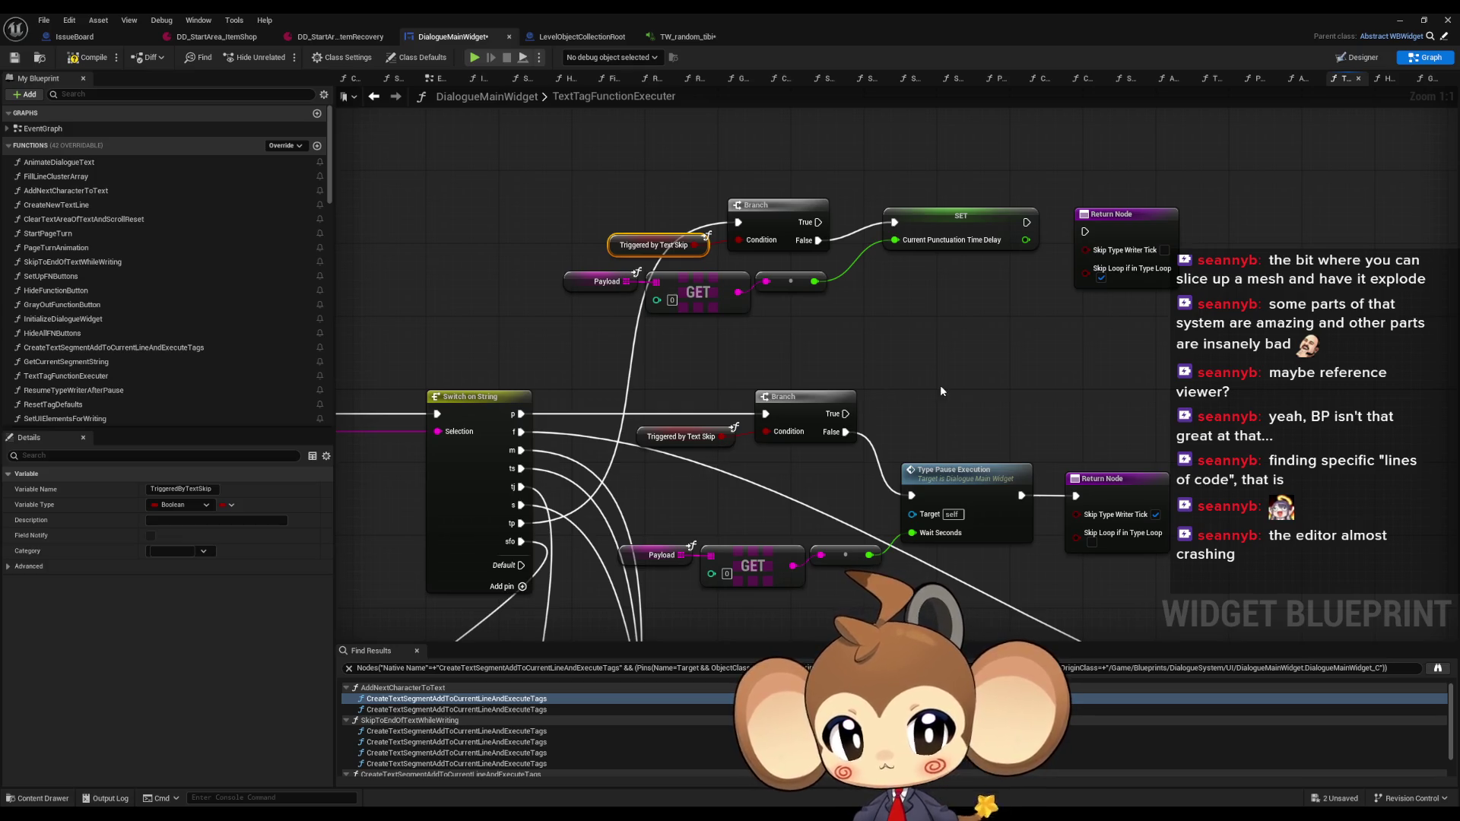
pyautogui.click(992, 516)
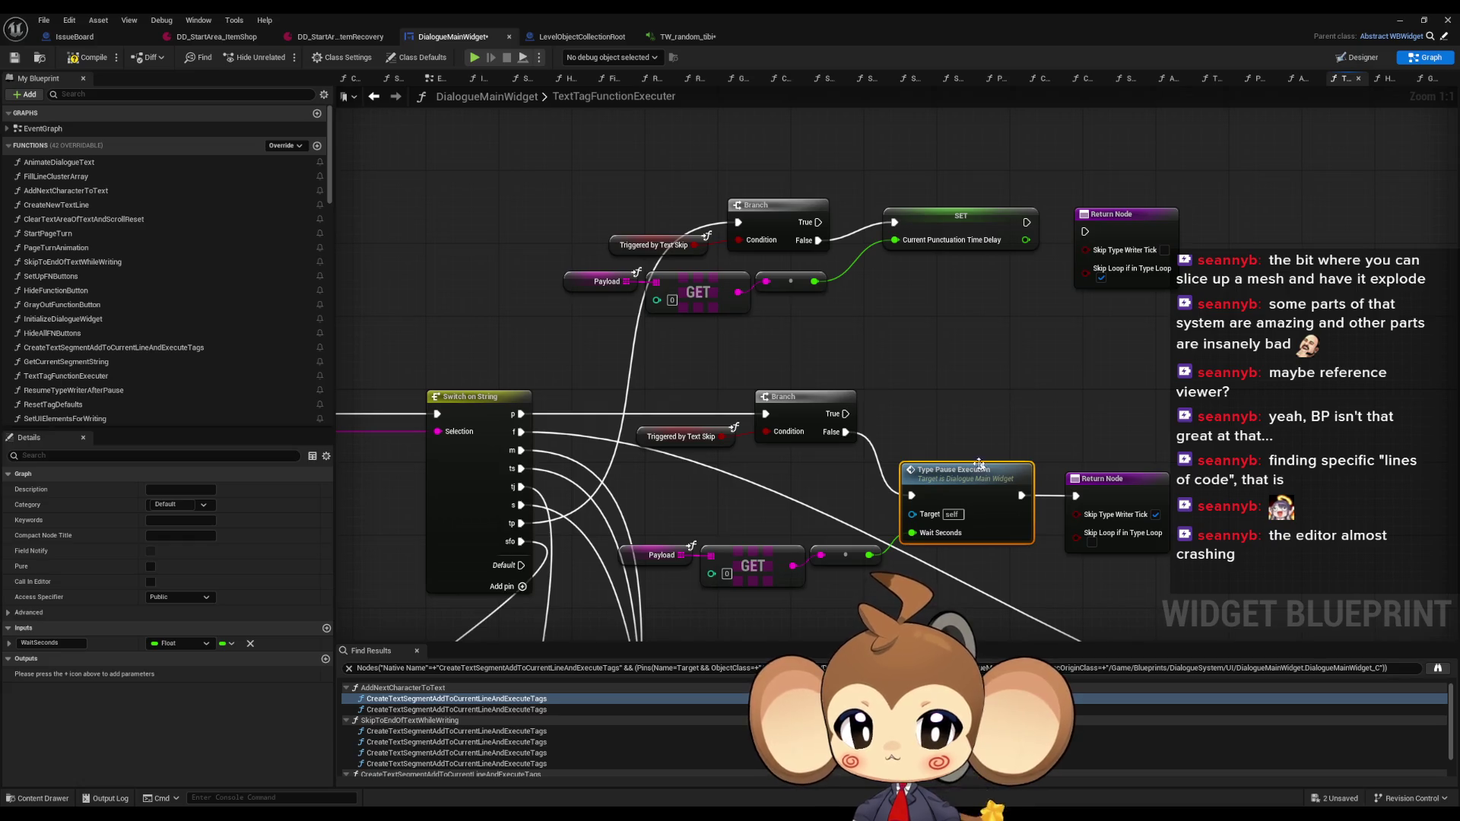
pyautogui.doubleClick(957, 479)
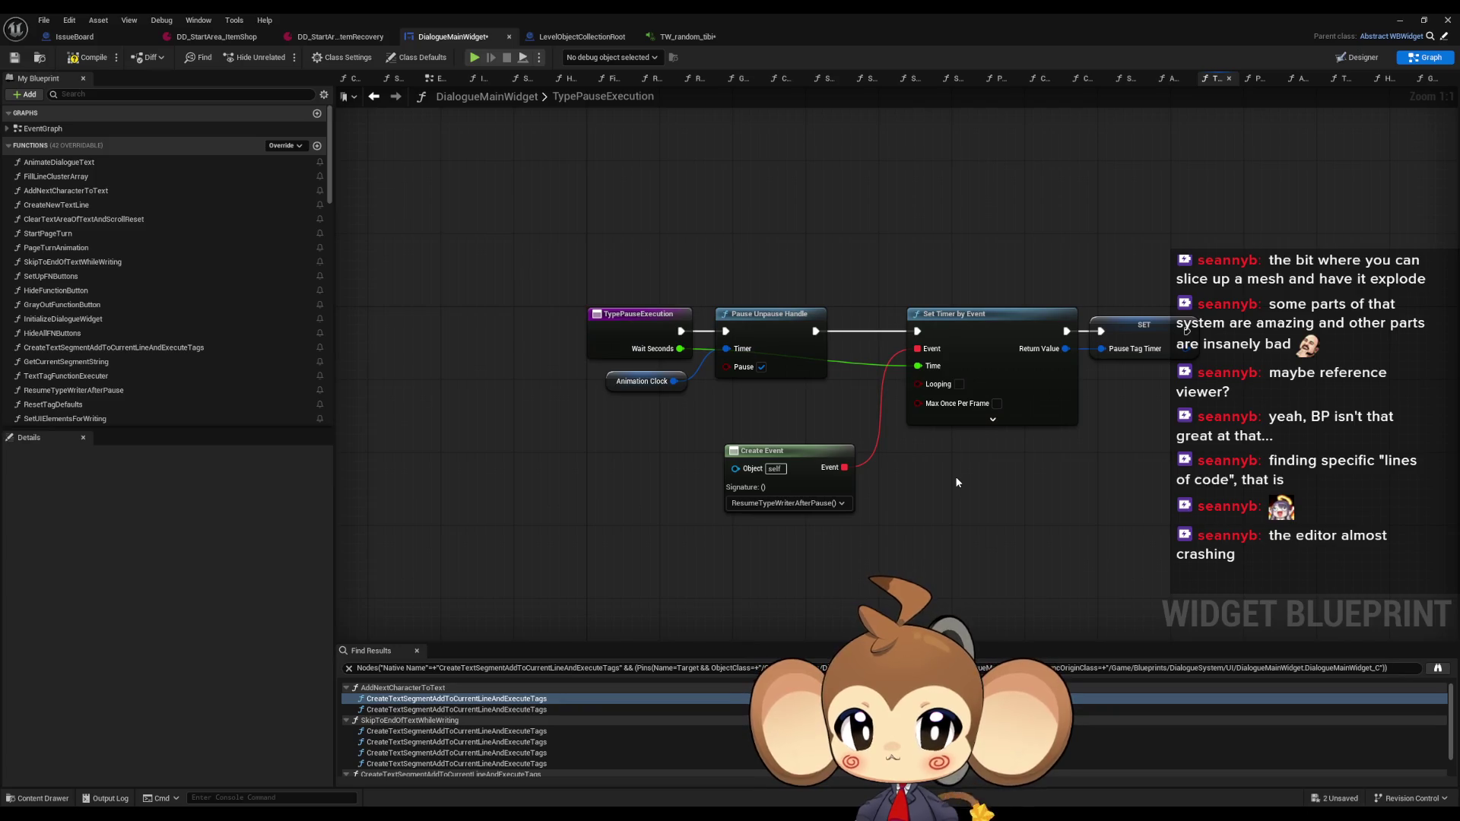
# Back in TextTagFunctionExecuter, select the lower Triggered by Text Skip getter and frame the top Return Node
pyautogui.click(397, 99)
pyautogui.moveTo(676, 349); pyautogui.dragTo(704, 381)
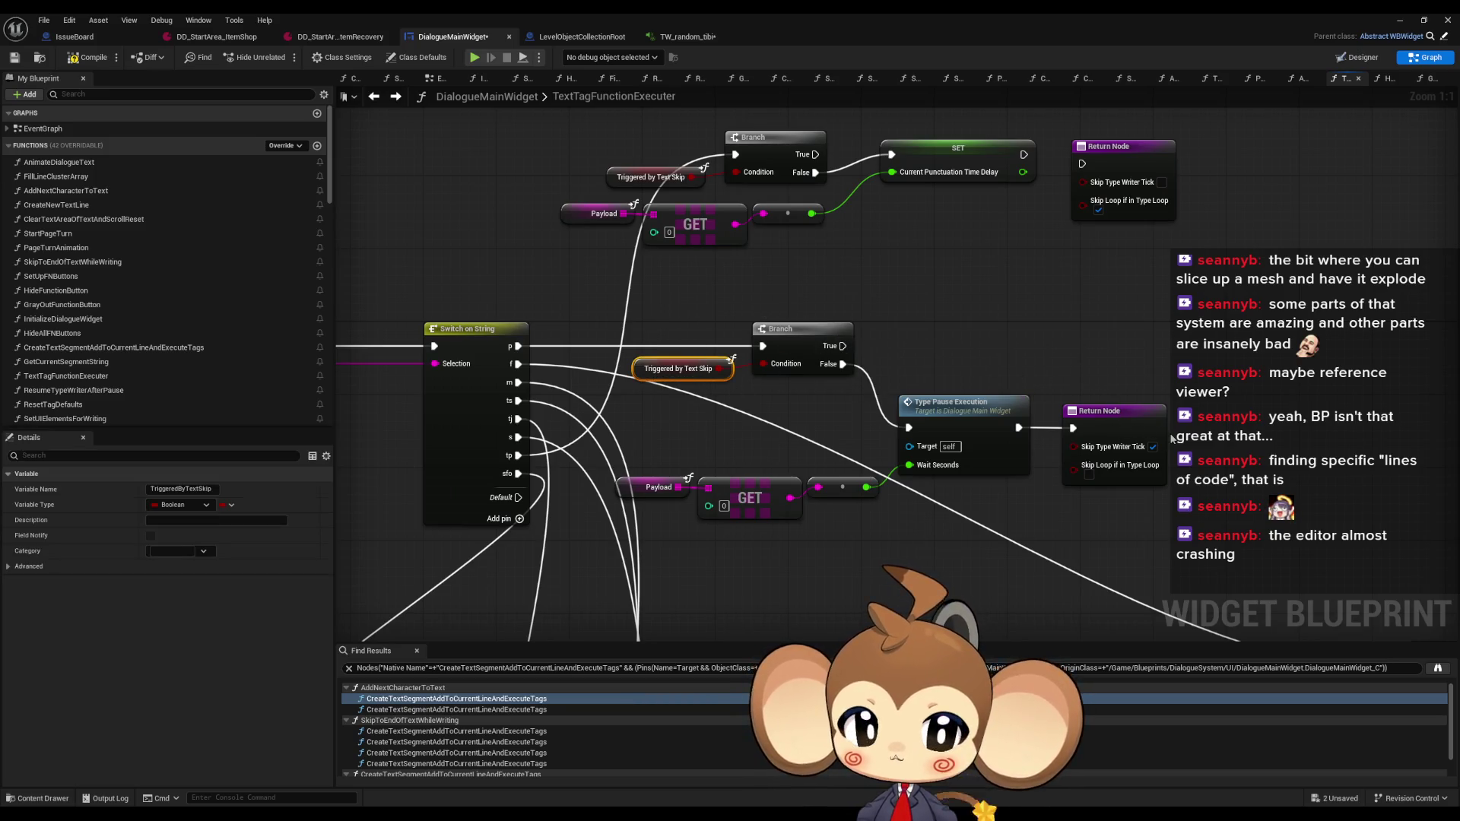
pyautogui.moveTo(1172, 438); pyautogui.dragTo(1120, 419)
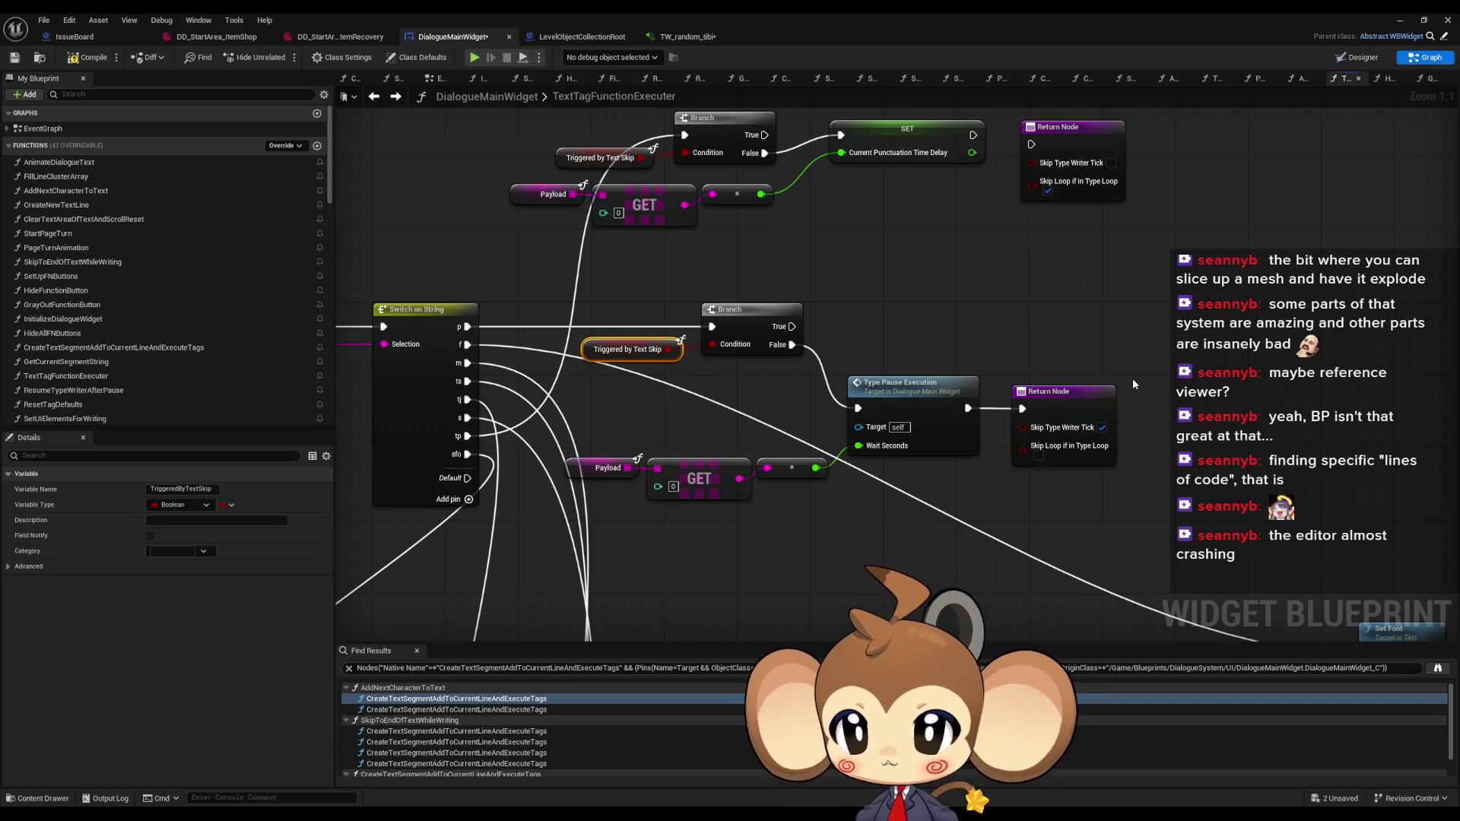
pyautogui.moveTo(1037, 265); pyautogui.dragTo(1027, 388)
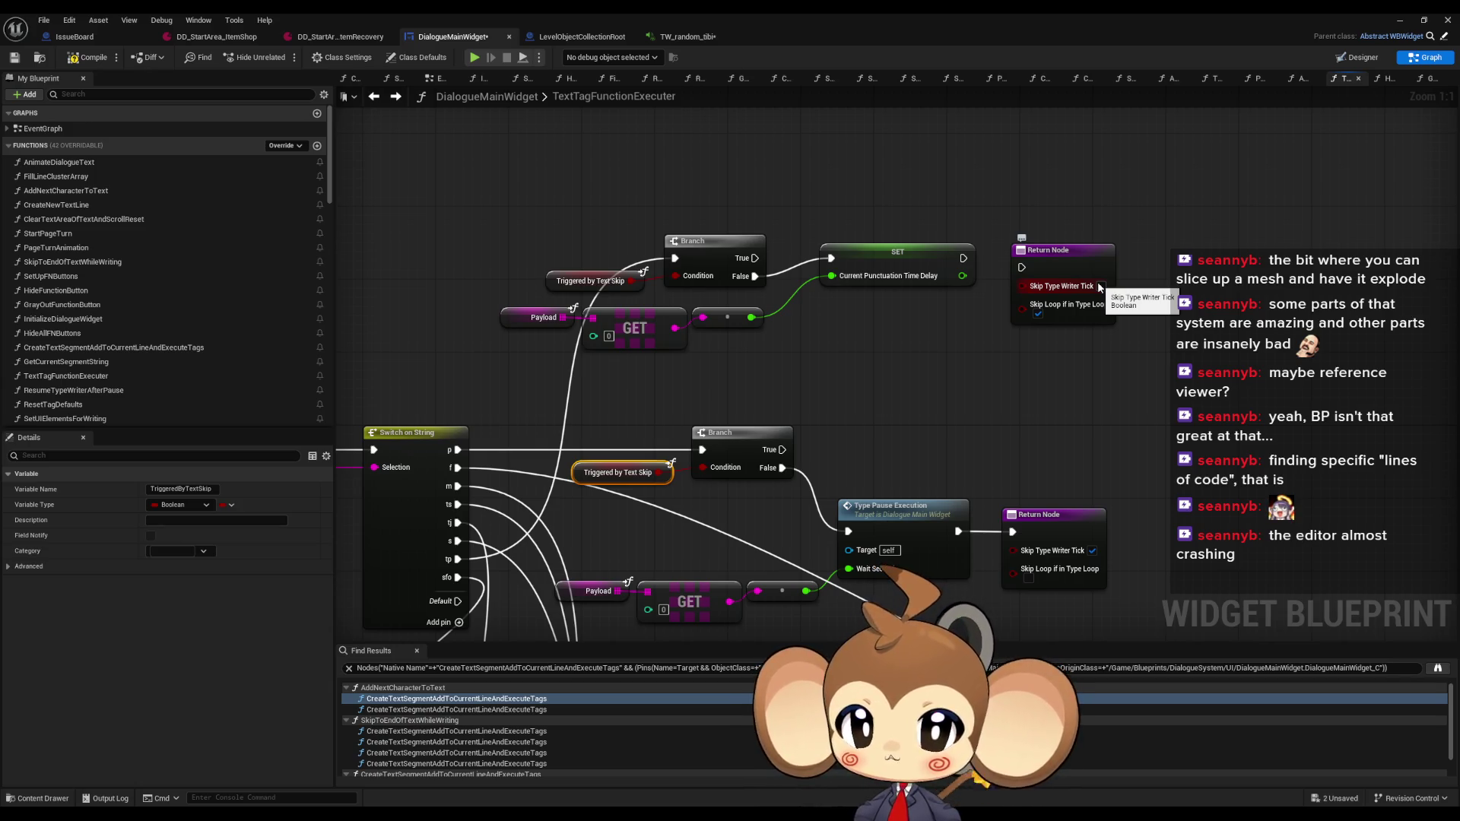
# Step back through CreateTextSegment… to AddNextCharacterToText, then forward again to TextTagFunctionExecuter
pyautogui.click(395, 97)
pyautogui.click(375, 96)
pyautogui.click(375, 96)
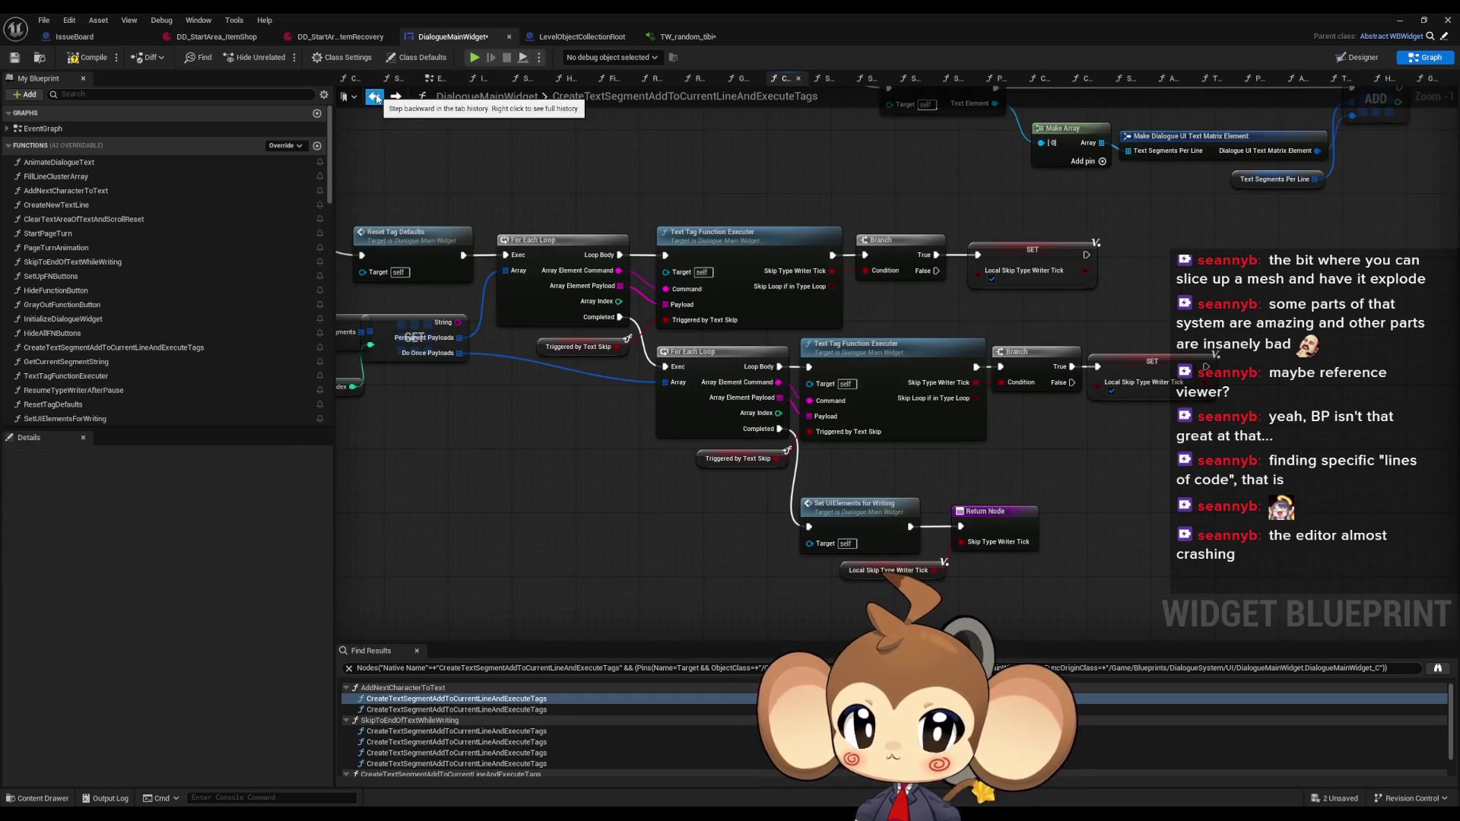
pyautogui.click(373, 98)
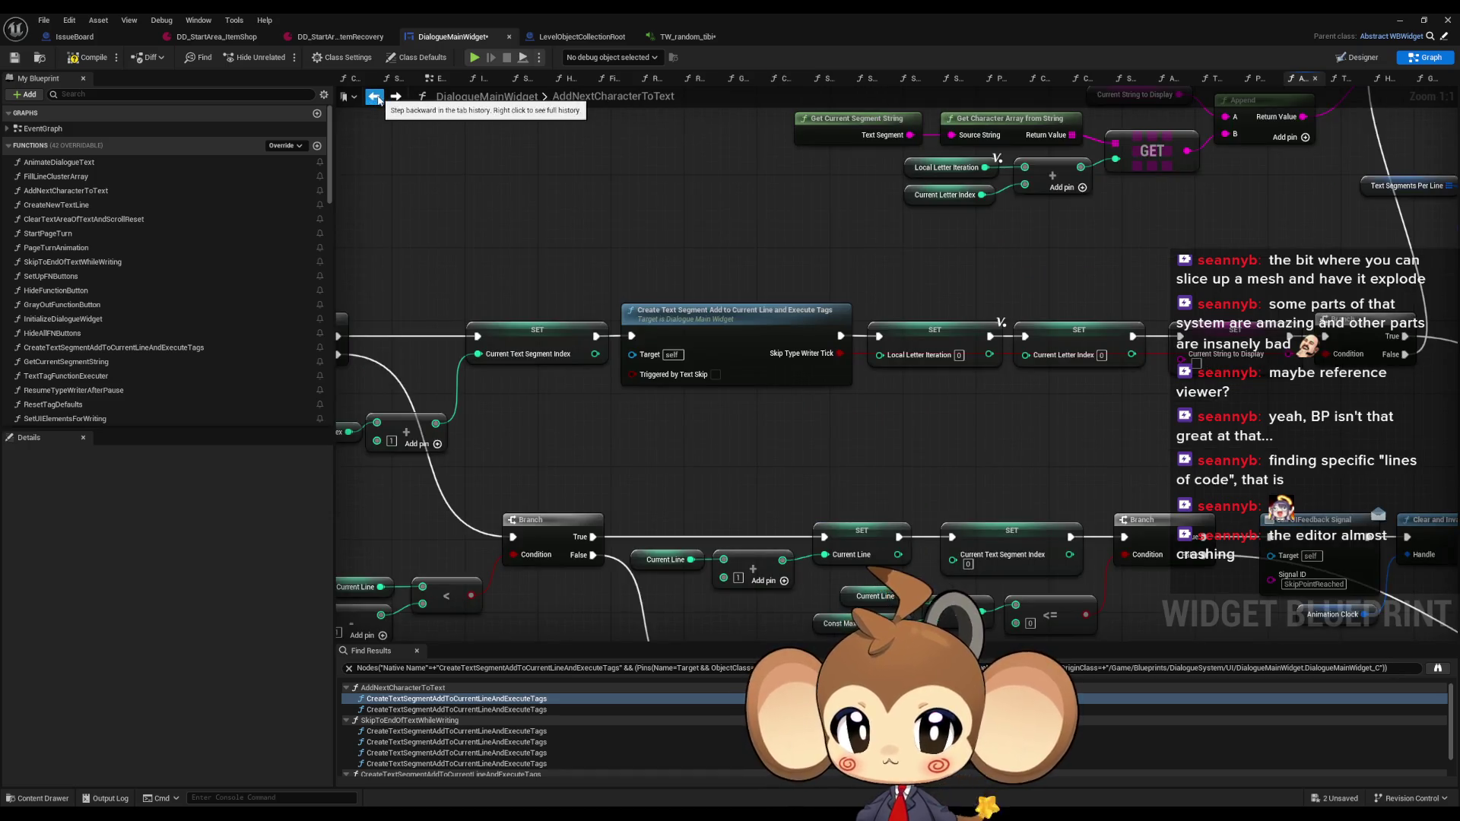
pyautogui.click(373, 97)
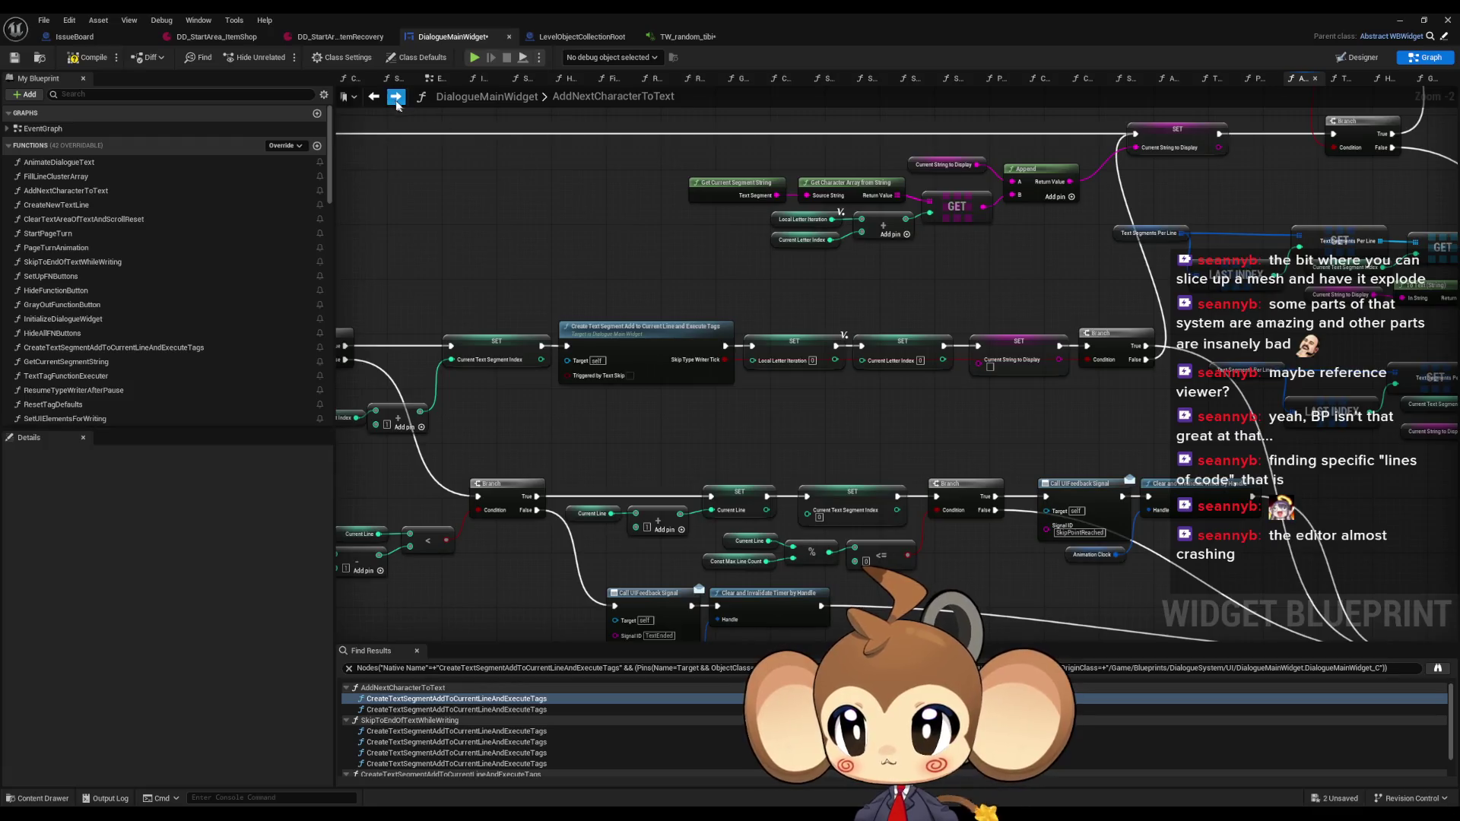
pyautogui.click(395, 97)
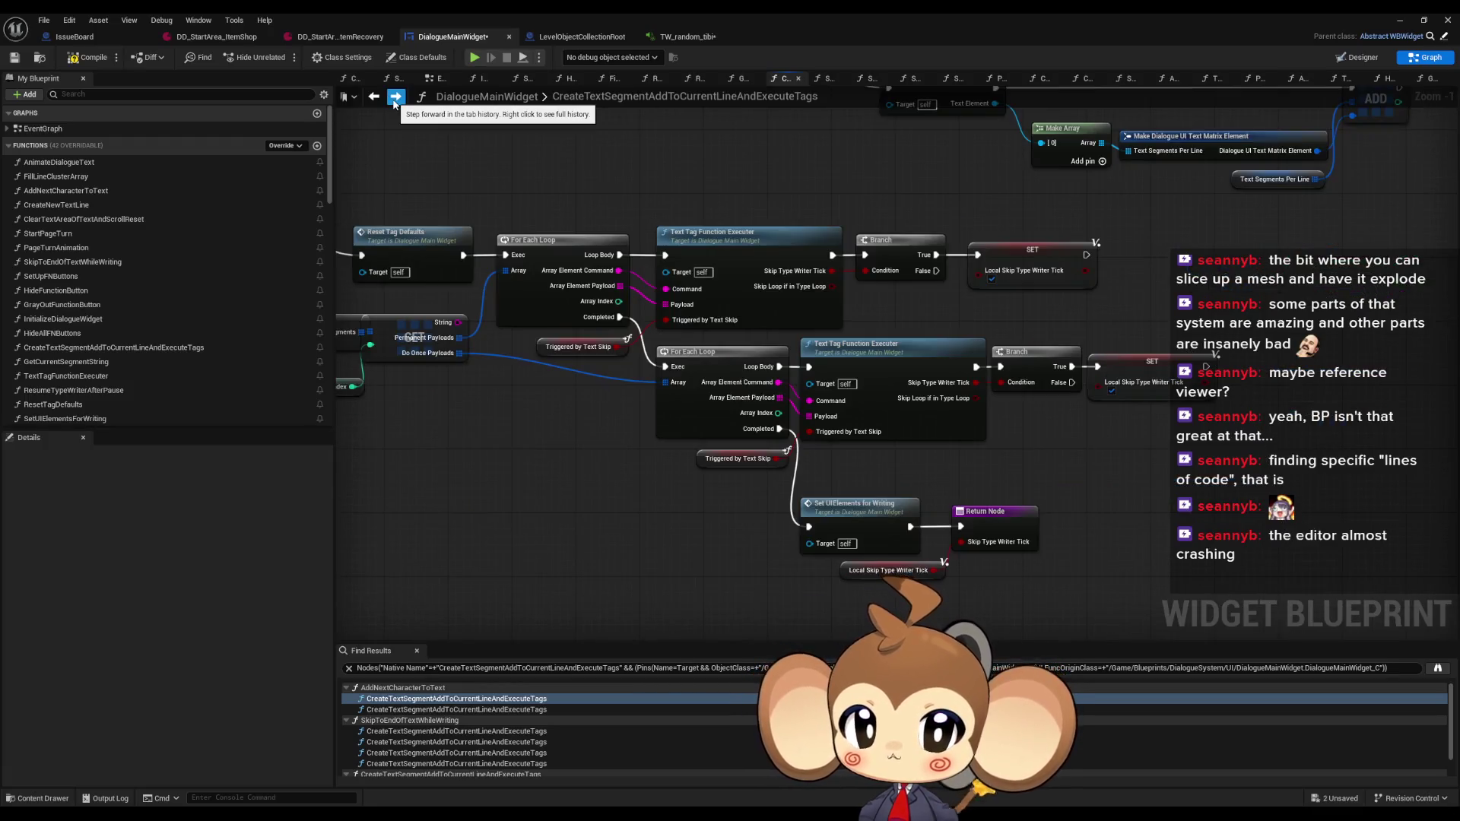
pyautogui.click(395, 97)
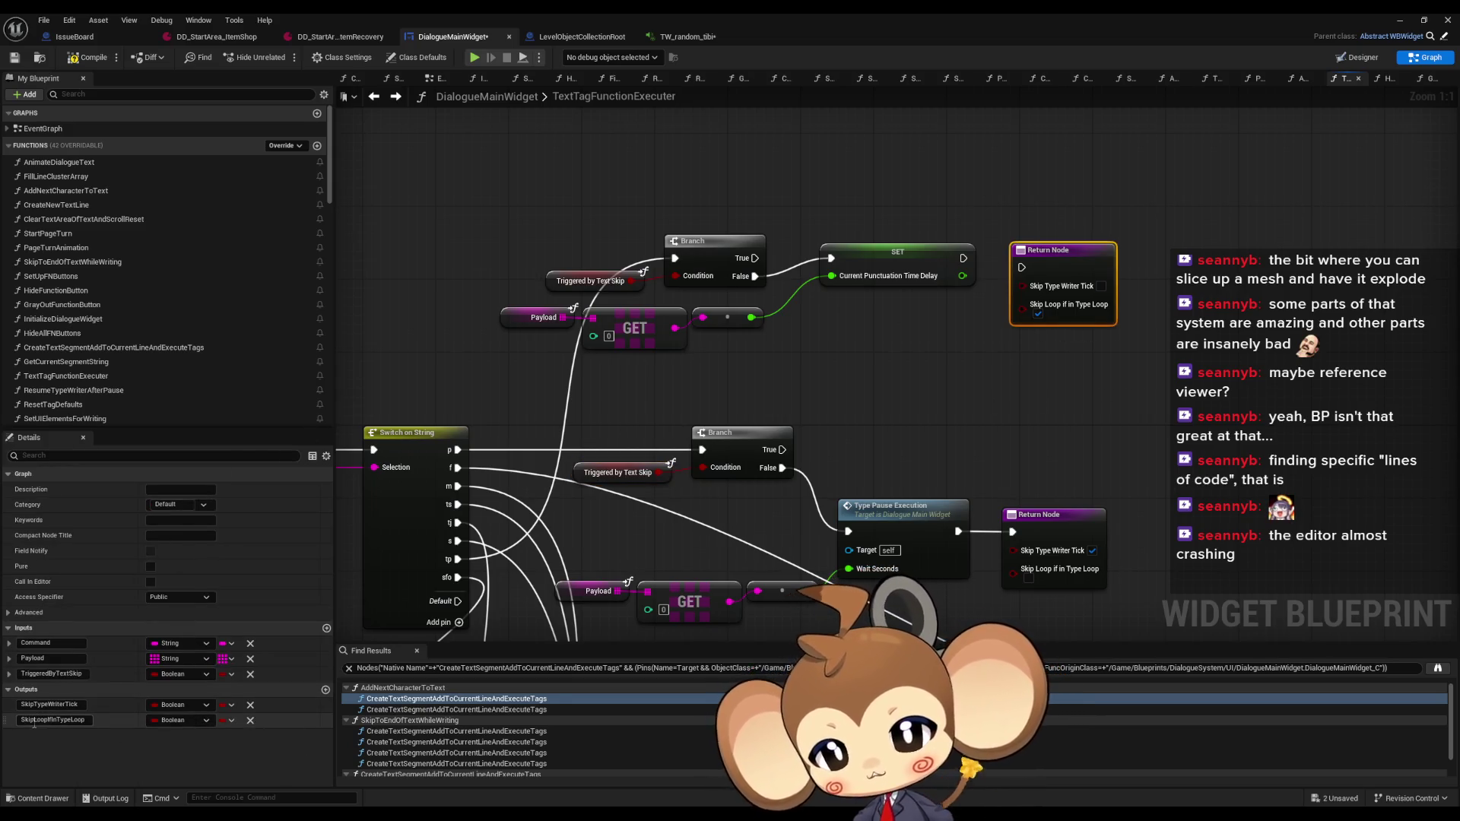
# Remove the SkipLoopIfInTypeLoop output and wire the punctuation delay SET to the top Return Node
pyautogui.click(250, 721)
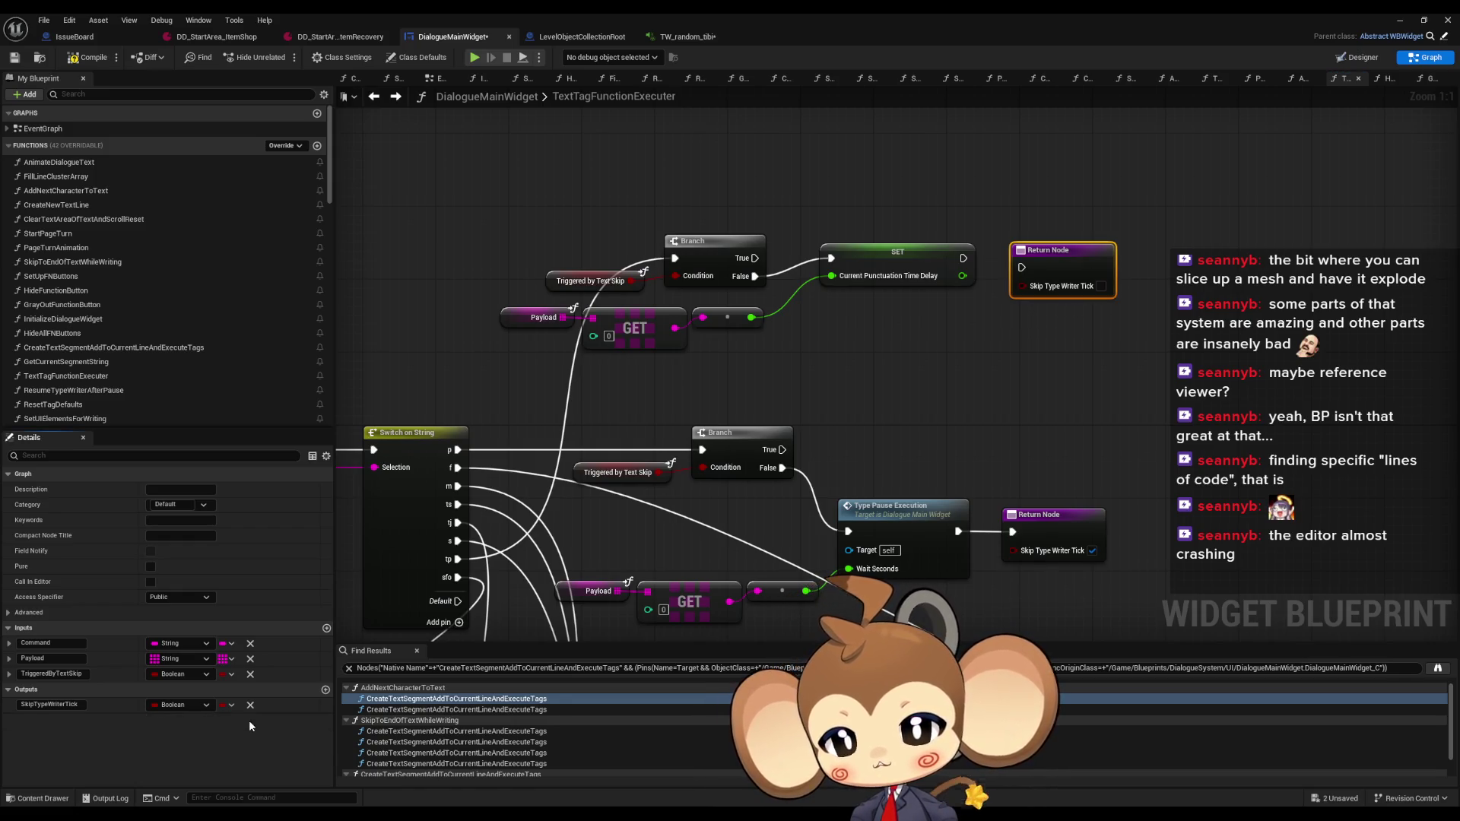
pyautogui.moveTo(1024, 268); pyautogui.dragTo(986, 262)
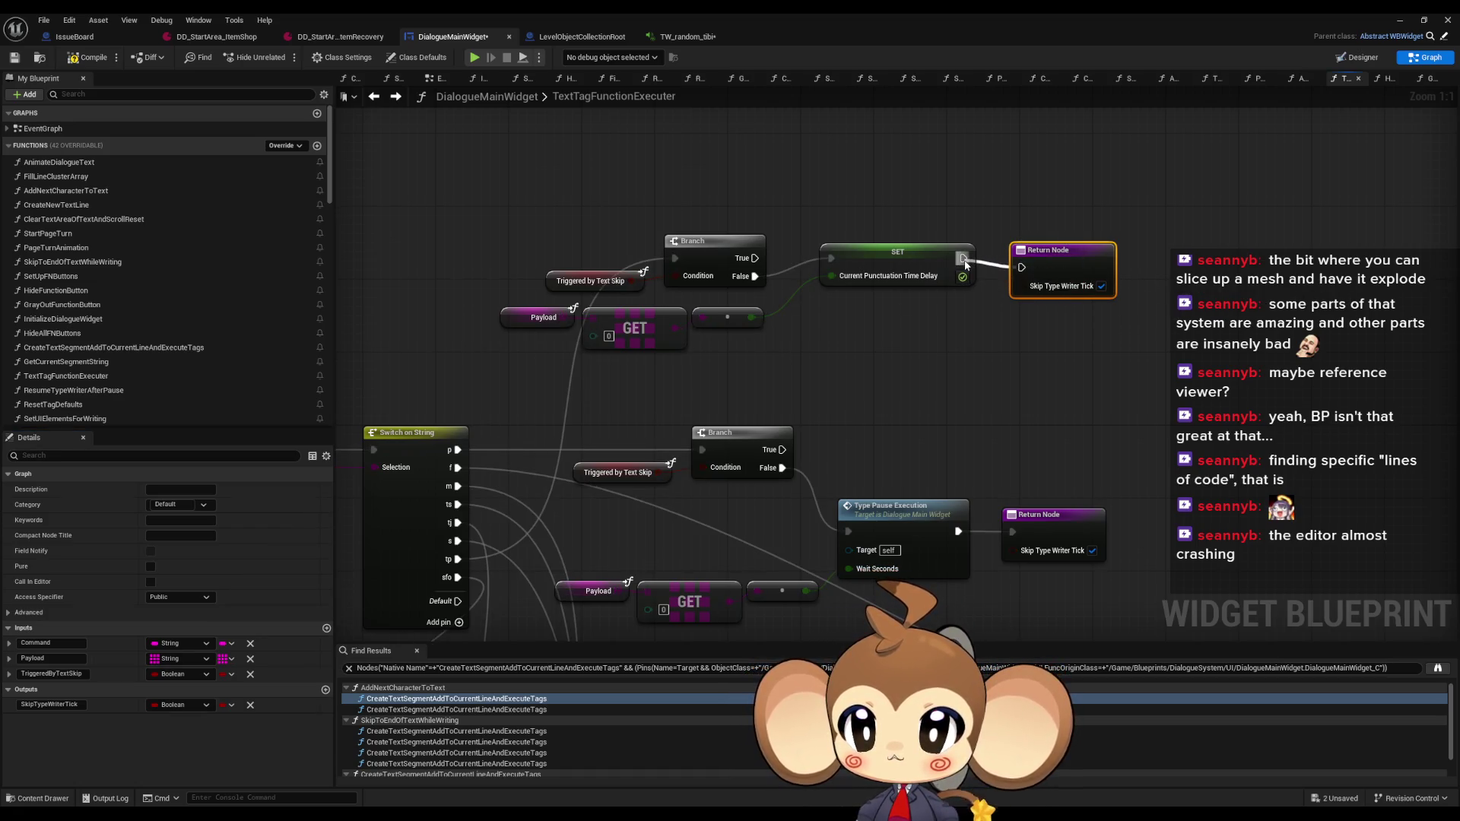
pyautogui.moveTo(964, 264)
pyautogui.mouseDown()
pyautogui.moveTo(1019, 349)
pyautogui.moveTo(1013, 267)
pyautogui.moveTo(1002, 412)
pyautogui.moveTo(631, 462)
pyautogui.mouseUp()
pyautogui.scroll(-3, 1053, 263)
pyautogui.scroll(3, 632, 463)
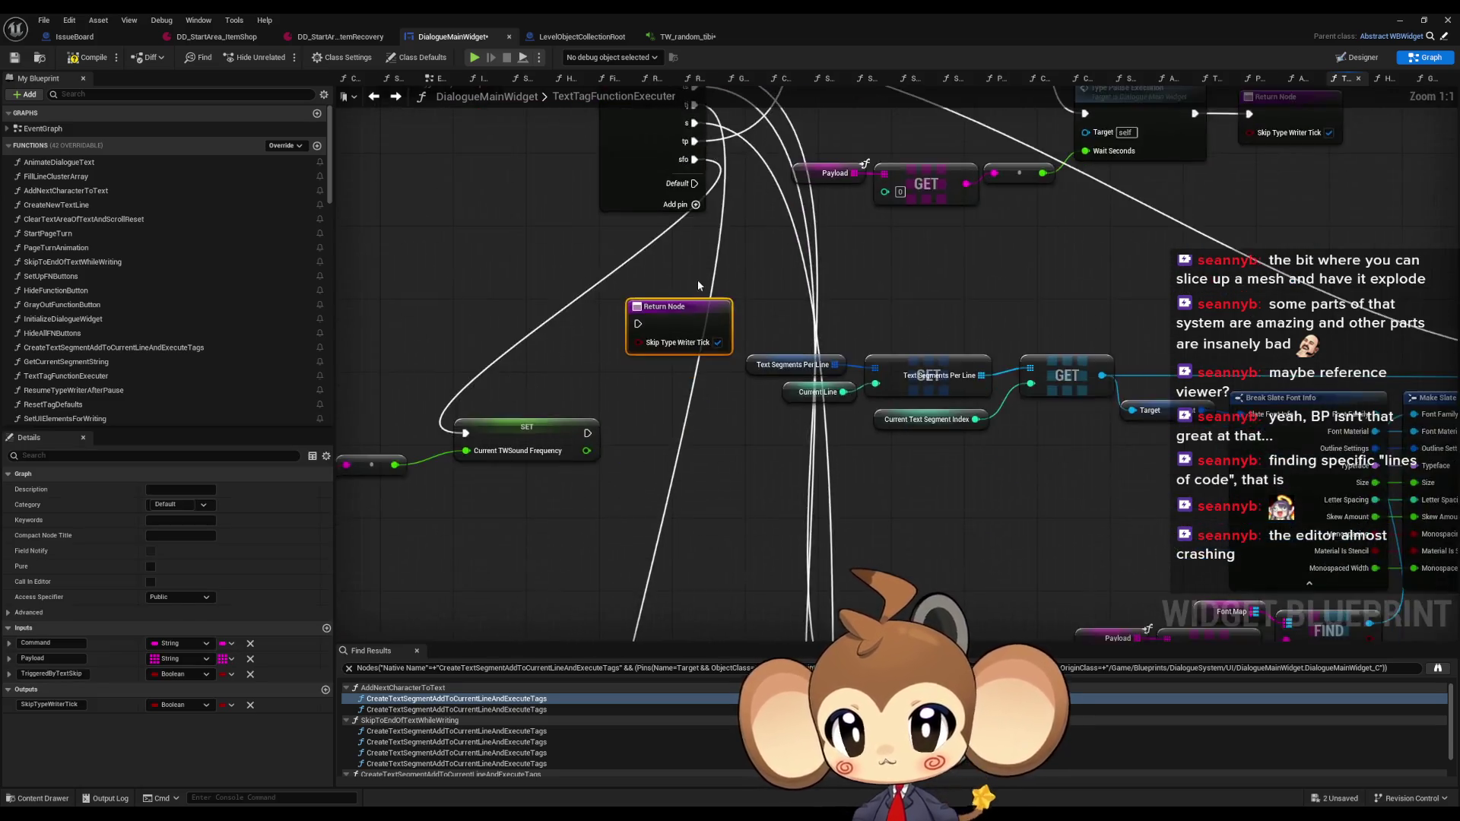
pyautogui.scroll(-4, 698, 285)
pyautogui.scroll(2, 700, 157)
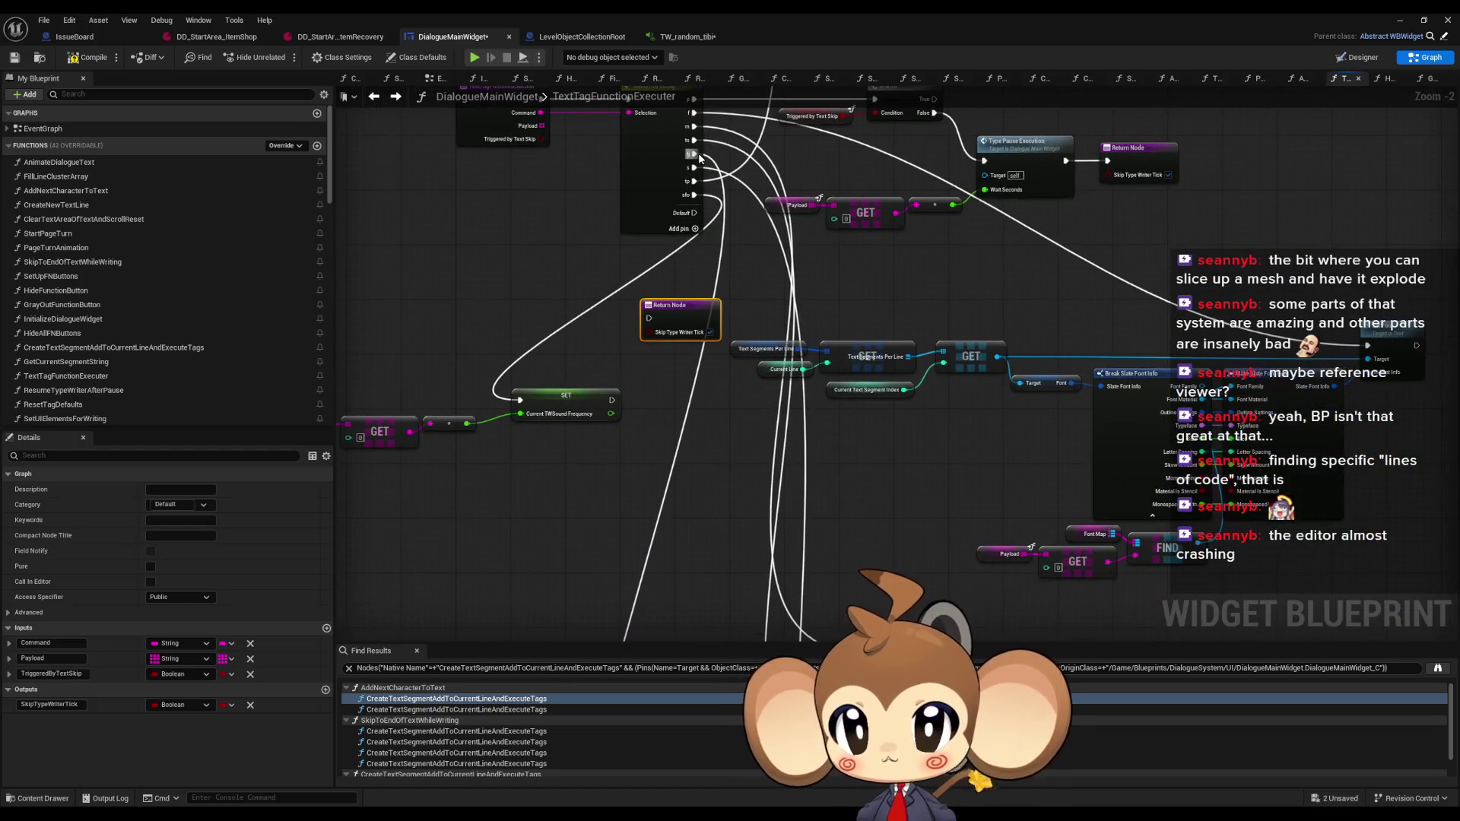
pyautogui.scroll(-2, 671, 228)
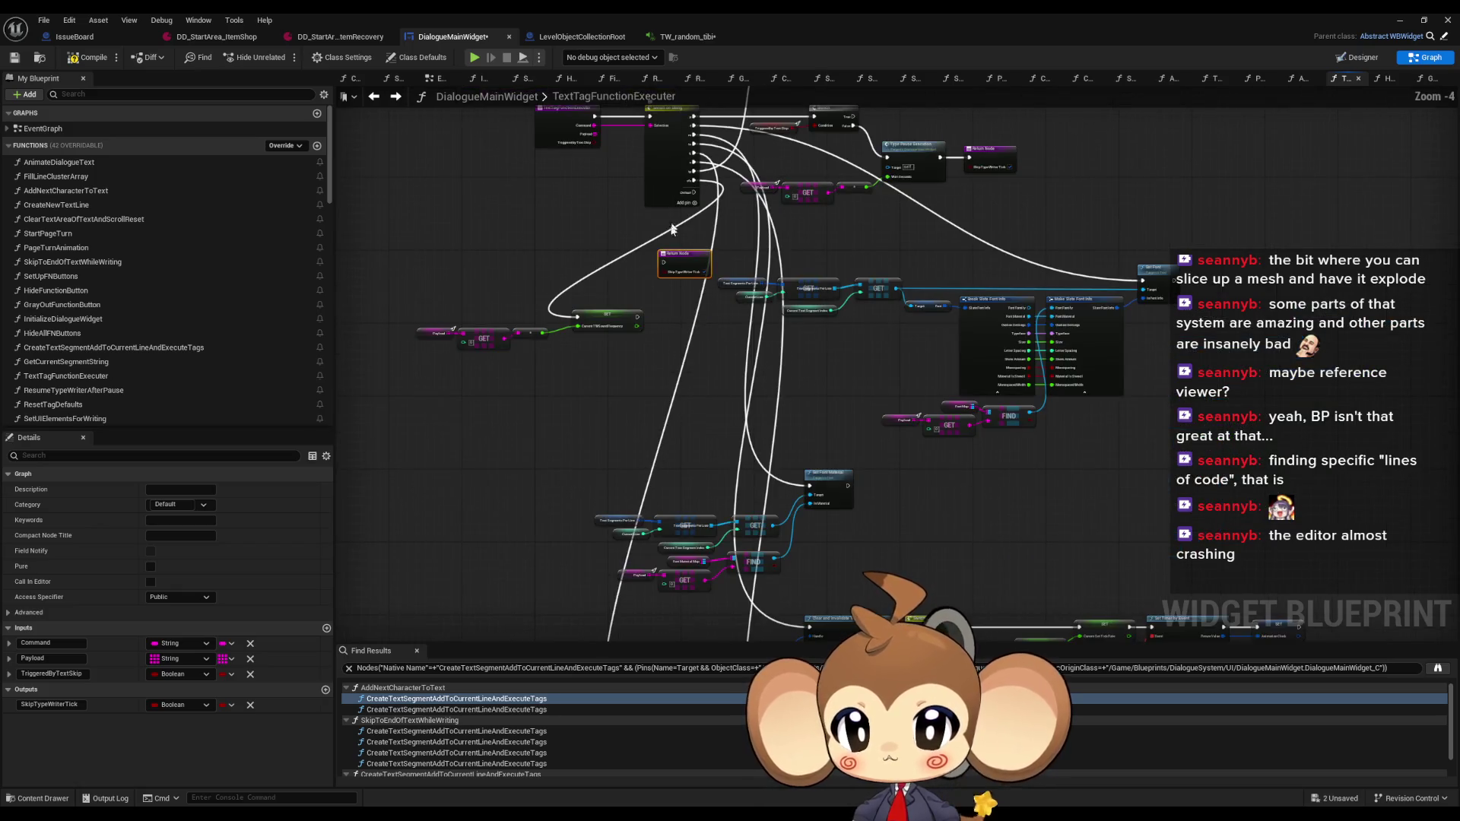
# Move the loose Return Node beside the SET nodes and connect the upper SET's exec output to it
pyautogui.moveTo(700, 265)
pyautogui.mouseDown()
pyautogui.moveTo(703, 563)
pyautogui.moveTo(840, 514)
pyautogui.mouseUp()
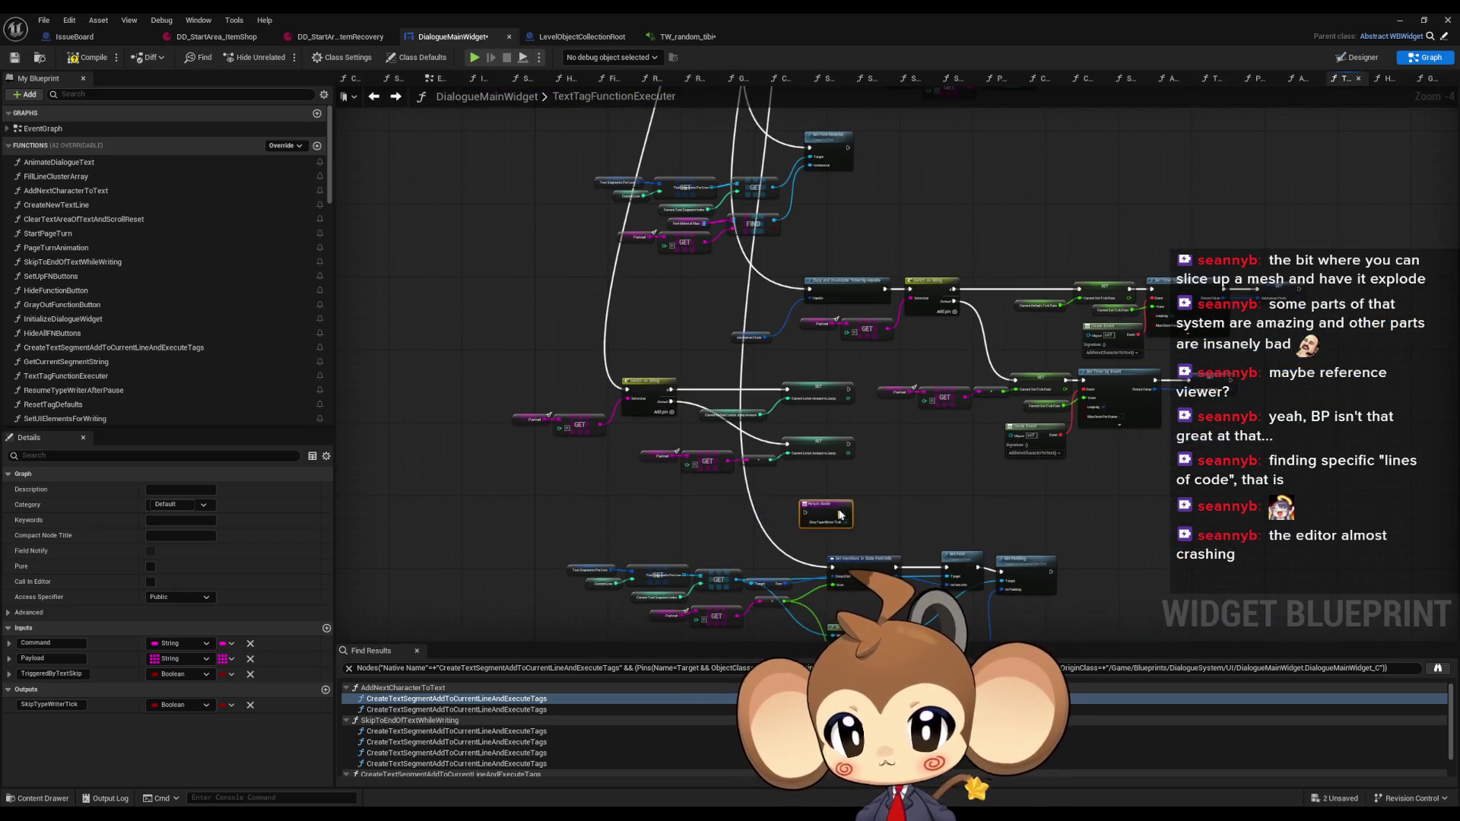
pyautogui.scroll(4, 829, 503)
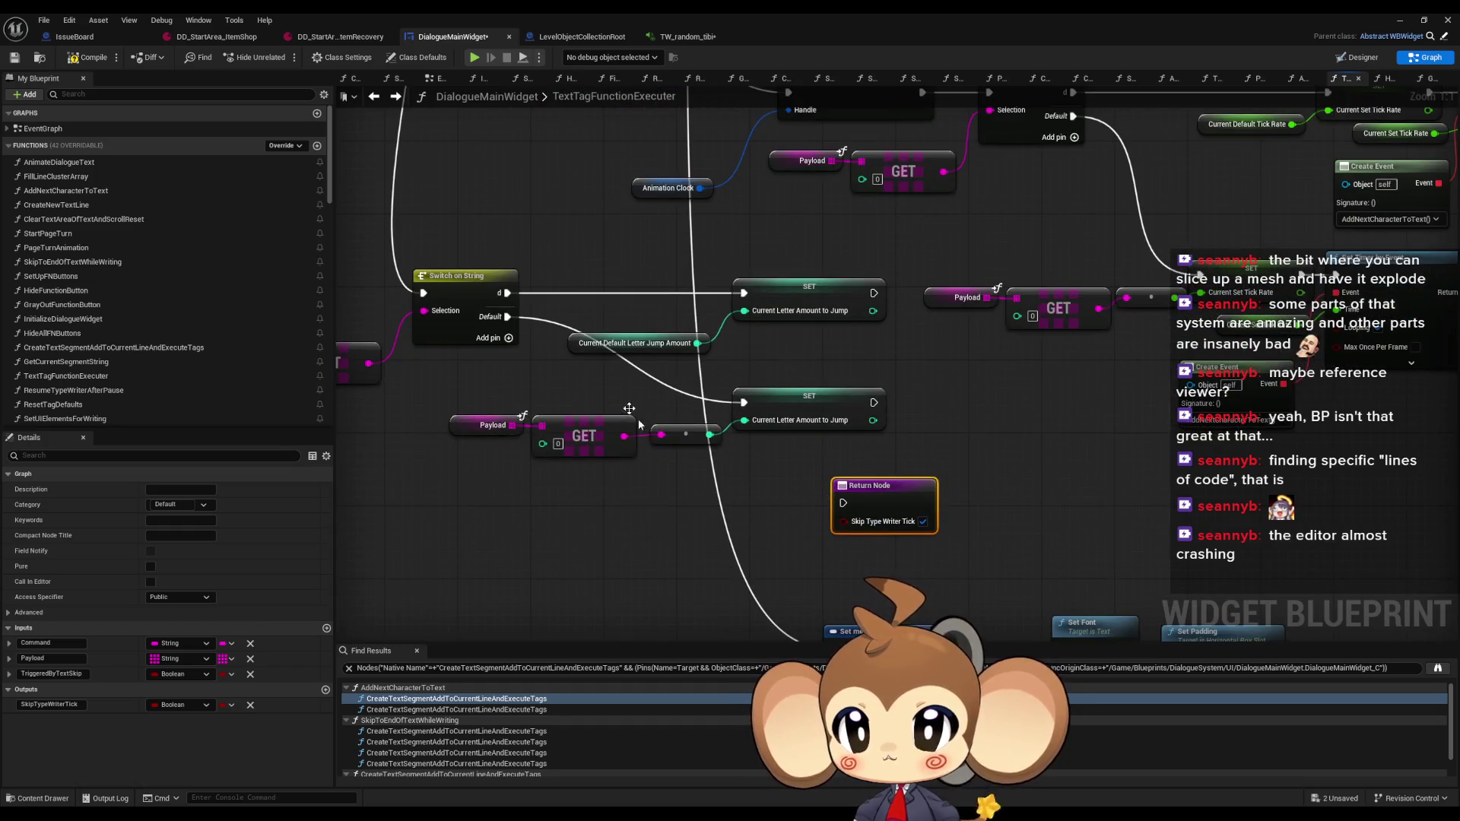
pyautogui.moveTo(871, 493)
pyautogui.mouseDown()
pyautogui.moveTo(947, 397)
pyautogui.moveTo(874, 402)
pyautogui.mouseUp()
pyautogui.moveTo(873, 292); pyautogui.dragTo(935, 402)
pyautogui.click(909, 525)
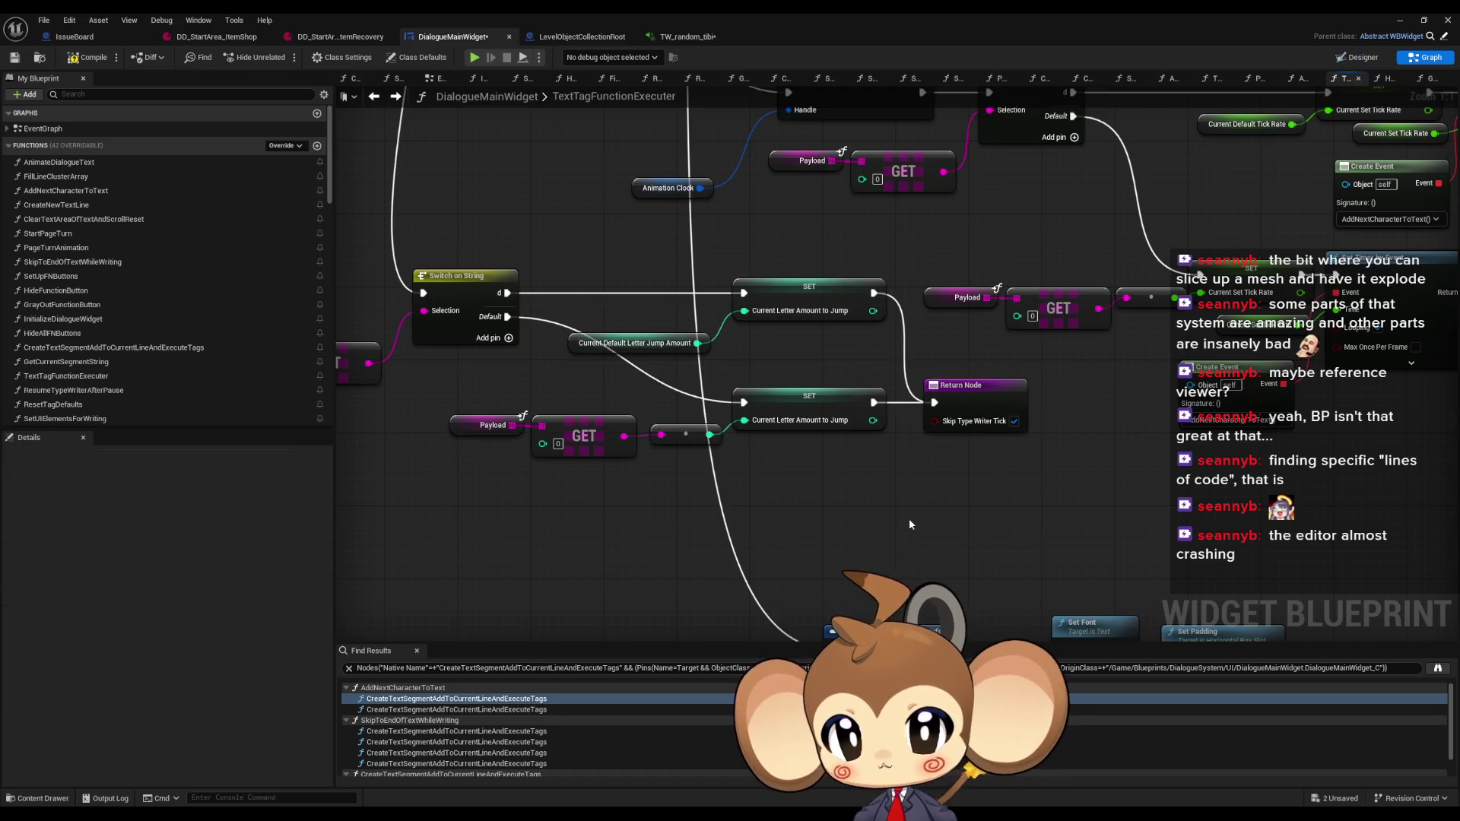
# Compile the widget blueprint, minimize the editor and start a play test
pyautogui.click(105, 58)
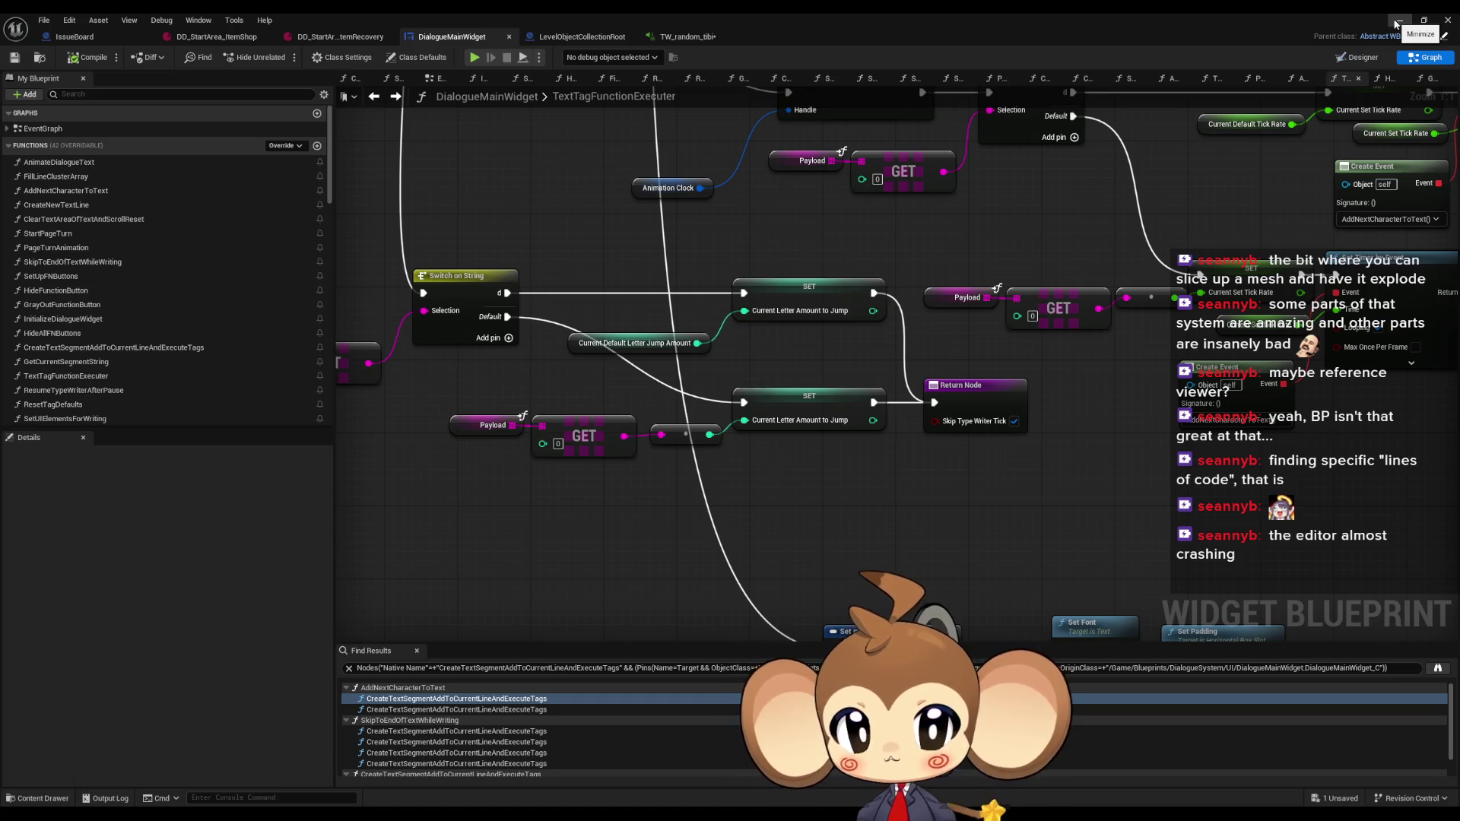
pyautogui.click(1397, 25)
pyautogui.click(283, 57)
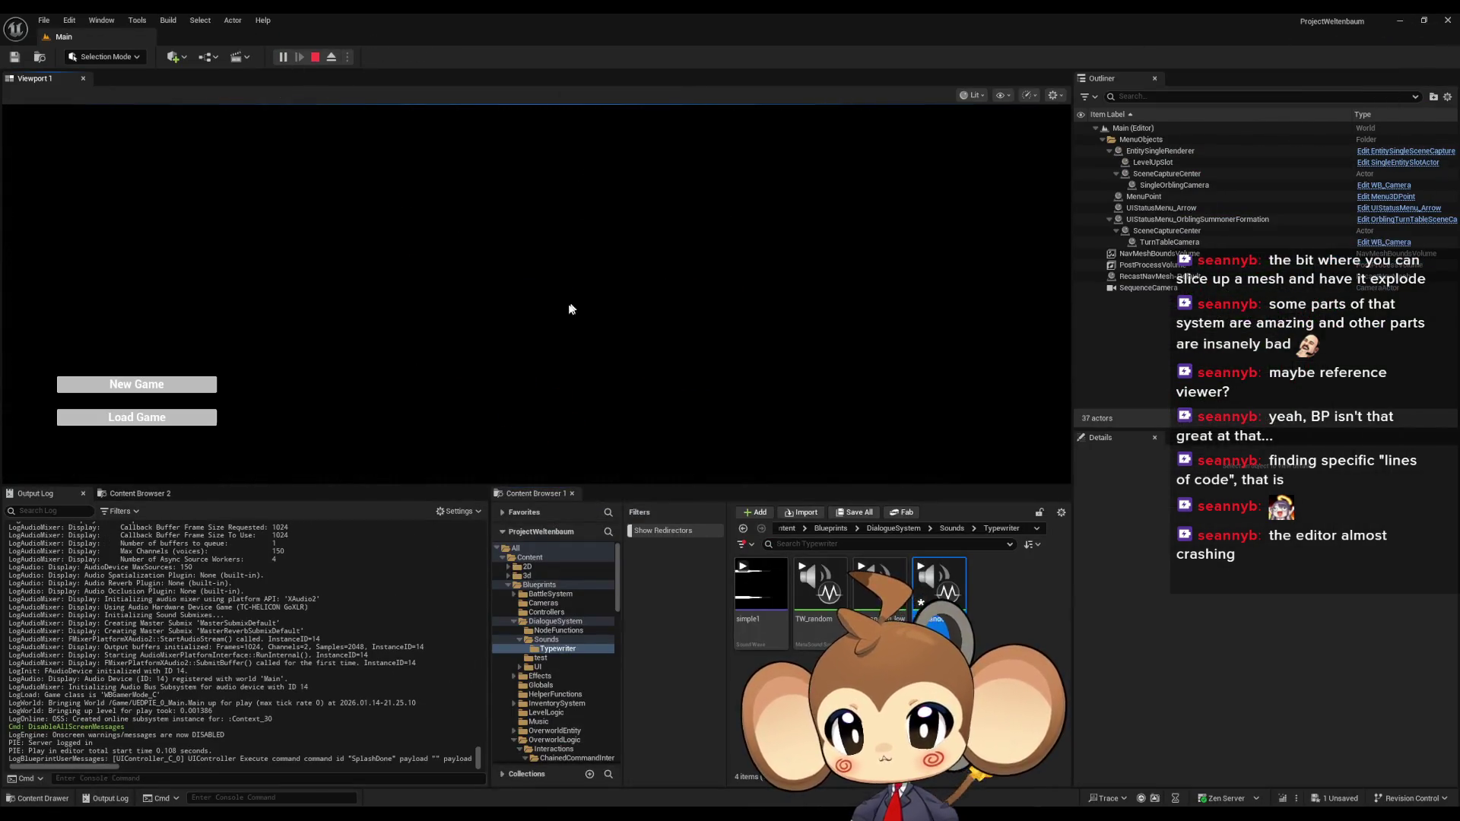
# Load the saved game, watch the recovery NPC's dialogue type out, then stop the play test
pyautogui.click(169, 419)
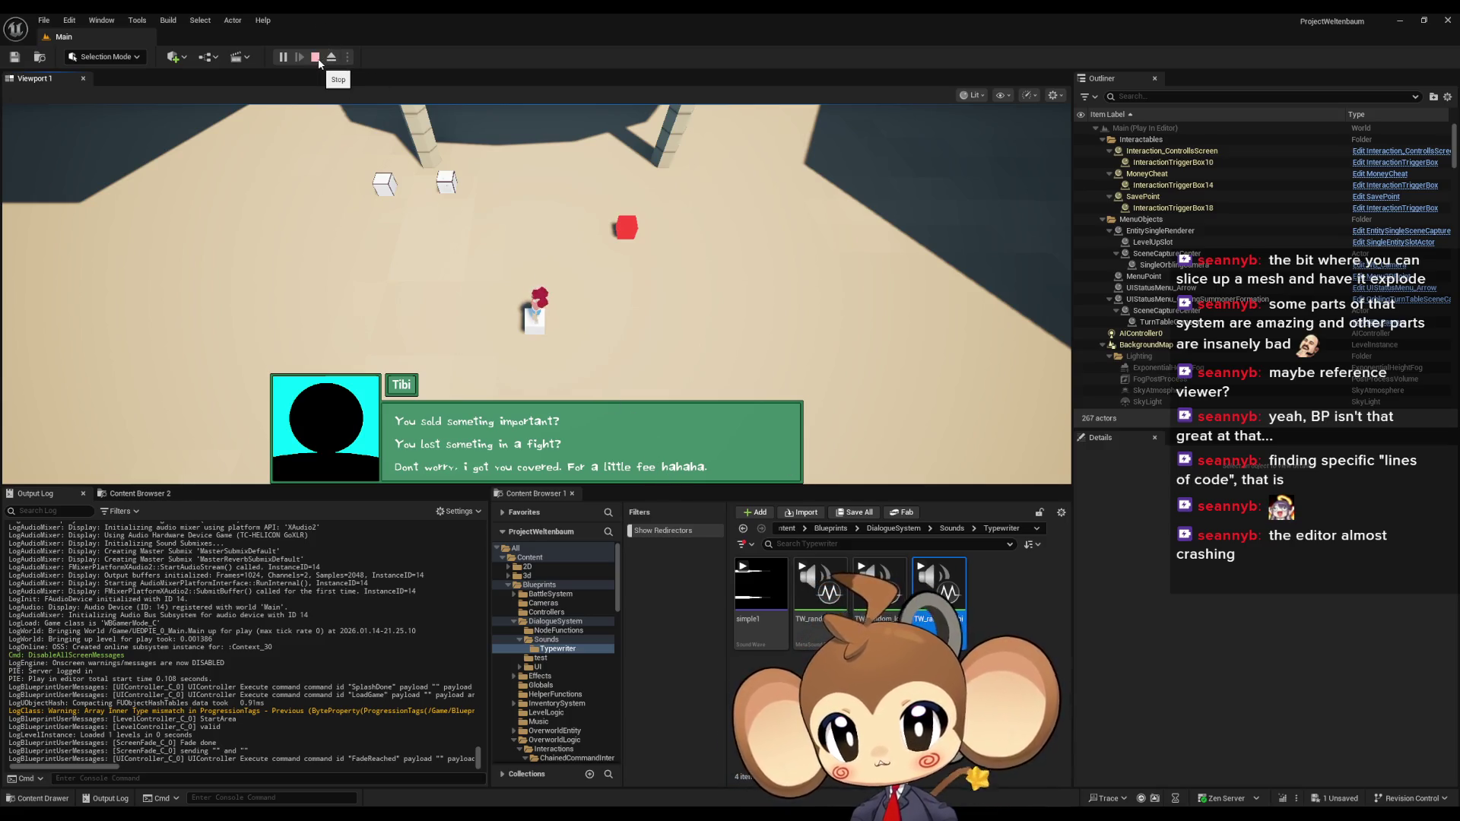
pyautogui.click(316, 58)
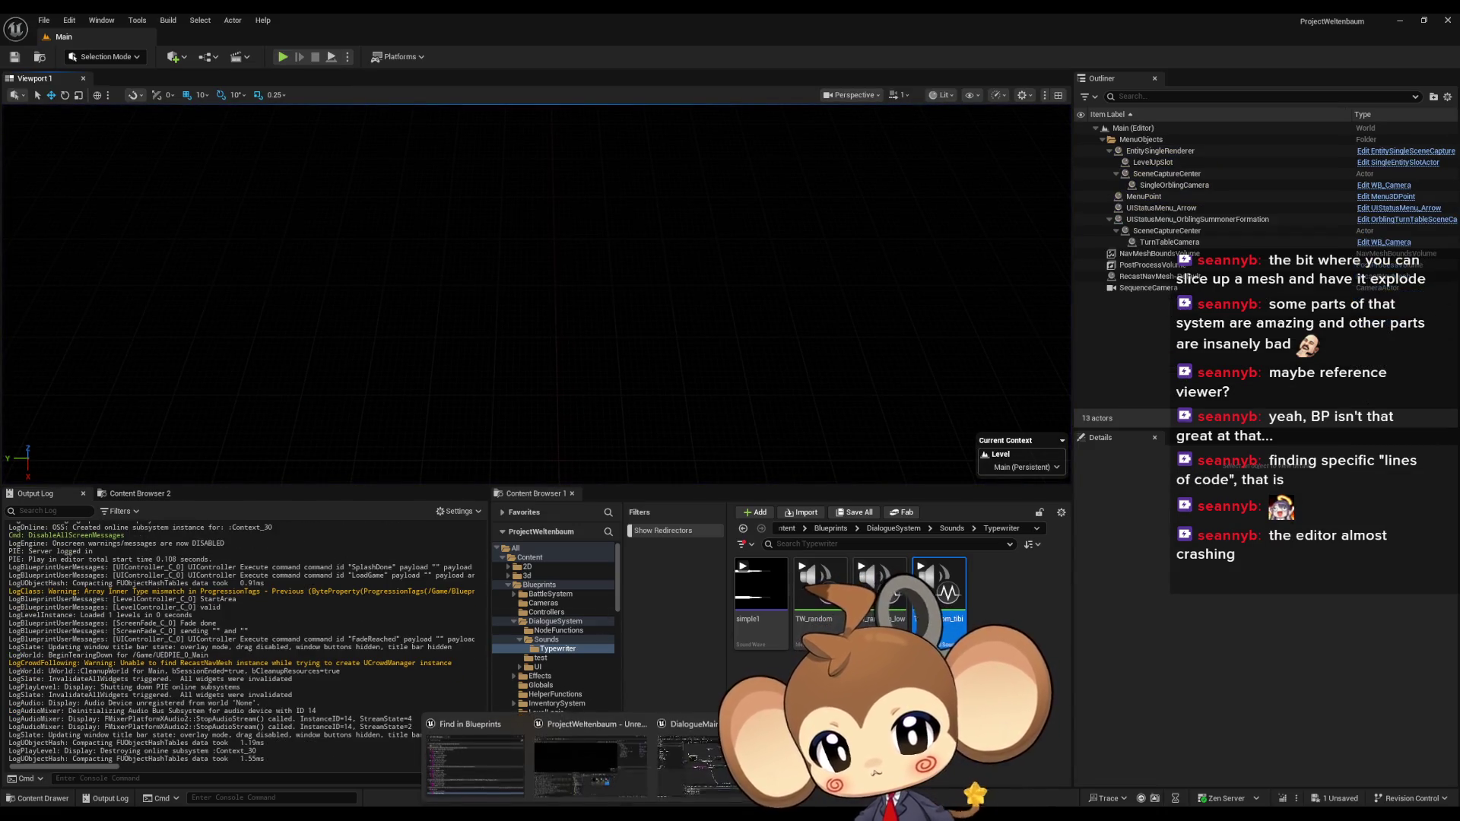
# Restore the DialogueMainWidget blueprint window and pan its function graph
pyautogui.click(708, 759)
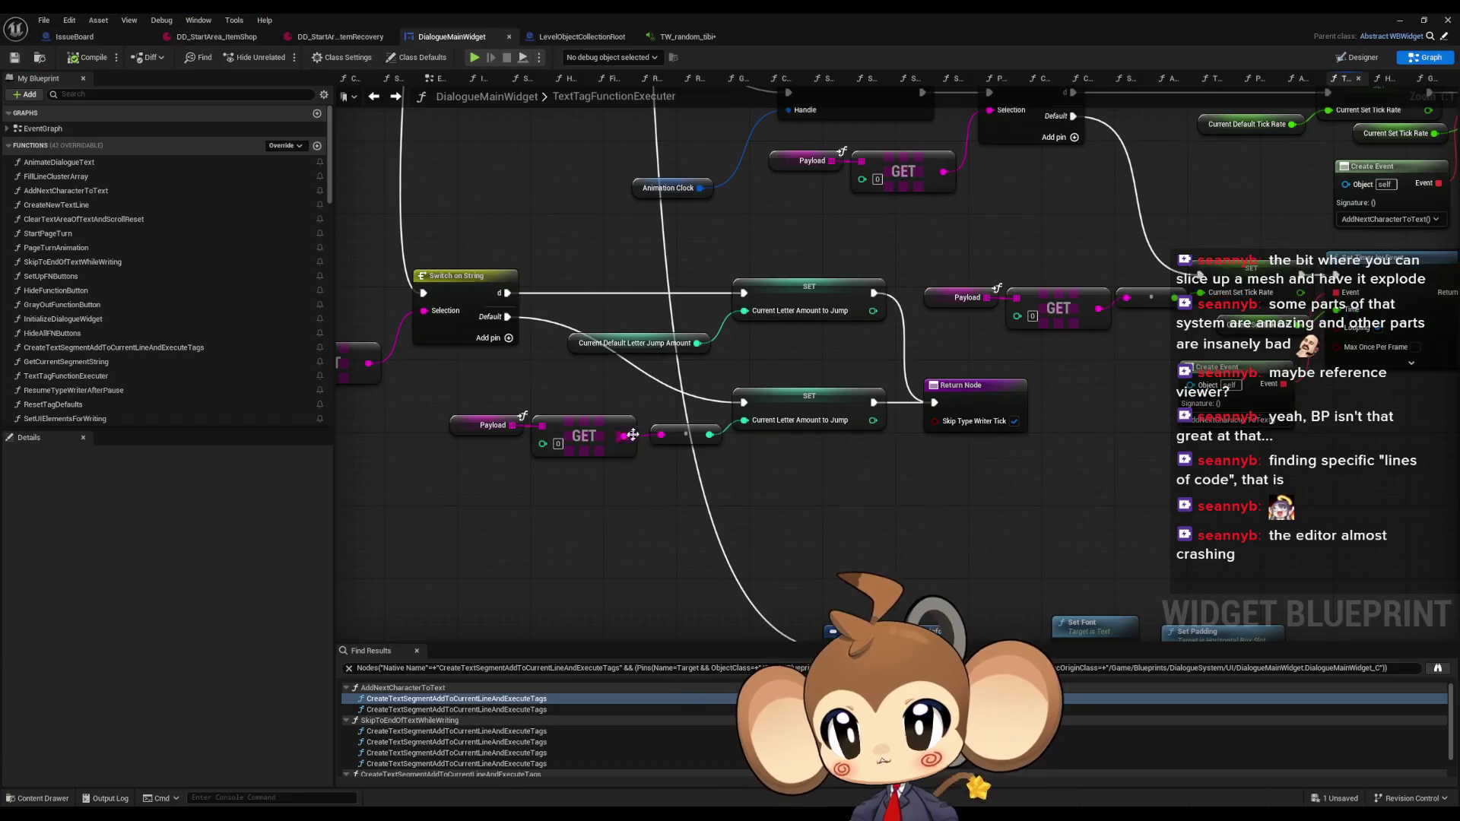
pyautogui.scroll(-6, 639, 433)
pyautogui.scroll(3, 829, 381)
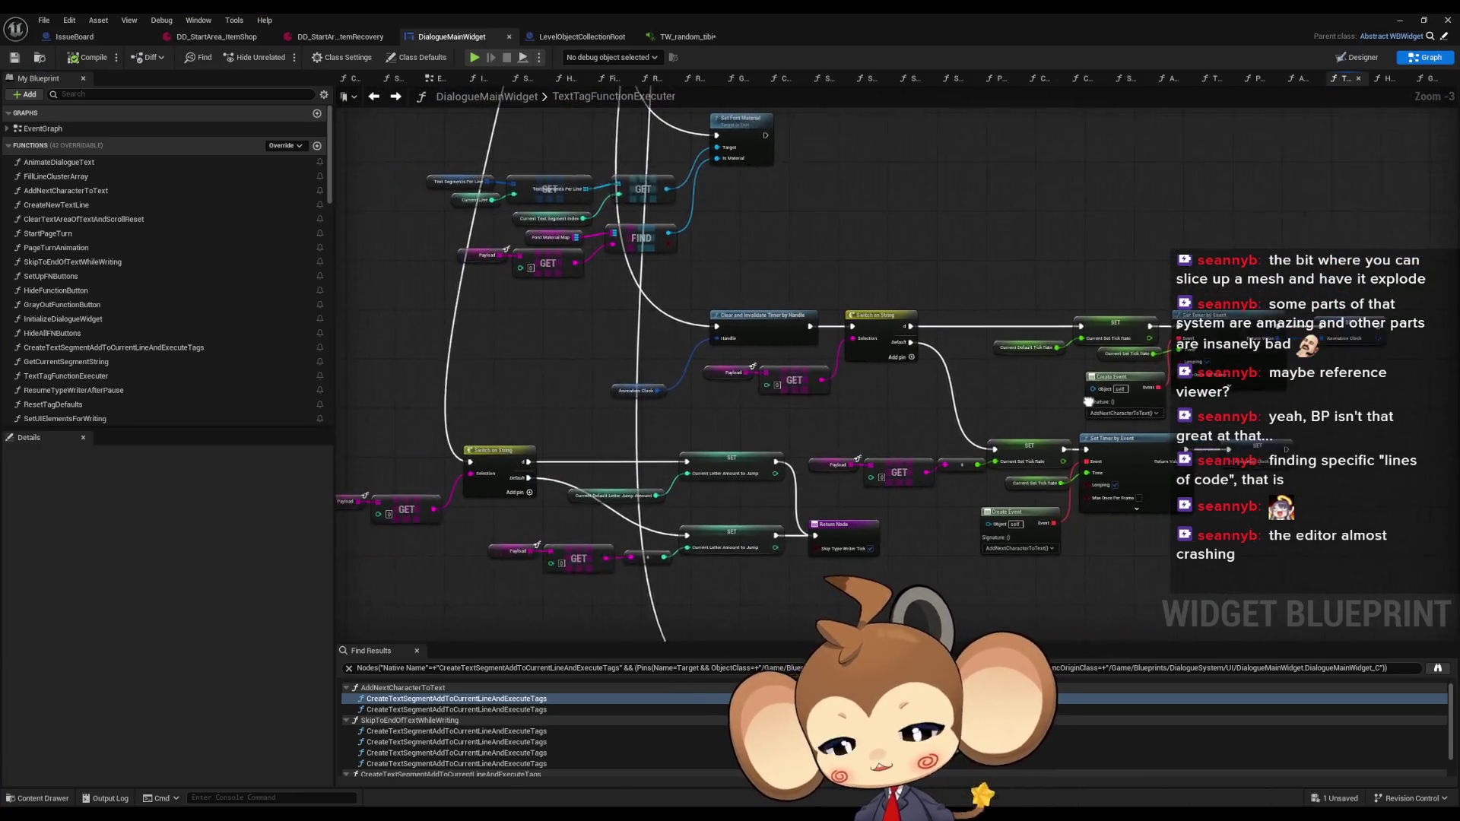
pyautogui.scroll(-4, 1095, 391)
pyautogui.scroll(2, 1042, 375)
pyautogui.moveTo(780, 438)
pyautogui.mouseDown()
pyautogui.moveTo(840, 510)
pyautogui.moveTo(863, 283)
pyautogui.mouseUp()
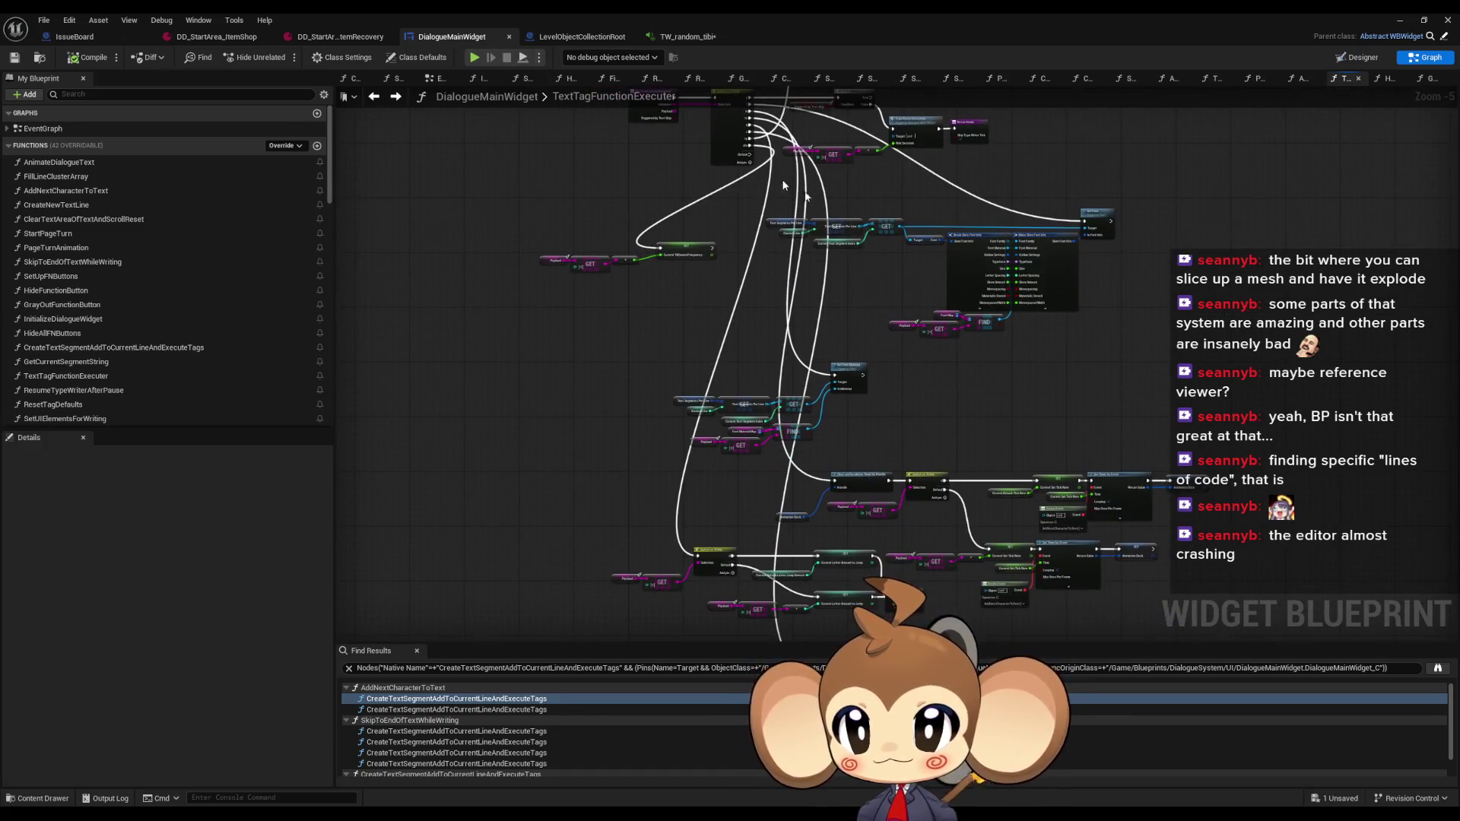
# Compare the ItemRecovery and DD_StartArea_ItemShop dialogue data, then go back to DialogueMainWidget
pyautogui.click(319, 39)
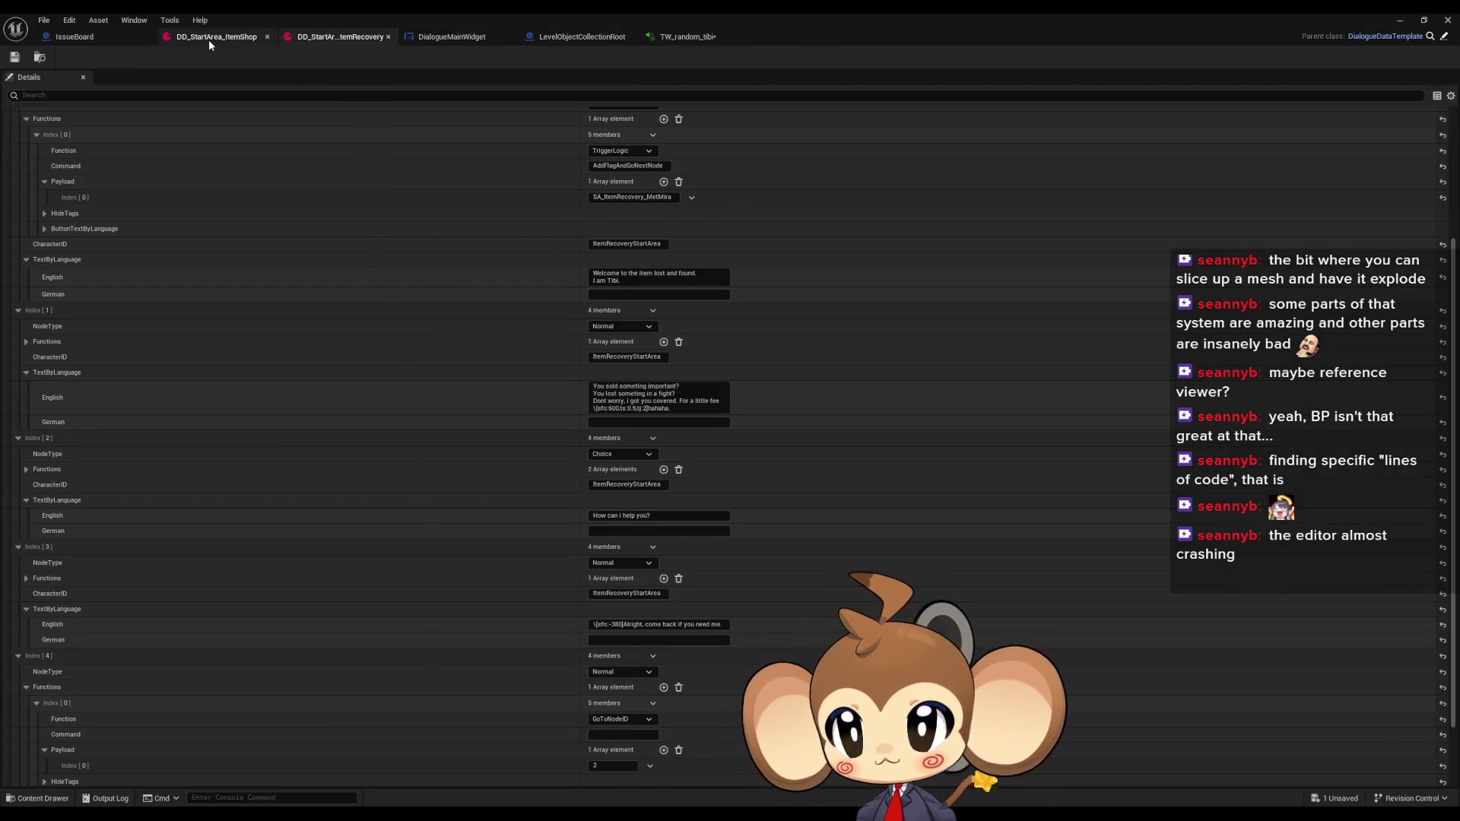
pyautogui.click(208, 39)
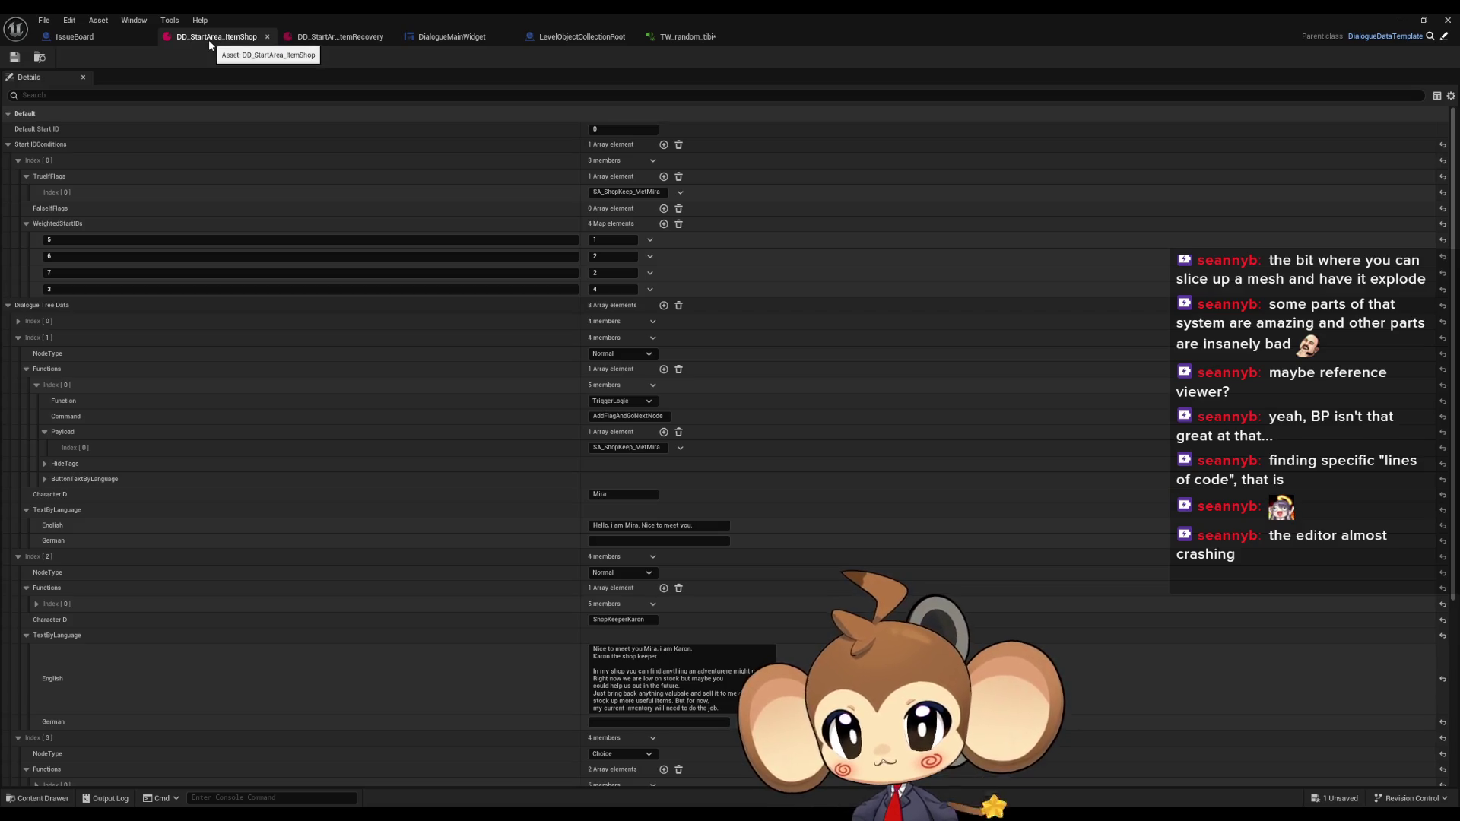
pyautogui.click(315, 40)
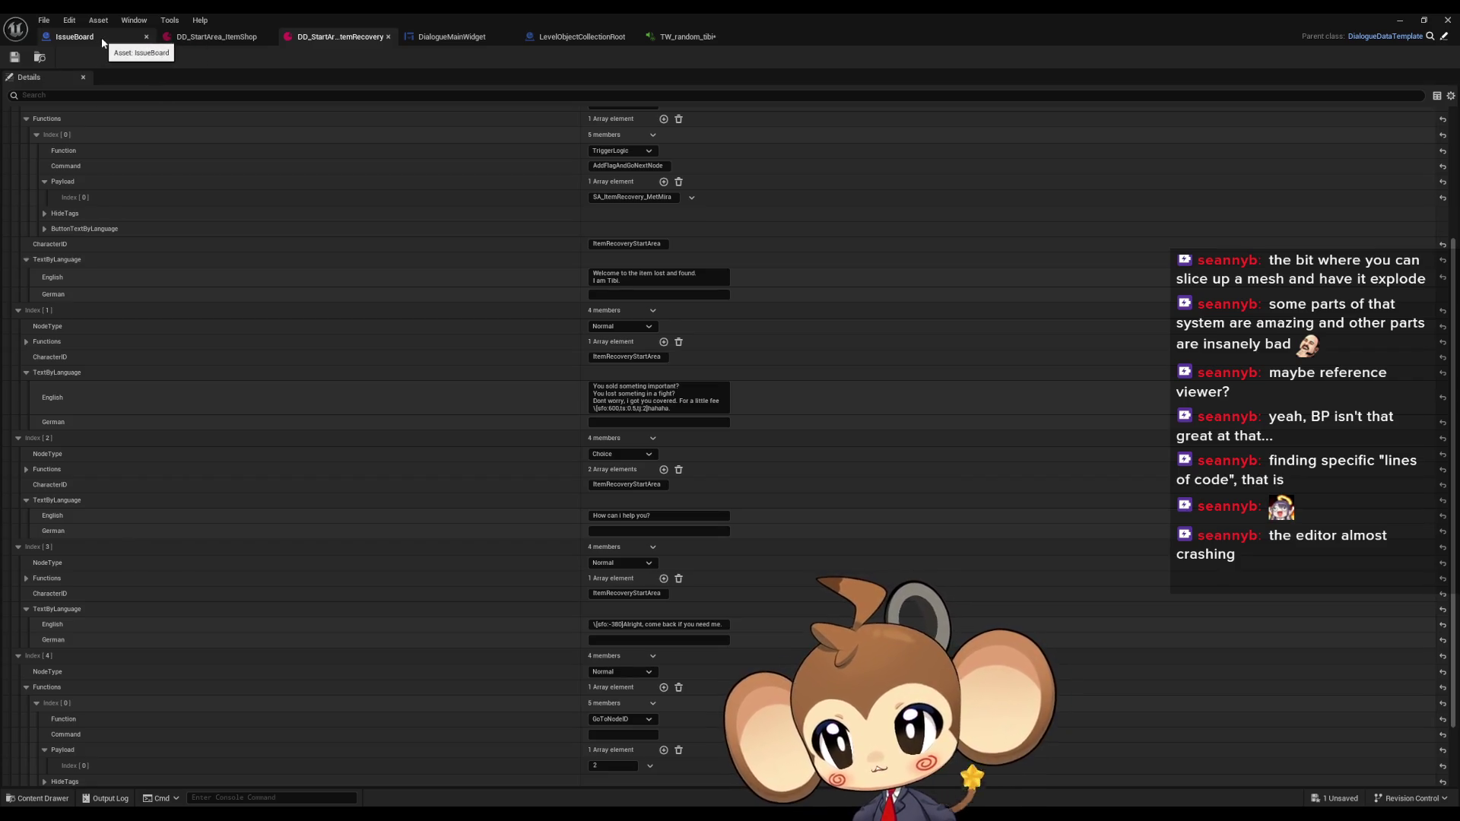
pyautogui.click(479, 38)
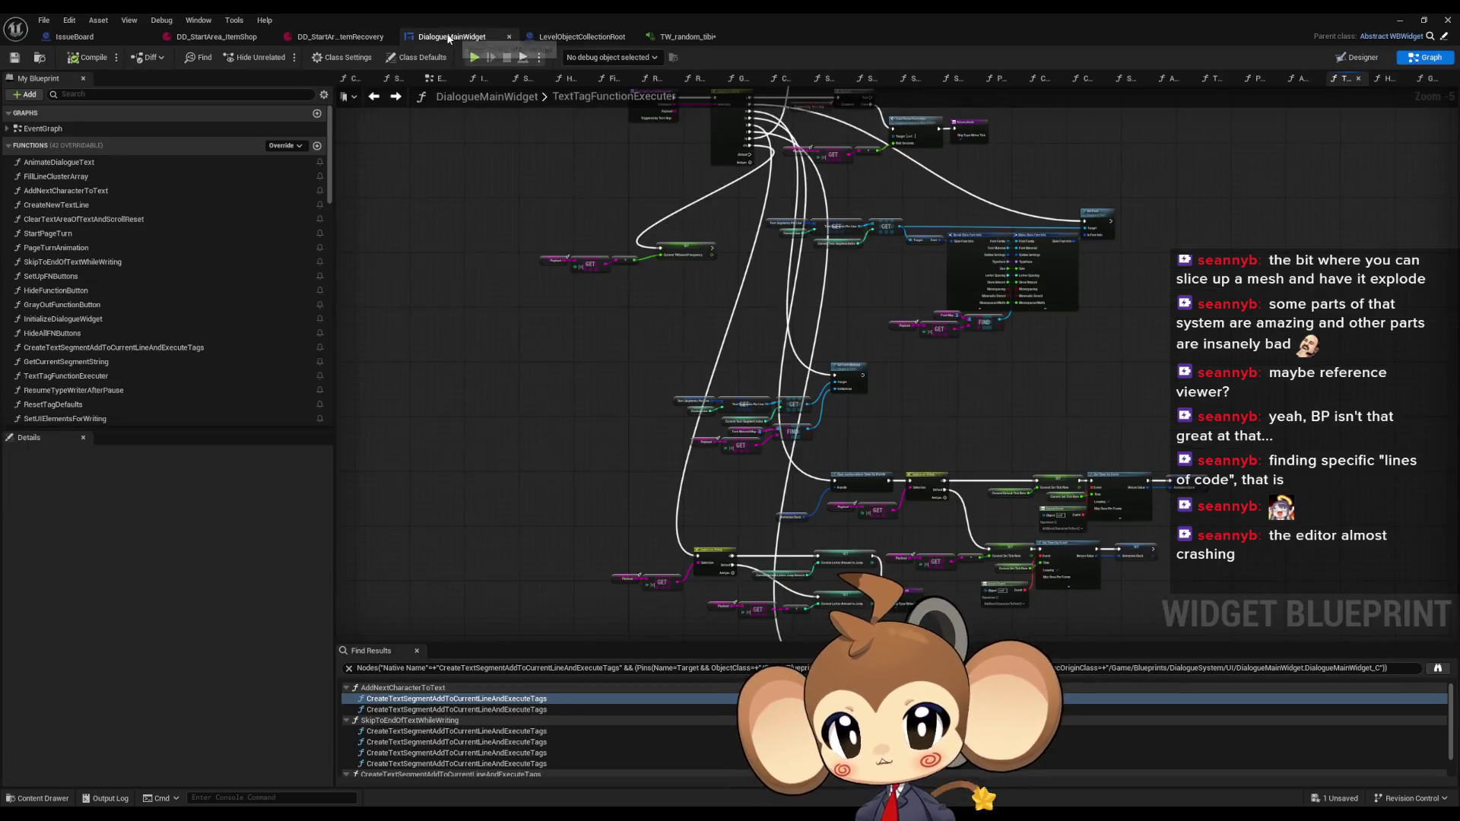
# Open the AddNextCharacterToText function graph and pan across it
pyautogui.doubleClick(66, 191)
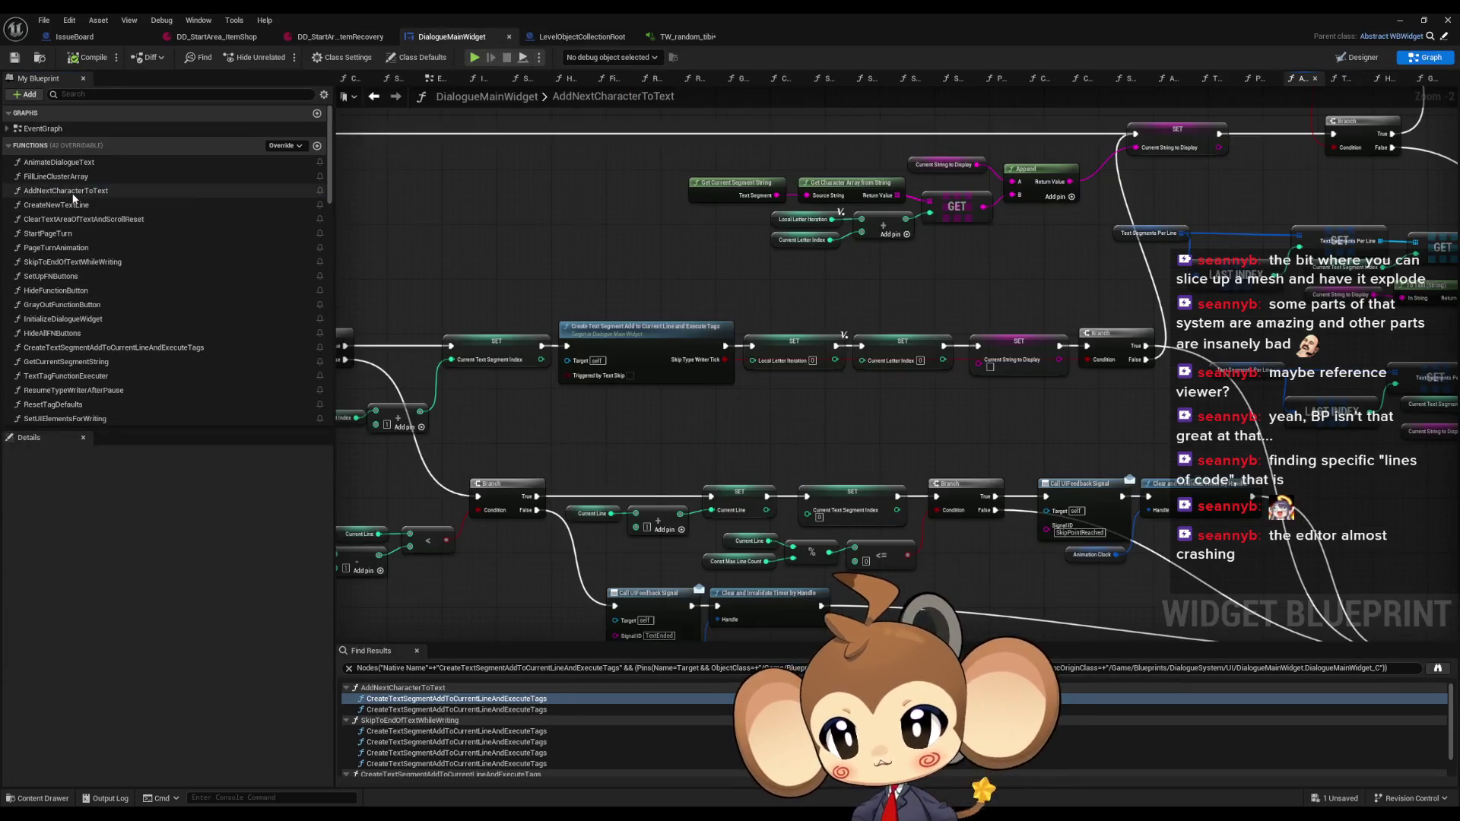
pyautogui.scroll(1, 880, 332)
pyautogui.moveTo(880, 331)
pyautogui.mouseDown()
pyautogui.moveTo(767, 467)
pyautogui.moveTo(912, 381)
pyautogui.moveTo(1089, 318)
pyautogui.moveTo(627, 67)
pyautogui.mouseUp()
# Shrink the blueprint window aside and open DialogueCharacterTable from Content > DialogueTrees
pyautogui.doubleClick(651, 15)
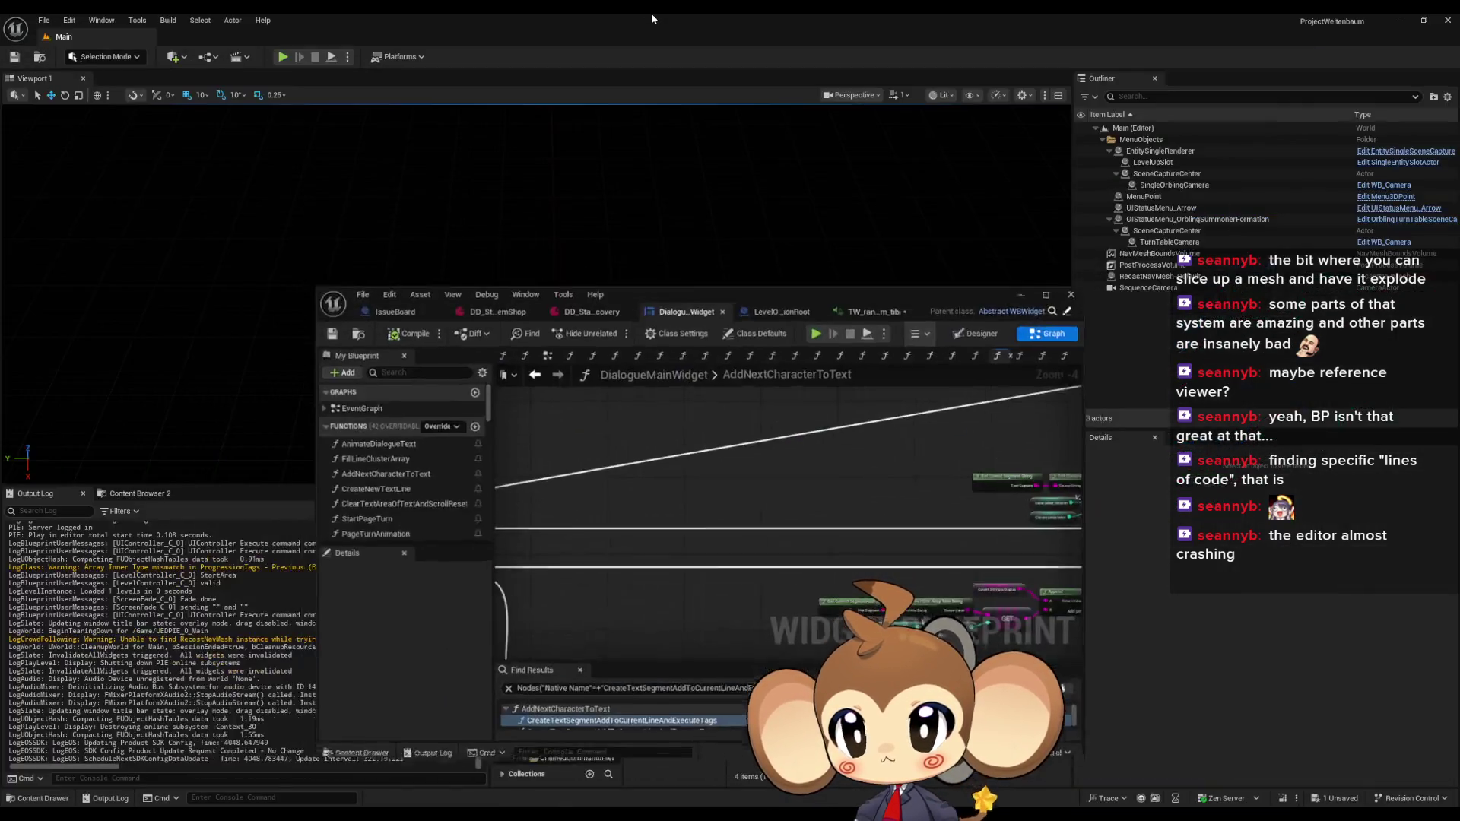
pyautogui.moveTo(744, 311); pyautogui.dragTo(473, 86)
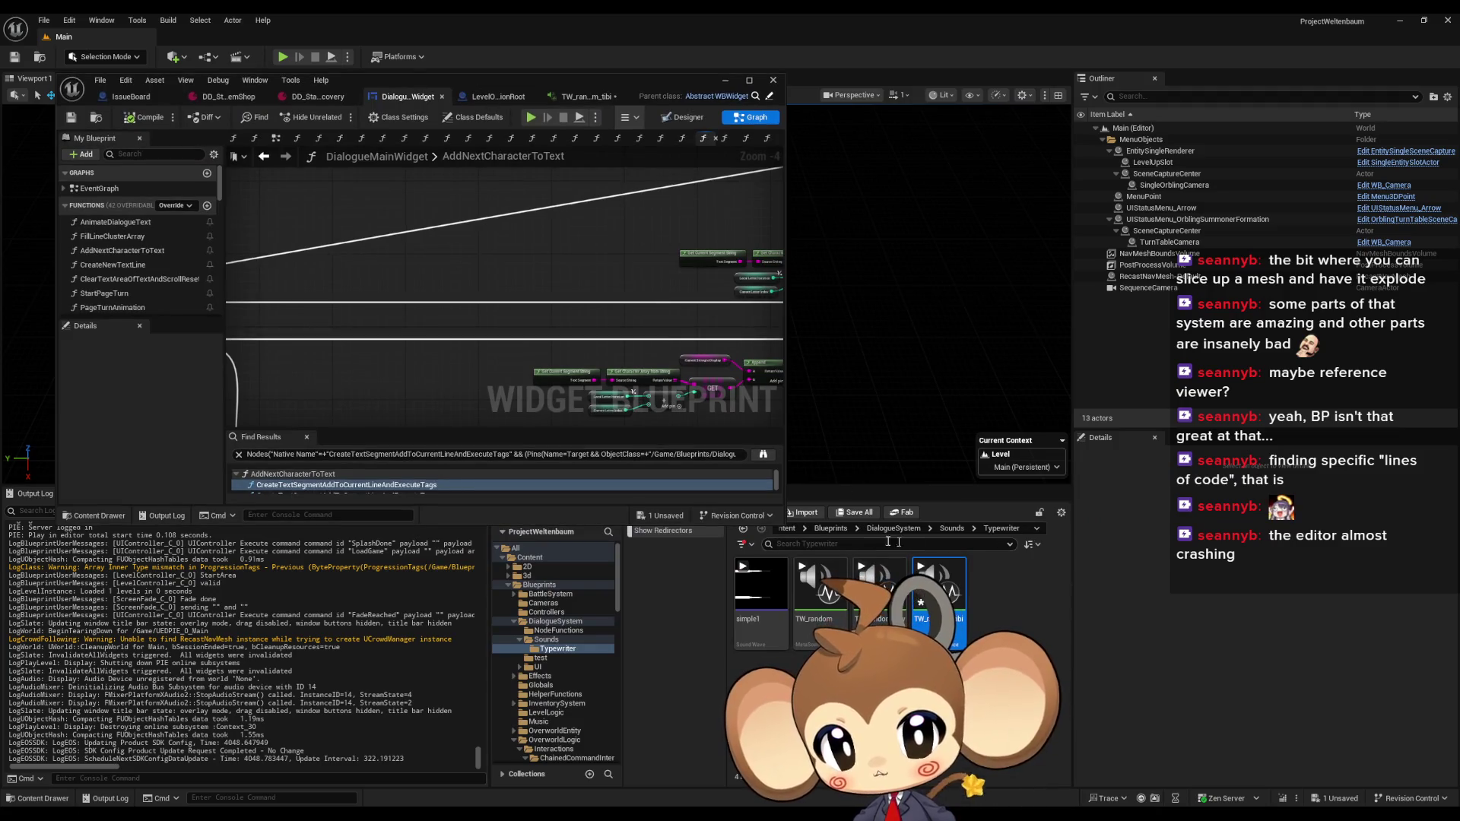
pyautogui.click(832, 530)
pyautogui.click(820, 529)
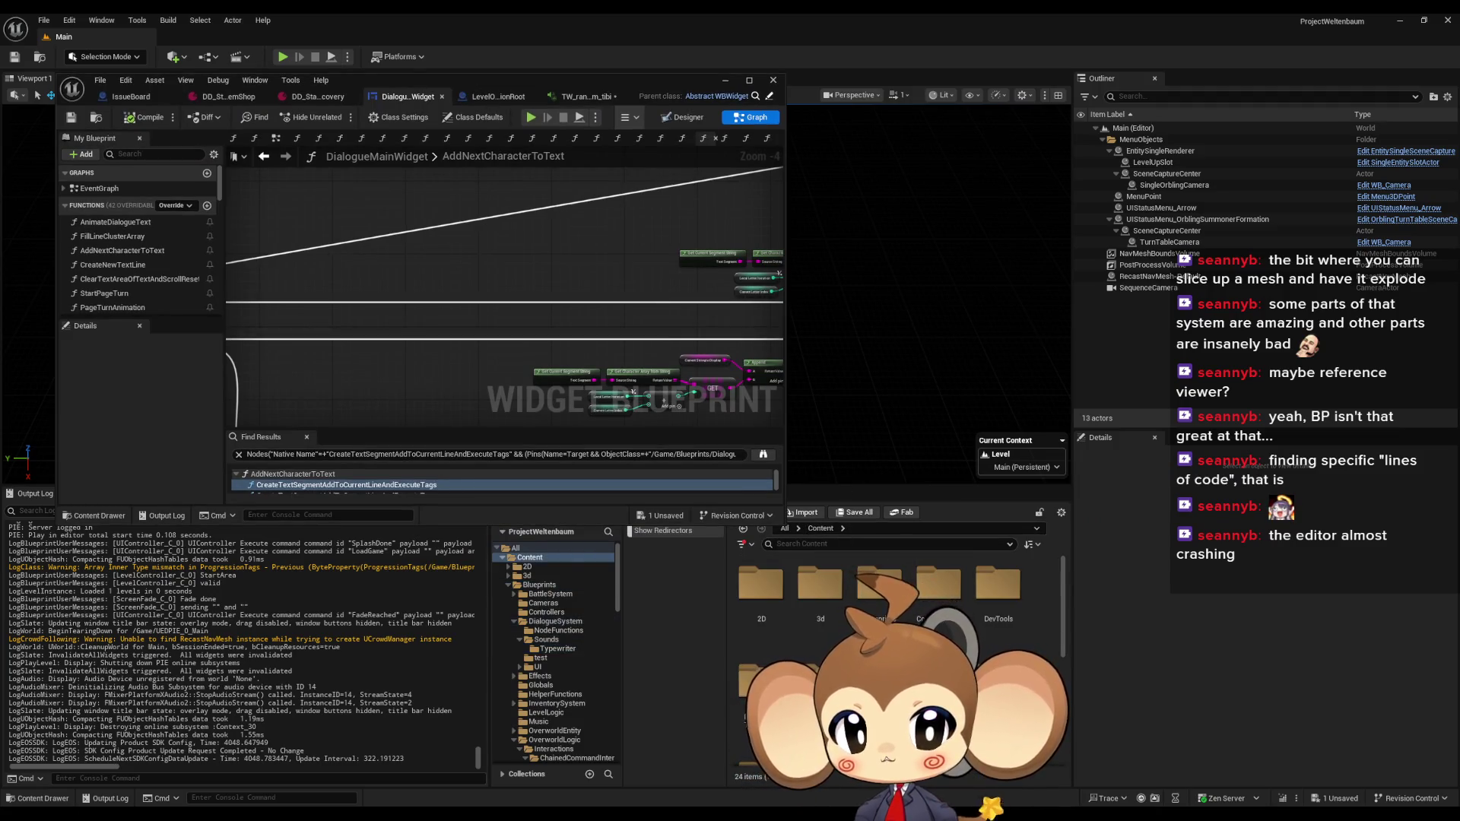
pyautogui.doubleClick(800, 606)
pyautogui.doubleClick(927, 606)
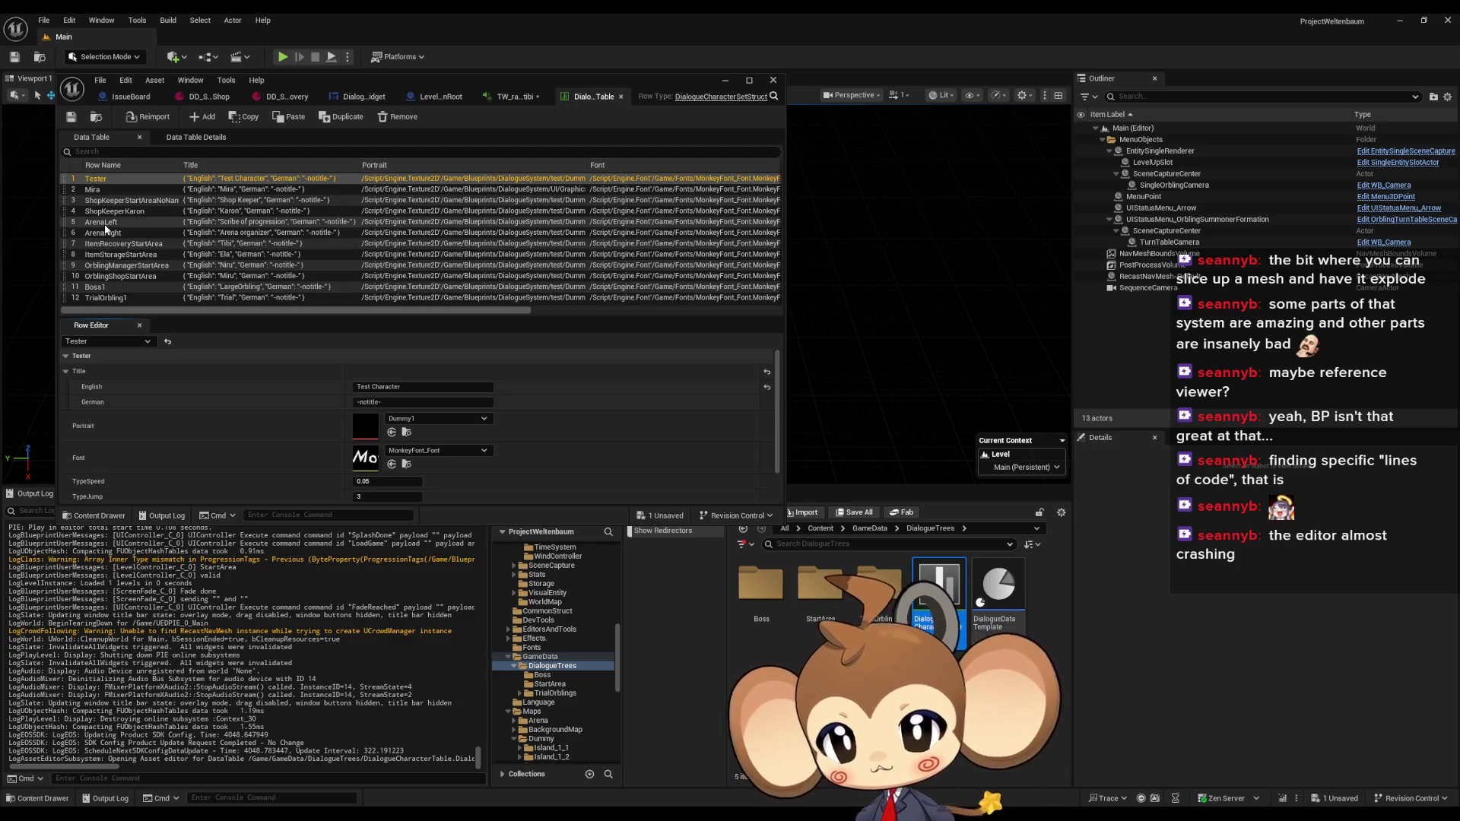
# Select the ItemRecoveryStartArea row and open its TypeSound asset, TW_random_tibi
pyautogui.click(146, 244)
pyautogui.moveTo(455, 79); pyautogui.dragTo(702, 93)
pyautogui.scroll(-2, 684, 426)
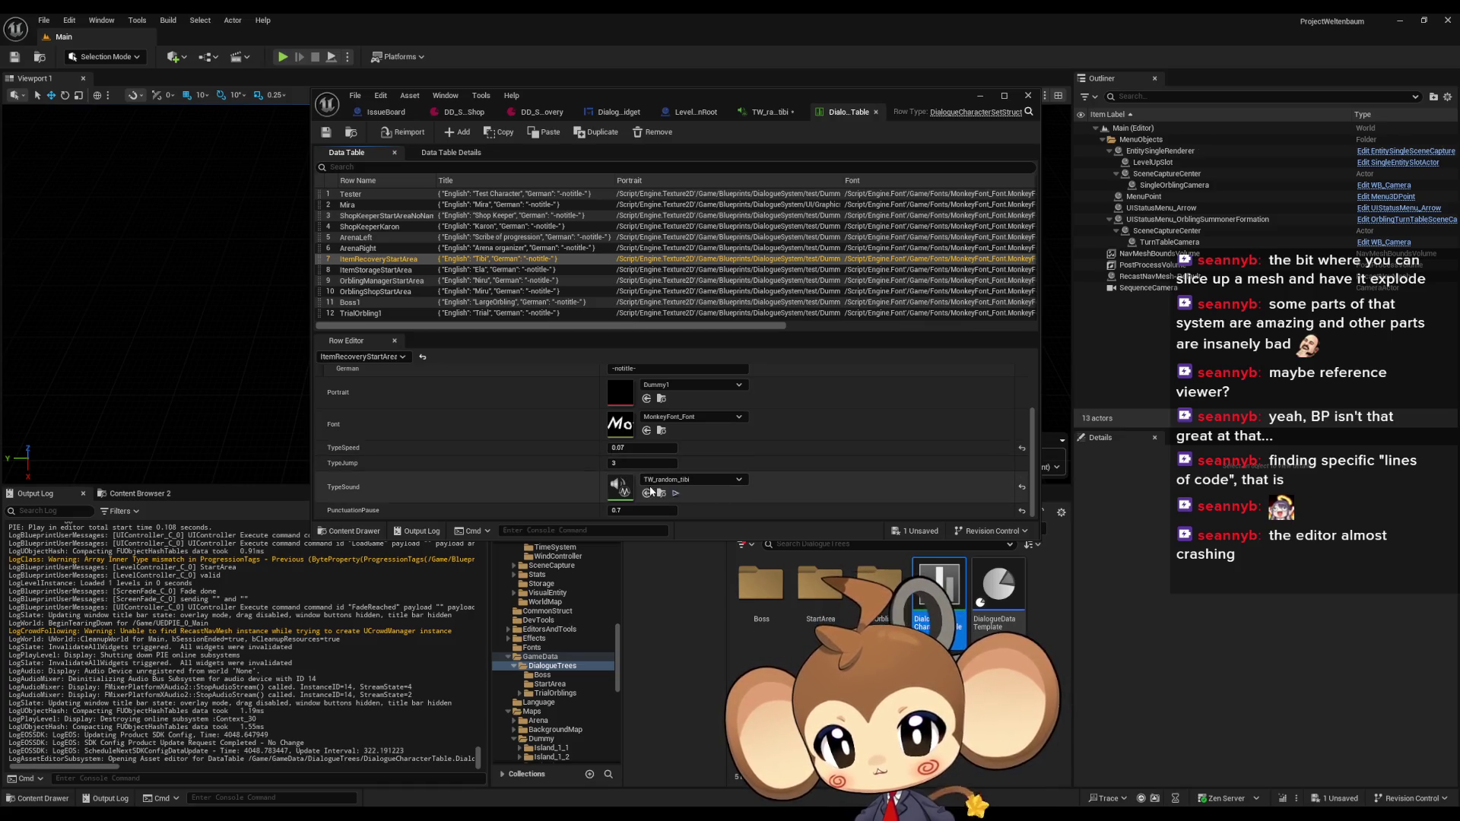
pyautogui.doubleClick(625, 487)
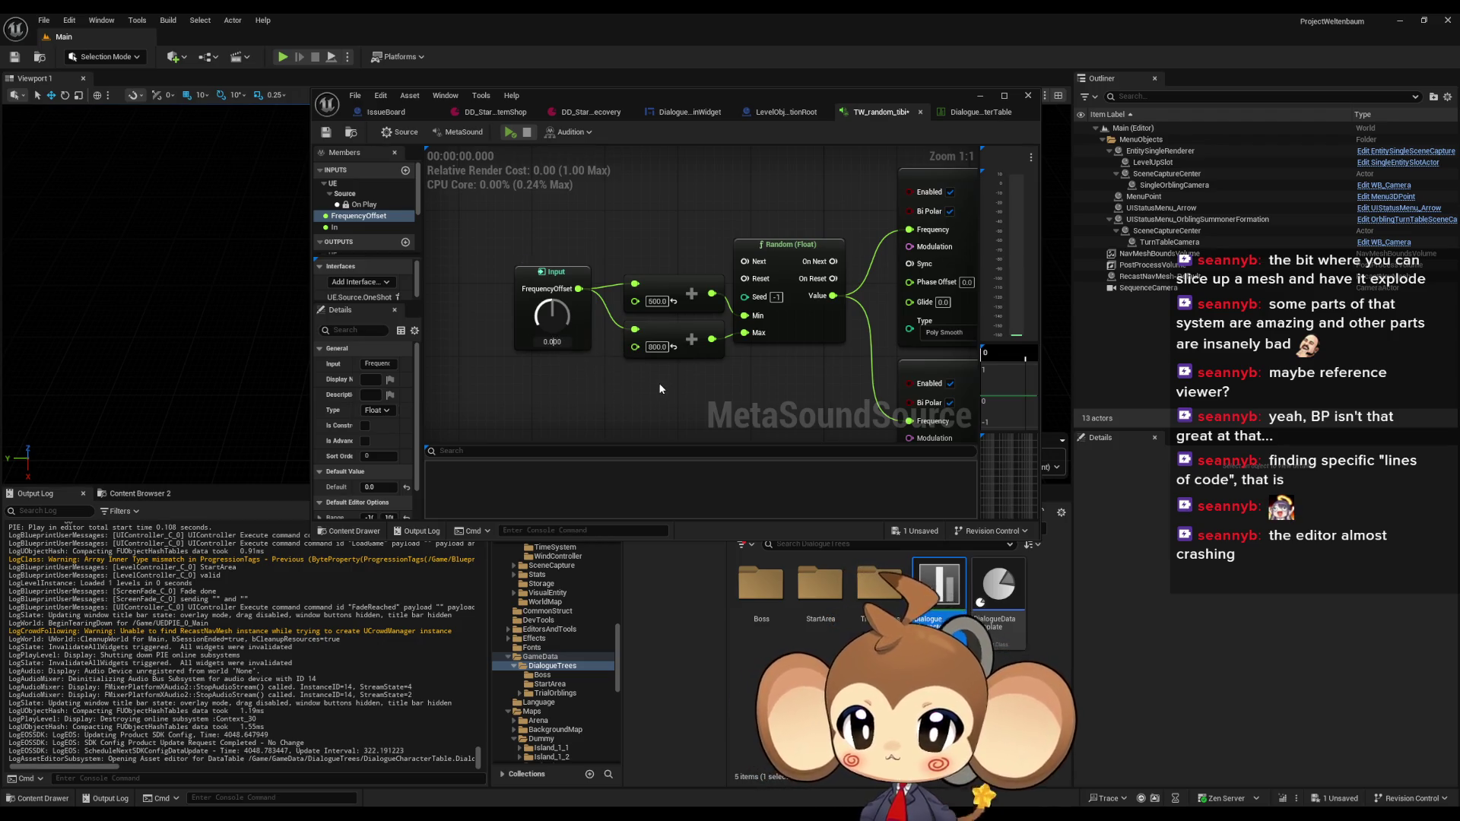
# Set FrequencyOffset to -500 and hear the typing sound in a loaded play test
pyautogui.write('-')
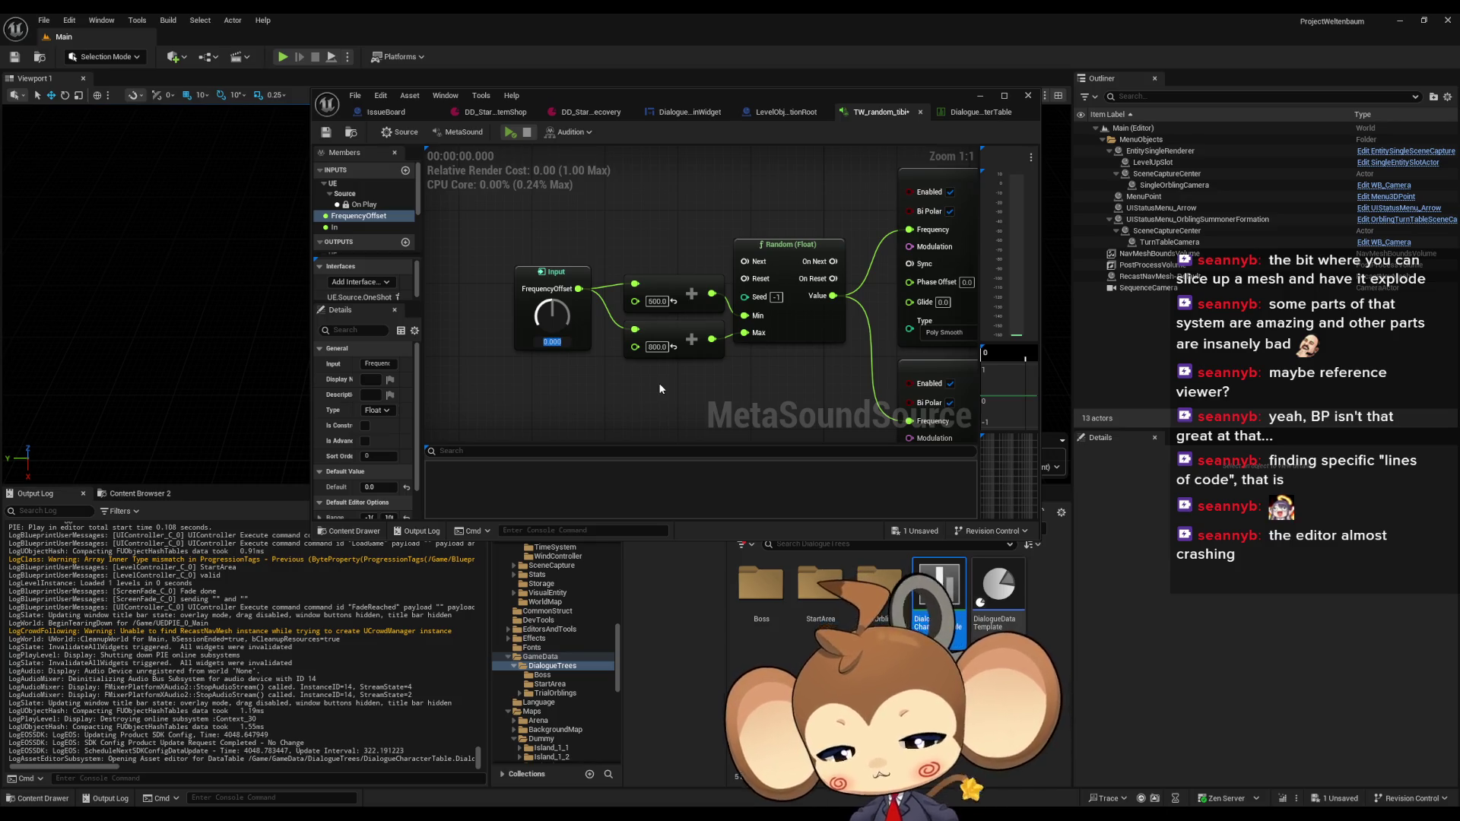
pyautogui.write('500')
pyautogui.press('Return')
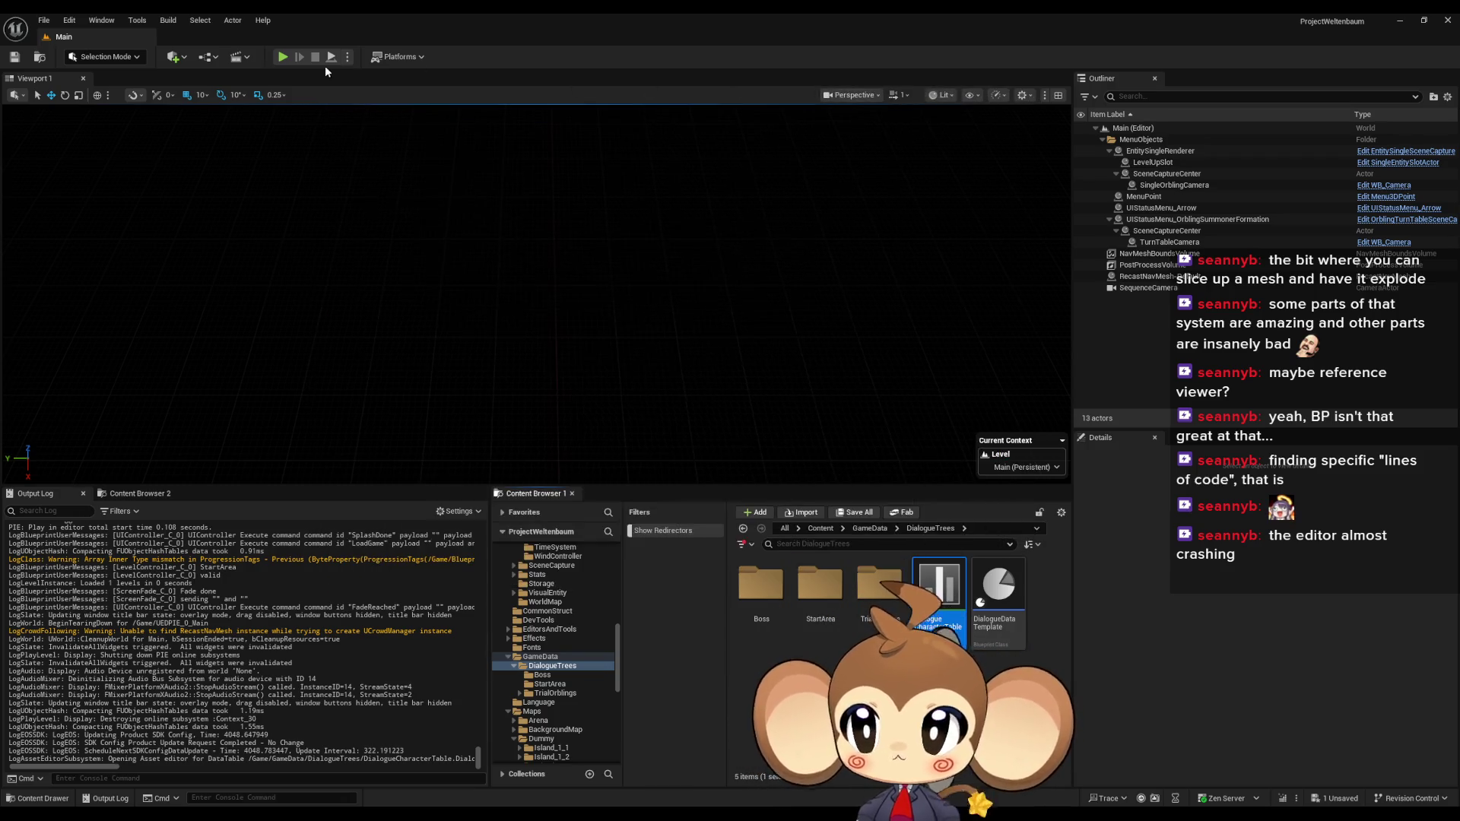
pyautogui.click(286, 57)
pyautogui.click(203, 417)
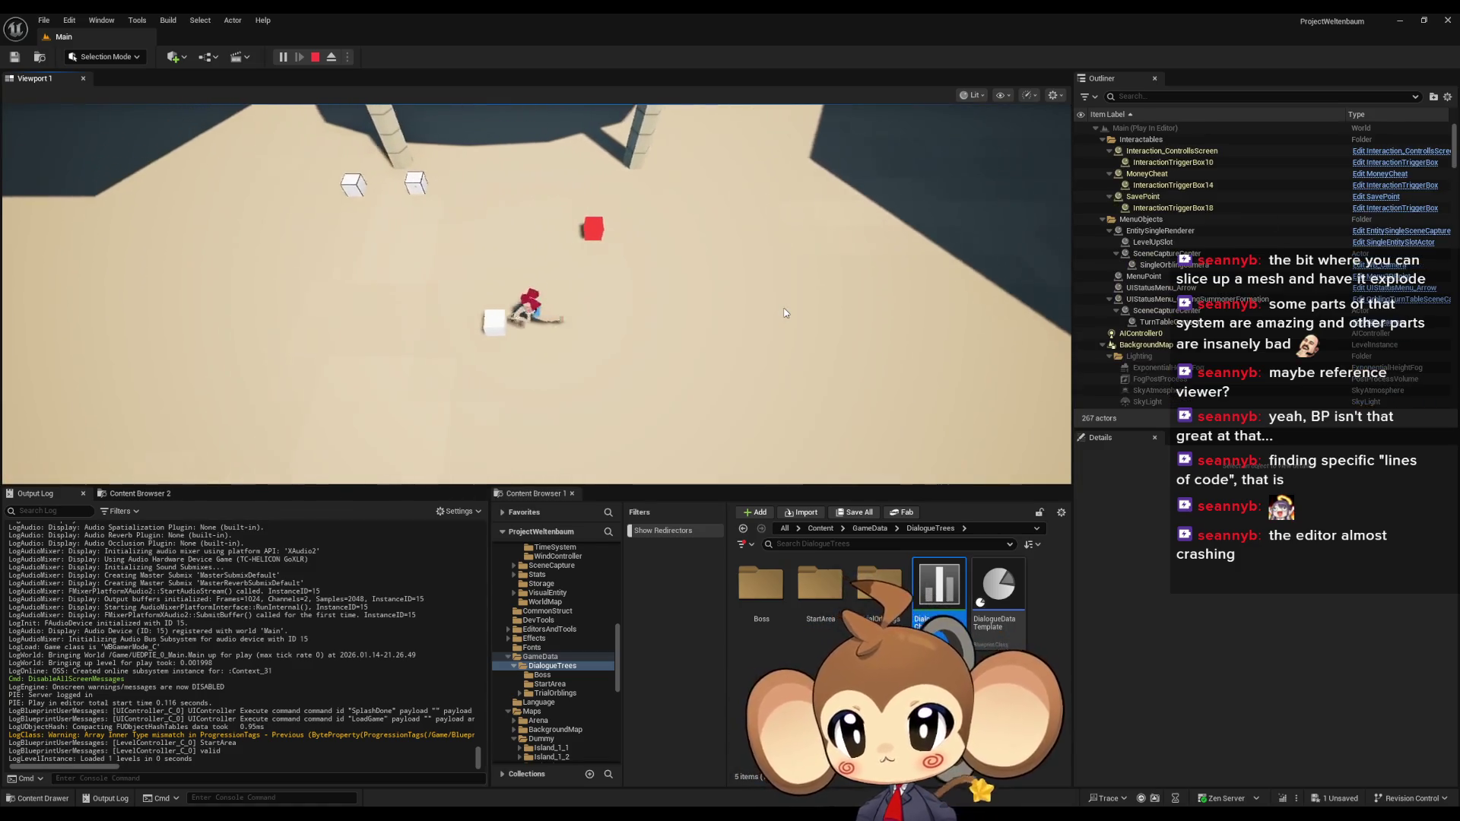
pyautogui.click(315, 58)
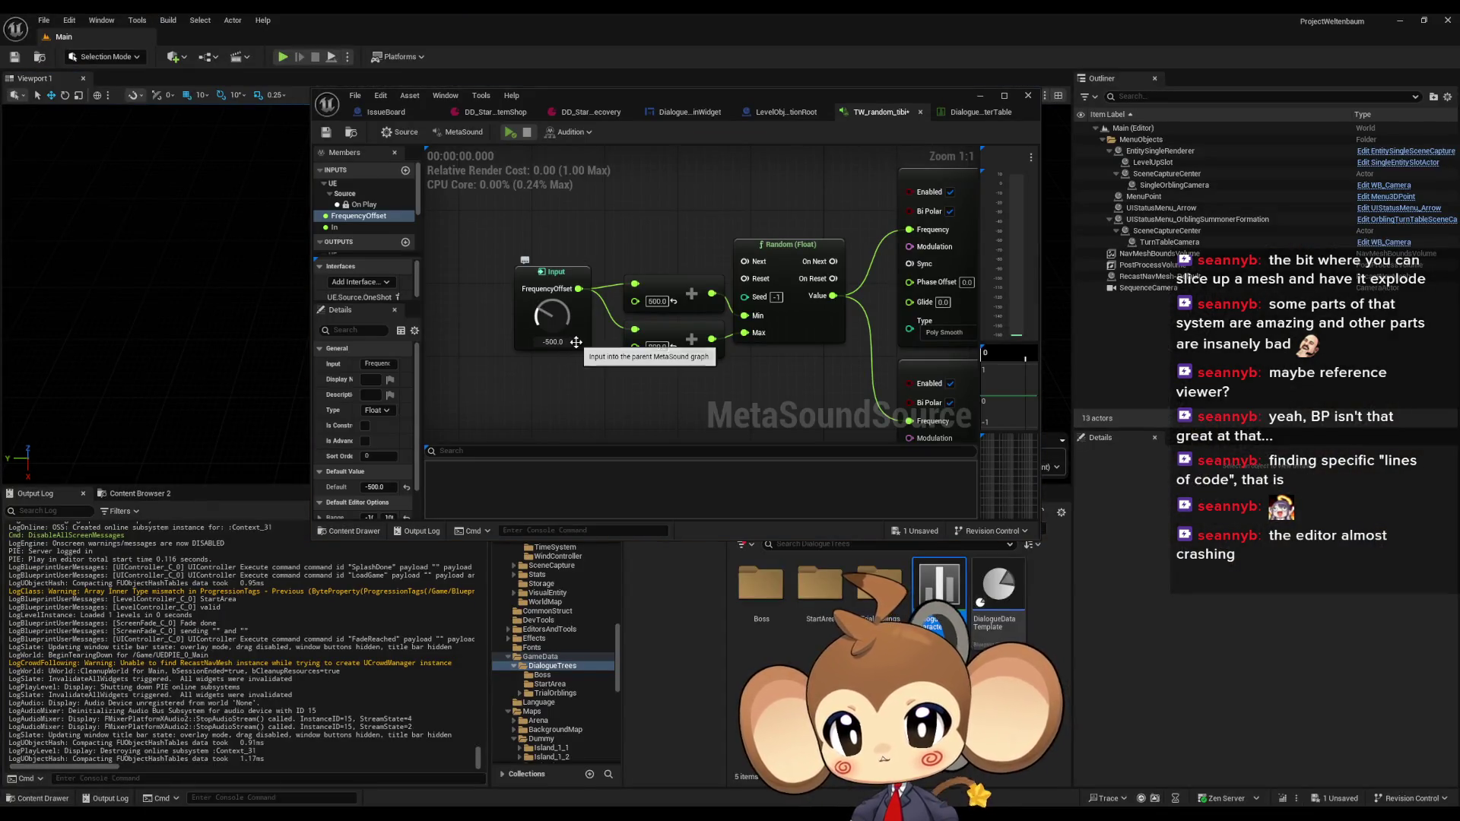
# Audition the MetaSound at -800 FrequencyOffset in preview, then reset it to 0
pyautogui.click(565, 343)
pyautogui.press('BackSpace')
pyautogui.write('-800')
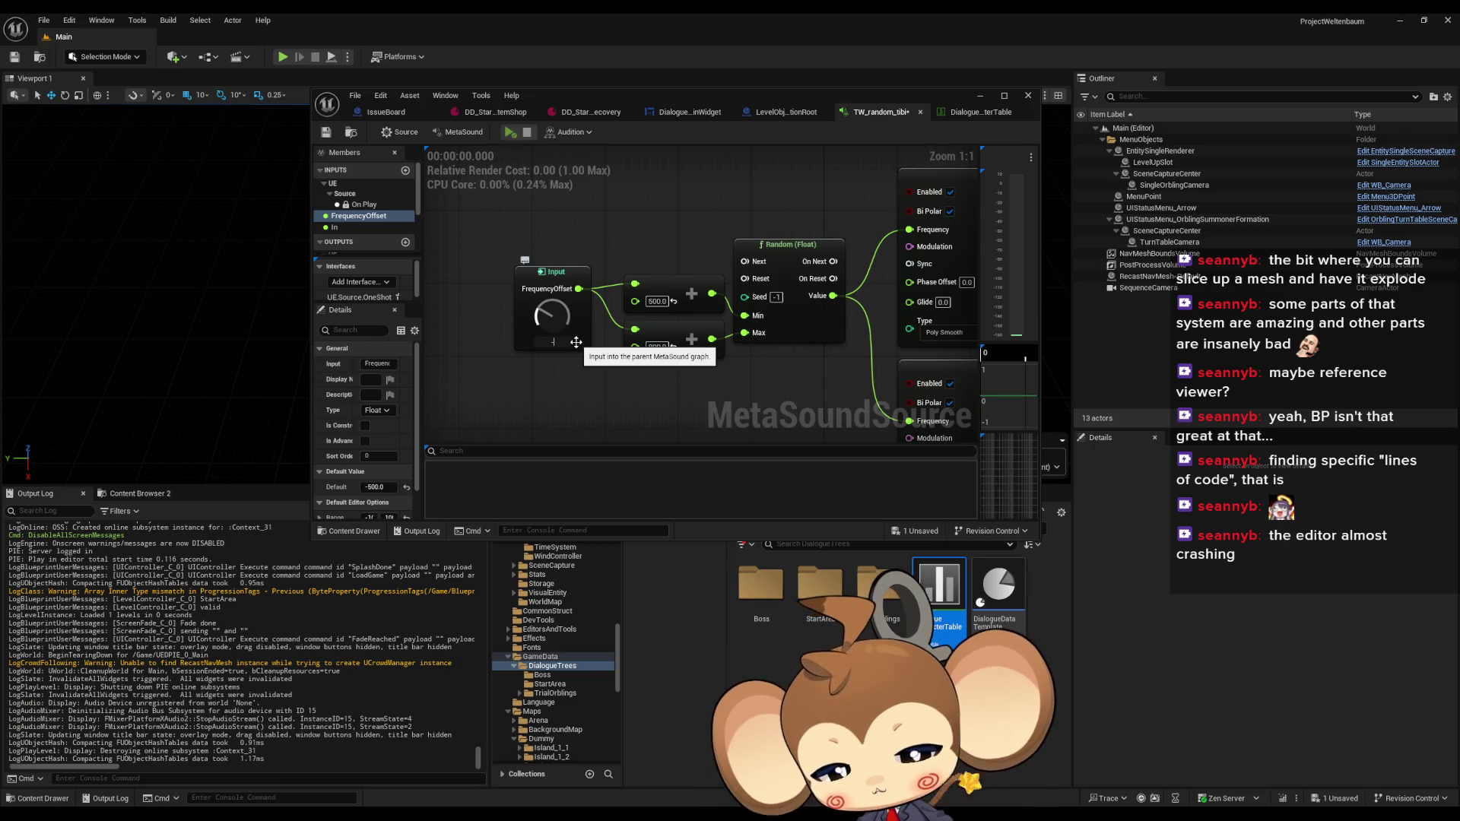
pyautogui.press('Return')
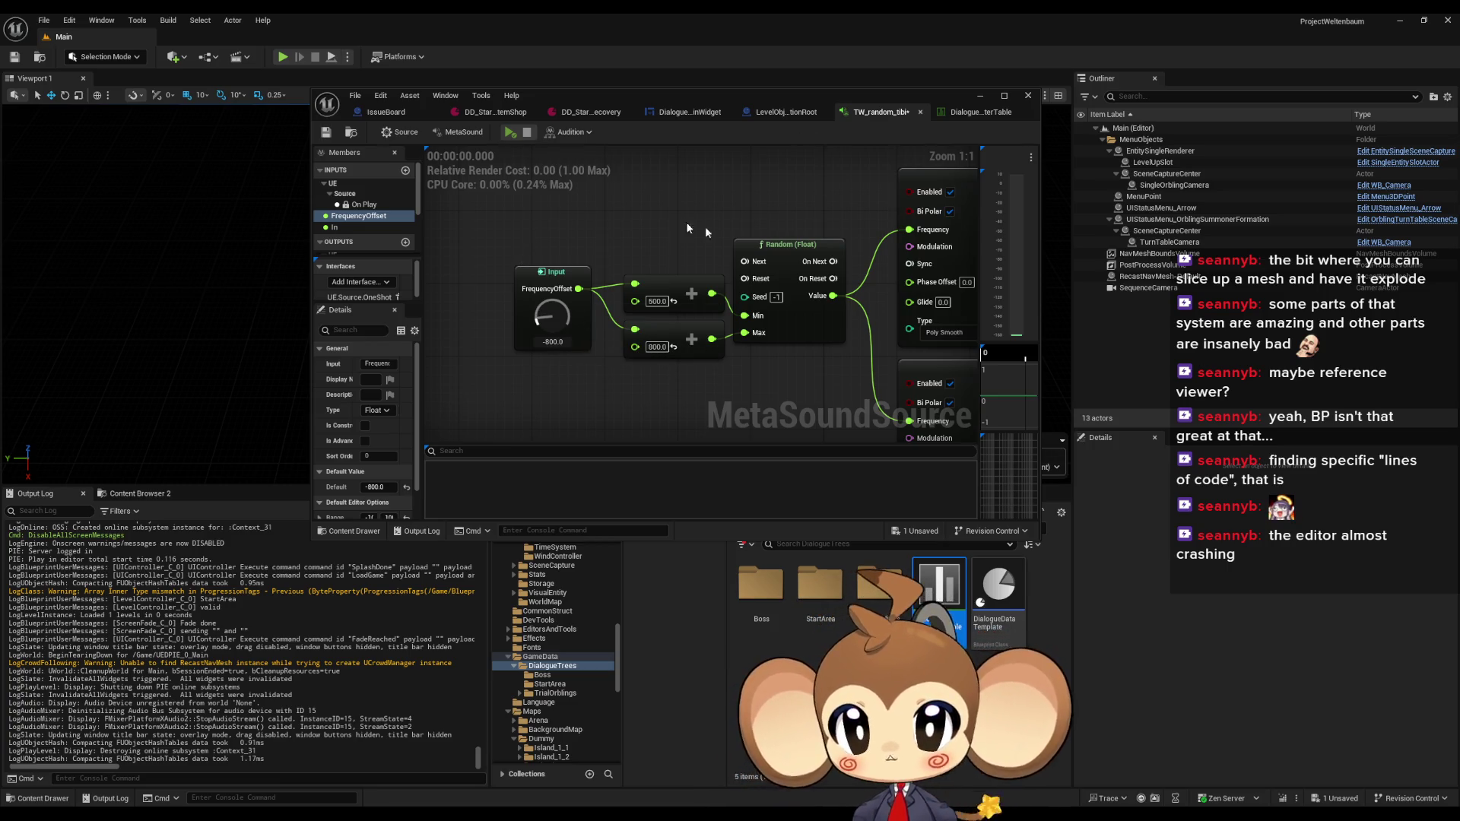
pyautogui.click(509, 133)
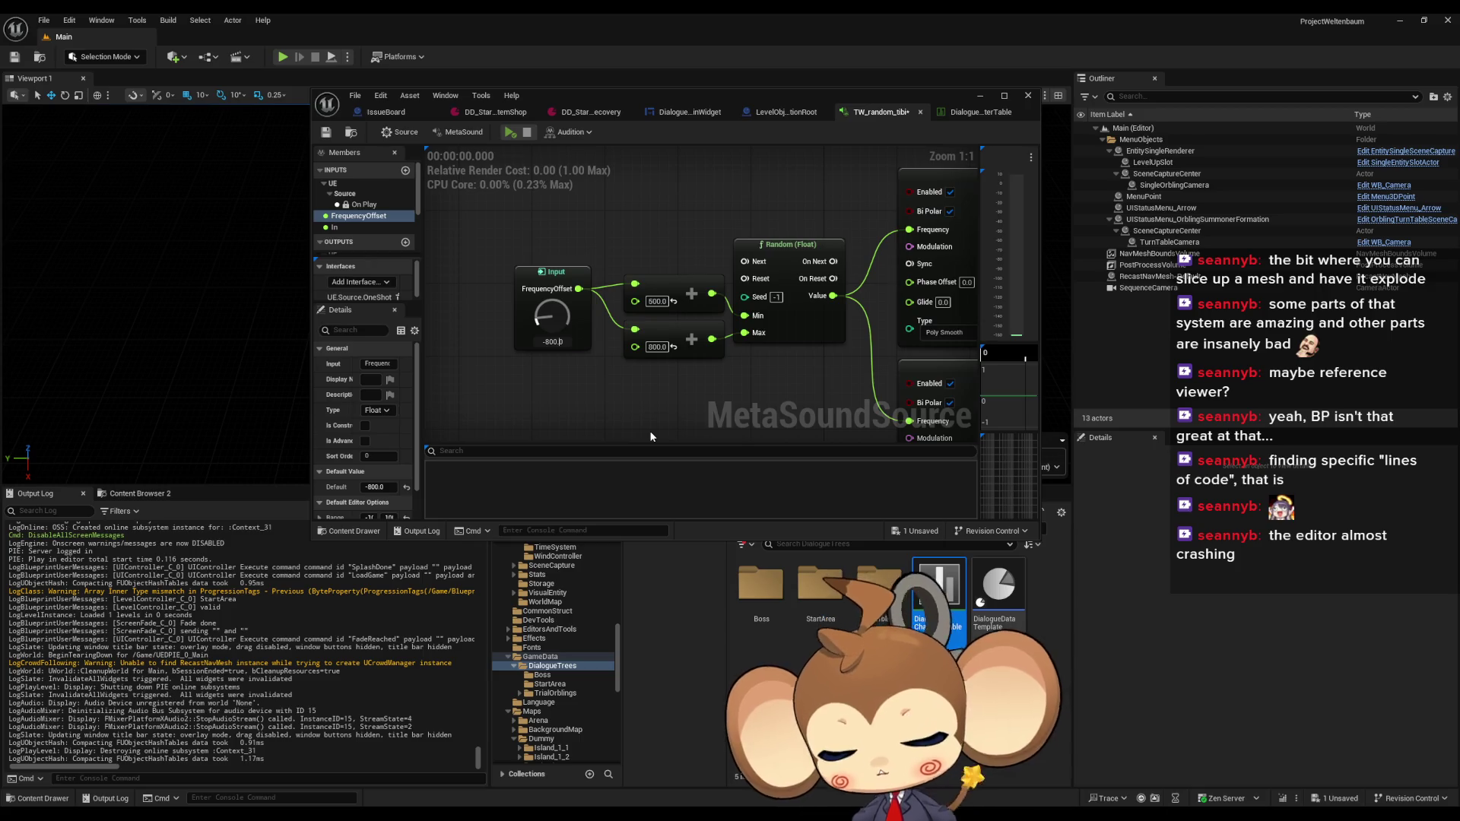
pyautogui.write('0')
pyautogui.press('Return')
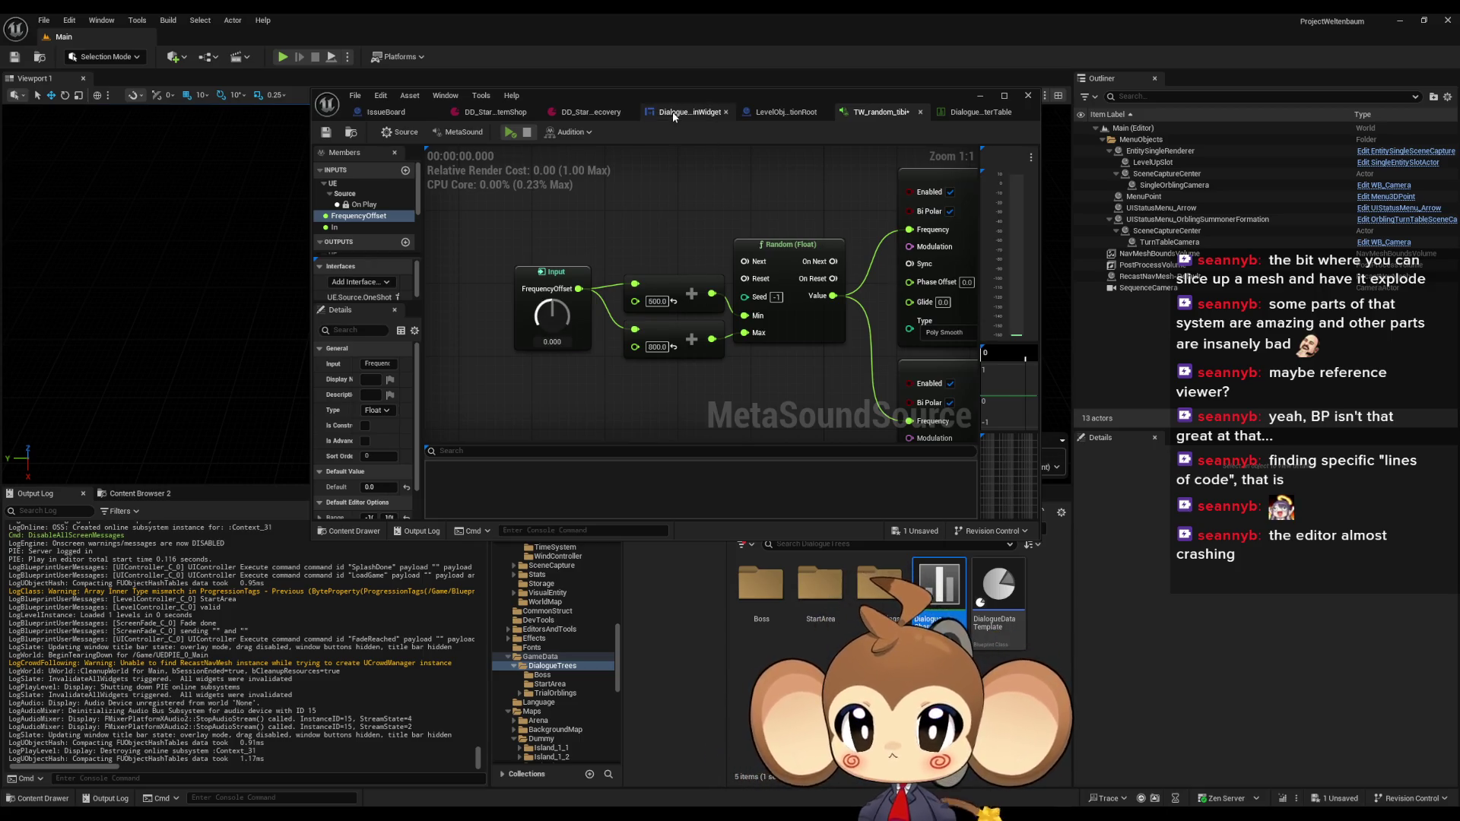
# Switch to DialogueMainWidget, maximize the editor and open the ResetTagDefaults function graph
pyautogui.click(673, 115)
pyautogui.scroll(-2, 374, 304)
pyautogui.scroll(-3, 377, 300)
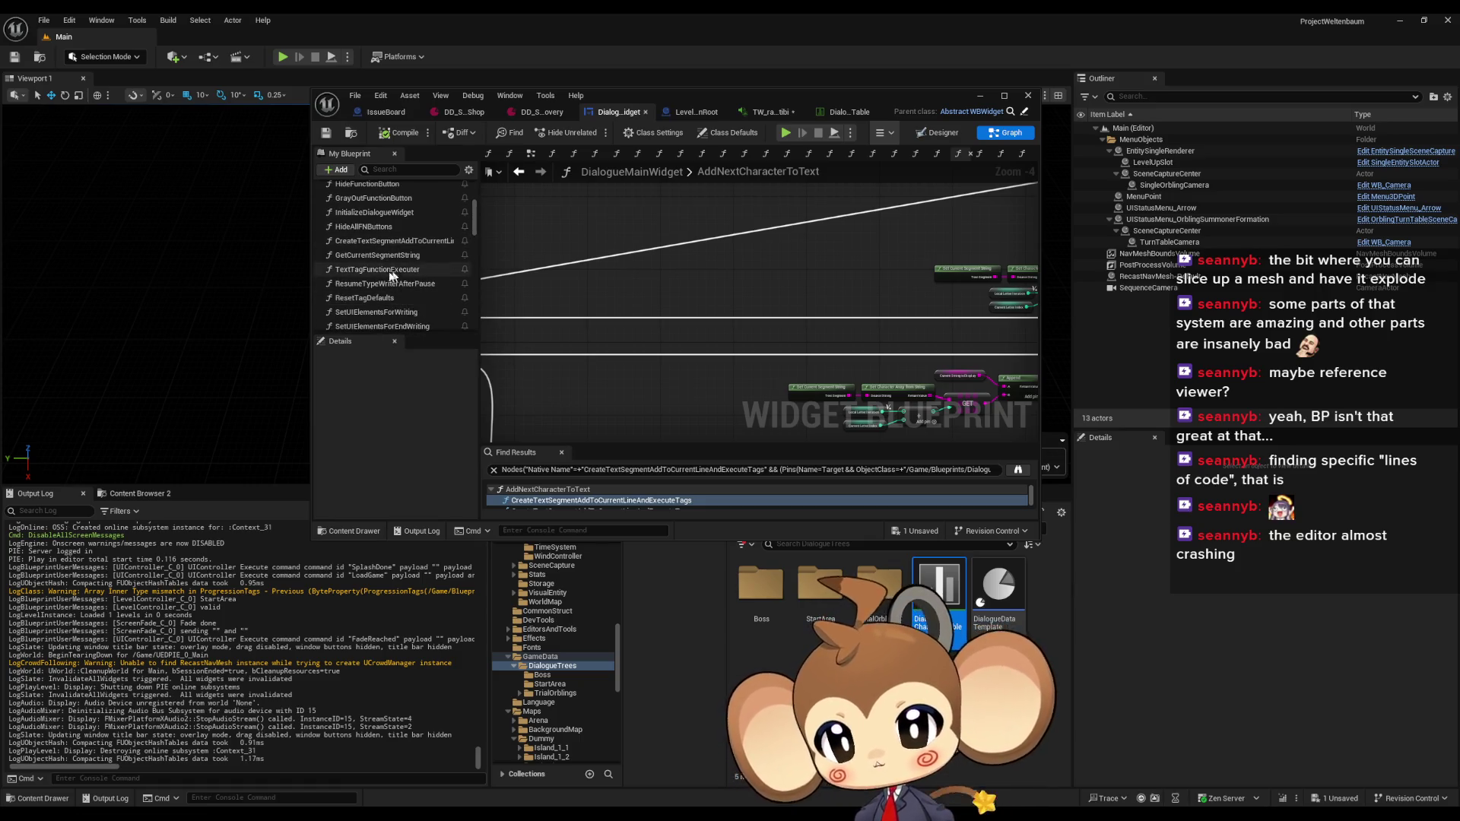
pyautogui.scroll(2, 394, 276)
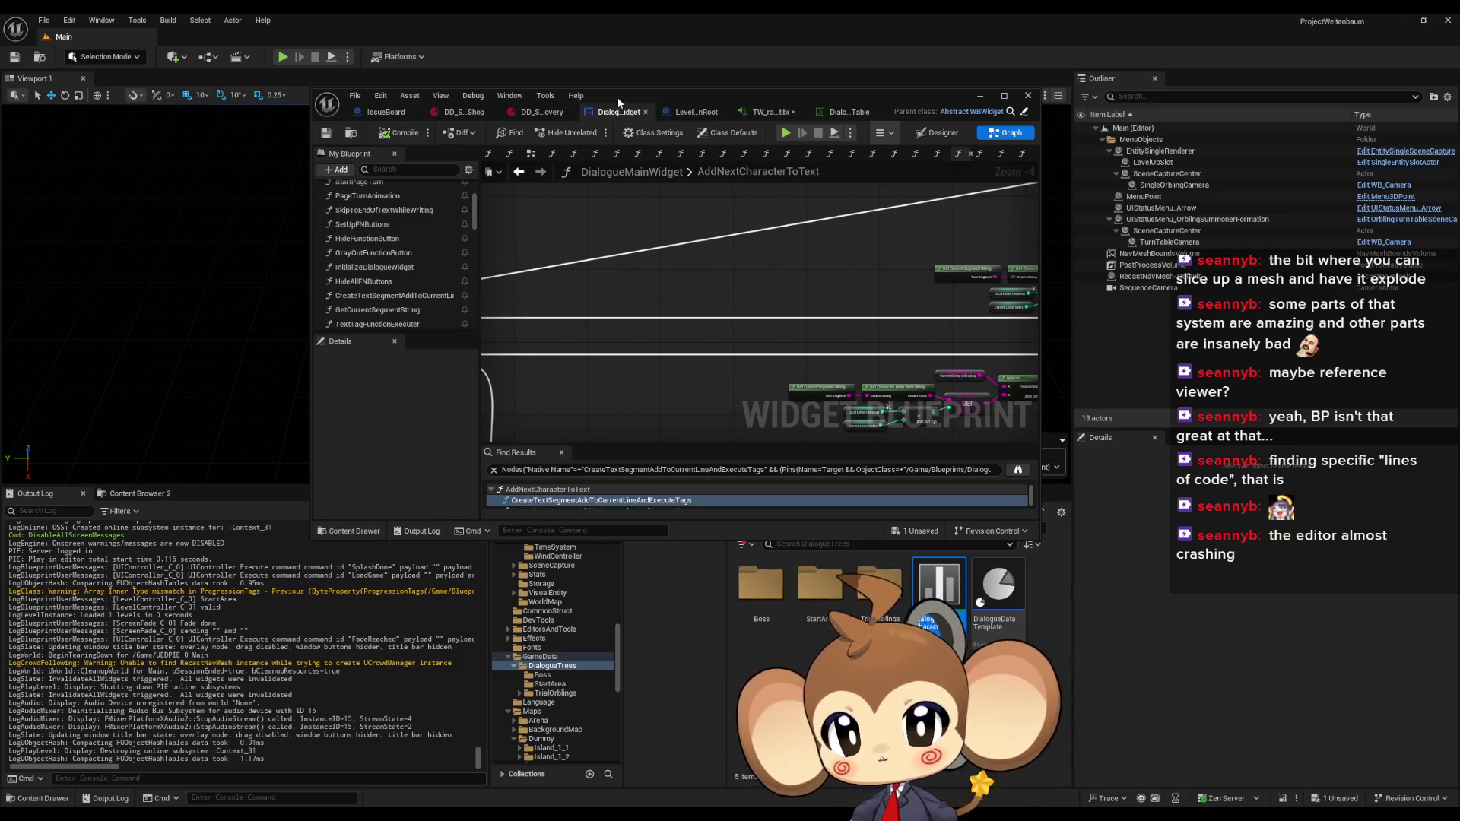
pyautogui.doubleClick(601, 97)
pyautogui.scroll(-2, 122, 346)
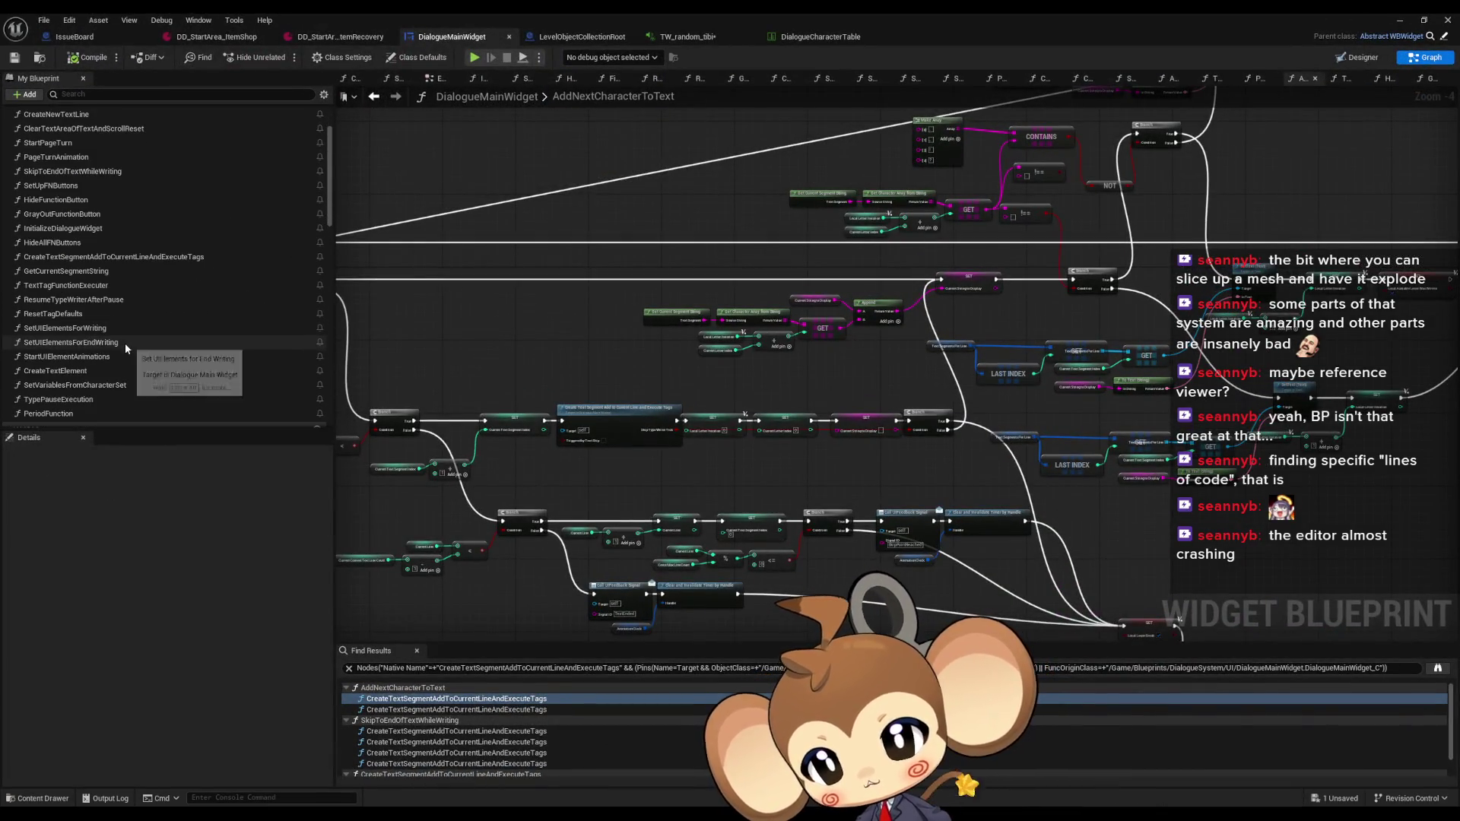
pyautogui.doubleClick(63, 315)
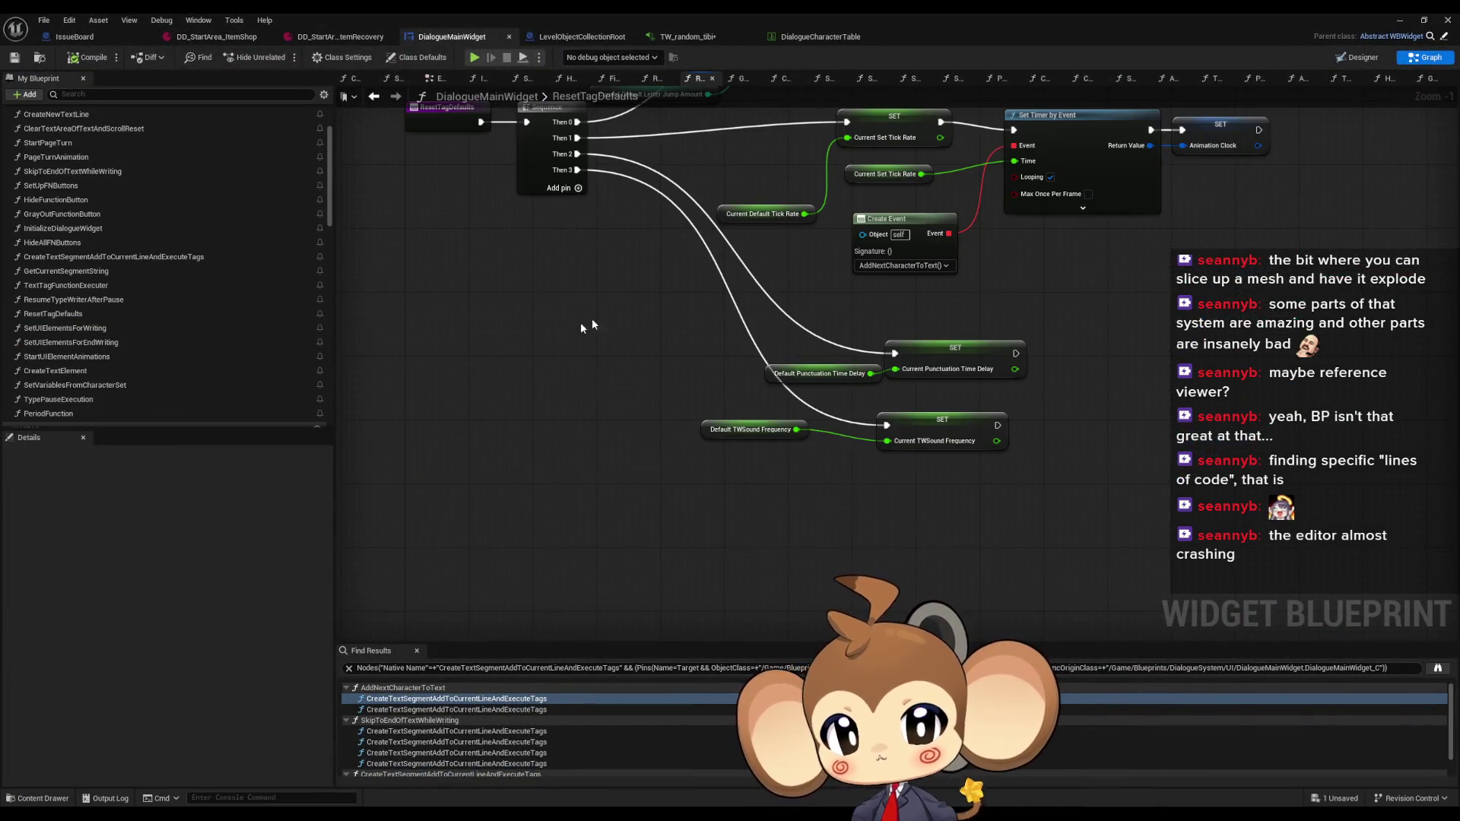
pyautogui.moveTo(711, 466); pyautogui.dragTo(607, 356)
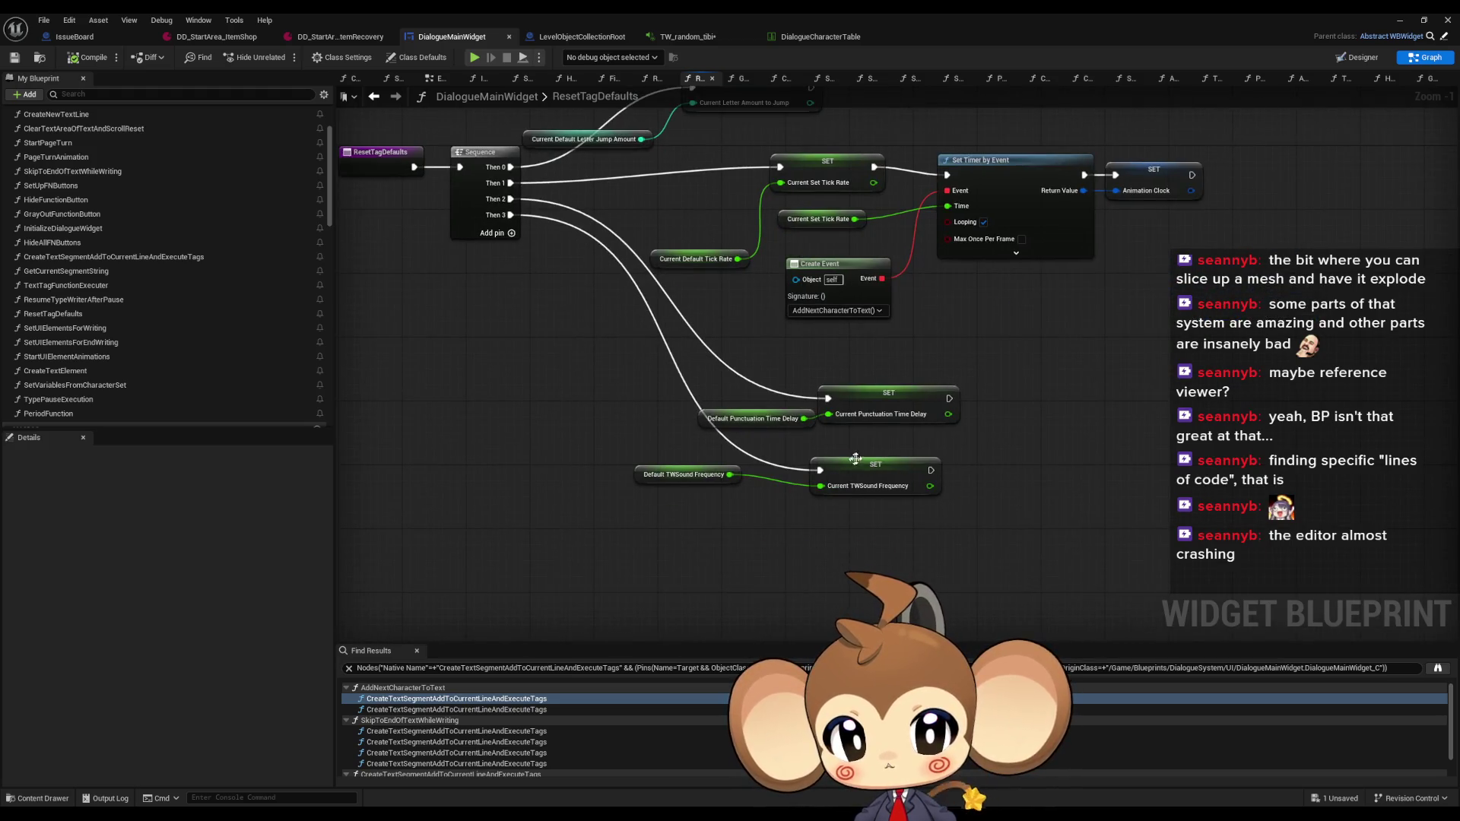
# Find references to the DefaultTWSoundFrequency getter by class member and jump to it
pyautogui.moveTo(937, 501); pyautogui.dragTo(937, 501)
pyautogui.moveTo(603, 438); pyautogui.dragTo(723, 523)
pyautogui.rightClick(641, 474)
pyautogui.moveTo(694, 582)
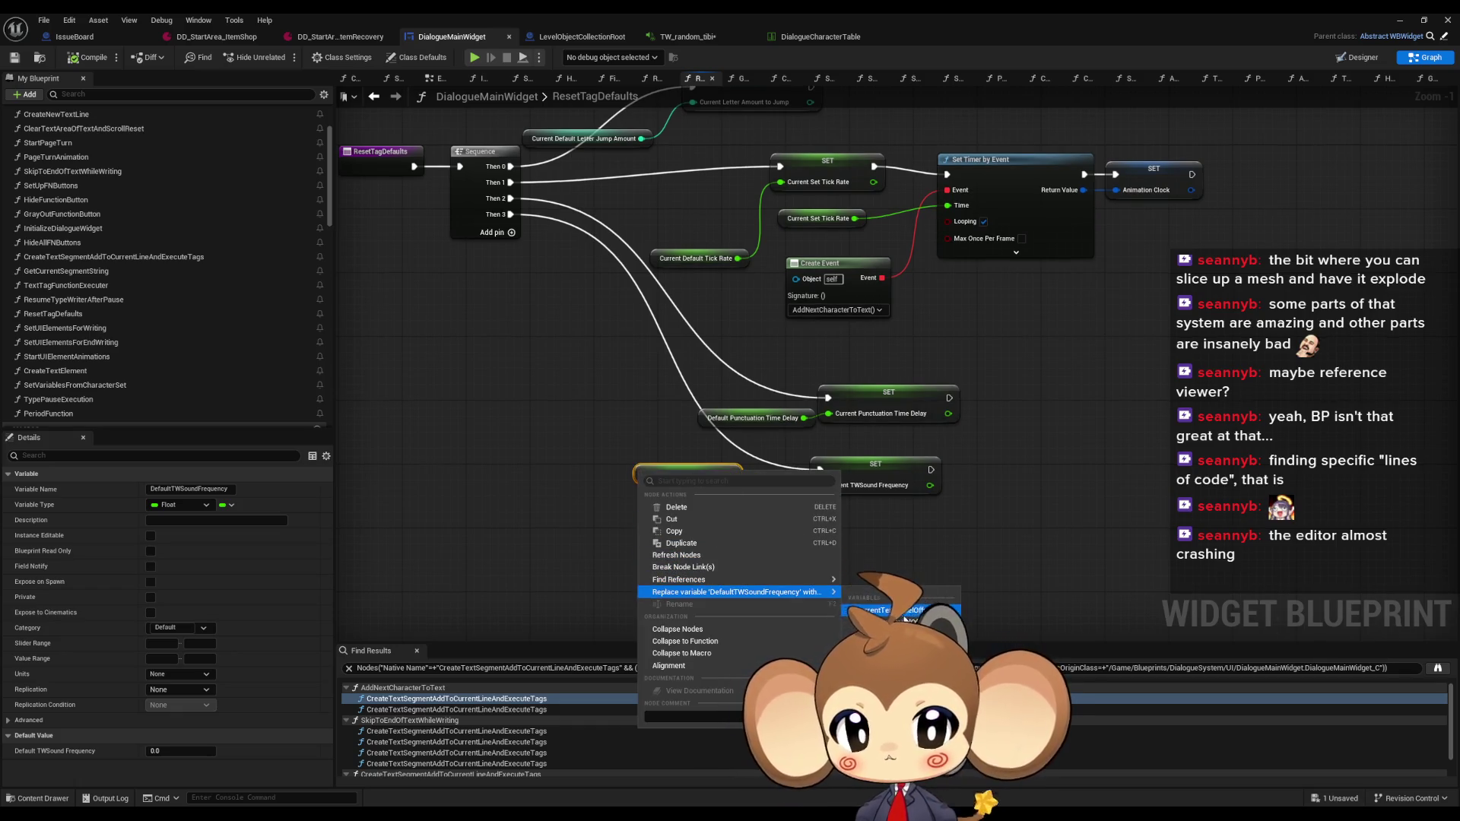
pyautogui.press('Escape')
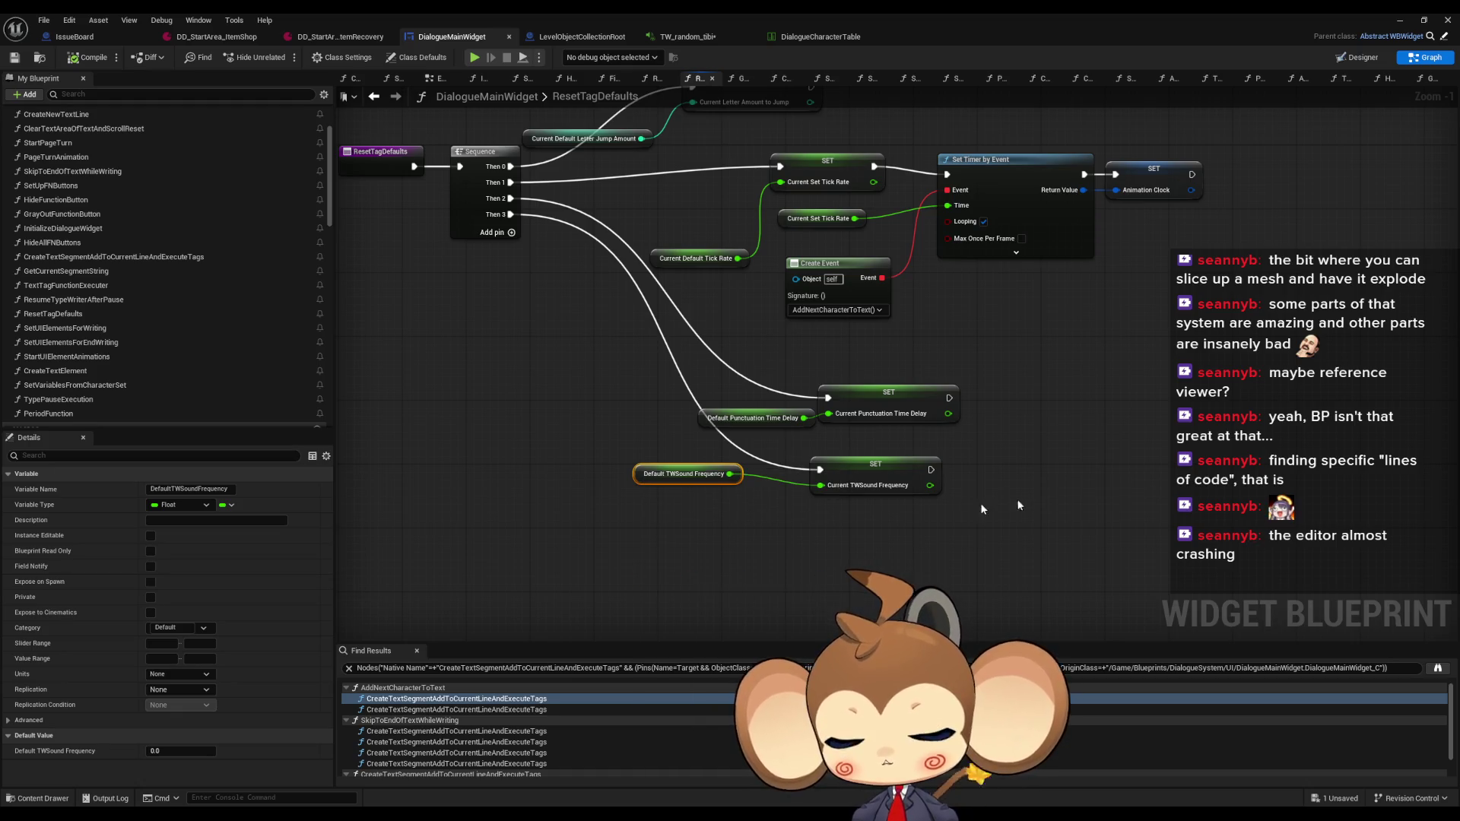
pyautogui.rightClick(638, 480)
pyautogui.moveTo(821, 585)
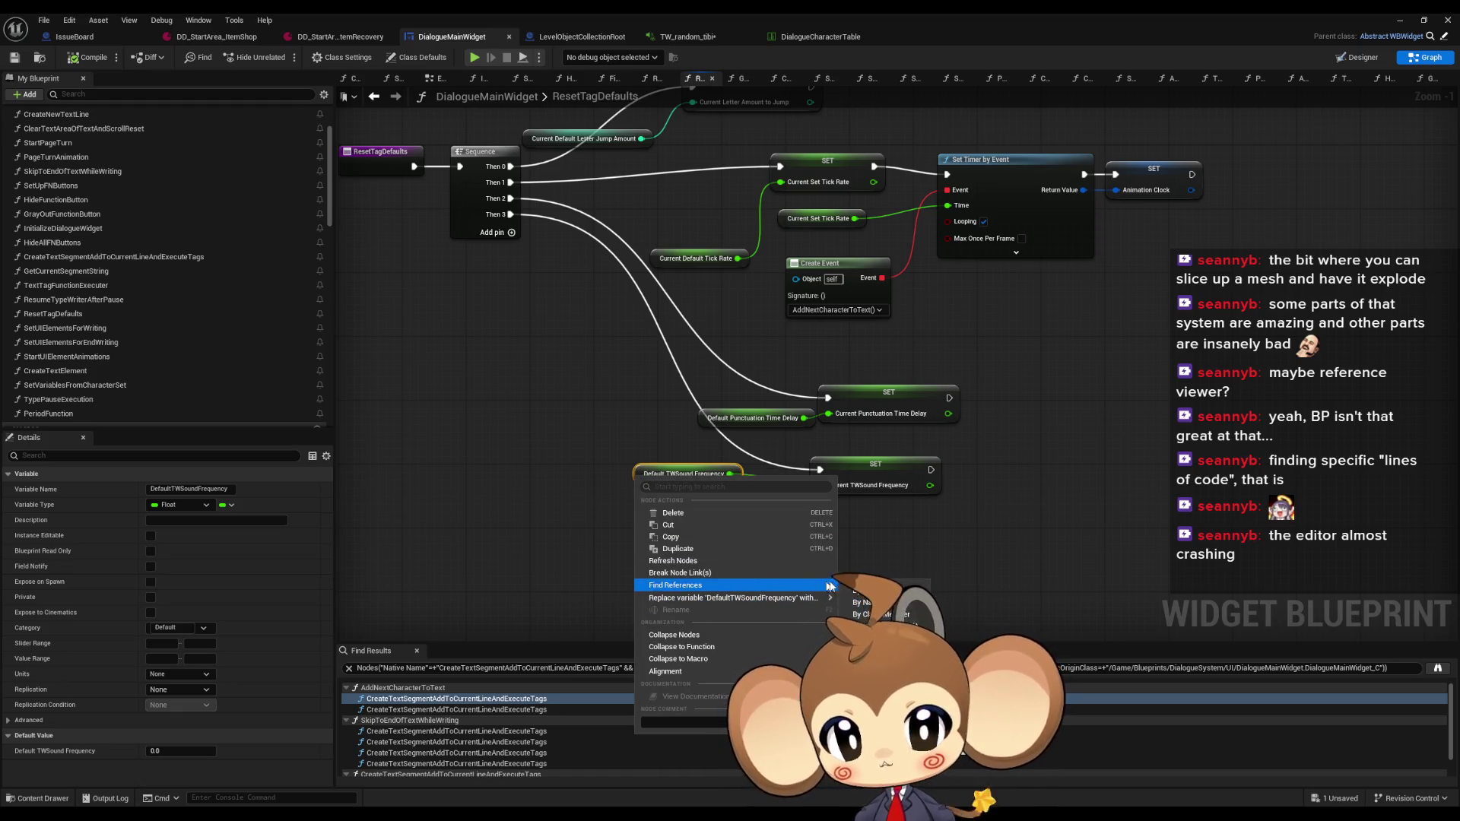
pyautogui.click(872, 614)
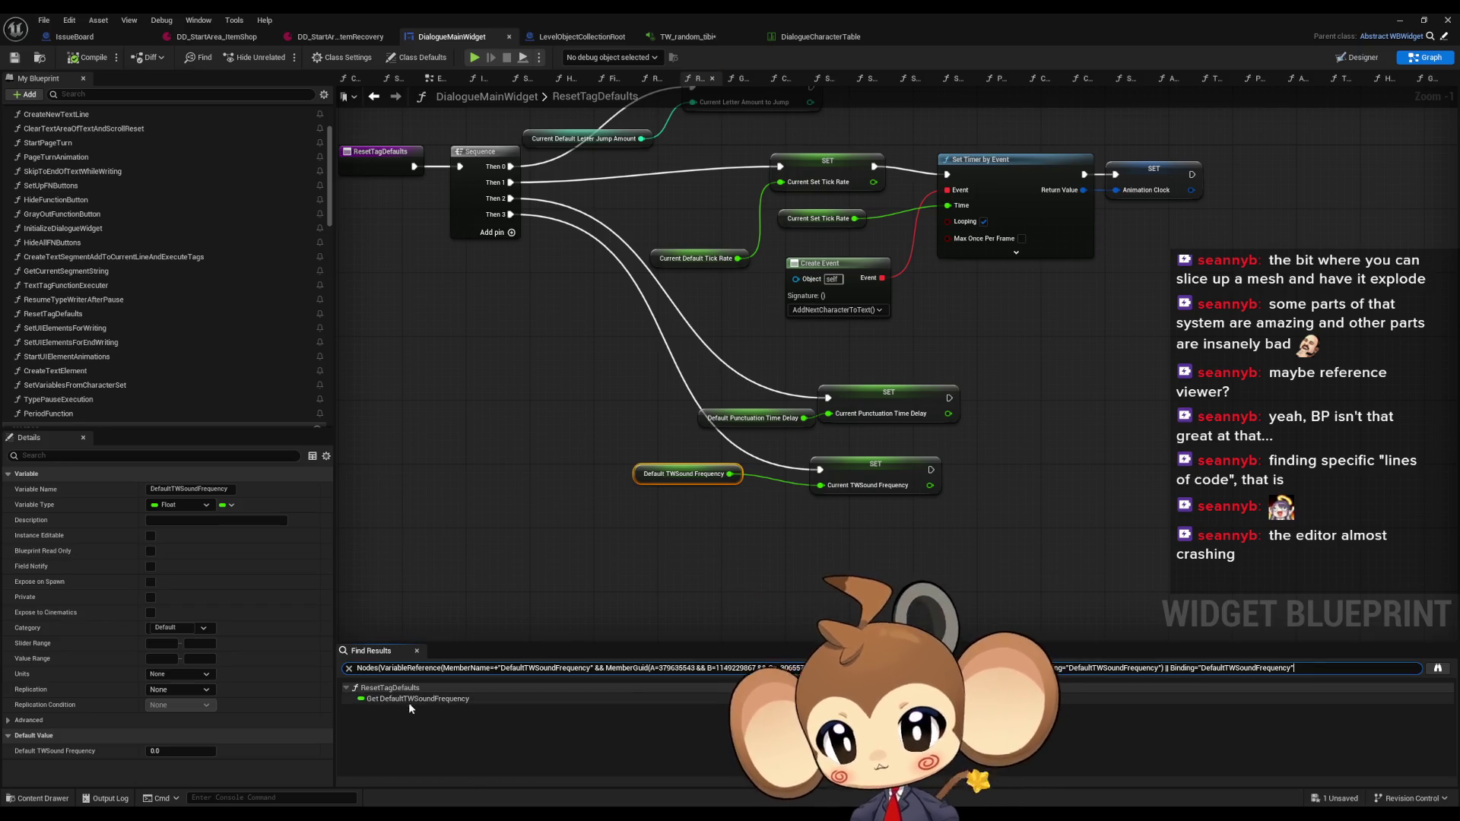
pyautogui.click(426, 698)
# Set the DefaultTWSoundFrequency default value to -500 and return to the running game
pyautogui.click(180, 751)
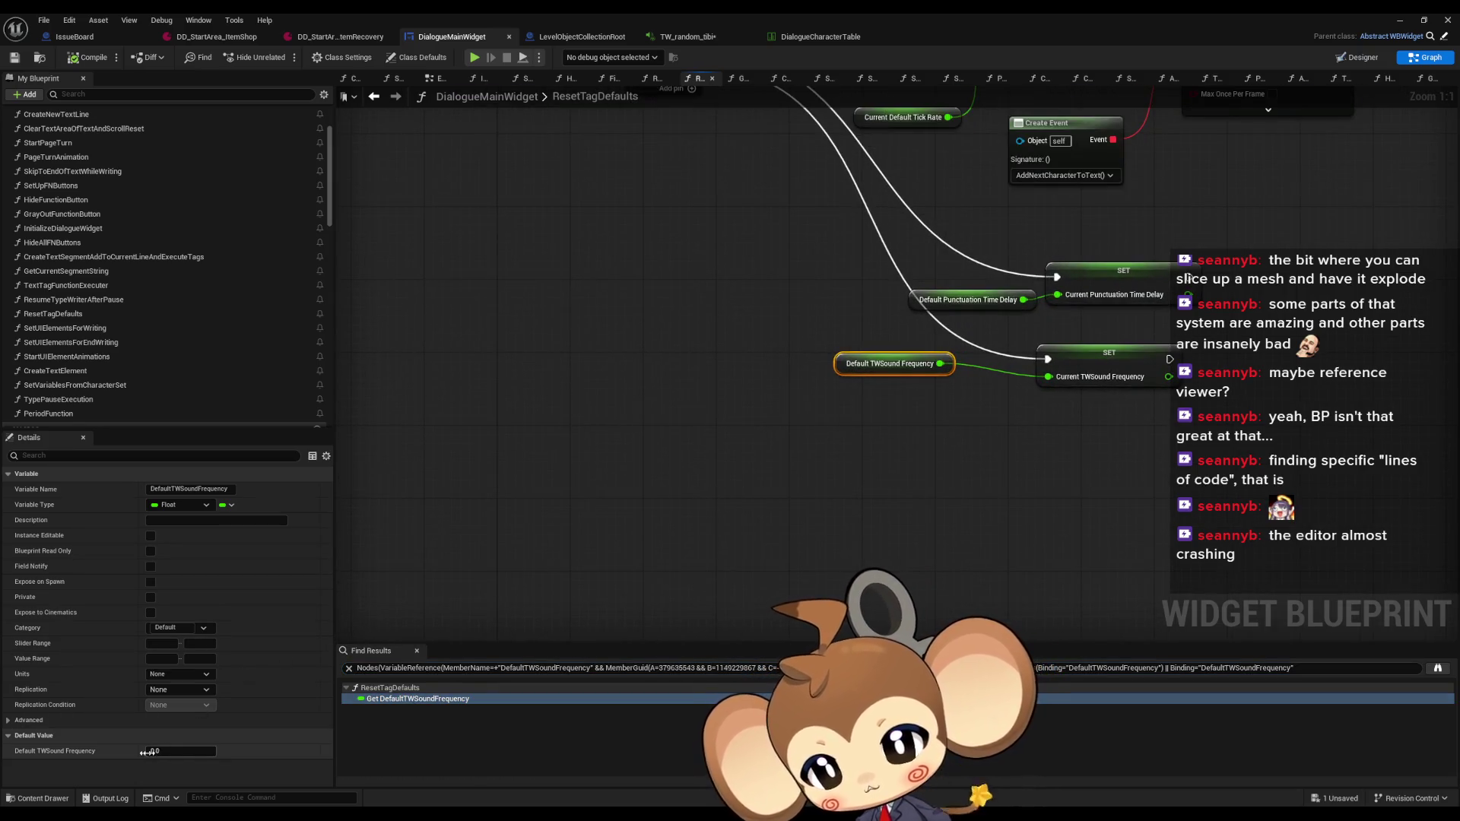
pyautogui.write('-500')
pyautogui.press('Return')
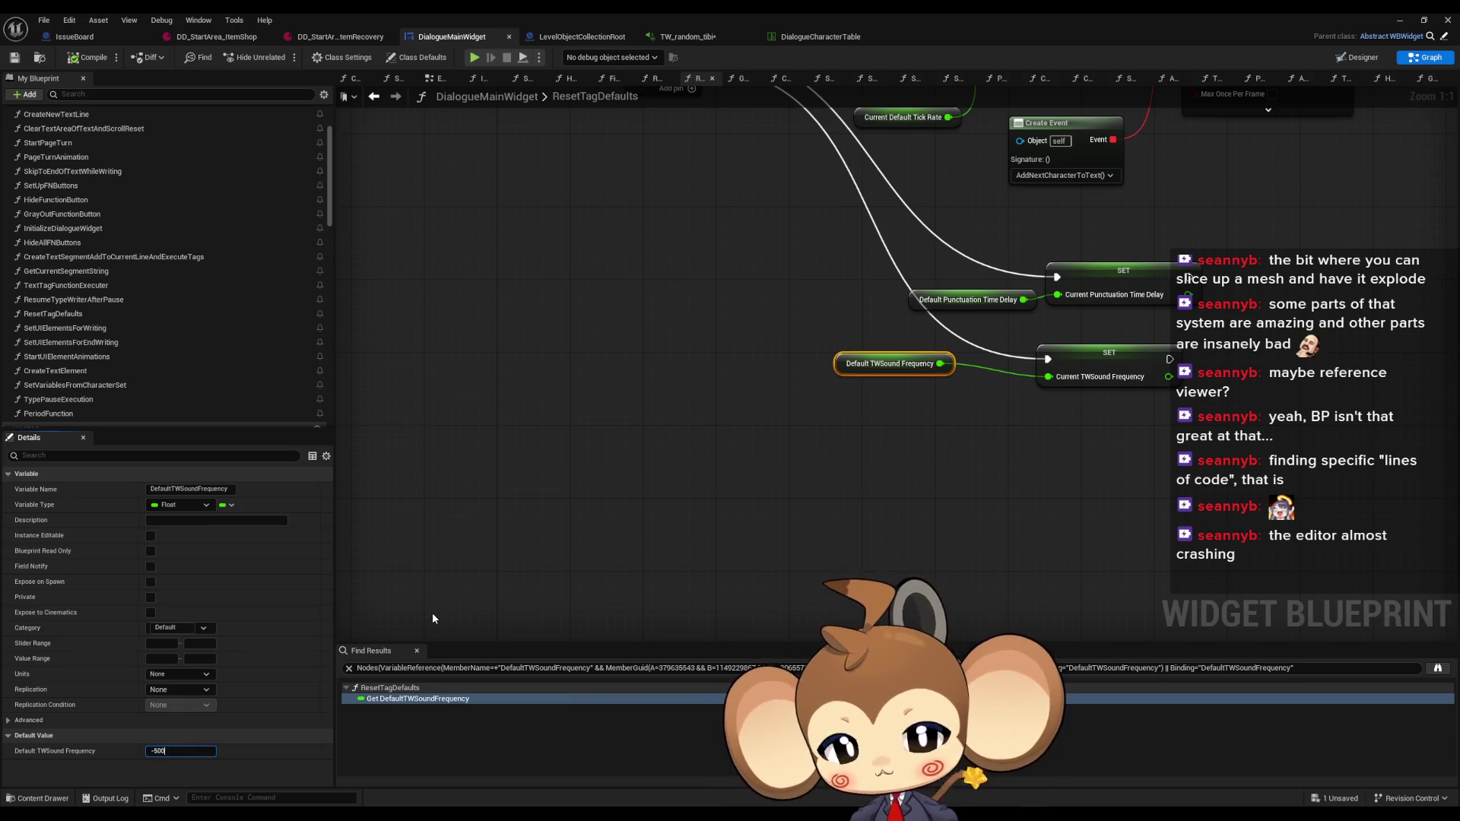
pyautogui.click(1404, 21)
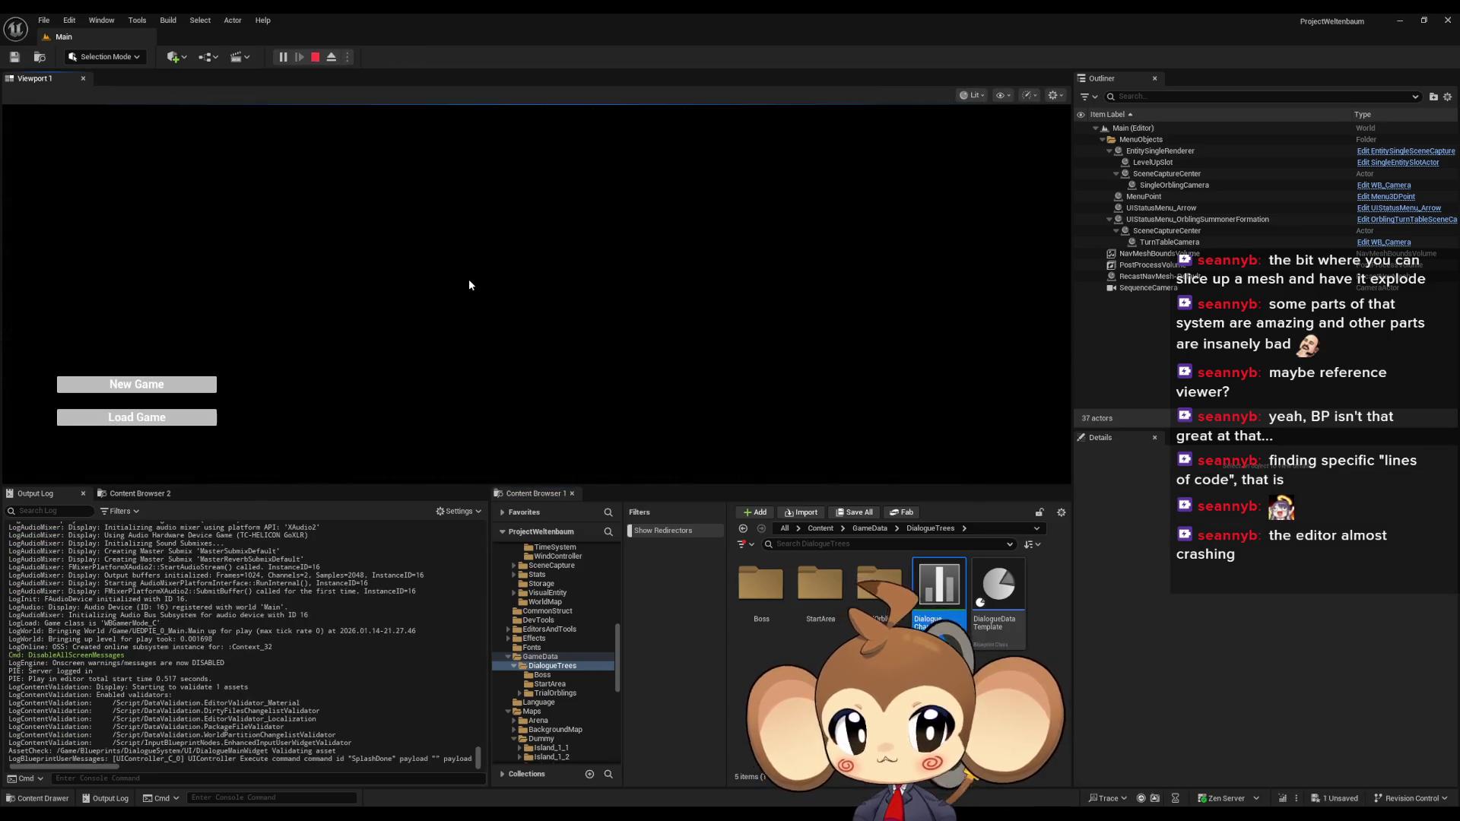
# Load the game, advance Tibi's lost-and-found dialogue, then stop playing
pyautogui.click(137, 416)
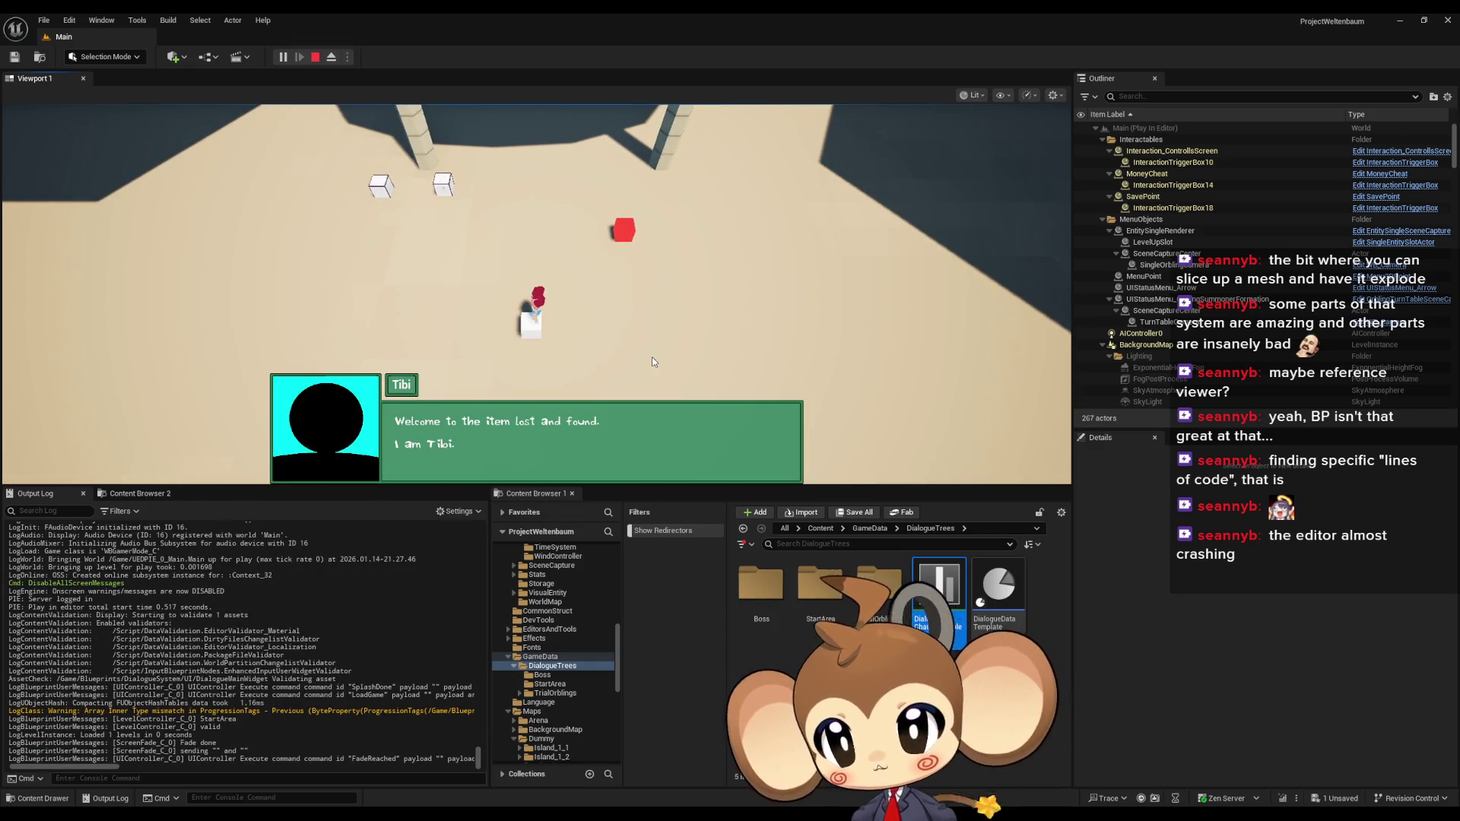
pyautogui.click(651, 357)
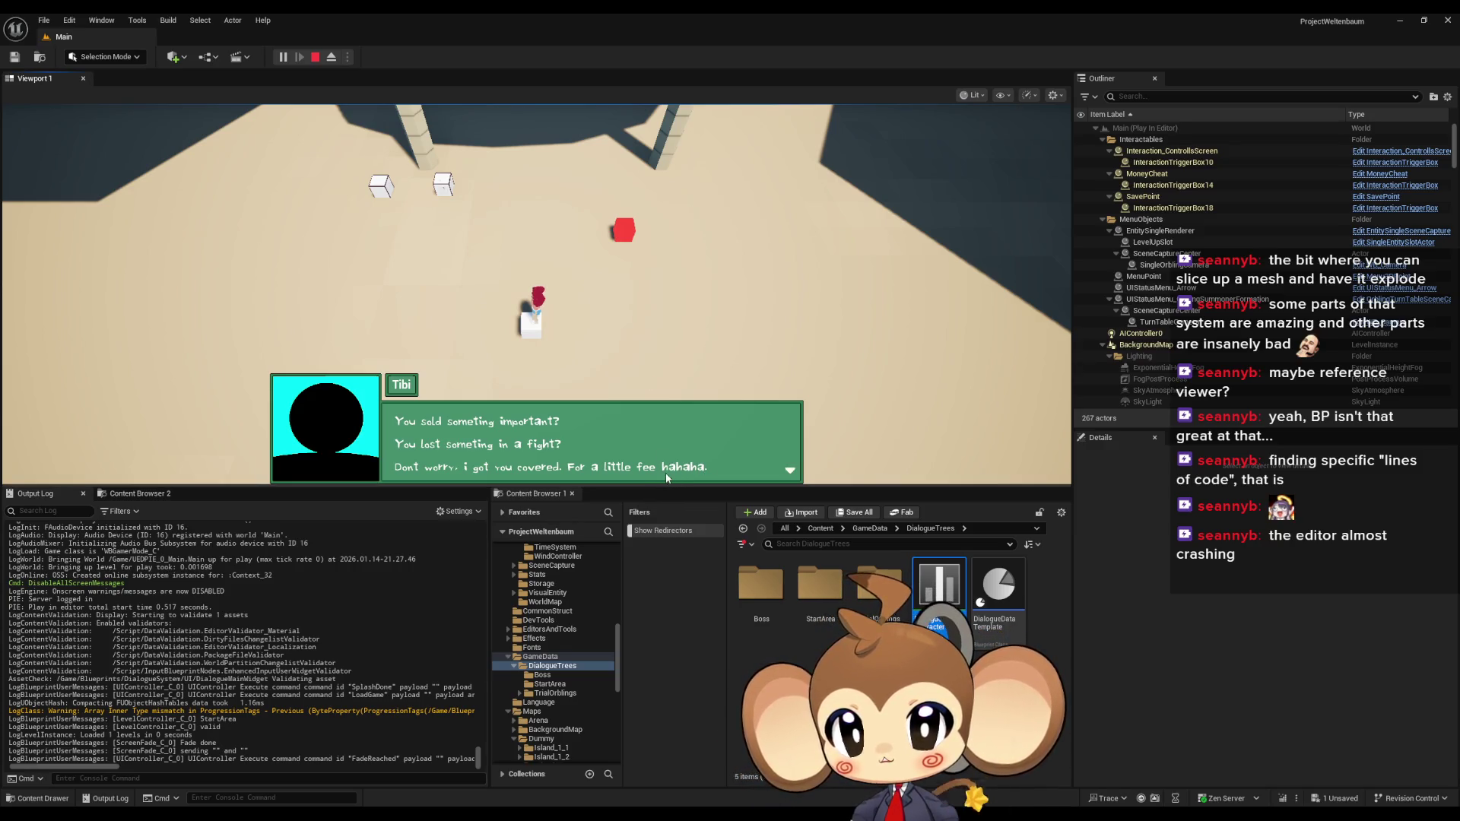
pyautogui.click(318, 59)
pyautogui.moveTo(672, 788)
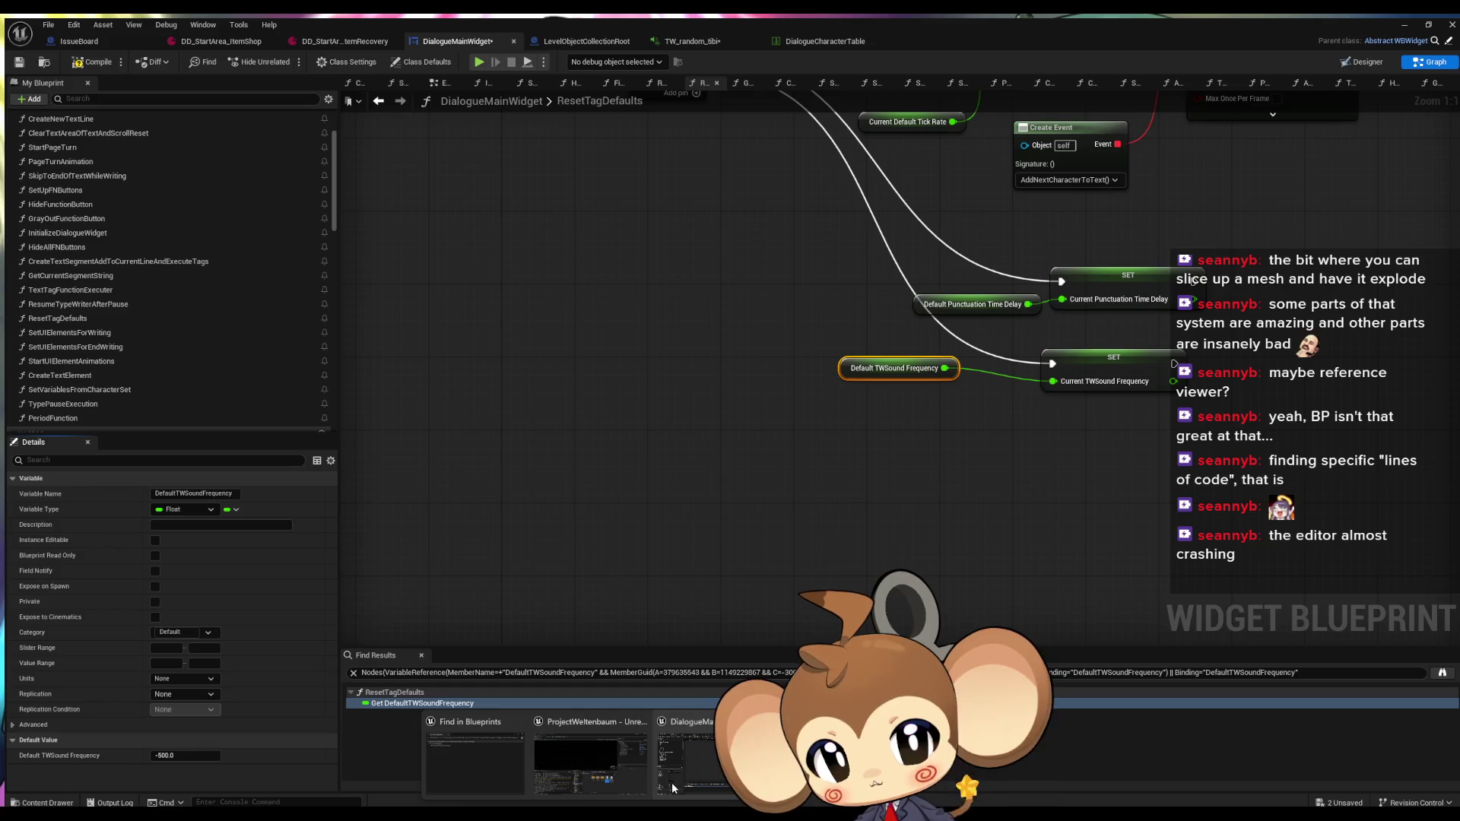
# Open the item recovery dialogue data, edit Index 1's tagged English line, then start a play test
pyautogui.click(672, 789)
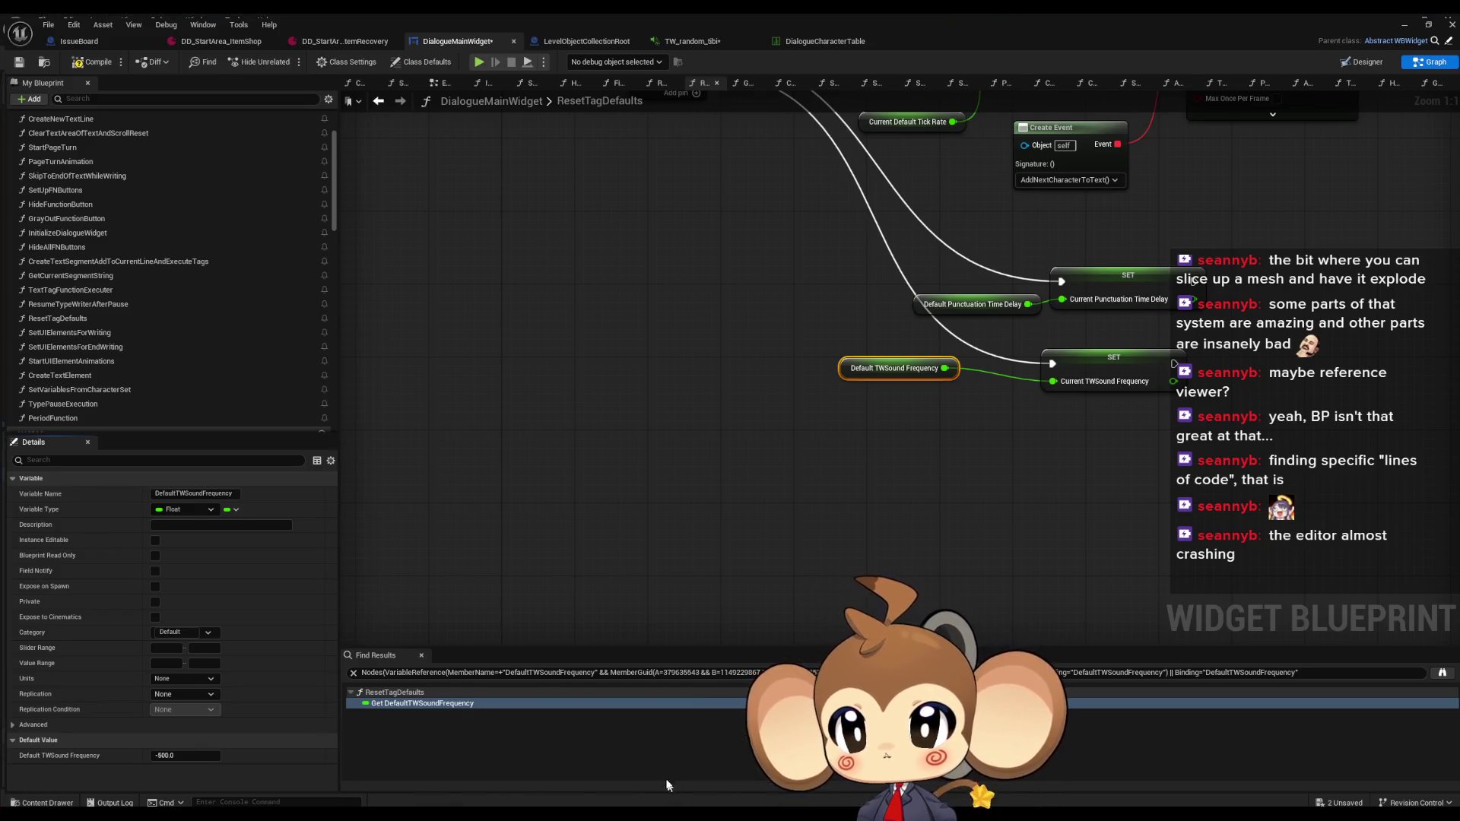
pyautogui.click(225, 38)
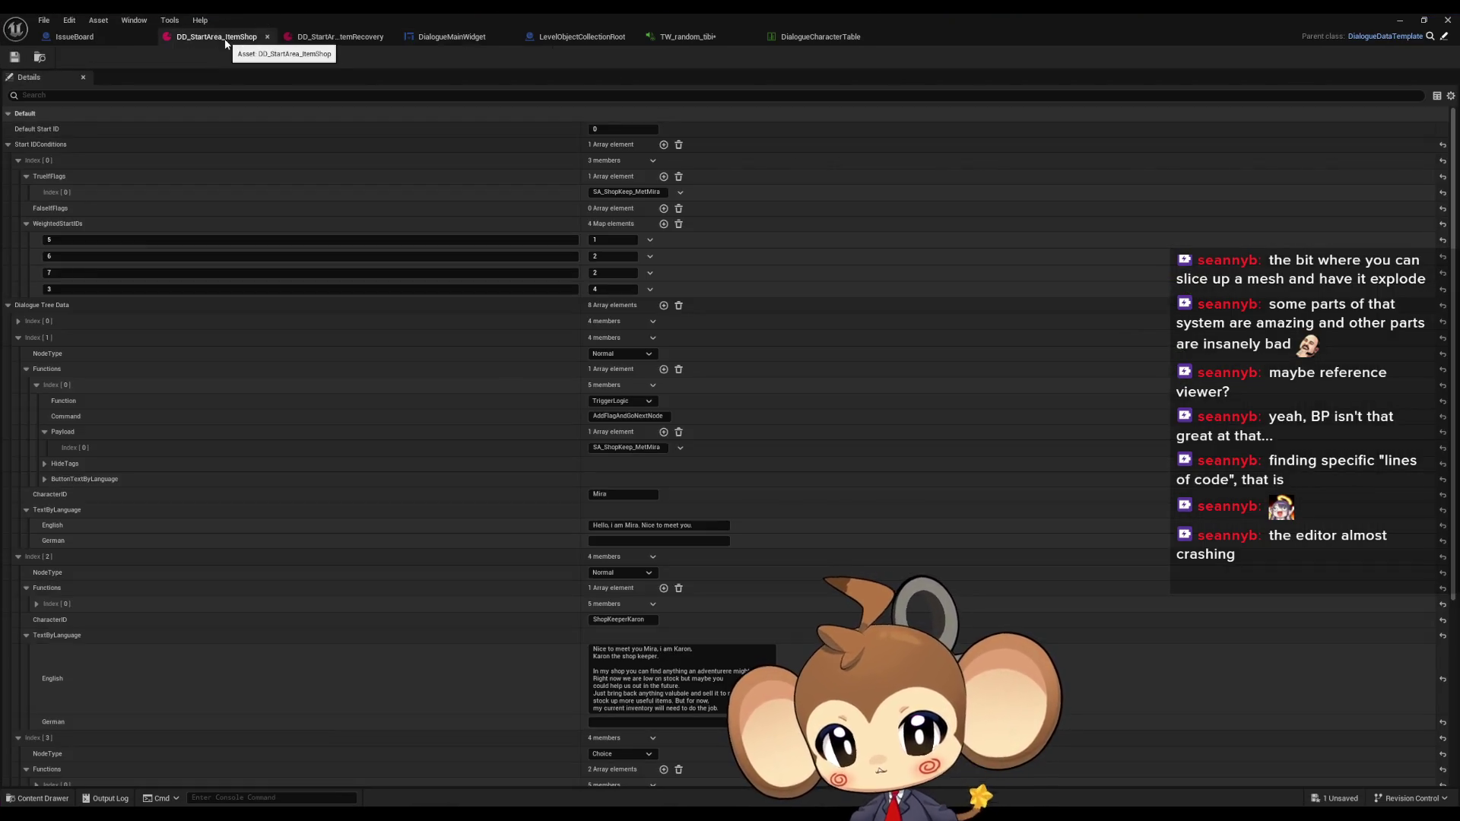
pyautogui.click(337, 40)
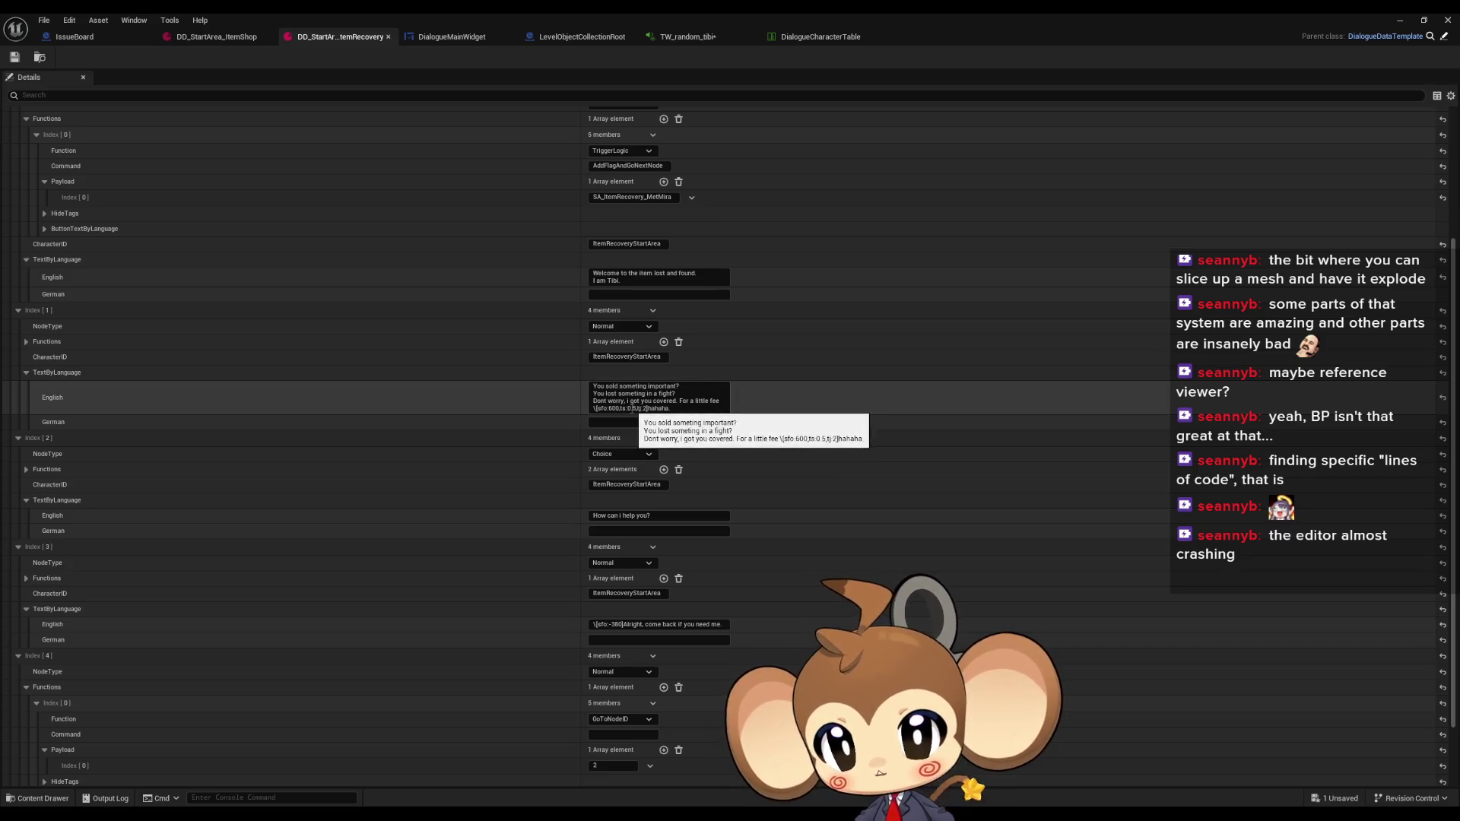
pyautogui.click(633, 408)
pyautogui.write('1')
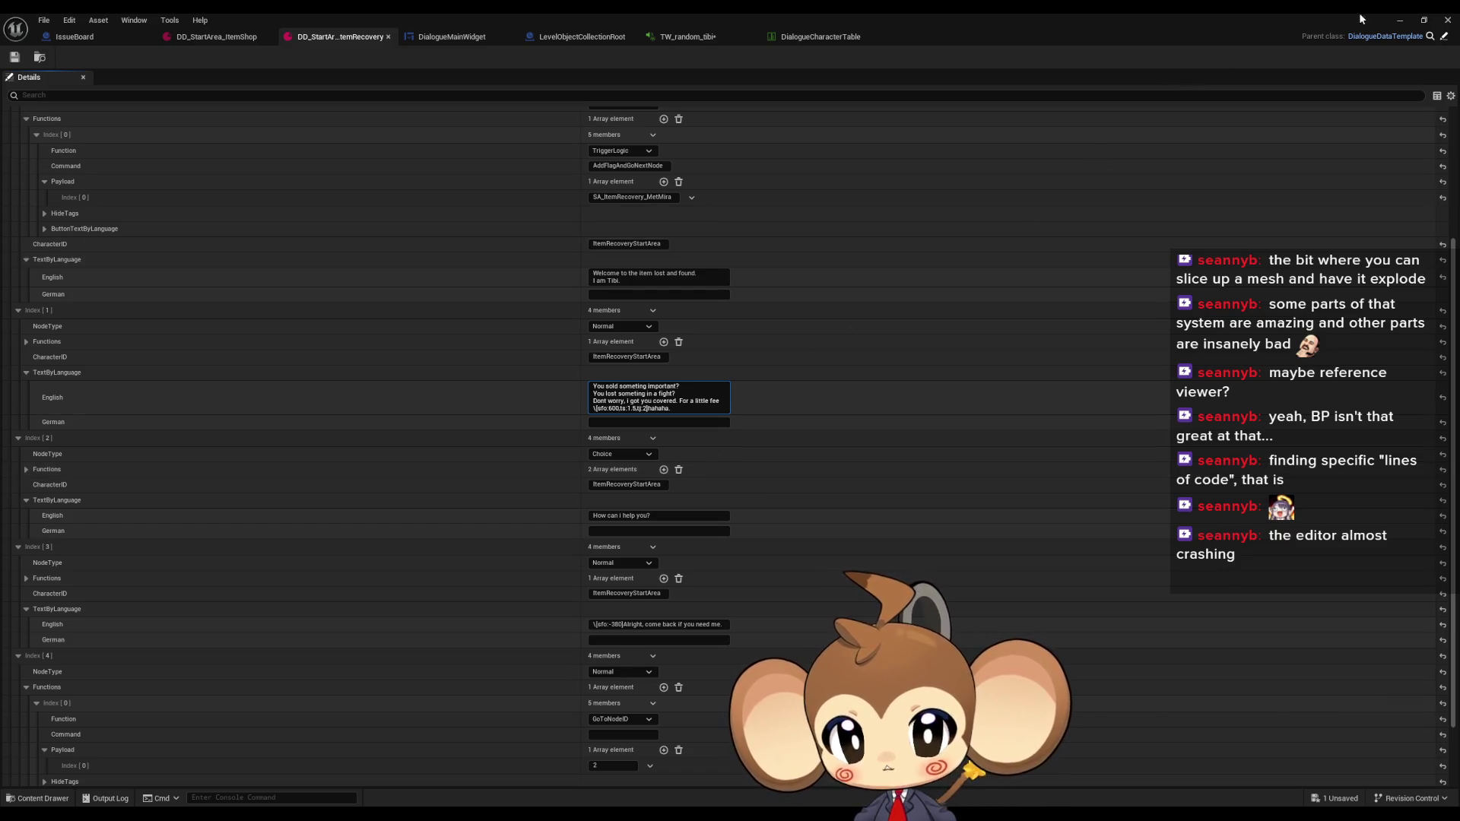
pyautogui.click(1400, 20)
pyautogui.click(282, 57)
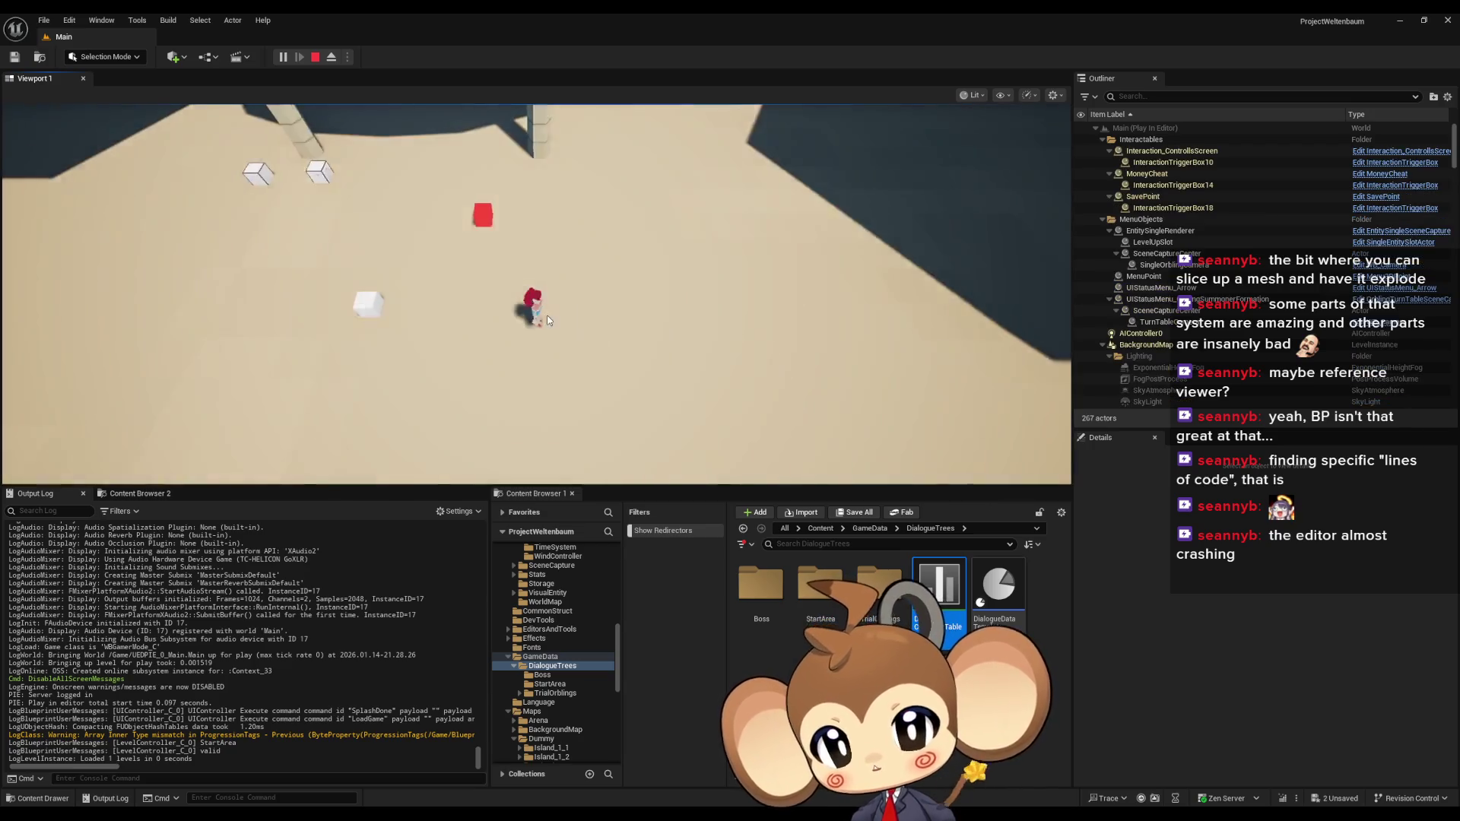
# Advance Tibi's dialogue to the tagged second line, then stop the playtest once it finishes typing
pyautogui.press('space')
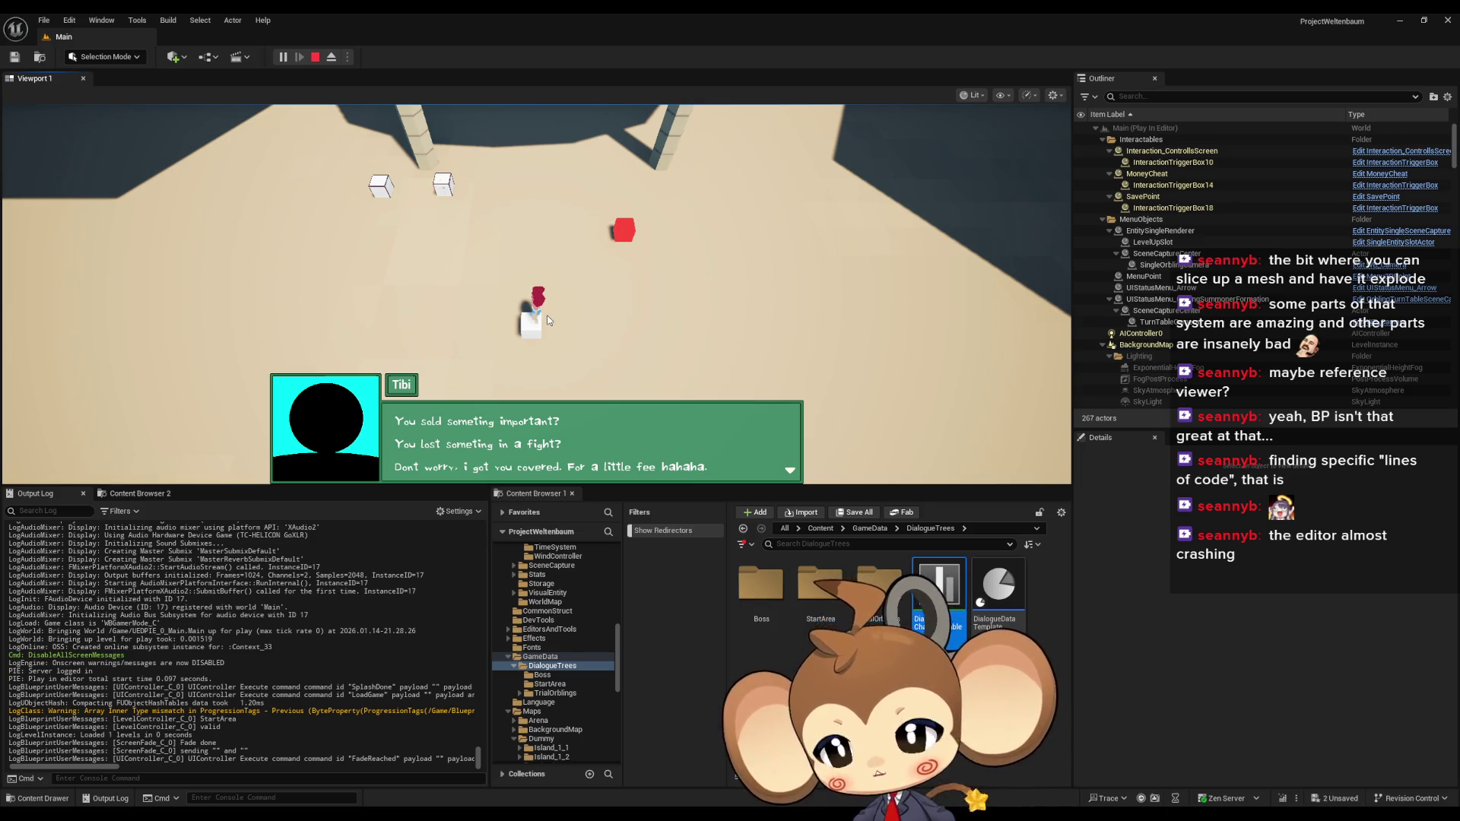
pyautogui.click(313, 58)
pyautogui.moveTo(641, 795)
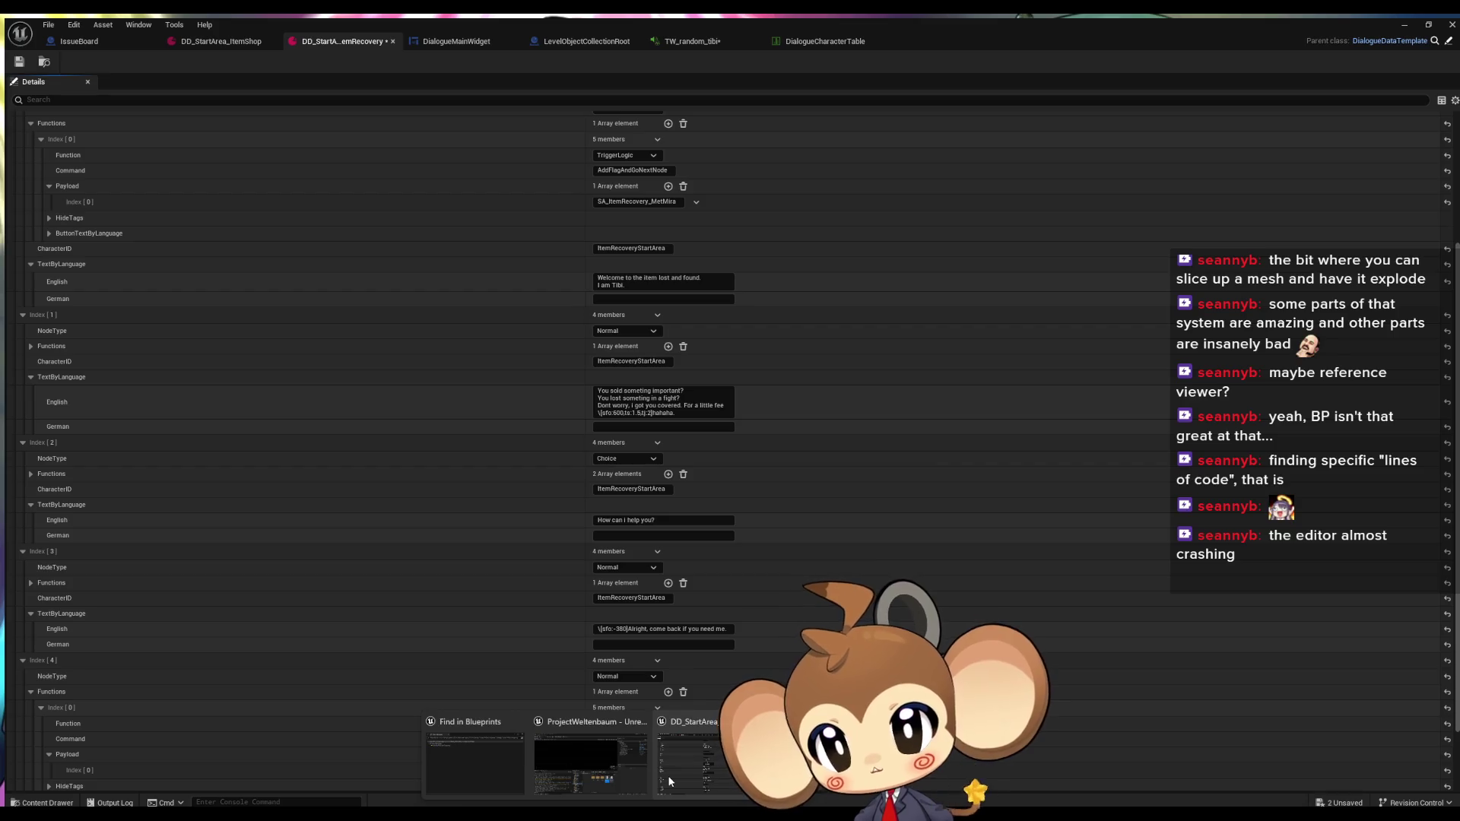
# Switch to the DialogueMainWidget blueprint and open its AddNextCharacterToText function graph
pyautogui.click(669, 781)
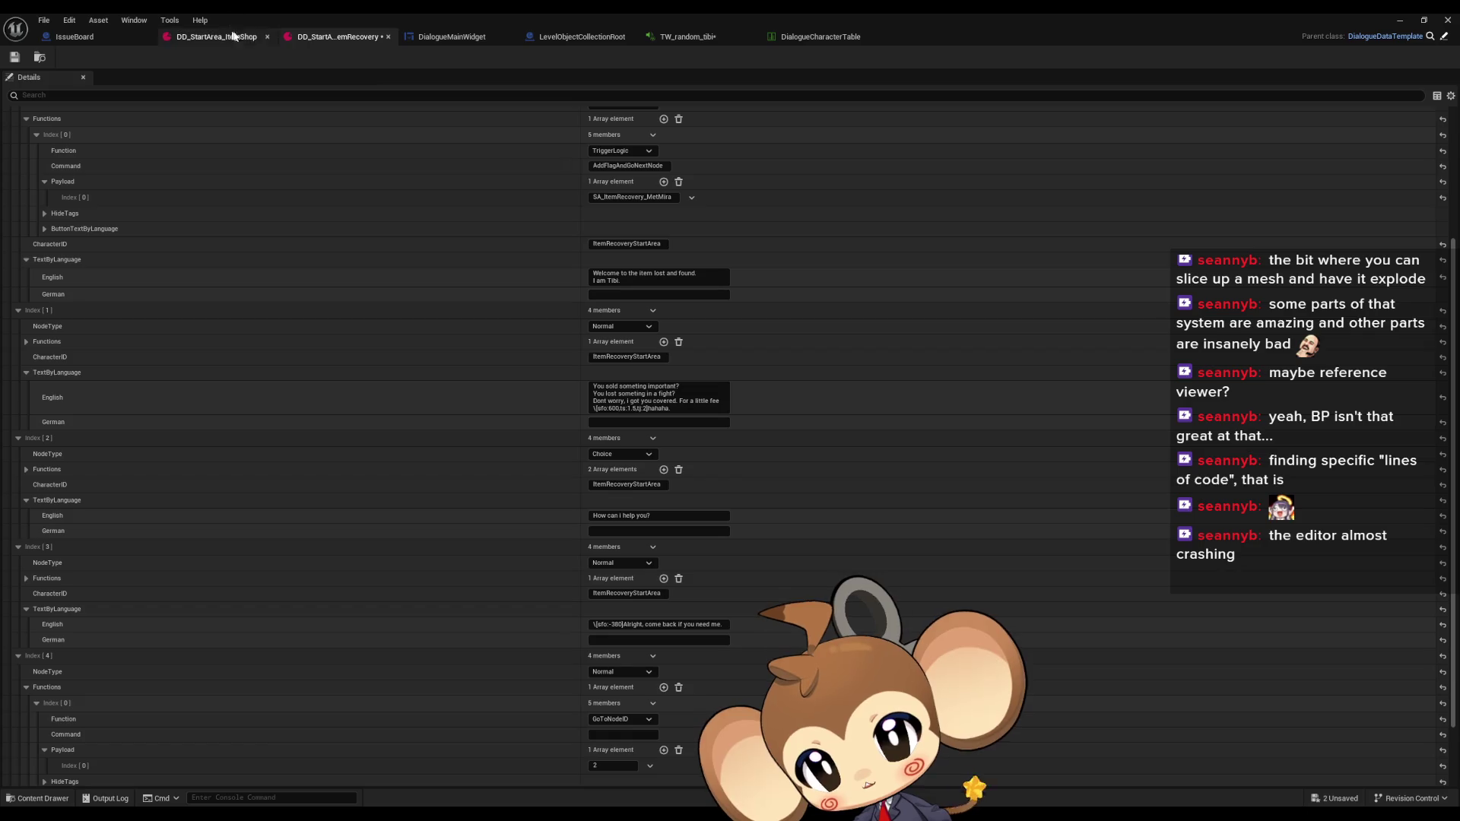
pyautogui.click(464, 38)
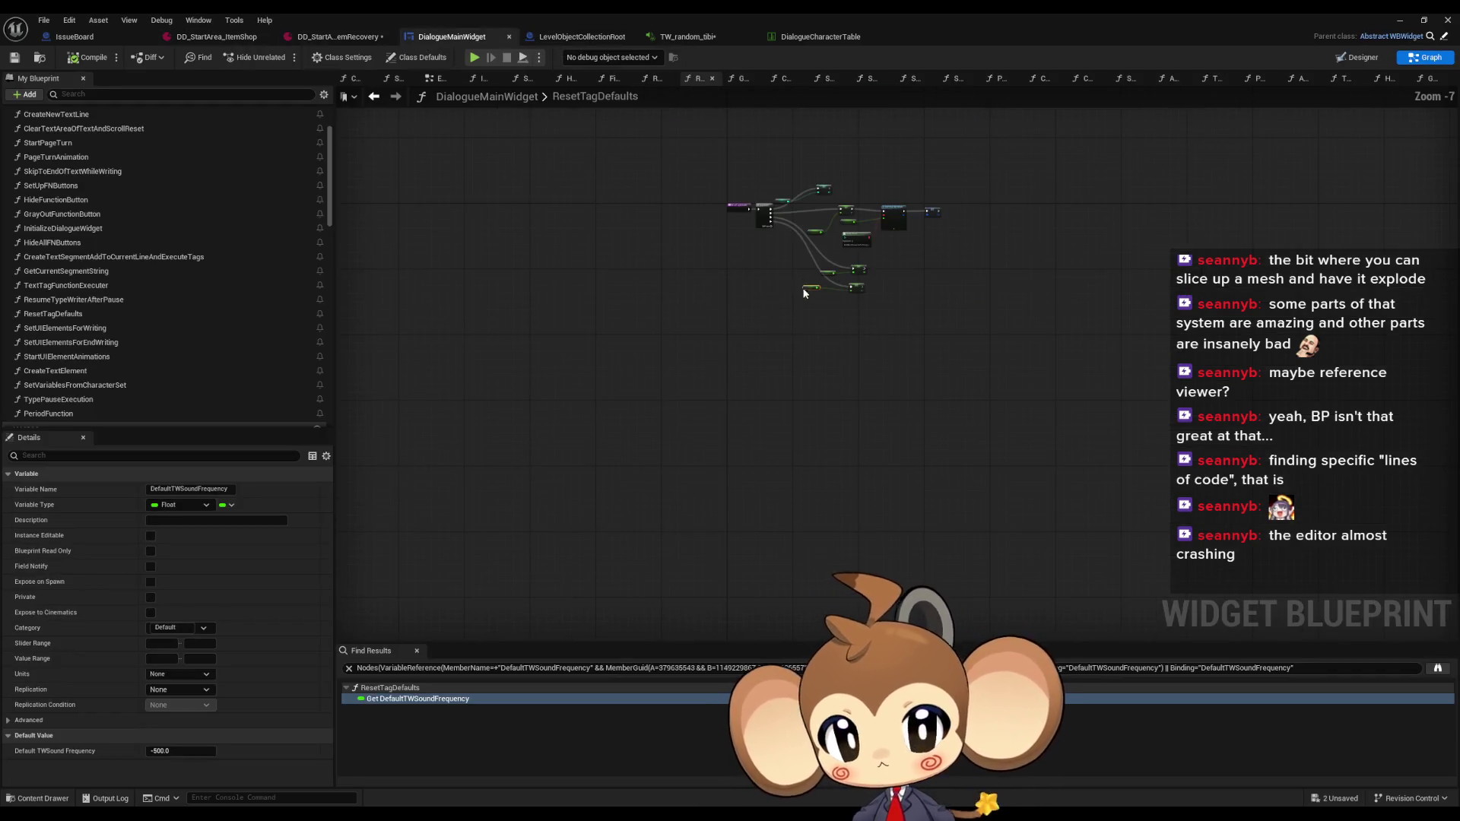
pyautogui.scroll(5, 34, 276)
pyautogui.doubleClick(67, 190)
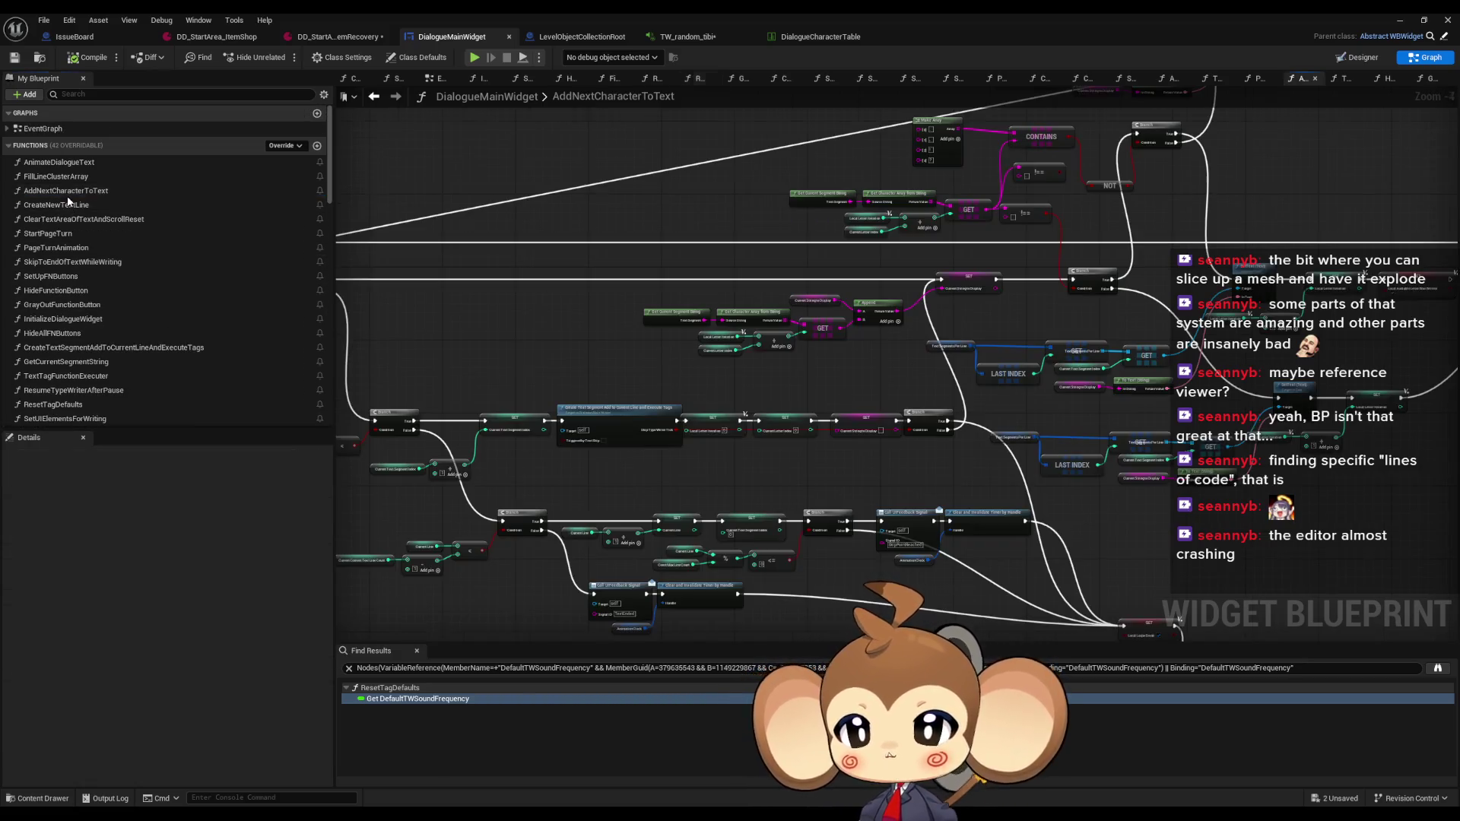
# Pan the graph and select the CreateTextSegment node to inspect its skip-tick output
pyautogui.moveTo(761, 457)
pyautogui.mouseDown()
pyautogui.moveTo(762, 388)
pyautogui.moveTo(689, 445)
pyautogui.mouseUp()
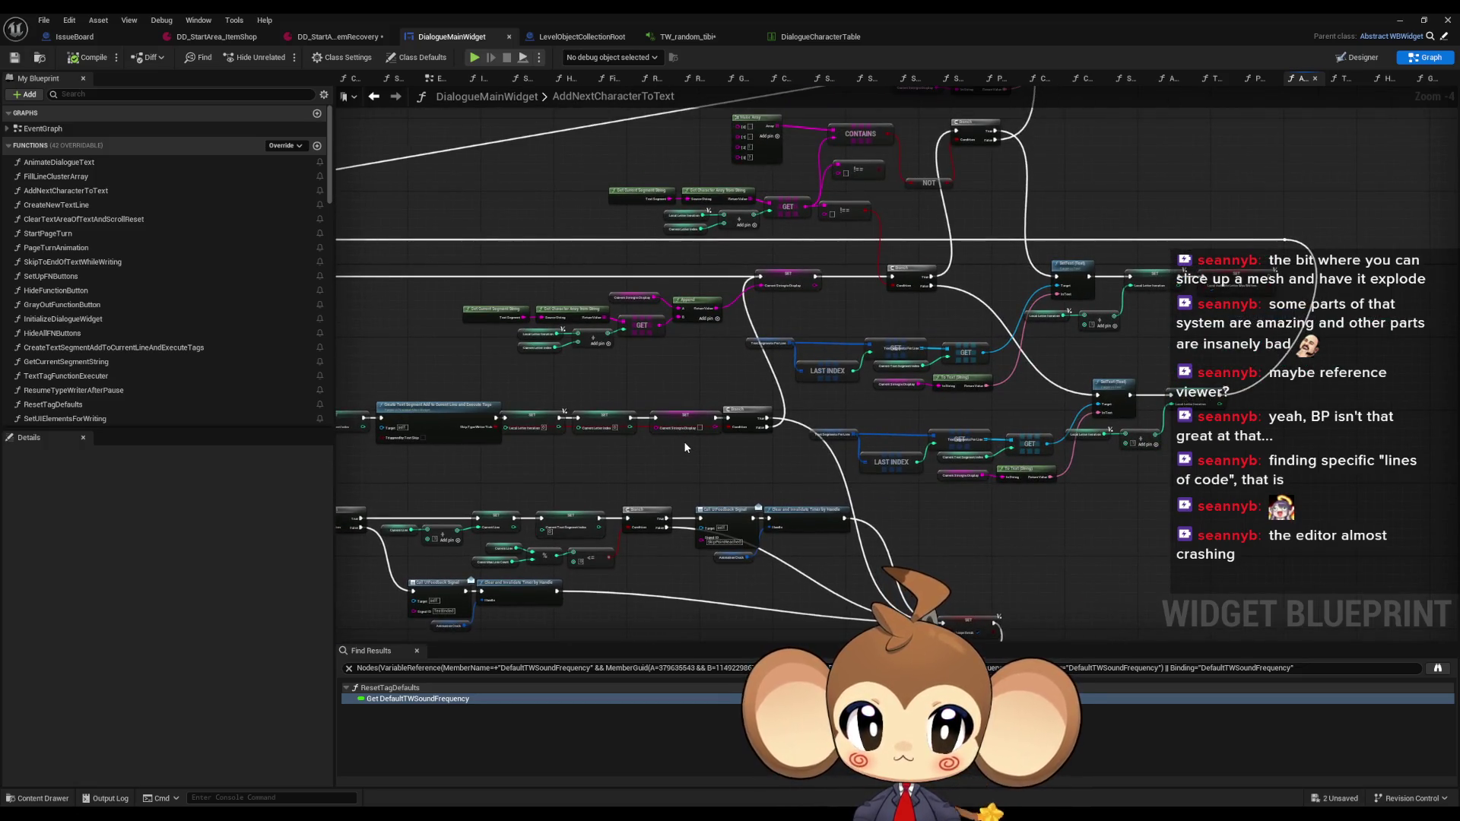
pyautogui.moveTo(541, 443); pyautogui.dragTo(610, 448)
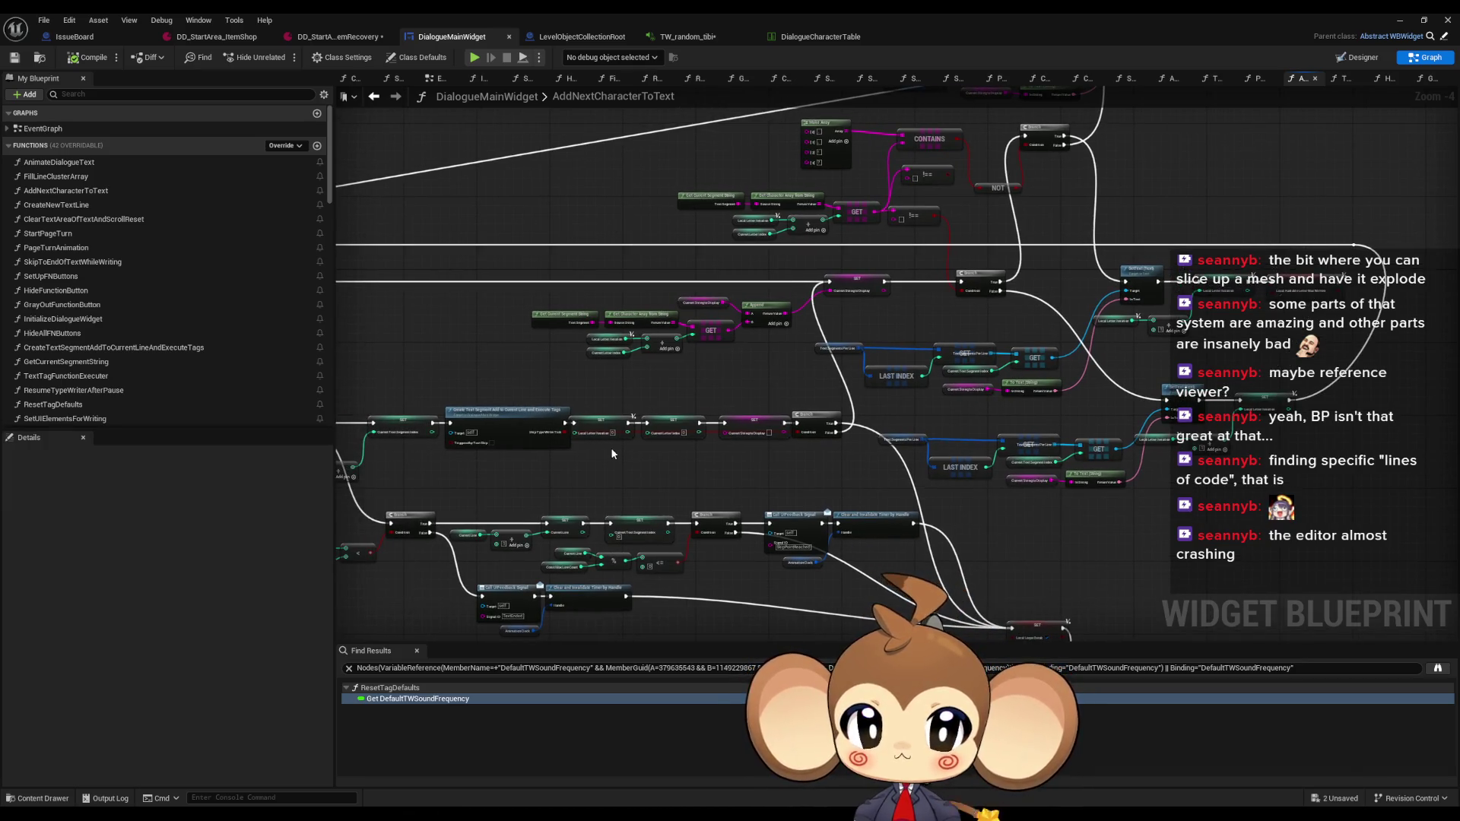
pyautogui.moveTo(531, 451)
pyautogui.mouseDown()
pyautogui.moveTo(905, 436)
pyautogui.moveTo(660, 407)
pyautogui.moveTo(863, 409)
pyautogui.mouseUp()
pyautogui.click(868, 411)
pyautogui.scroll(3, 905, 417)
# Add a Print String 'I AM HERE INSTEAD' on the skip-tick path, then start Play-In-Editor
pyautogui.moveTo(863, 339); pyautogui.dragTo(859, 455)
pyautogui.write('pri')
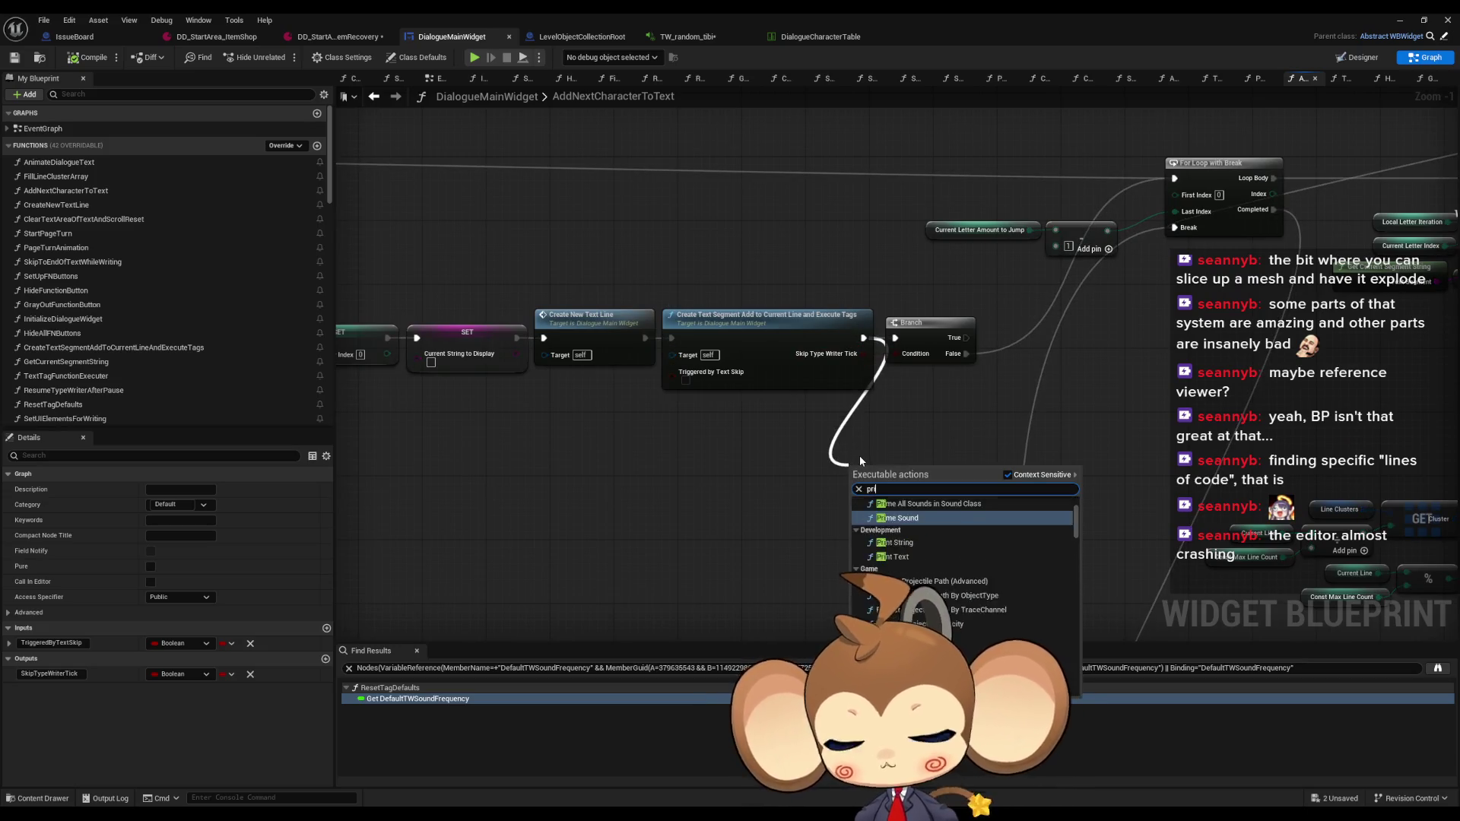
pyautogui.click(896, 542)
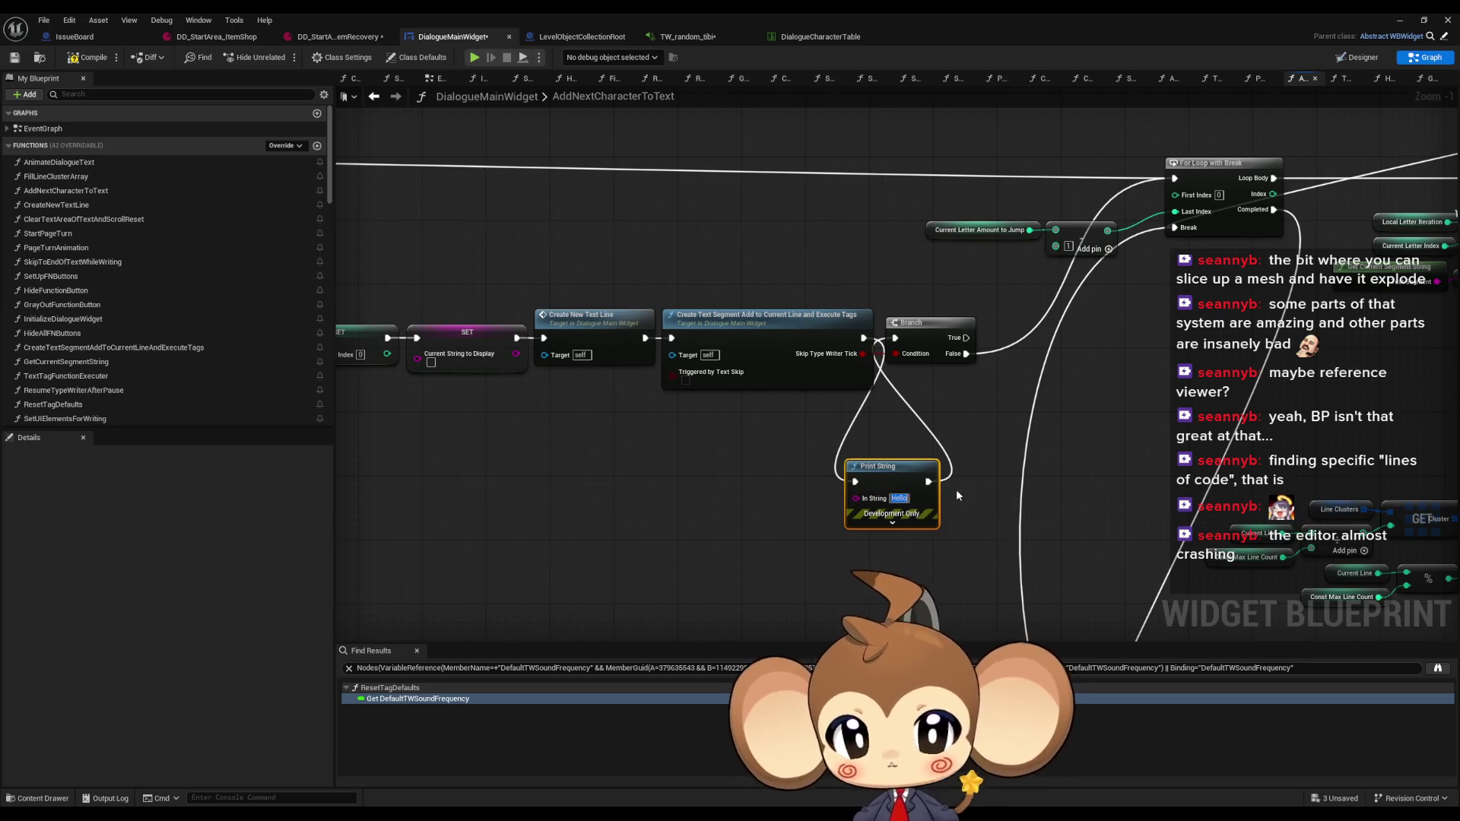
pyautogui.write('I AM HERE INS')
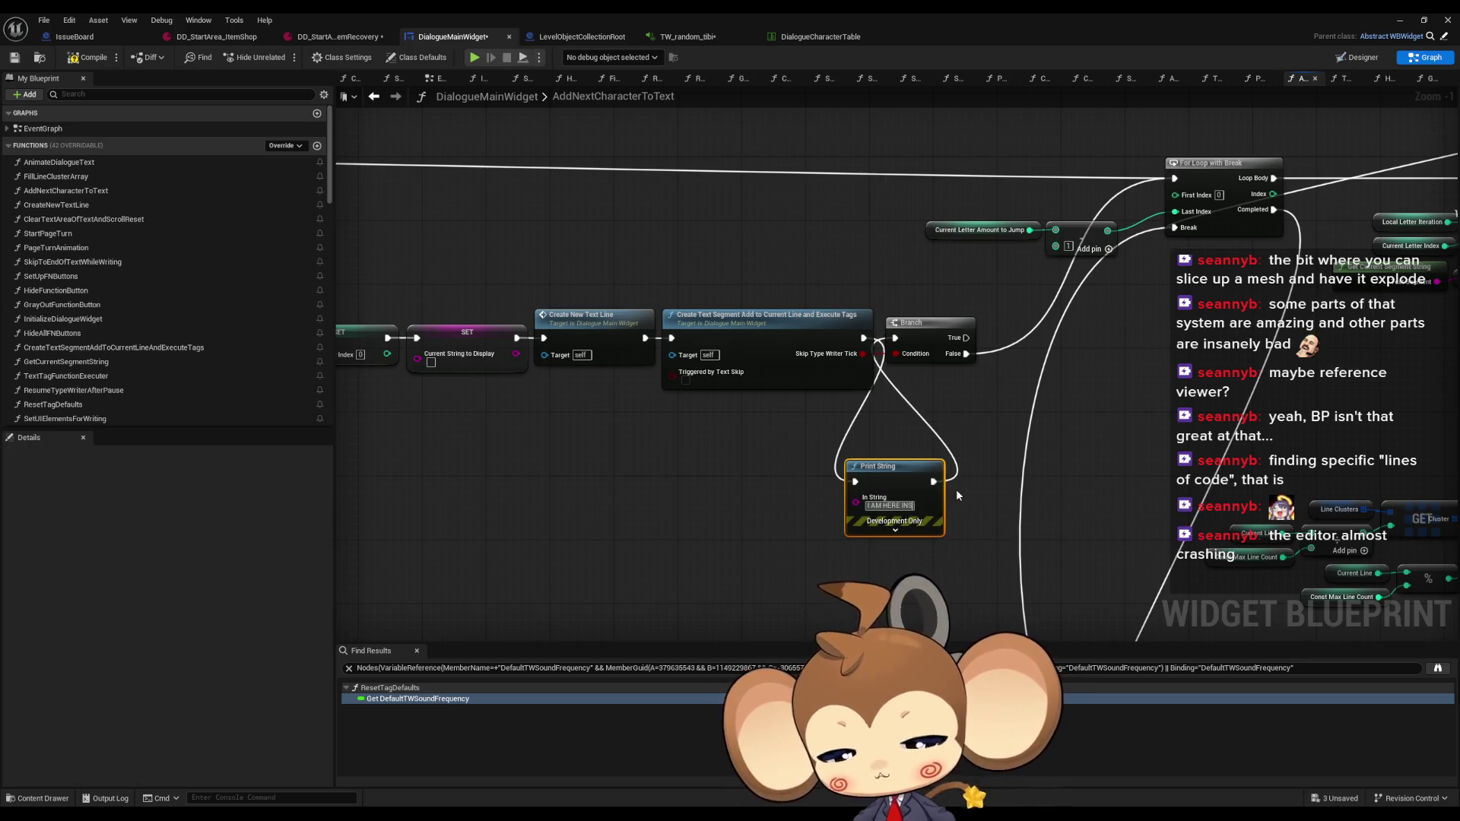
pyautogui.write('TEAD')
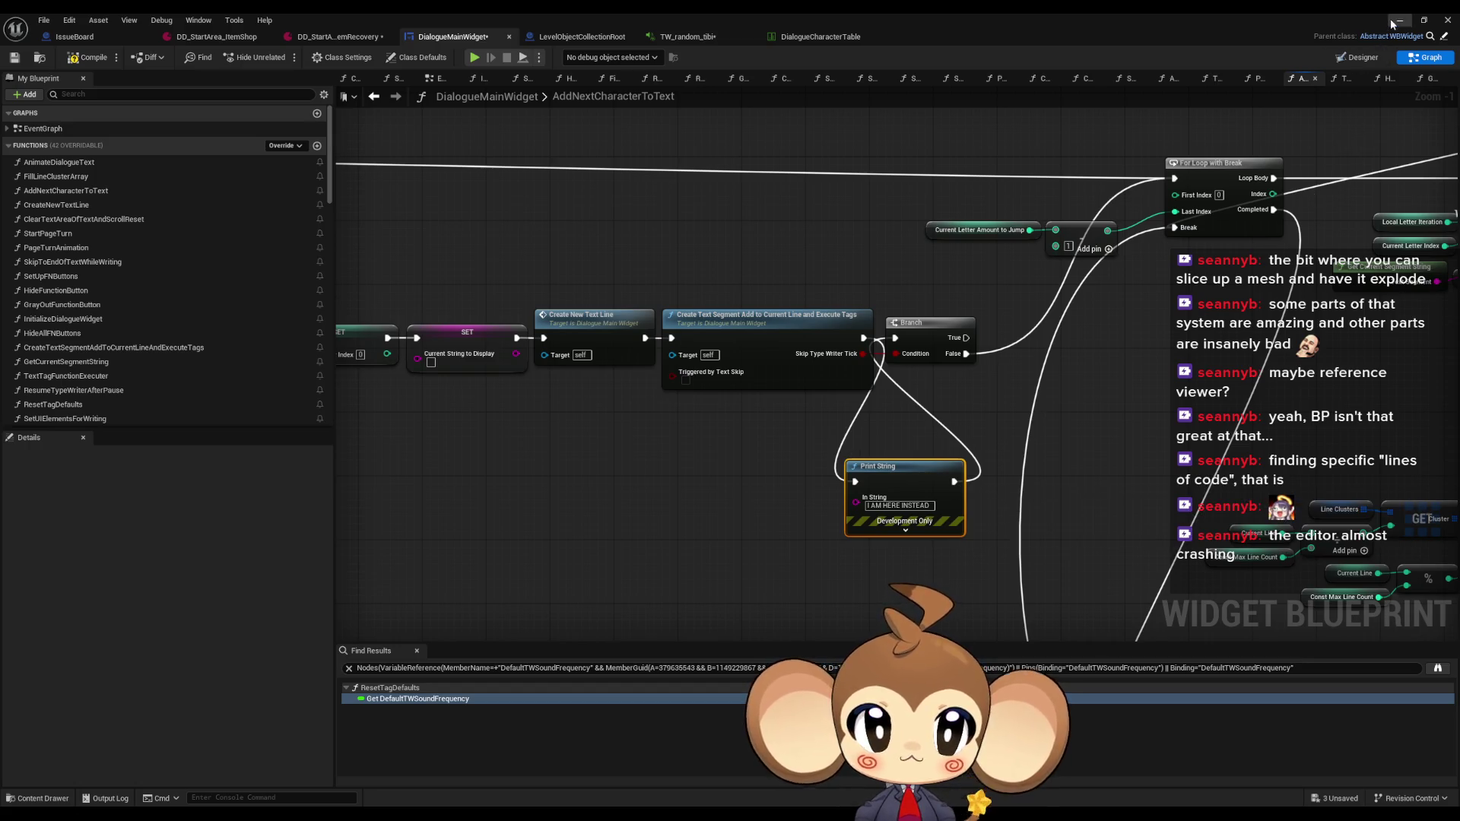
pyautogui.click(1391, 21)
pyautogui.hotkey('alt', 'p')
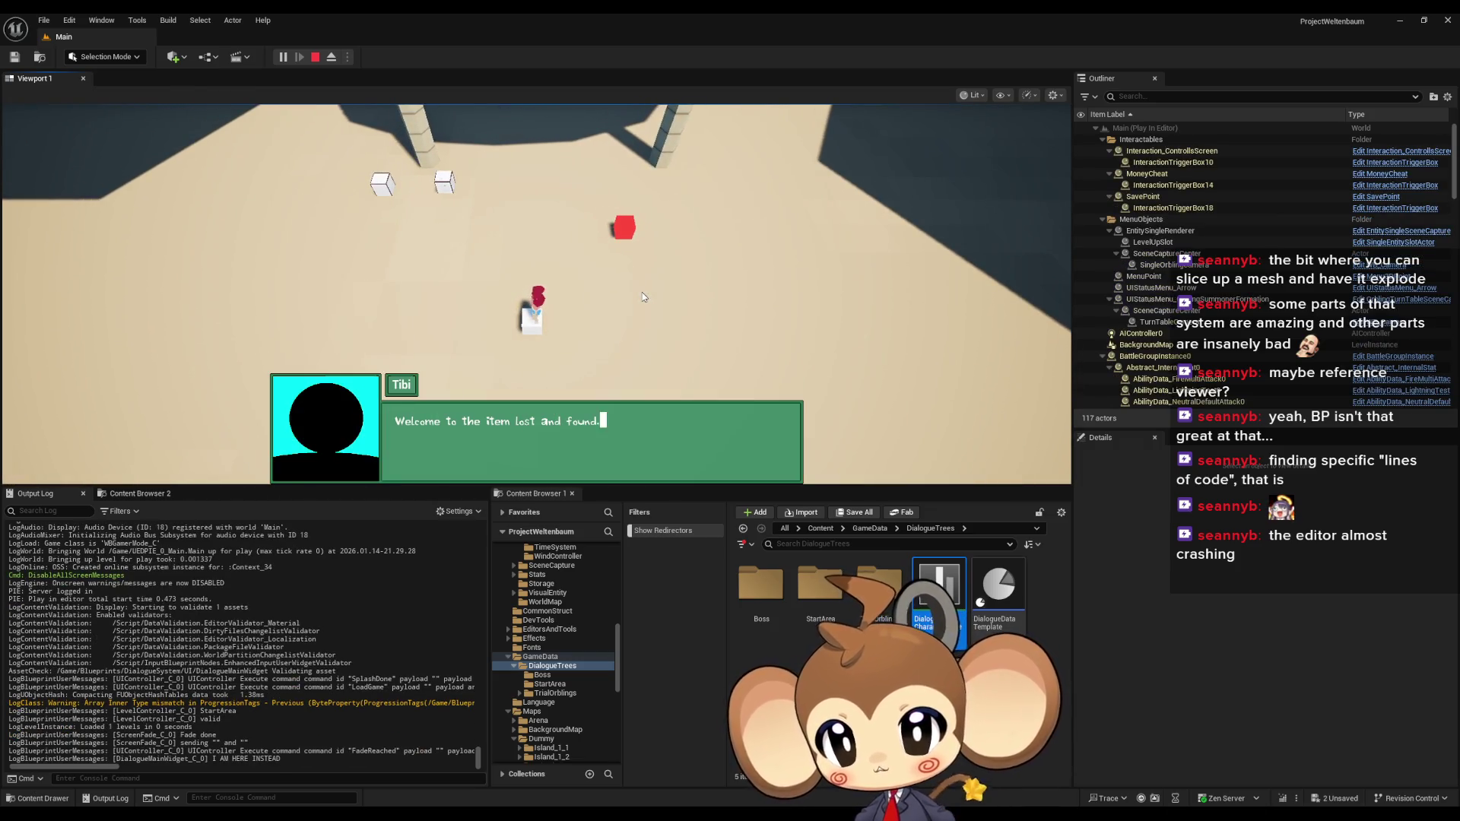
# Advance Tibi's dialogue to the next line, then stop the play session
pyautogui.click(642, 292)
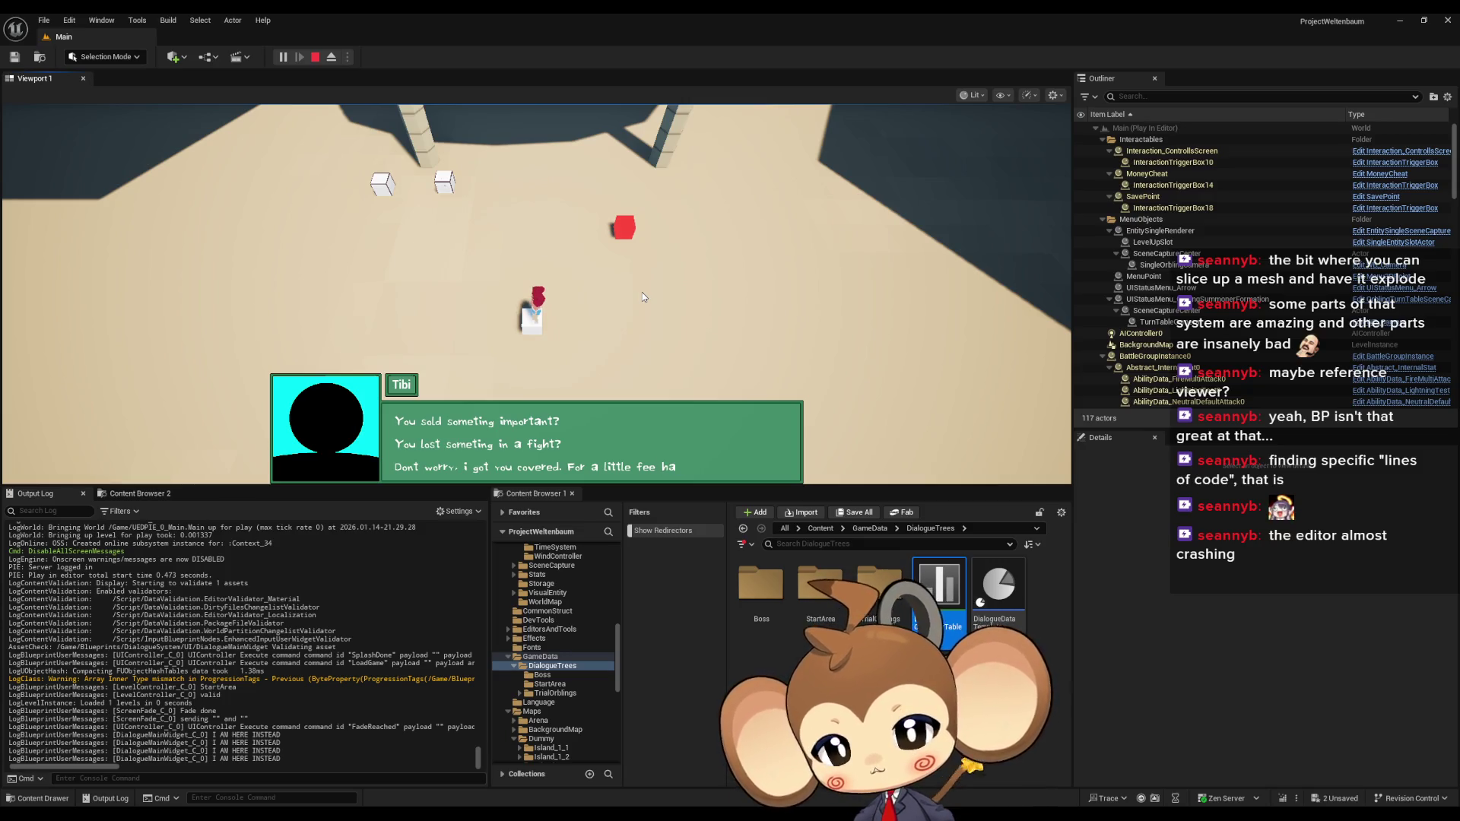
pyautogui.click(316, 57)
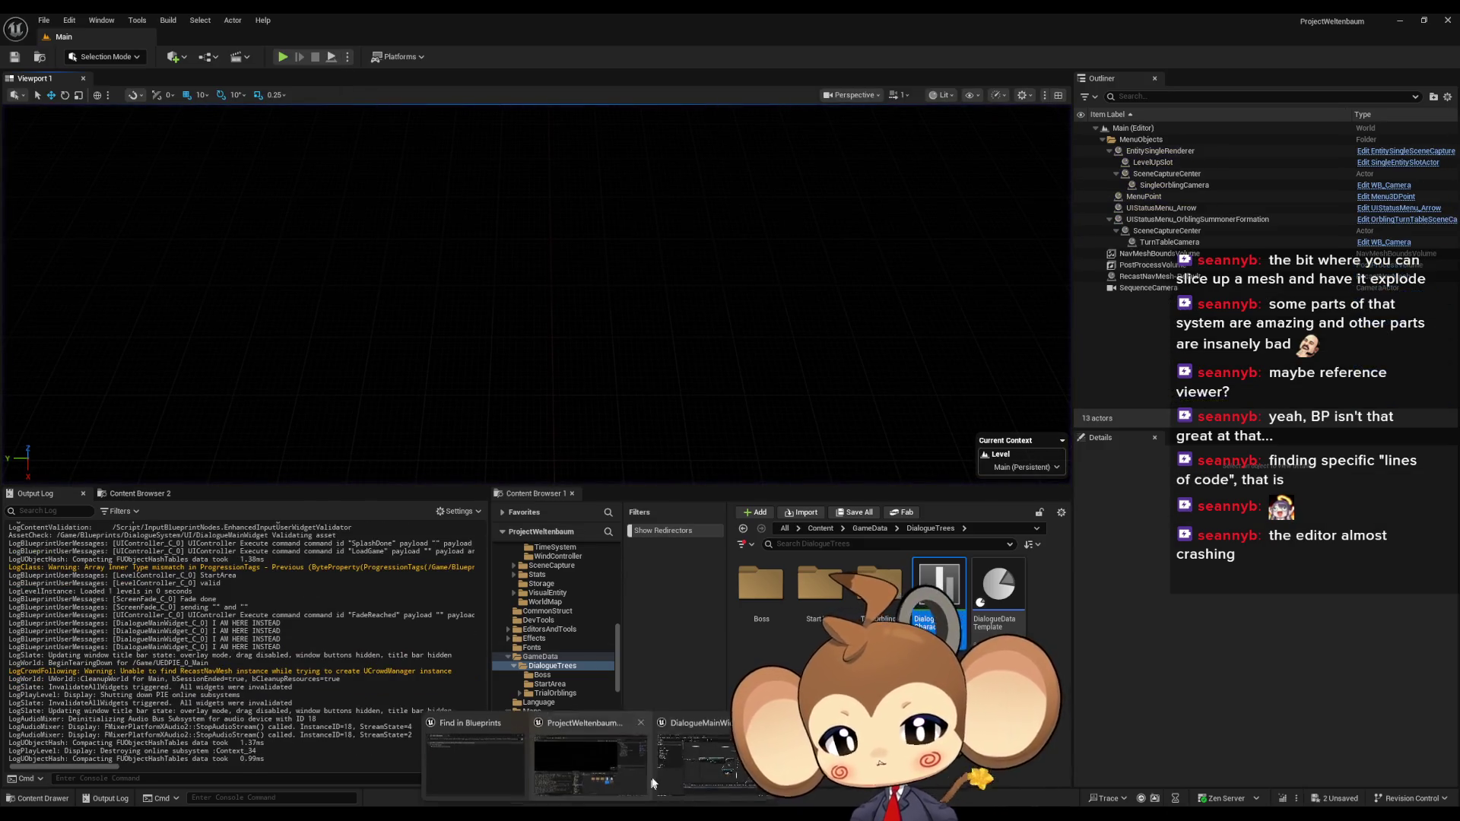
# Save DialogueMainWidget, wire the text-segment output straight to the Branch, and delete the debug Print String
pyautogui.click(718, 760)
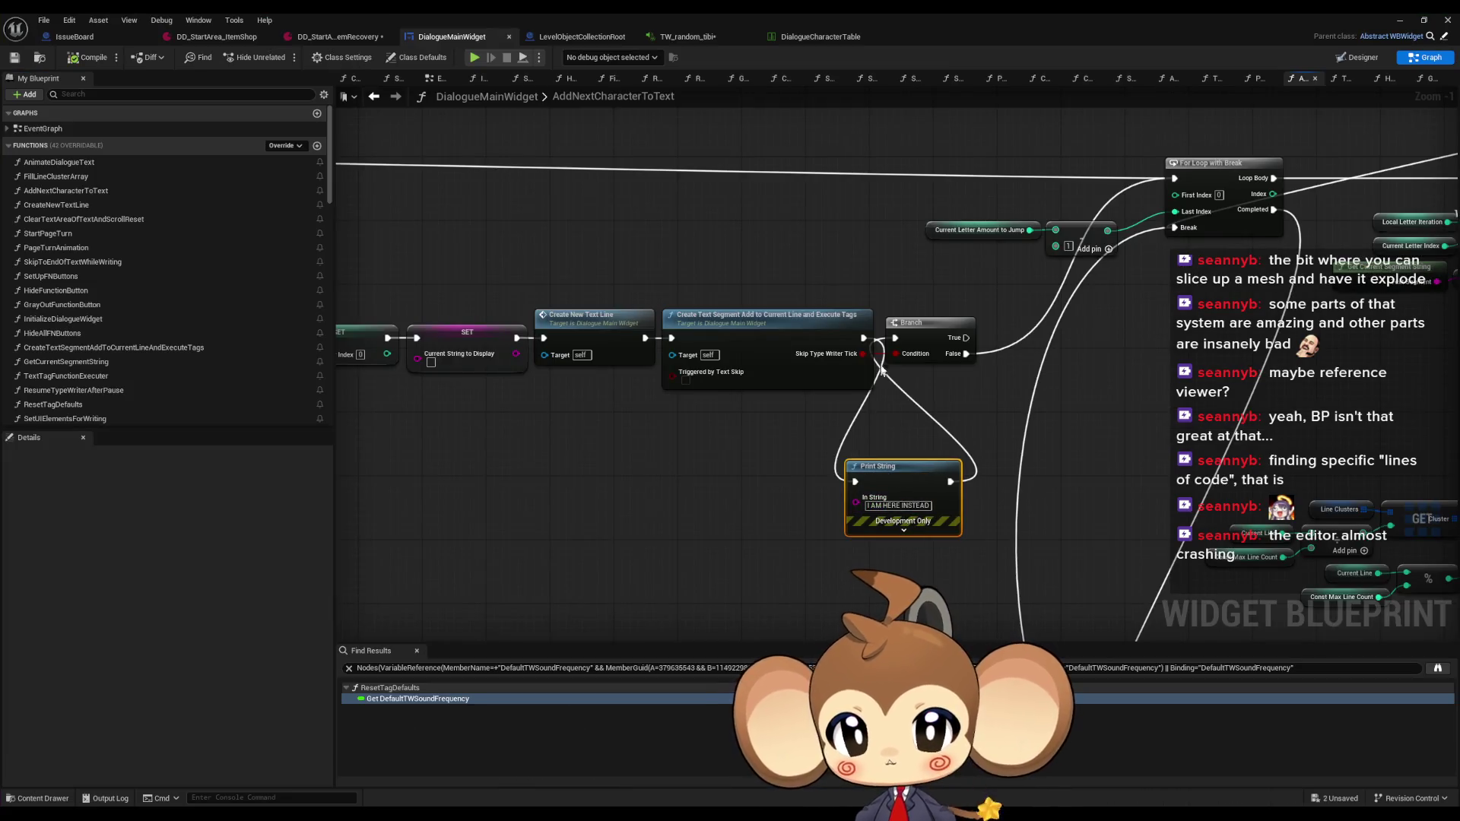
pyautogui.hotkey('ctrl', 's')
pyautogui.moveTo(863, 338); pyautogui.dragTo(895, 338)
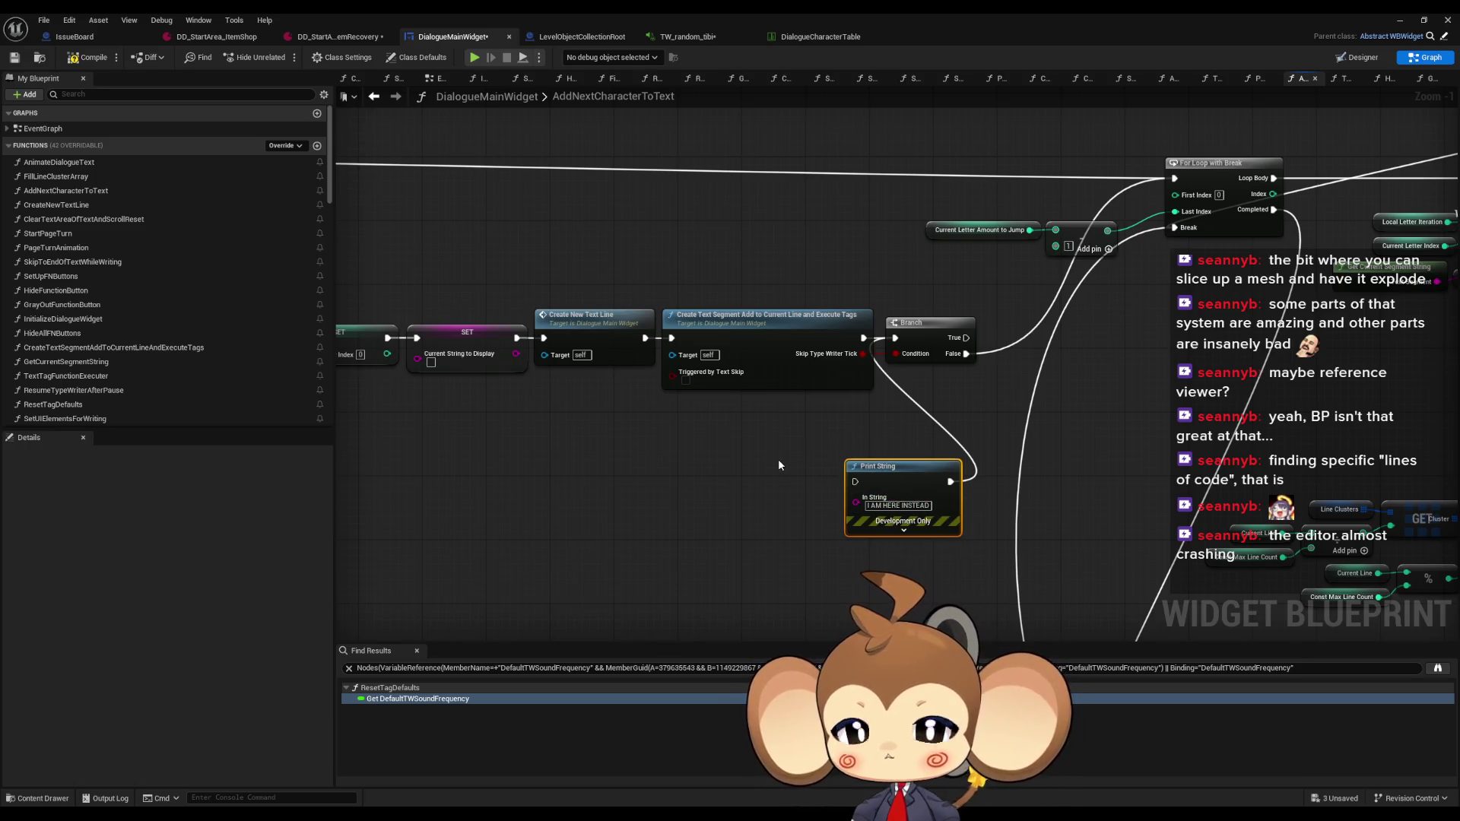
pyautogui.press('Delete')
pyautogui.scroll(-5, 737, 461)
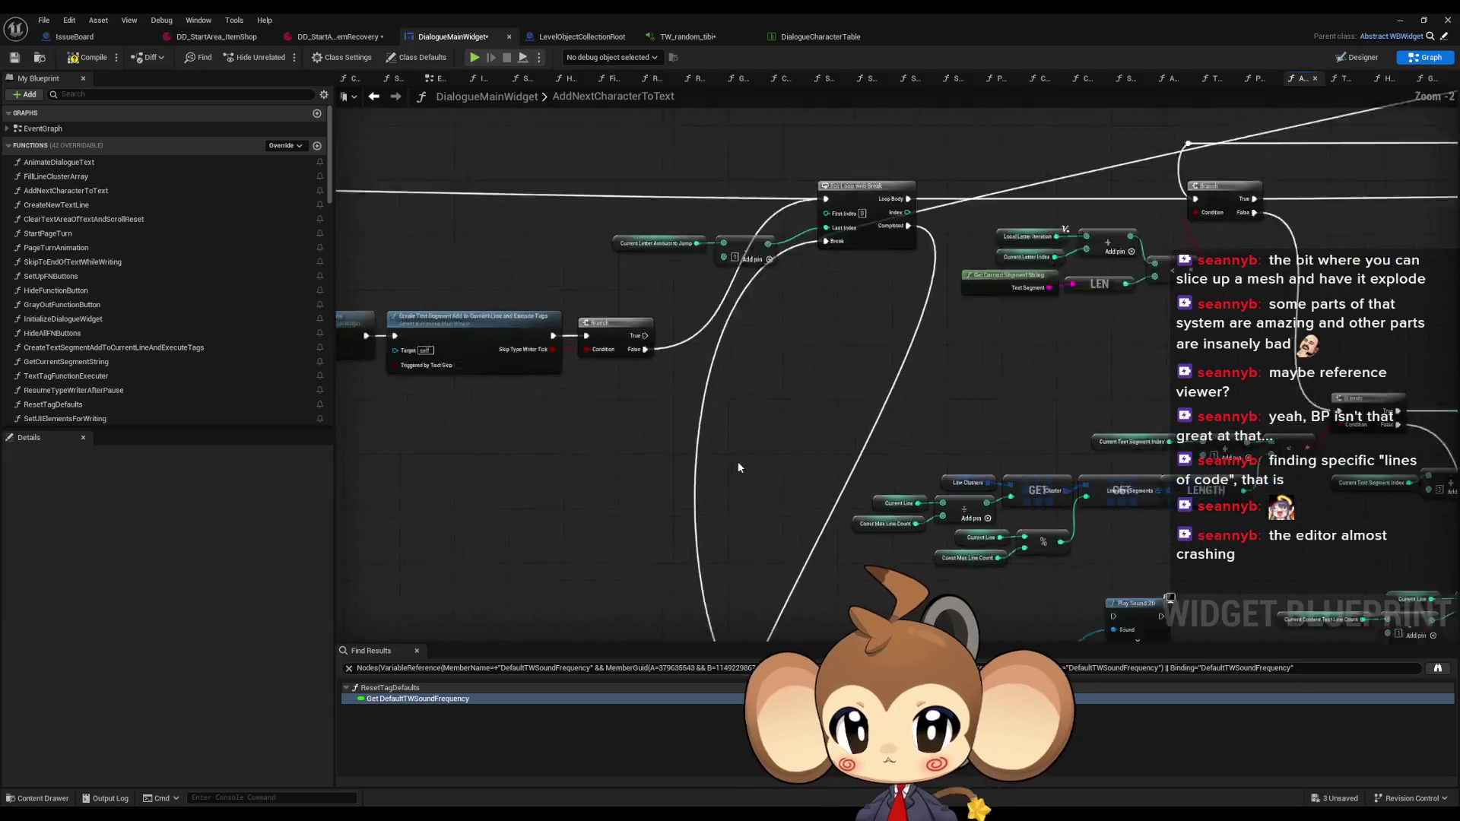
pyautogui.scroll(4, 741, 427)
# Select the Create Text Segment node and survey the Play Sound 2D, SetText and CONTAINS nodes
pyautogui.click(513, 432)
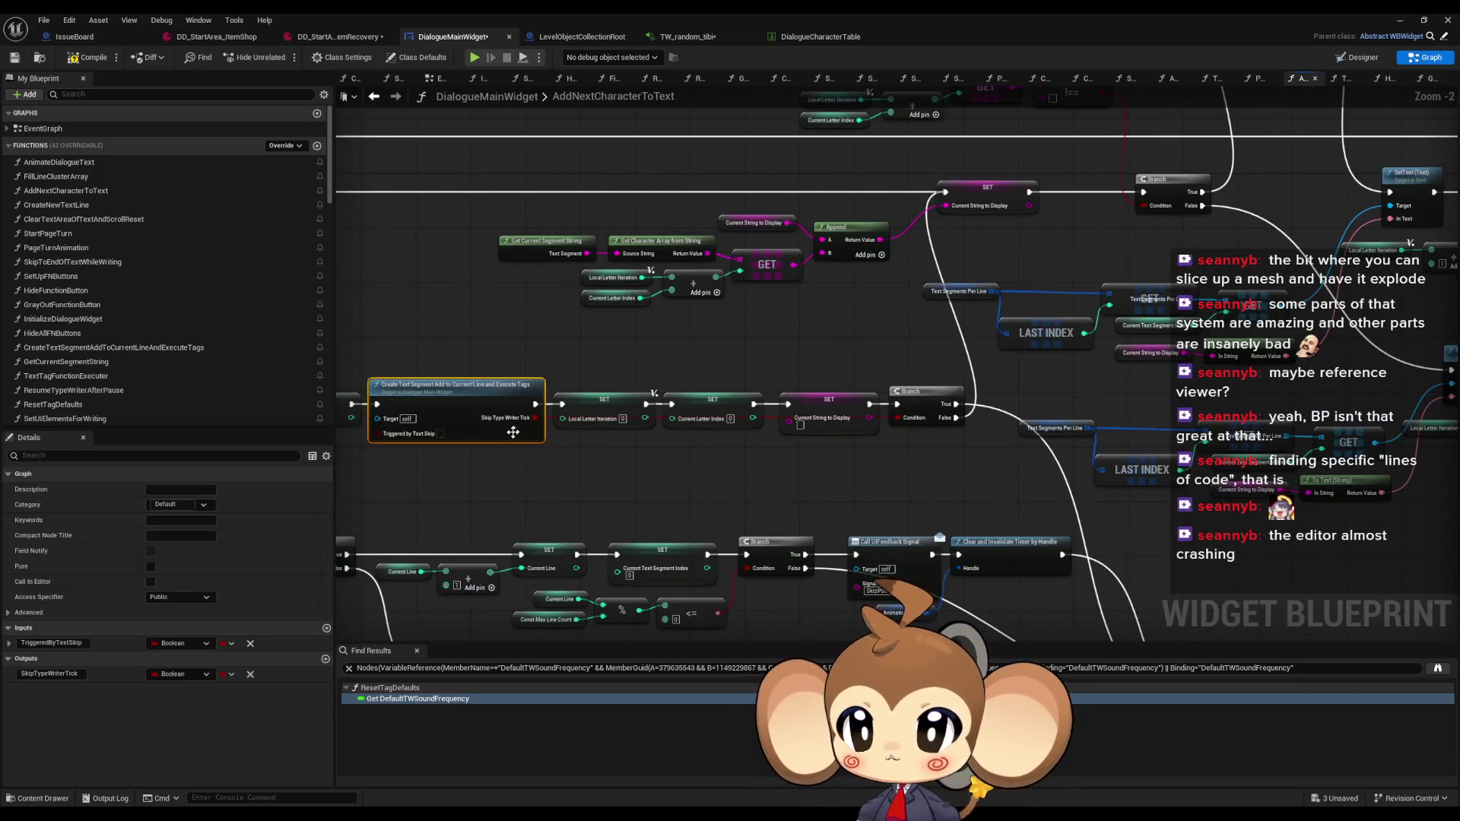
pyautogui.moveTo(937, 429); pyautogui.dragTo(850, 166)
pyautogui.moveTo(940, 264)
pyautogui.mouseDown()
pyautogui.moveTo(662, 304)
pyautogui.moveTo(701, 653)
pyautogui.mouseUp()
pyautogui.moveTo(809, 327)
pyautogui.mouseDown()
pyautogui.moveTo(937, 447)
pyautogui.moveTo(842, 530)
pyautogui.moveTo(842, 457)
pyautogui.mouseUp()
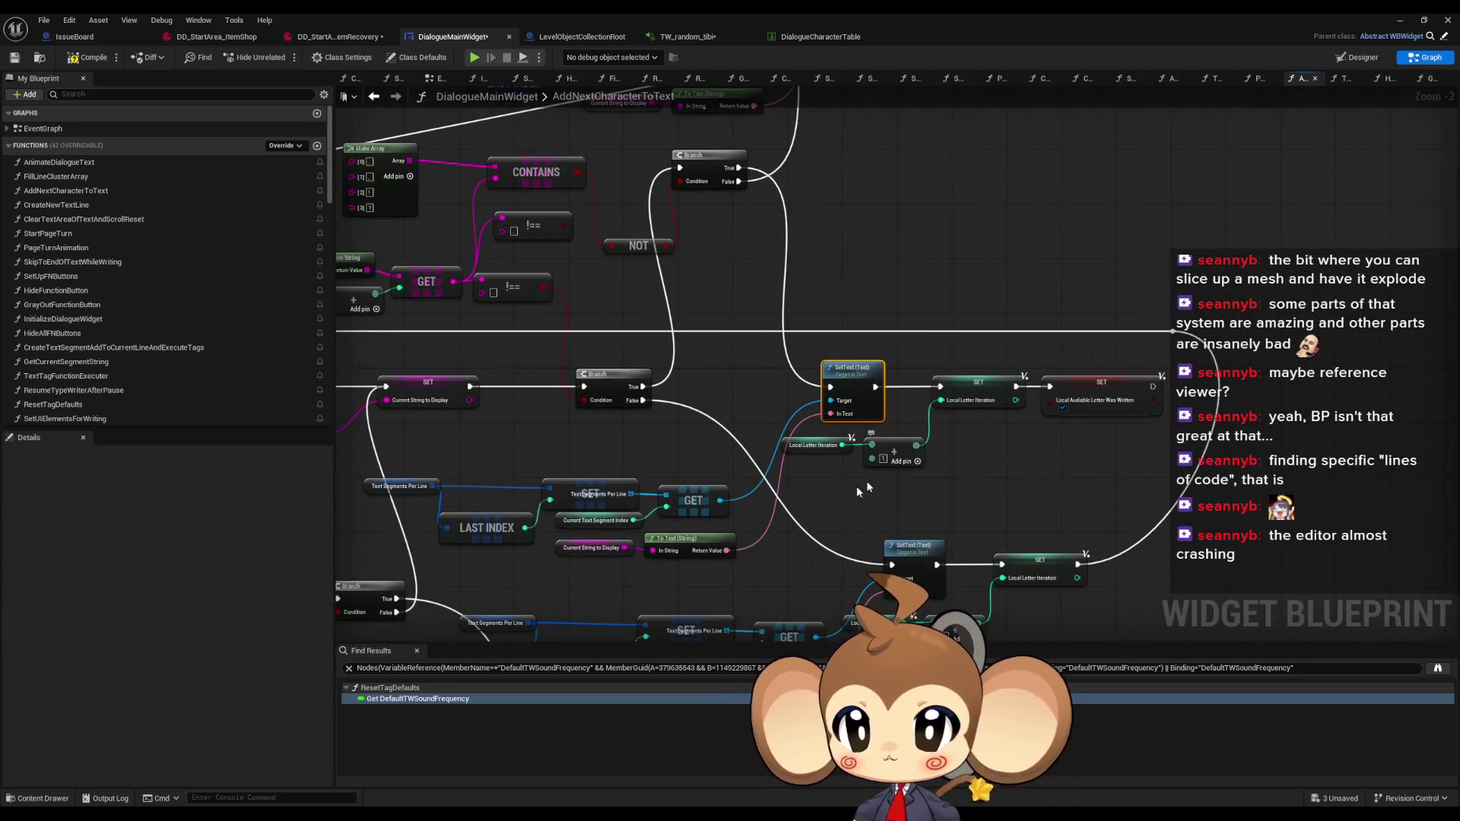
pyautogui.scroll(-4, 851, 502)
pyautogui.scroll(2, 847, 514)
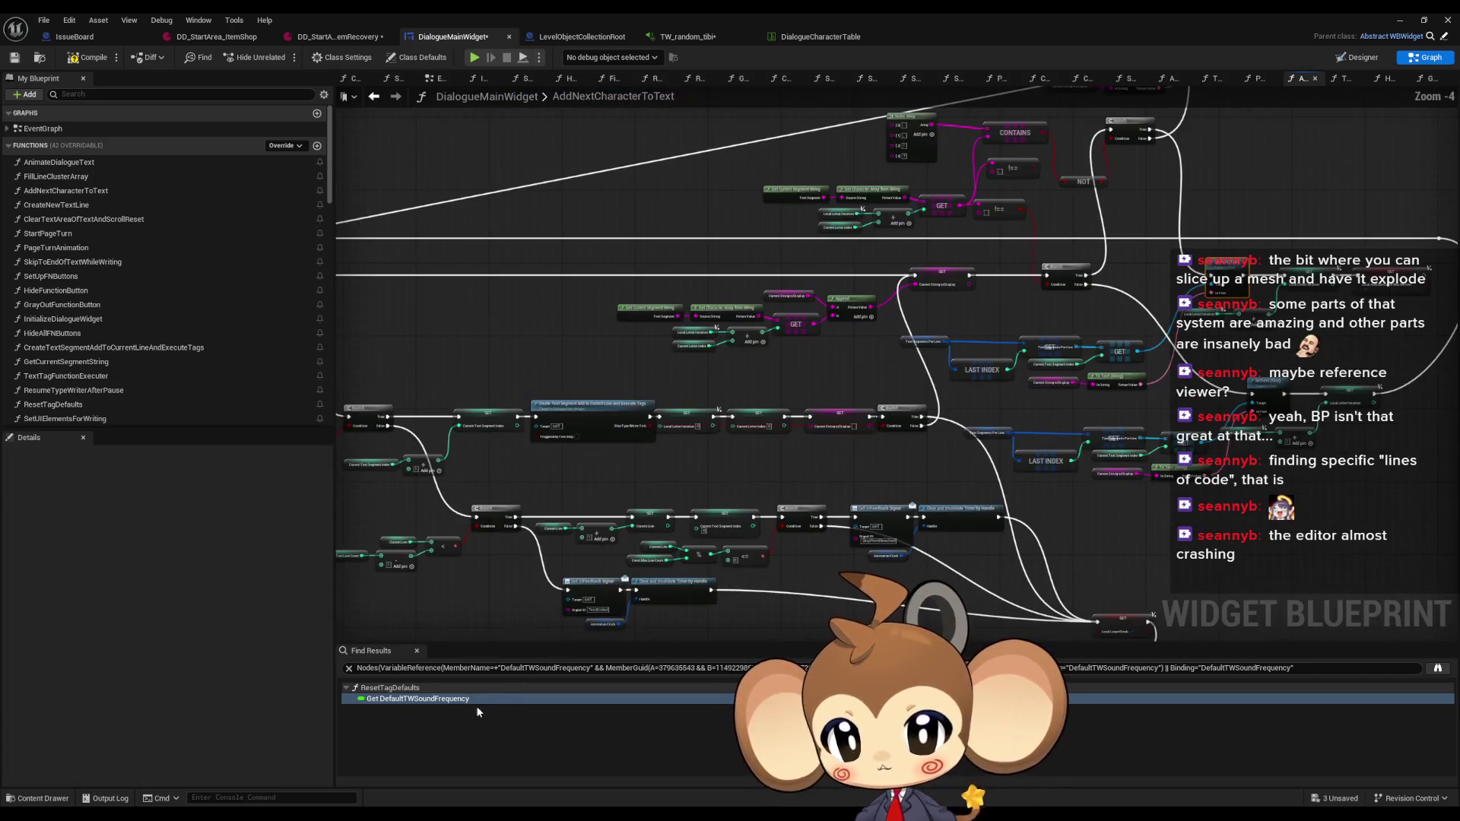
pyautogui.click(481, 669)
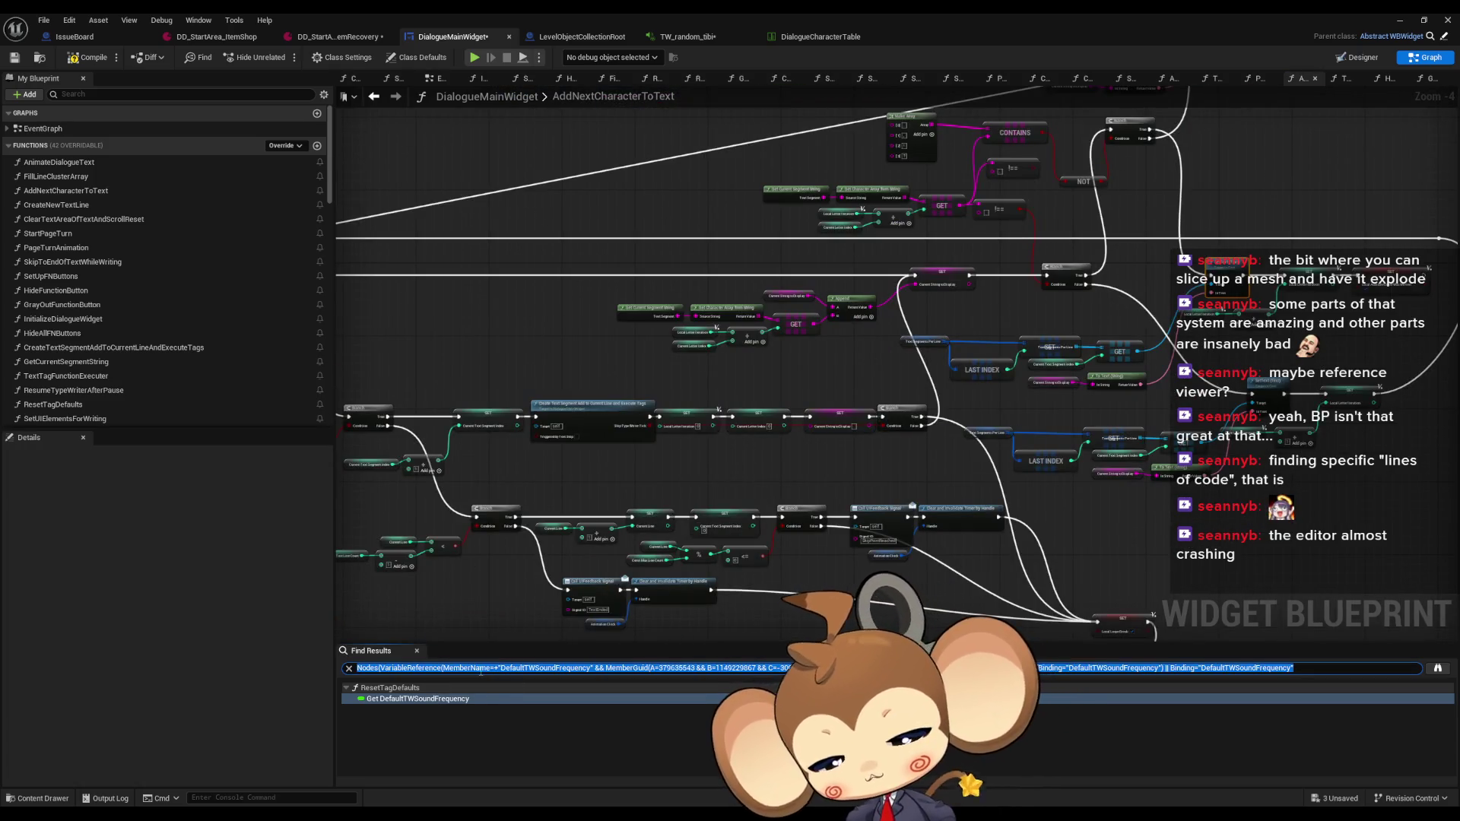
# Search for 'play sound' and select the Current Type Sound node feeding Play Sound 2D
pyautogui.write('play sound')
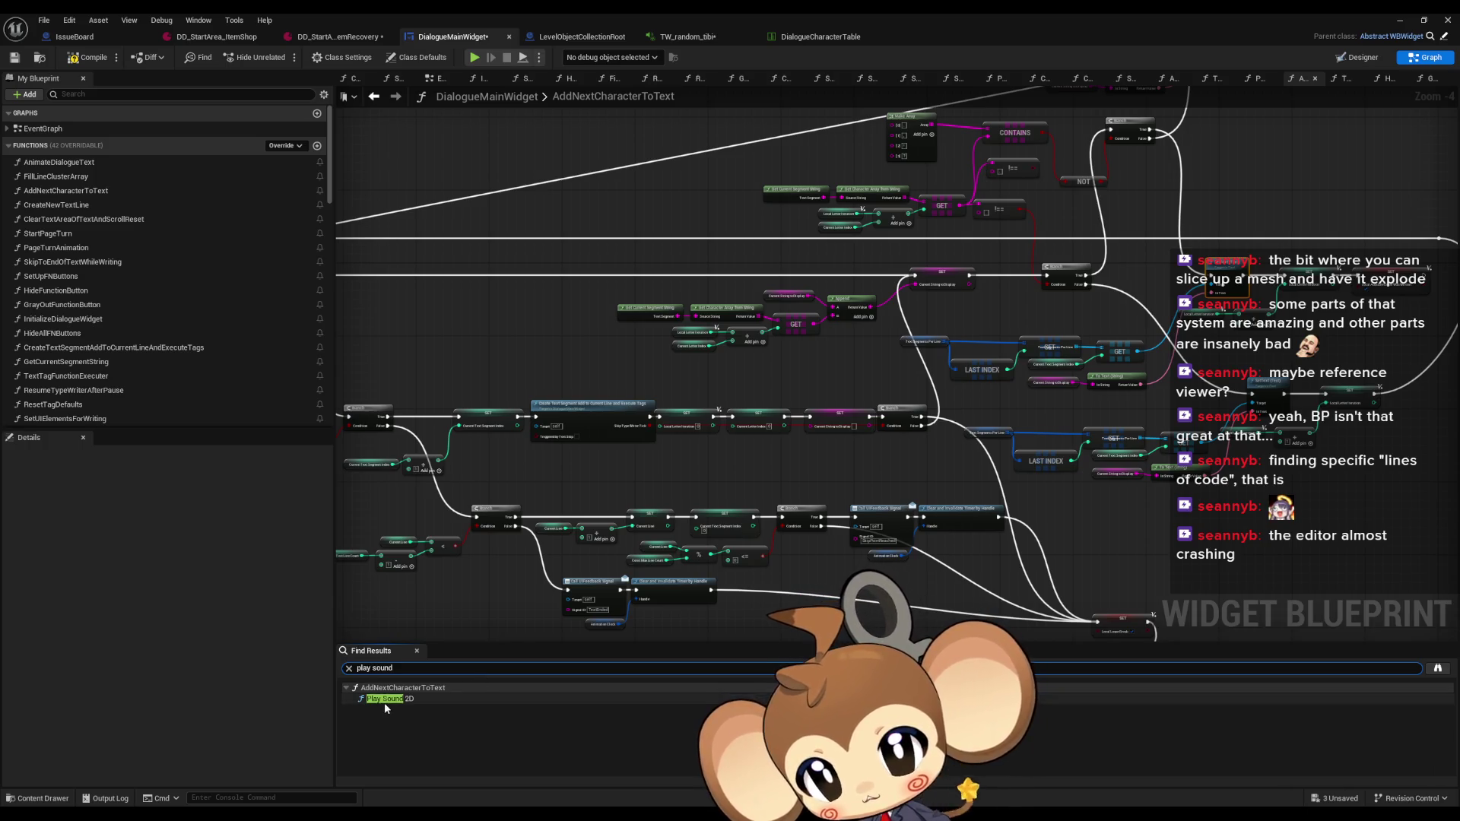
pyautogui.click(389, 699)
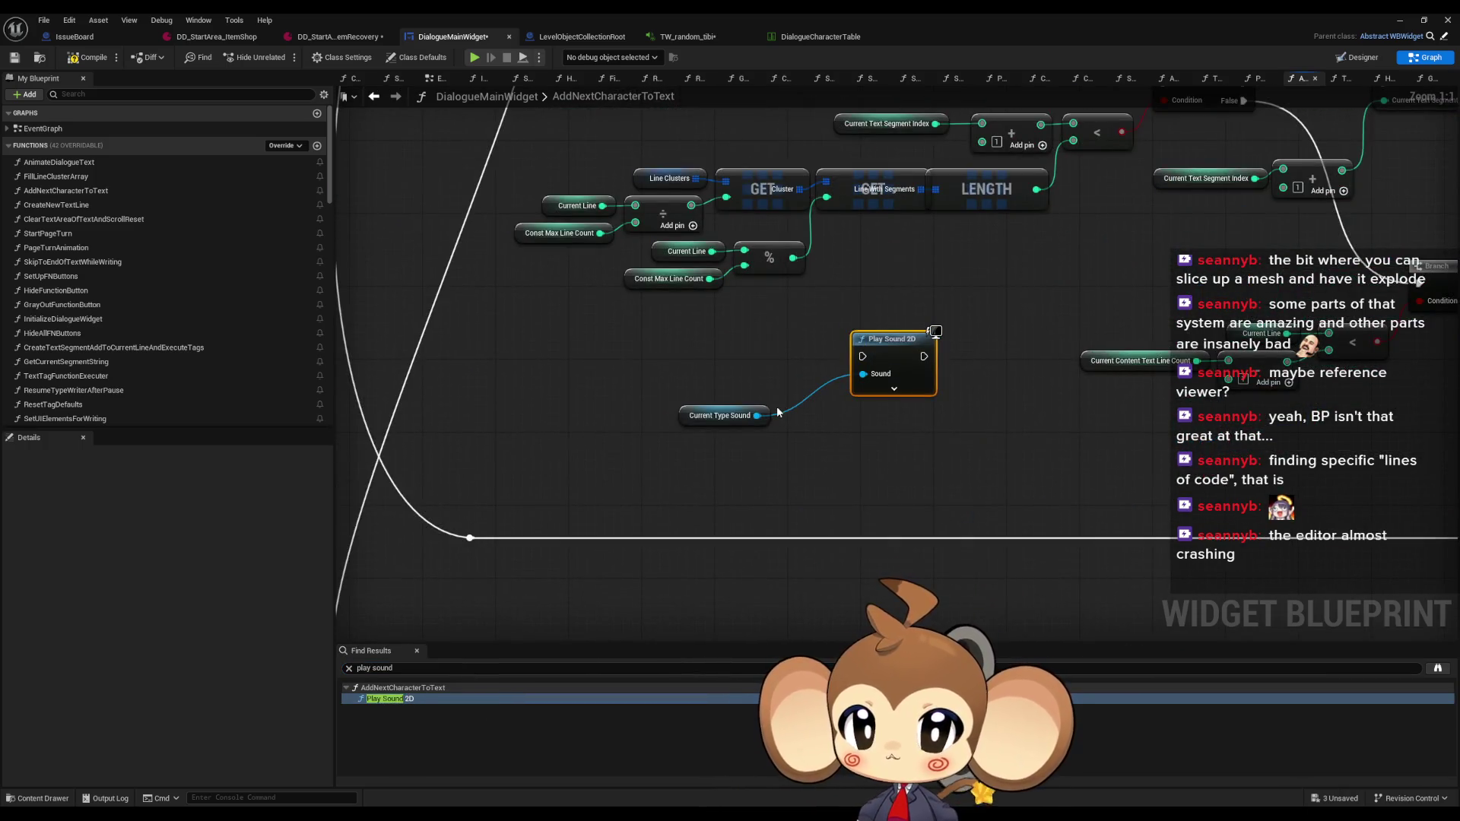
pyautogui.click(696, 416)
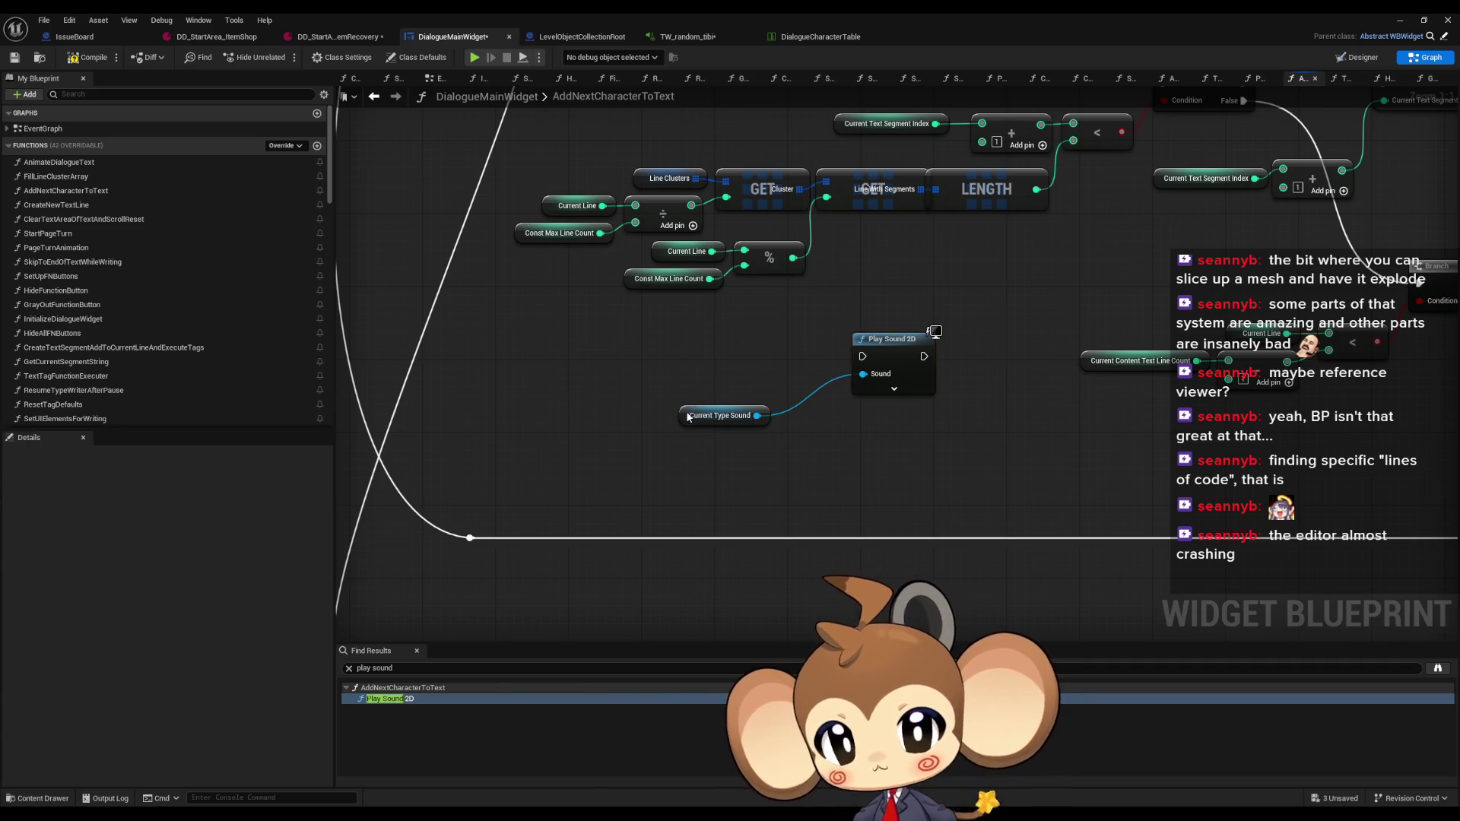
# Find all references to CurrentTypeSound and step through its two getters and one setter
pyautogui.rightClick(689, 418)
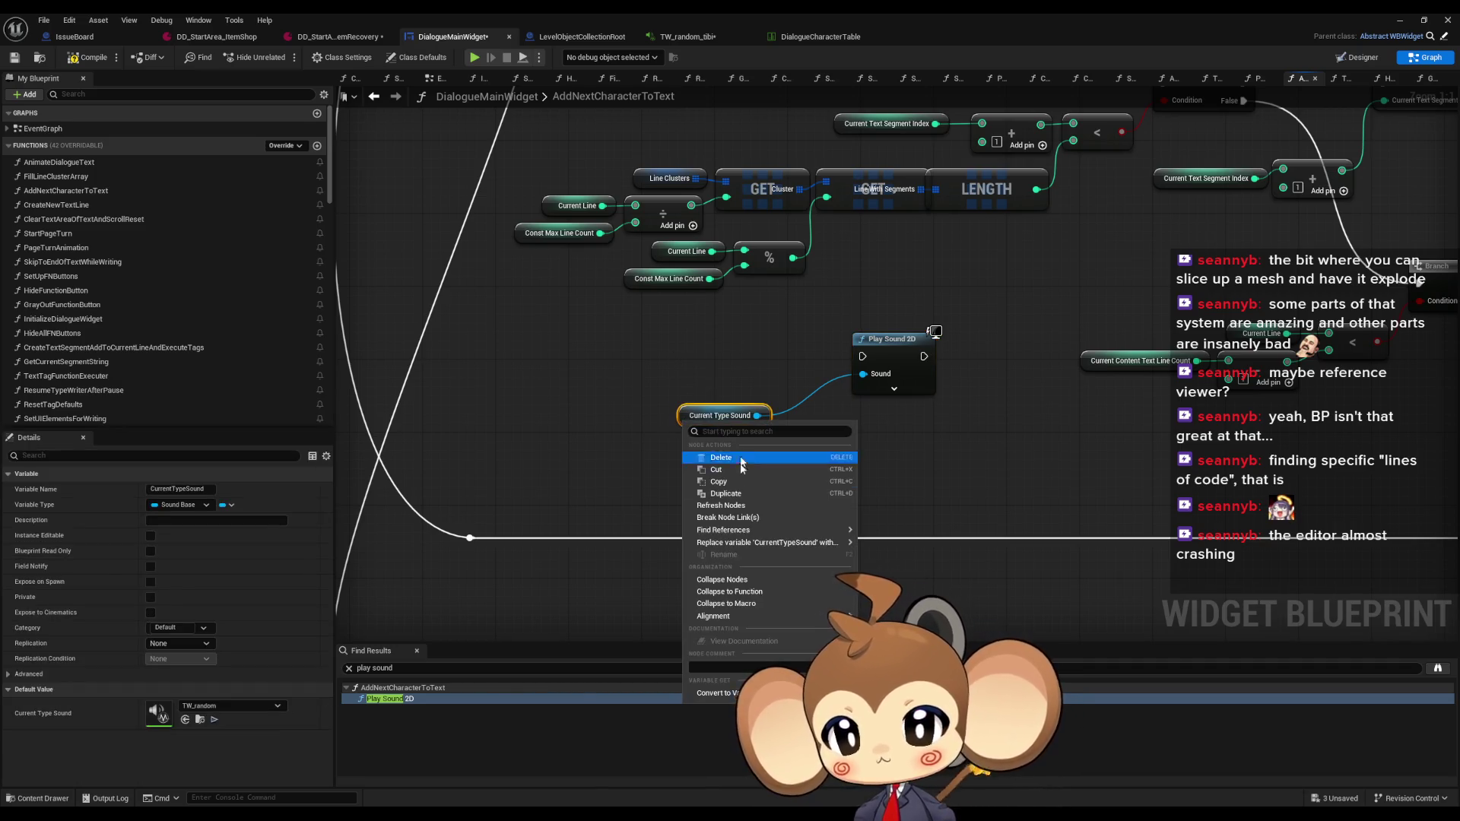
pyautogui.click(729, 530)
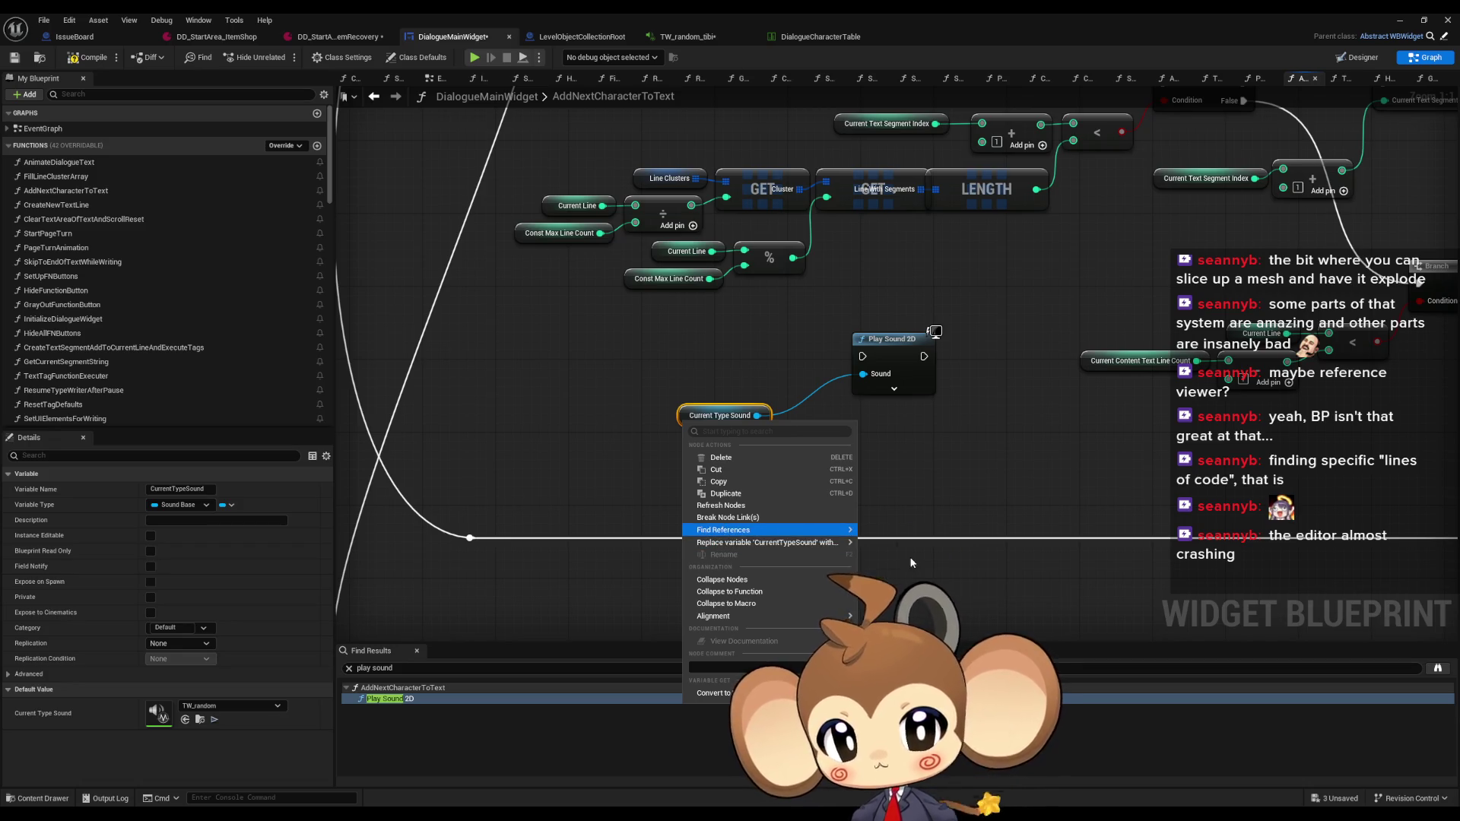
pyautogui.click(394, 708)
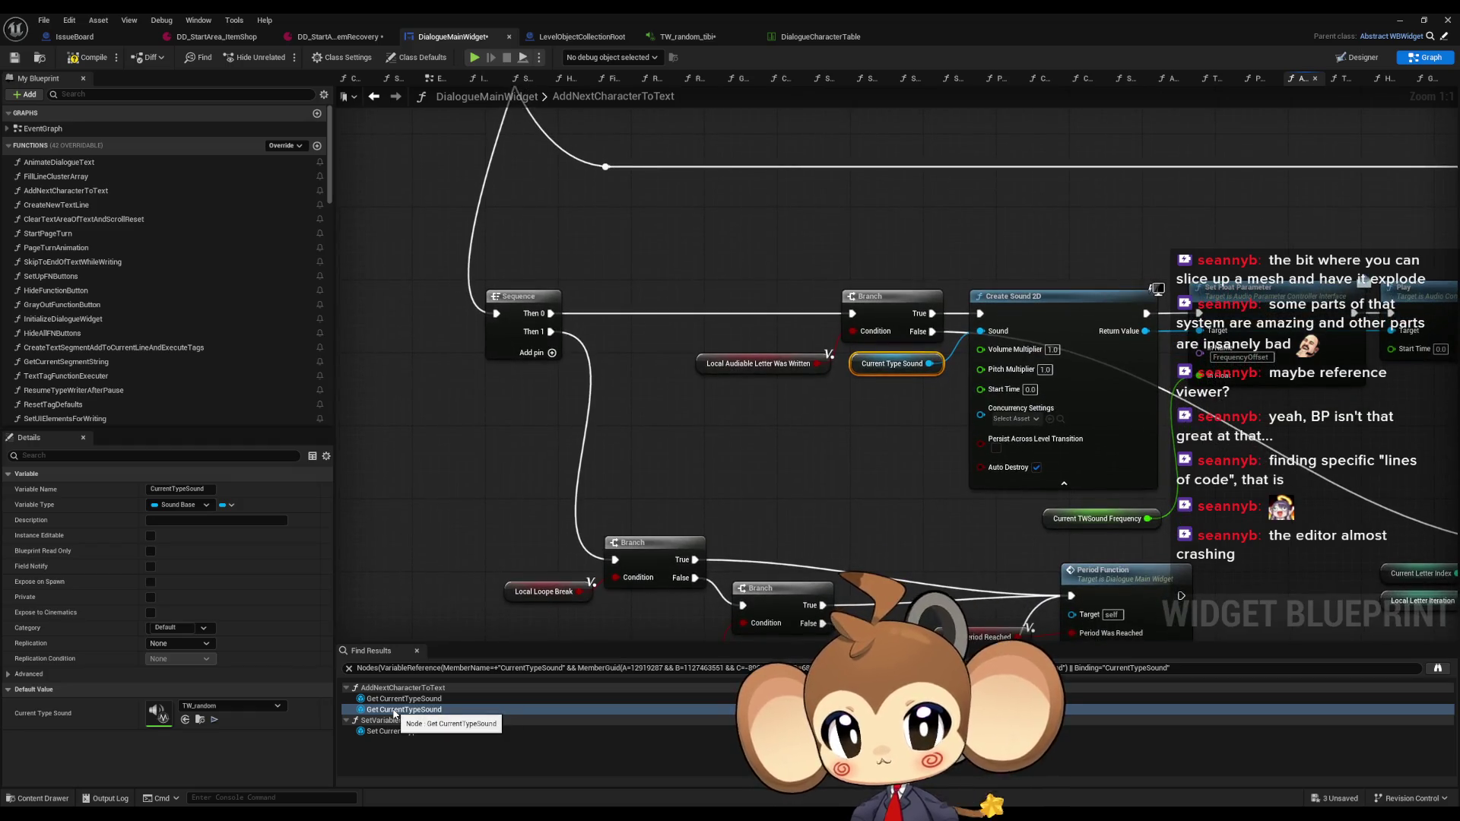
pyautogui.click(388, 732)
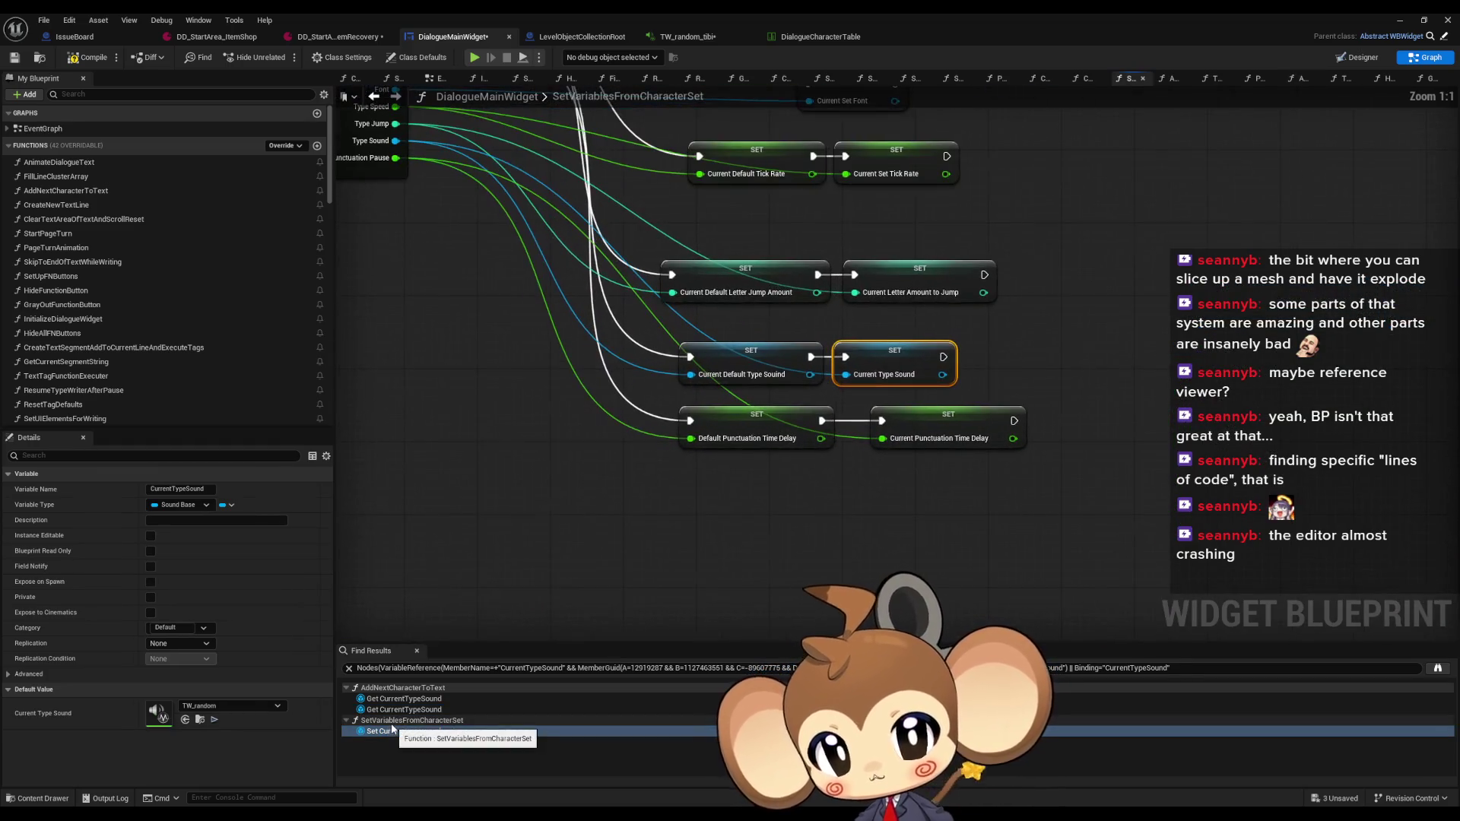
pyautogui.click(422, 709)
pyautogui.scroll(-5, 520, 619)
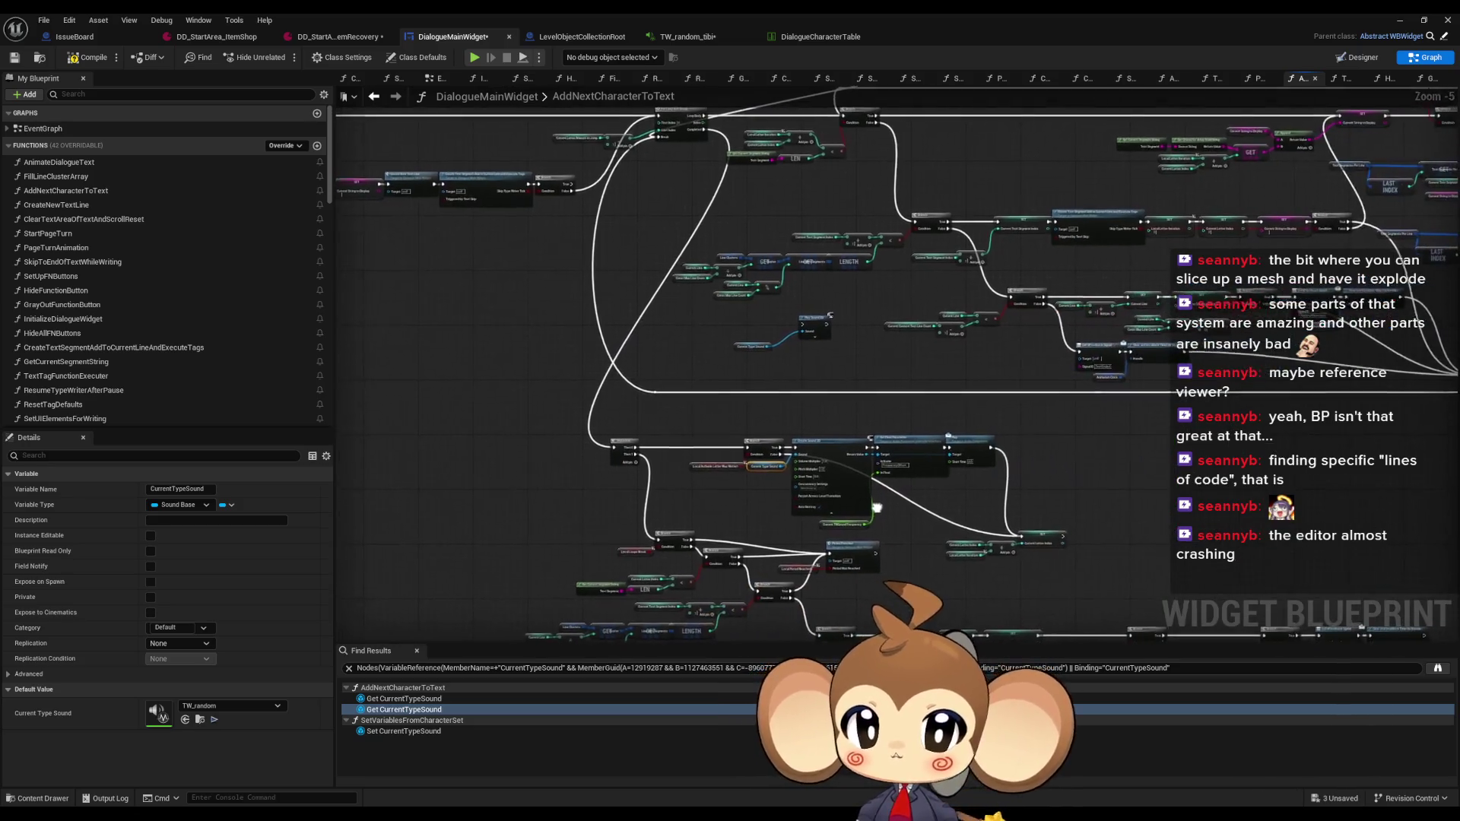
pyautogui.moveTo(843, 464); pyautogui.dragTo(840, 461)
pyautogui.scroll(5, 730, 434)
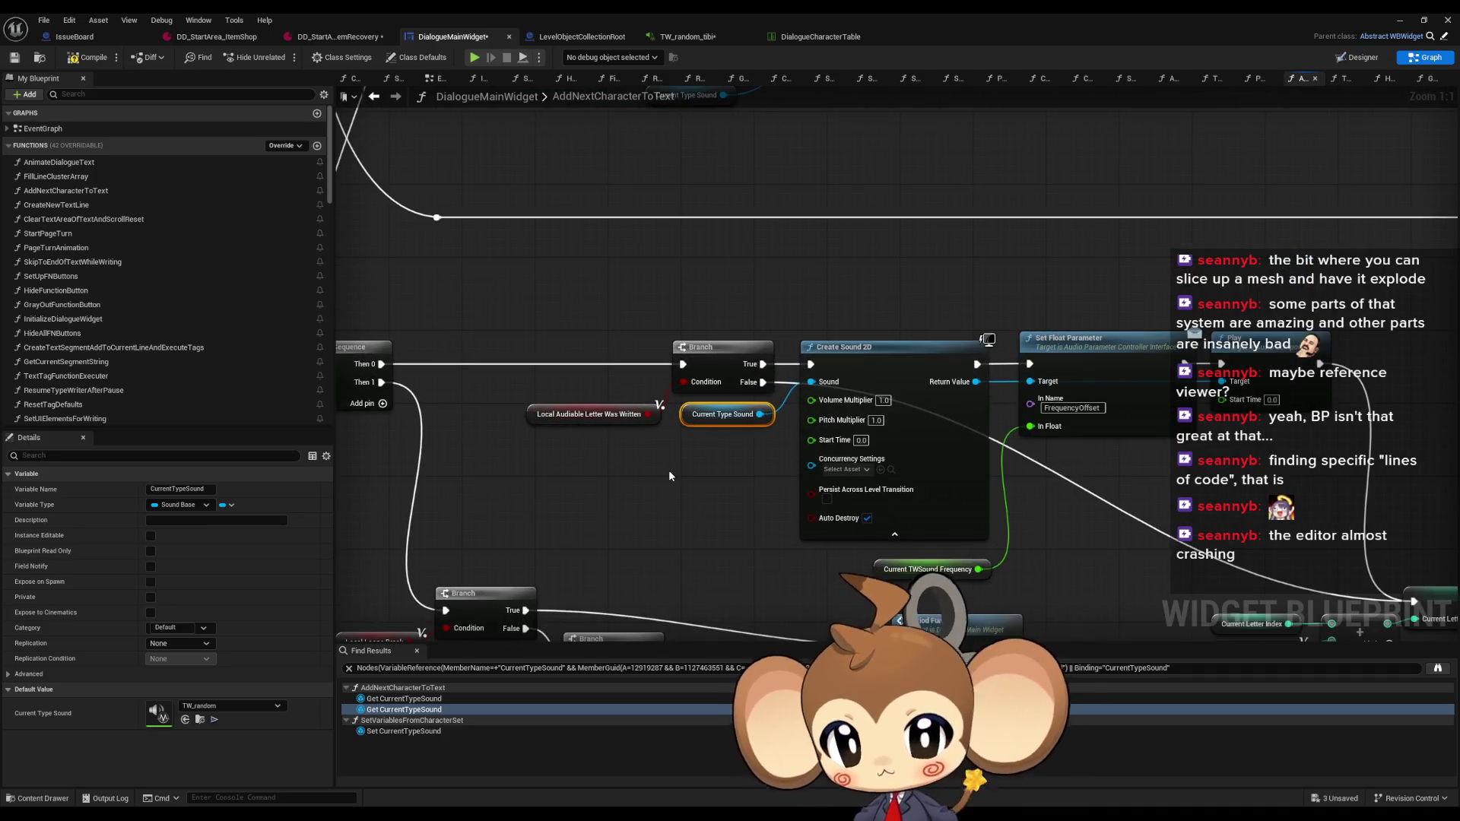
pyautogui.click(559, 415)
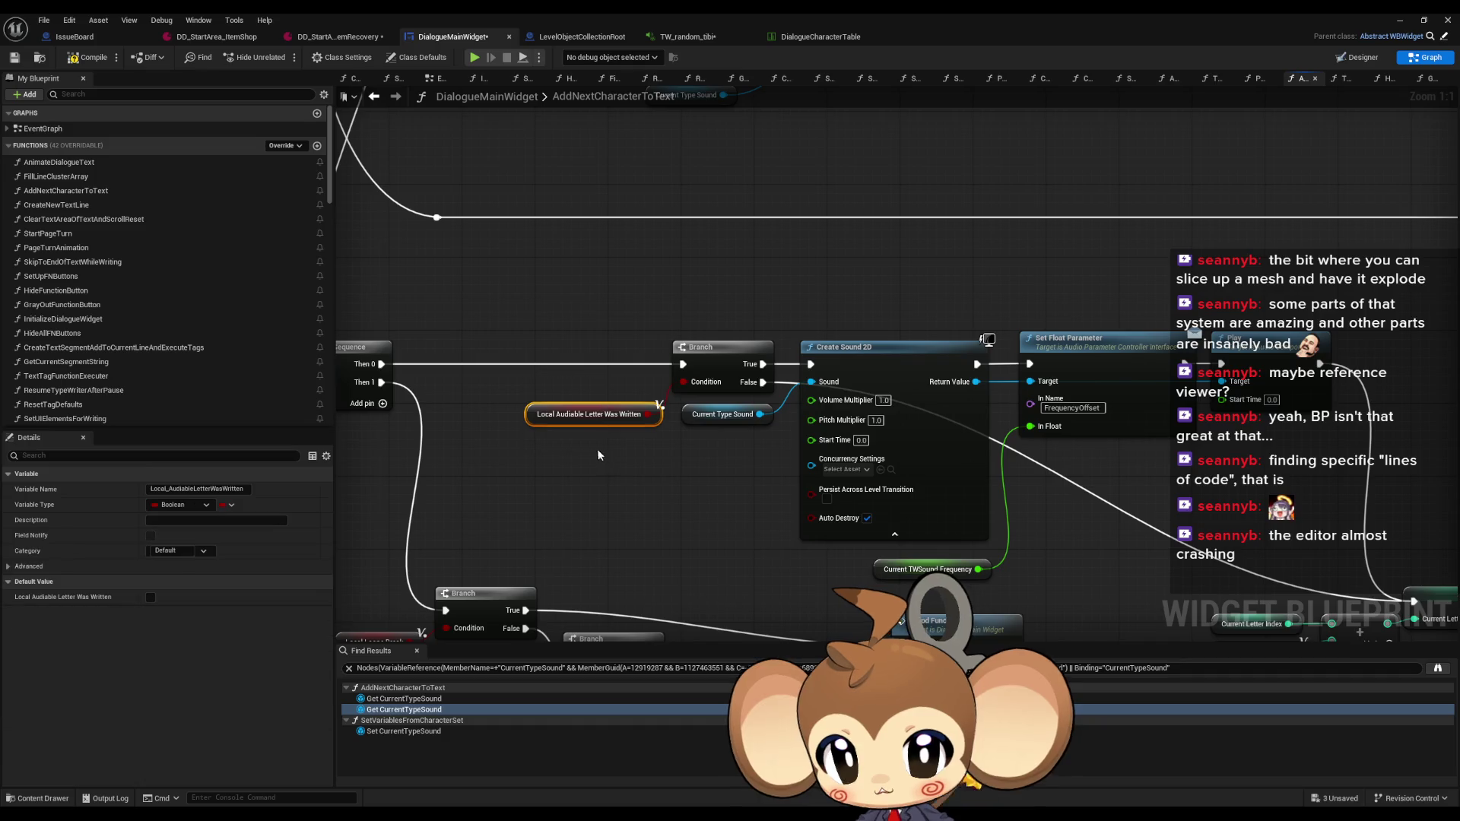
pyautogui.rightClick(527, 415)
pyautogui.rightClick(533, 406)
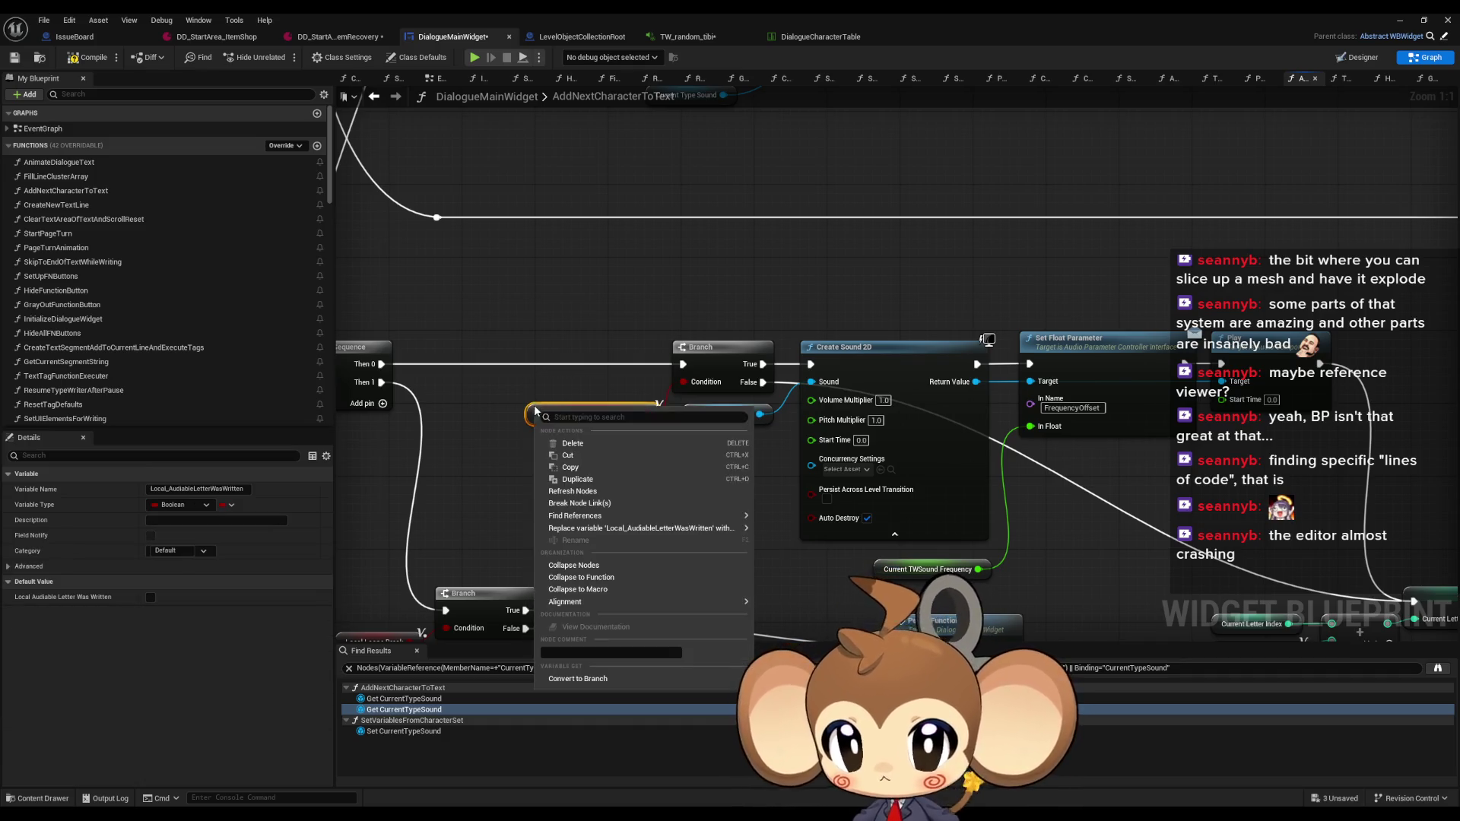
pyautogui.moveTo(669, 516)
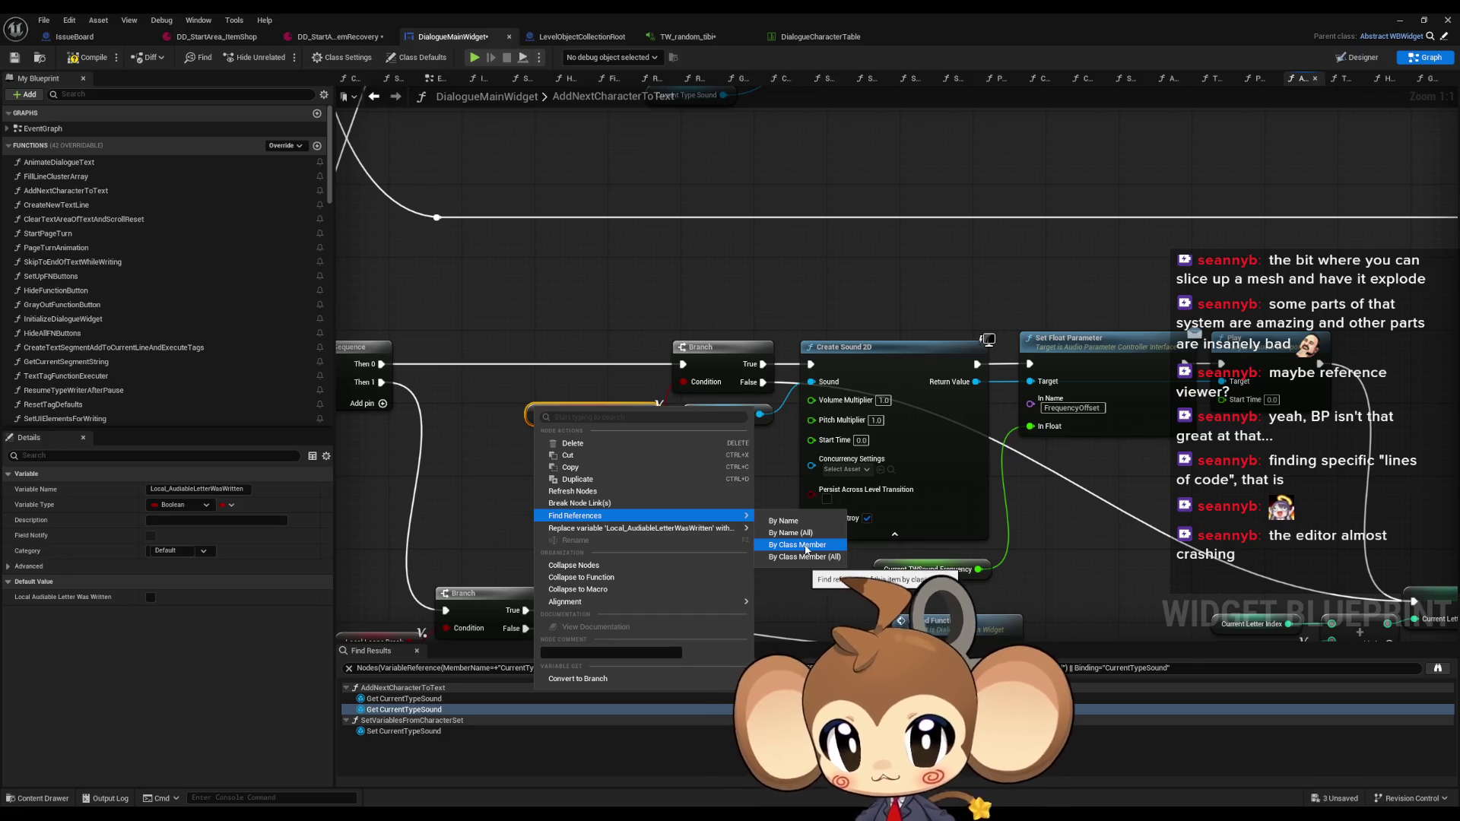
pyautogui.click(767, 567)
pyautogui.click(396, 699)
pyautogui.click(389, 709)
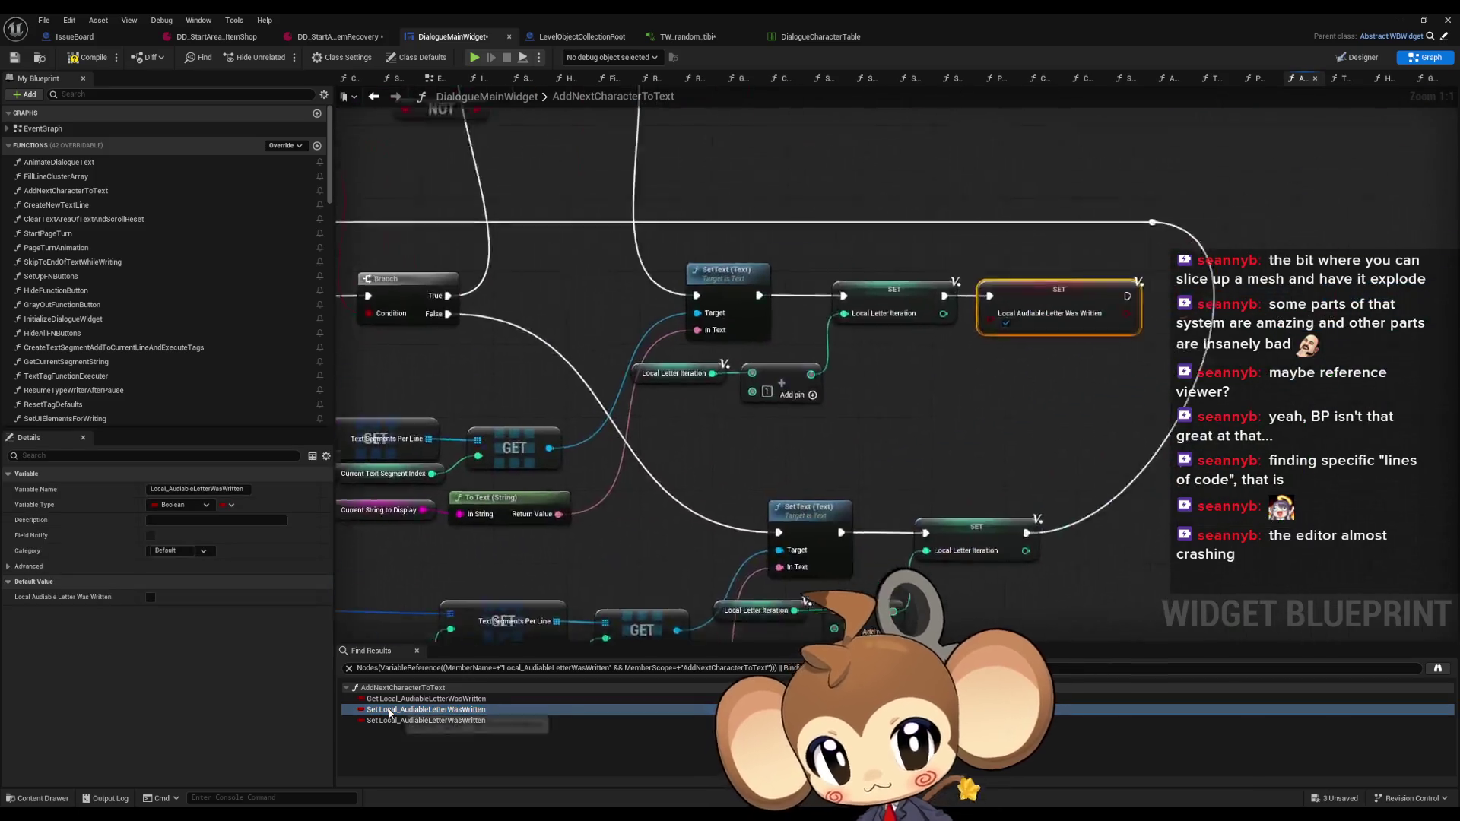
pyautogui.scroll(-5, 764, 499)
pyautogui.scroll(2, 680, 568)
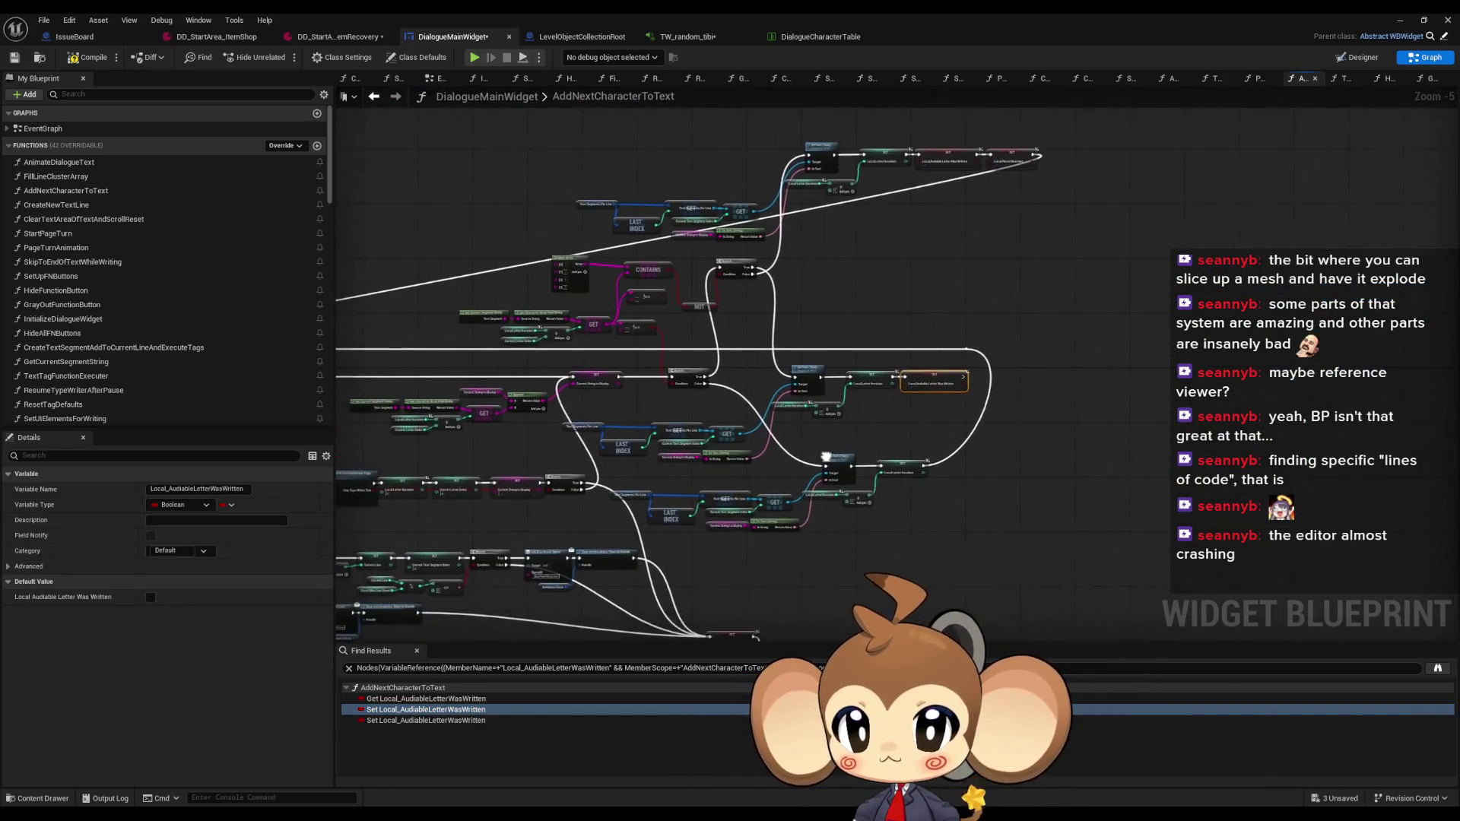
pyautogui.click(392, 722)
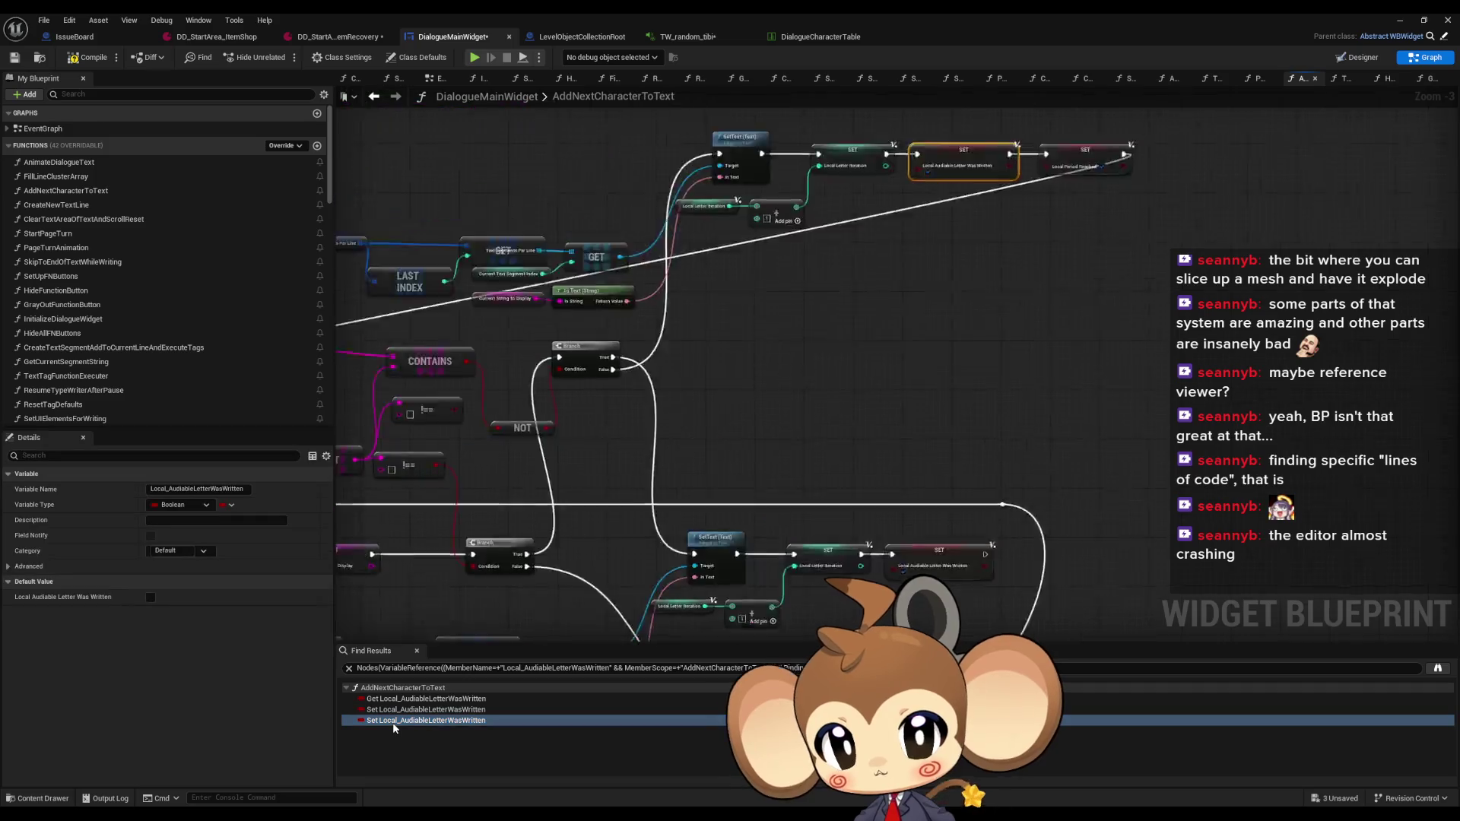
pyautogui.scroll(-2, 794, 448)
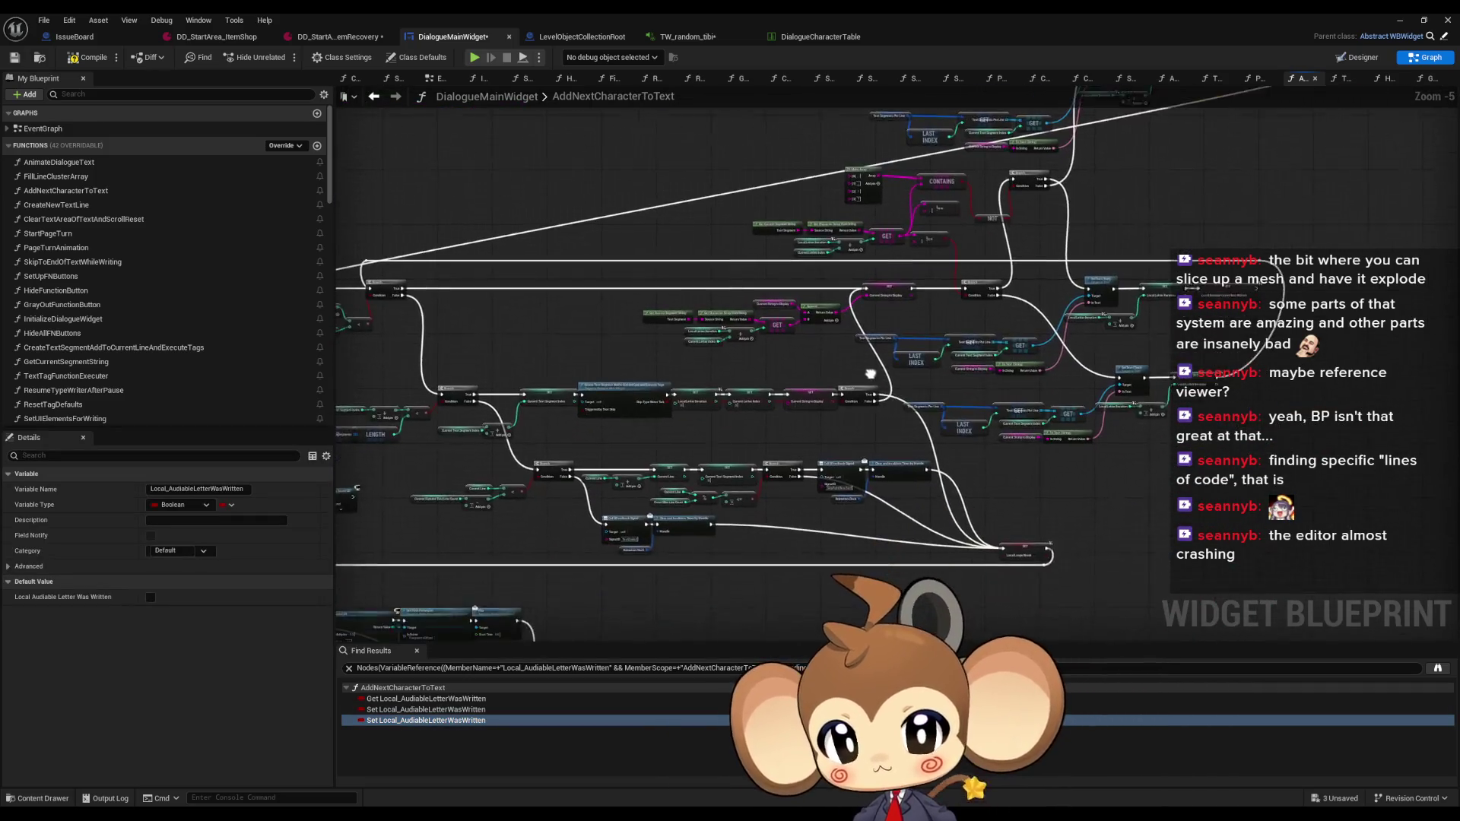
pyautogui.click(929, 430)
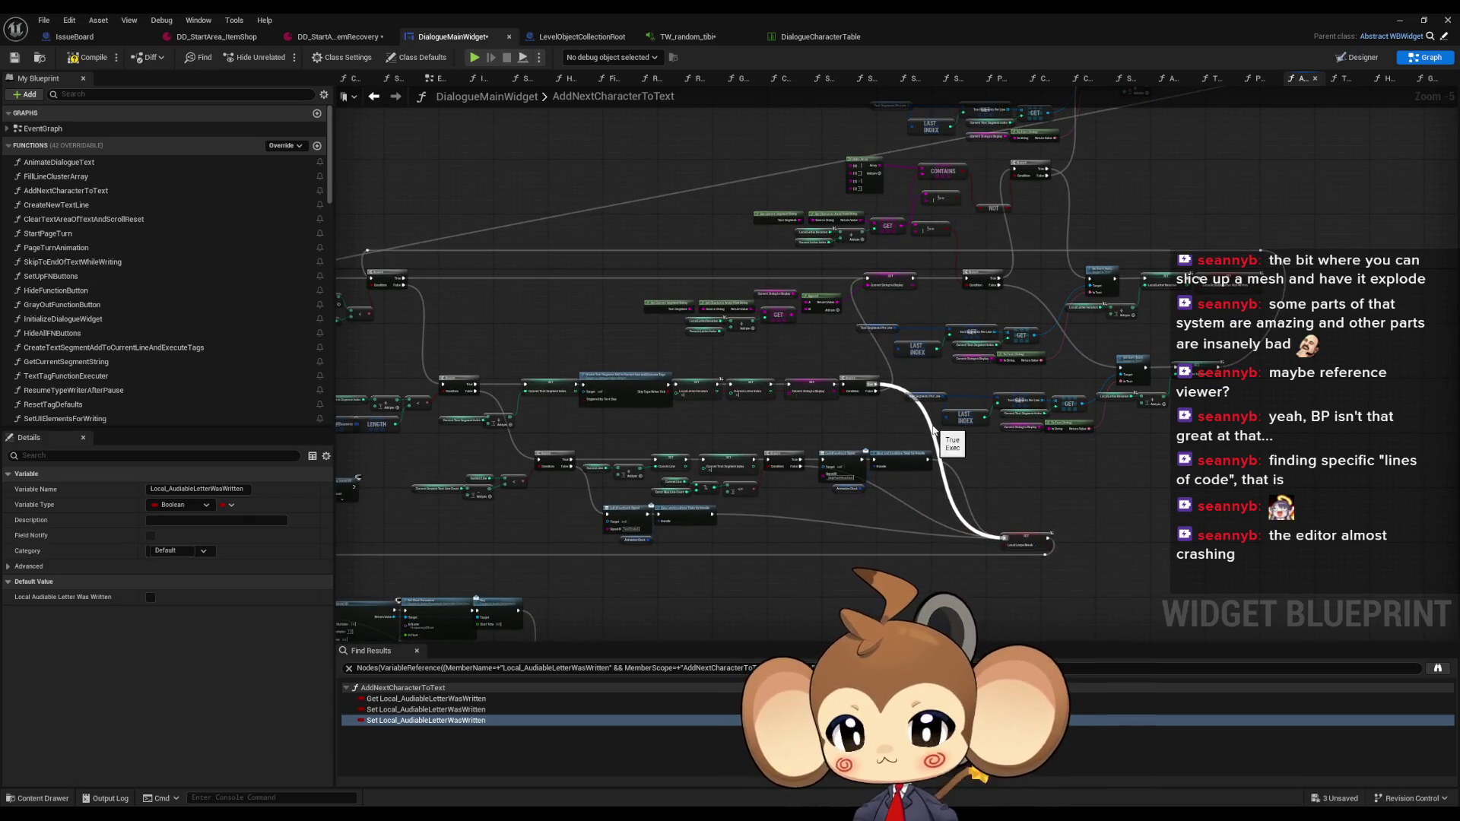
pyautogui.moveTo(934, 432)
pyautogui.mouseDown()
pyautogui.moveTo(1114, 406)
pyautogui.moveTo(1103, 401)
pyautogui.mouseUp()
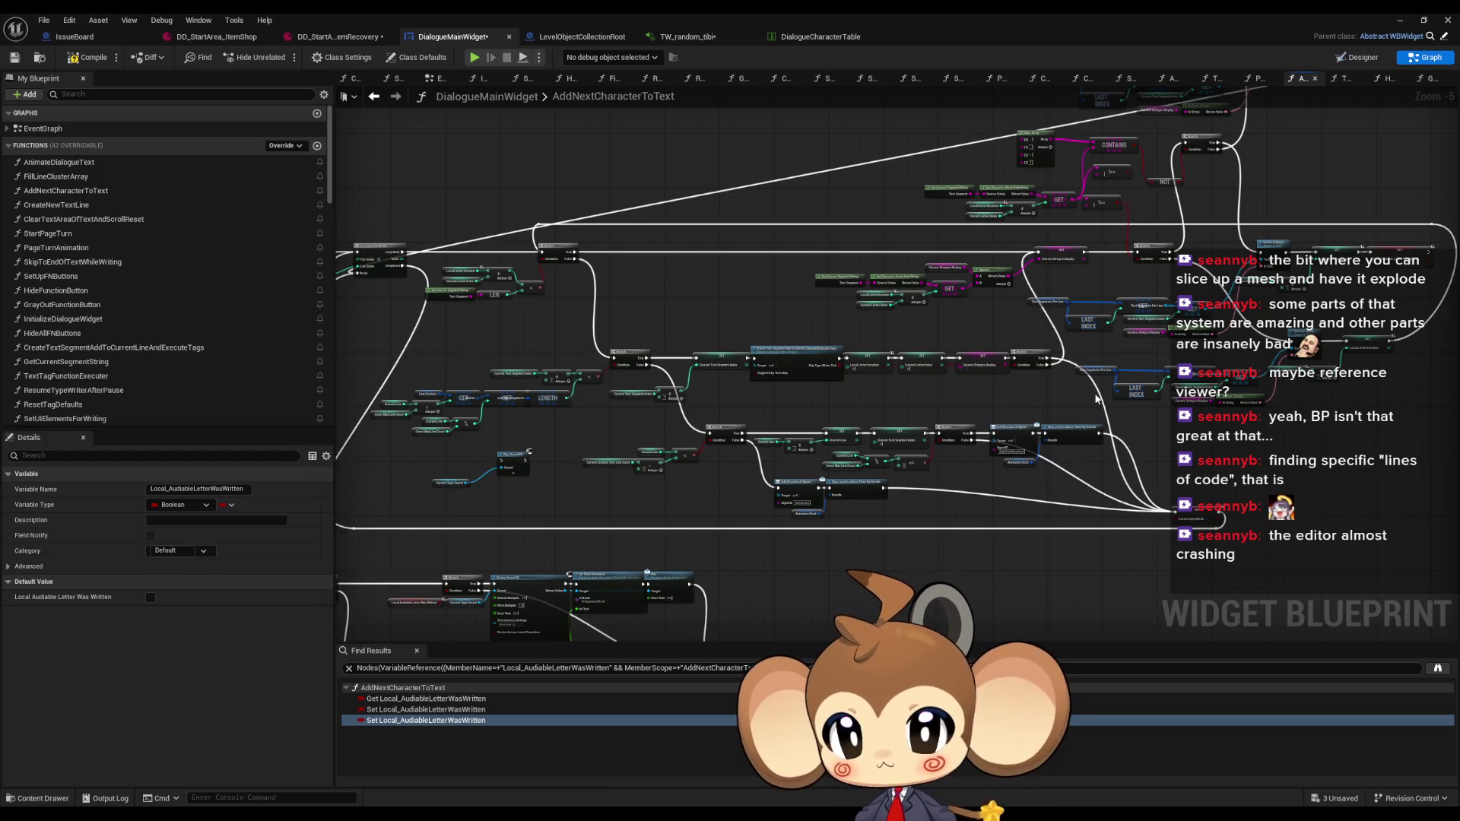
pyautogui.click(808, 369)
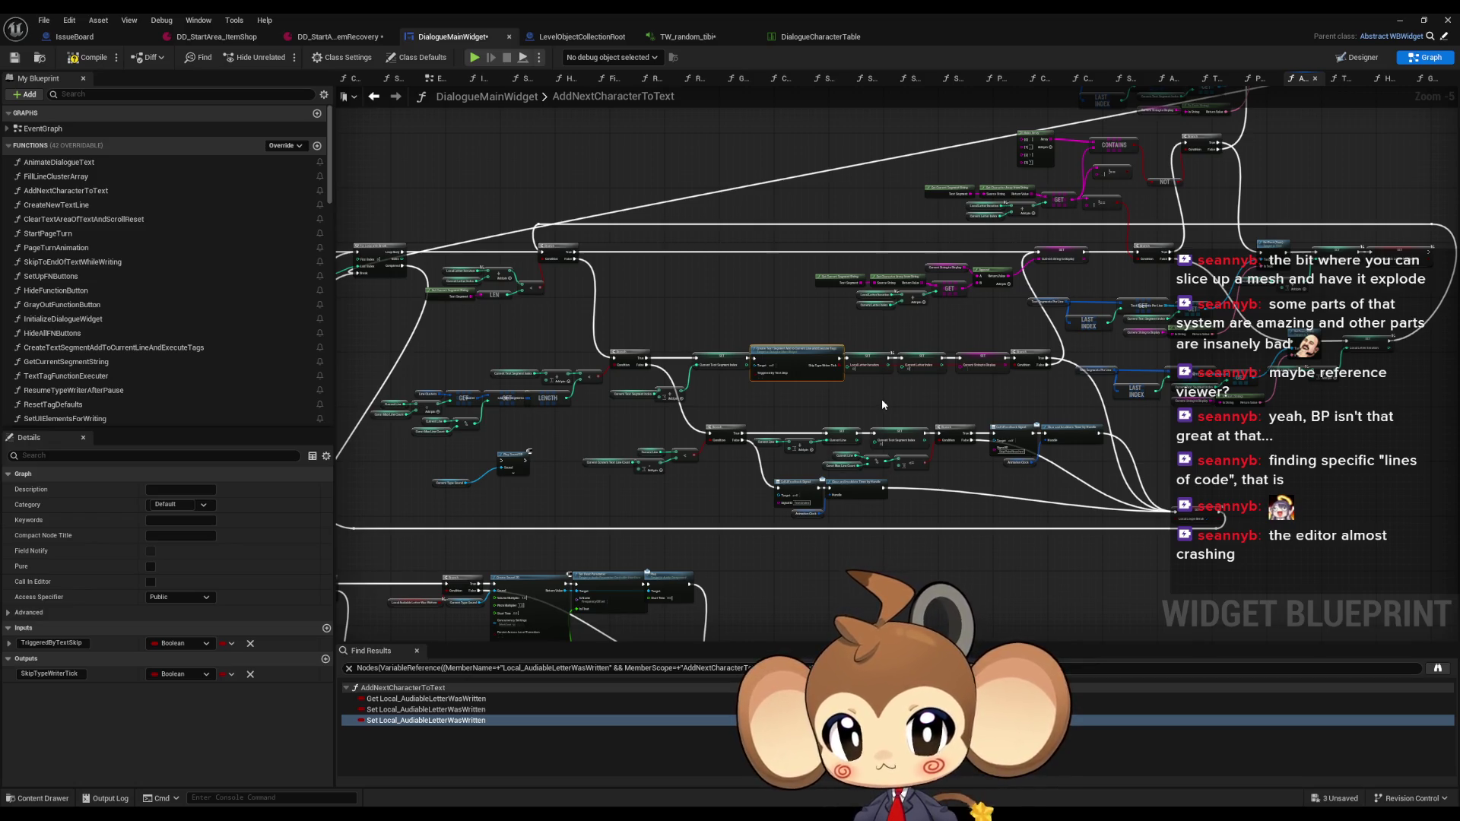
pyautogui.moveTo(879, 394)
pyautogui.mouseDown()
pyautogui.moveTo(864, 425)
pyautogui.moveTo(882, 430)
pyautogui.moveTo(895, 469)
pyautogui.mouseUp()
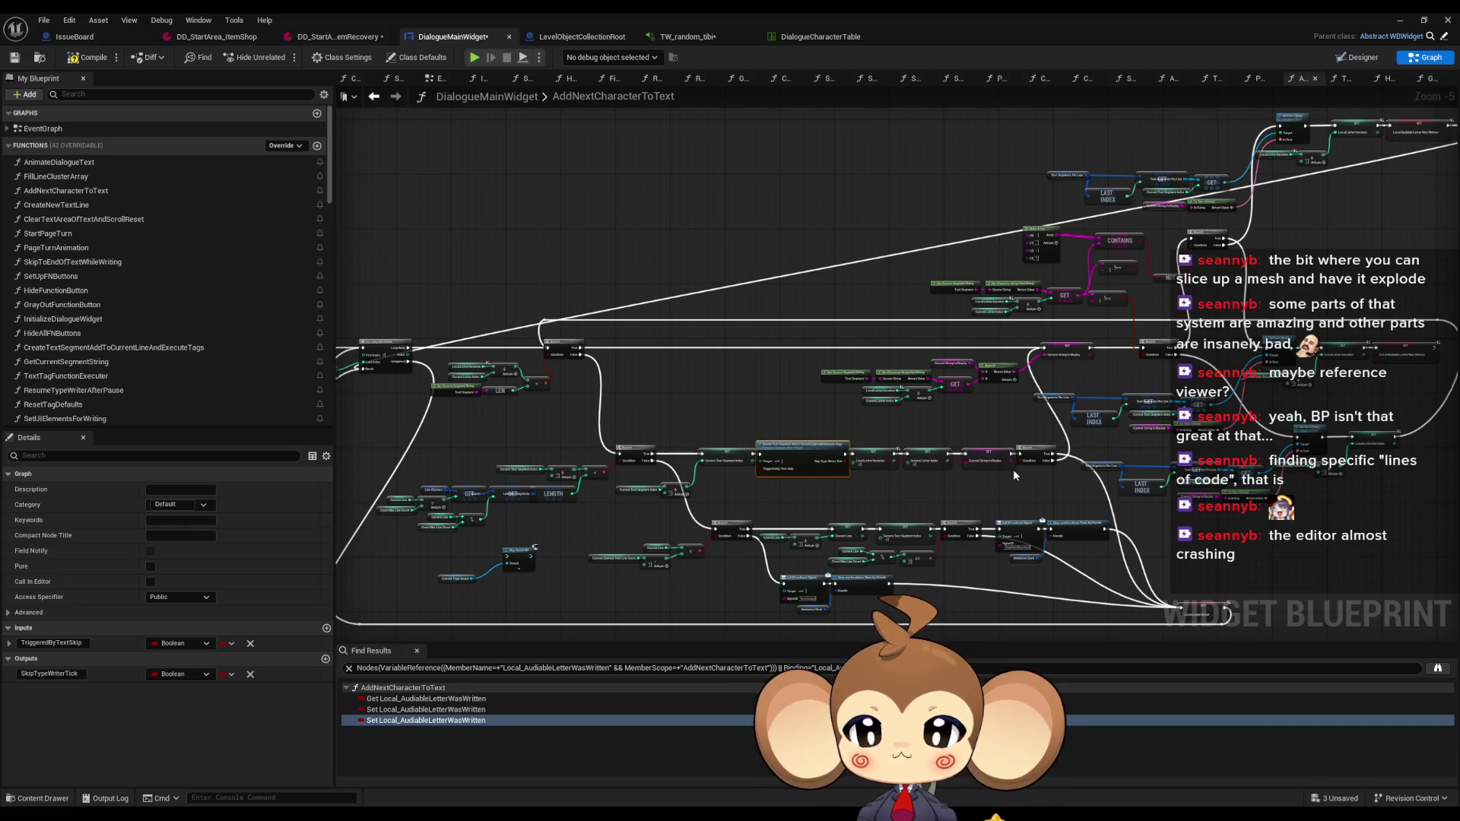
pyautogui.scroll(-3, 122, 305)
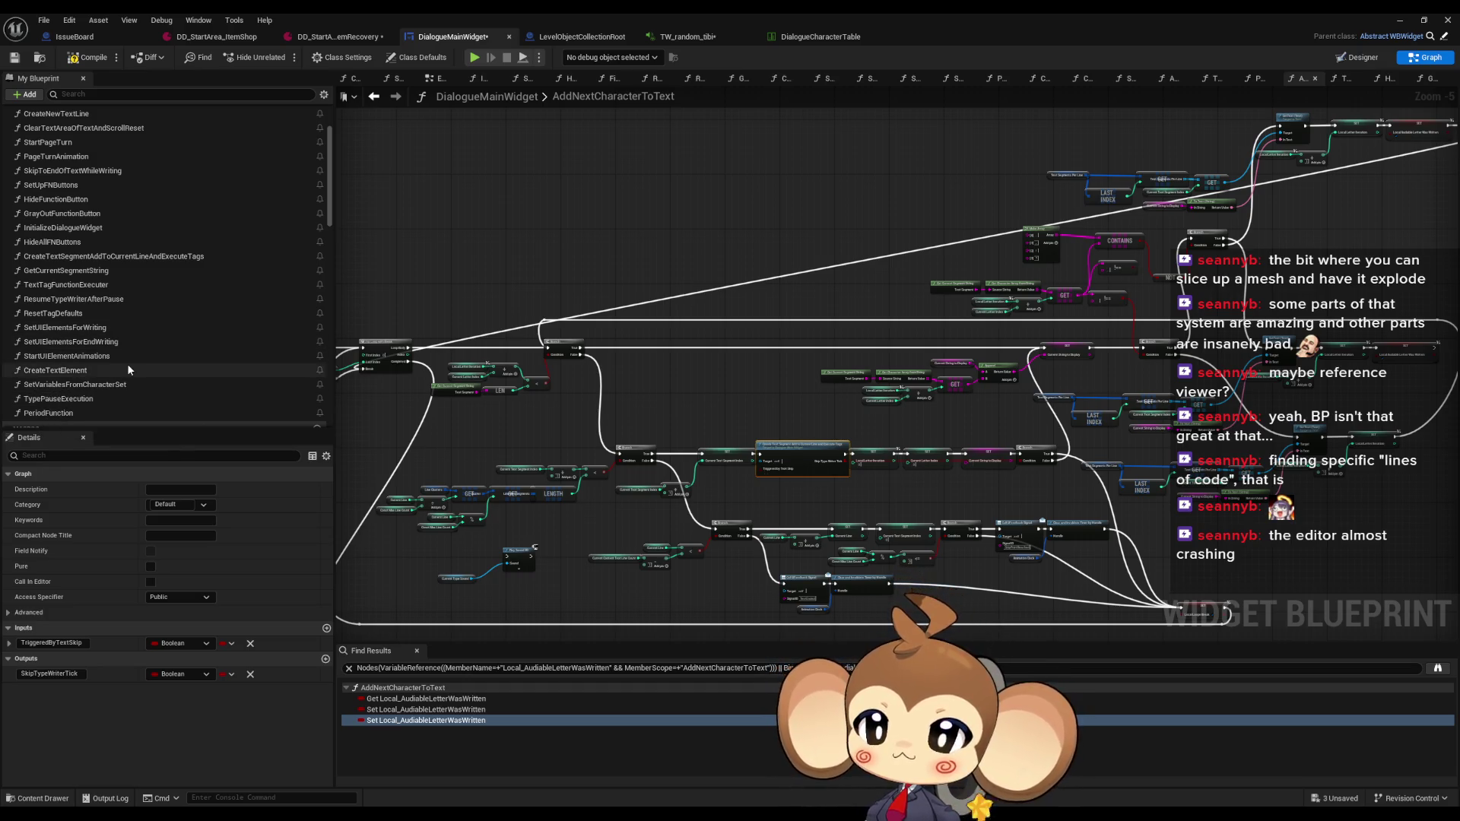
pyautogui.moveTo(1045, 374)
pyautogui.mouseDown()
pyautogui.moveTo(989, 346)
pyautogui.moveTo(937, 344)
pyautogui.mouseUp()
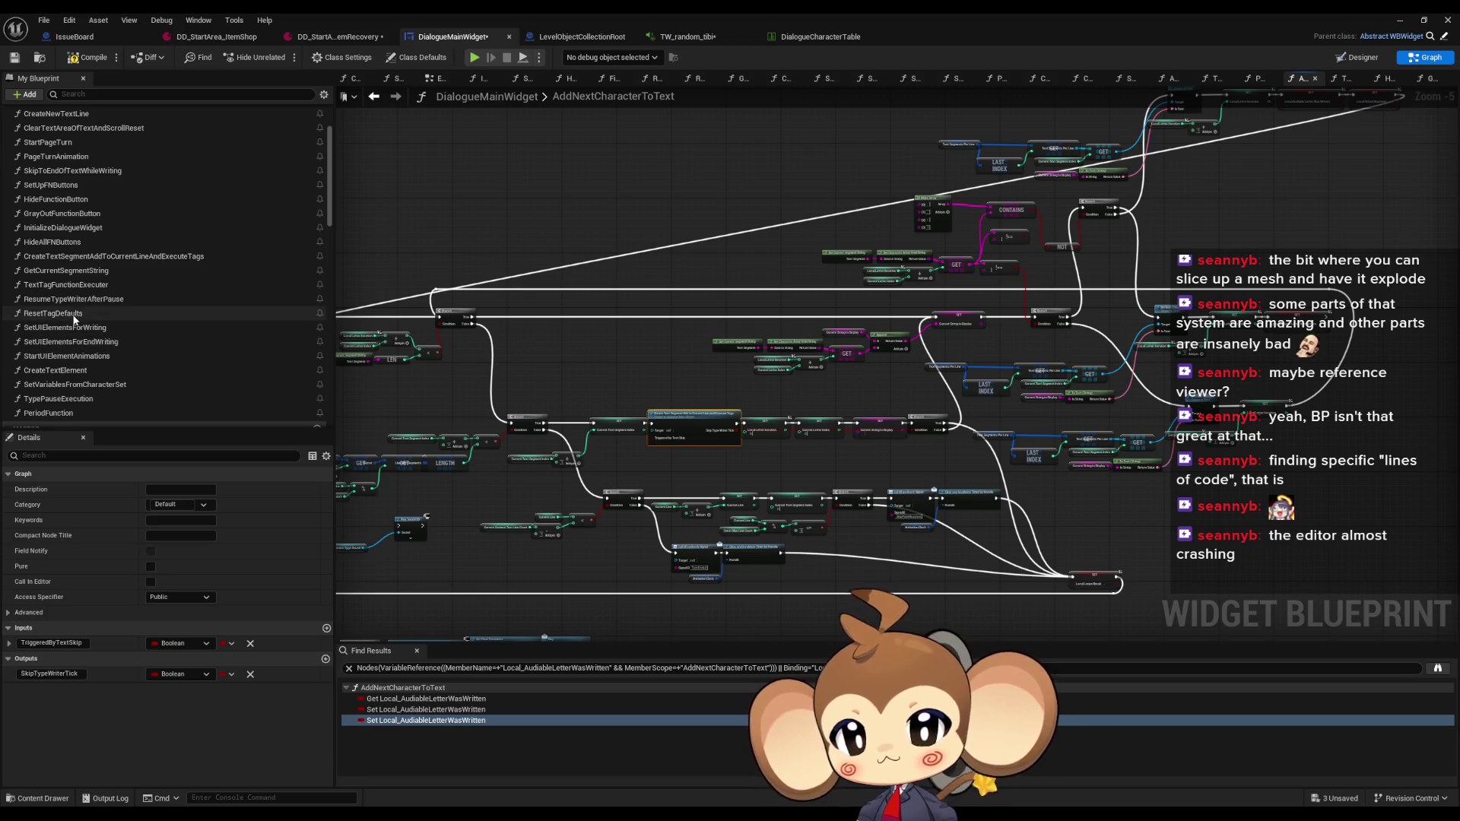
pyautogui.doubleClick(76, 287)
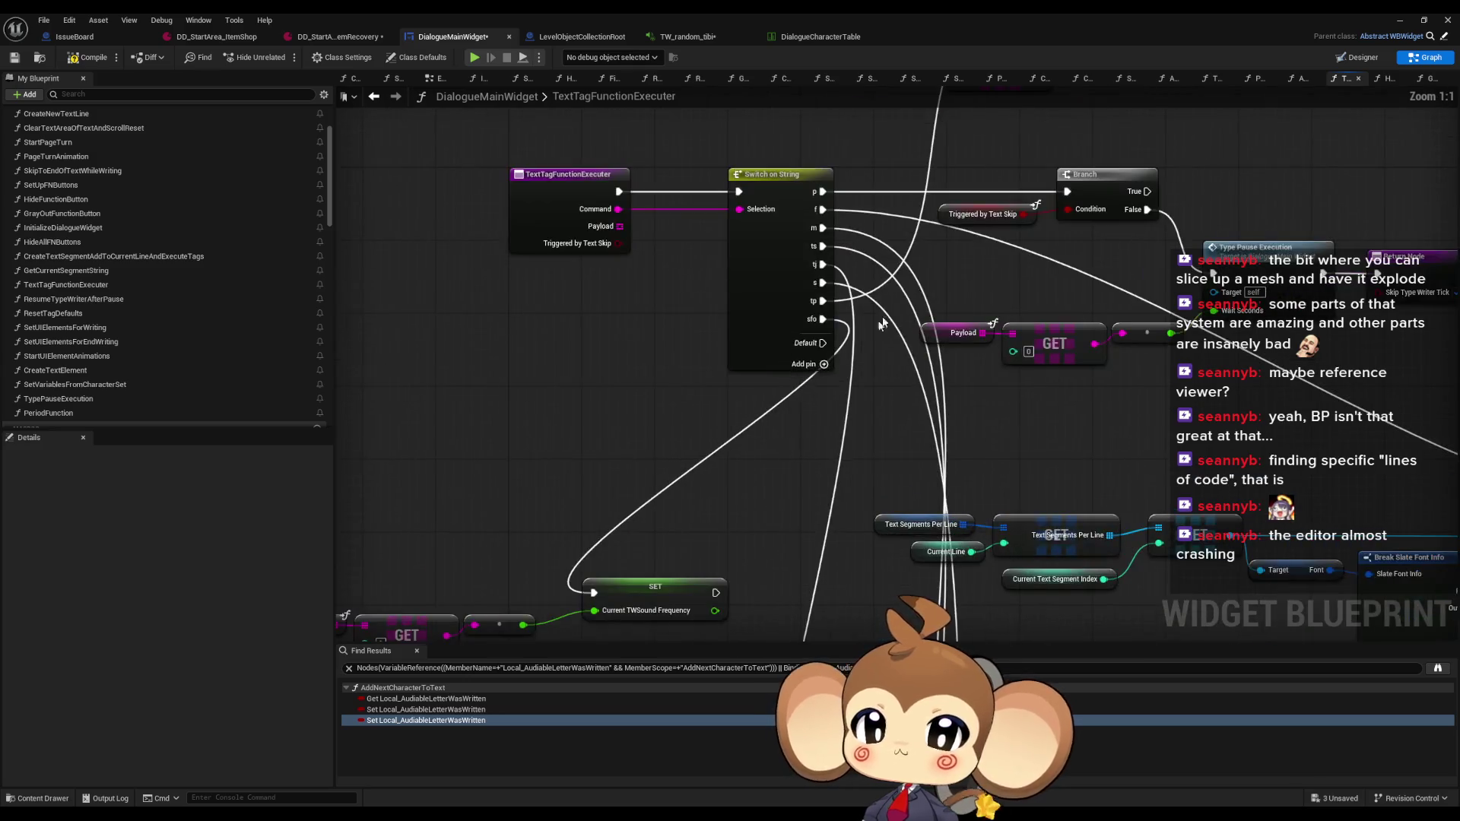
# Open TypePauseExecution from the skip-check Branch and inspect the node storing Pause Tag Timer
pyautogui.moveTo(832, 361); pyautogui.dragTo(981, 328)
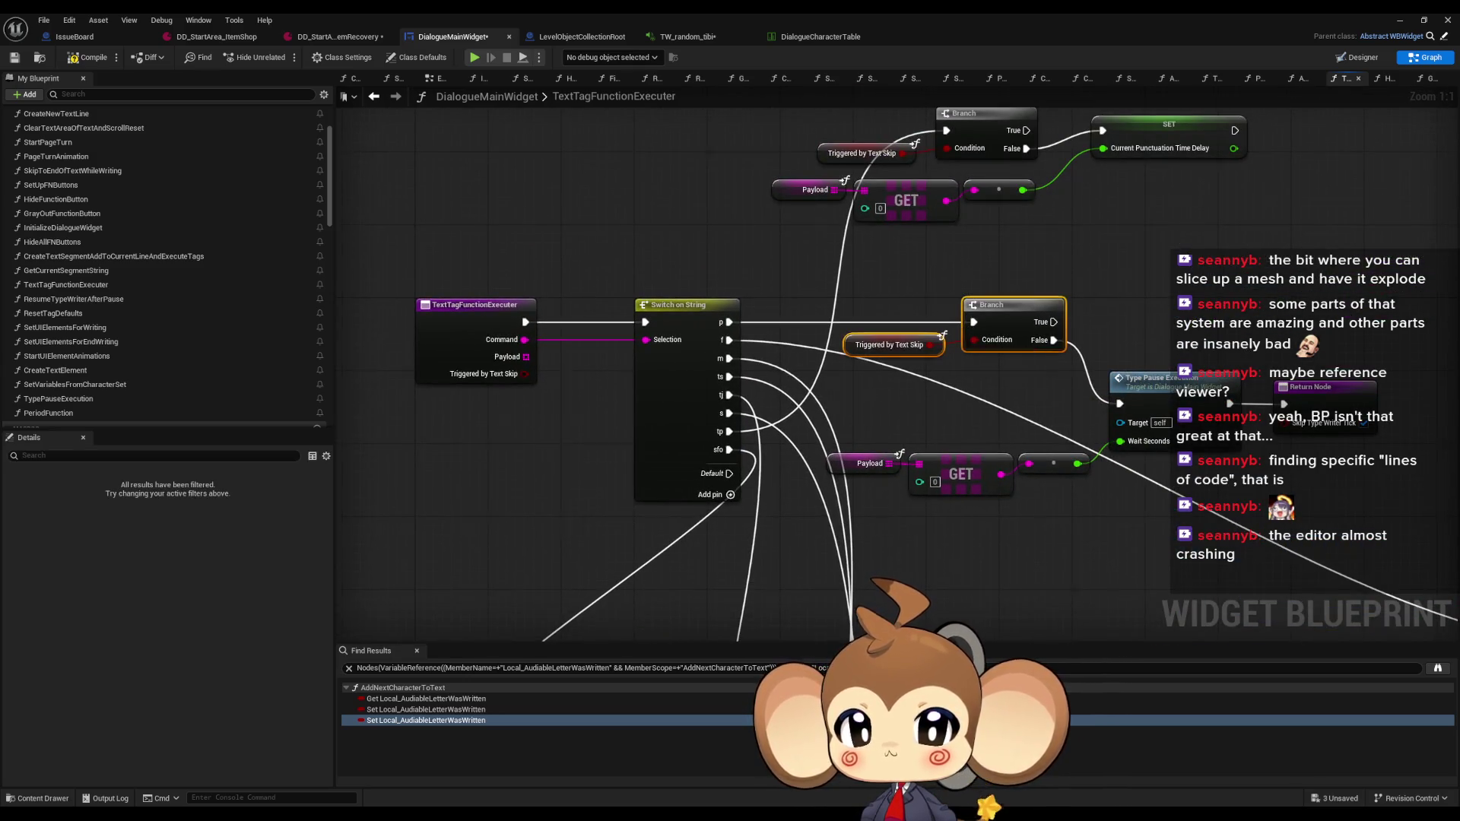
pyautogui.doubleClick(1064, 384)
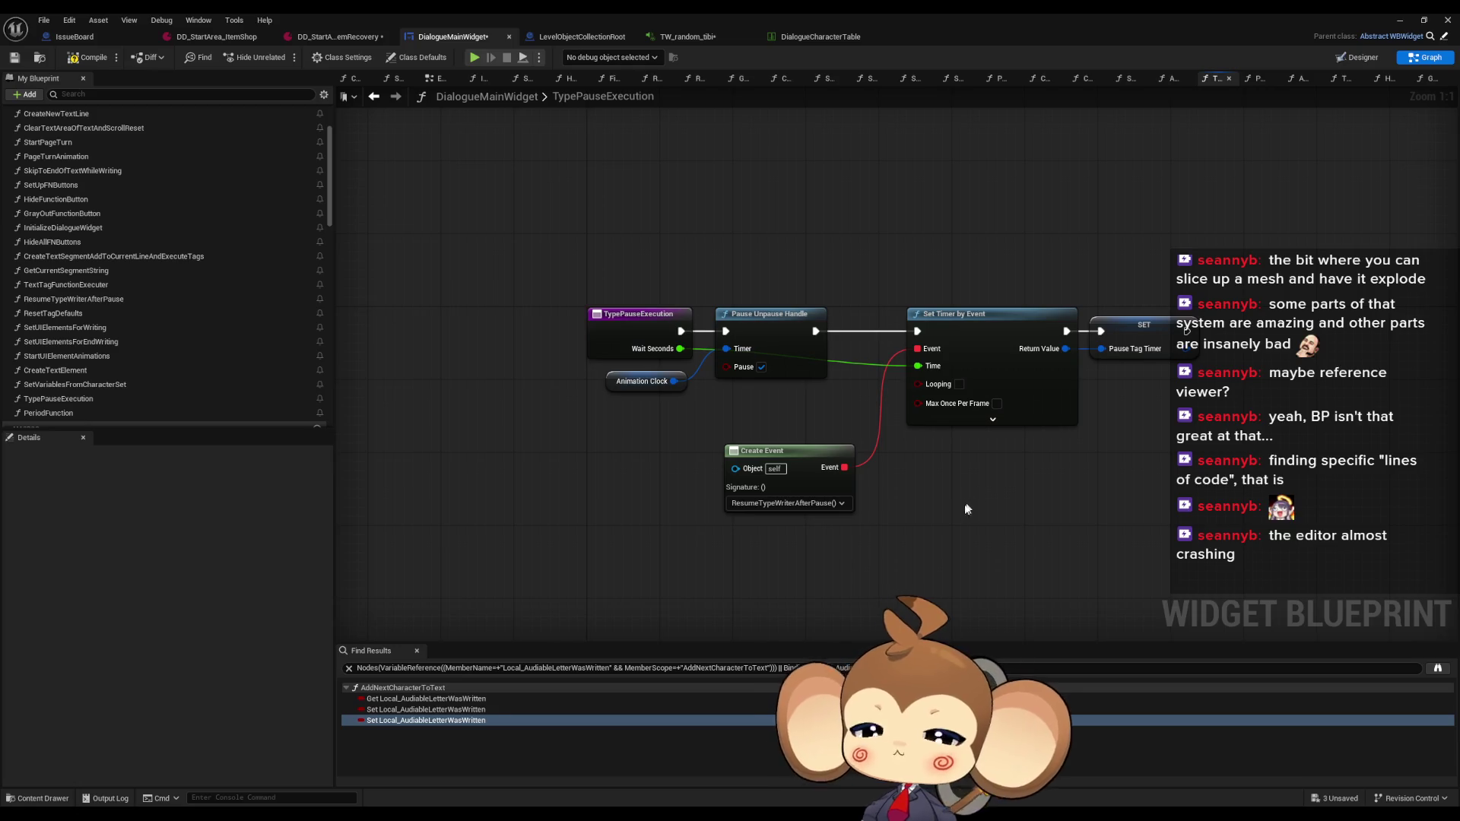
pyautogui.click(1136, 332)
pyautogui.moveTo(1160, 403); pyautogui.dragTo(1112, 401)
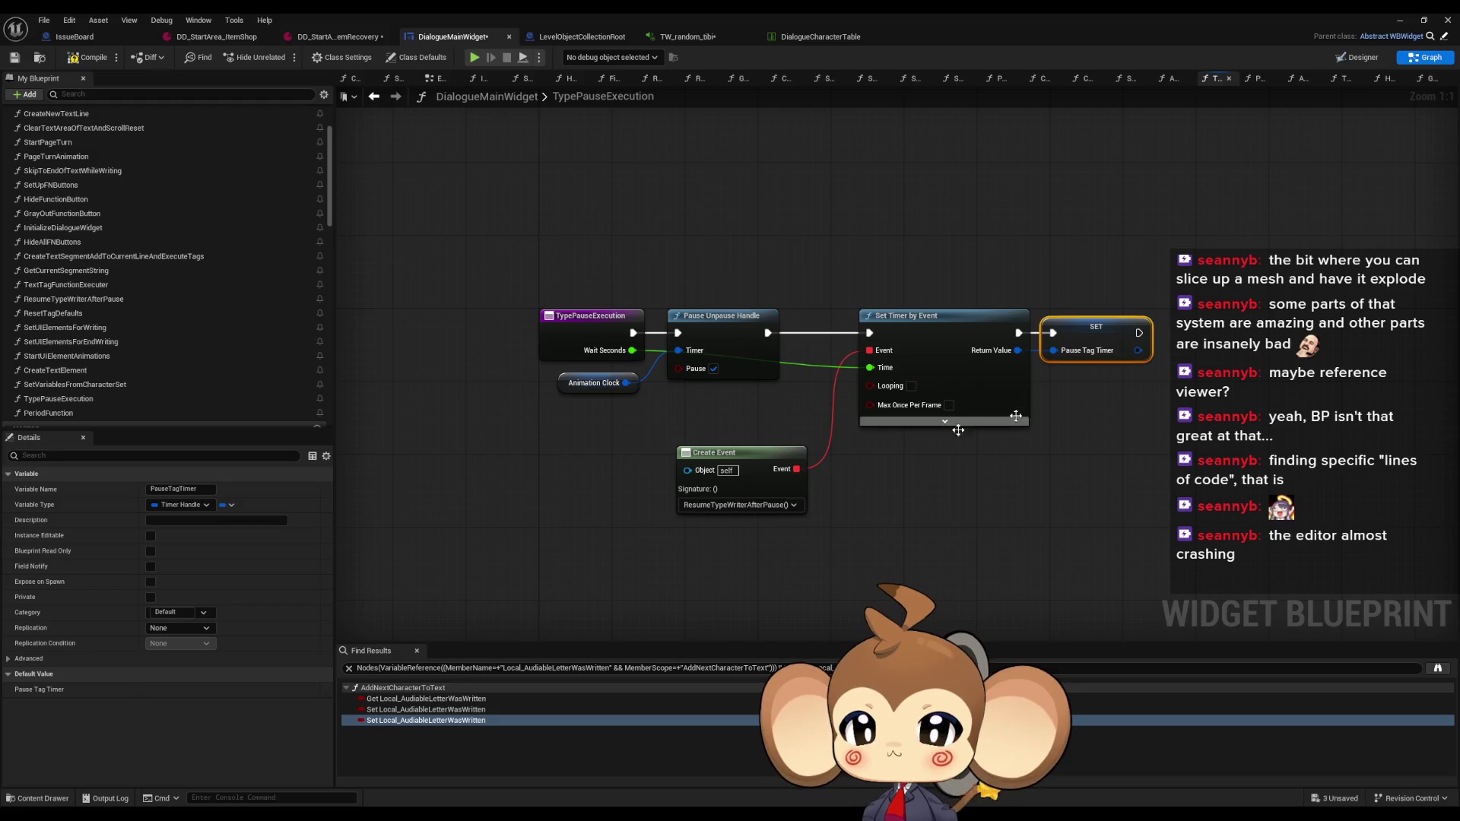
# Return to TextTagFunctionExecuter, reopen TypePauseExecution, and examine the Pause Unpause Handle and Animation Clock nodes
pyautogui.click(374, 96)
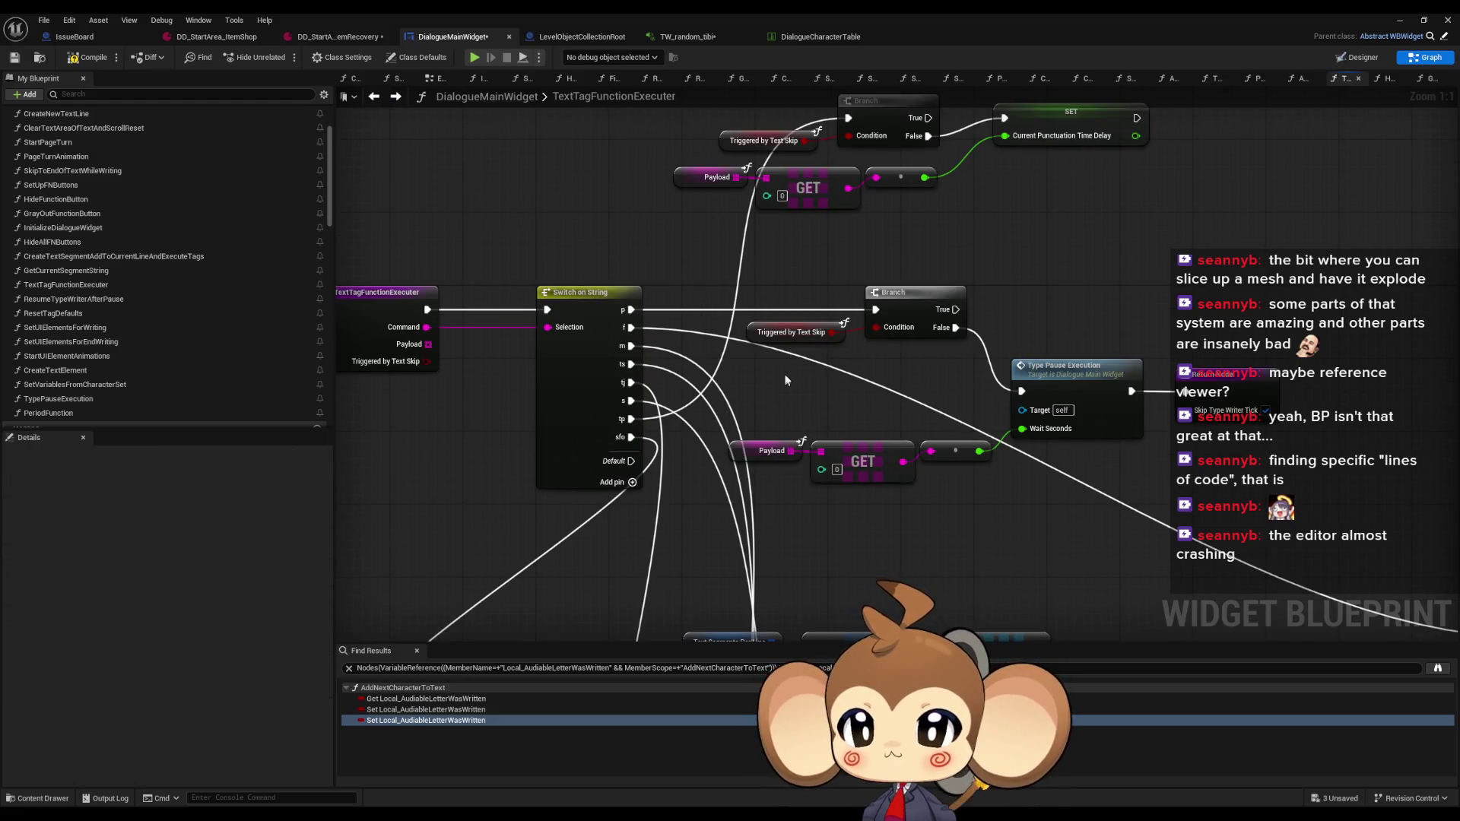
pyautogui.doubleClick(1064, 393)
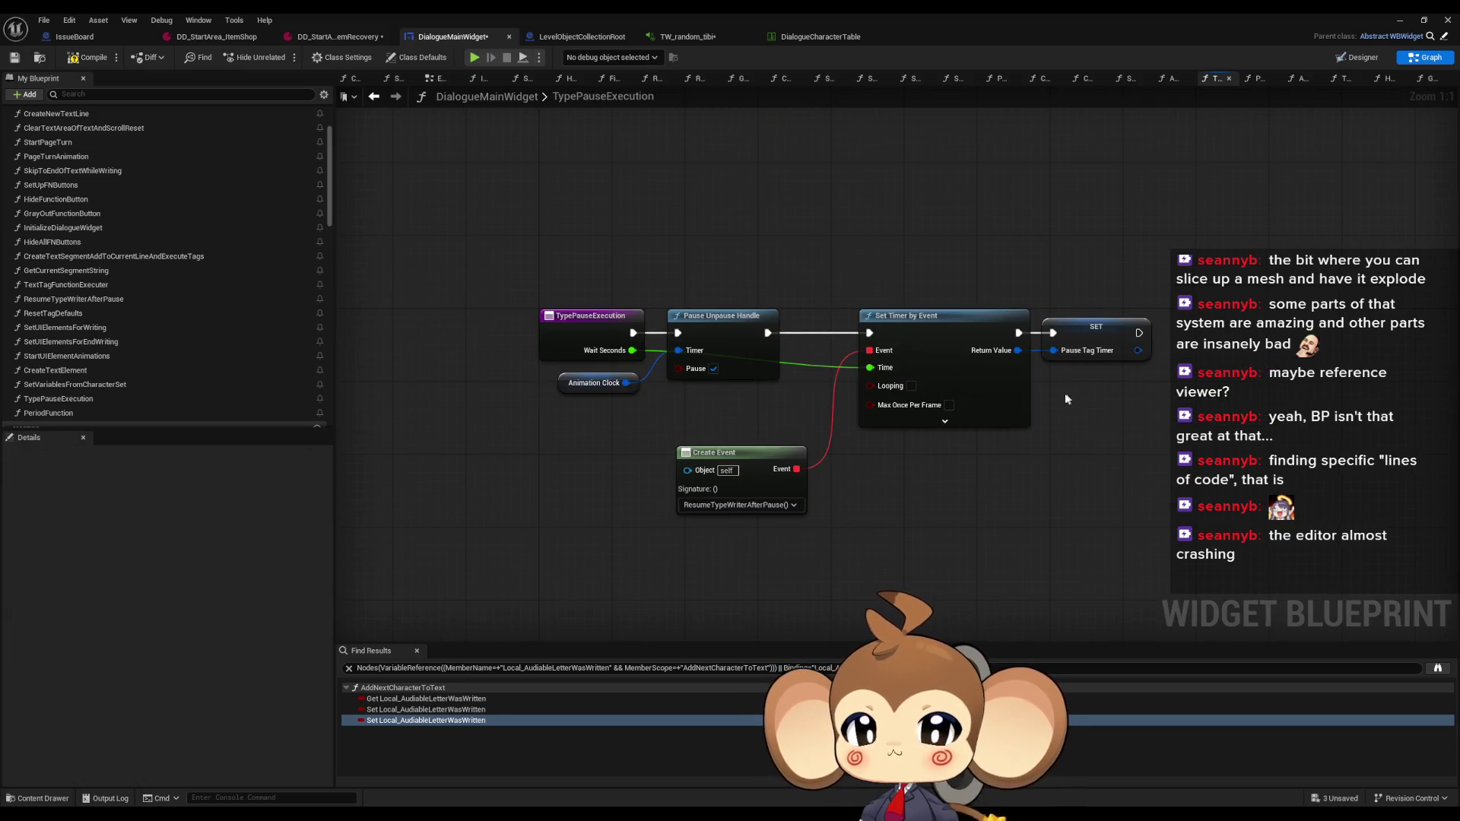
pyautogui.moveTo(508, 373); pyautogui.dragTo(669, 406)
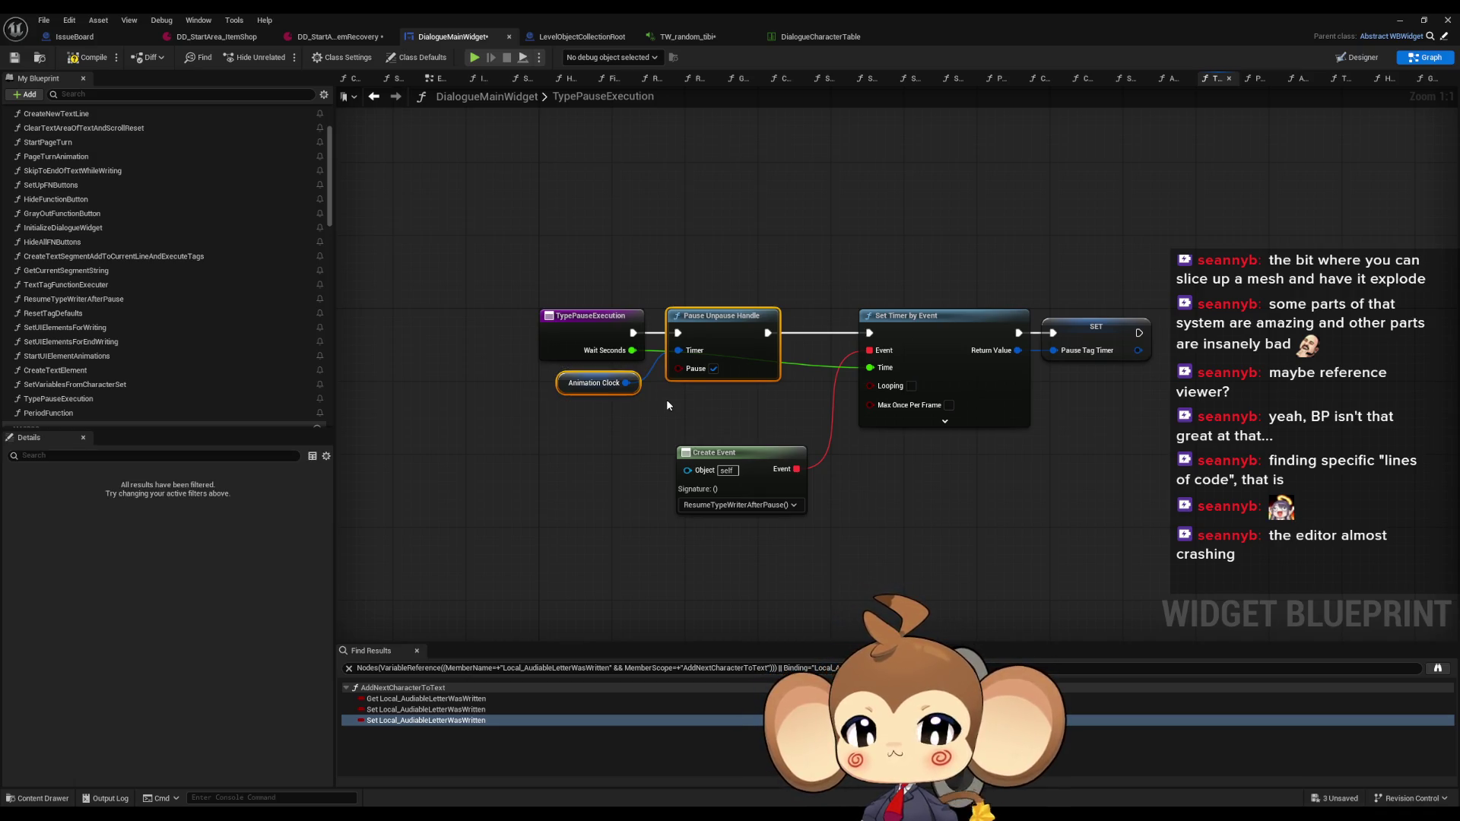
pyautogui.click(667, 405)
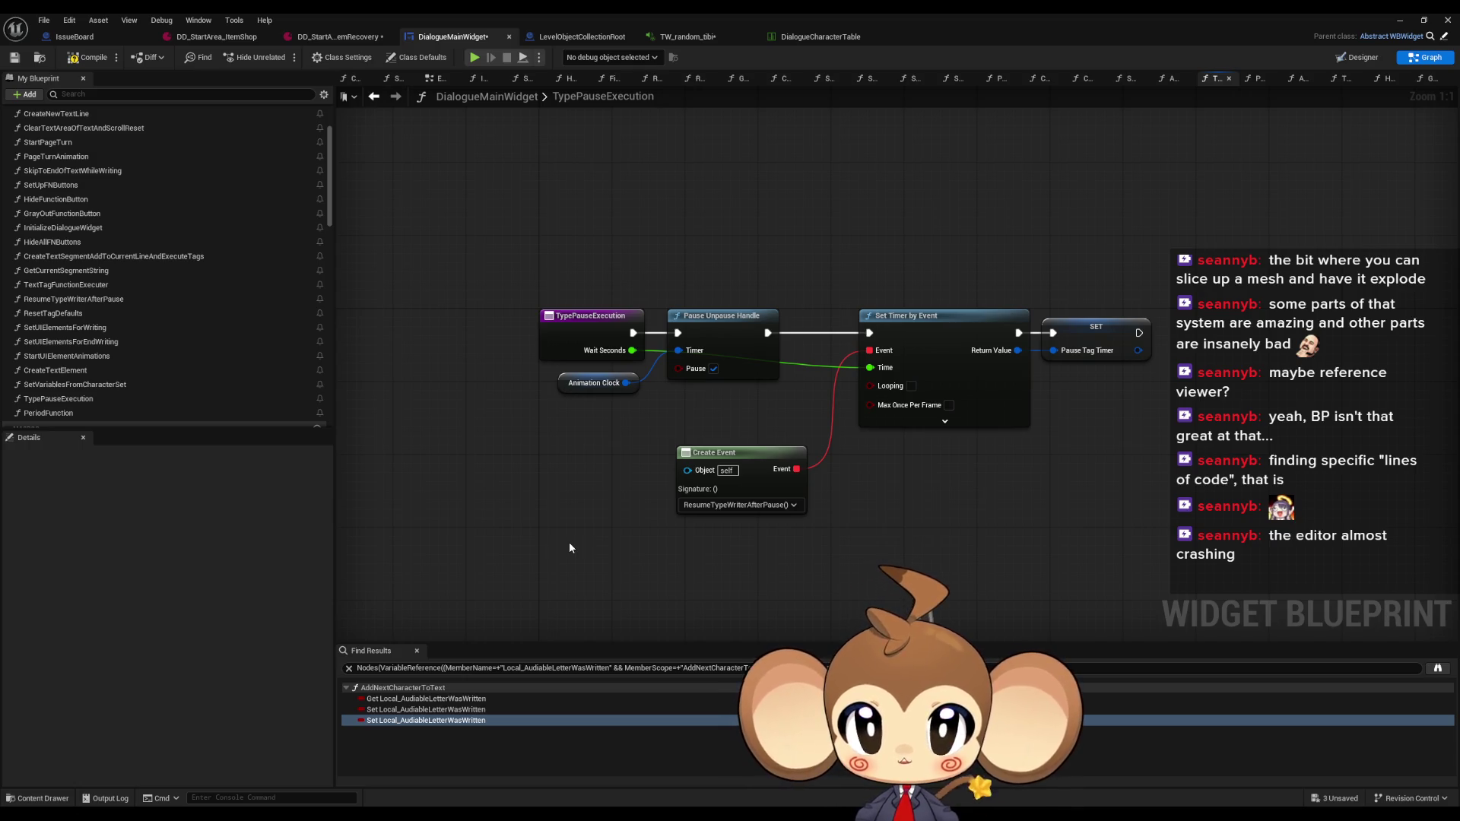
pyautogui.scroll(5, 203, 238)
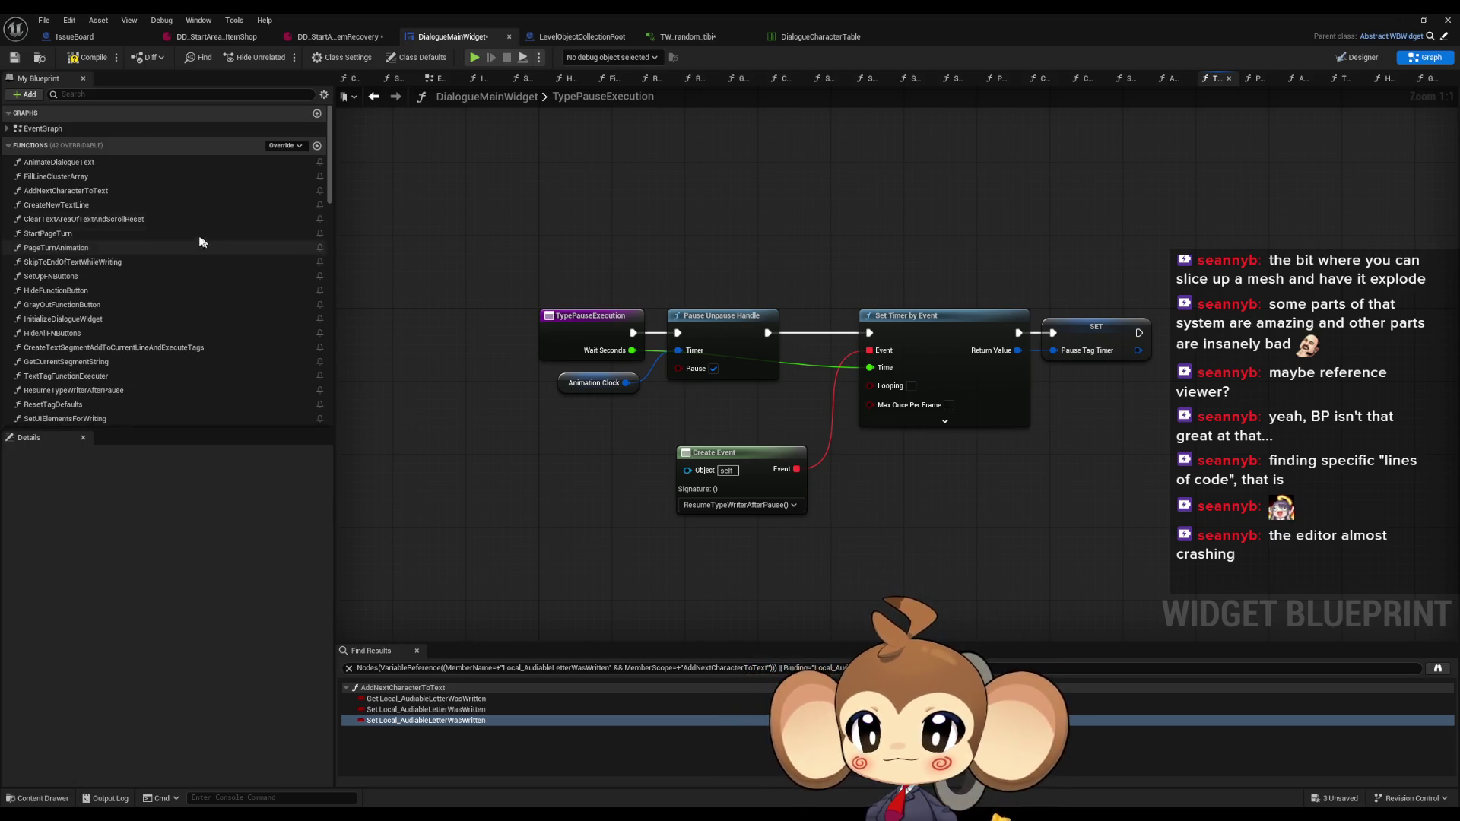
# Reopen AddNextCharacterToText and centre the view on the SetText and flag-setting nodes
pyautogui.doubleClick(69, 190)
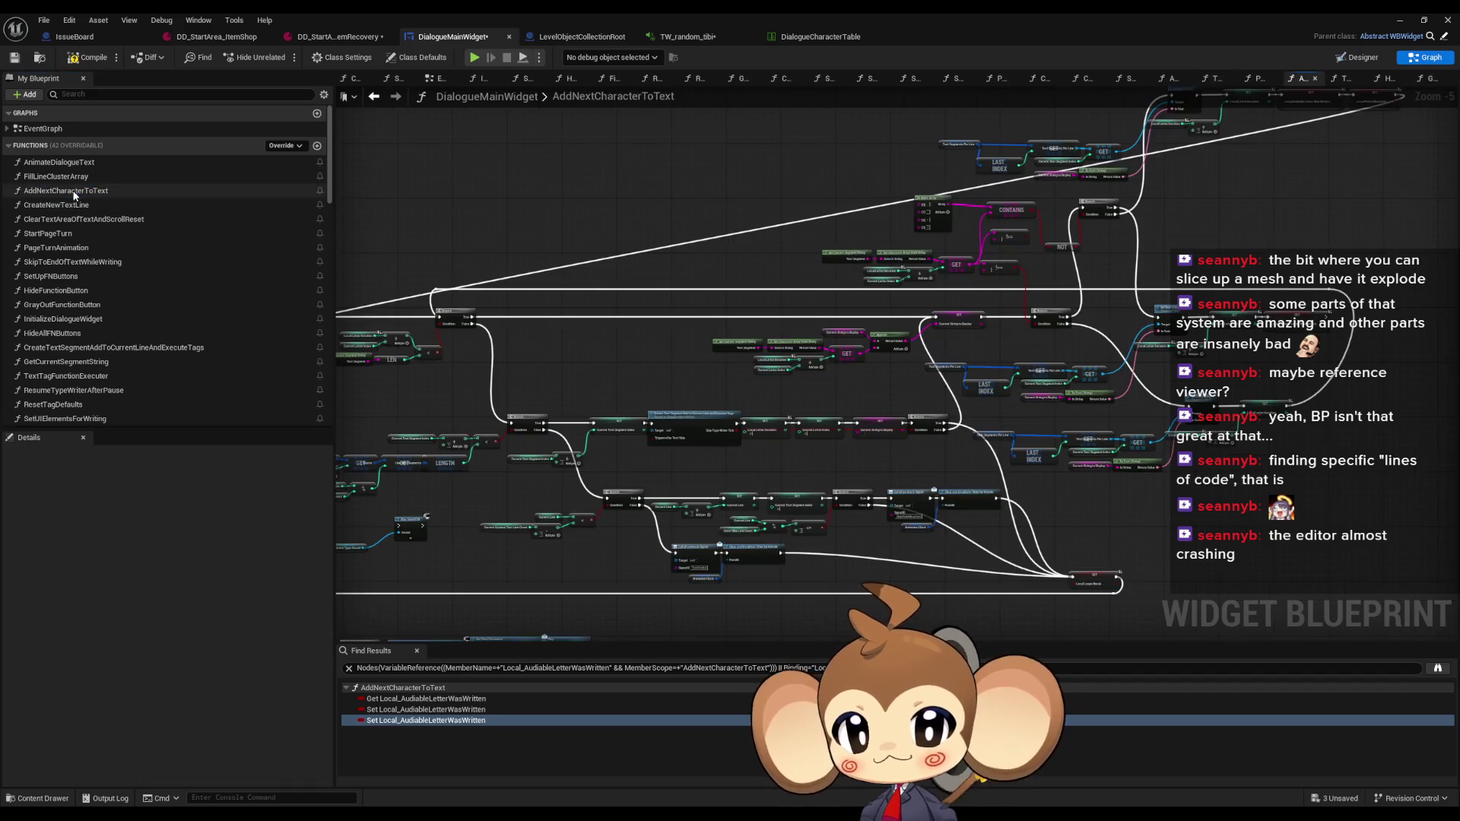
pyautogui.scroll(2, 698, 388)
pyautogui.scroll(5, 857, 339)
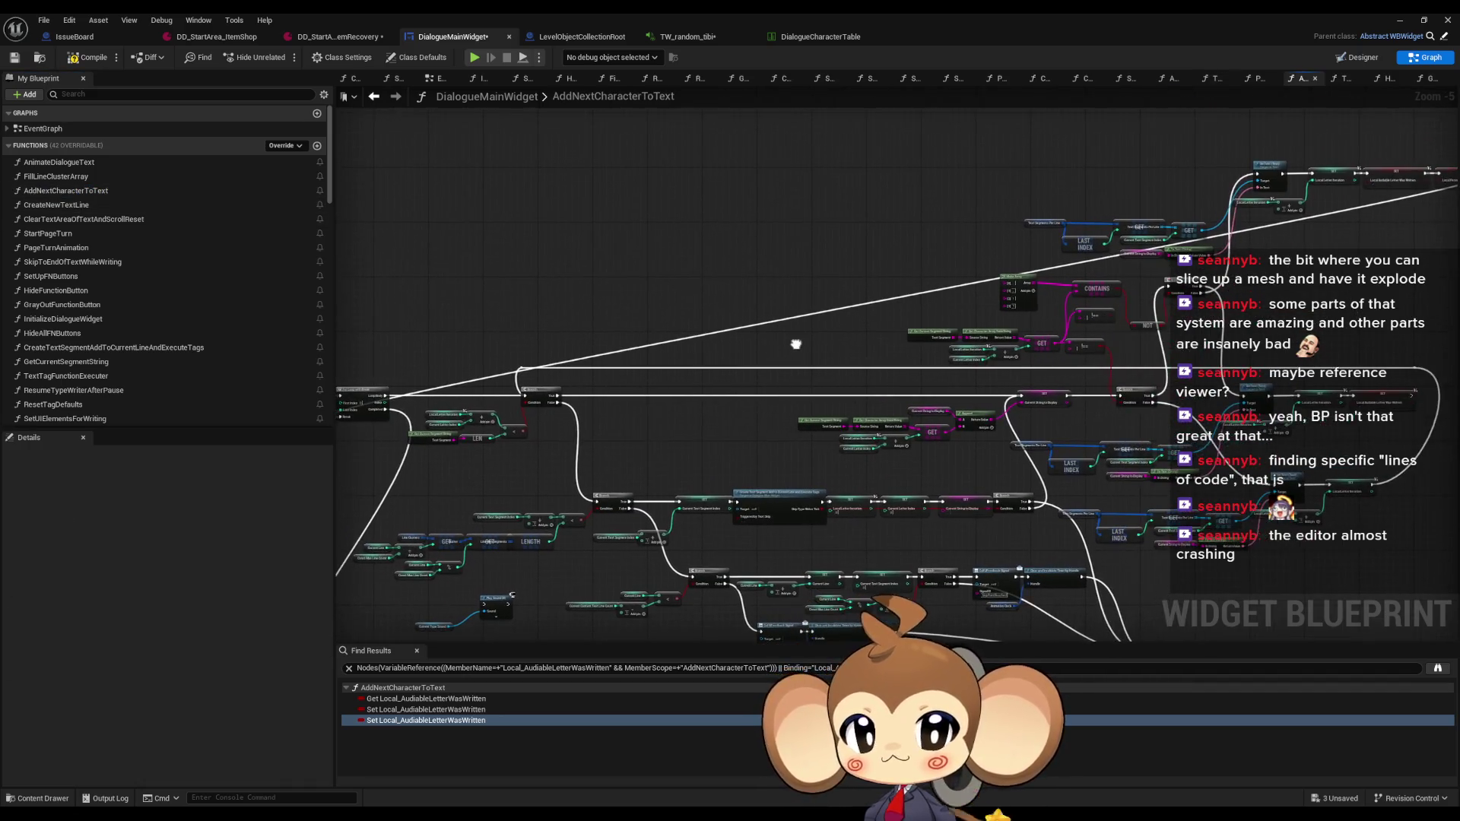
pyautogui.scroll(-1, 798, 338)
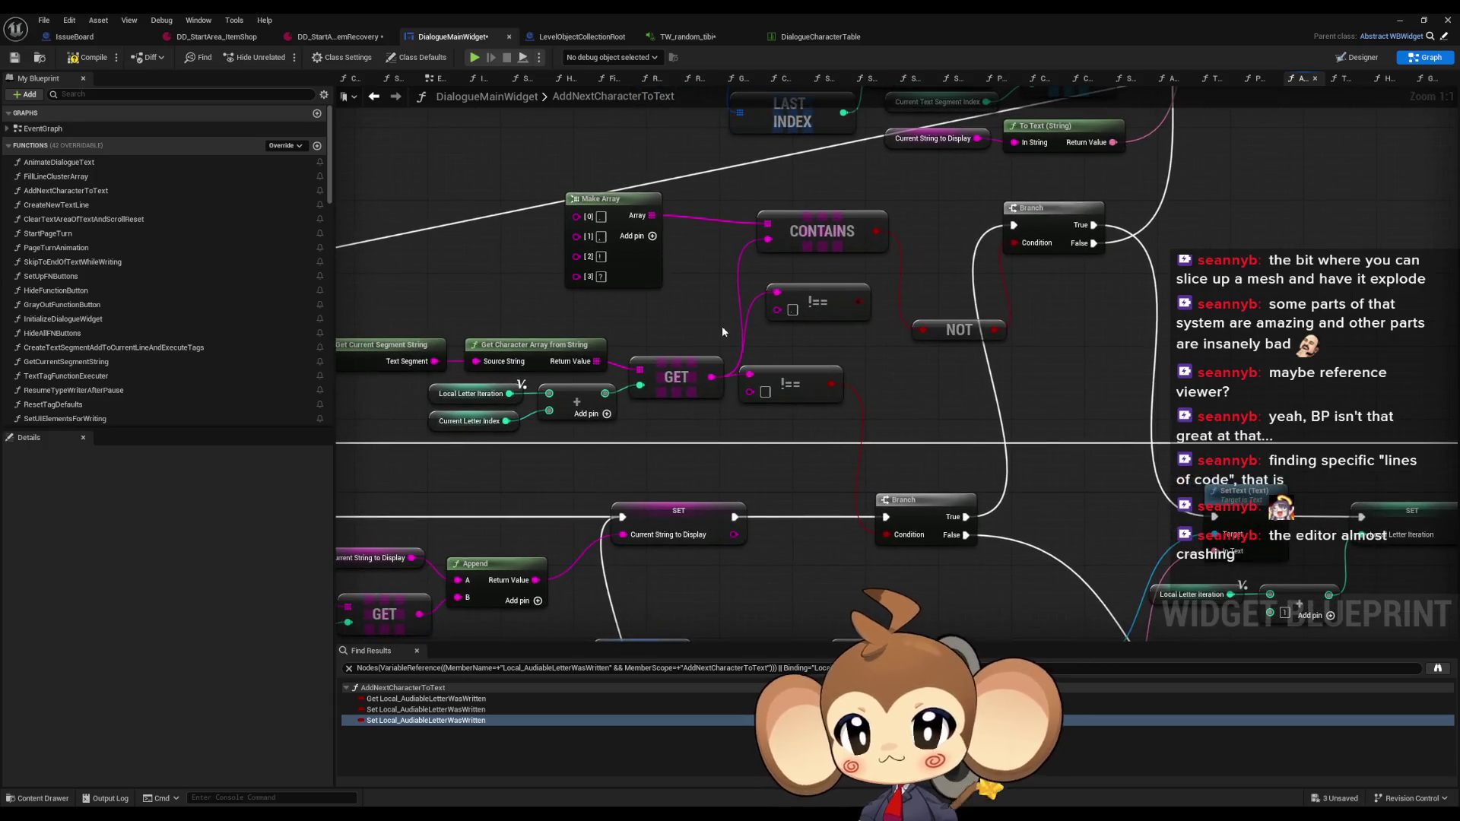
pyautogui.scroll(-1, 734, 331)
pyautogui.scroll(-1, 737, 328)
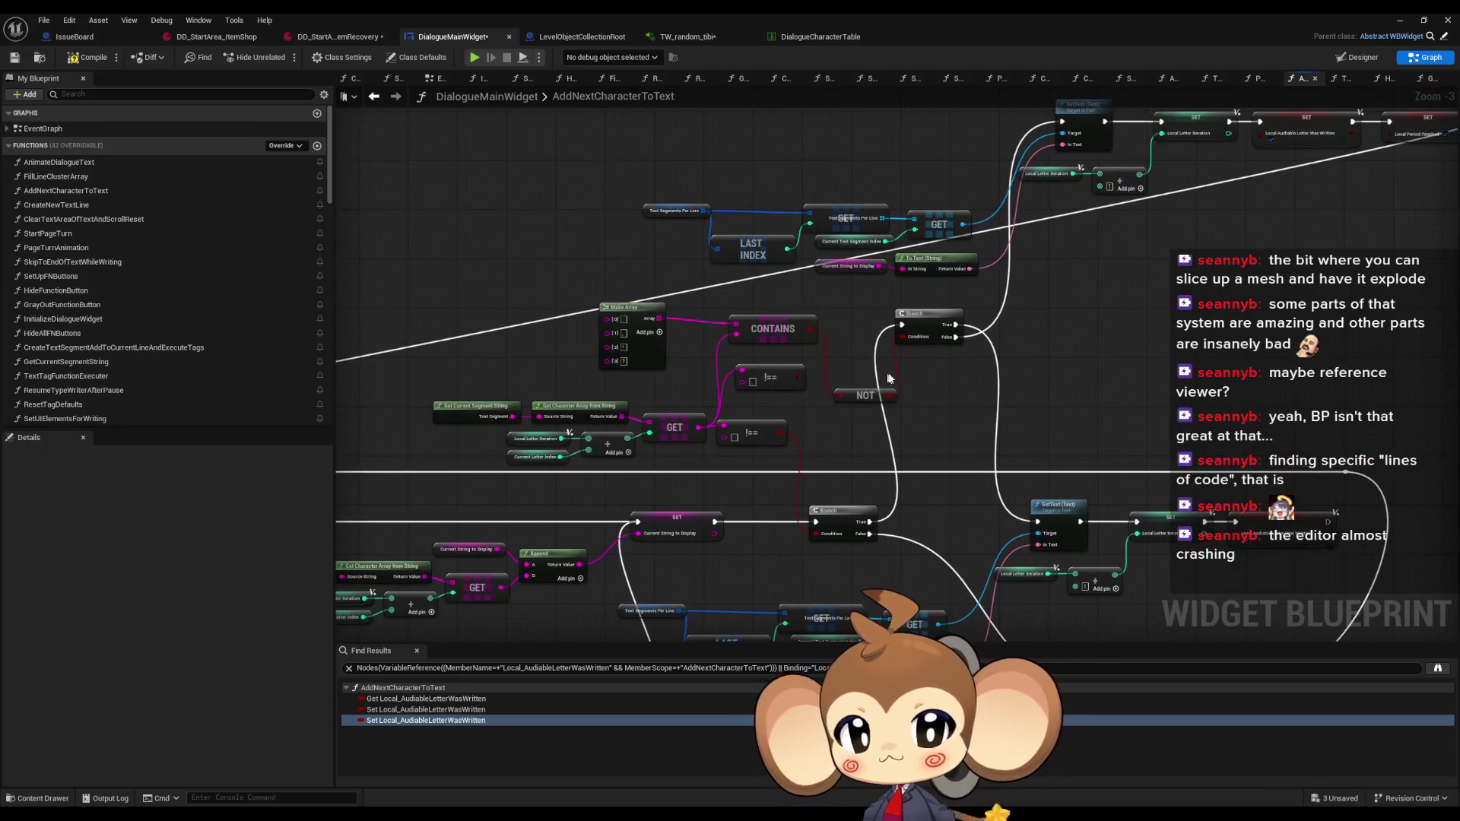
pyautogui.moveTo(978, 342)
pyautogui.mouseDown()
pyautogui.moveTo(841, 472)
pyautogui.moveTo(828, 443)
pyautogui.mouseUp()
pyautogui.scroll(3, 851, 404)
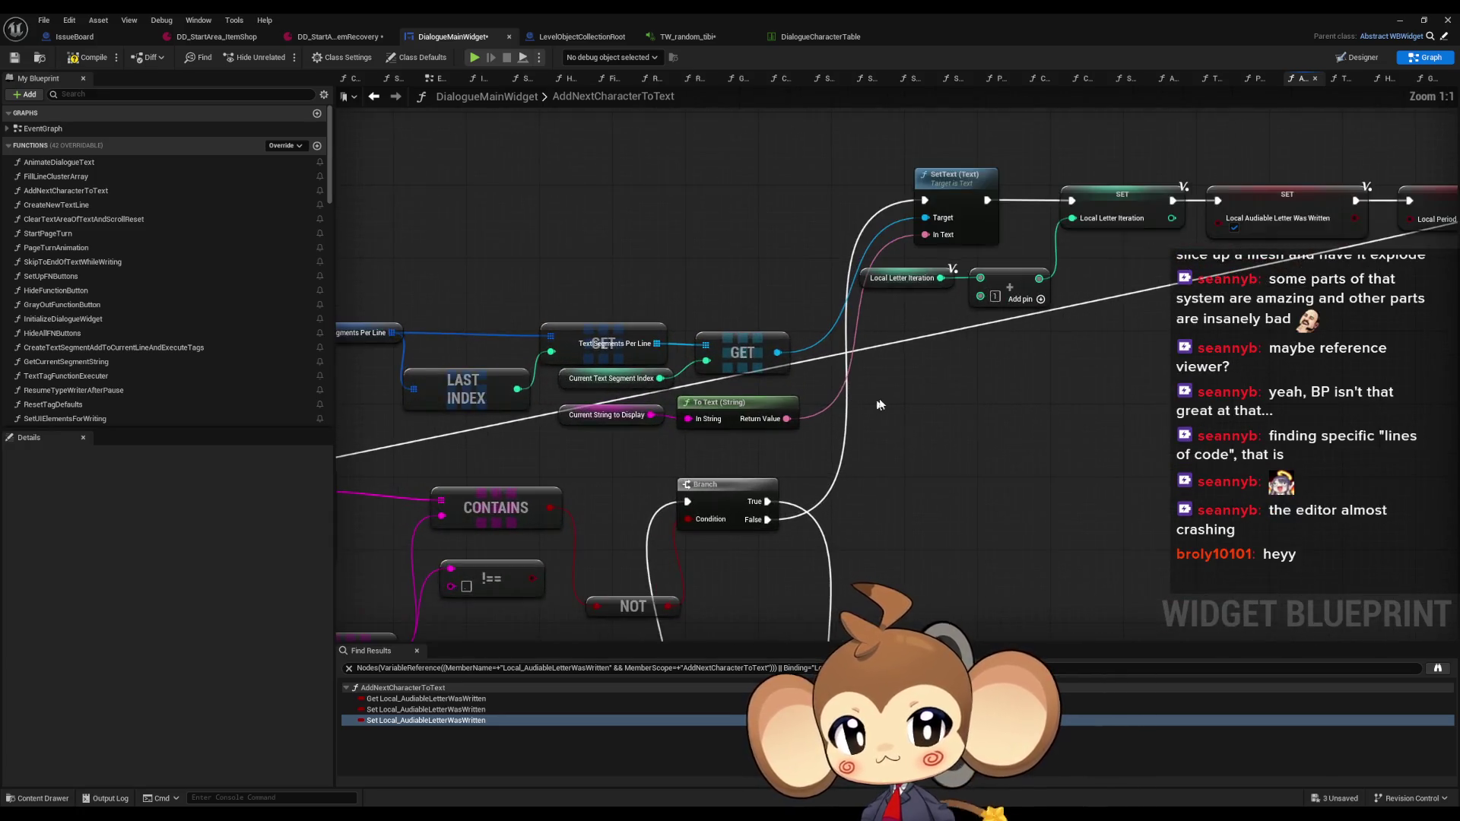
pyautogui.moveTo(1288, 142); pyautogui.dragTo(896, 218)
# Inspect the setters for Local Audiable Letter Was Written and Local Period Reached
pyautogui.click(897, 297)
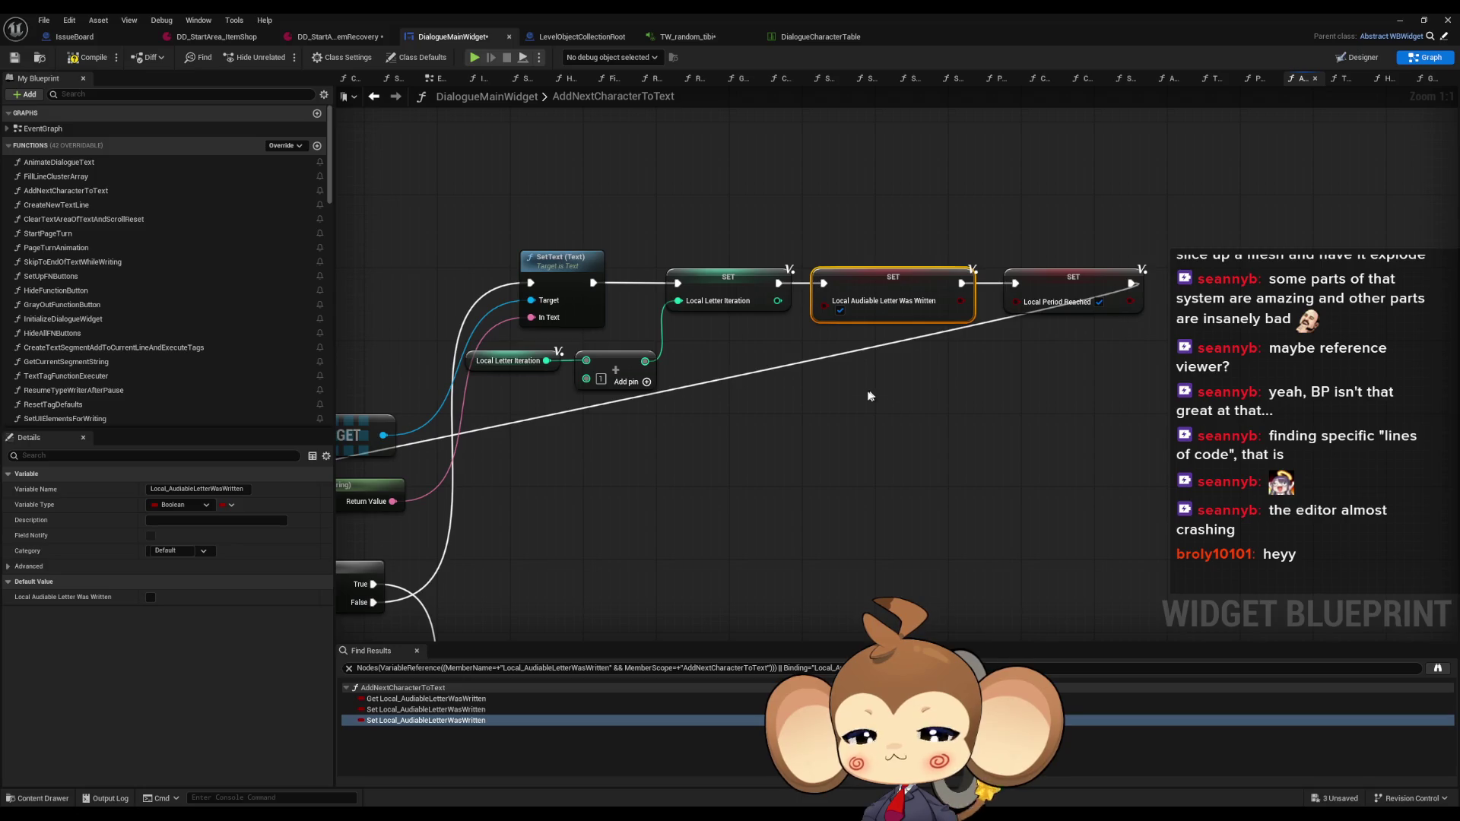
pyautogui.click(1084, 298)
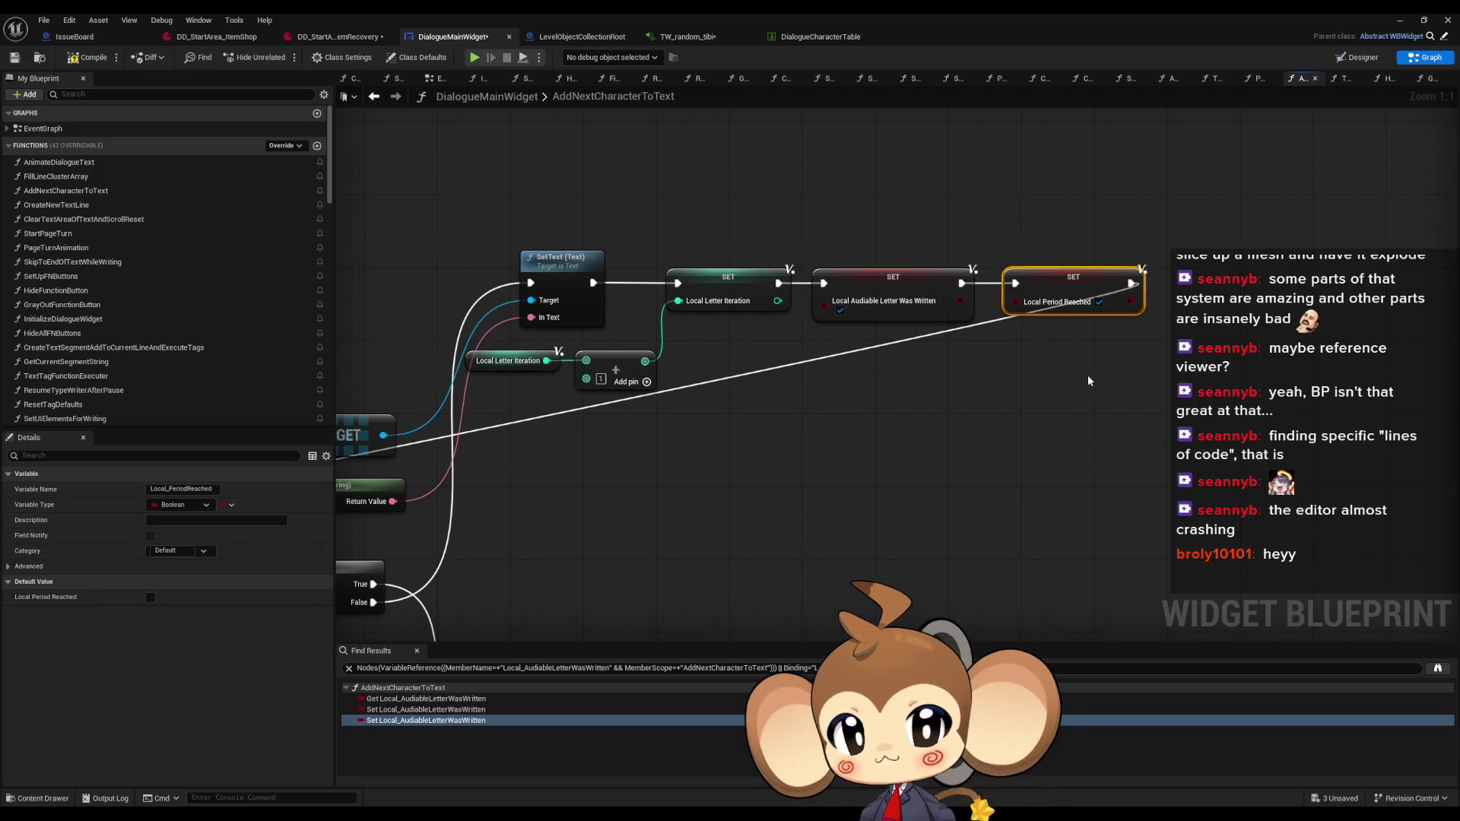
pyautogui.scroll(-7, 805, 411)
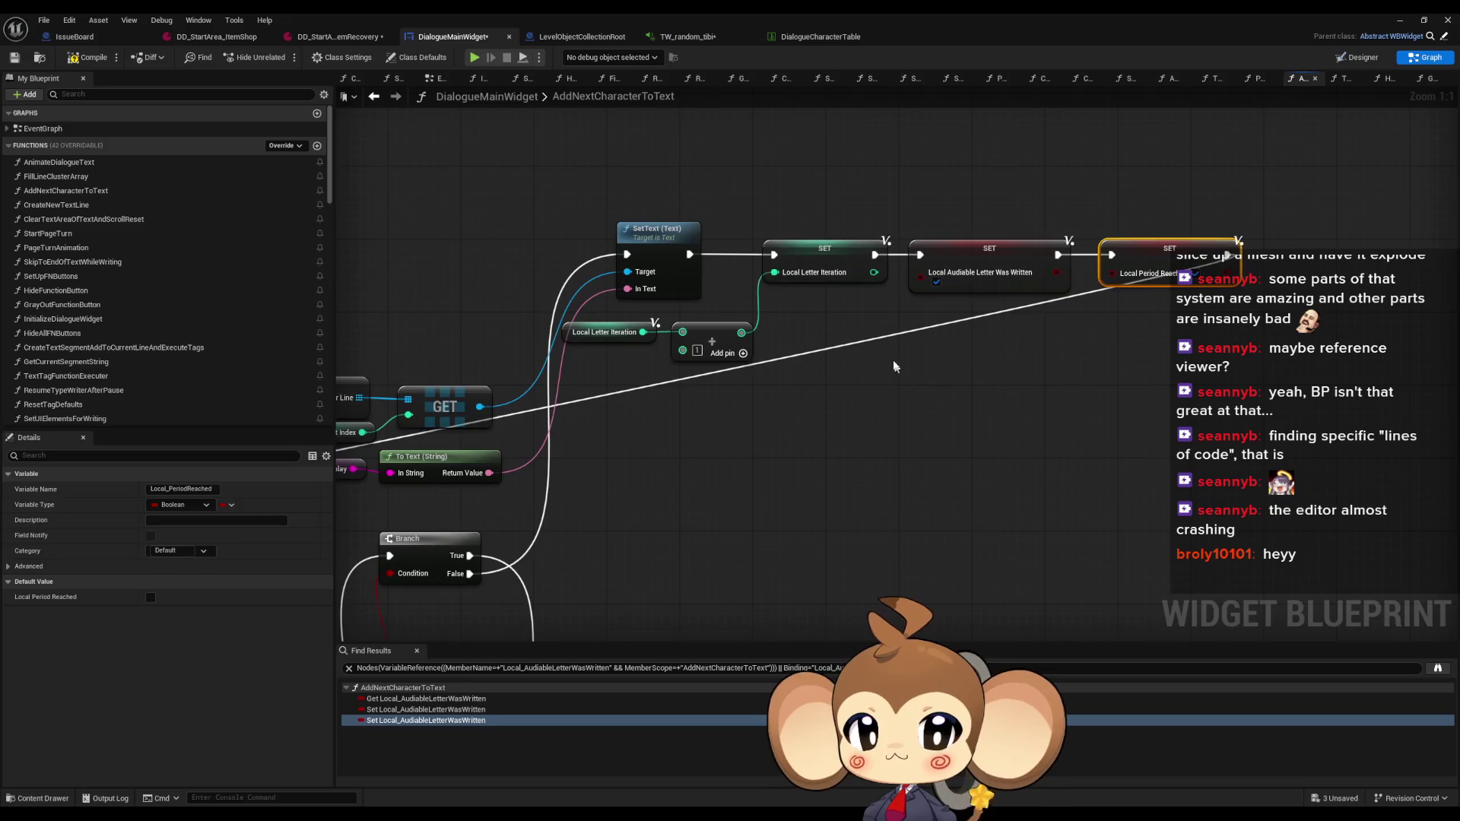
pyautogui.scroll(2, 1019, 391)
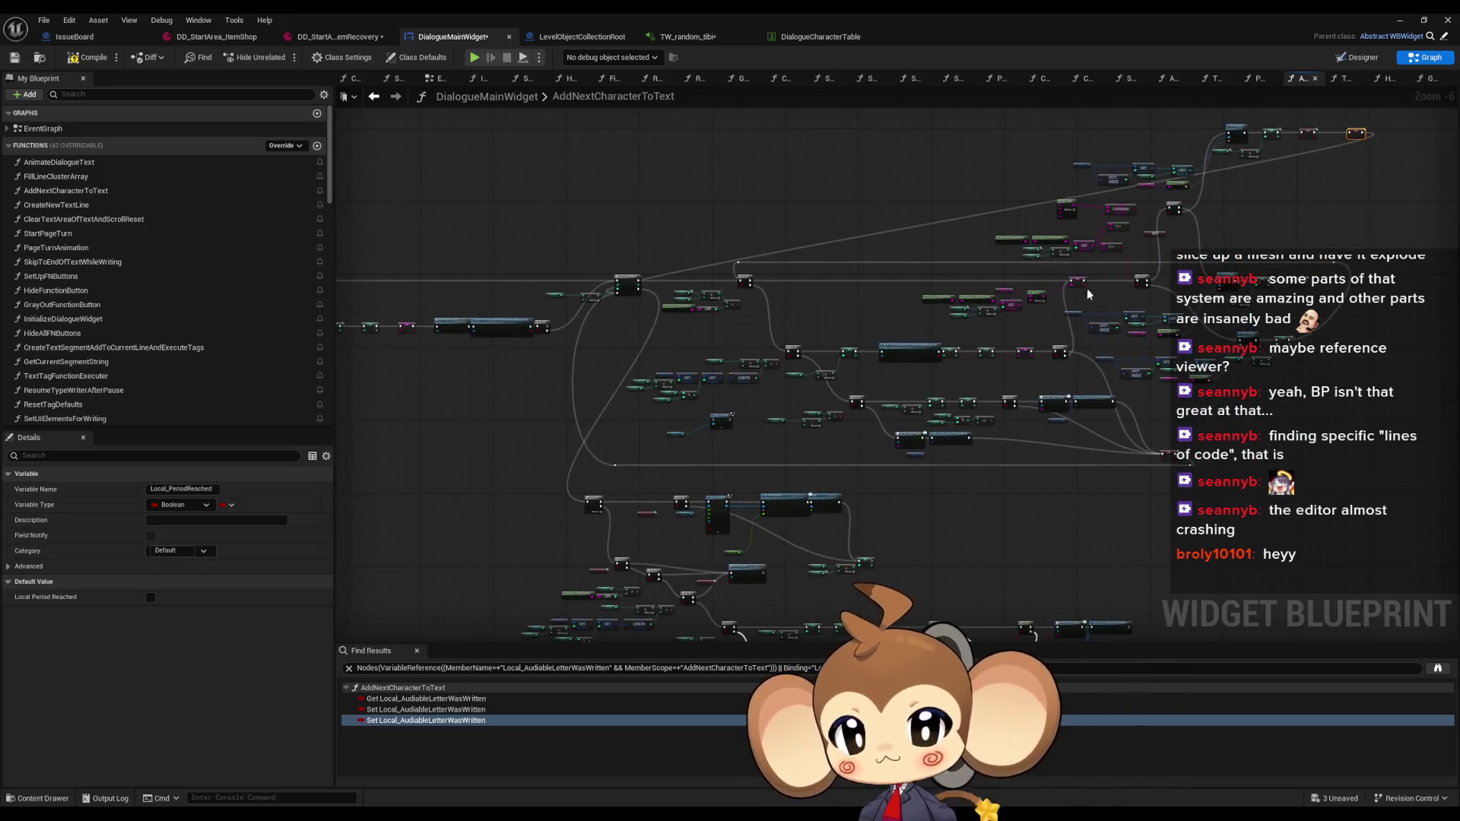
pyautogui.click(951, 397)
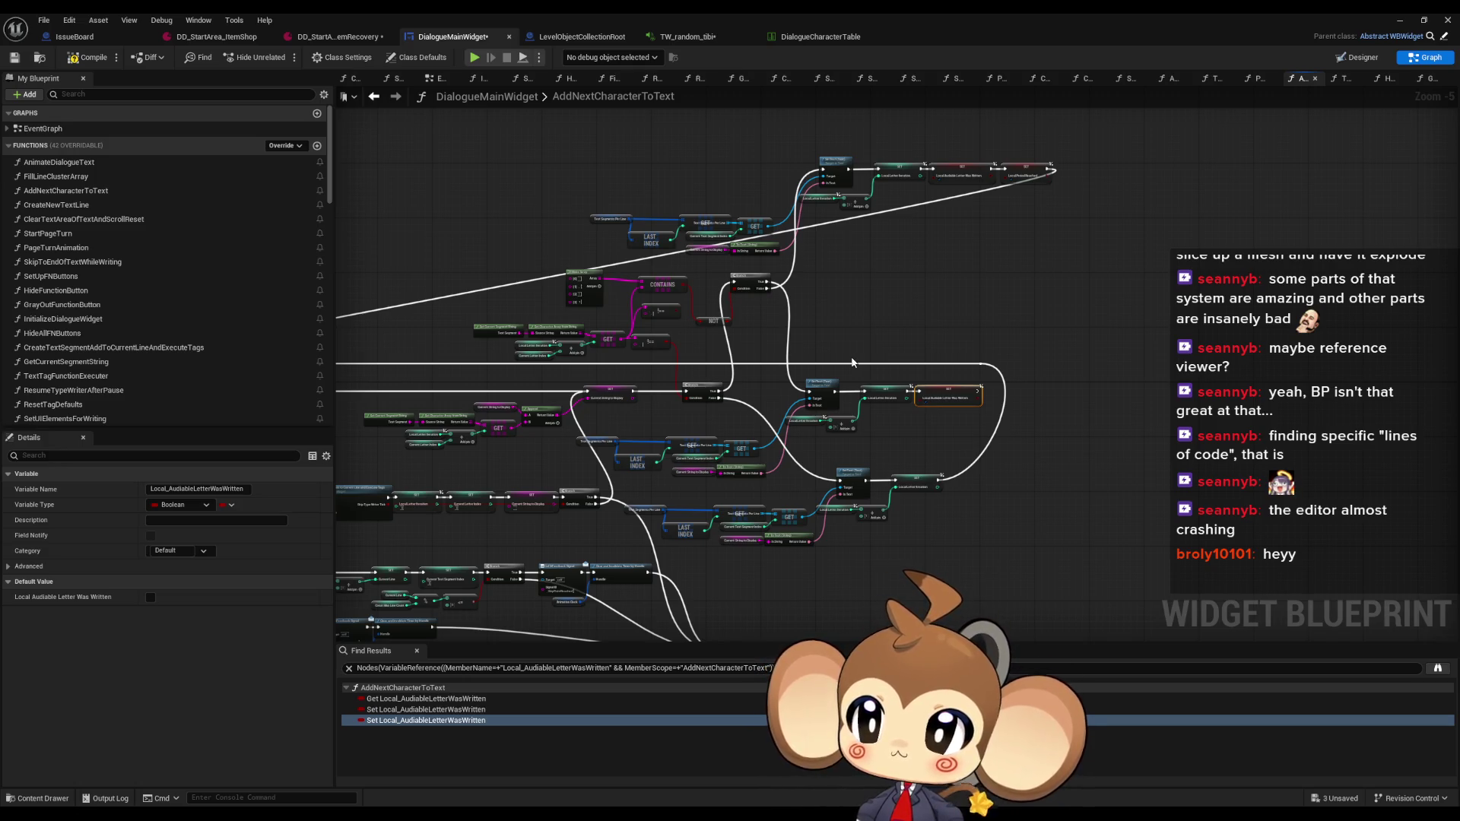
# Select the Create Text Segment Add to Current Line and Execute Tags call and examine its surroundings
pyautogui.moveTo(852, 362); pyautogui.dragTo(1009, 240)
pyautogui.click(667, 418)
pyautogui.scroll(1, 705, 295)
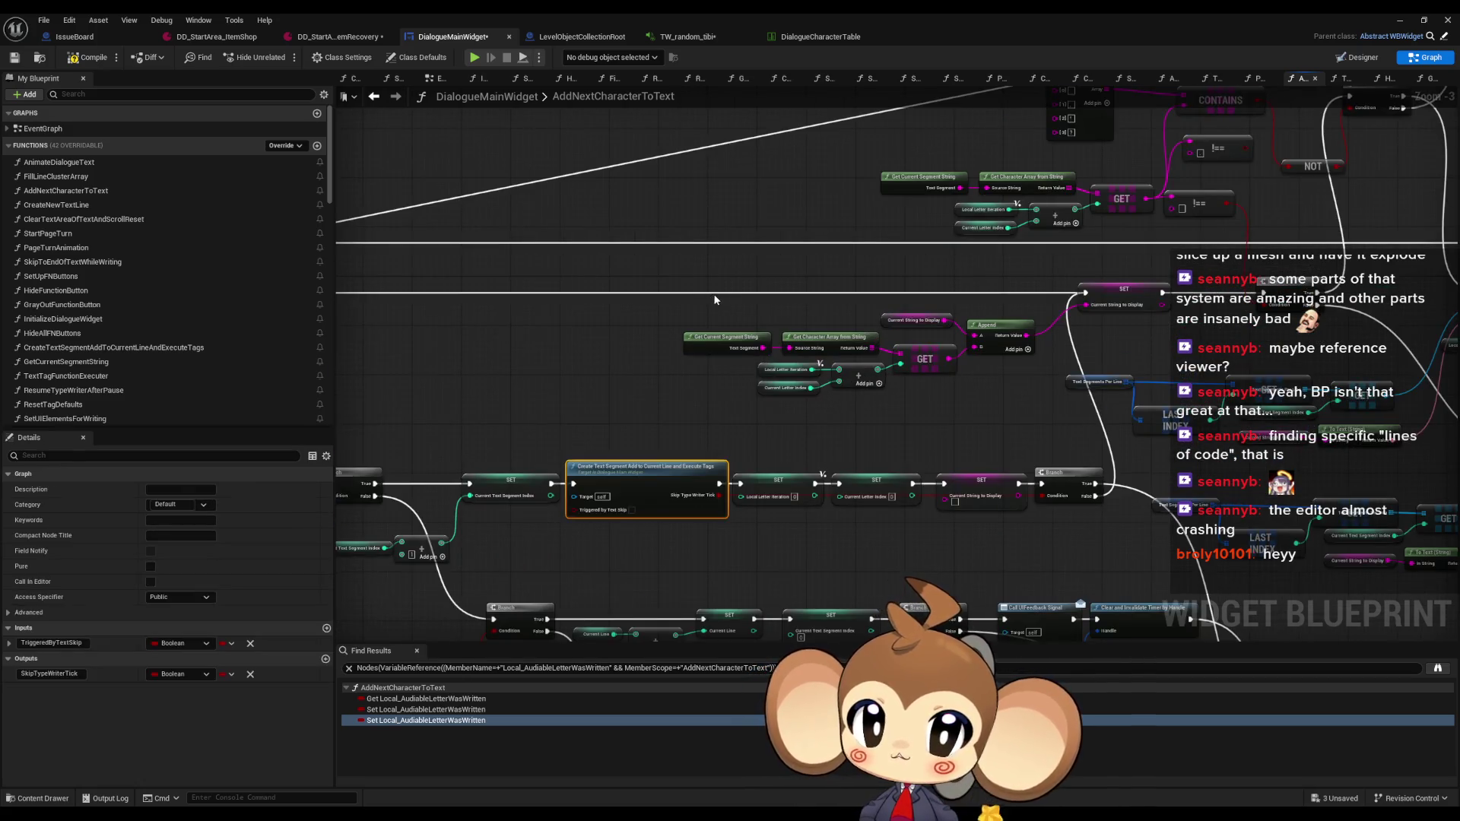
pyautogui.scroll(1, 714, 293)
pyautogui.moveTo(714, 293); pyautogui.dragTo(606, 315)
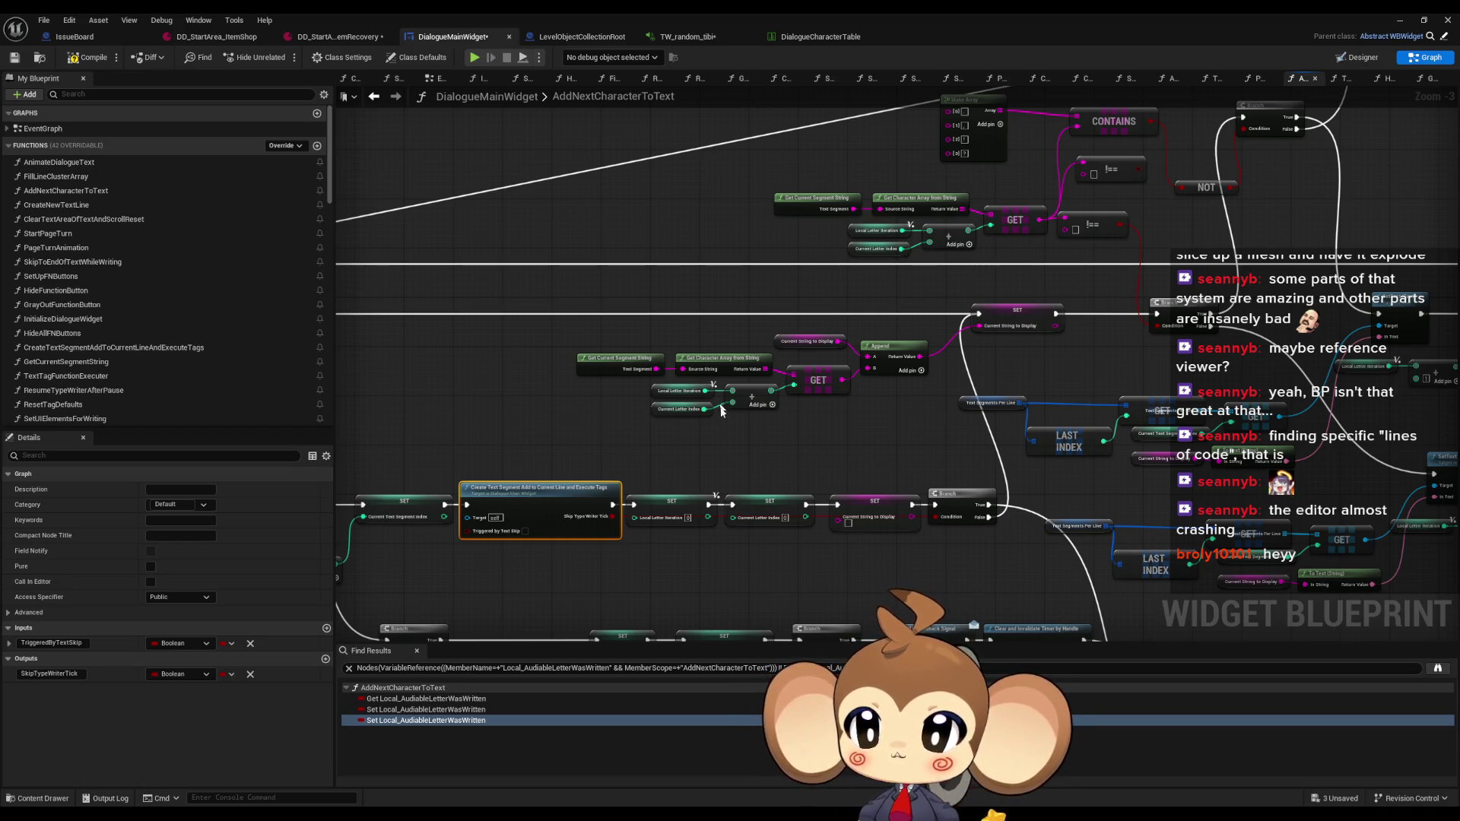
pyautogui.scroll(-2, 733, 447)
pyautogui.moveTo(735, 446)
pyautogui.mouseDown()
pyautogui.moveTo(711, 447)
pyautogui.moveTo(951, 211)
pyautogui.mouseUp()
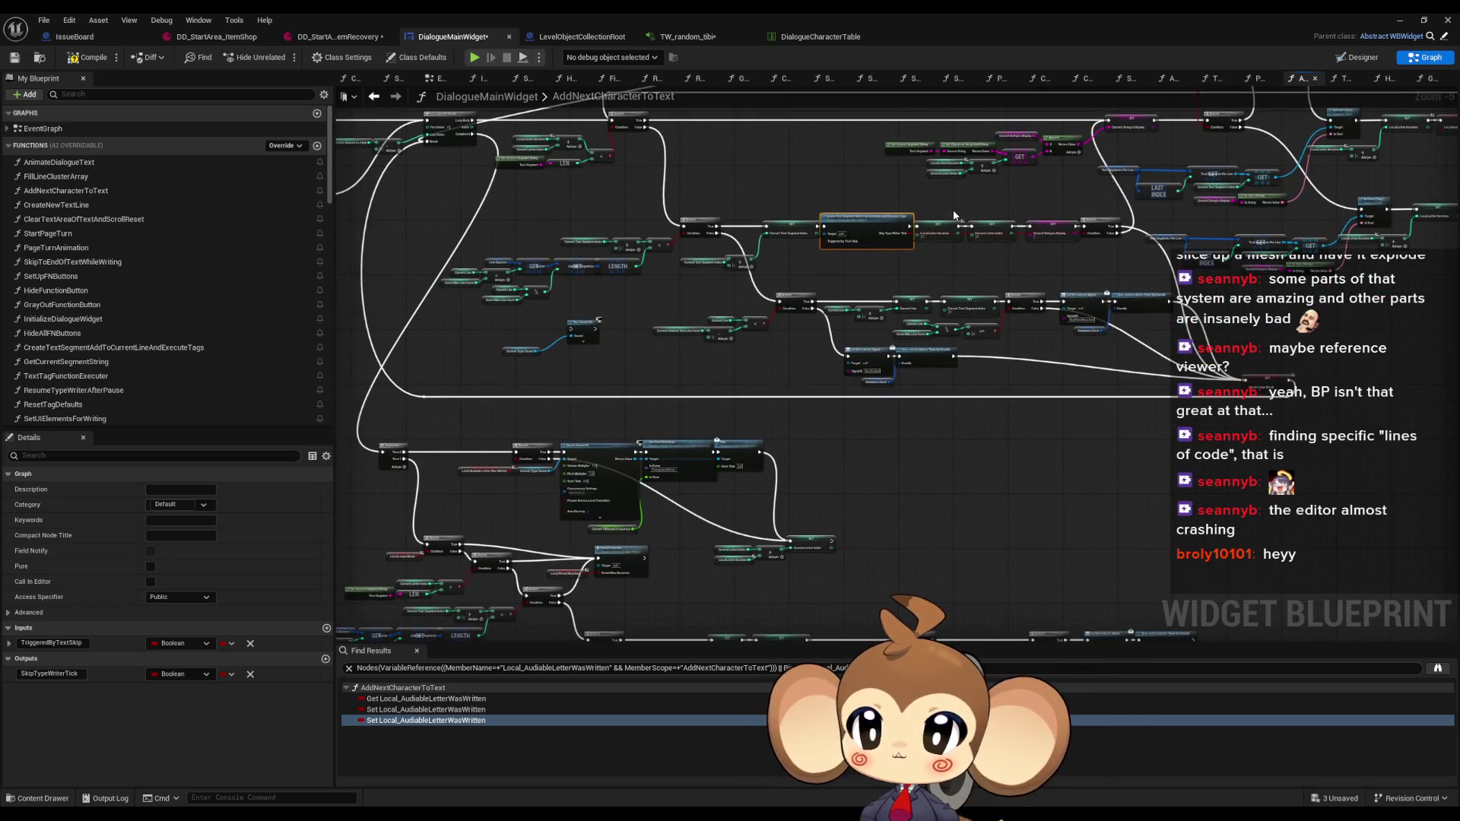
pyautogui.moveTo(756, 292)
pyautogui.mouseDown()
pyautogui.moveTo(719, 231)
pyautogui.moveTo(753, 251)
pyautogui.moveTo(786, 380)
pyautogui.mouseUp()
pyautogui.scroll(4, 974, 254)
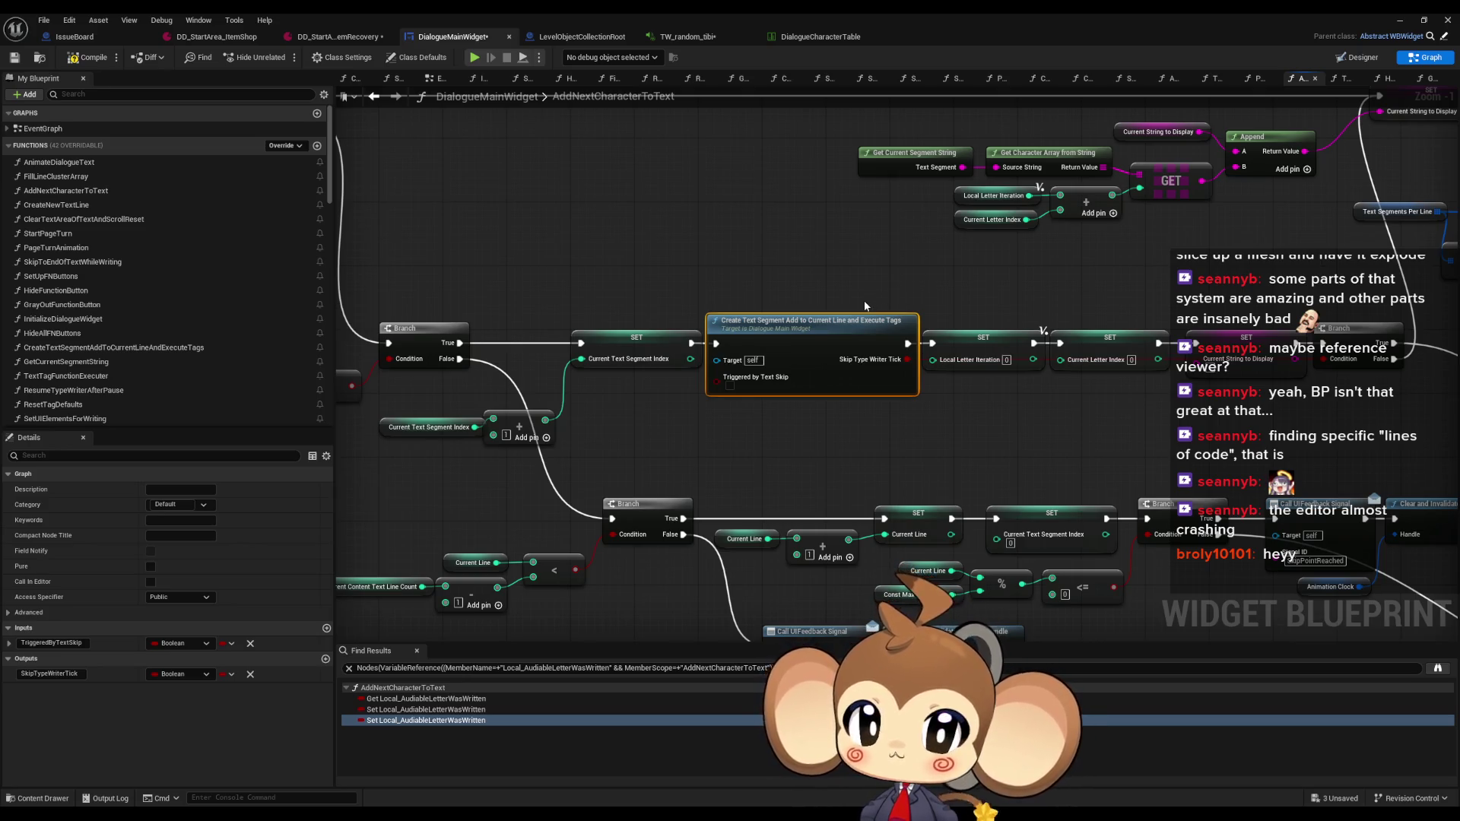
# Open the CreateTextSegmentAddToCurrentLineAndExecuteTags graph, look over its tag-executer loop, then step back
pyautogui.doubleClick(828, 335)
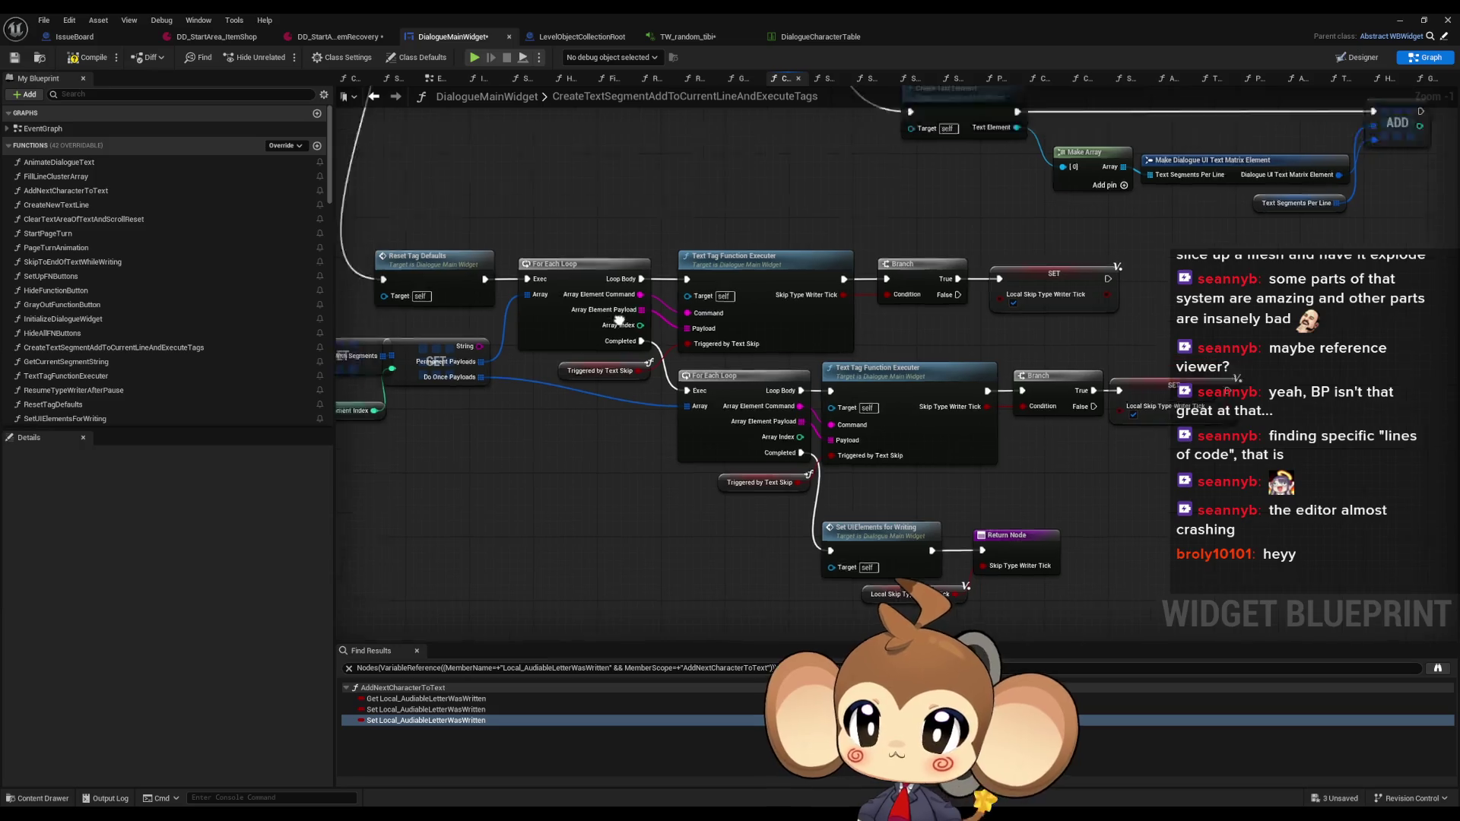
pyautogui.moveTo(851, 346); pyautogui.dragTo(824, 292)
pyautogui.scroll(1, 825, 293)
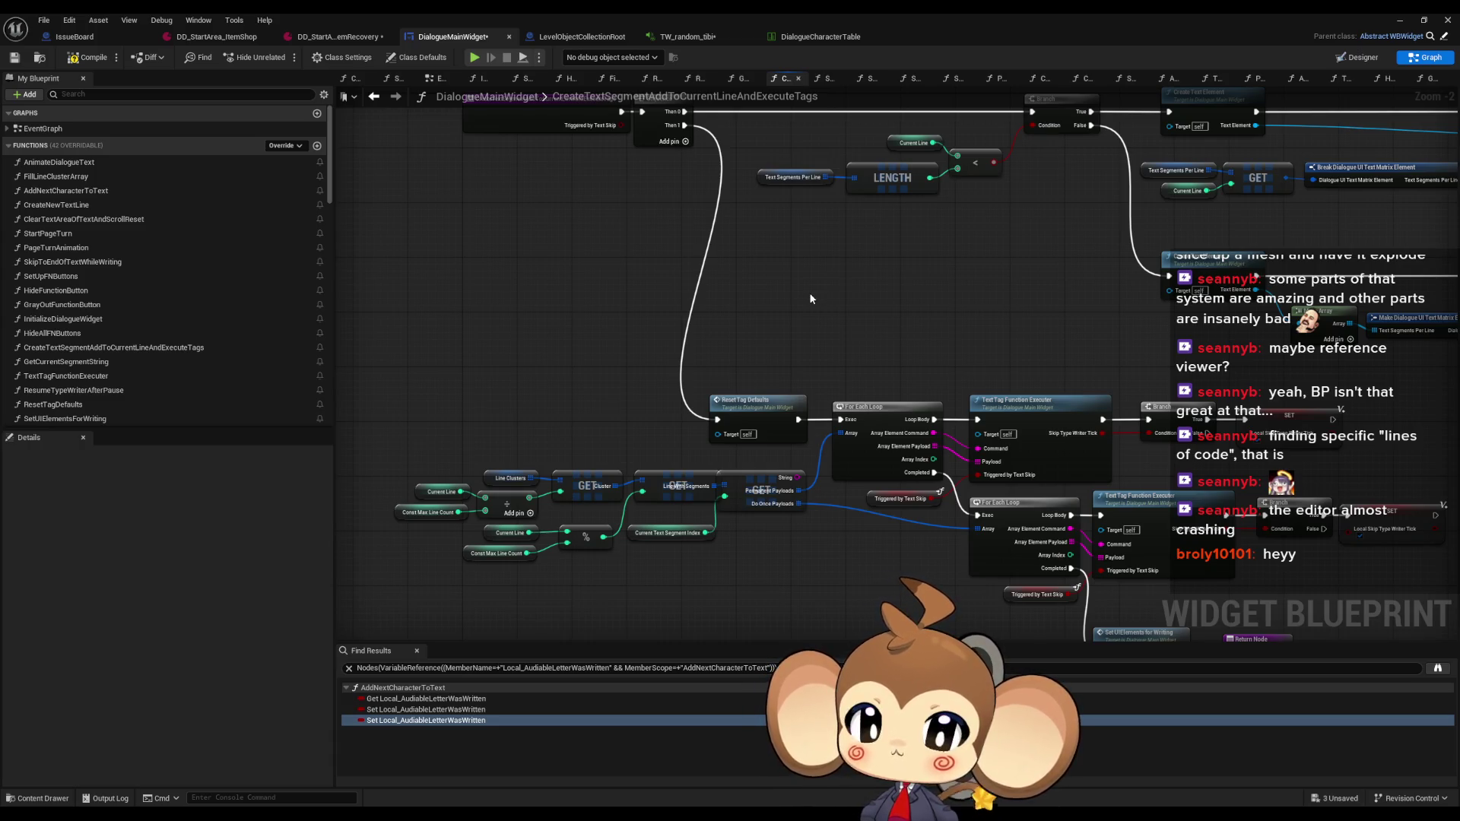
pyautogui.moveTo(853, 339); pyautogui.dragTo(789, 302)
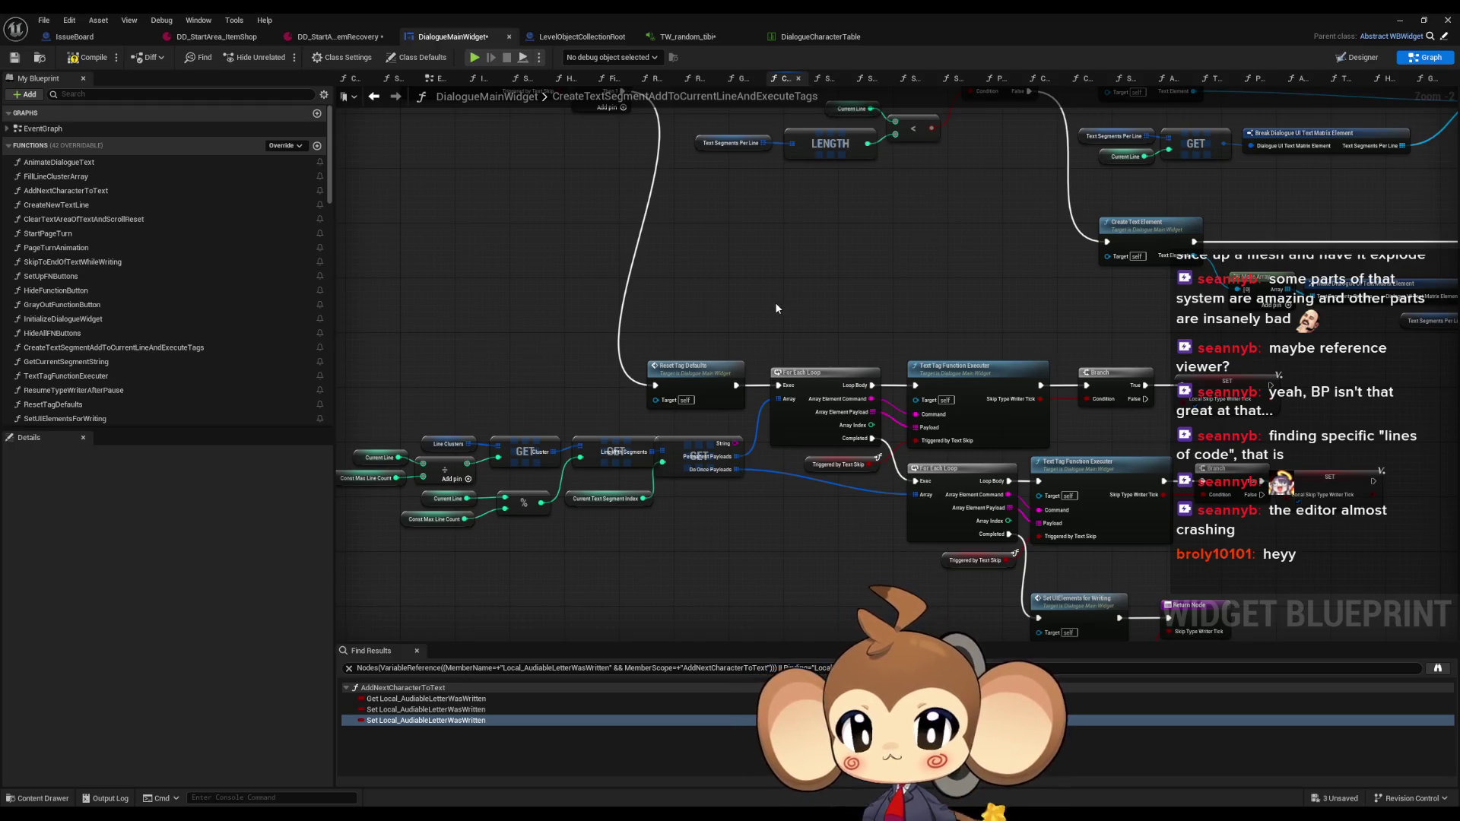
pyautogui.click(374, 96)
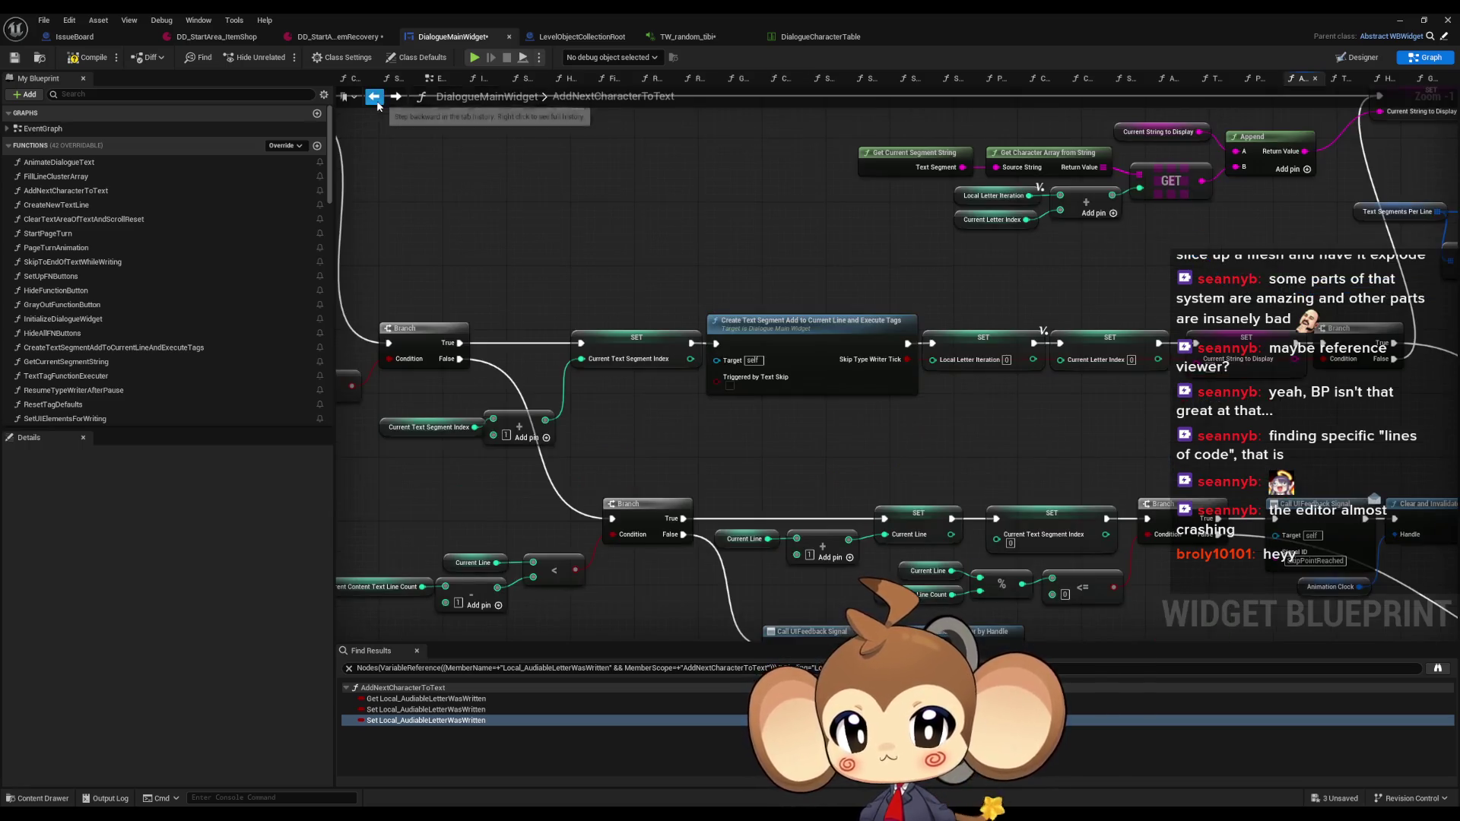
# Return to AddNextCharacterToText and centre on the letter-written Branch that creates the typing sound
pyautogui.click(374, 97)
pyautogui.scroll(-4, 697, 473)
pyautogui.moveTo(697, 473); pyautogui.dragTo(968, 417)
pyautogui.scroll(5, 934, 256)
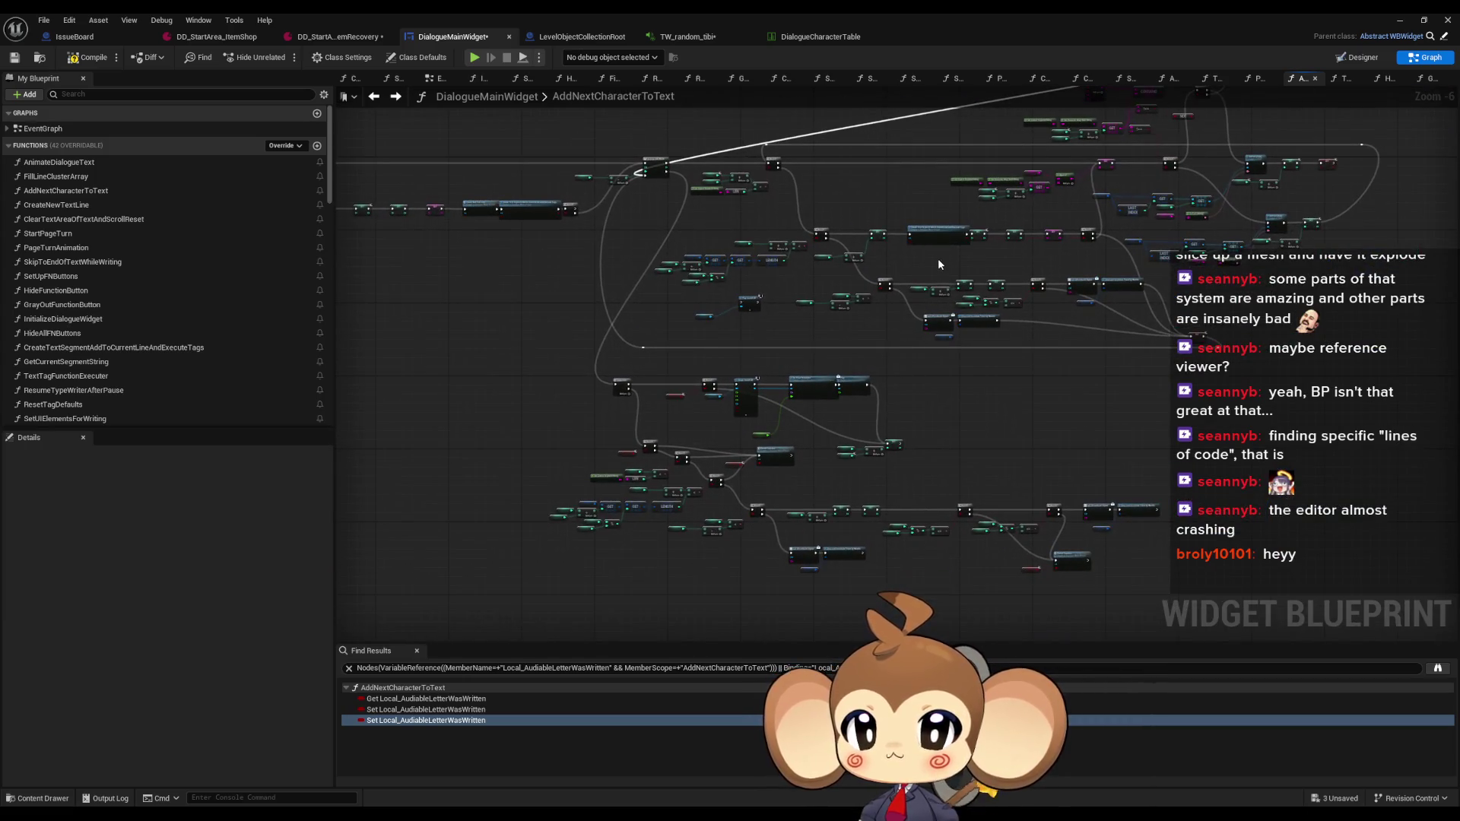
pyautogui.moveTo(925, 285); pyautogui.dragTo(938, 286)
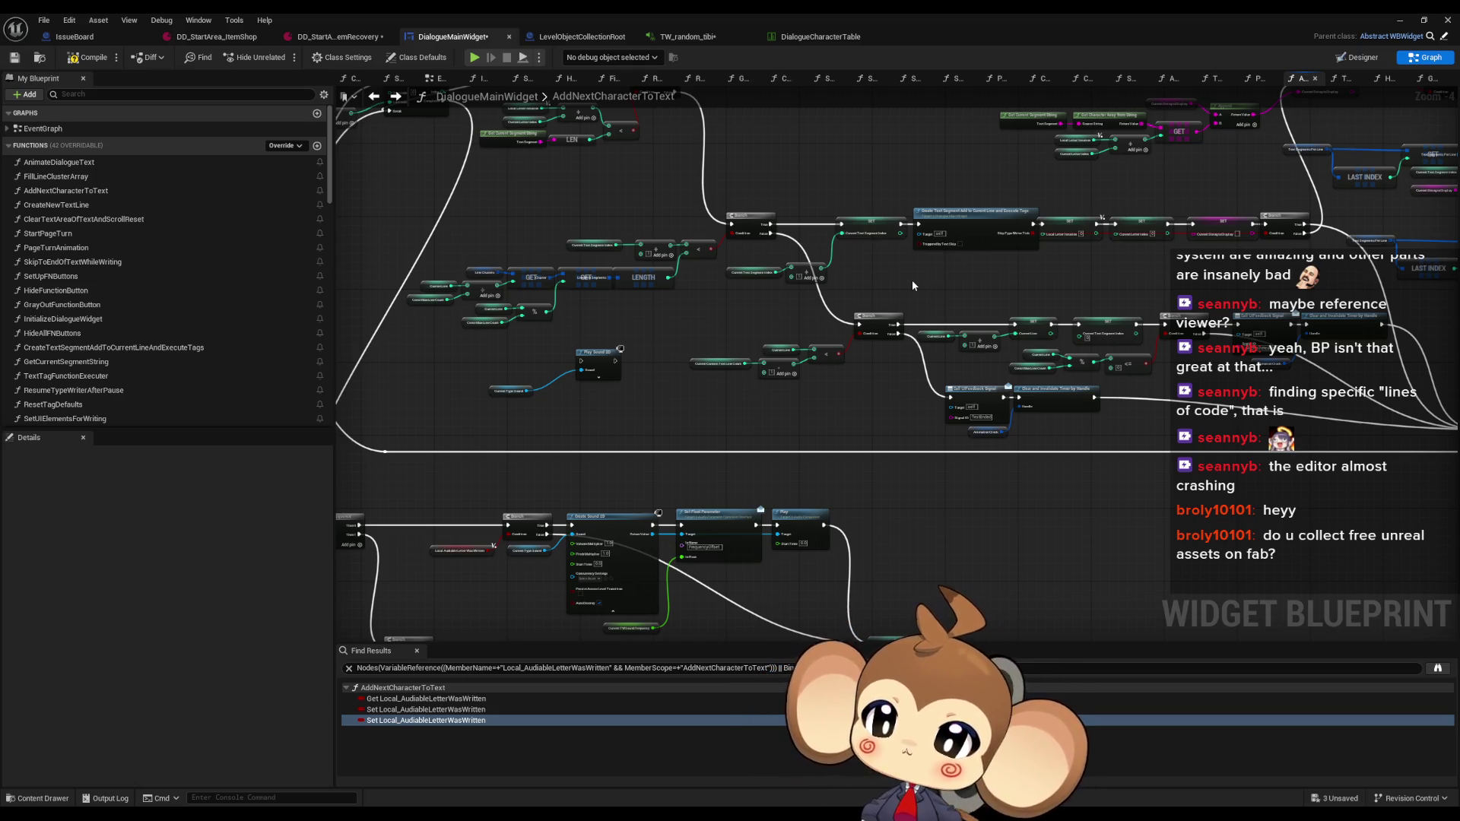
pyautogui.scroll(-2, 916, 305)
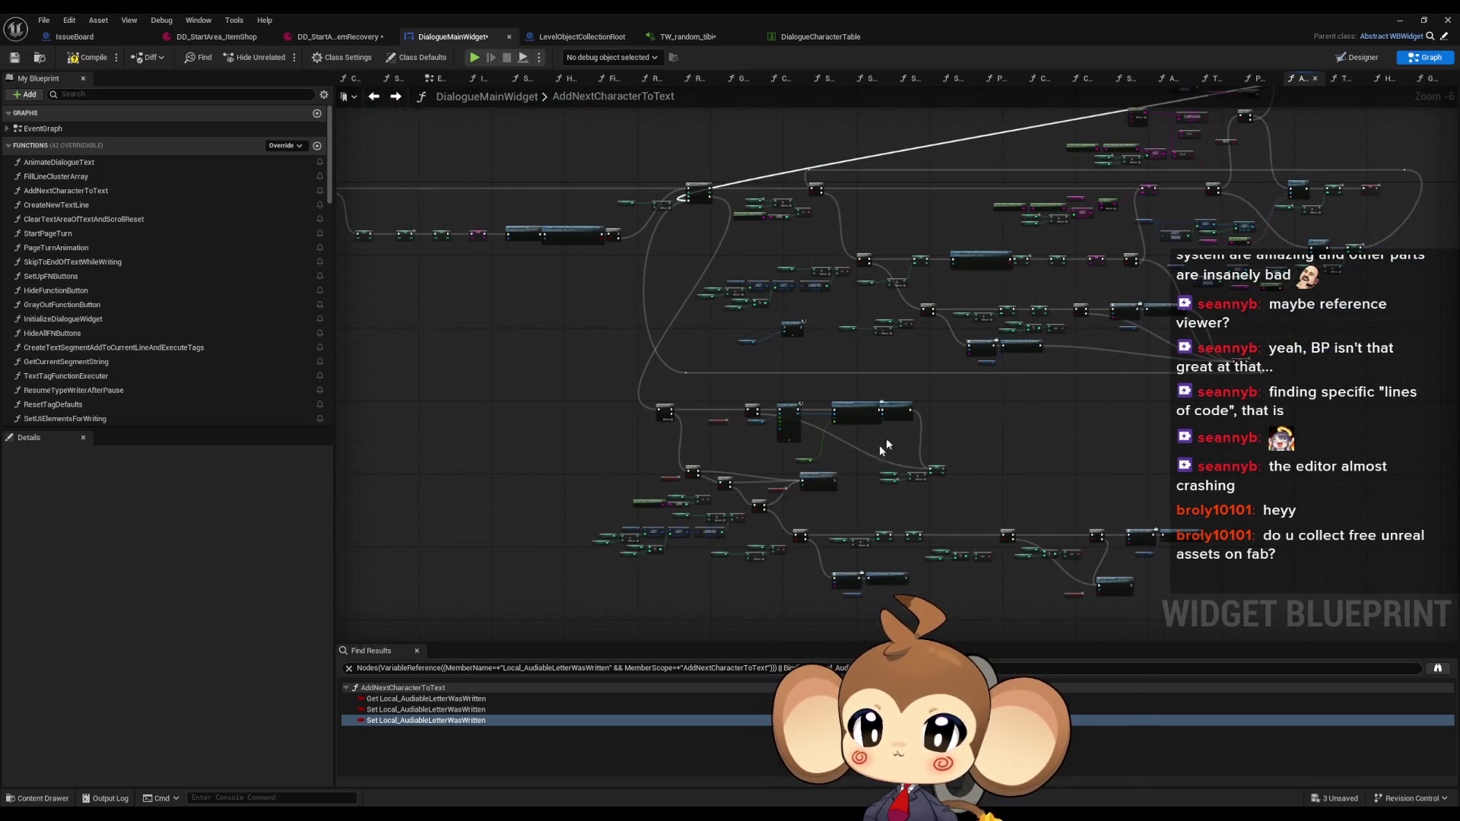
pyautogui.scroll(5, 719, 445)
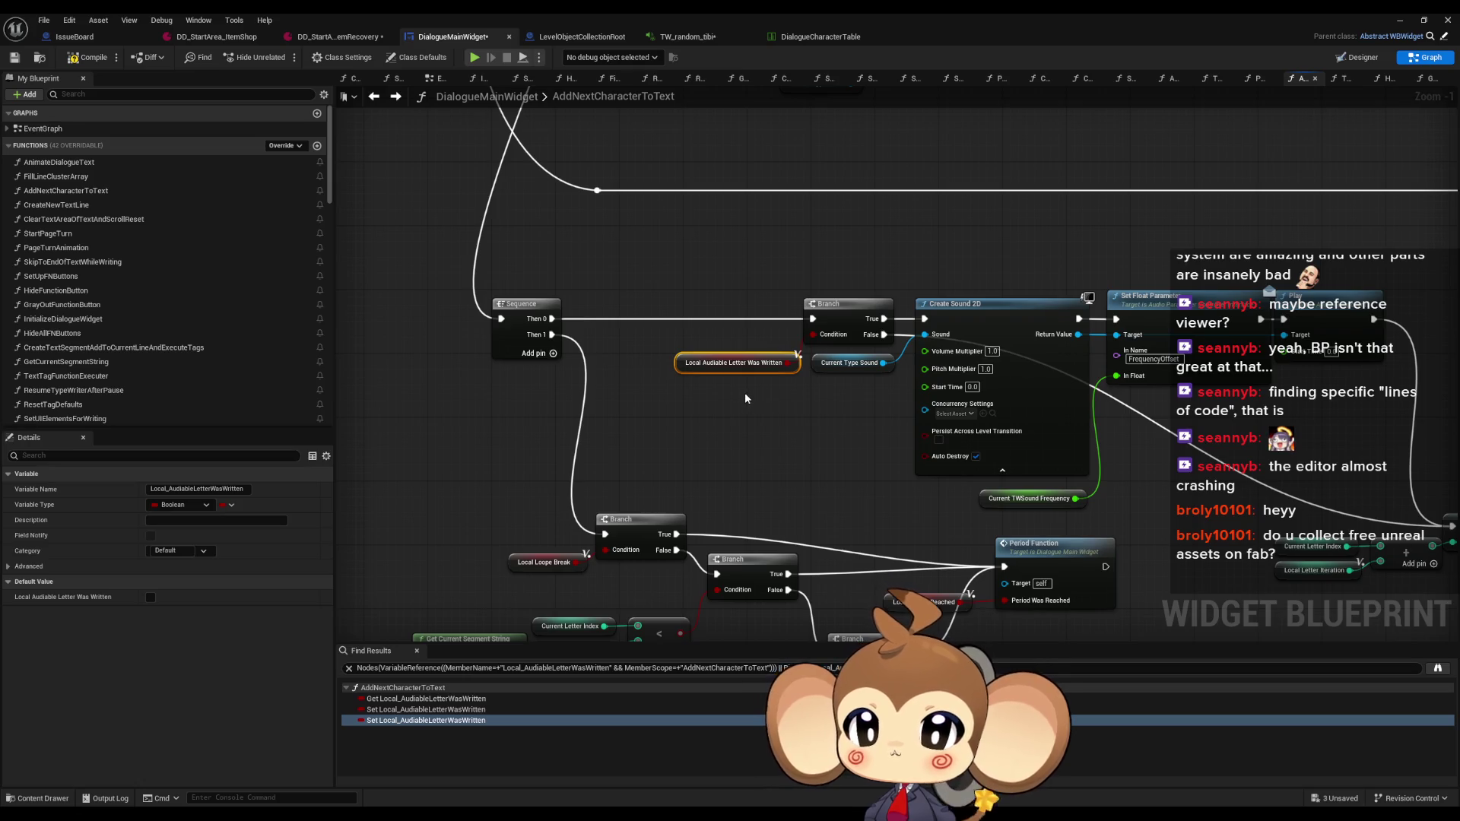
pyautogui.moveTo(796, 372); pyautogui.dragTo(688, 378)
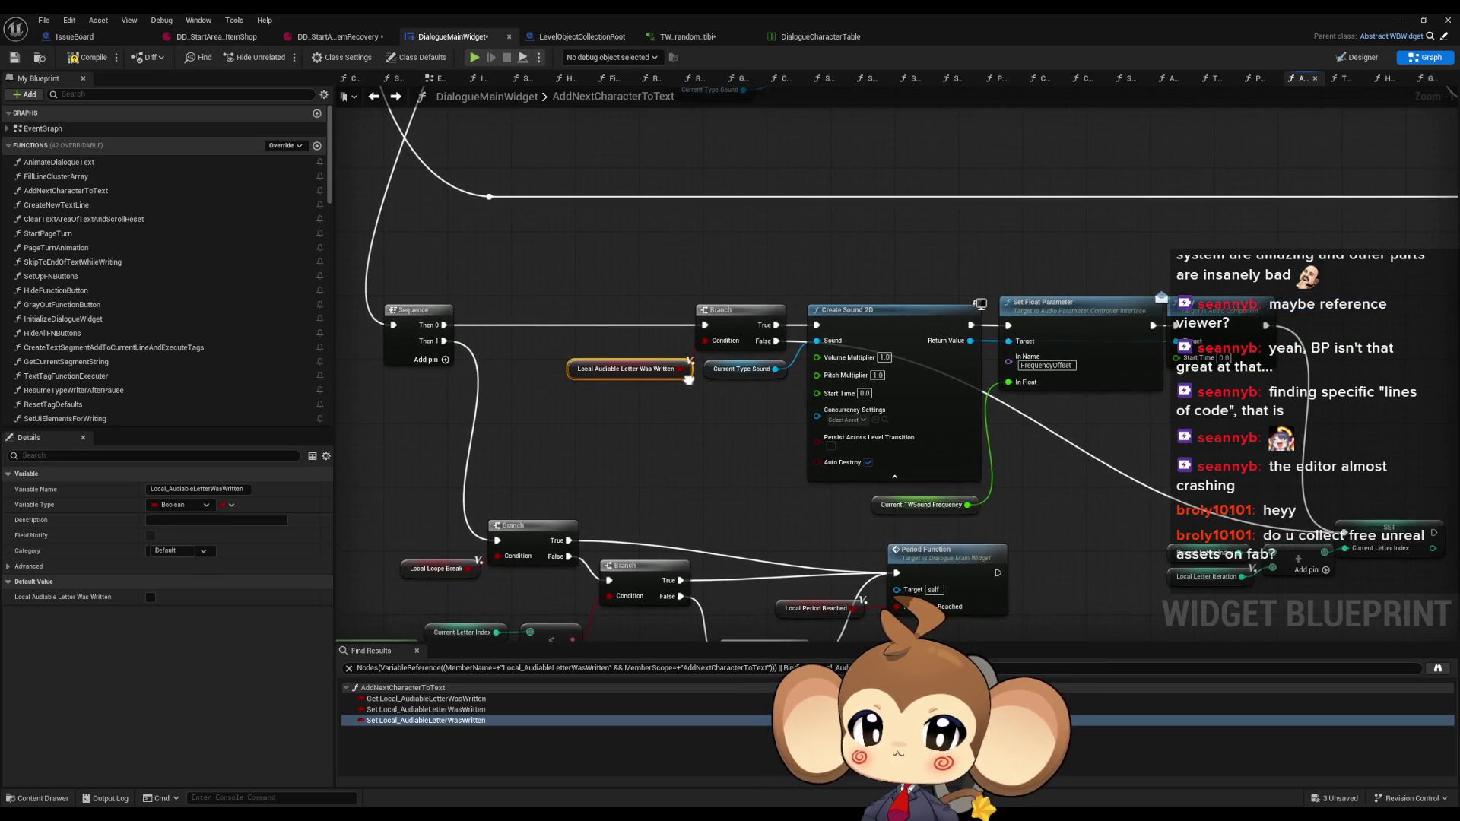
pyautogui.moveTo(818, 394); pyautogui.dragTo(789, 365)
# Select the nodes that increment Current Letter Index and inspect them
pyautogui.moveTo(1125, 484)
pyautogui.mouseDown()
pyautogui.moveTo(1354, 571)
pyautogui.moveTo(1339, 569)
pyautogui.mouseUp()
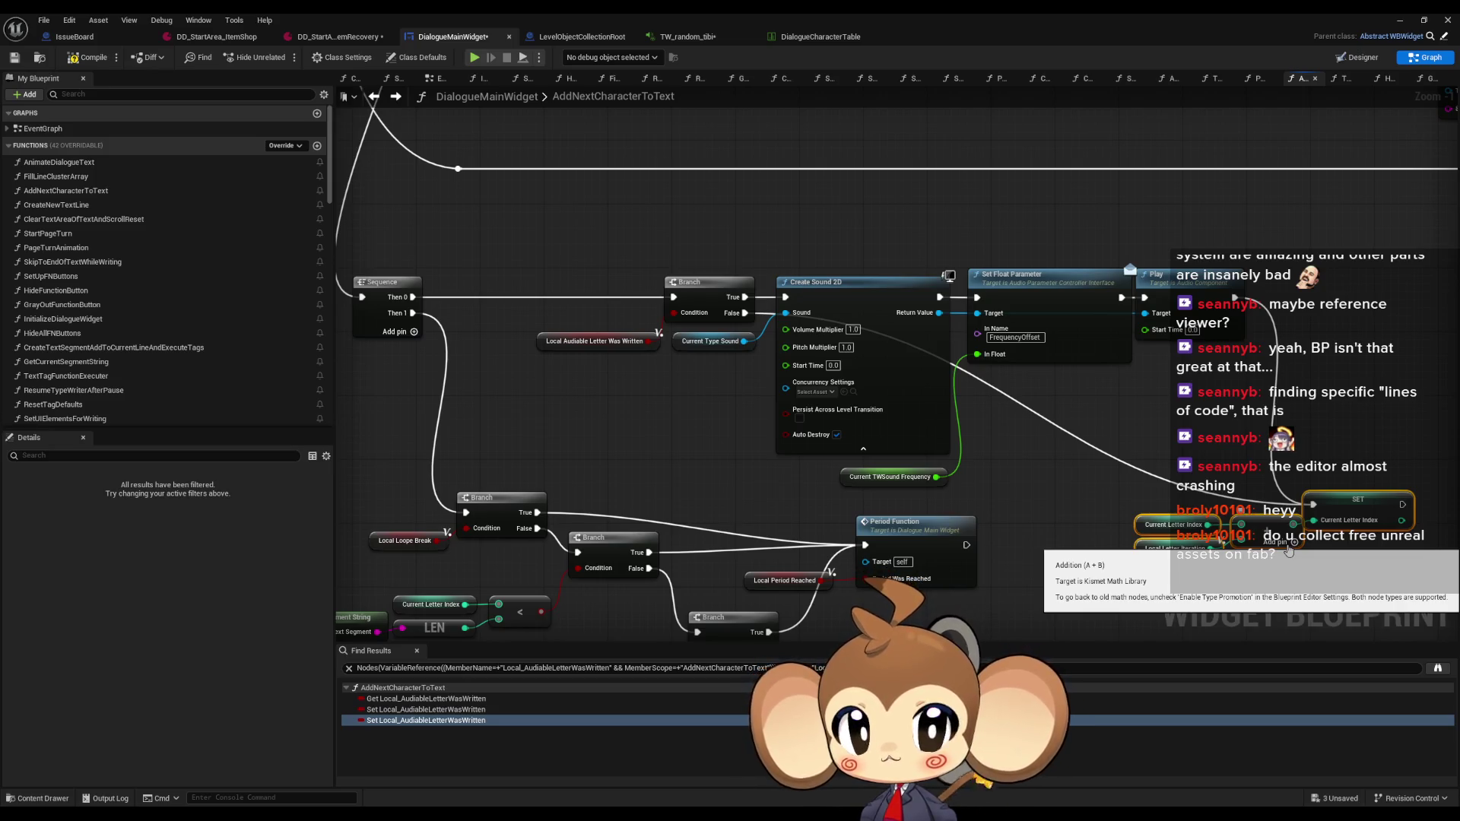
pyautogui.scroll(-8, 1177, 353)
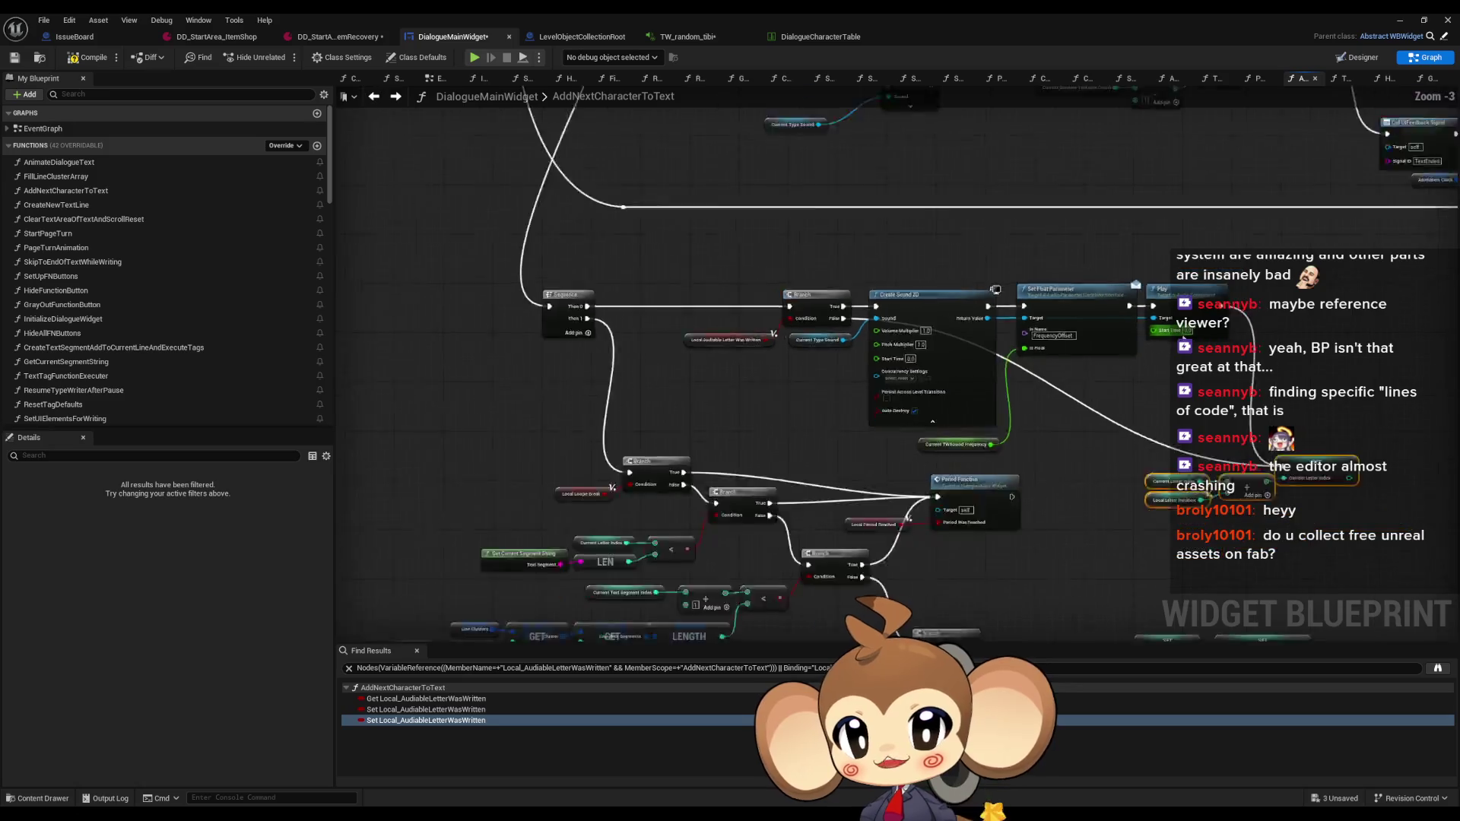
pyautogui.scroll(2, 1206, 295)
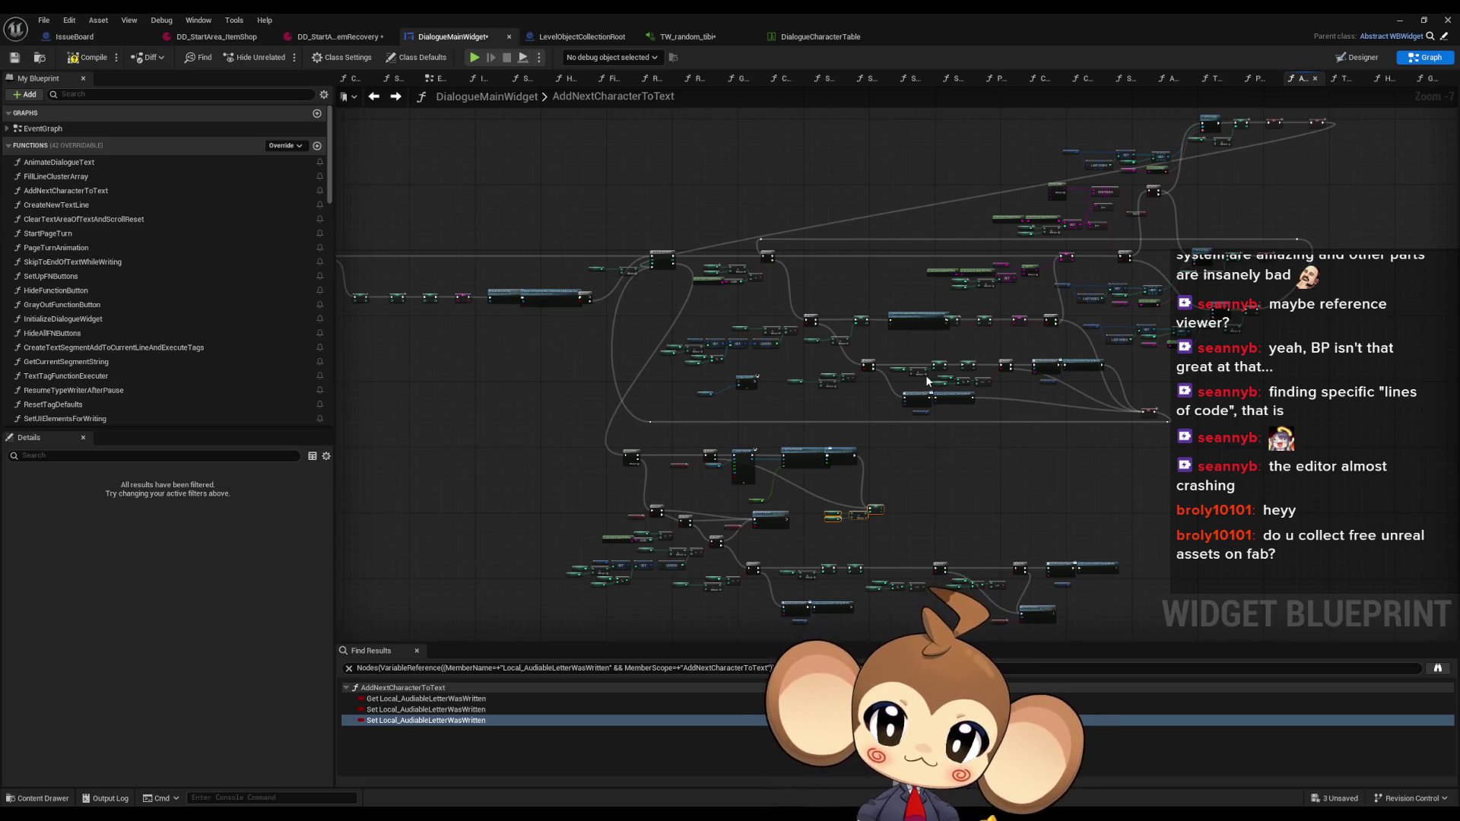
pyautogui.scroll(5, 798, 481)
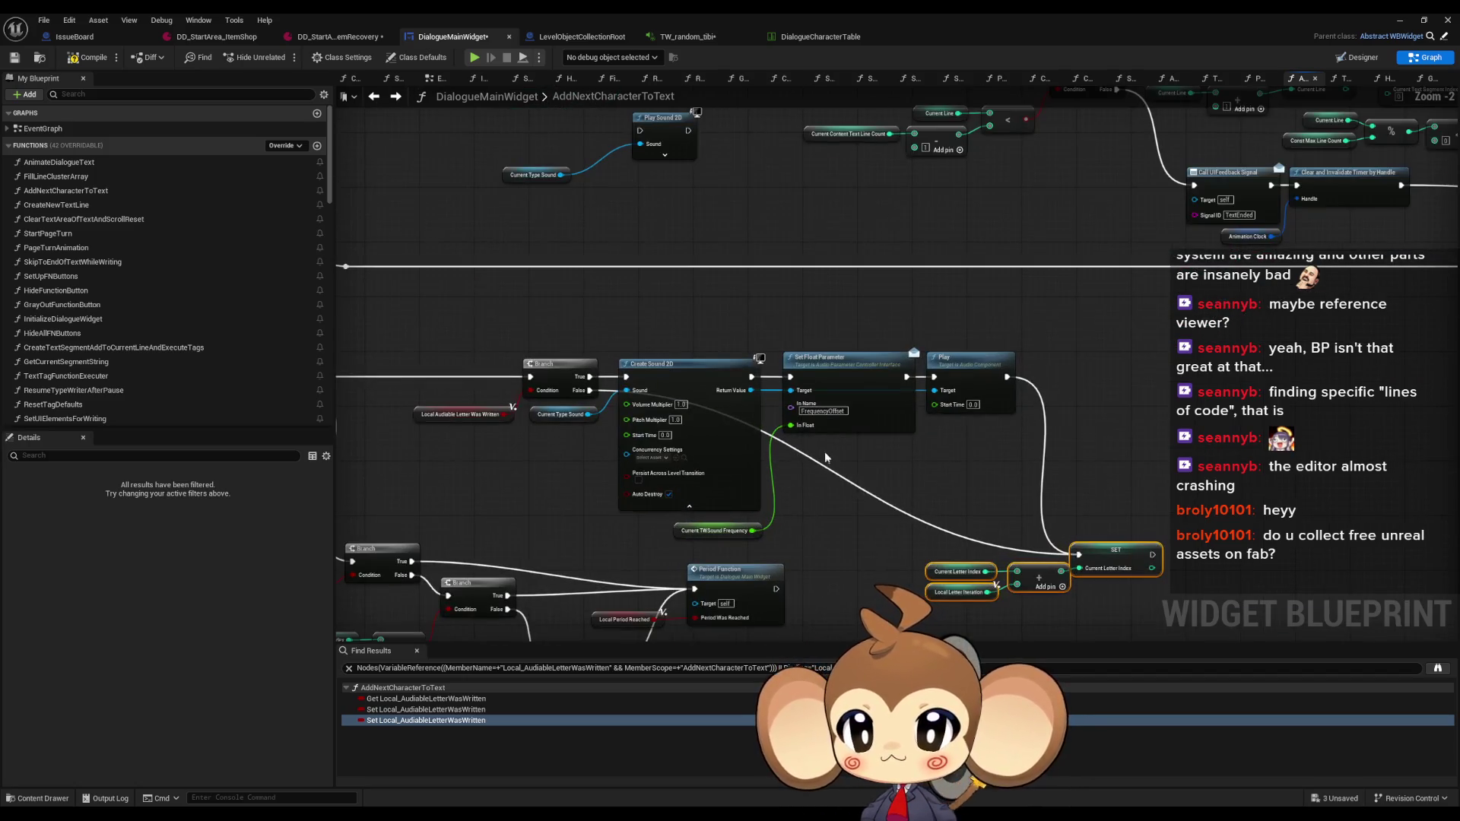
pyautogui.scroll(-1, 894, 459)
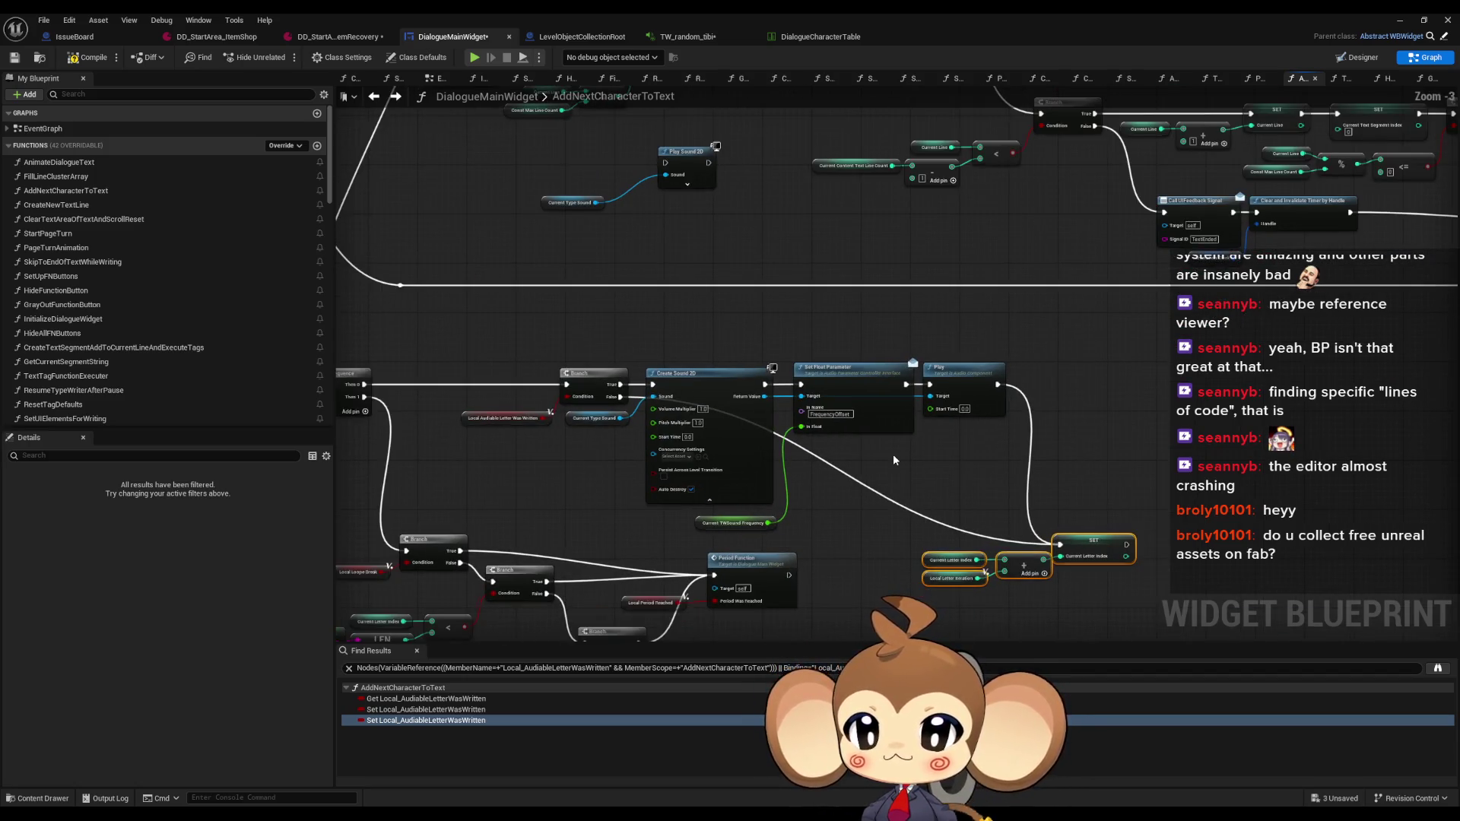
pyautogui.moveTo(892, 455); pyautogui.dragTo(960, 446)
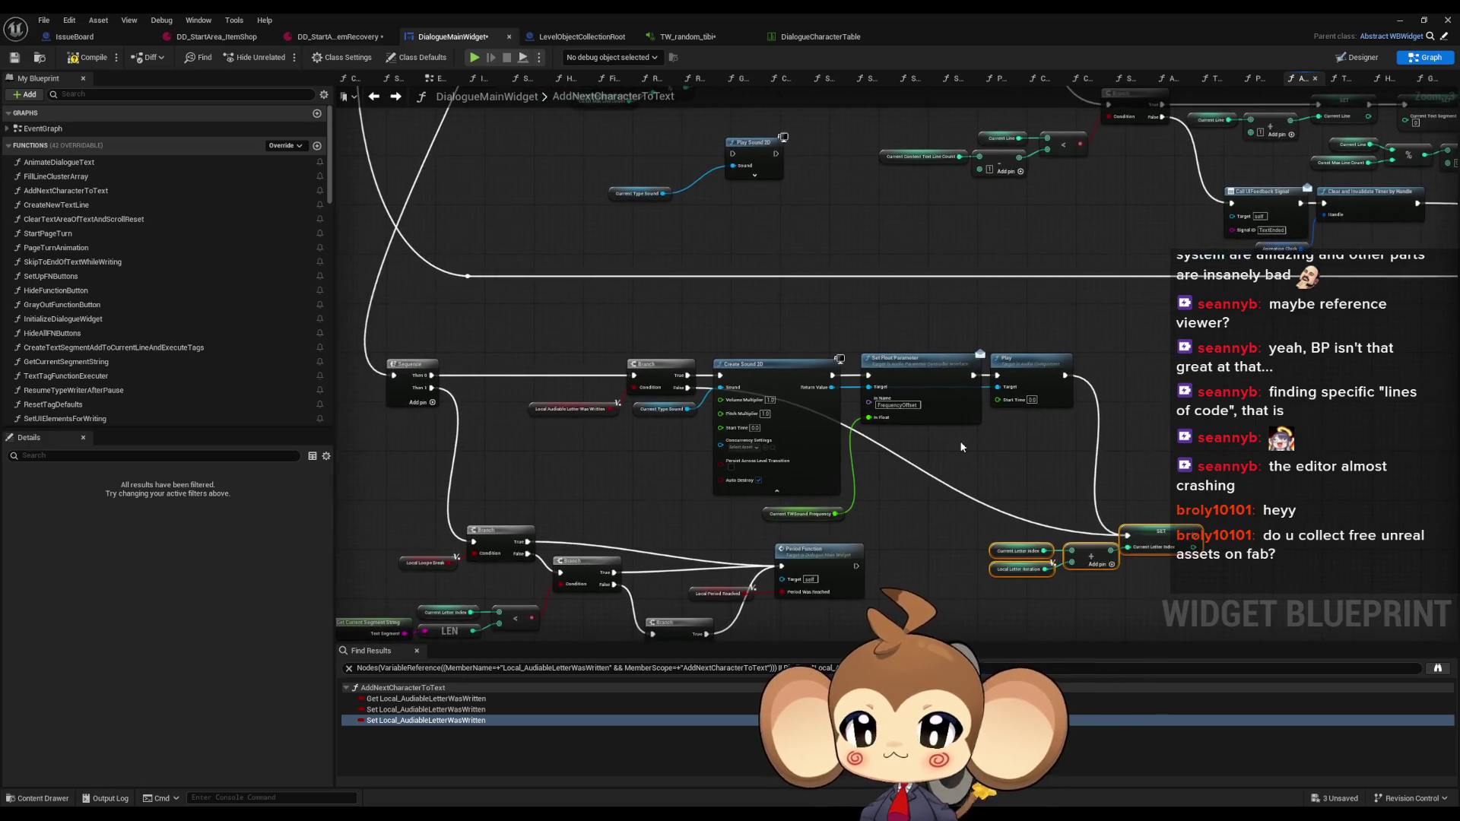
pyautogui.scroll(-3, 959, 446)
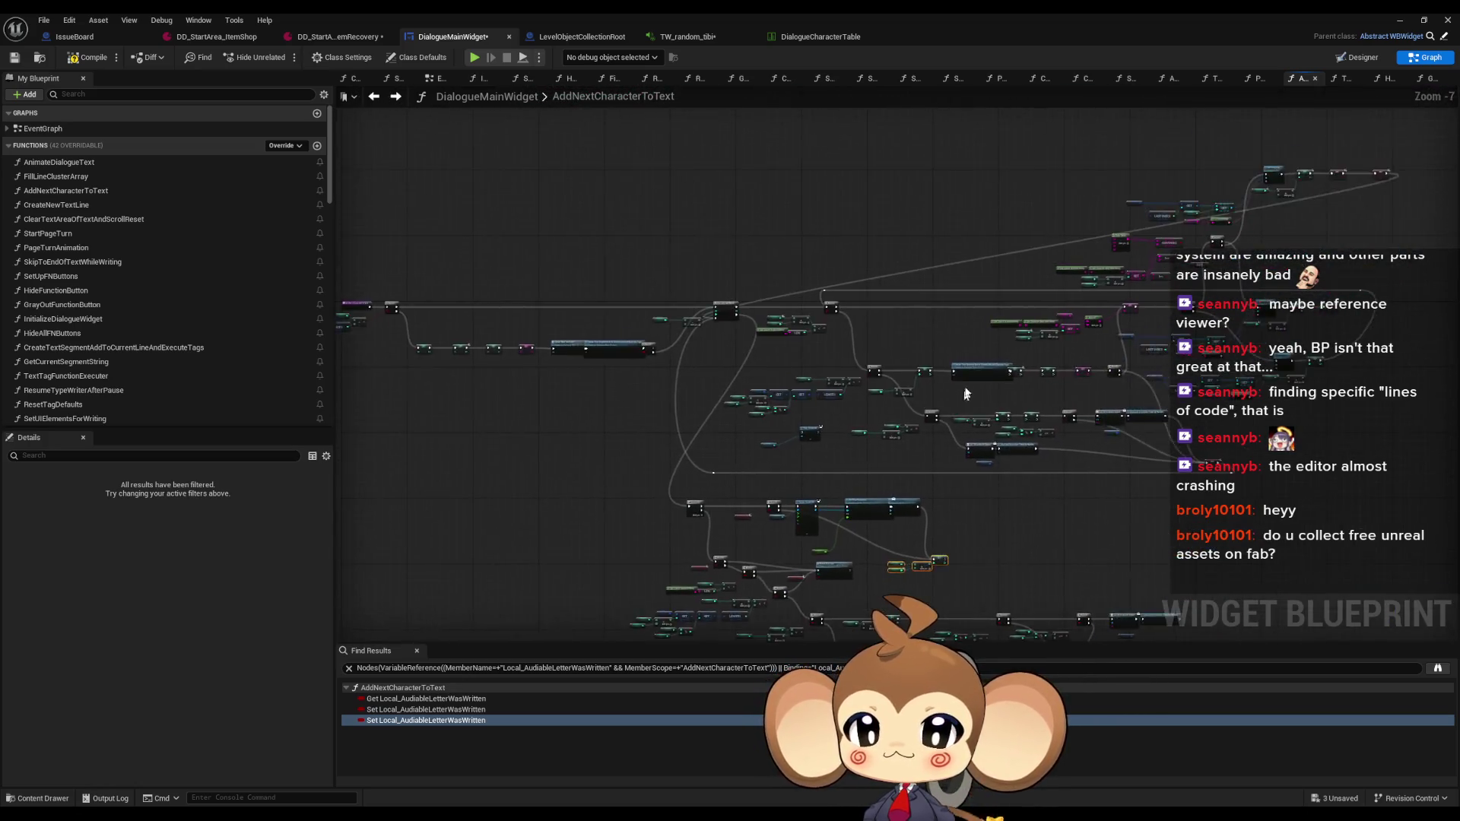
# Trace Create Text Segment into TextTagFunctionExecuter, compile and save DialogueMainWidget, then return to CreateTextSegmentAddToCurrentLineAndExecuteTags
pyautogui.scroll(3, 988, 355)
pyautogui.doubleClick(989, 355)
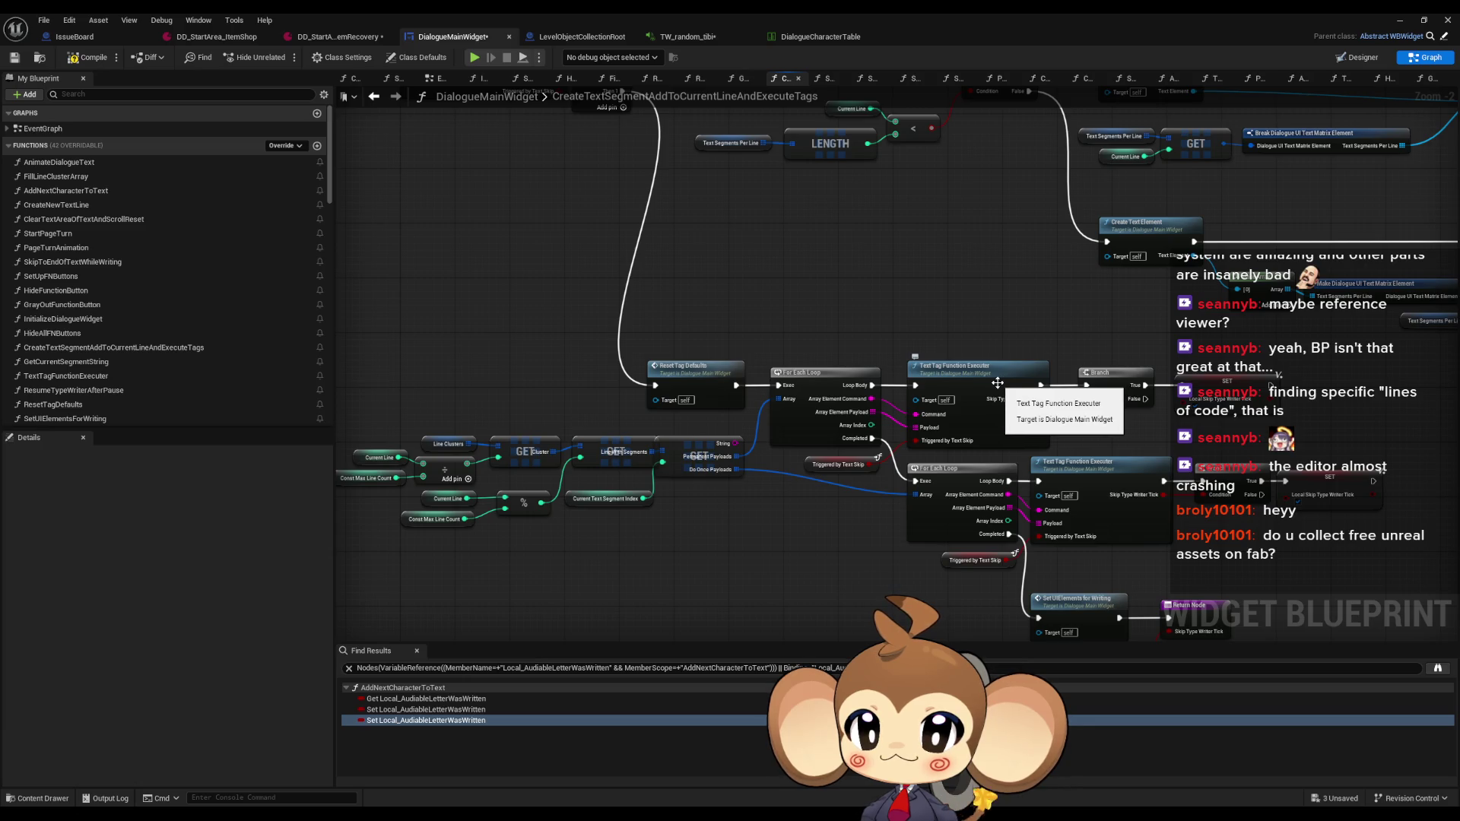
pyautogui.doubleClick(985, 383)
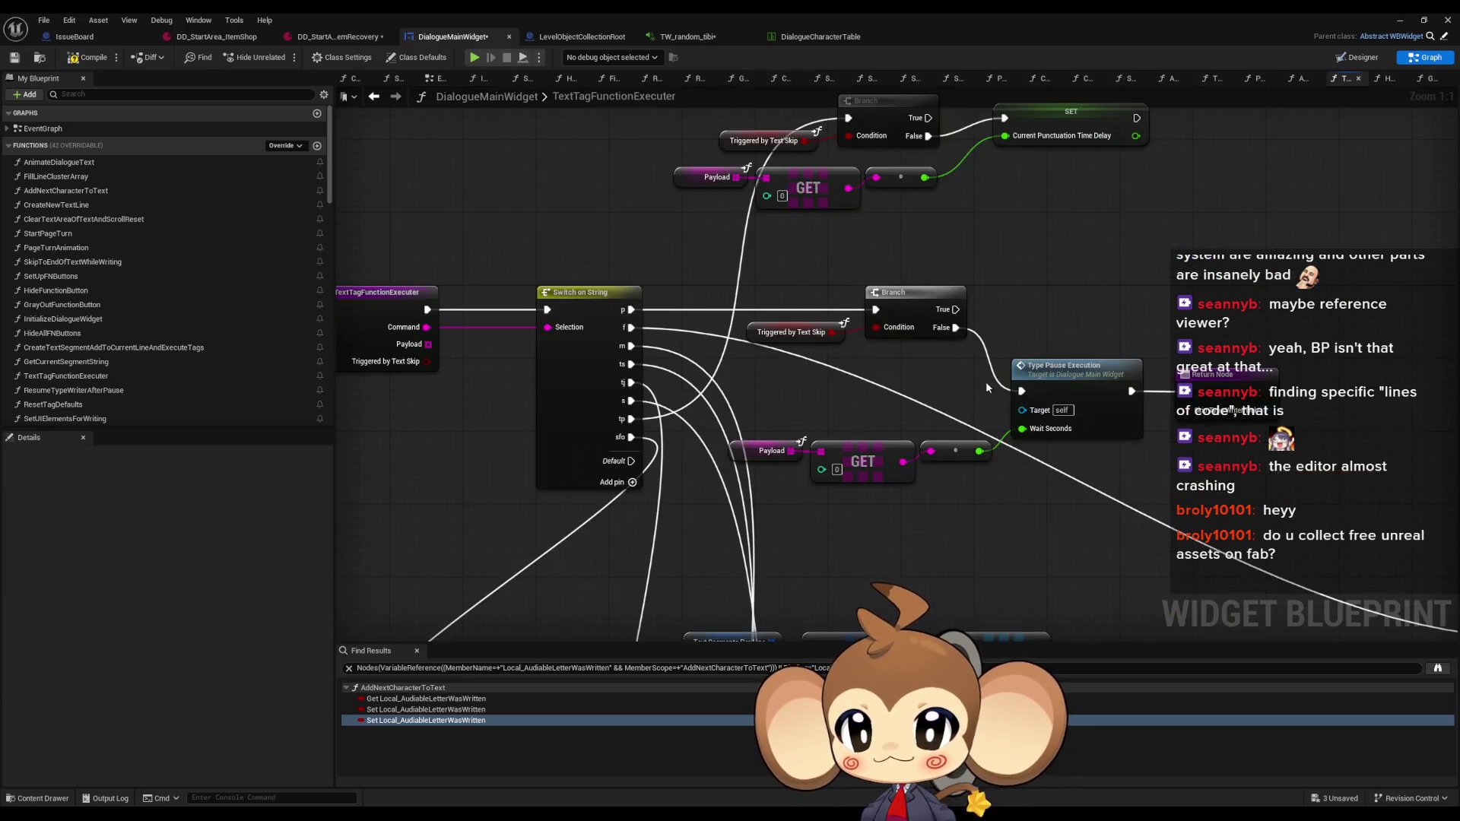
pyautogui.scroll(-3, 698, 427)
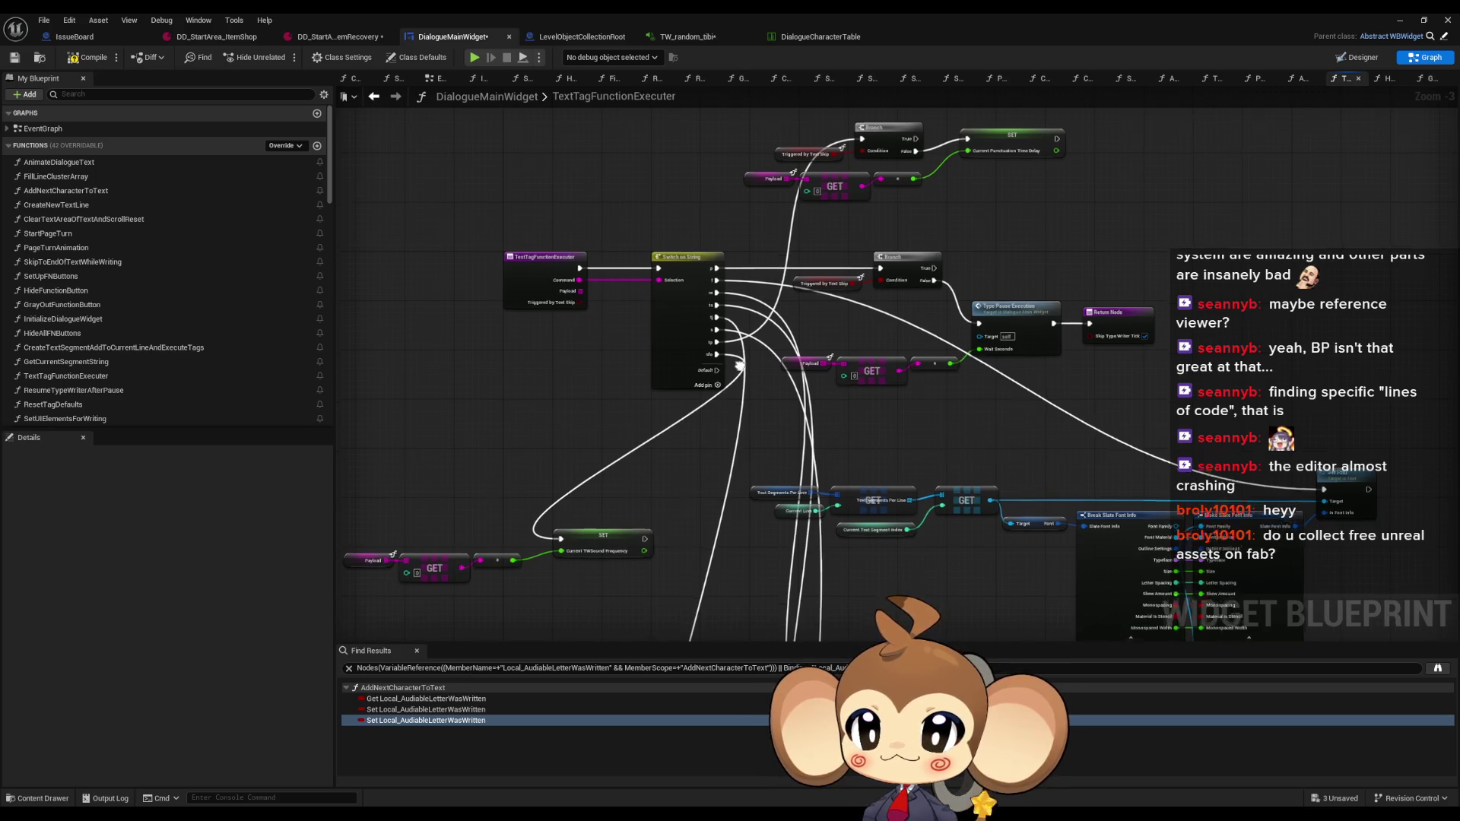
pyautogui.moveTo(753, 376); pyautogui.dragTo(761, 346)
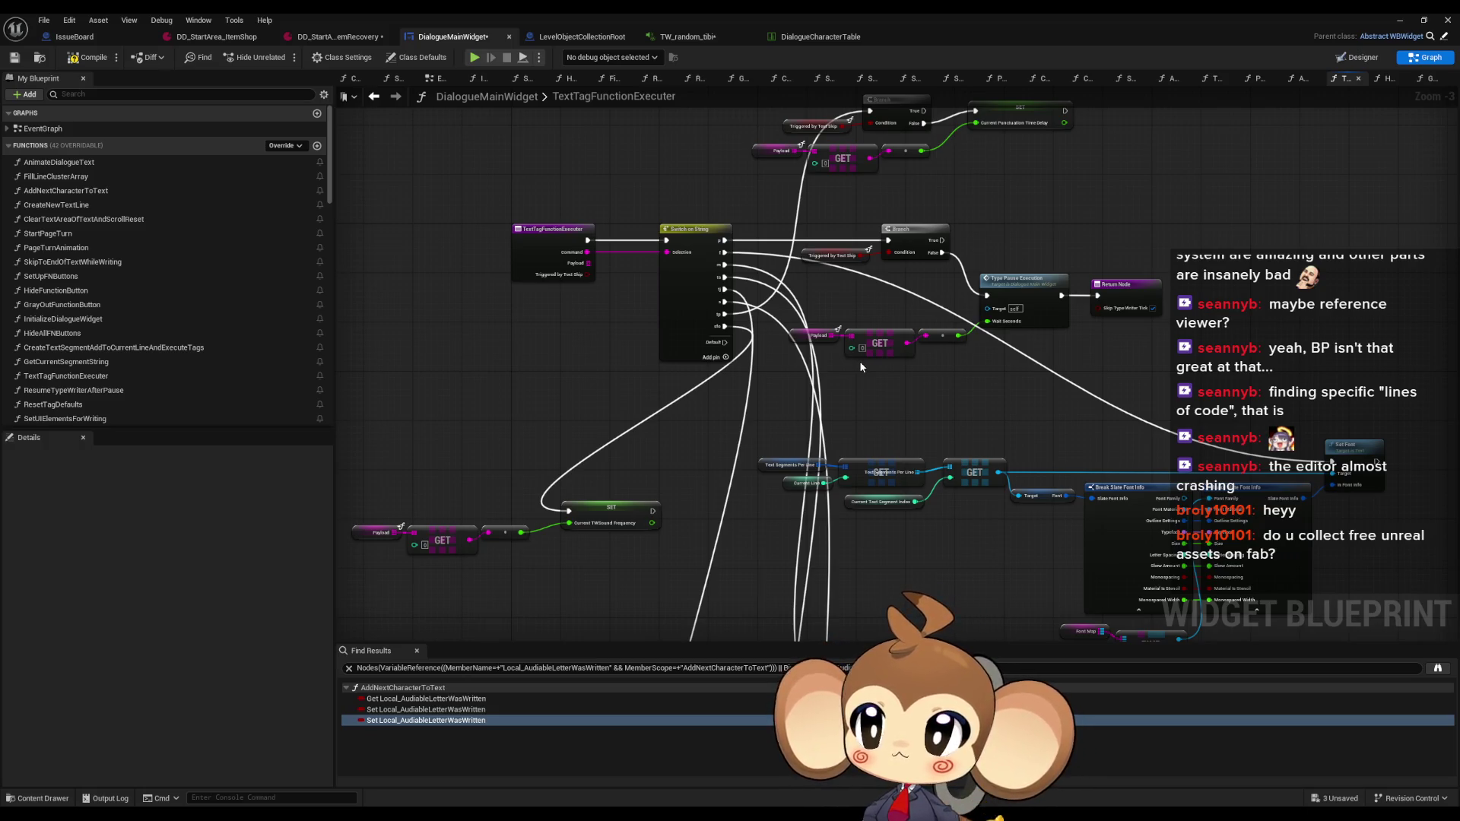
pyautogui.click(88, 64)
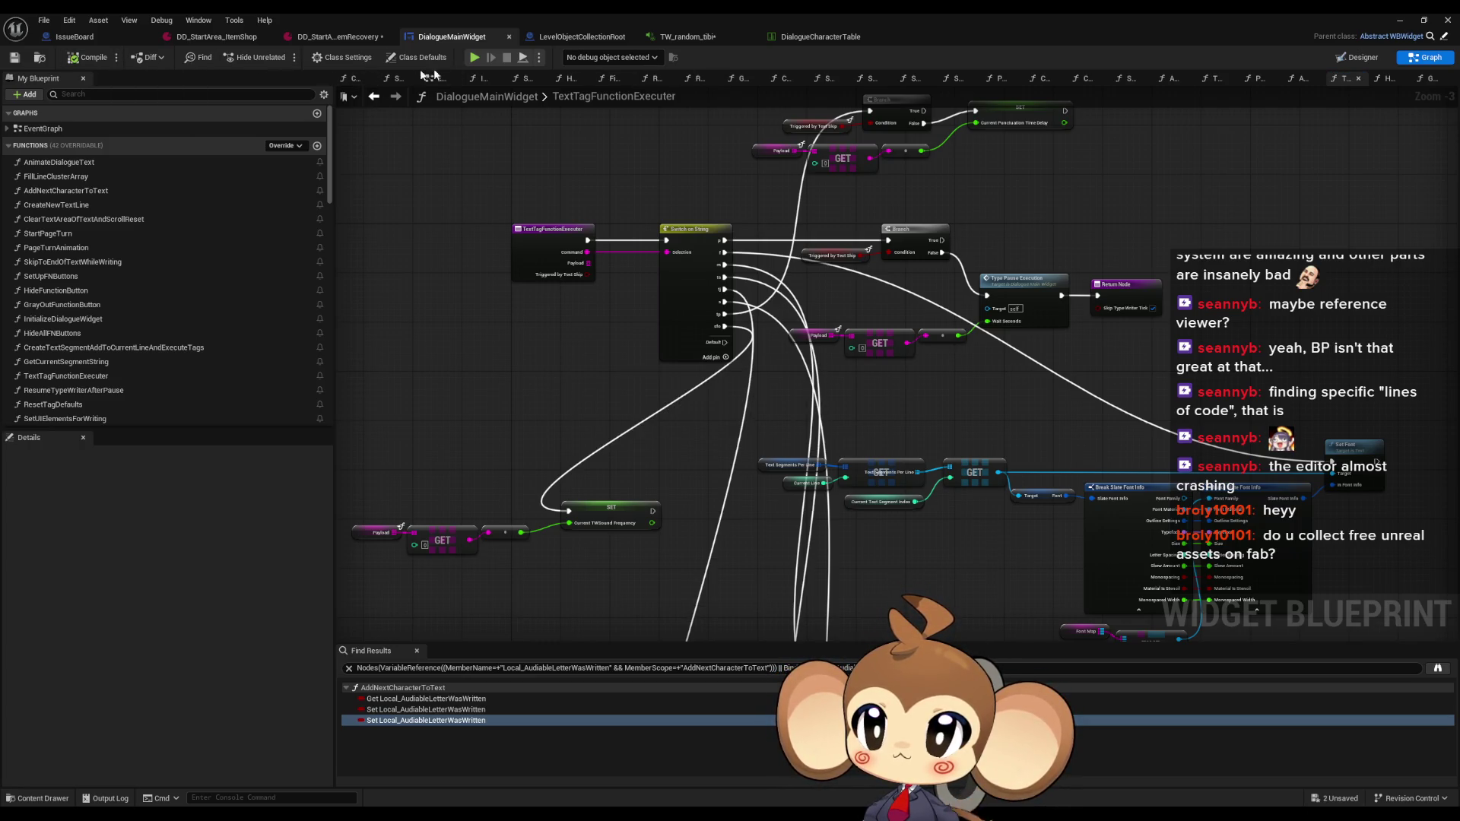
pyautogui.click(374, 95)
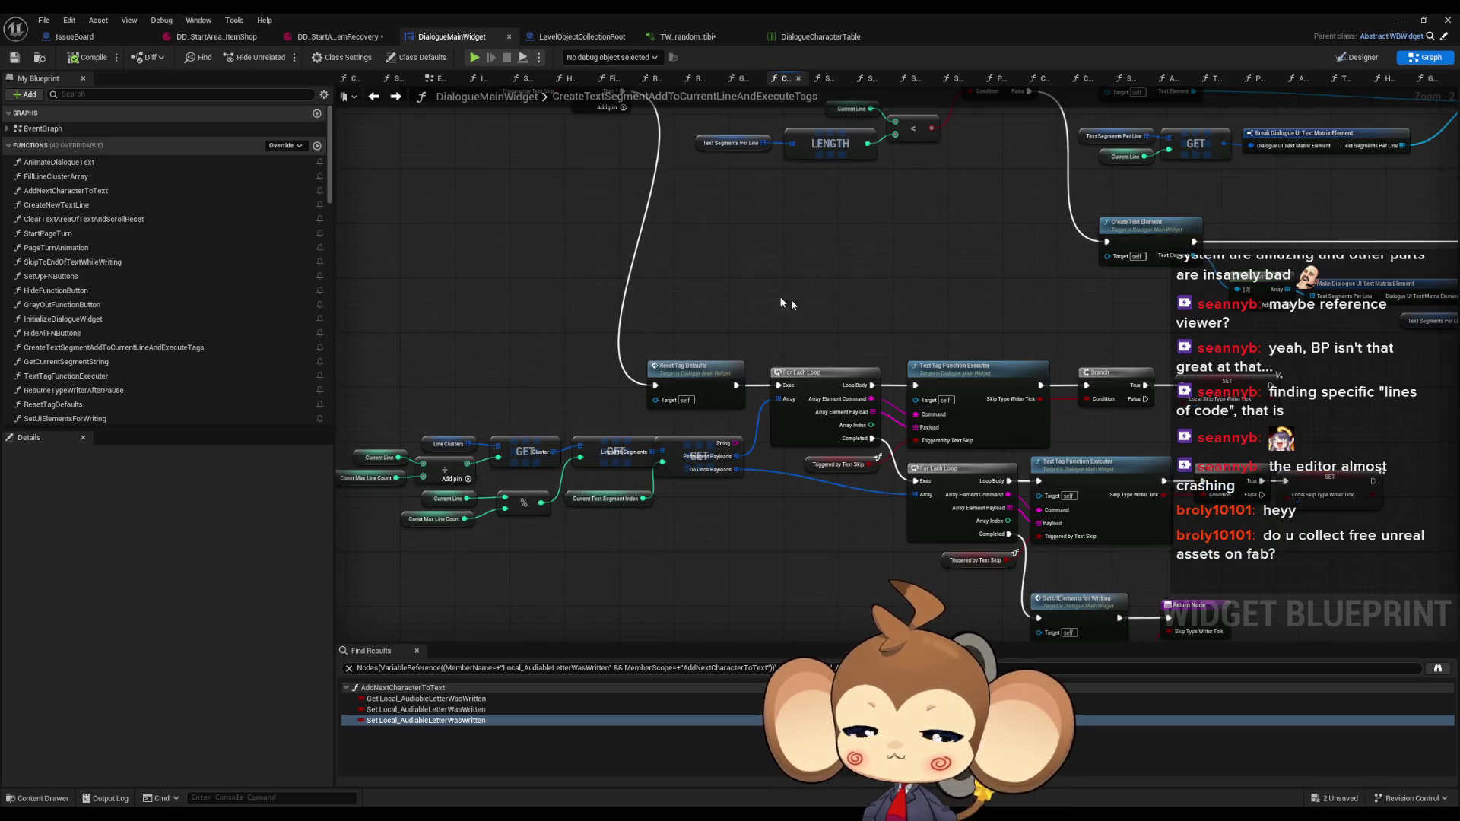
pyautogui.scroll(-2, 918, 313)
pyautogui.scroll(2, 919, 313)
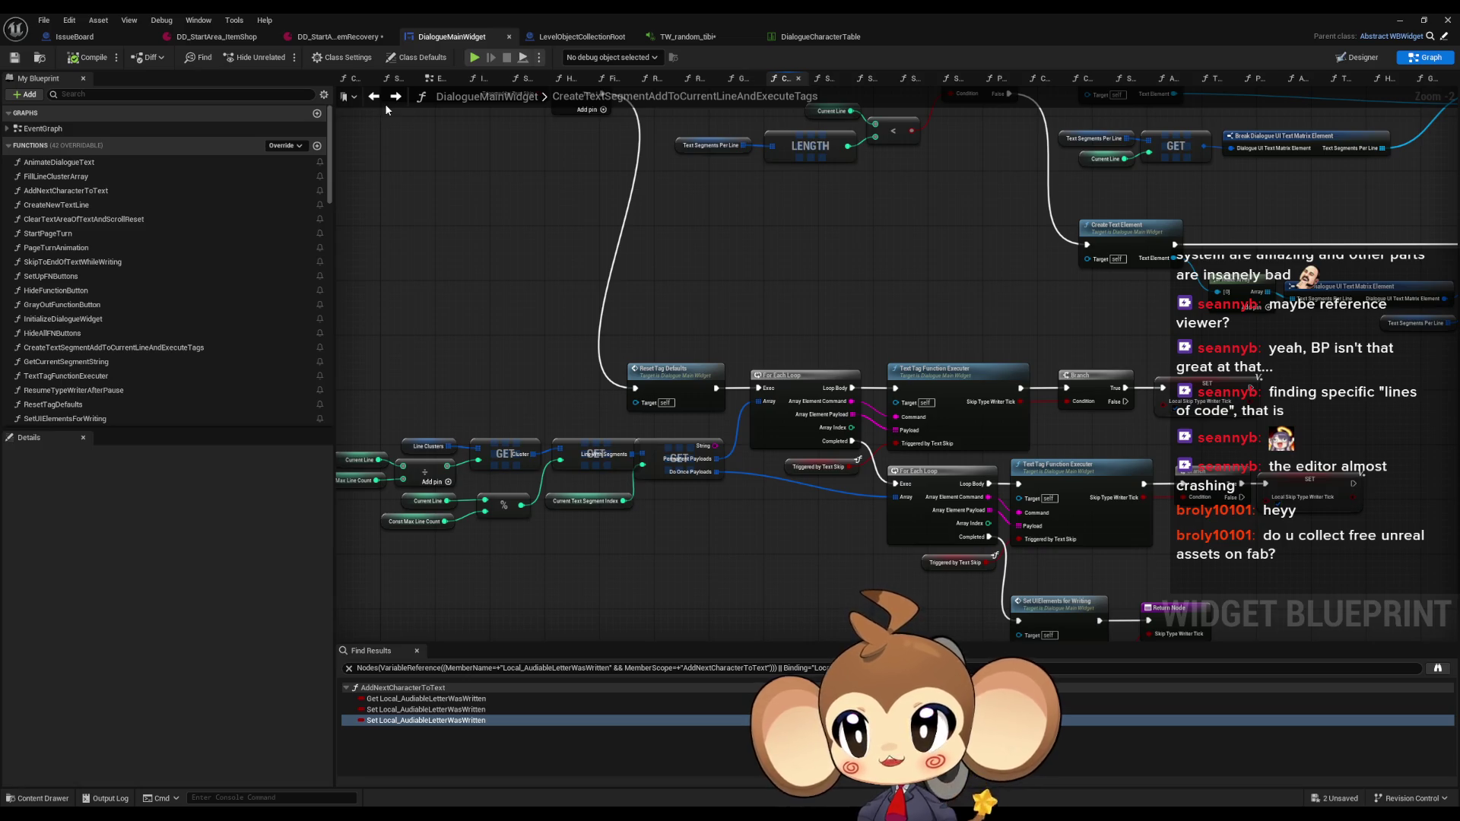
pyautogui.click(394, 97)
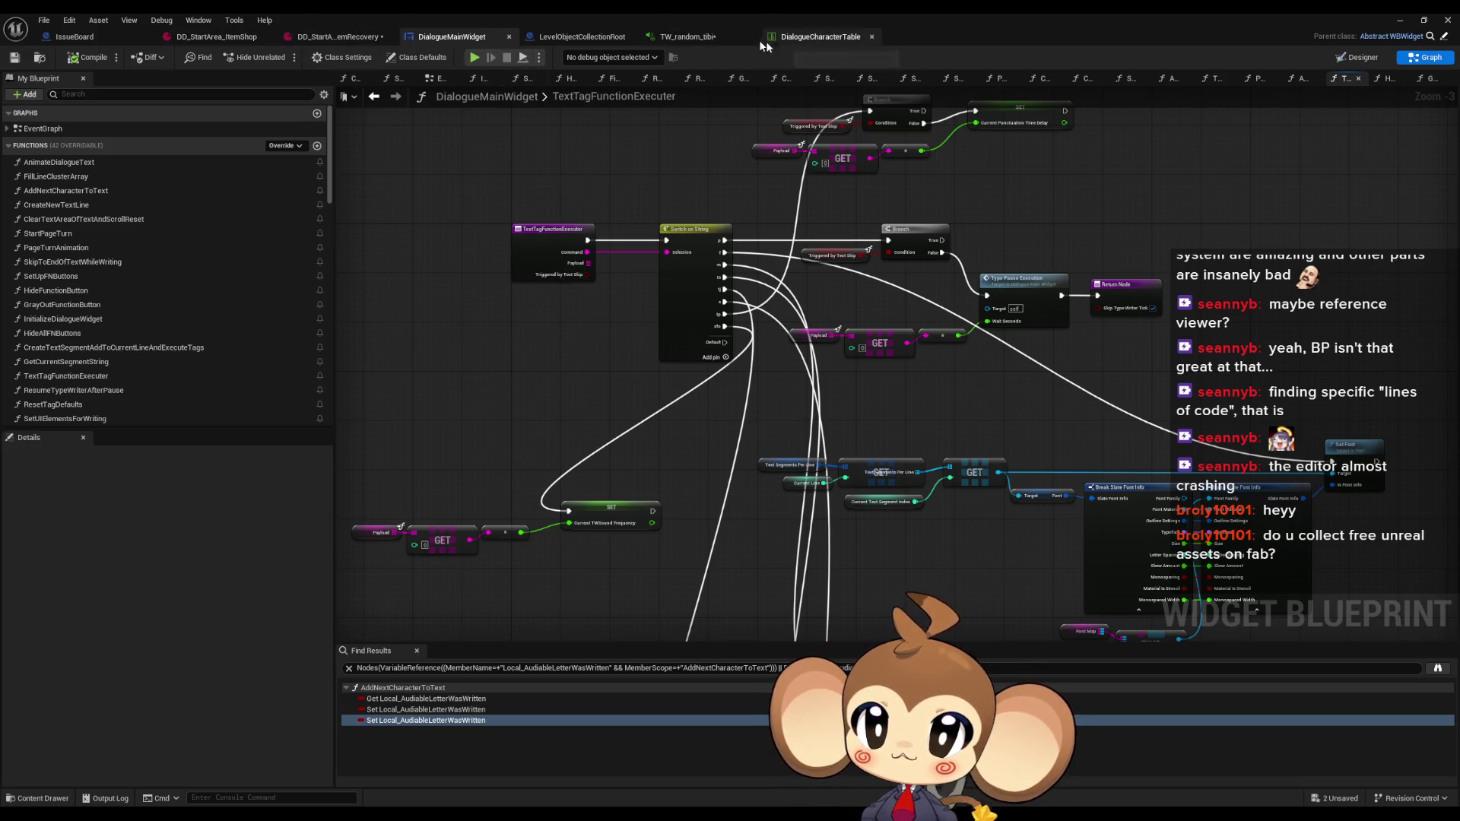
pyautogui.click(706, 42)
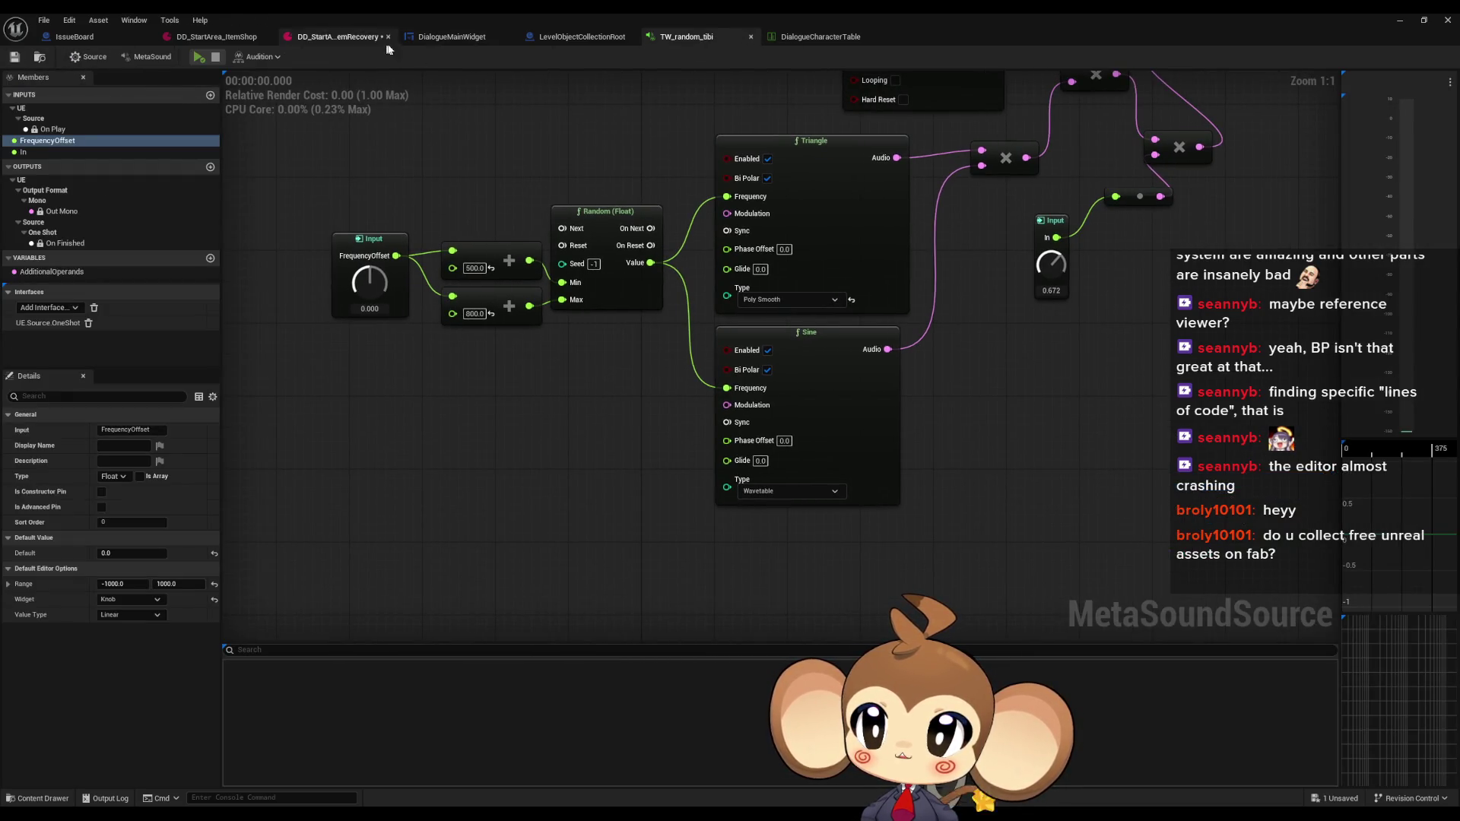
pyautogui.click(436, 39)
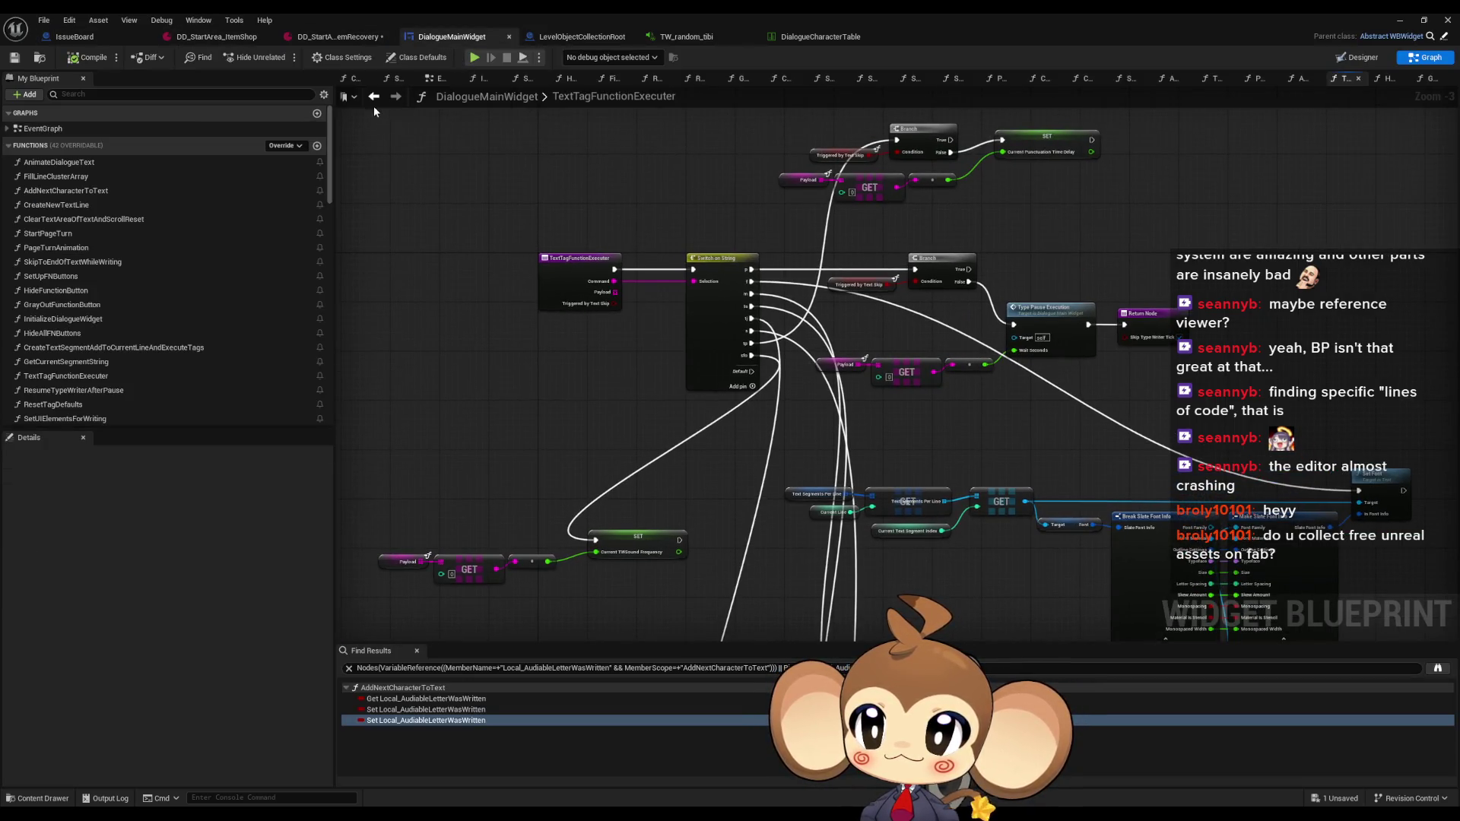
pyautogui.click(373, 97)
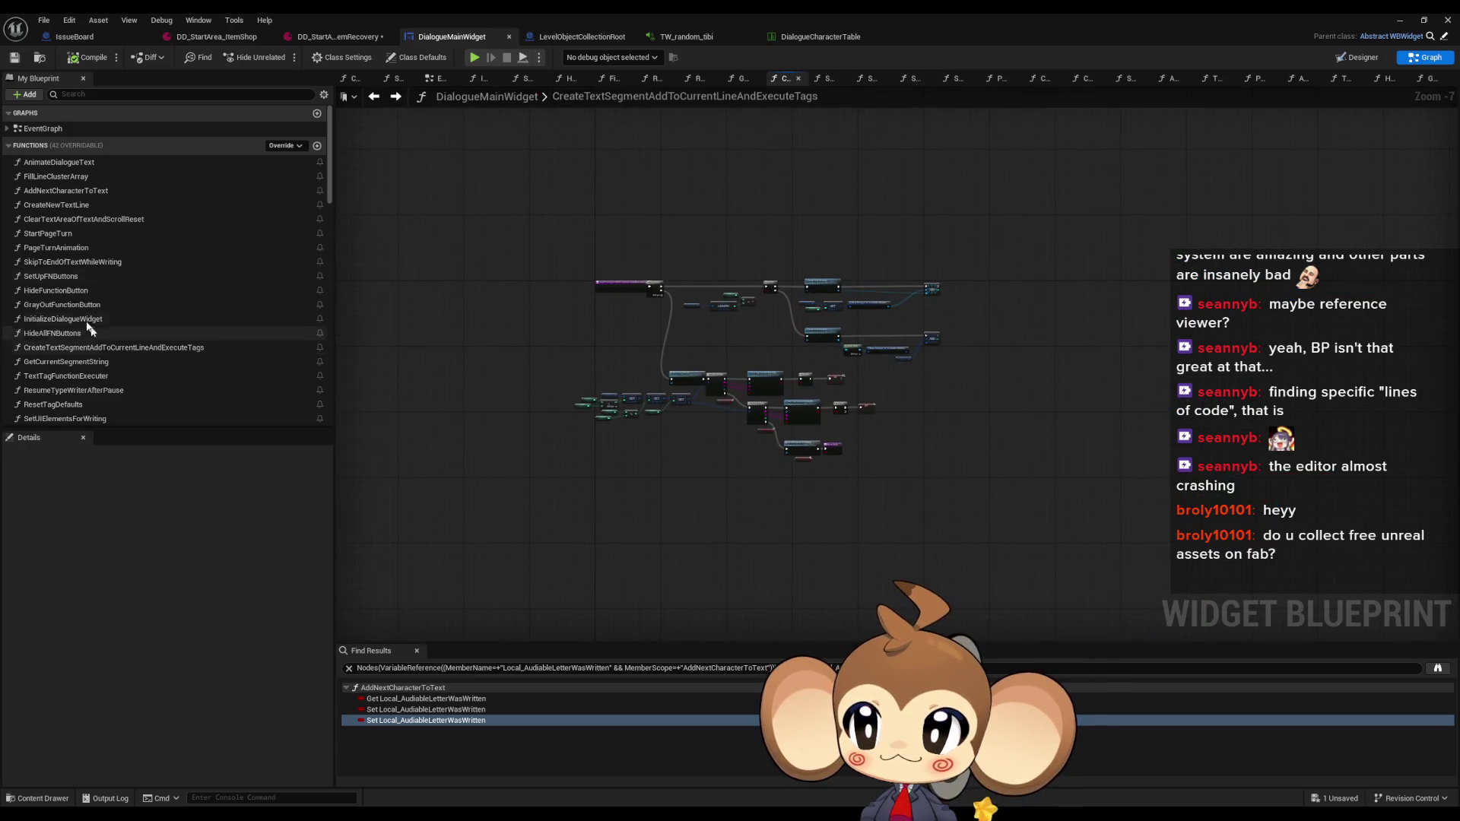
pyautogui.doubleClick(77, 192)
# Open the Create Text Segment graph and select its Text Tag Function Executer call
pyautogui.scroll(-5, 847, 352)
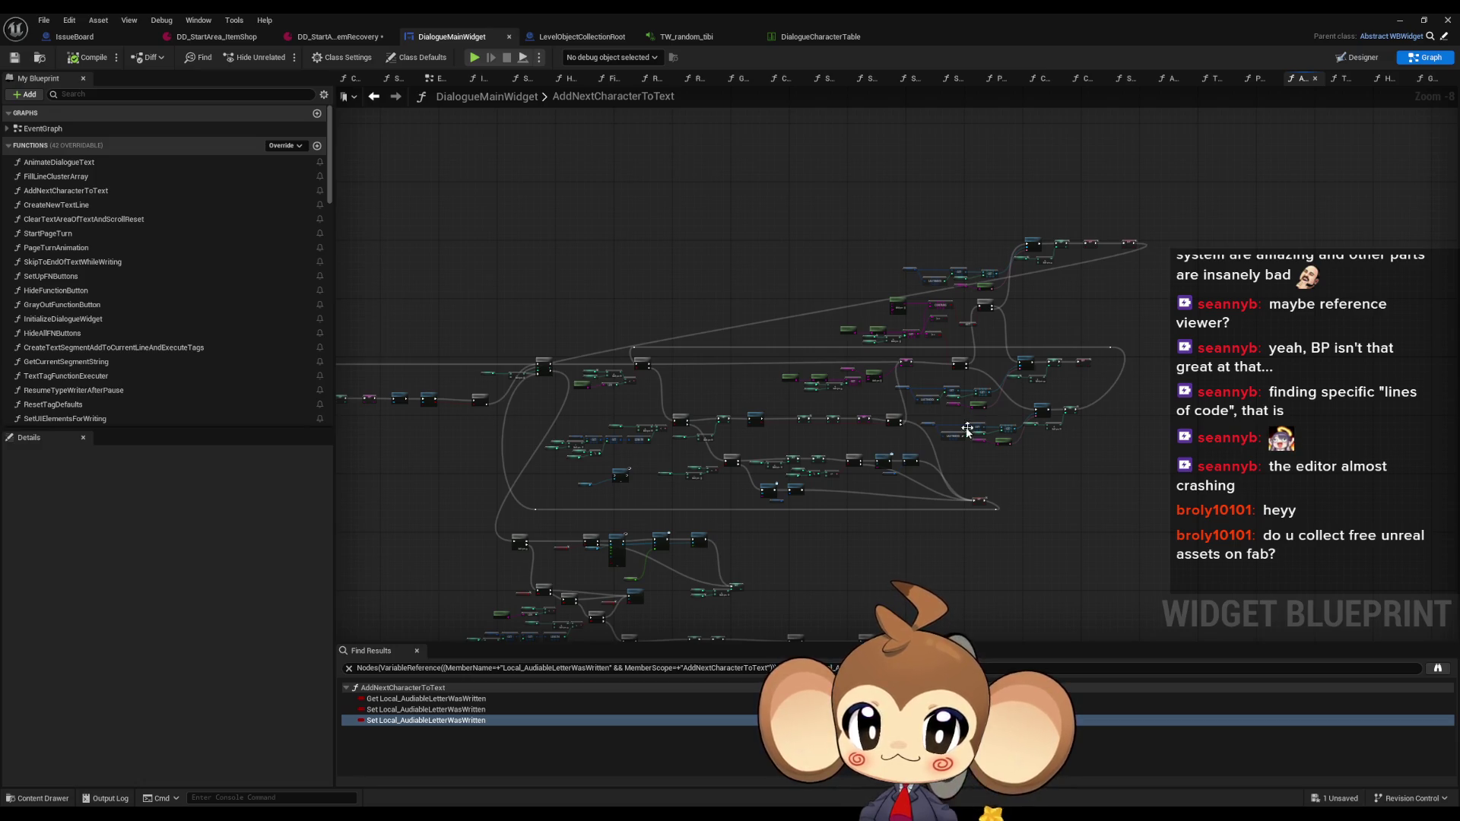
pyautogui.scroll(6, 965, 431)
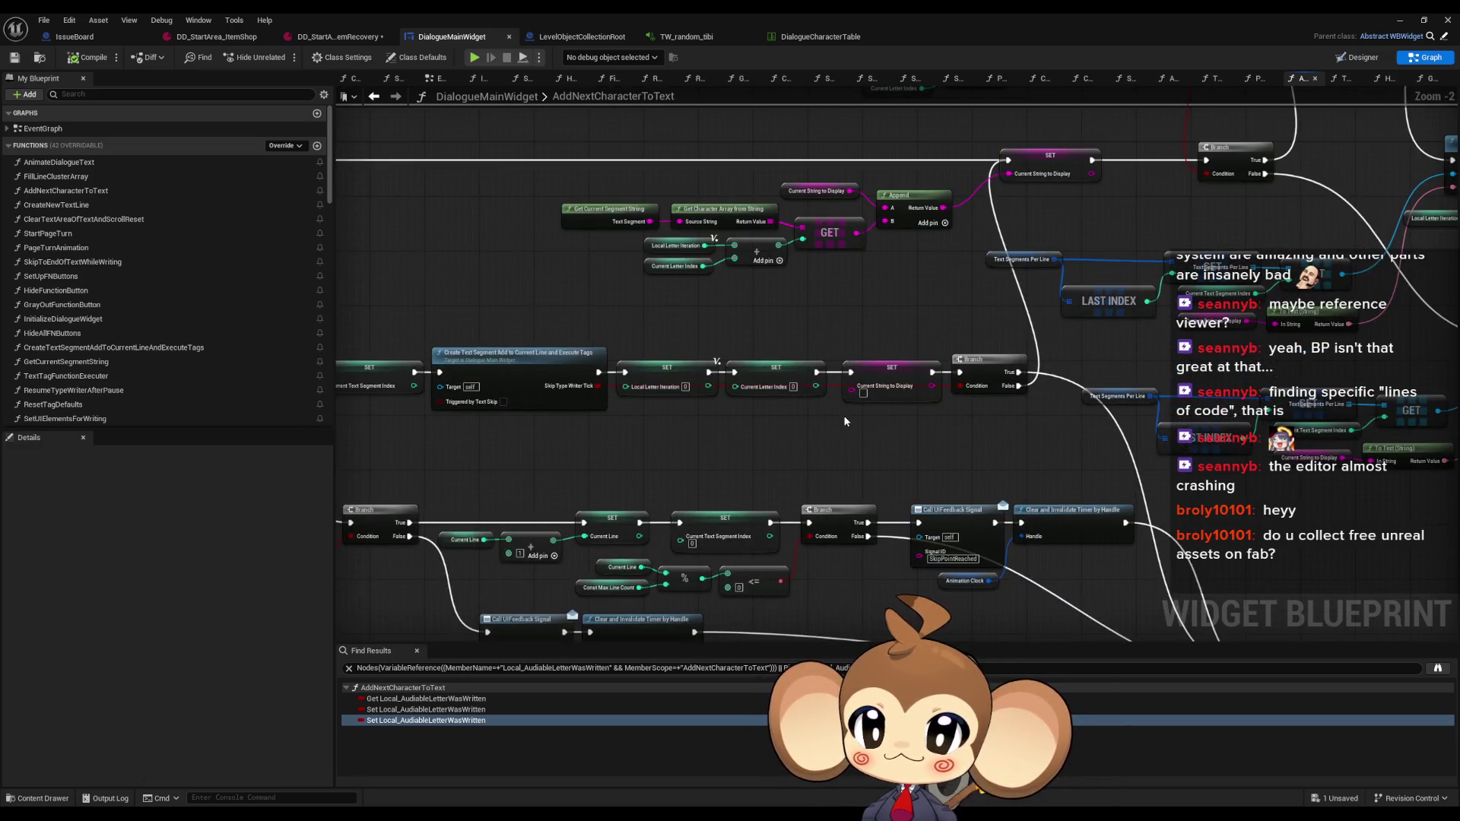
pyautogui.doubleClick(489, 348)
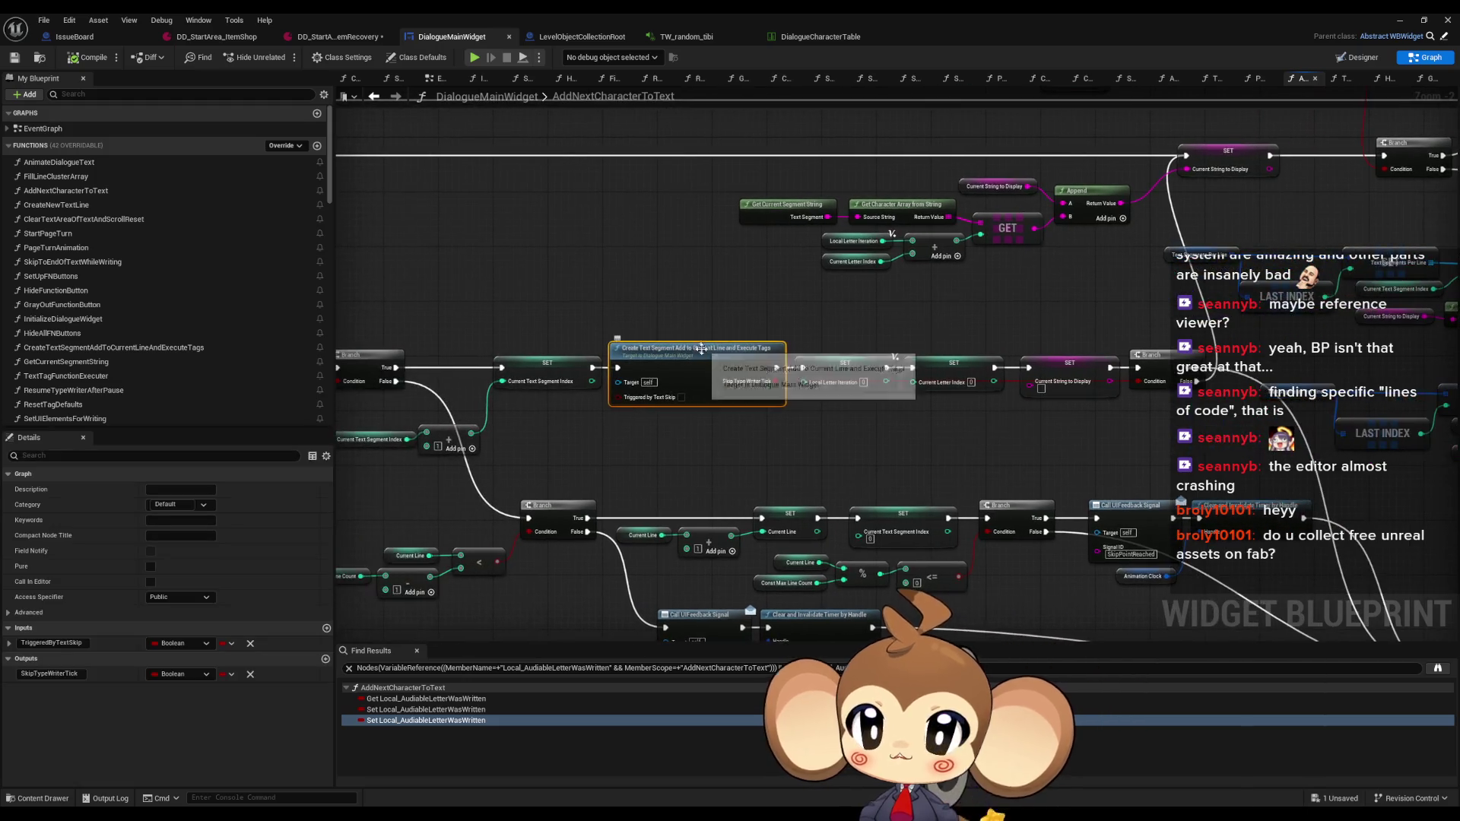
pyautogui.scroll(3, 831, 405)
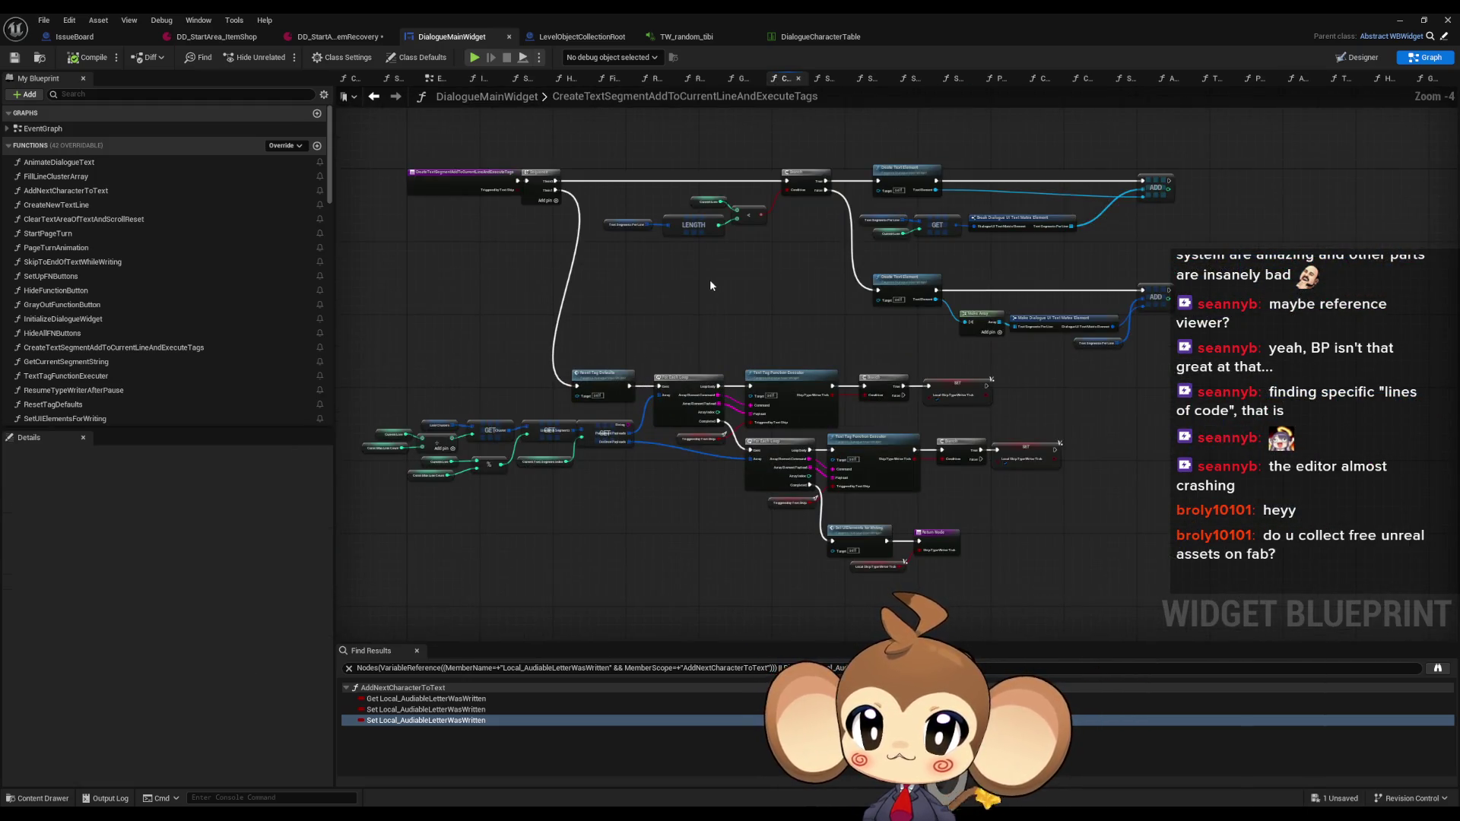
pyautogui.scroll(3, 852, 422)
pyautogui.click(868, 434)
pyautogui.moveTo(868, 434)
pyautogui.mouseDown()
pyautogui.moveTo(1006, 363)
pyautogui.moveTo(955, 304)
pyautogui.mouseUp()
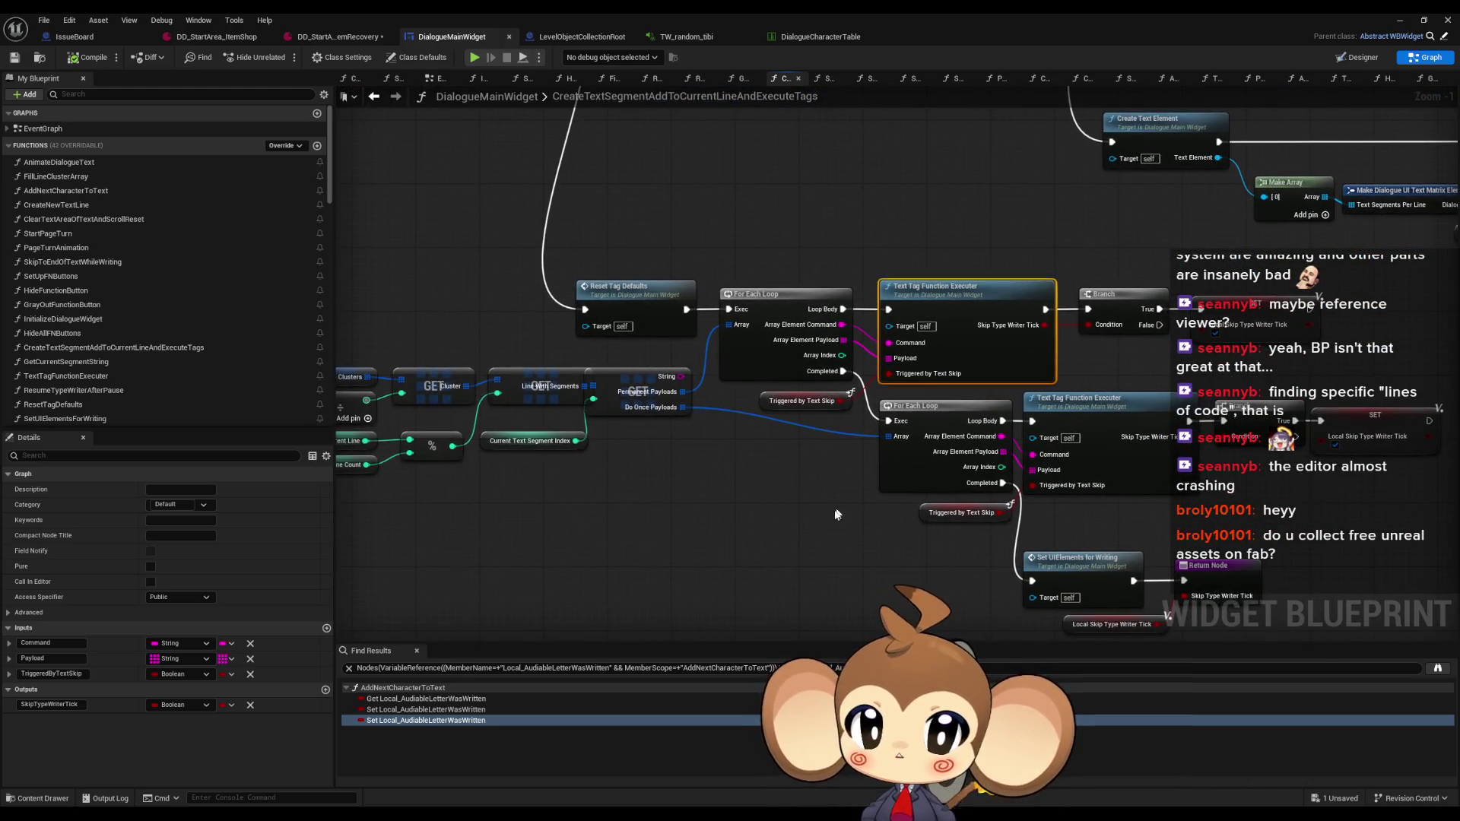
# Pan along the loop nodes to the Line Clusters getter and open its context menu
pyautogui.moveTo(833, 509); pyautogui.dragTo(973, 487)
pyautogui.scroll(1, 799, 418)
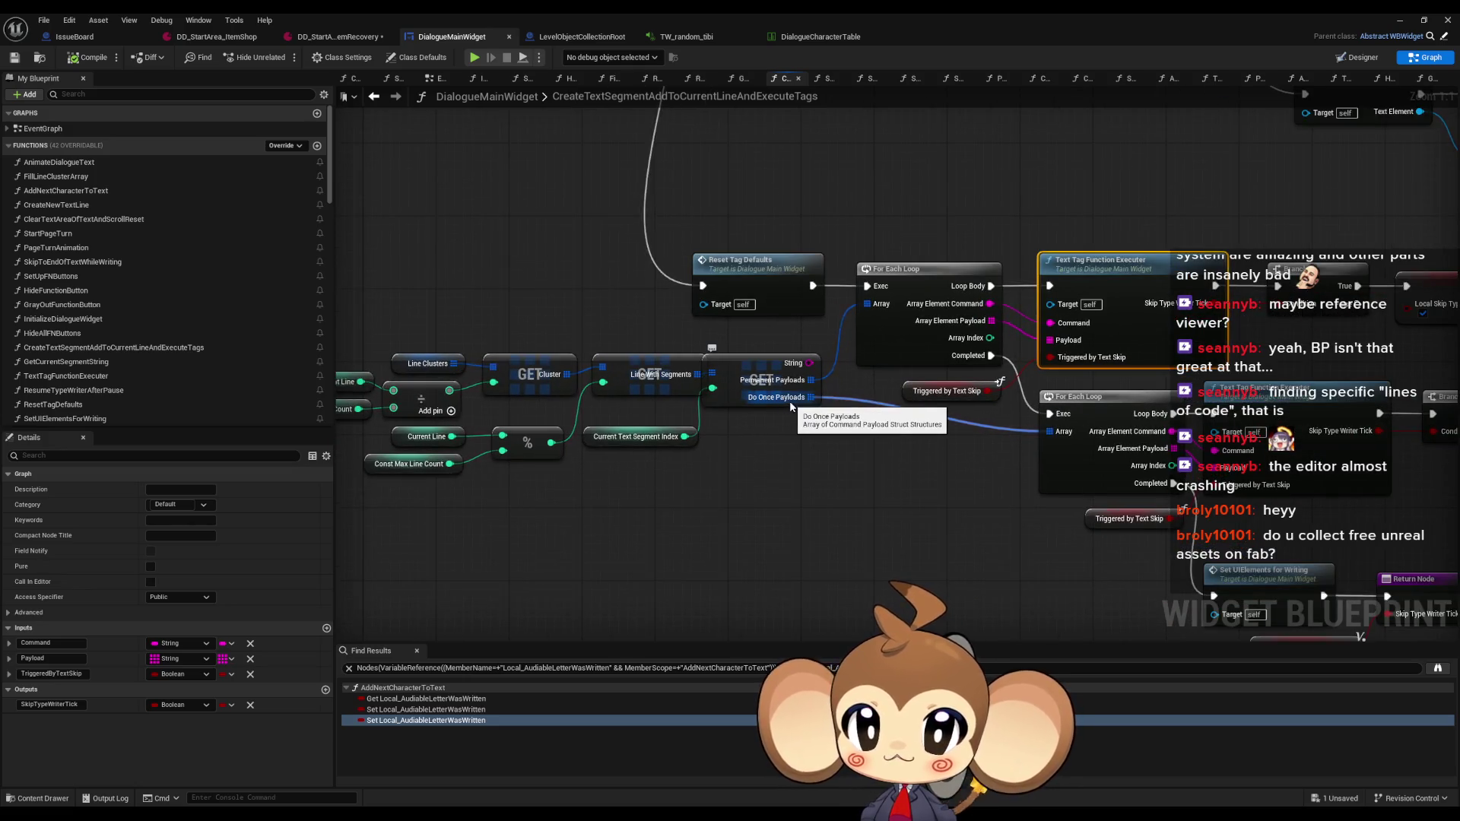
pyautogui.moveTo(790, 407); pyautogui.dragTo(888, 404)
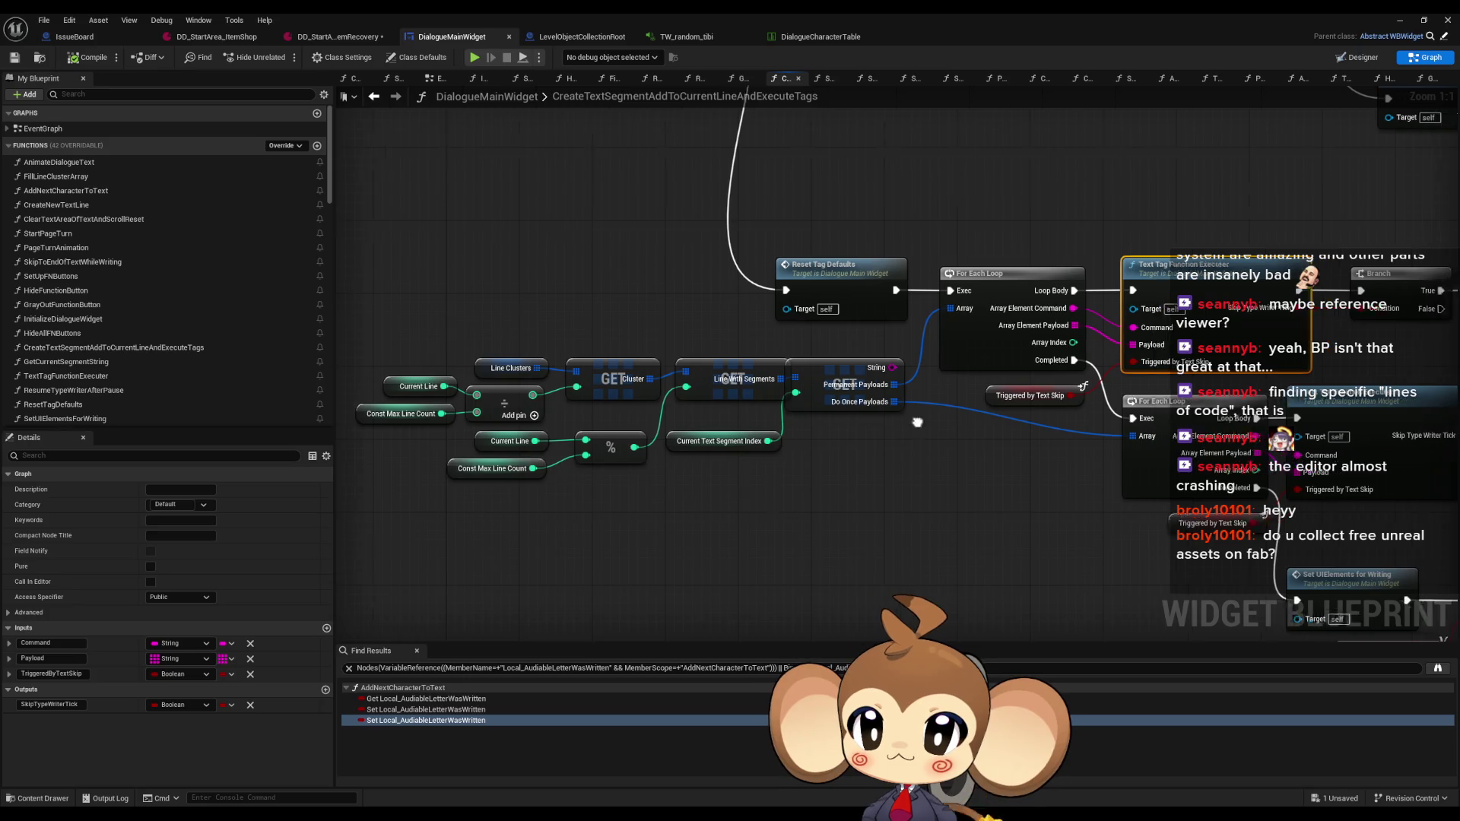
pyautogui.moveTo(933, 421); pyautogui.dragTo(876, 423)
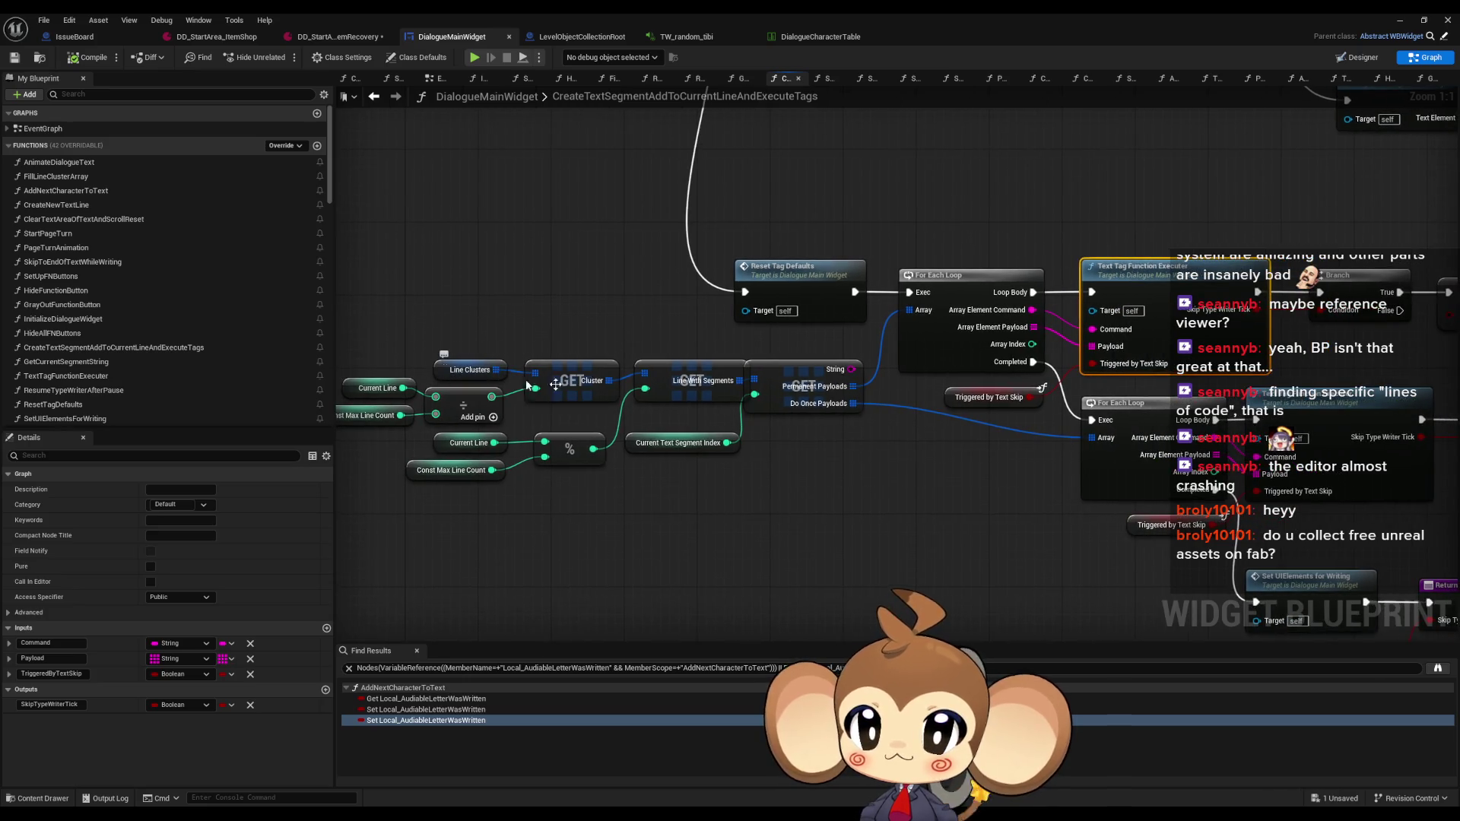
pyautogui.click(444, 373)
pyautogui.rightClick(444, 373)
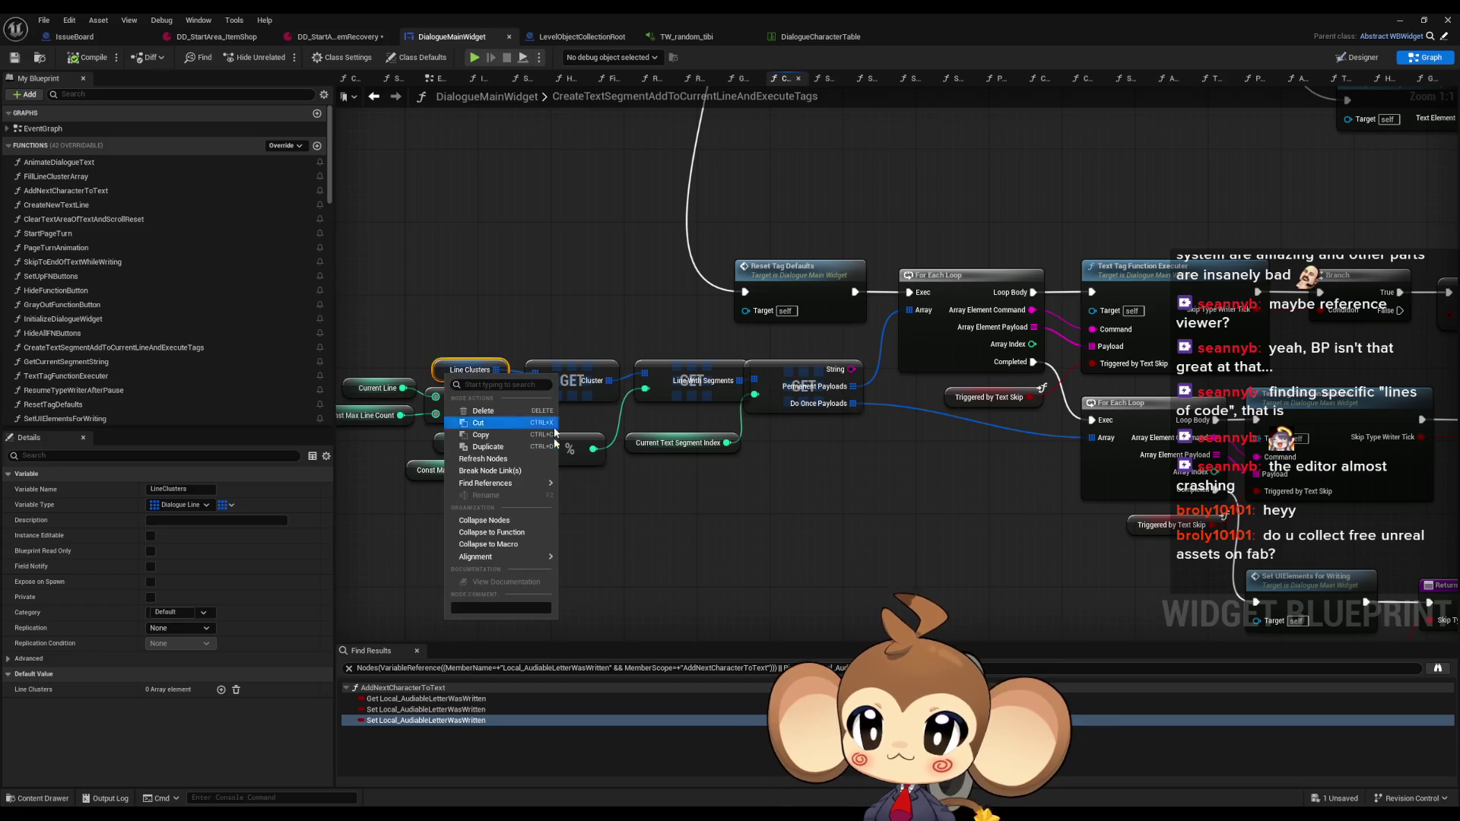
# Find all LineClusters references and jump to its use in FillLineClusterArray
pyautogui.click(654, 547)
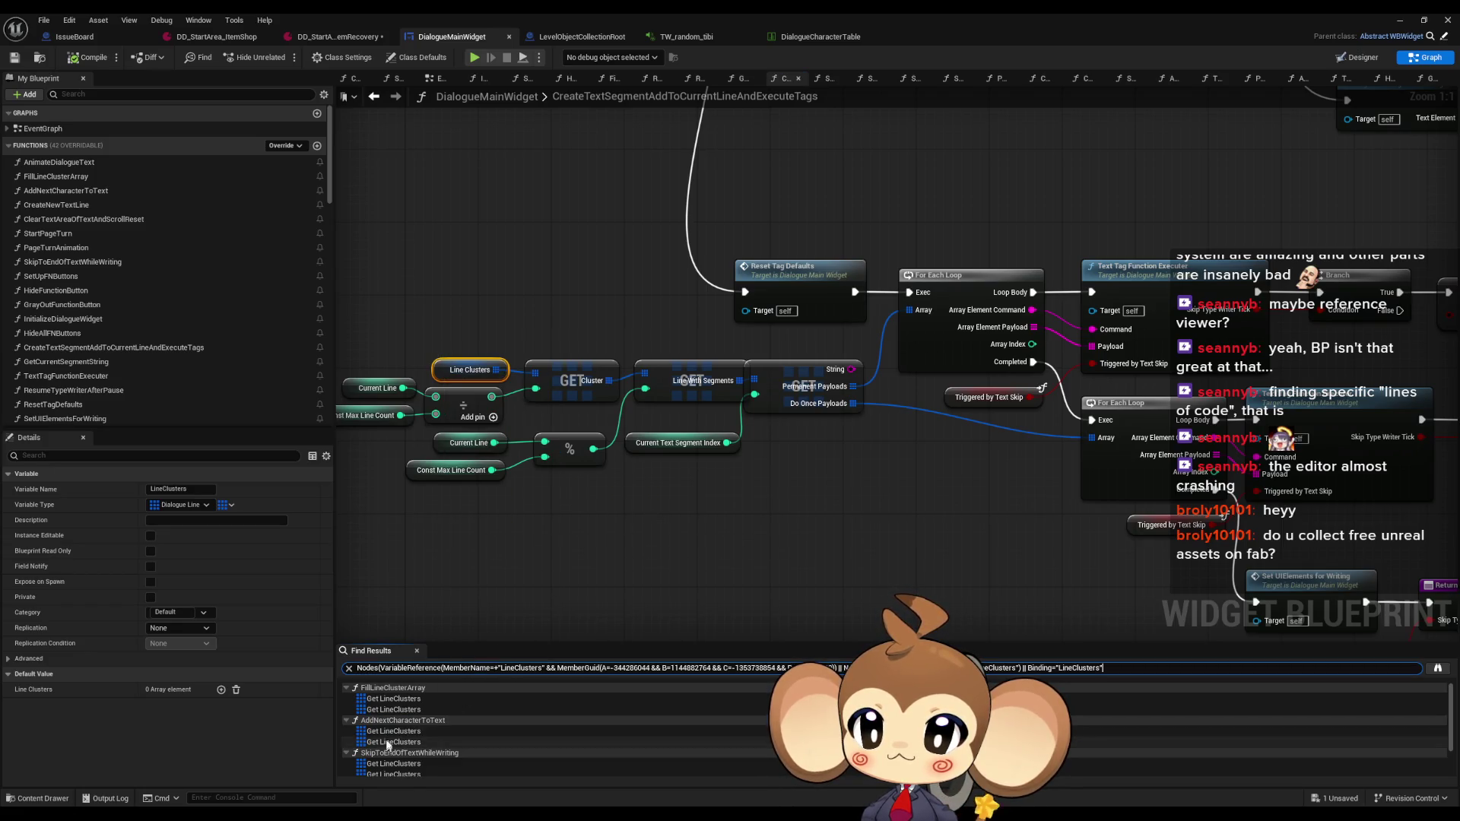
pyautogui.click(393, 698)
pyautogui.scroll(-5, 835, 523)
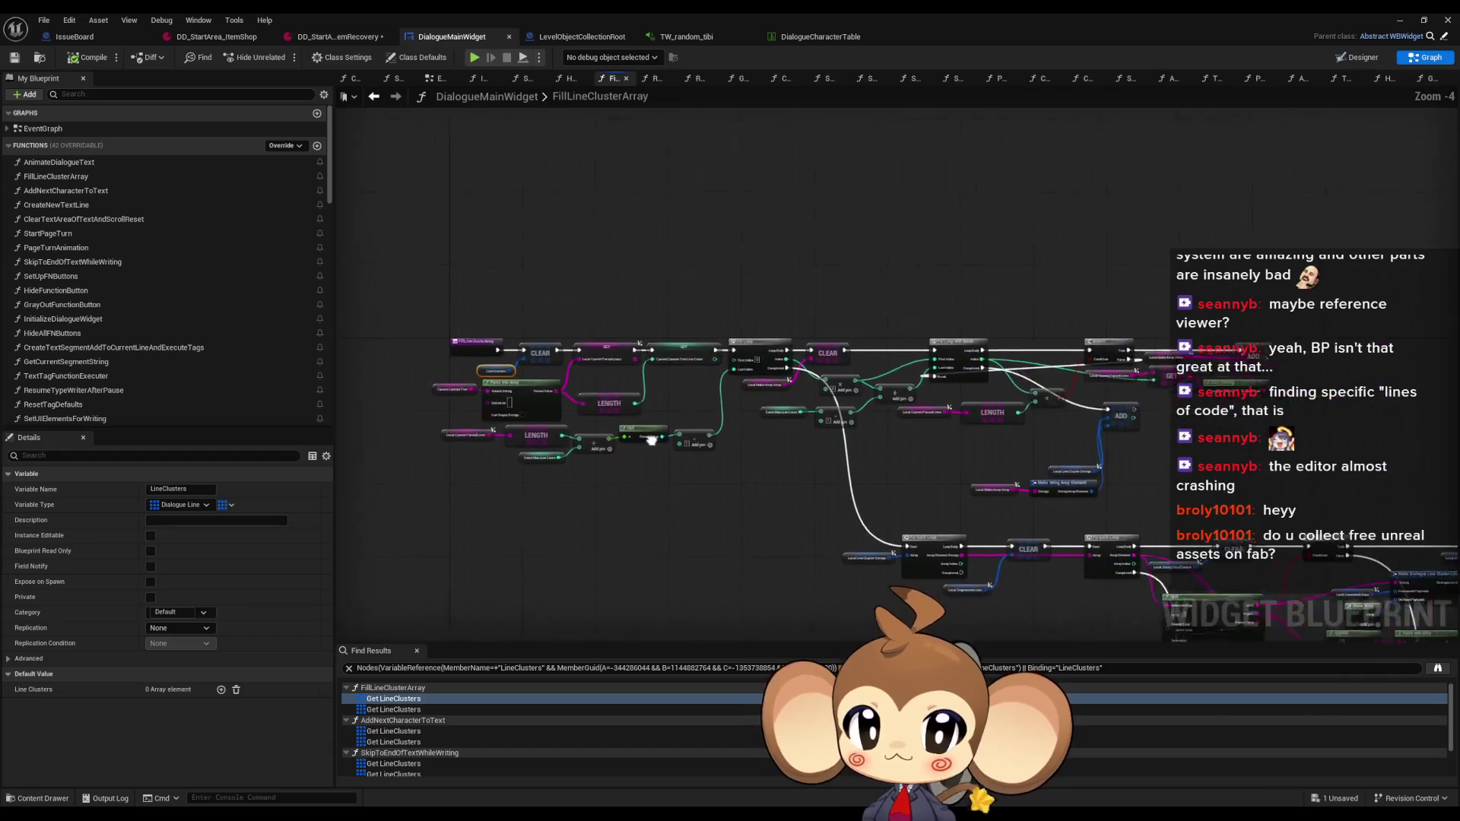
pyautogui.scroll(4, 805, 319)
pyautogui.scroll(2, 805, 319)
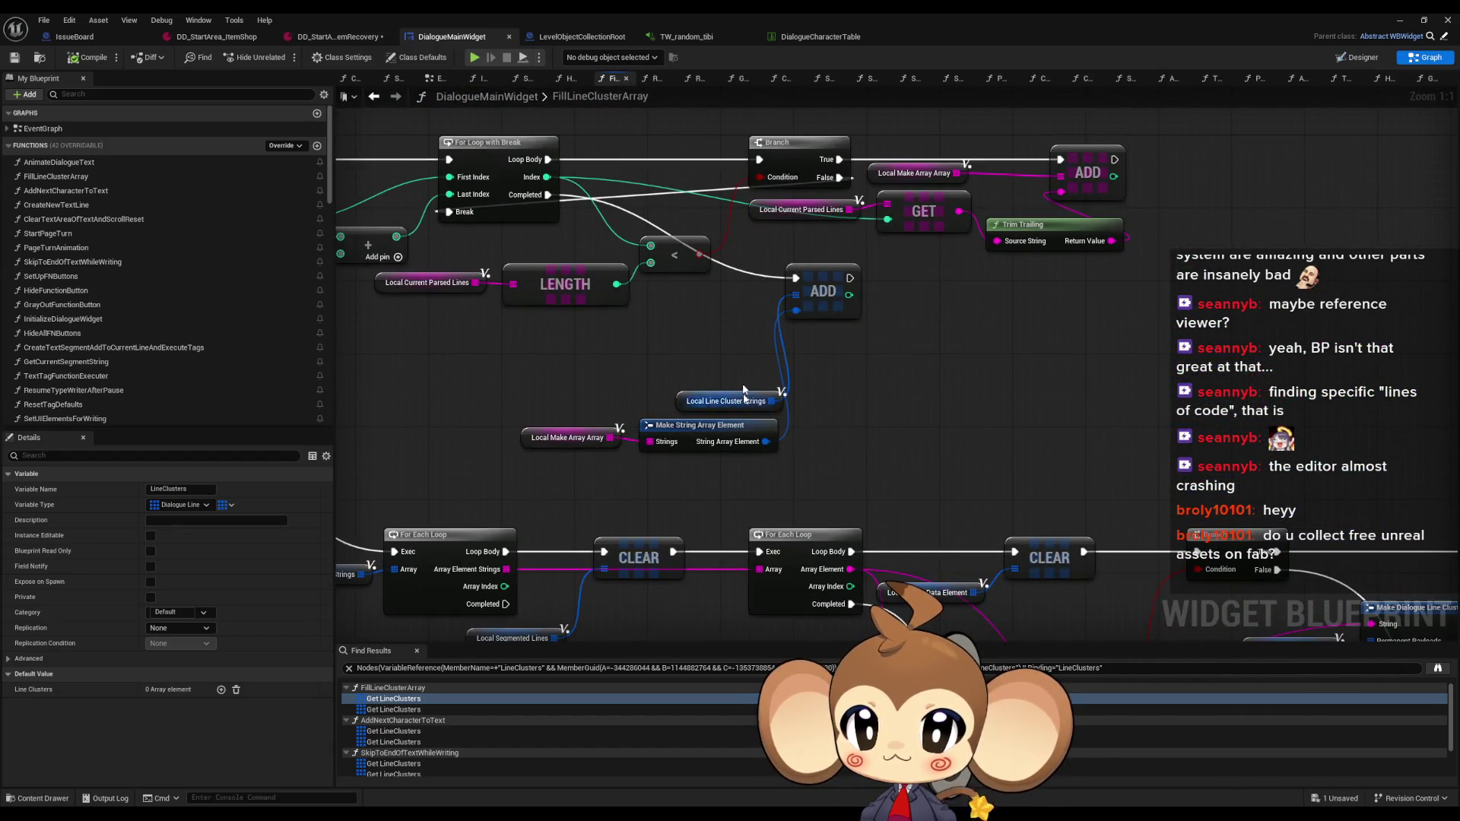
pyautogui.scroll(-3, 747, 258)
pyautogui.scroll(3, 981, 290)
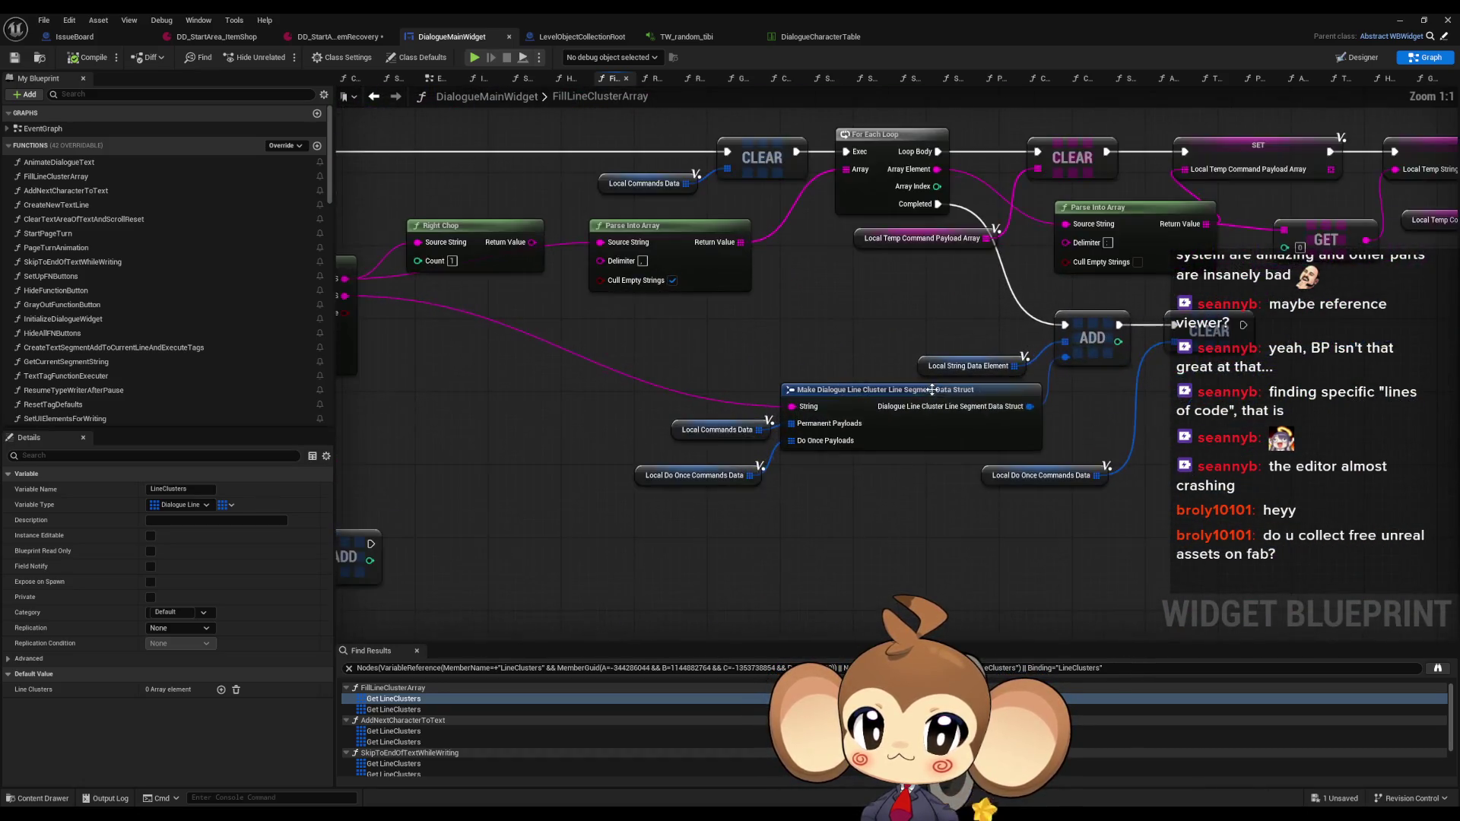
# Inspect the Local Do Once Commands Data and Local Commands Data variables, then go back to CreateTextSegmentAddToCurrentLineAndExecuteTags
pyautogui.moveTo(867, 477); pyautogui.dragTo(725, 439)
pyautogui.moveTo(652, 402); pyautogui.dragTo(821, 495)
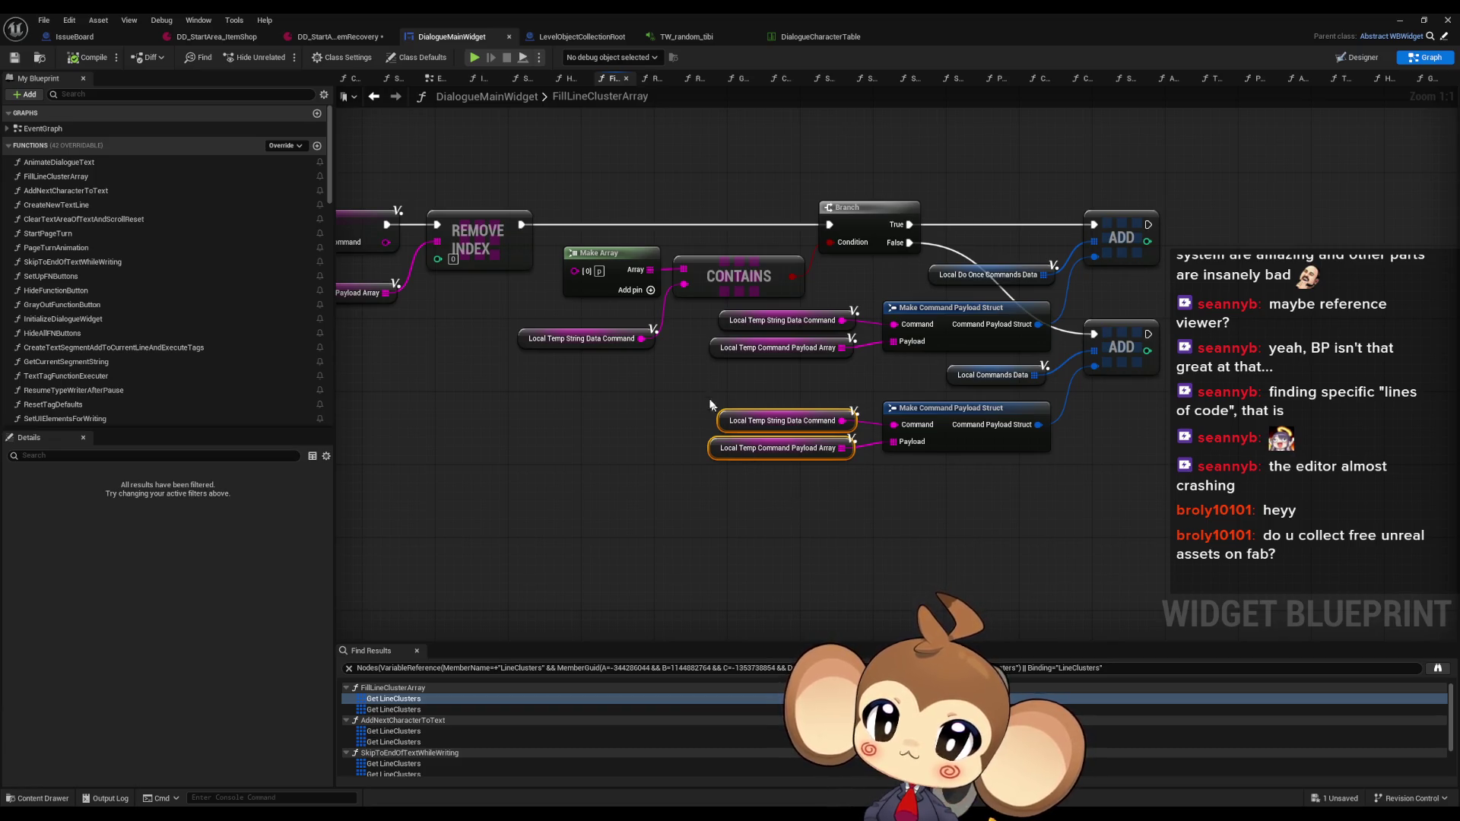
pyautogui.moveTo(679, 374); pyautogui.dragTo(753, 450)
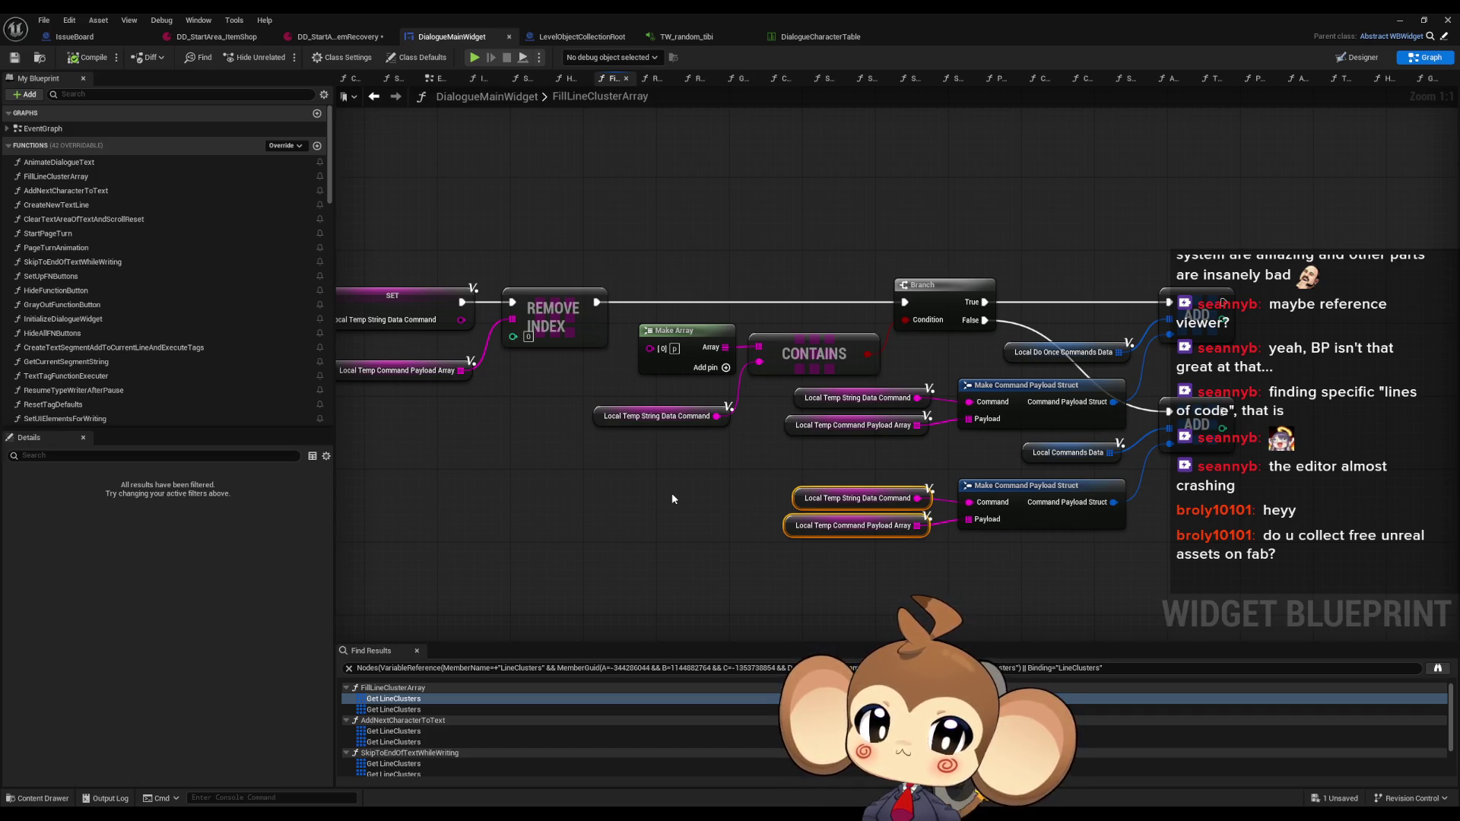
pyautogui.click(1016, 353)
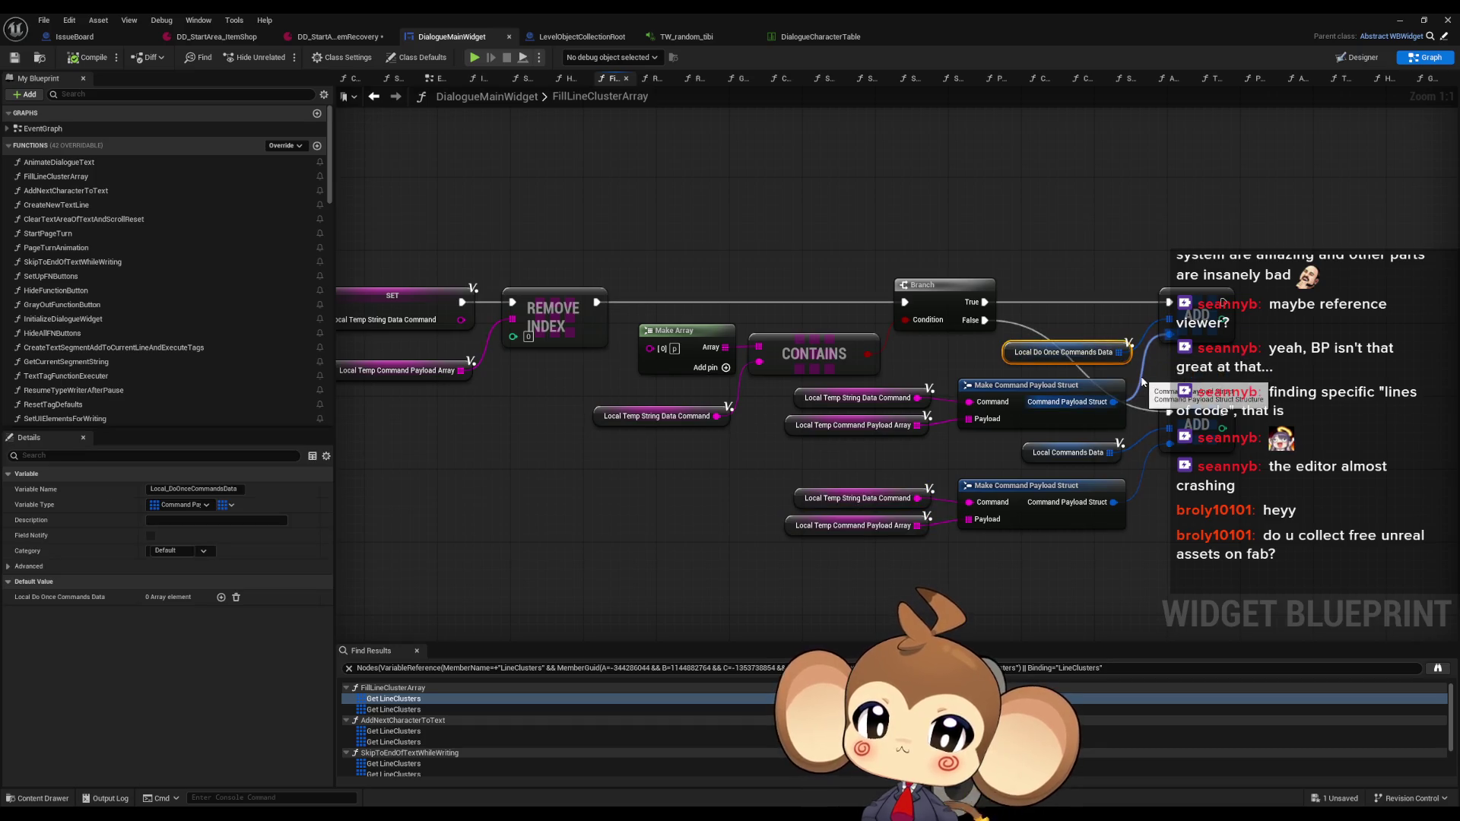
pyautogui.click(1060, 453)
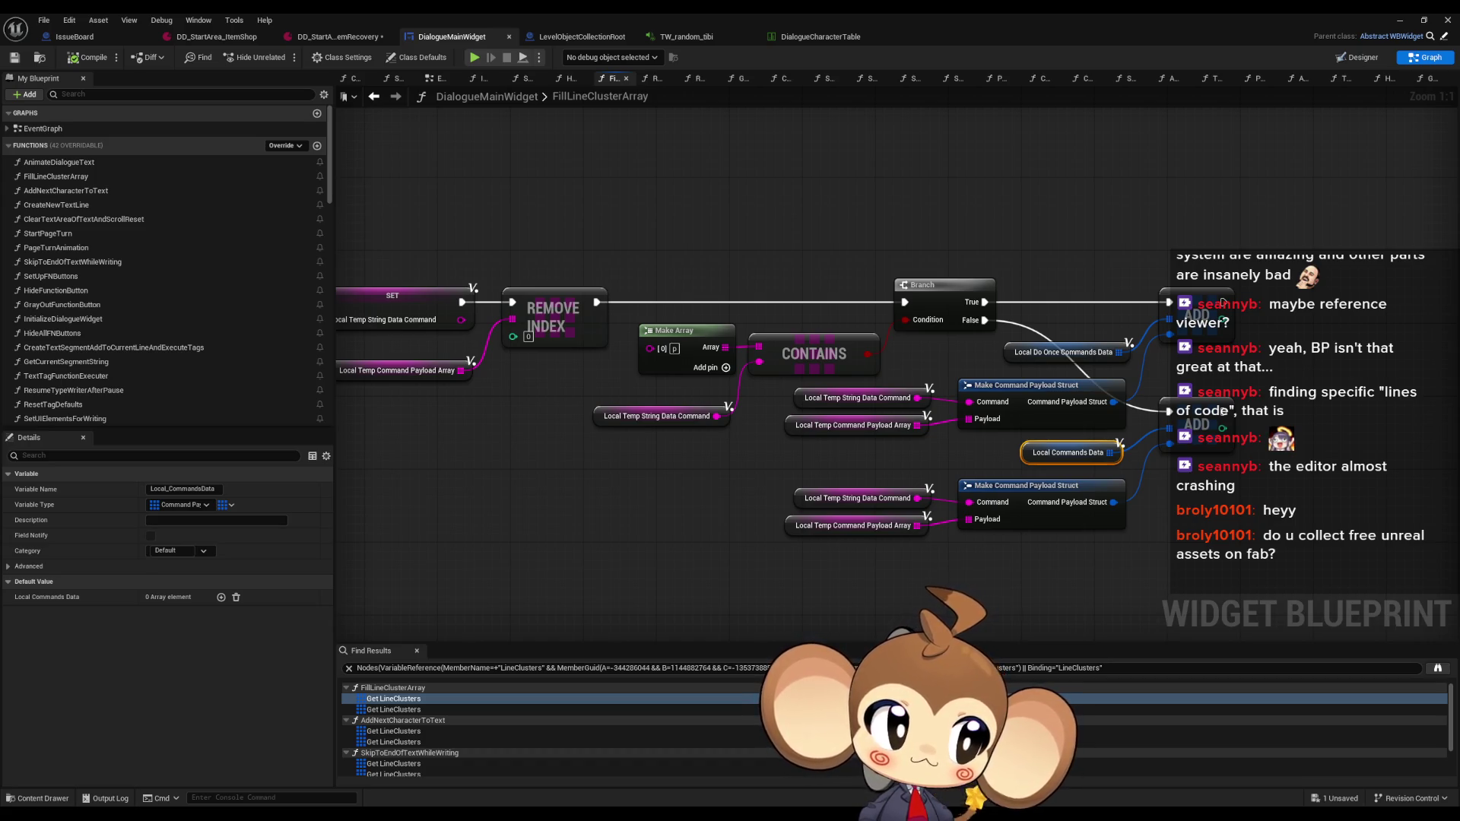
pyautogui.moveTo(709, 434); pyautogui.dragTo(871, 347)
pyautogui.click(372, 96)
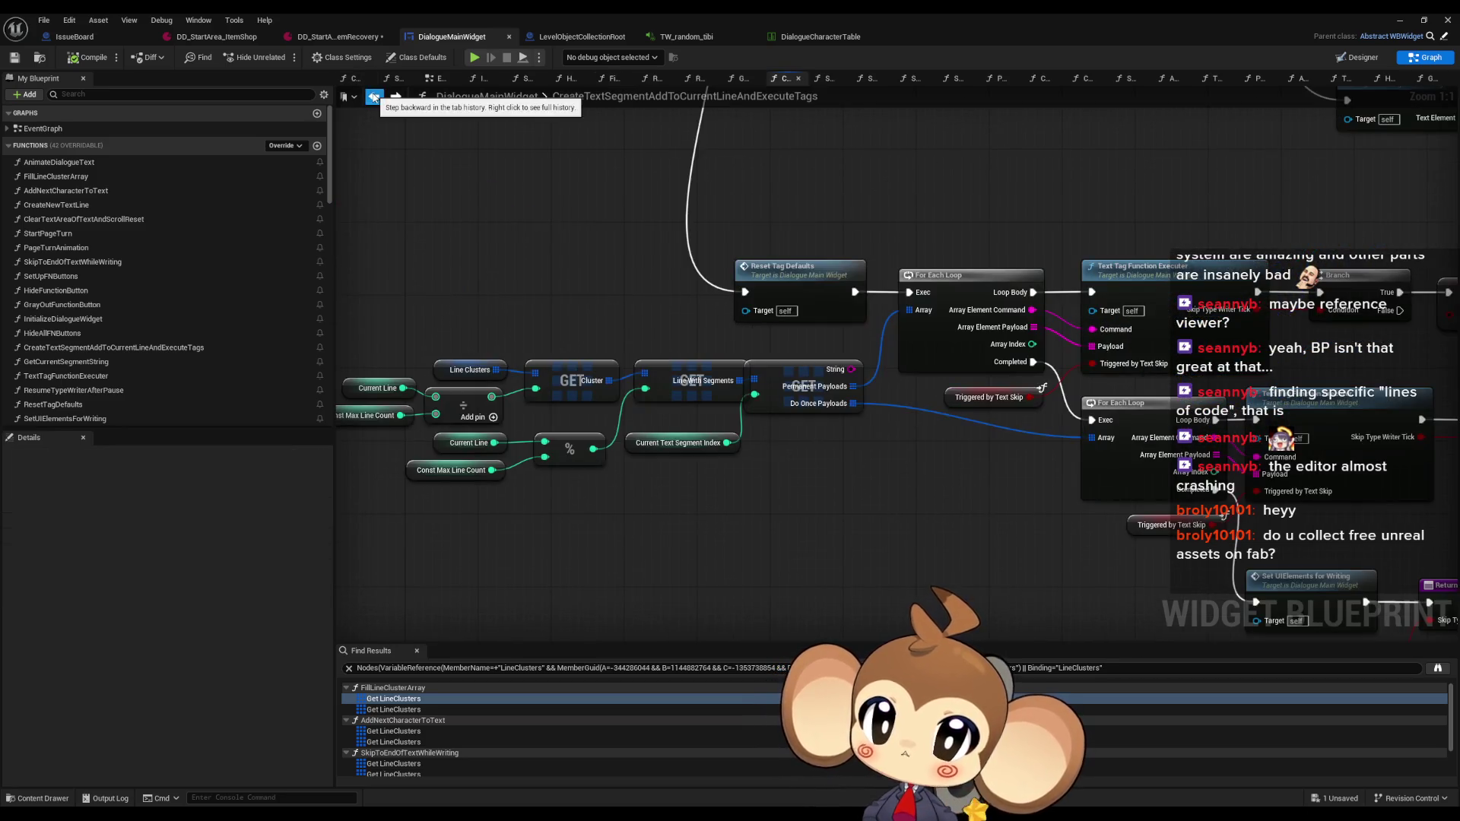
pyautogui.moveTo(895, 424); pyautogui.dragTo(671, 510)
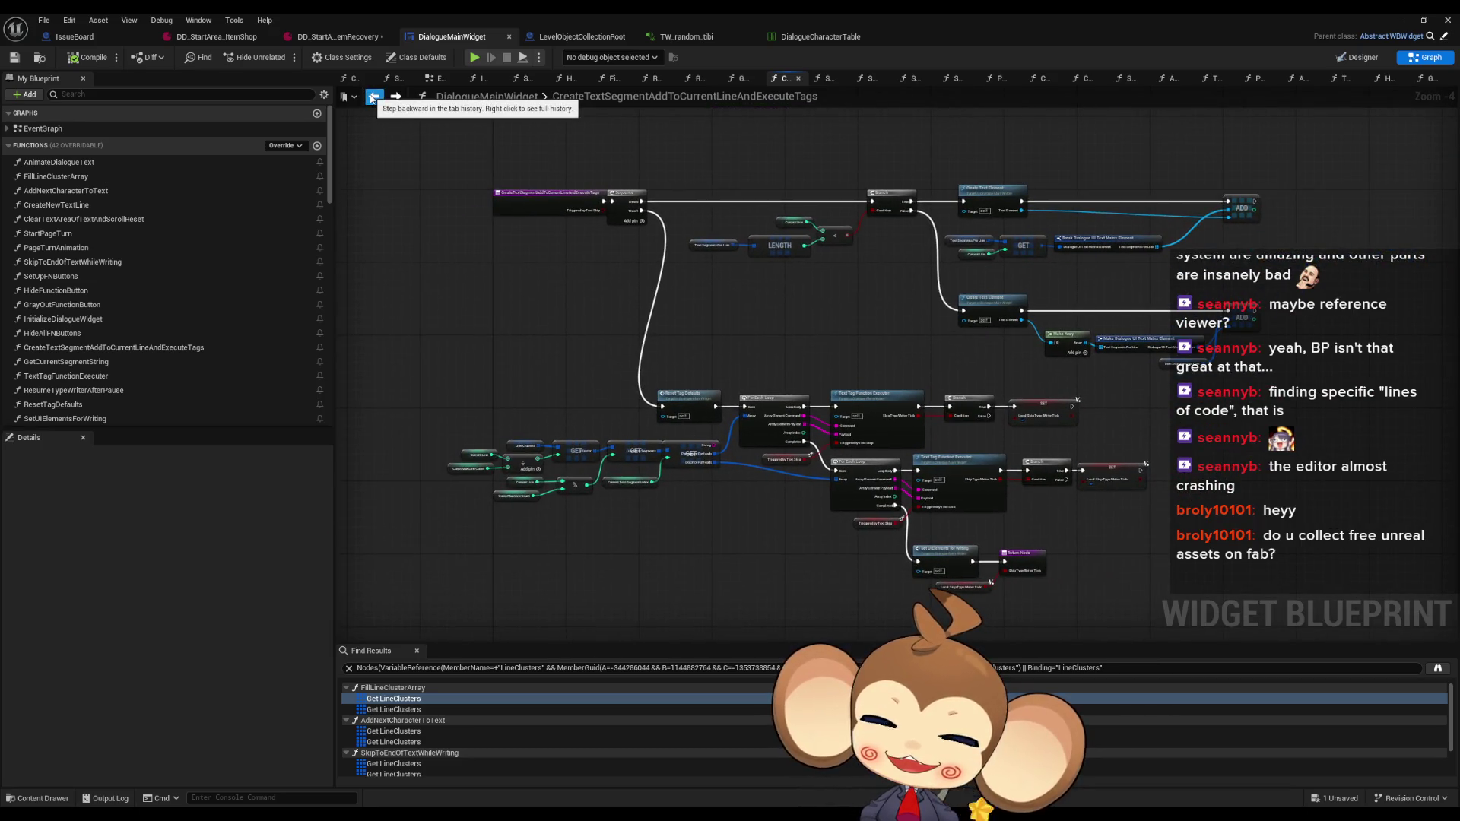
pyautogui.scroll(4, 821, 437)
pyautogui.click(902, 315)
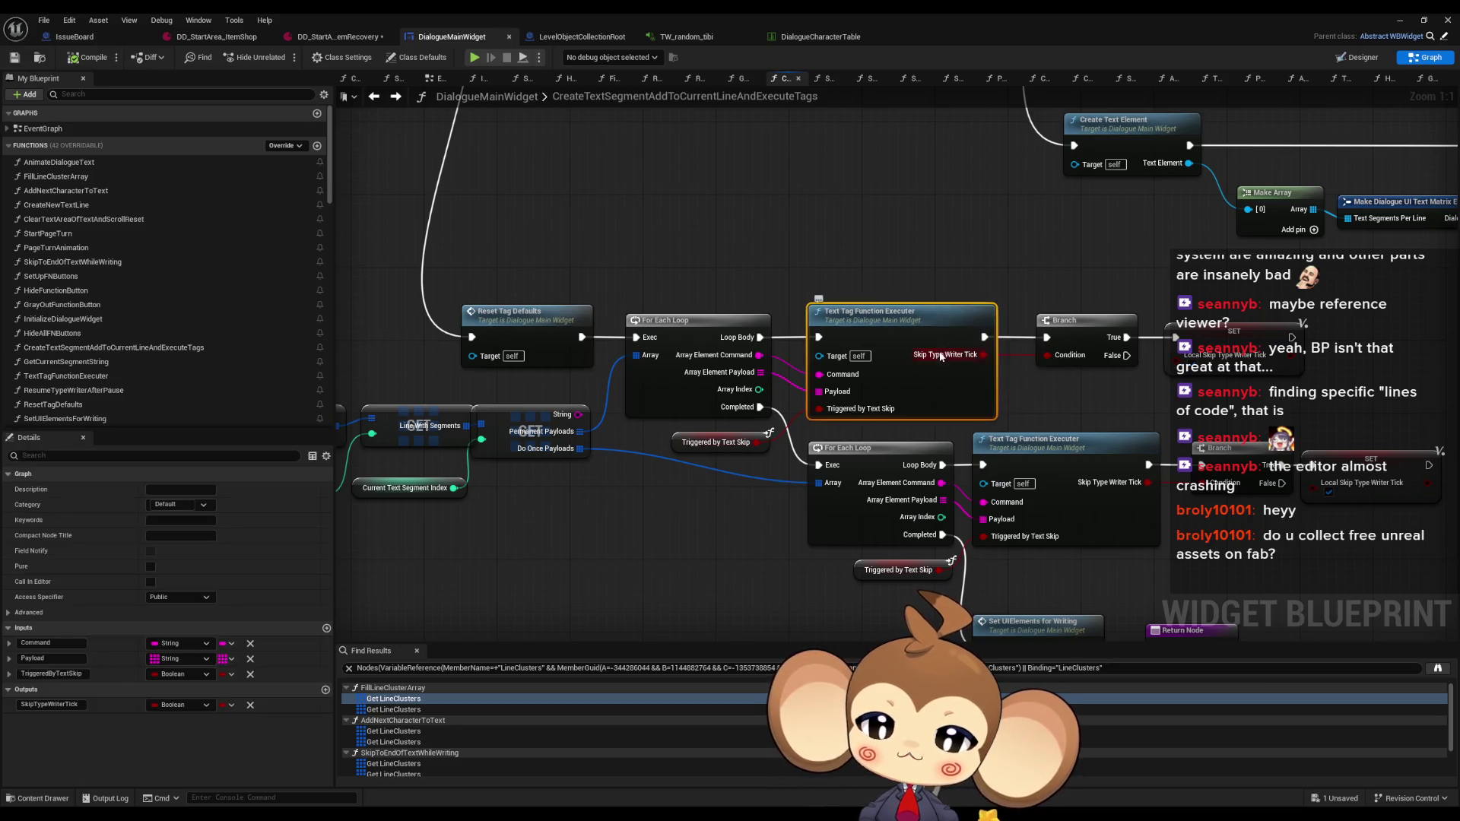
pyautogui.click(1052, 439)
pyautogui.moveTo(1055, 463); pyautogui.dragTo(1035, 371)
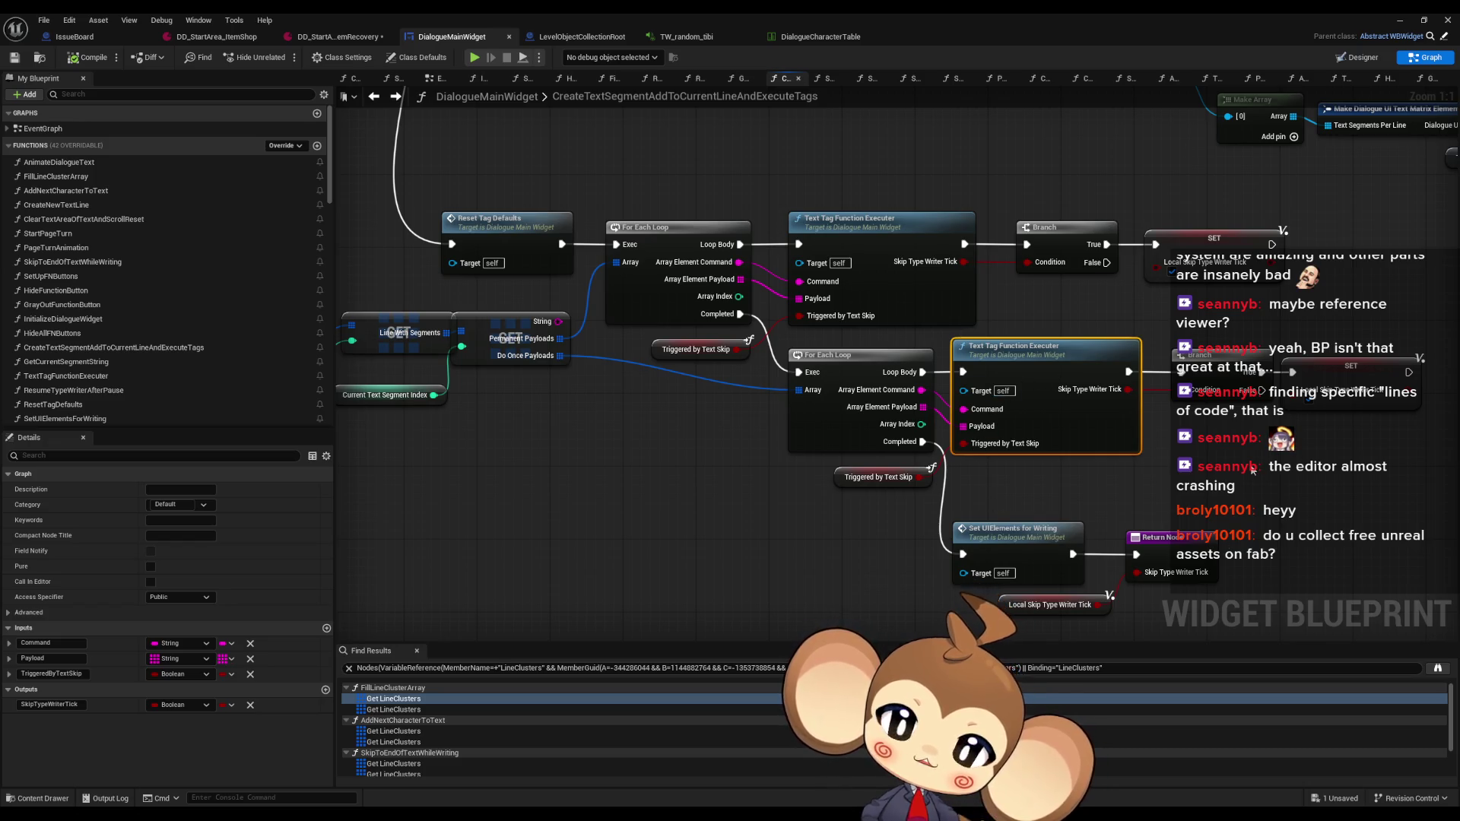
pyautogui.doubleClick(1056, 349)
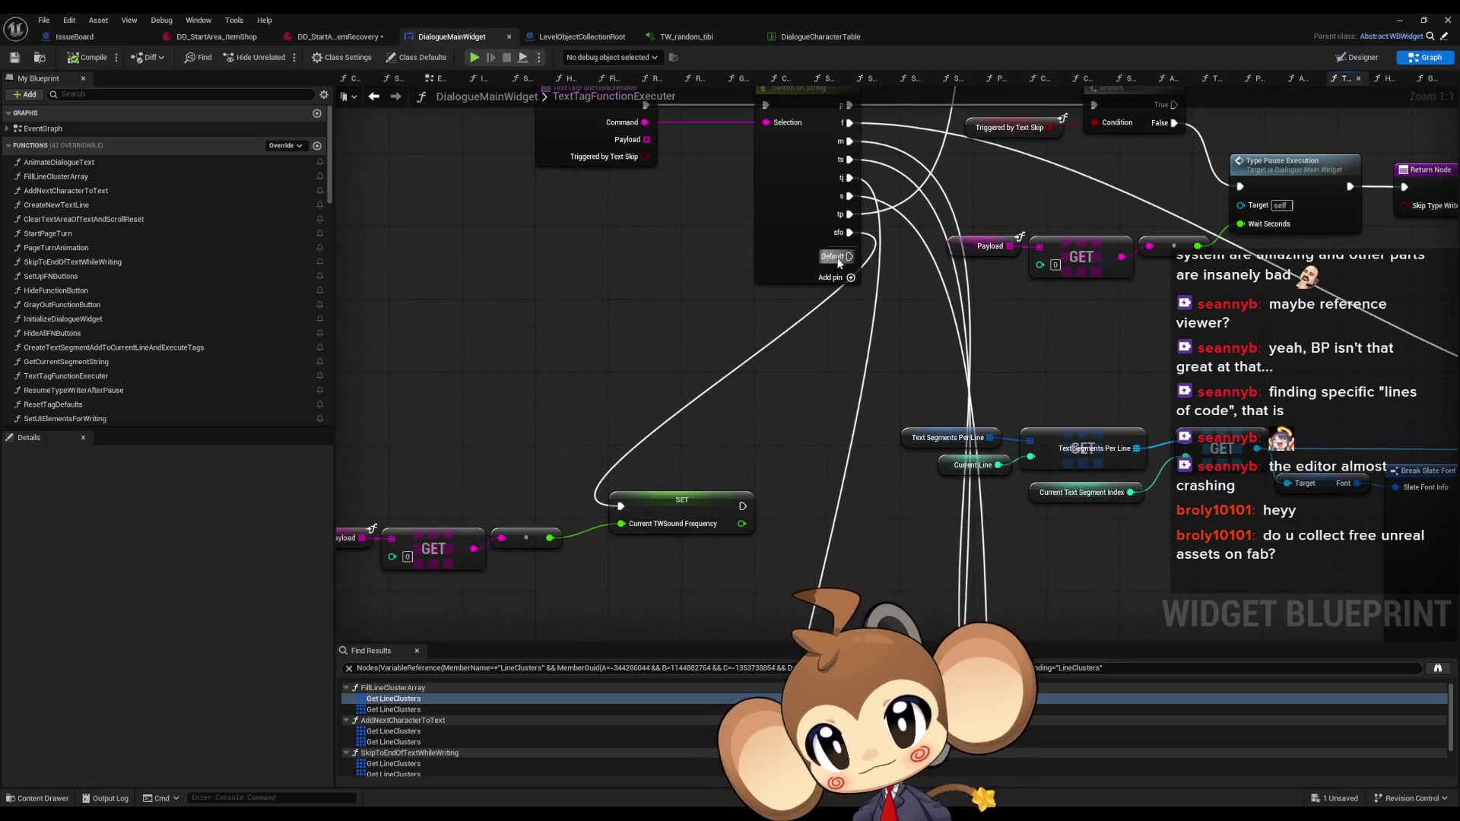
# Inspect the SET Current TWSound Frequency node and the Payload and GET nodes feeding it
pyautogui.click(670, 563)
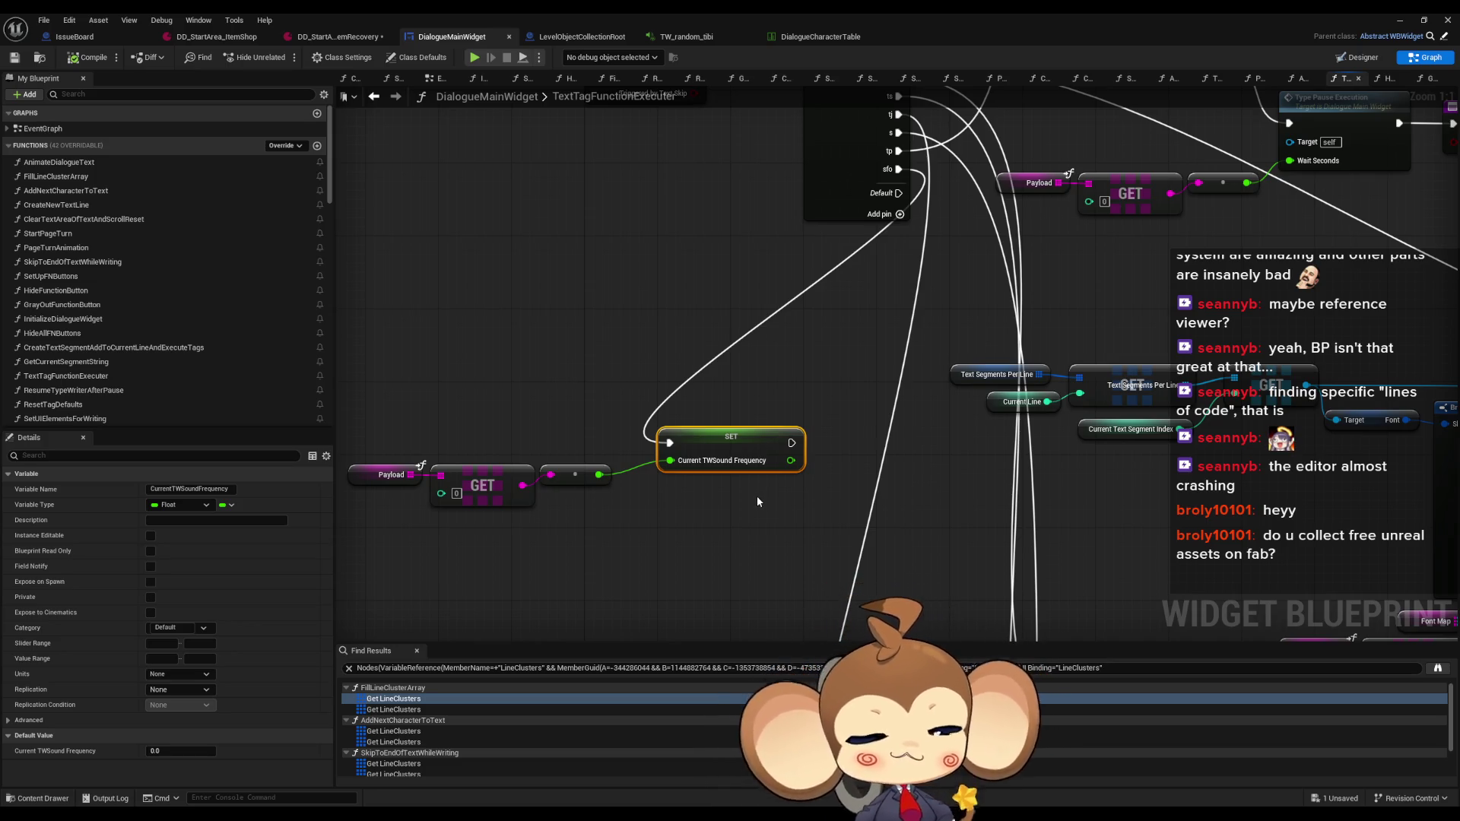
pyautogui.moveTo(756, 496); pyautogui.dragTo(840, 482)
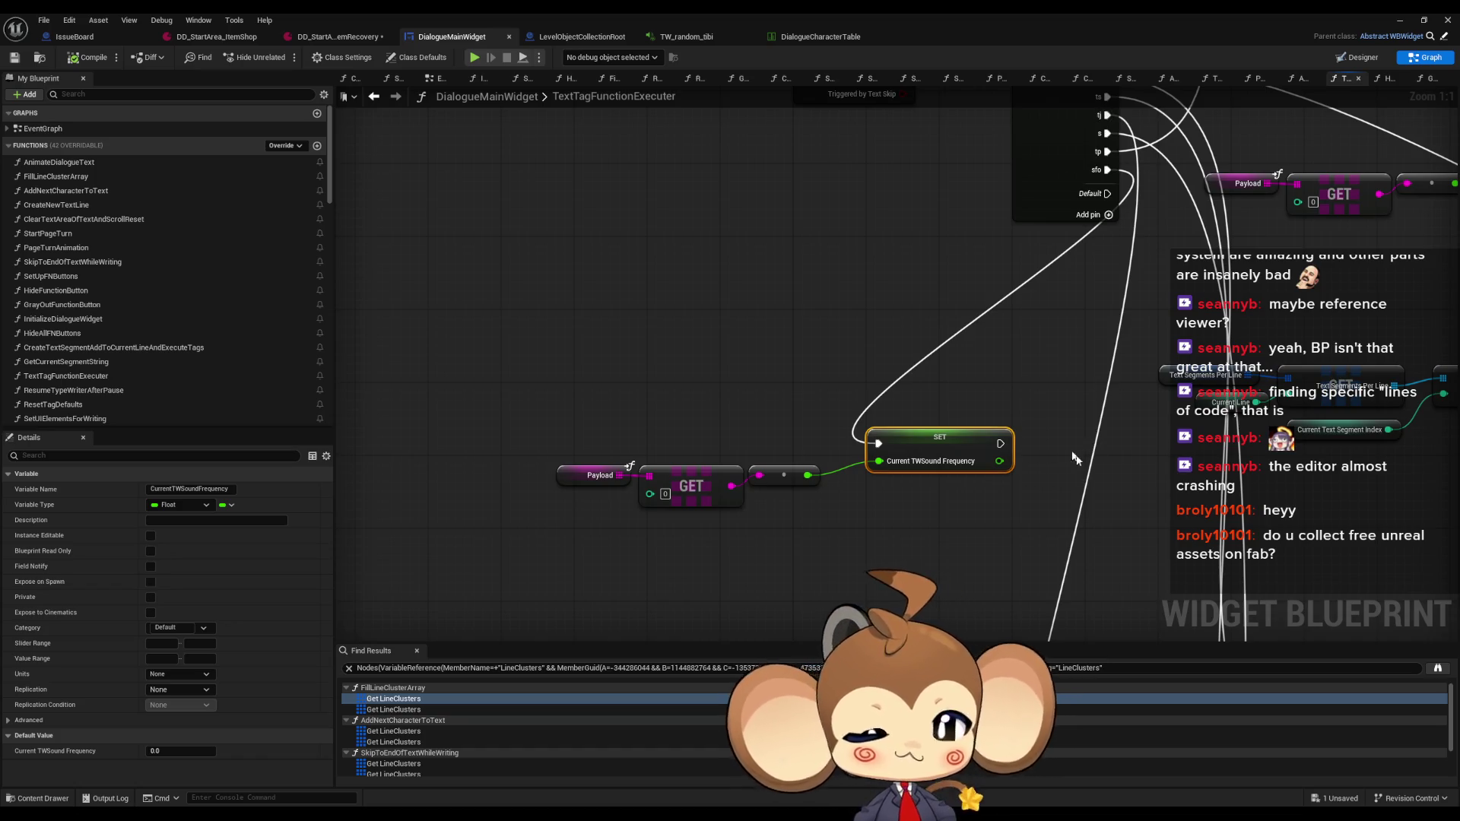
pyautogui.moveTo(841, 378); pyautogui.dragTo(977, 464)
pyautogui.moveTo(590, 387); pyautogui.dragTo(801, 514)
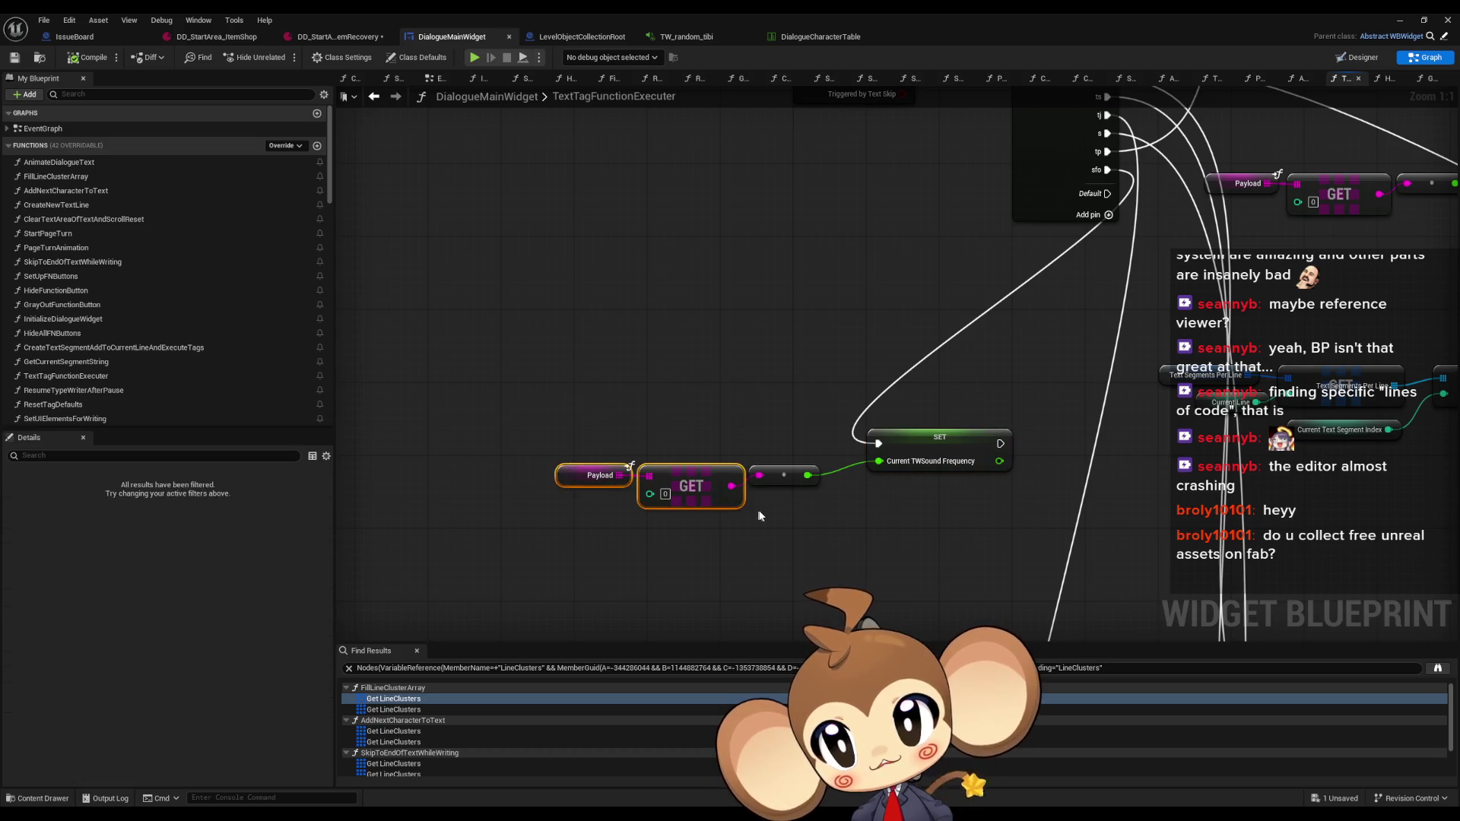
pyautogui.click(800, 514)
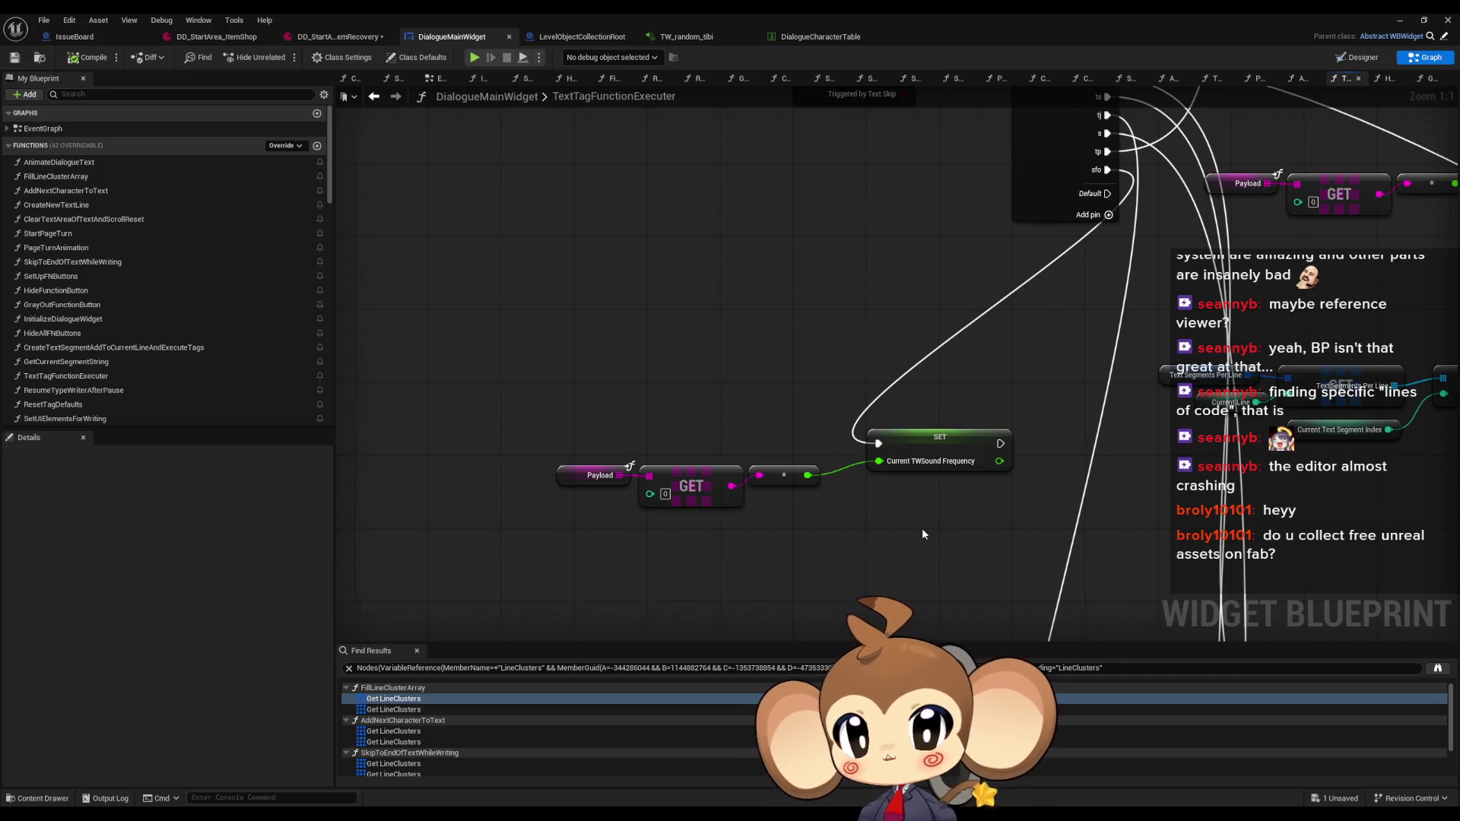
pyautogui.moveTo(922, 527); pyautogui.dragTo(711, 505)
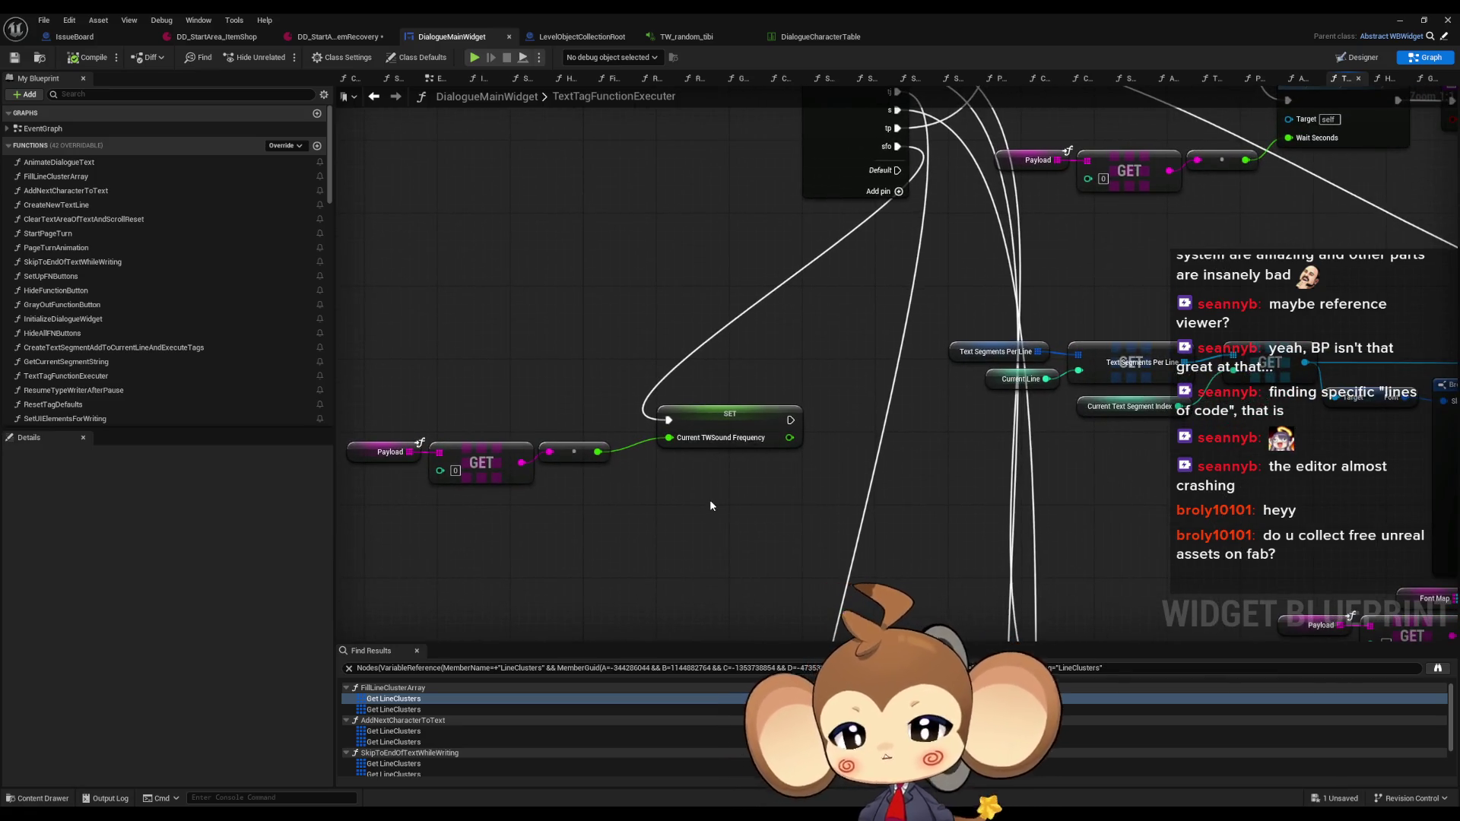
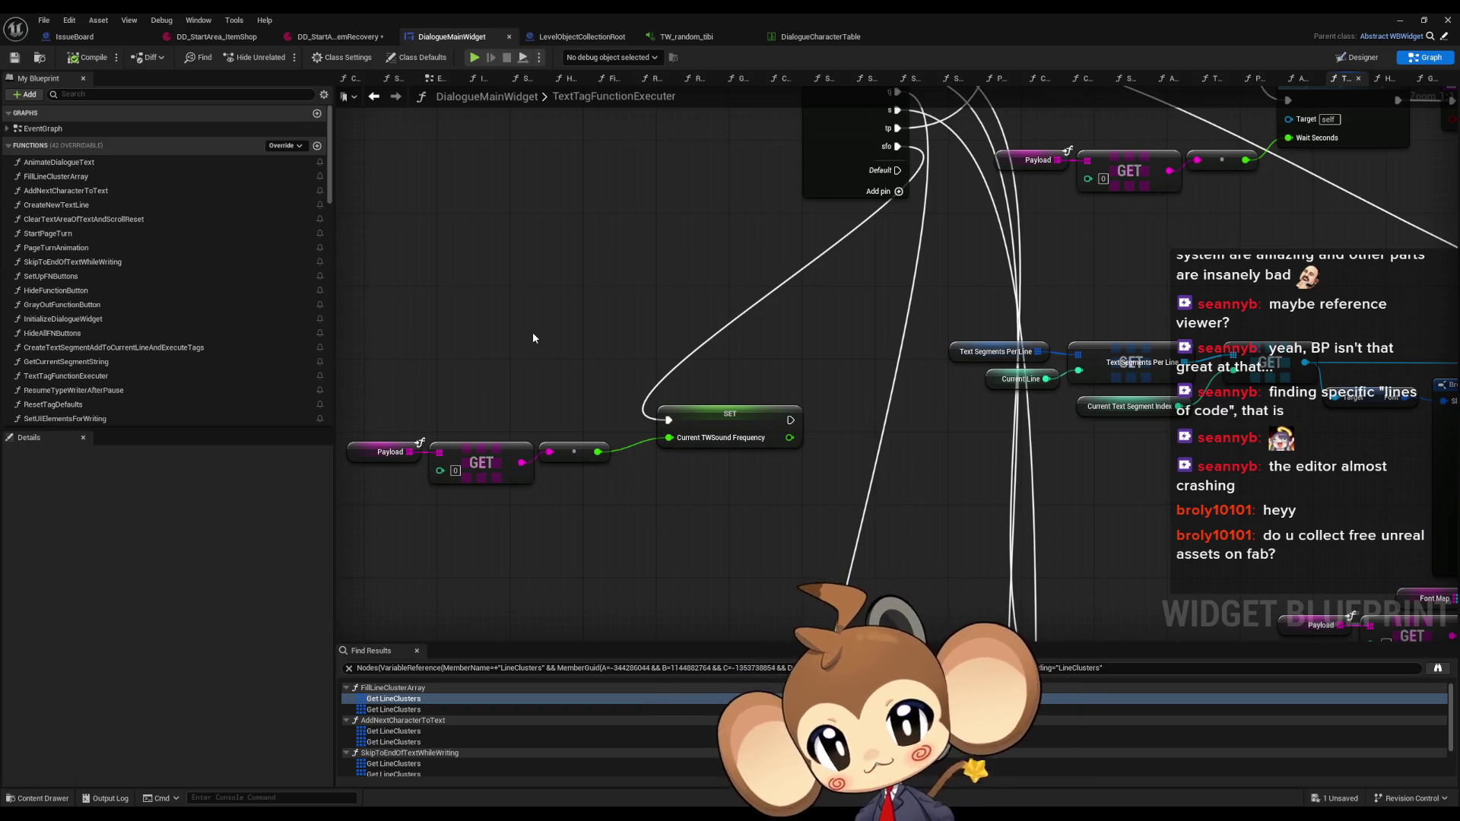
# Create an empty function named SetValuesAfterSound, then return to the TextTagFunctionExecuter graph
pyautogui.moveTo(572, 212); pyautogui.dragTo(679, 202)
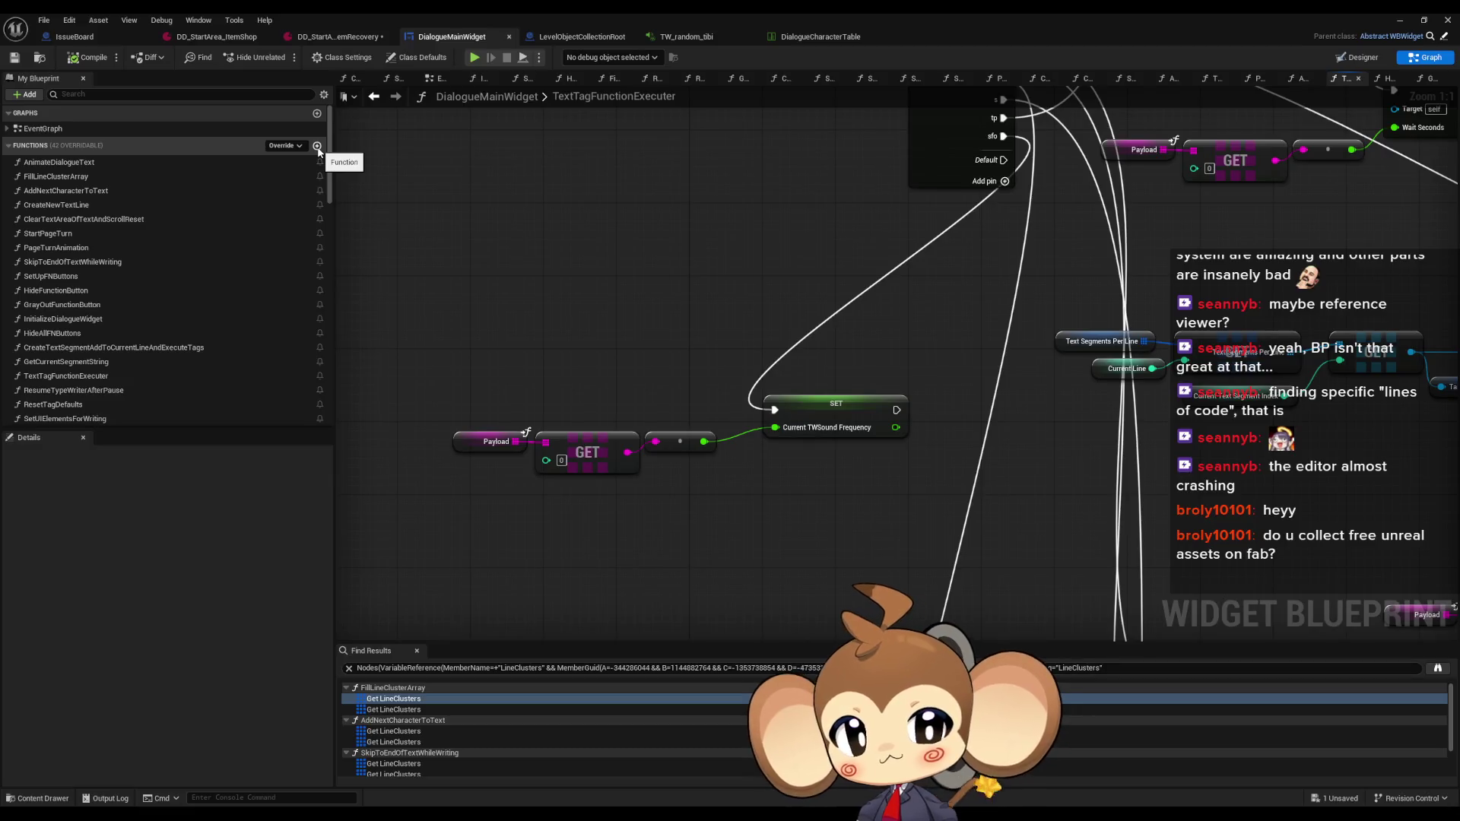
pyautogui.click(317, 146)
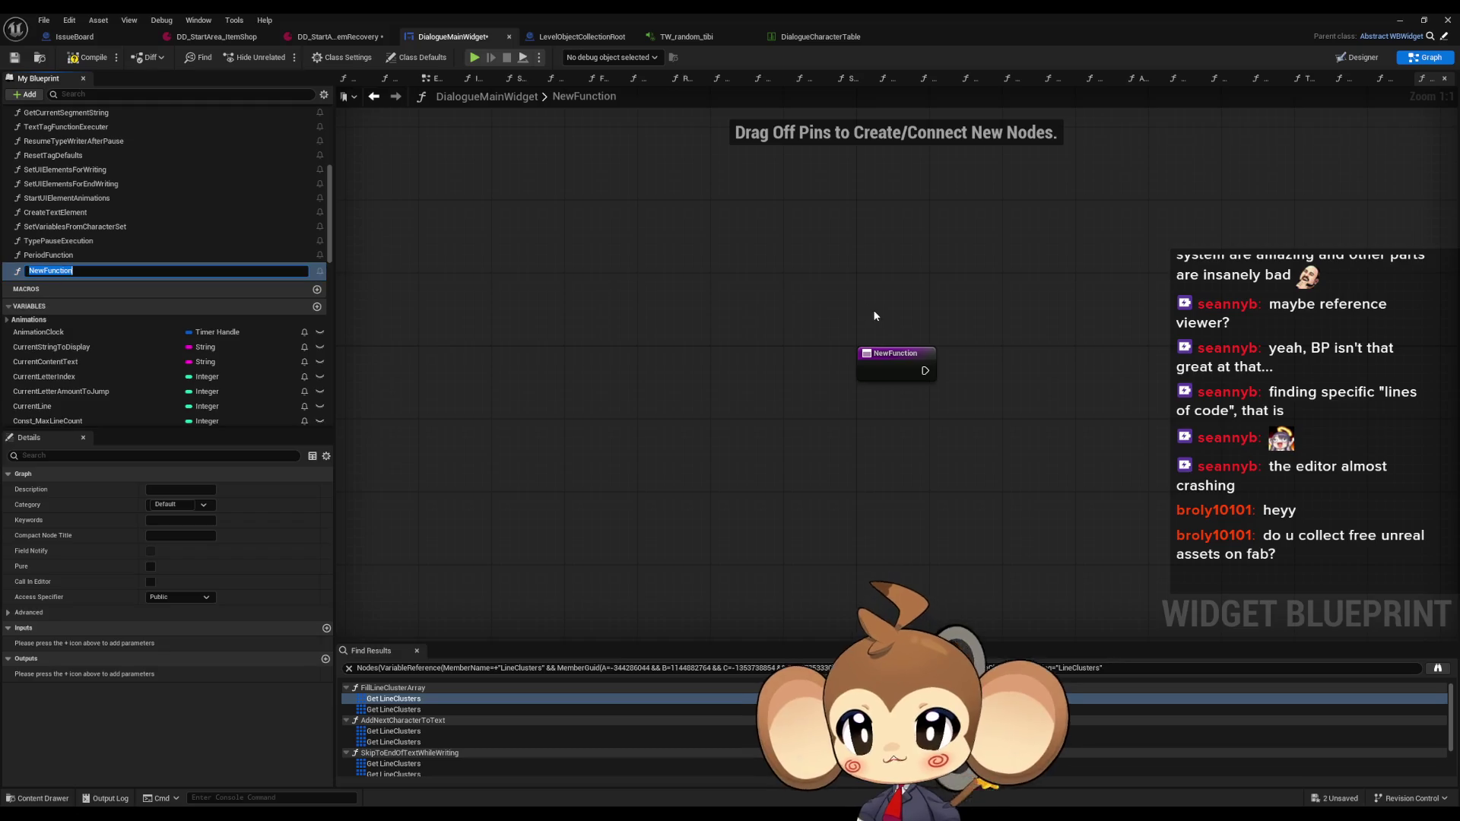
pyautogui.write('SetValuesAfter')
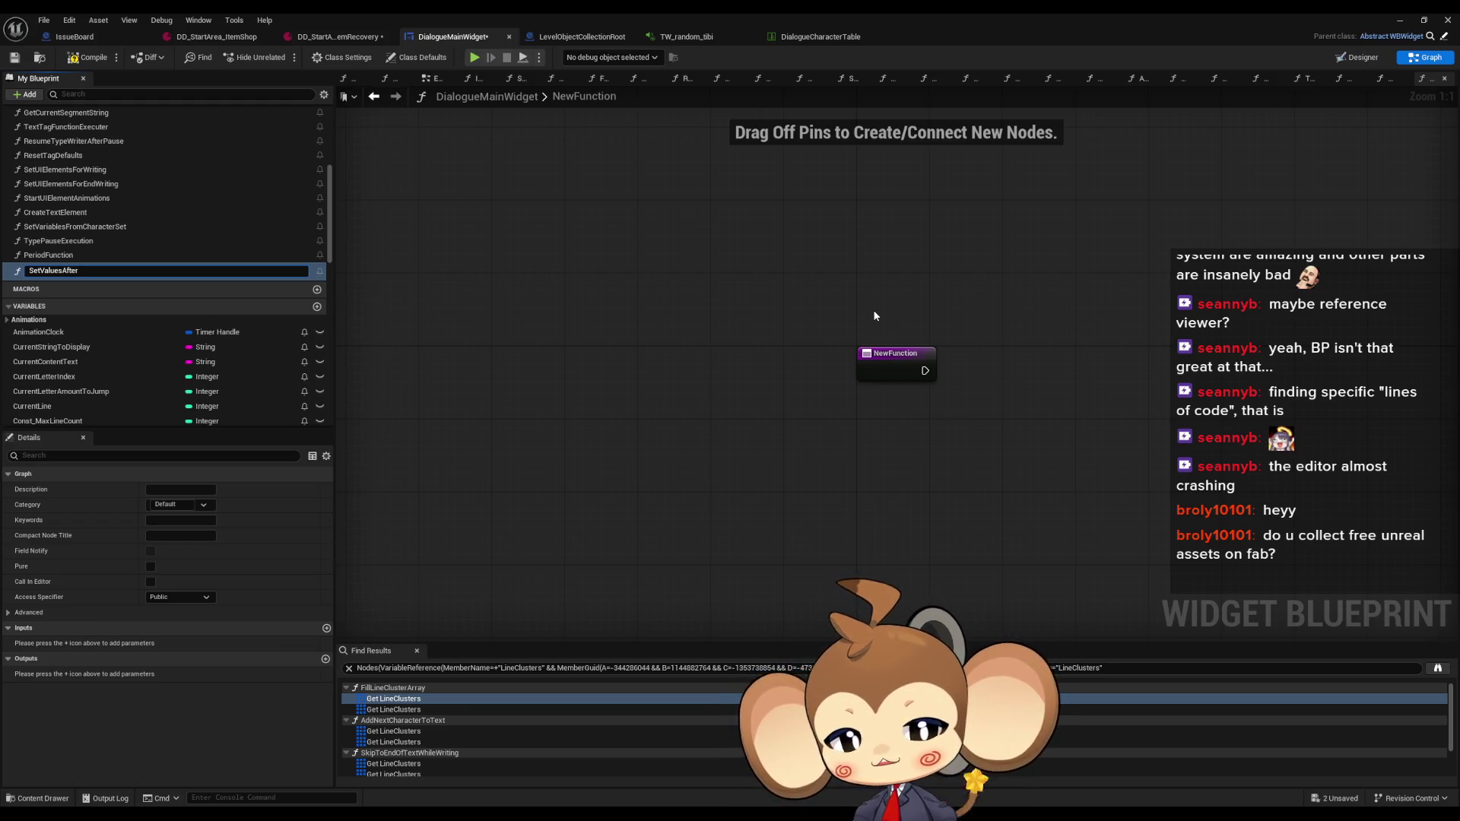
pyautogui.write('Sound')
pyautogui.press('Return')
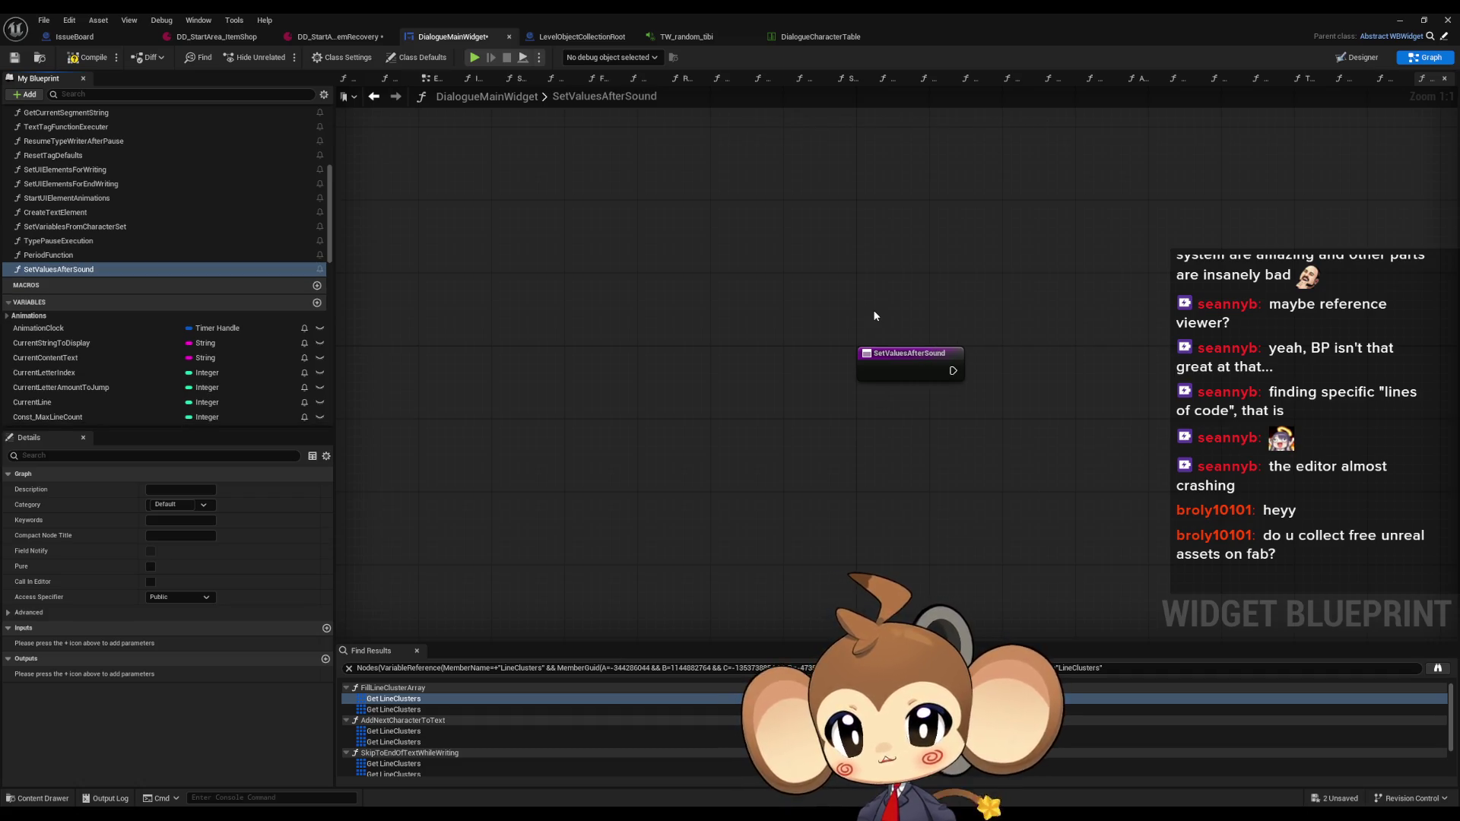
pyautogui.click(376, 98)
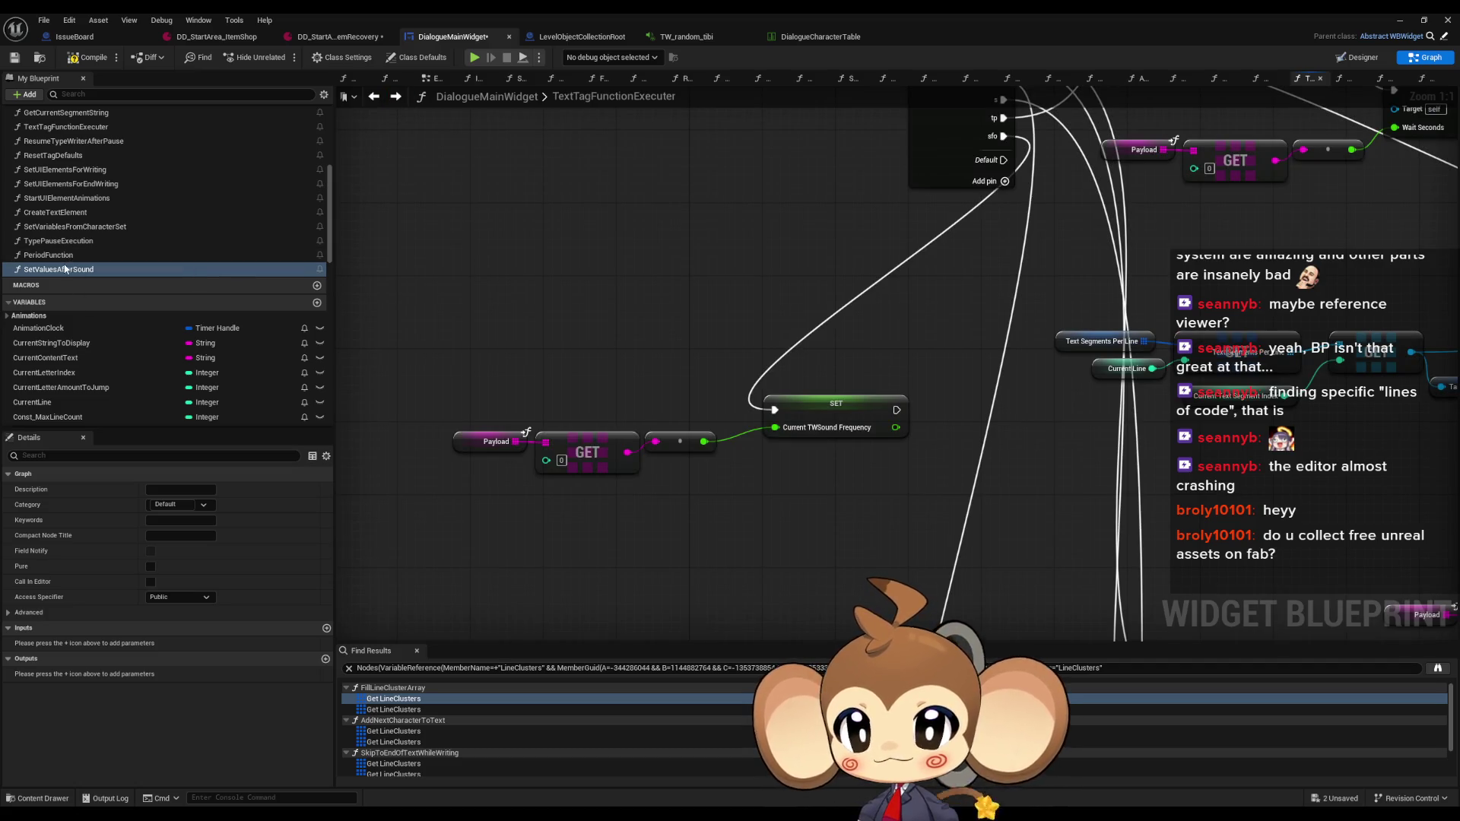
# Add a Boolean variable AfterSoundSetterActive and place its SET node in the graph
pyautogui.click(318, 305)
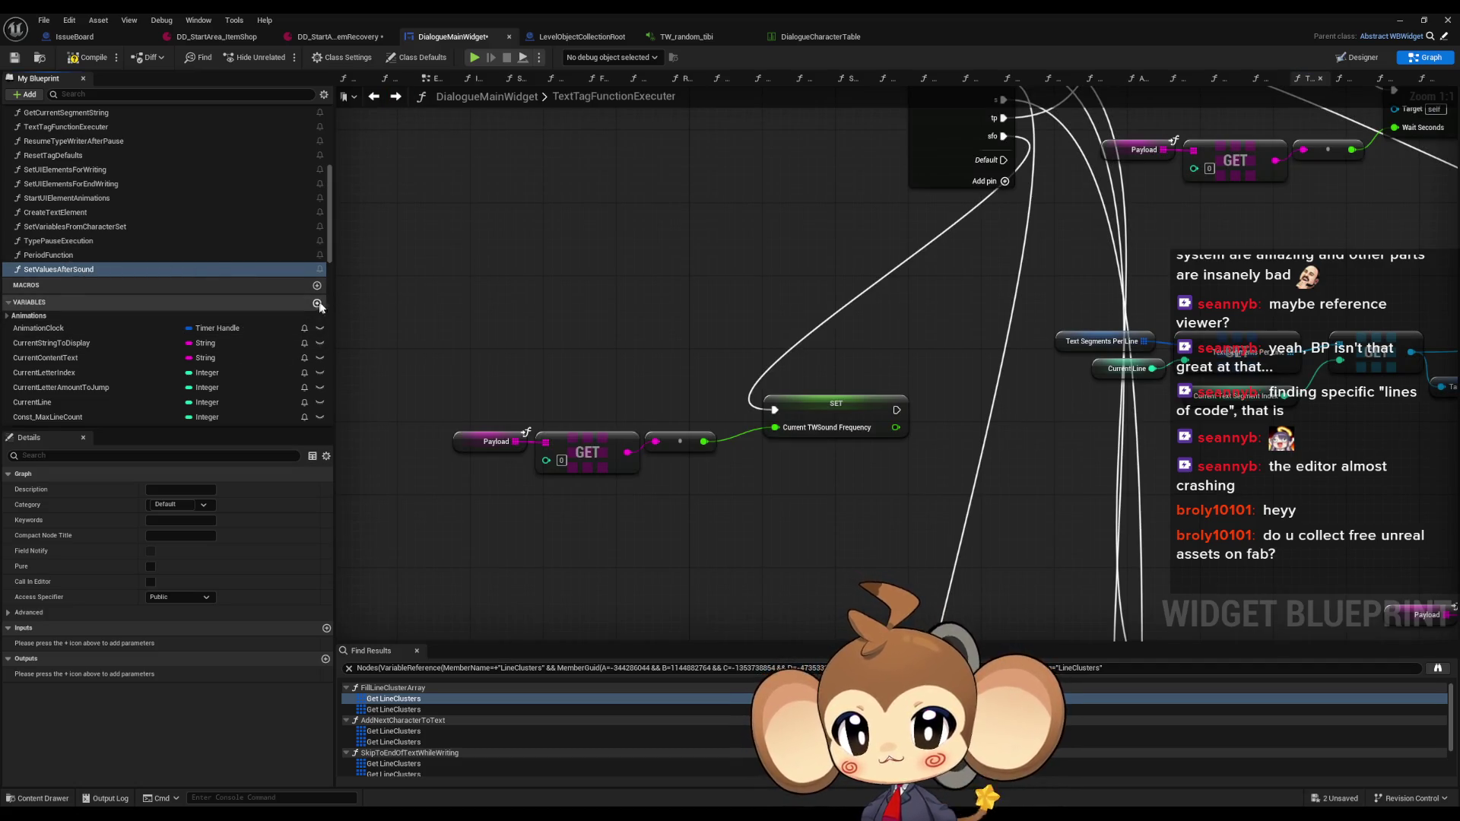
pyautogui.click(319, 305)
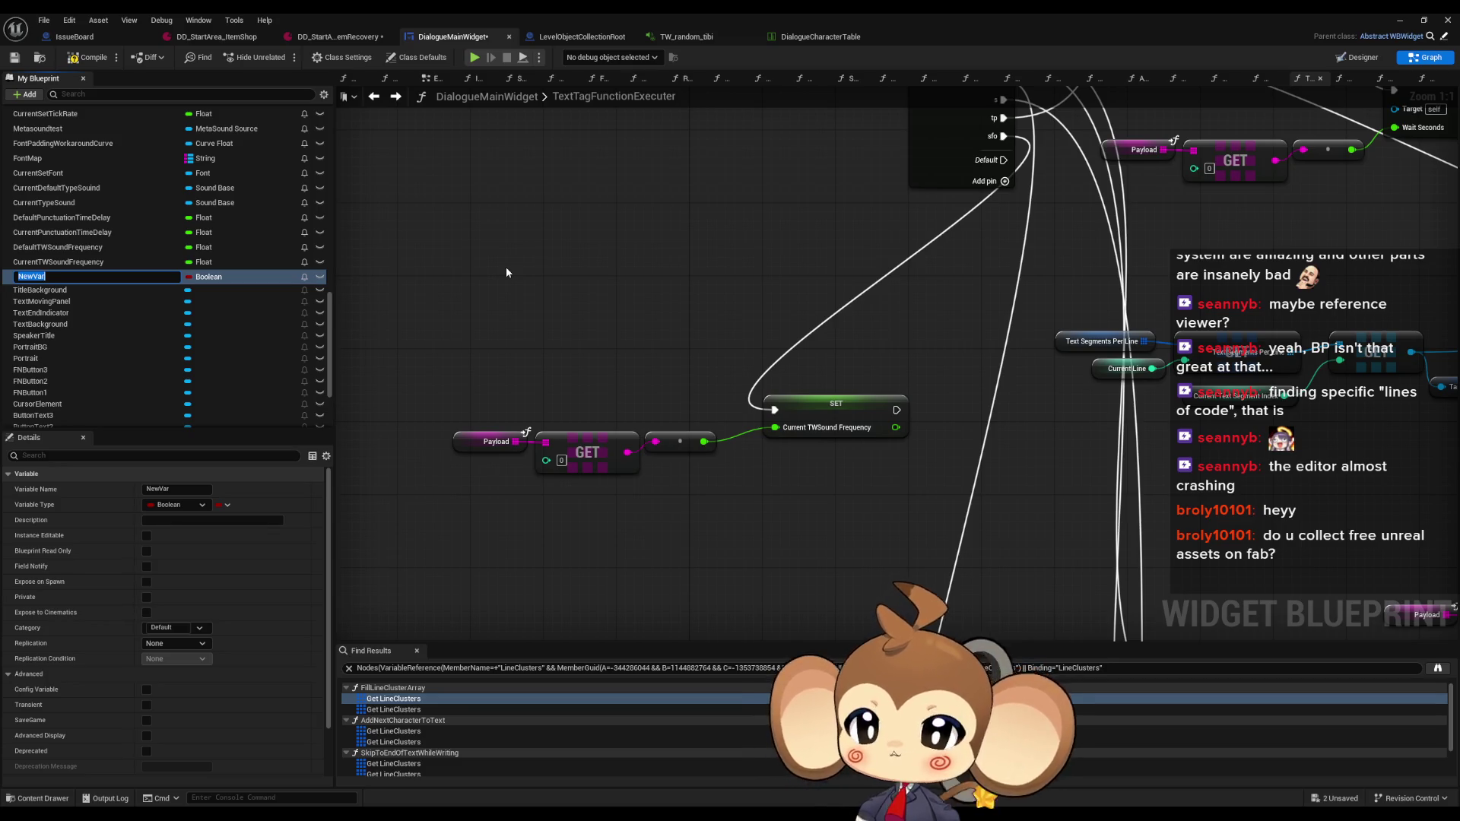
pyautogui.write('After')
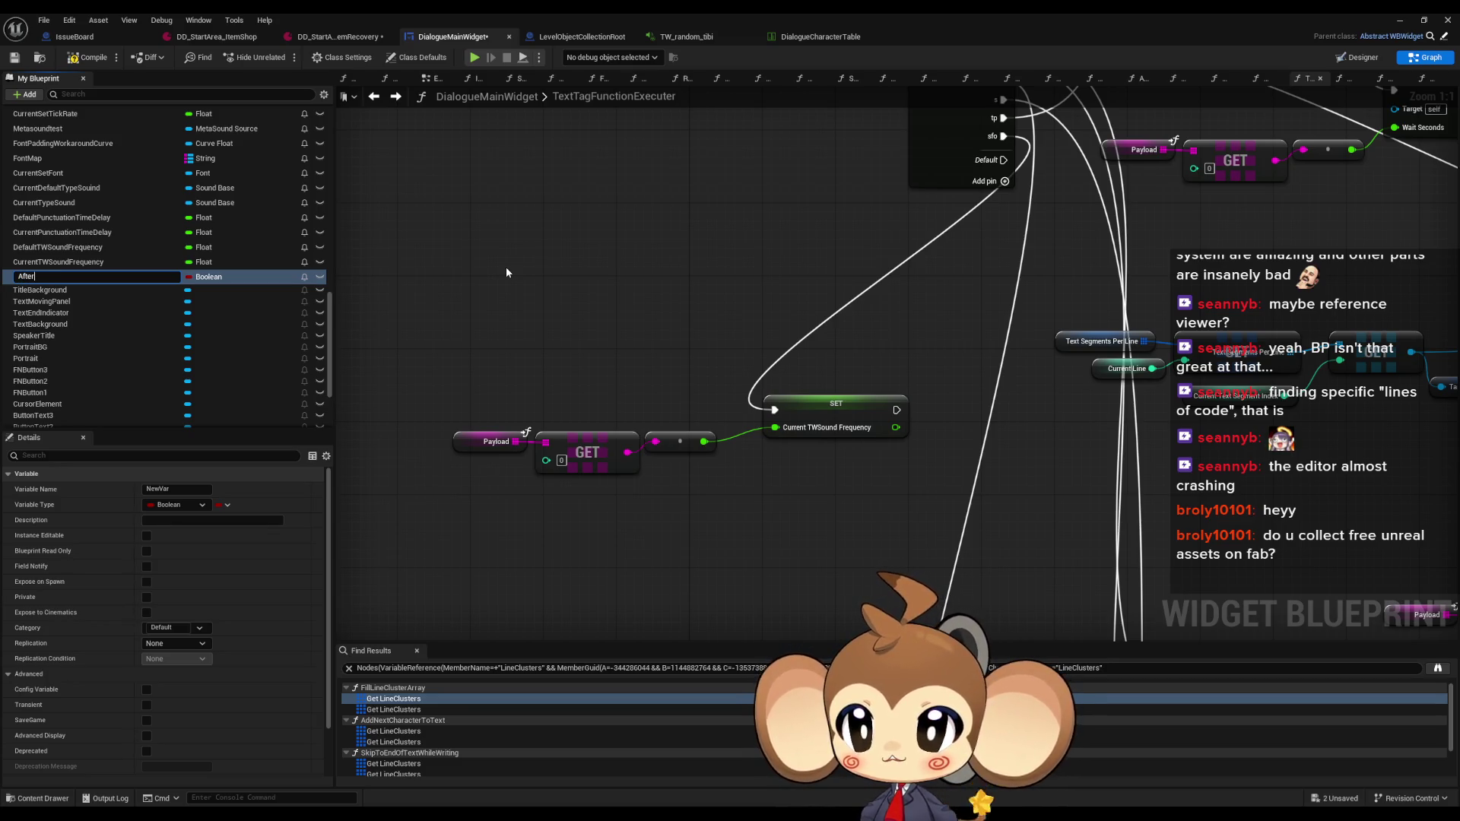
pyautogui.write('SoundSetterActu')
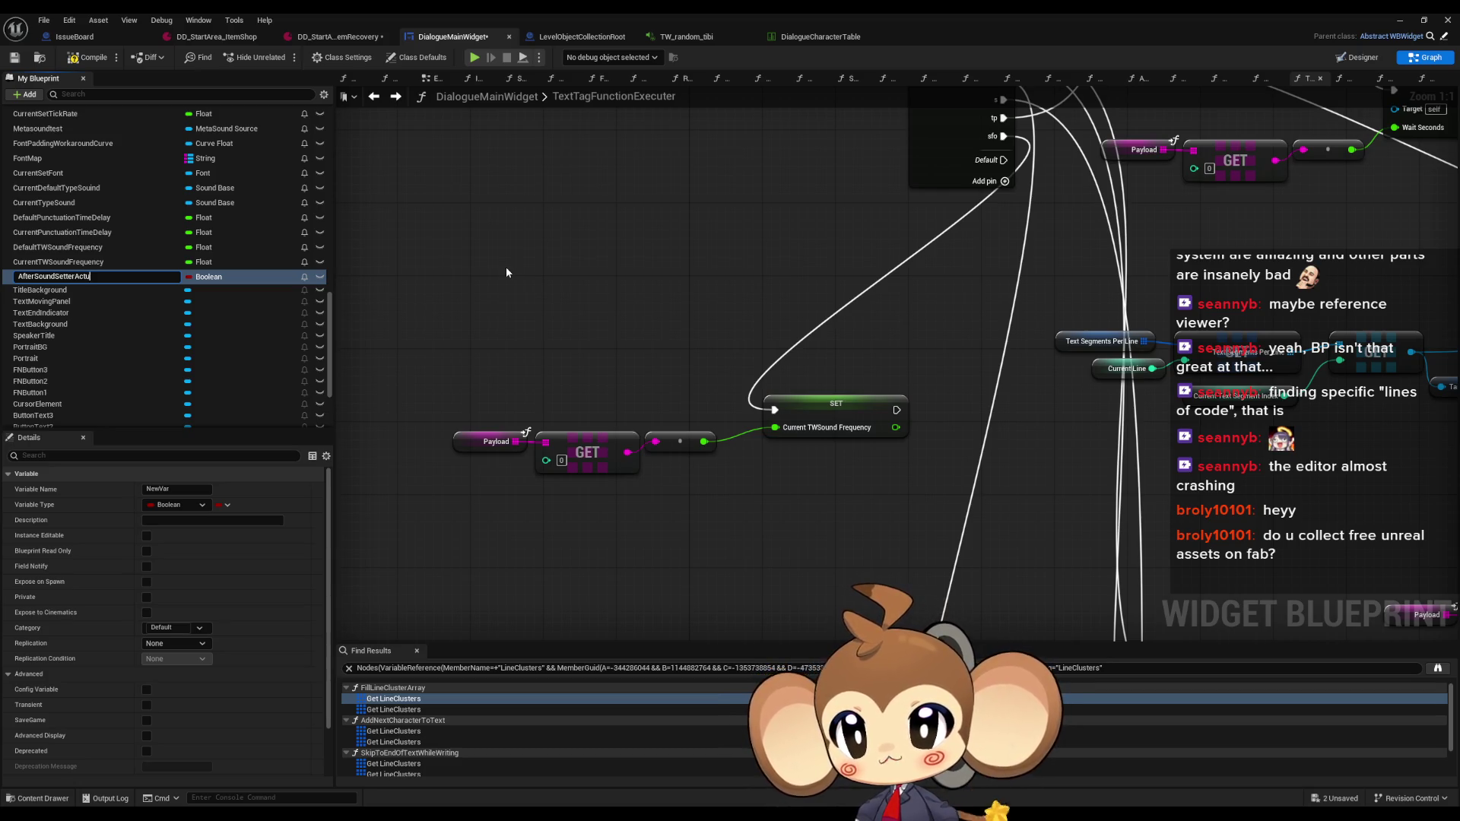
pyautogui.press('BackSpace')
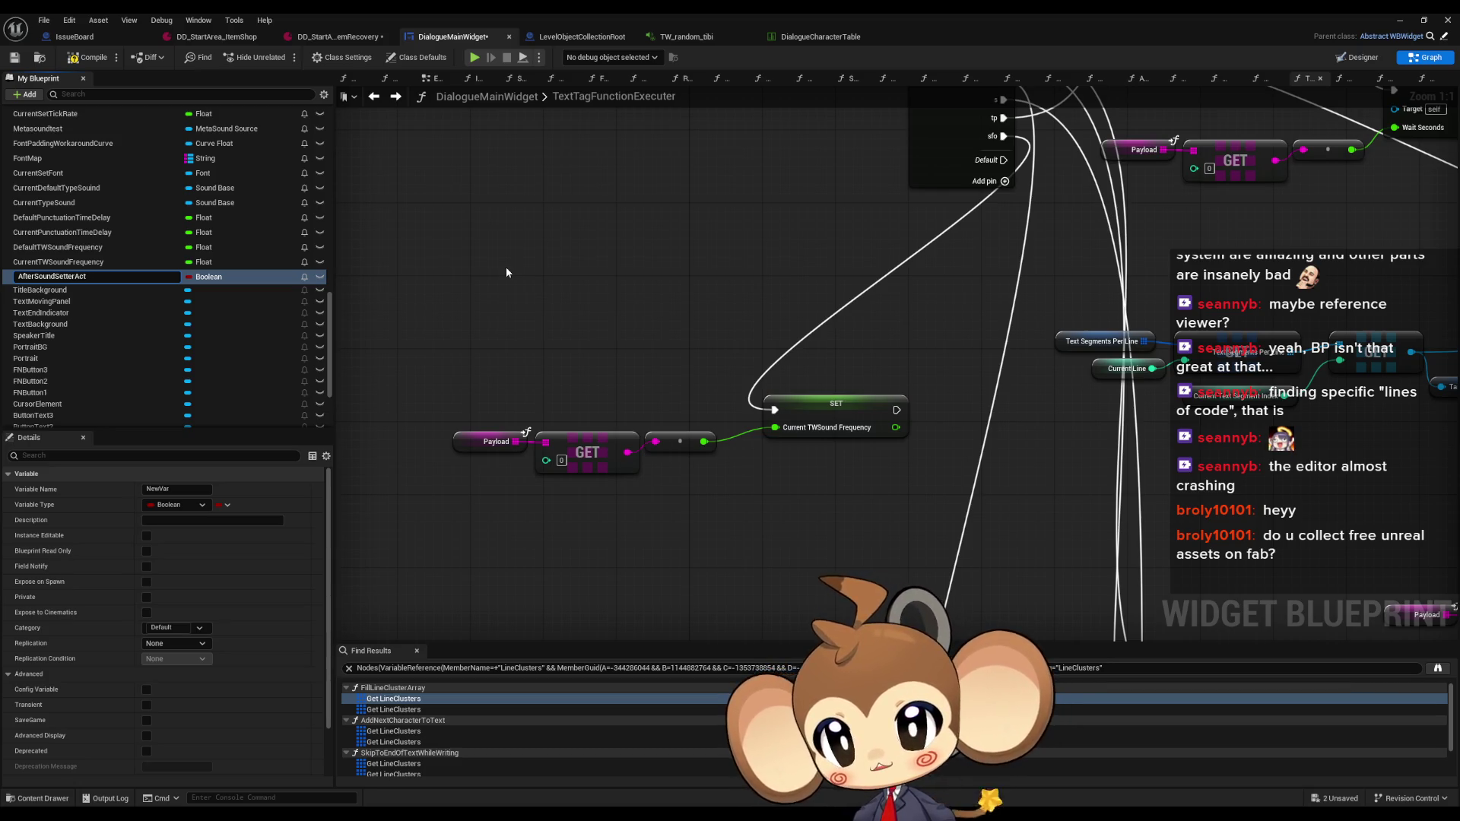
pyautogui.write('ive')
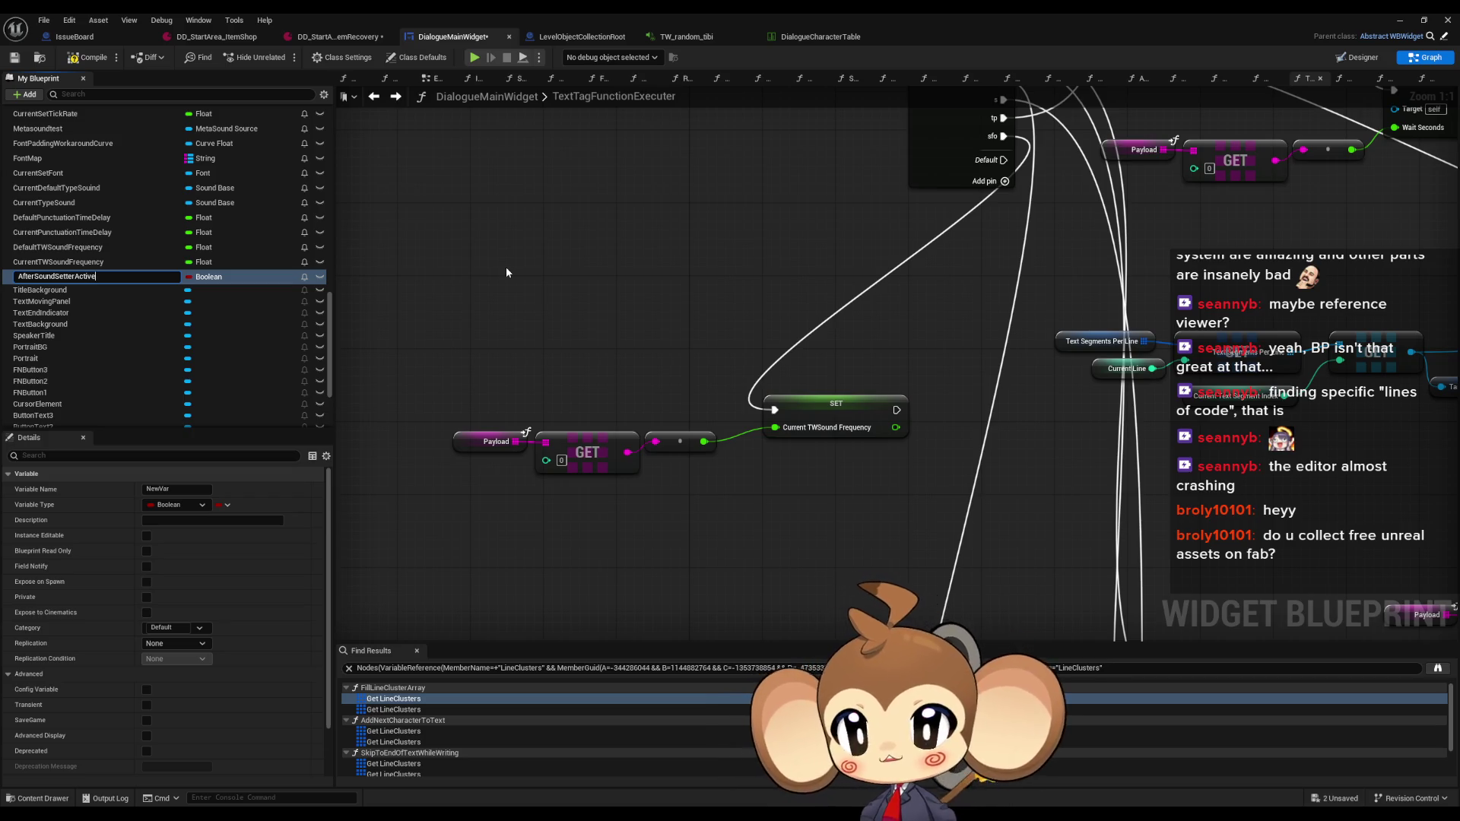
pyautogui.press('Return')
pyautogui.moveTo(53, 276)
pyautogui.mouseDown()
pyautogui.moveTo(924, 475)
pyautogui.moveTo(922, 496)
pyautogui.mouseUp()
pyautogui.click(960, 501)
pyautogui.scroll(10, 270, 292)
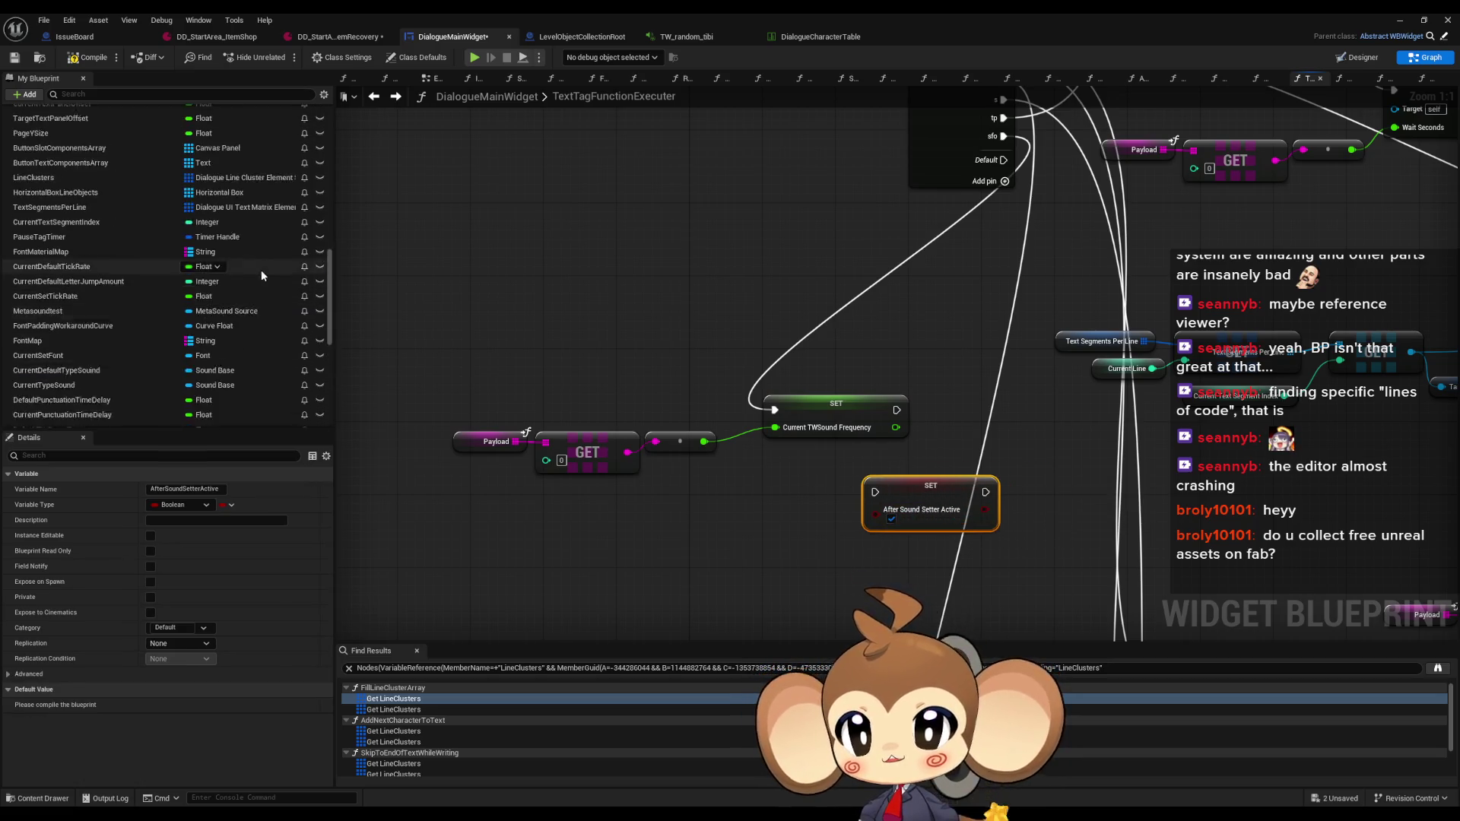
pyautogui.scroll(15, 268, 282)
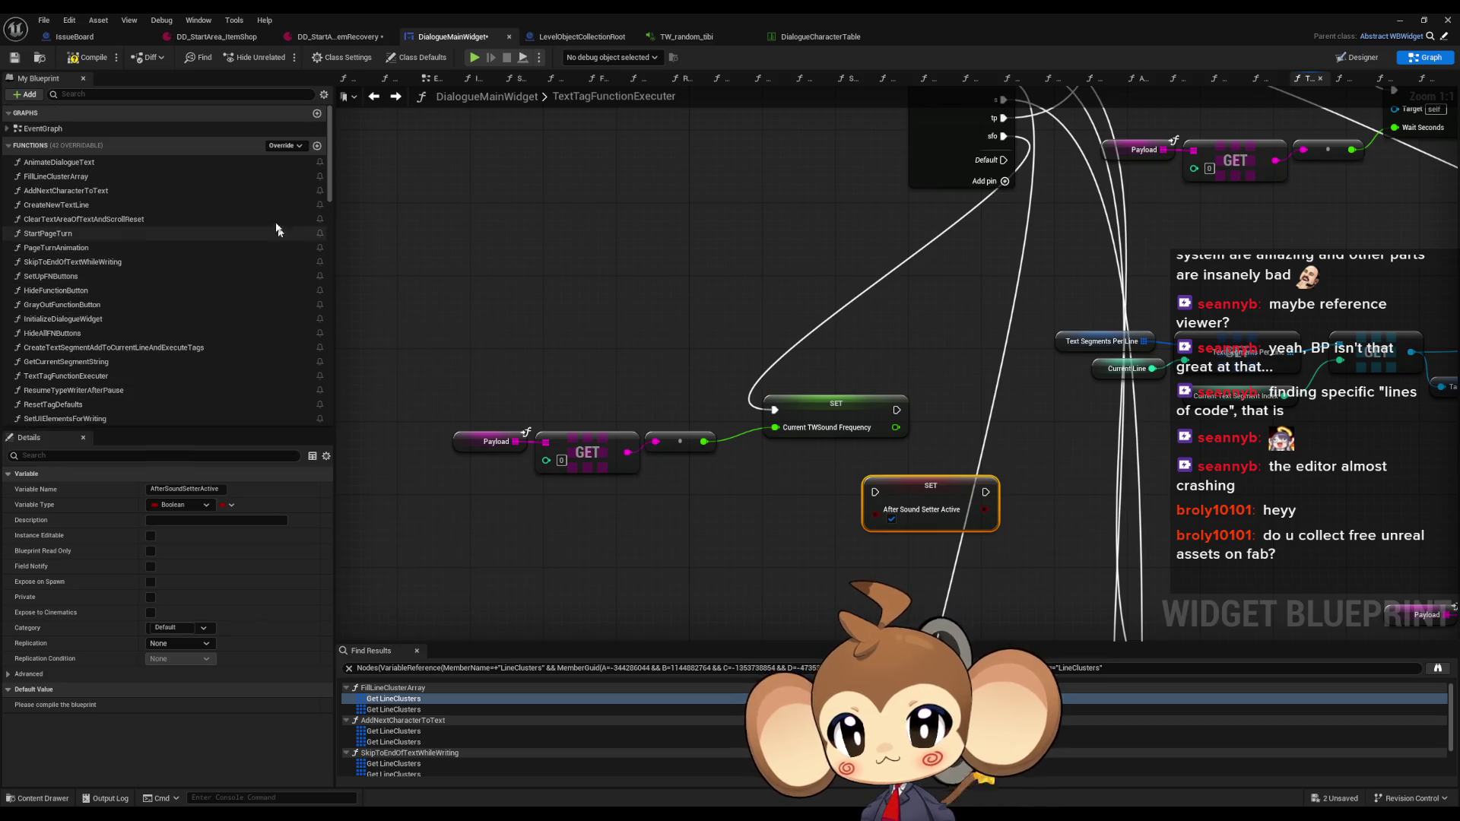
pyautogui.scroll(-10, 324, 161)
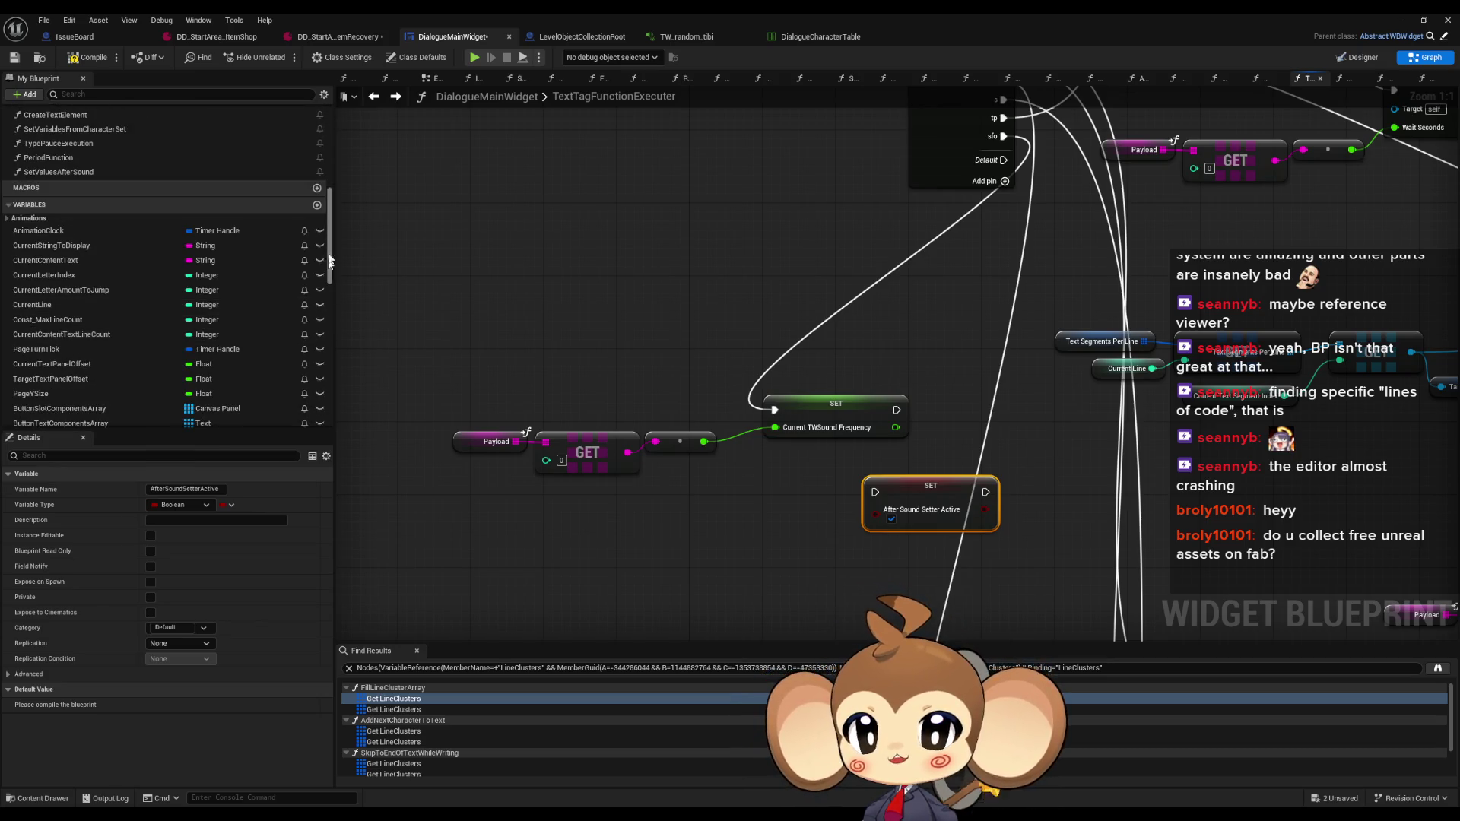
# Add a second variable named TWSoundSetter with type Float
pyautogui.click(317, 204)
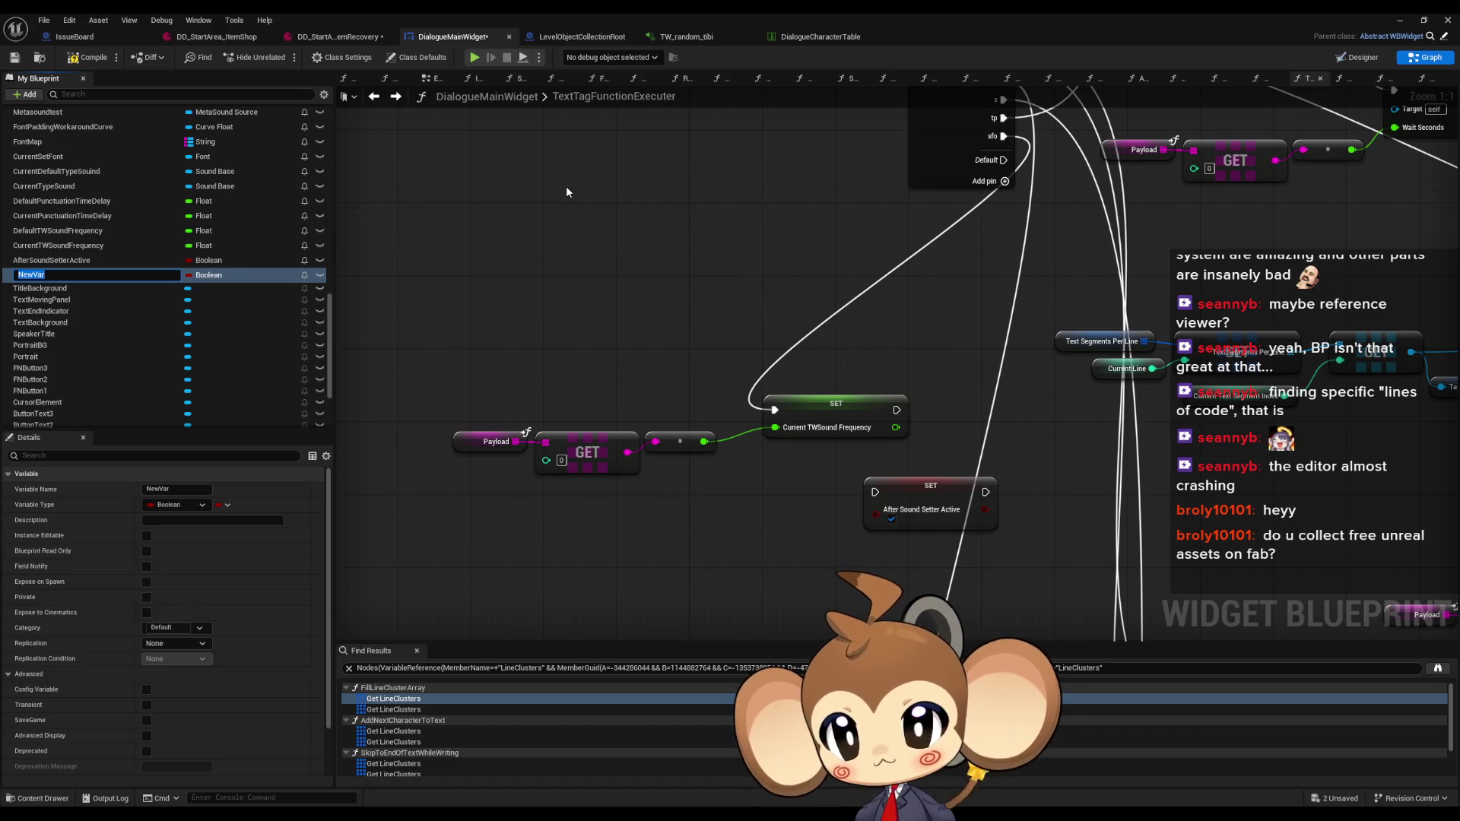
pyautogui.write('T')
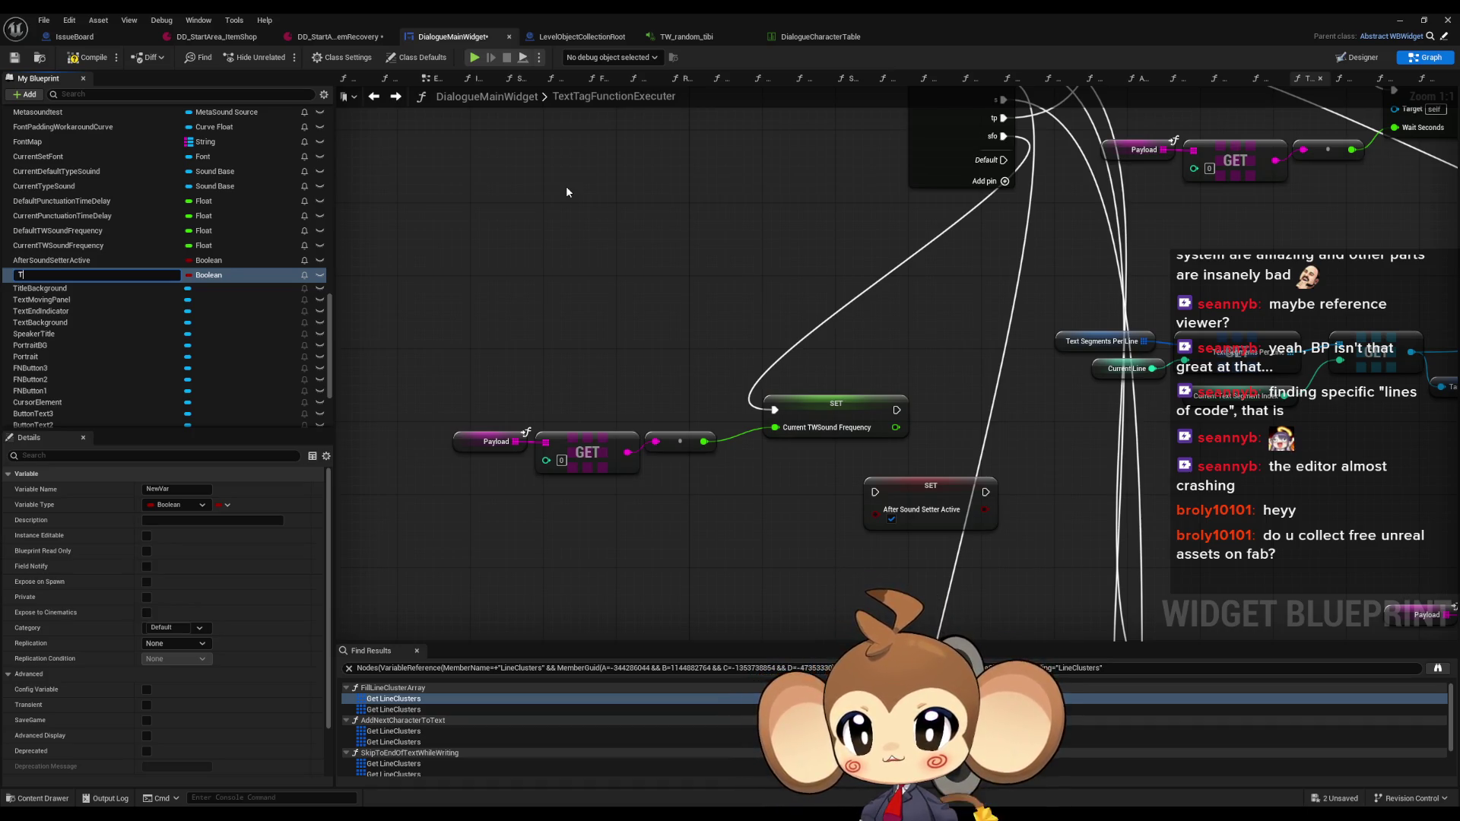
pyautogui.write('WS')
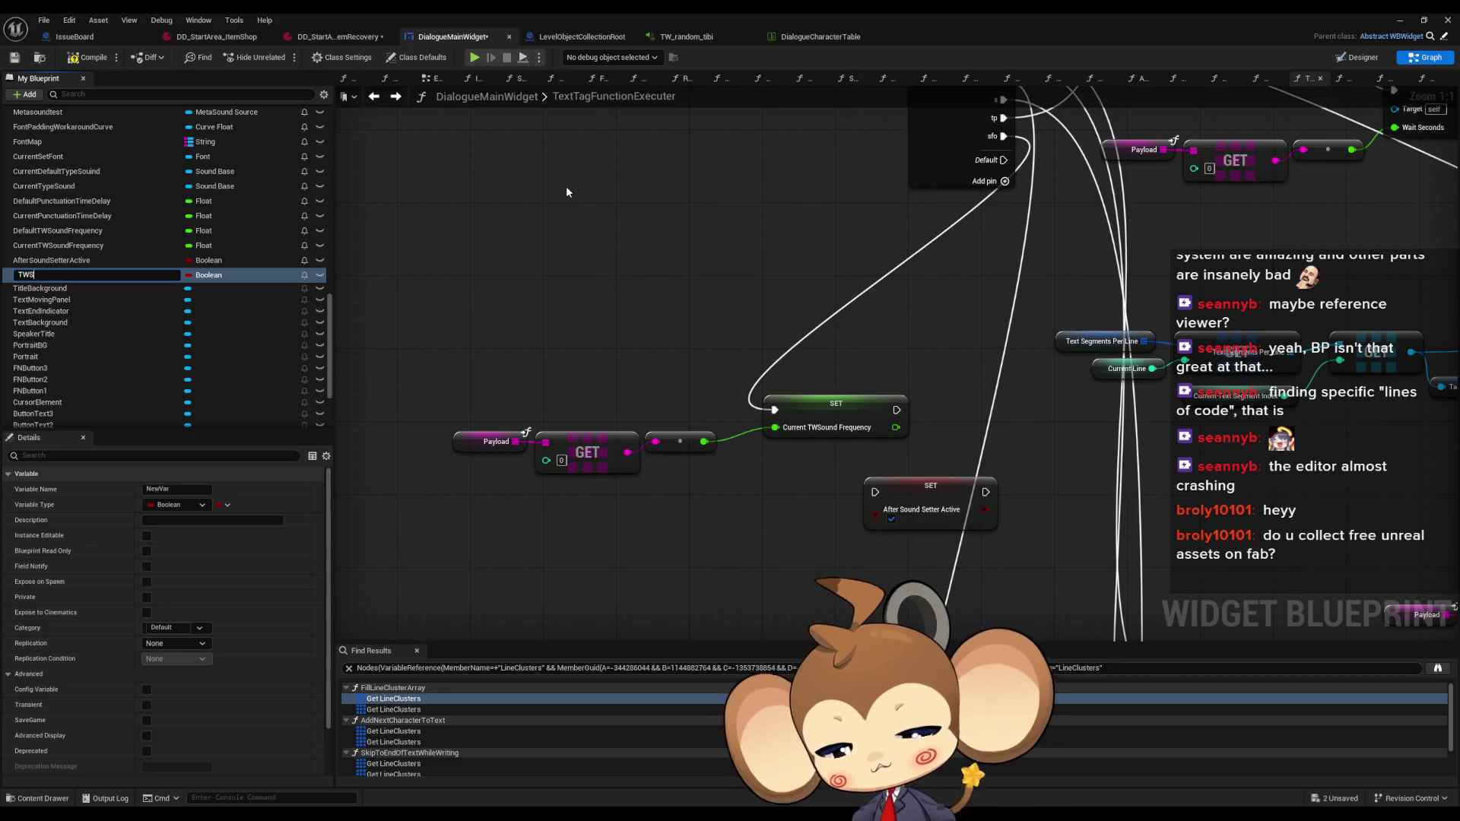
pyautogui.write('oundSetter')
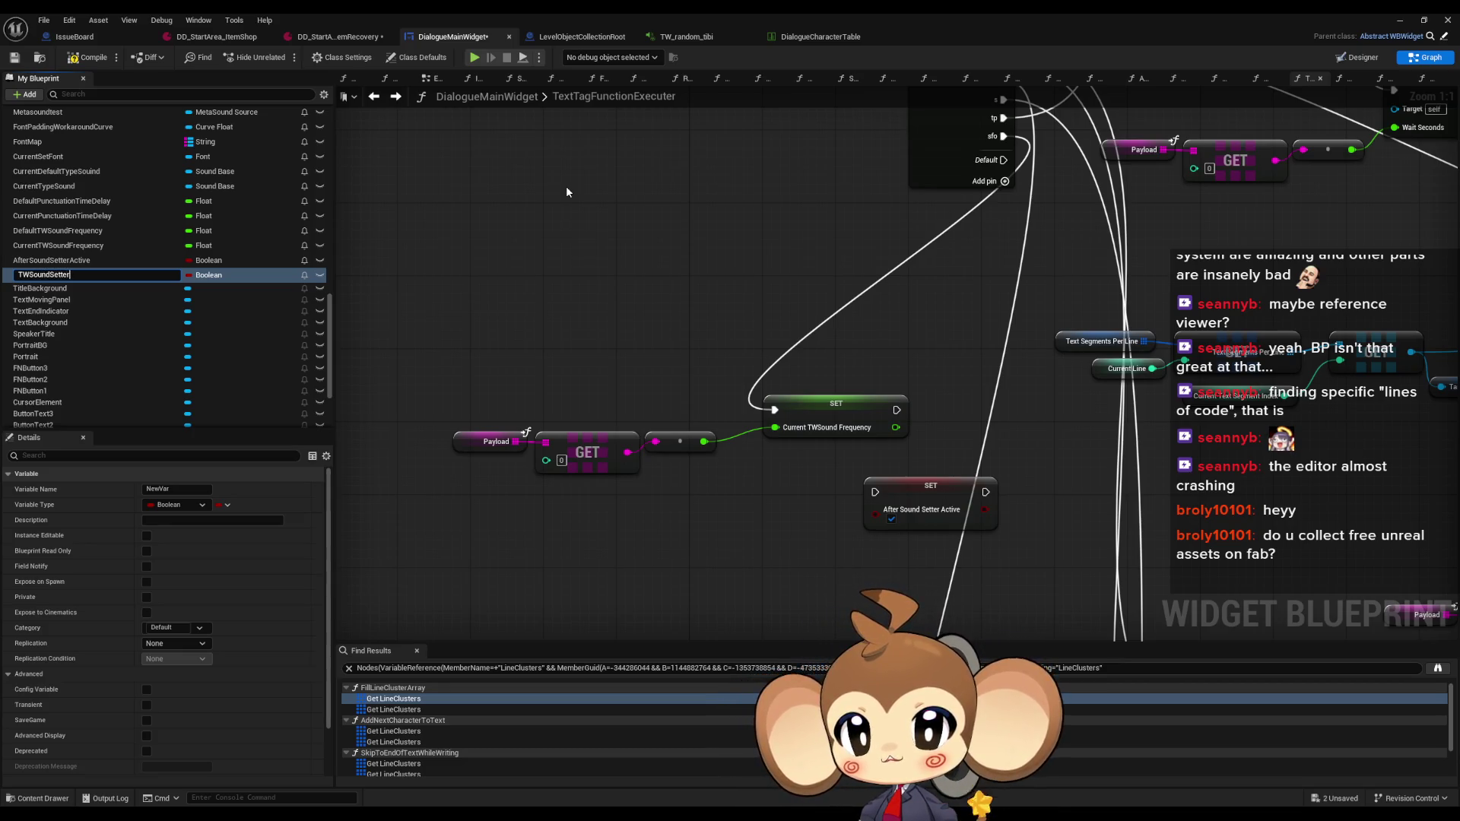
pyautogui.press('Return')
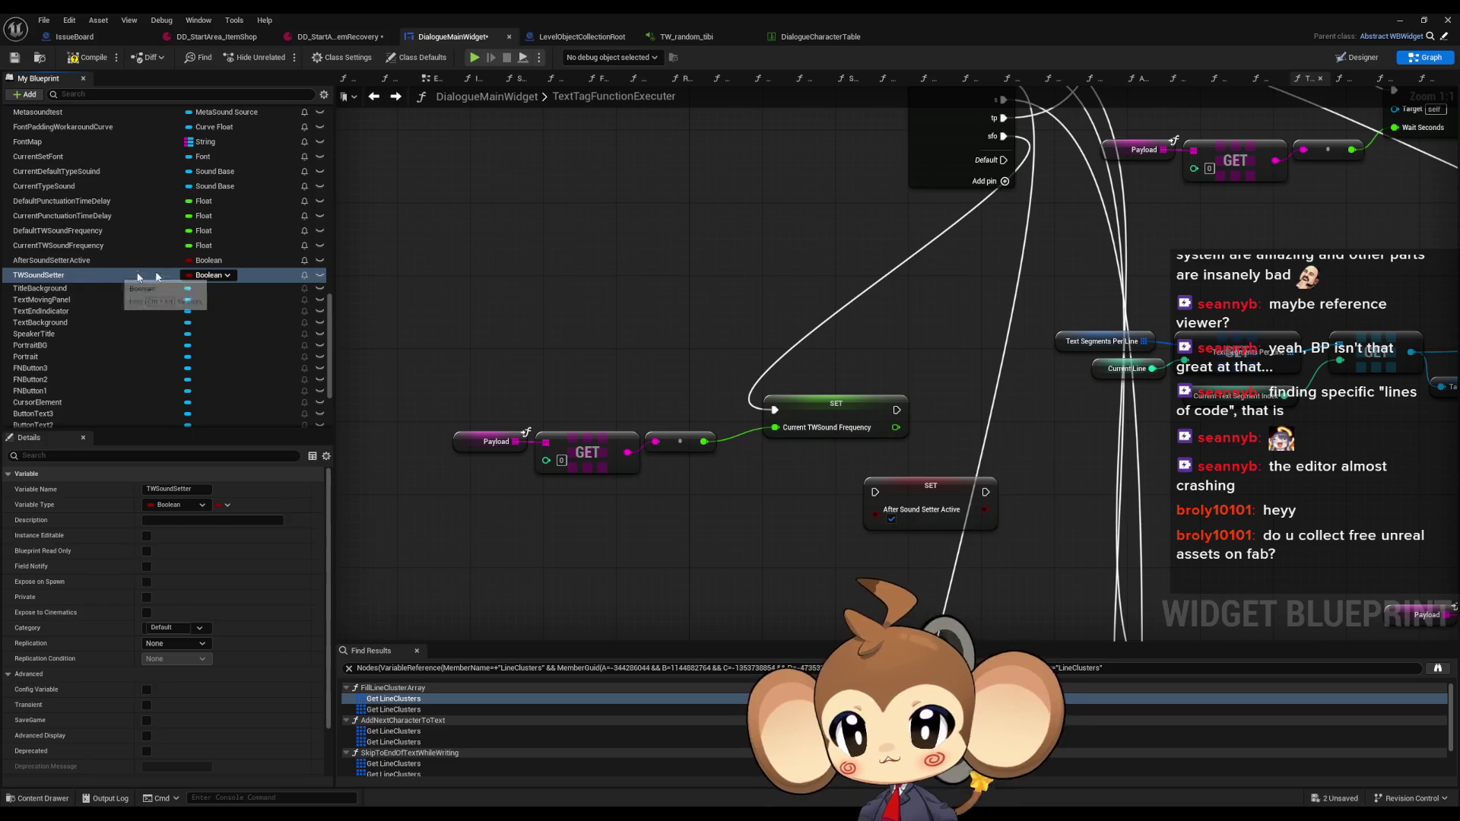
pyautogui.click(204, 274)
pyautogui.click(171, 325)
# Place a SET TWSoundSetter node fed by the tag payload, running before SET After Sound Setter Active
pyautogui.moveTo(35, 275); pyautogui.dragTo(773, 301)
pyautogui.click(814, 338)
pyautogui.moveTo(703, 442)
pyautogui.mouseDown()
pyautogui.moveTo(784, 328)
pyautogui.moveTo(1004, 159)
pyautogui.mouseUp()
pyautogui.rightClick(867, 318)
pyautogui.press('Escape')
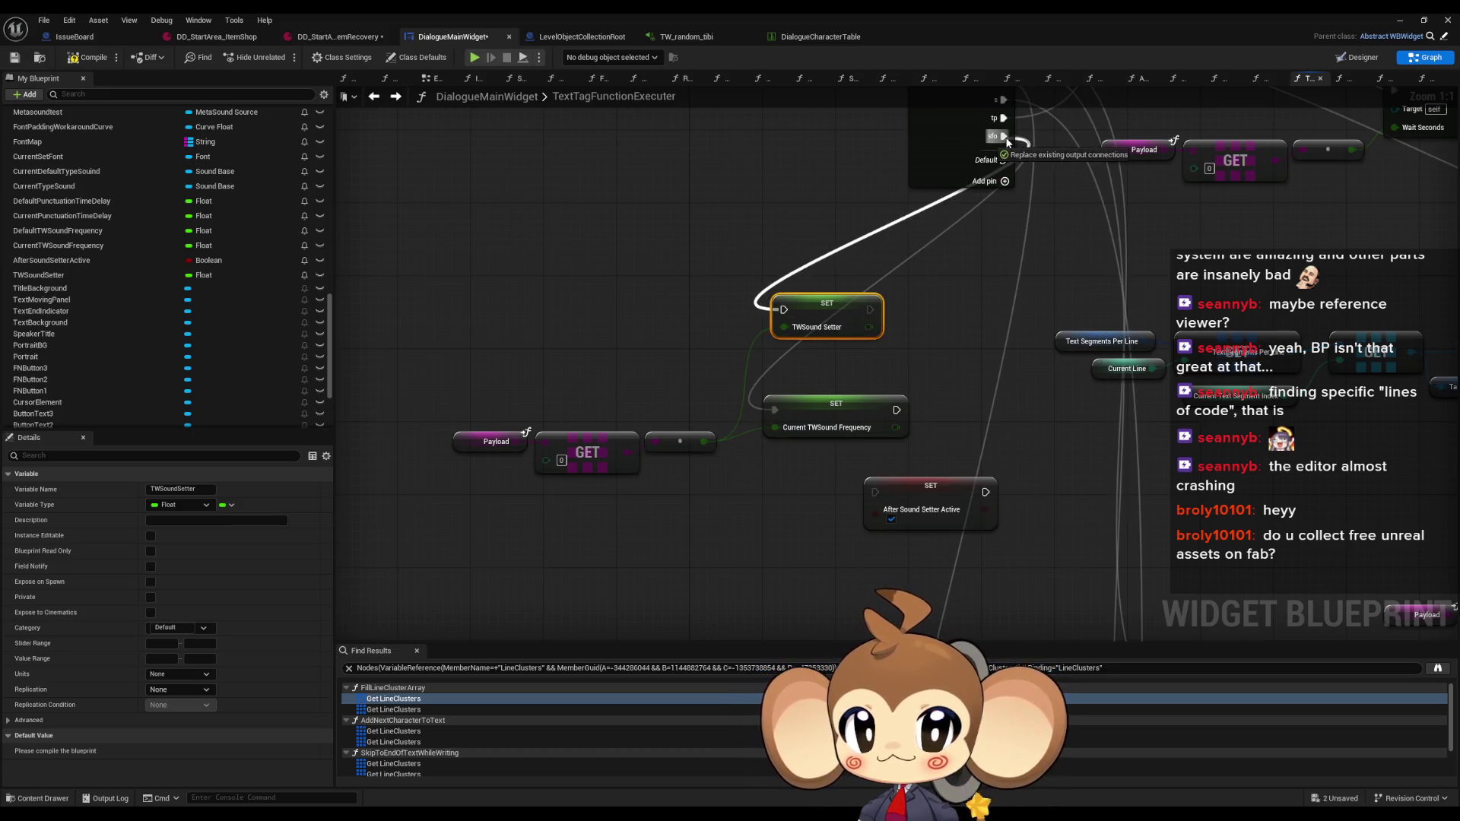
pyautogui.moveTo(874, 492); pyautogui.dragTo(870, 309)
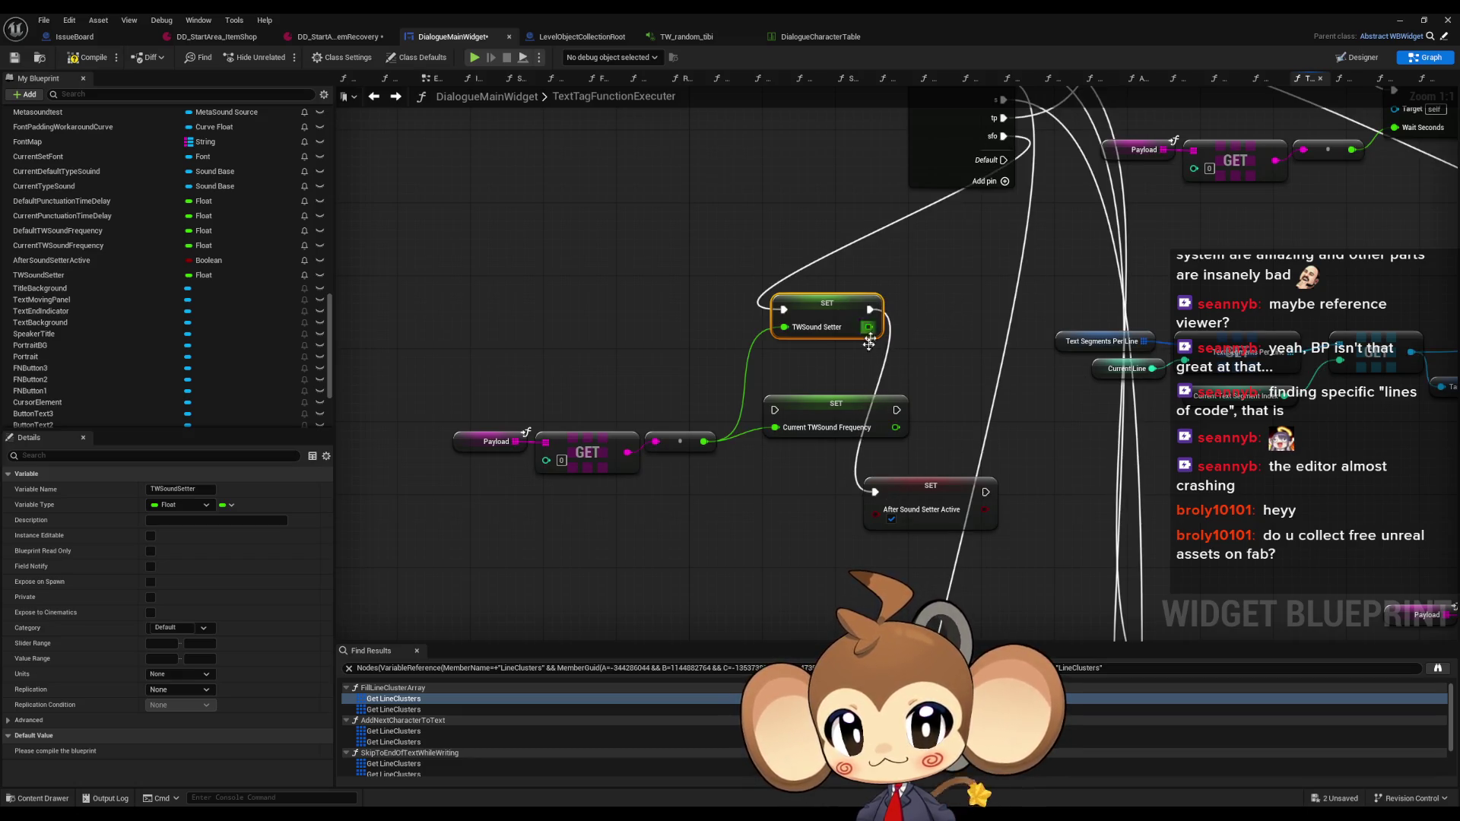
pyautogui.click(844, 416)
pyautogui.scroll(10, 280, 385)
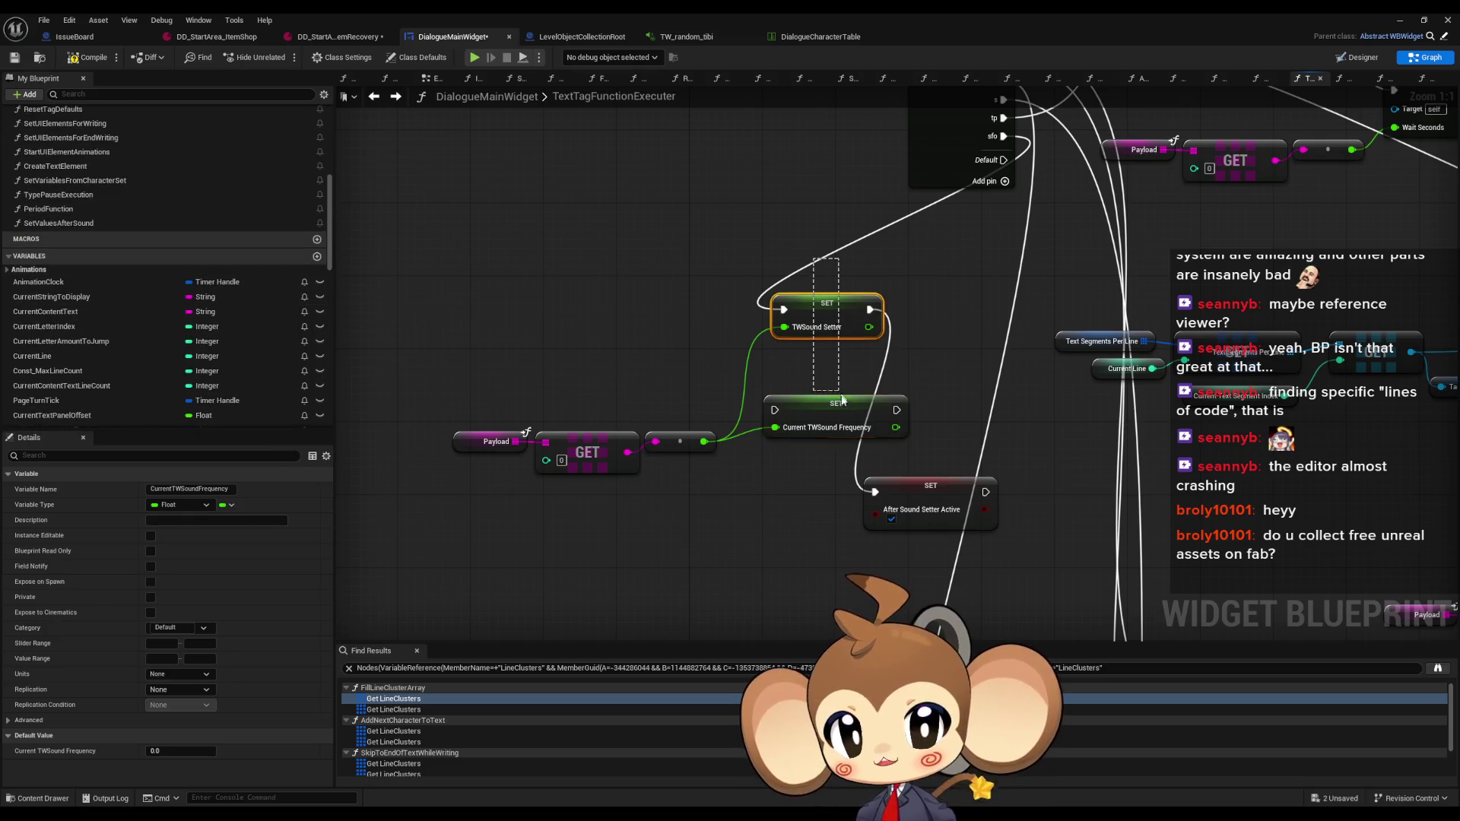
# In SetValuesAfterSound, set Current TWSound Frequency from a TWSoundSetter getter after the function entry
pyautogui.doubleClick(59, 223)
pyautogui.hotkey('ctrl', 'v')
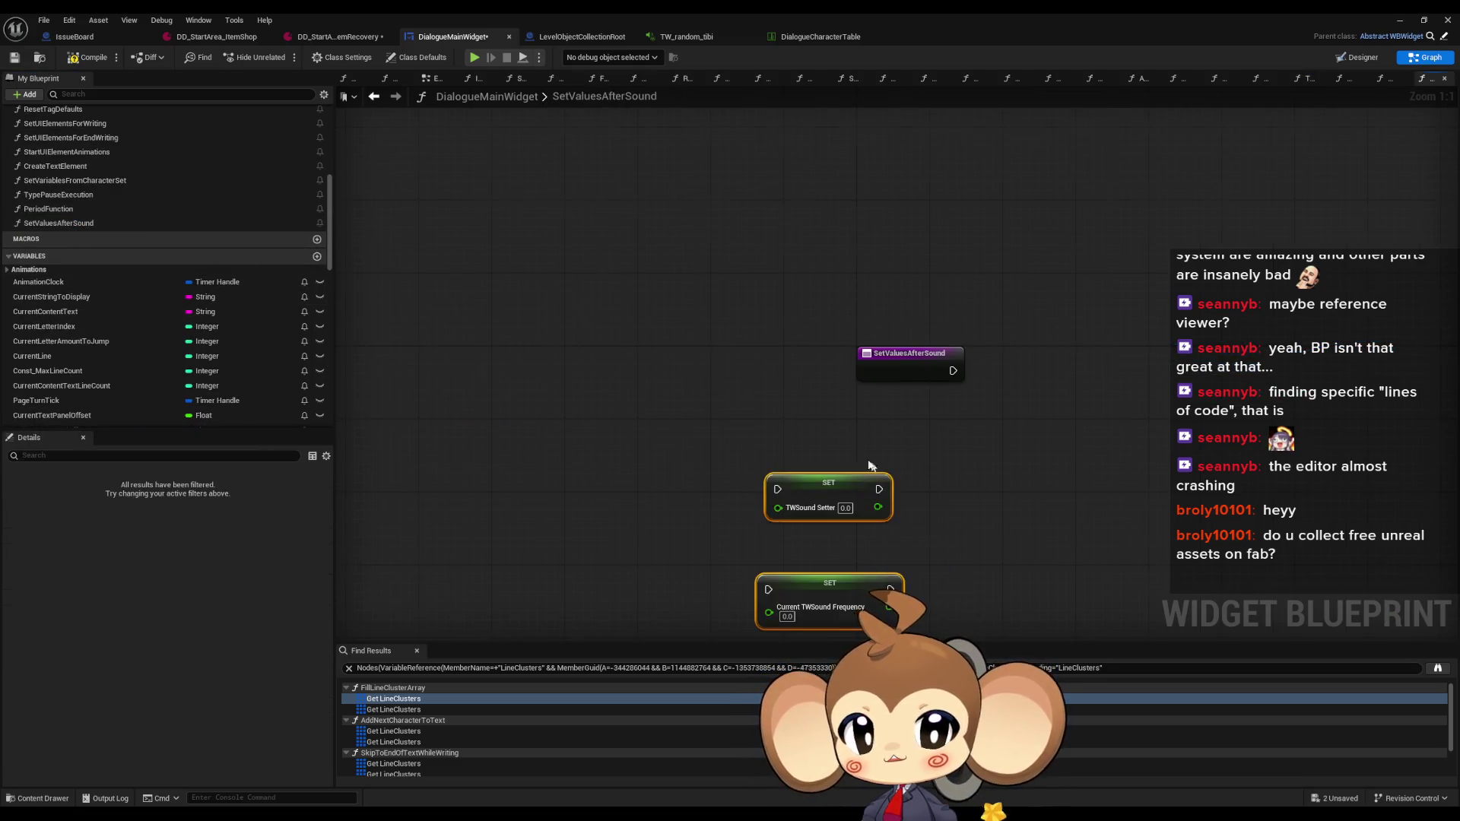
pyautogui.scroll(-10, 200, 363)
pyautogui.moveTo(52, 203)
pyautogui.mouseDown()
pyautogui.moveTo(521, 487)
pyautogui.moveTo(496, 528)
pyautogui.mouseUp()
pyautogui.click(524, 538)
pyautogui.moveTo(643, 524); pyautogui.dragTo(551, 522)
pyautogui.moveTo(641, 498); pyautogui.dragTo(827, 281)
pyautogui.click(703, 393)
pyautogui.press('Delete')
pyautogui.moveTo(696, 510); pyautogui.dragTo(667, 488)
pyautogui.moveTo(529, 473); pyautogui.dragTo(728, 563)
pyautogui.moveTo(677, 475); pyautogui.dragTo(922, 275)
pyautogui.scroll(3, 213, 190)
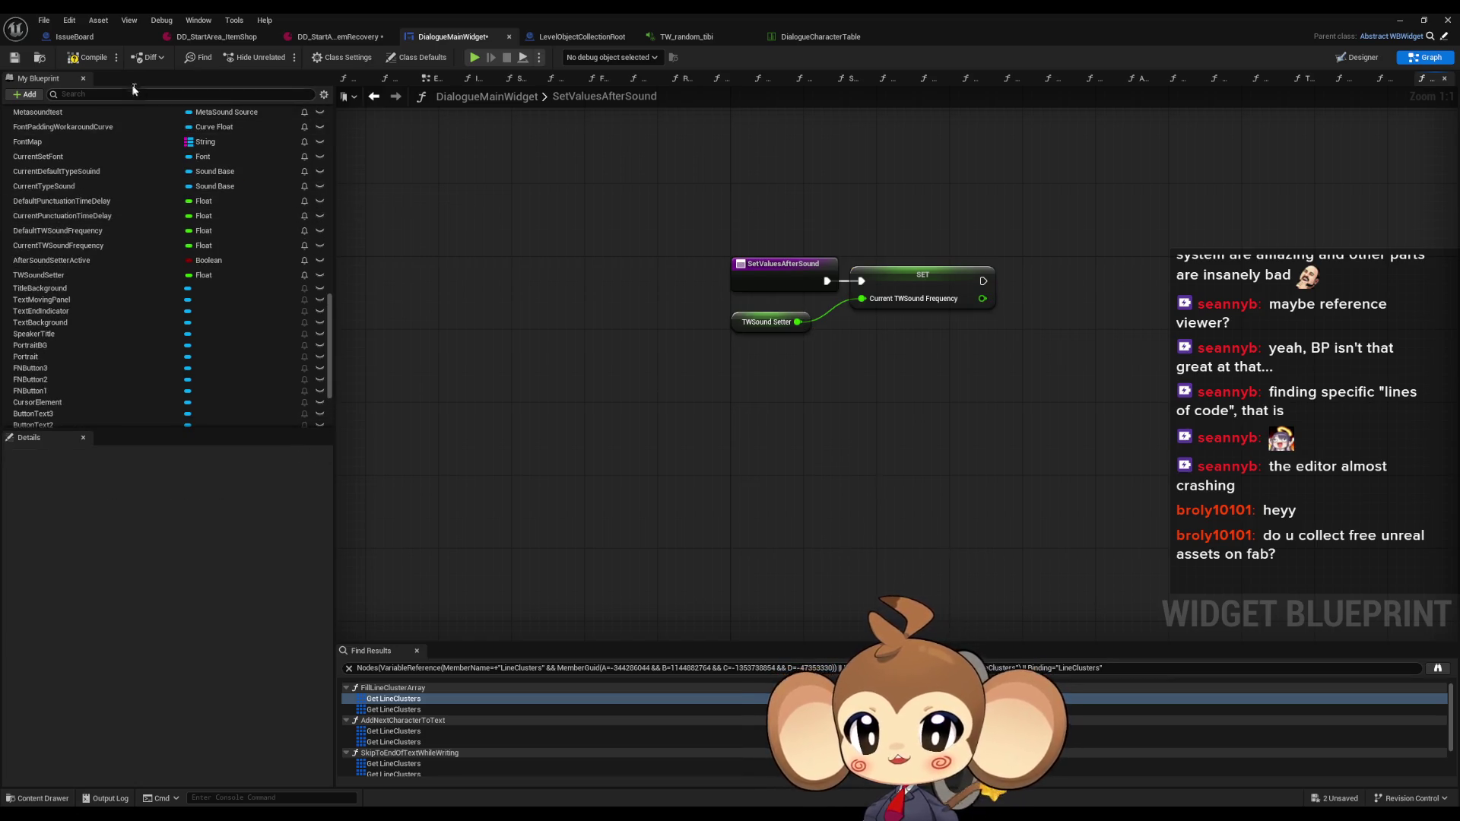
pyautogui.click(370, 98)
pyautogui.scroll(10, 134, 327)
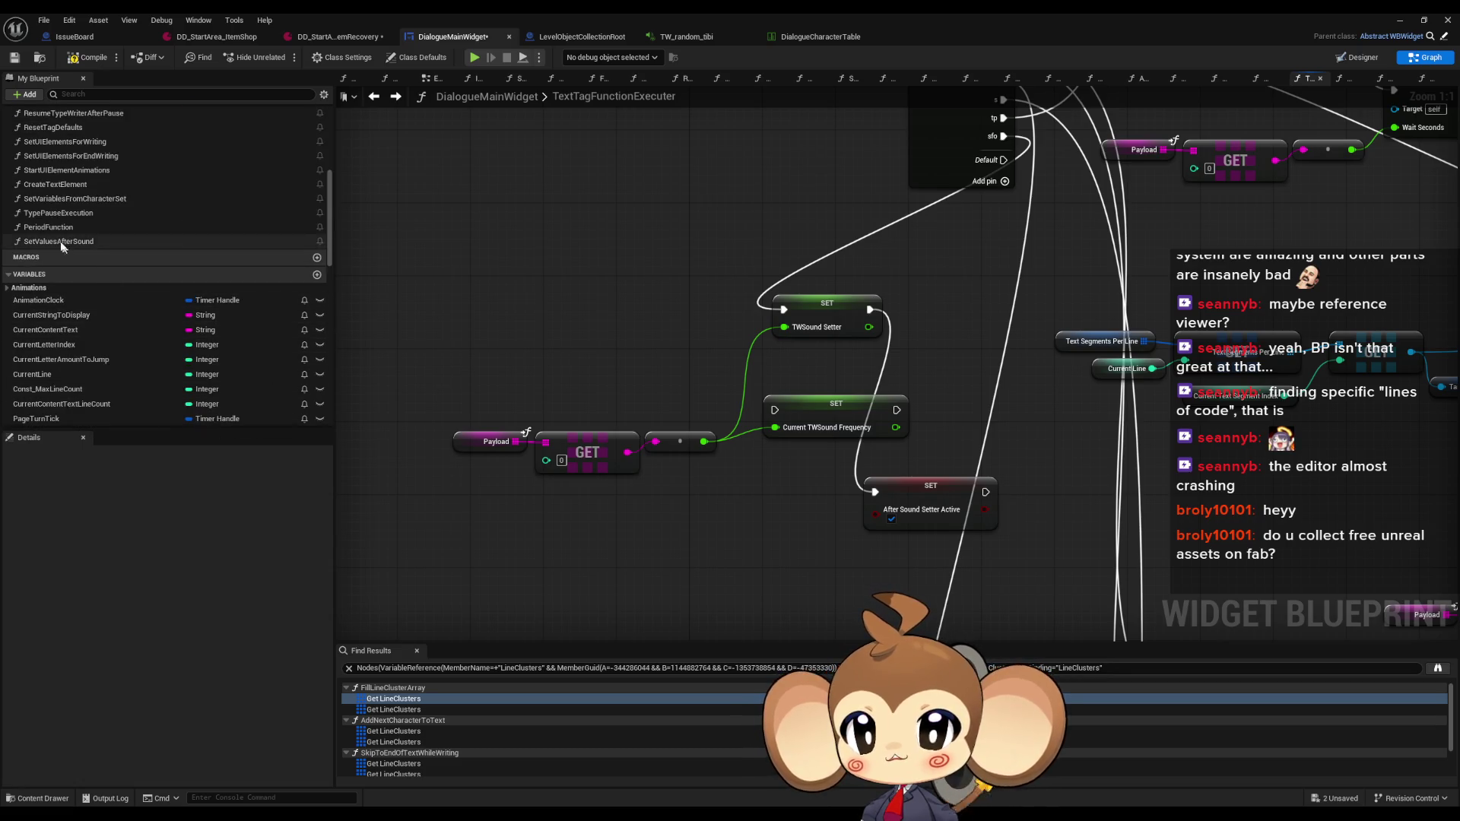
# Open AddNextCharacterToText and locate the SET Current Letter Index node near Create Sound 2D
pyautogui.scroll(5, 60, 245)
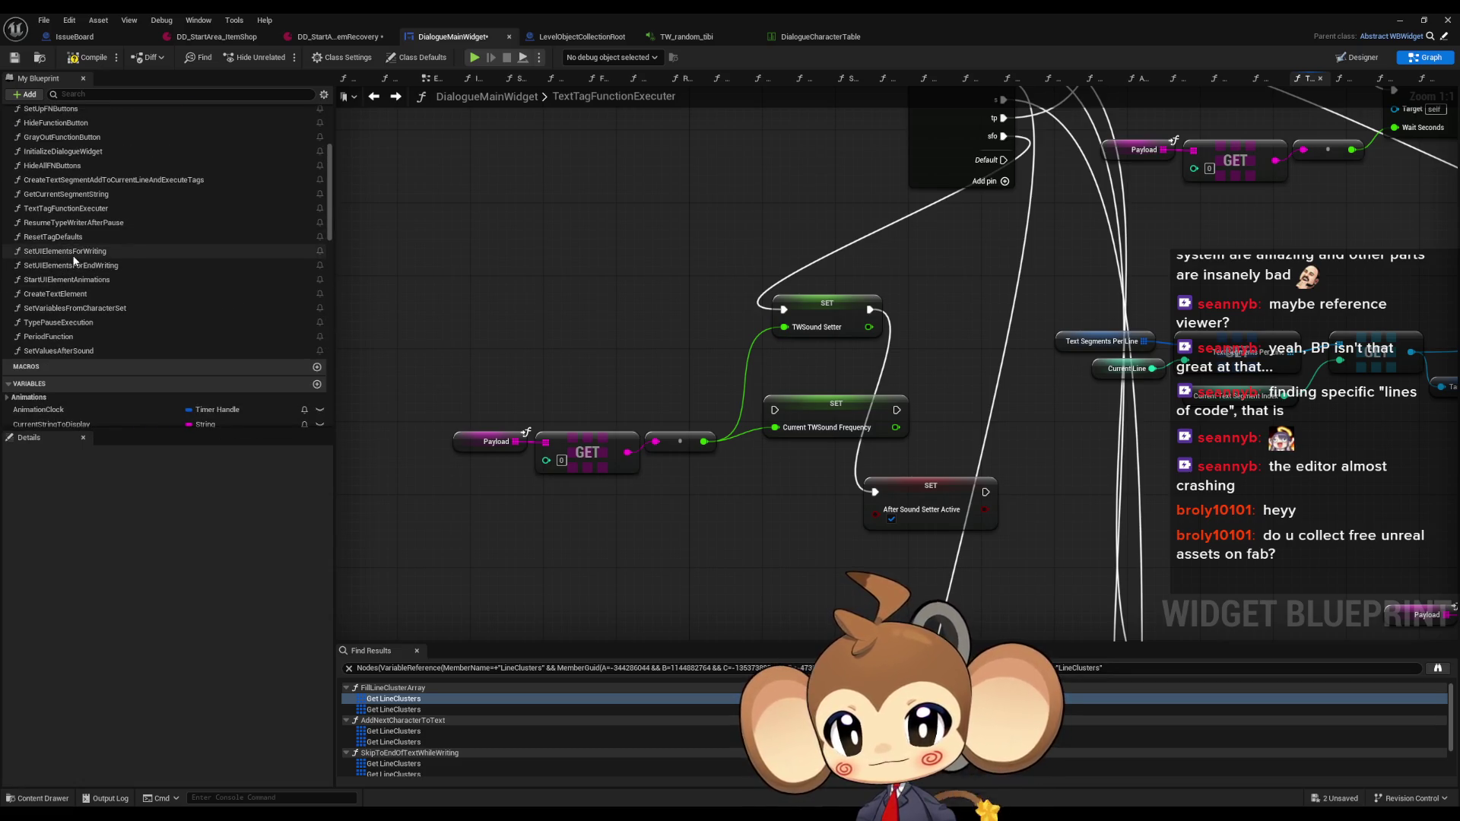
pyautogui.scroll(3, 79, 262)
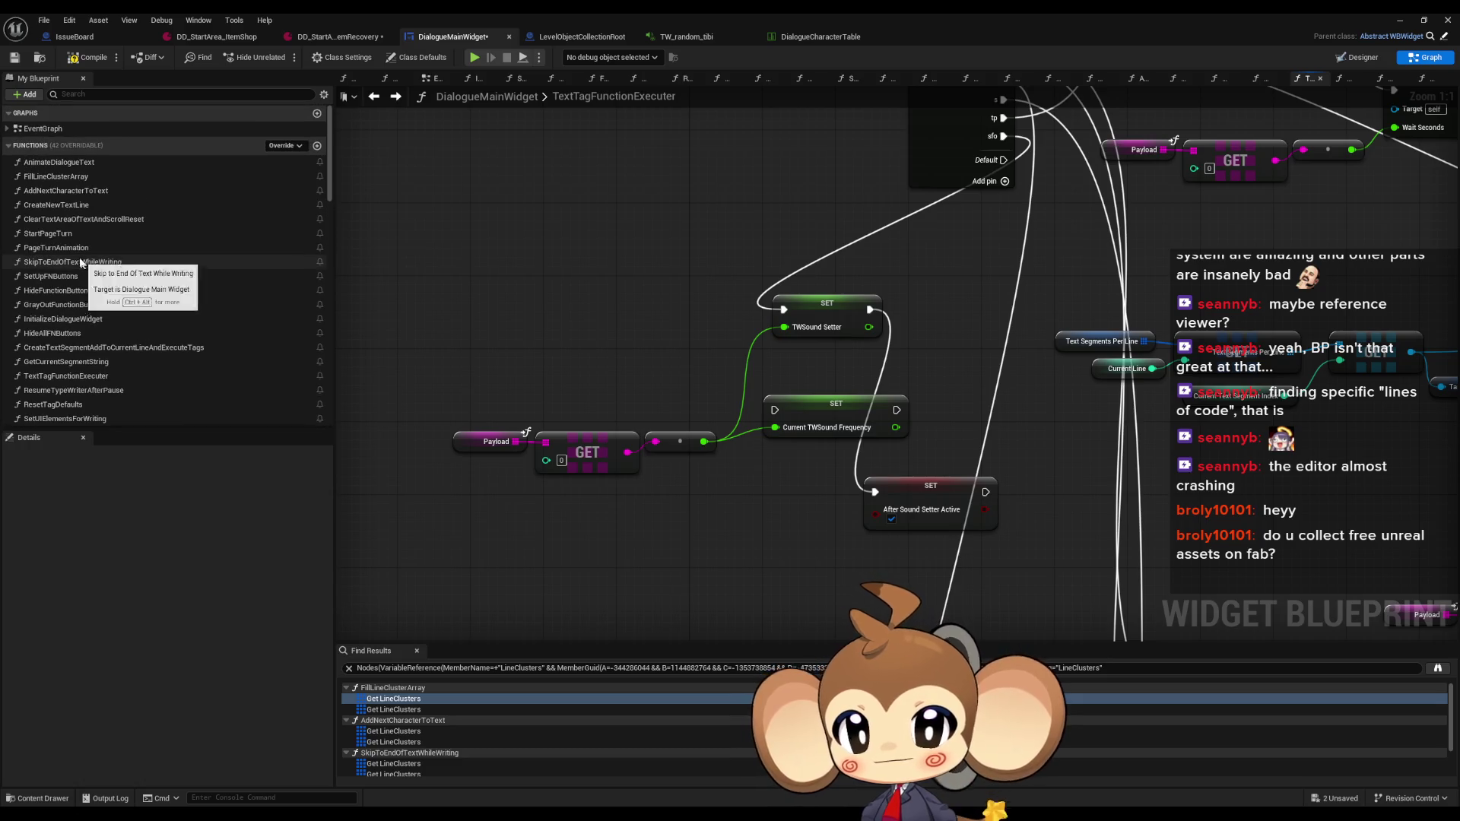
pyautogui.click(84, 195)
pyautogui.doubleClick(84, 195)
pyautogui.scroll(-5, 129, 304)
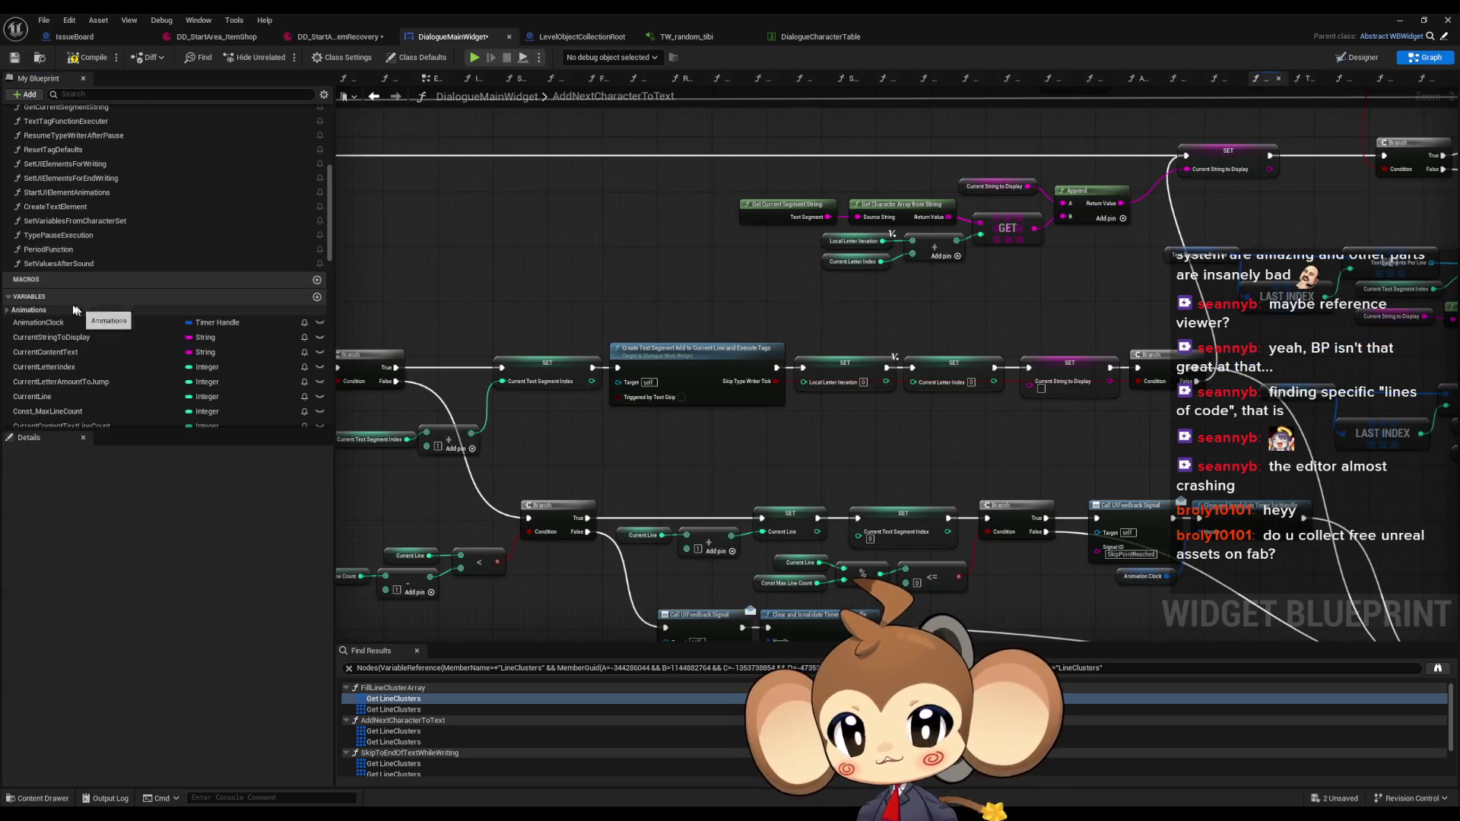
pyautogui.scroll(2, 794, 268)
pyautogui.scroll(-4, 794, 267)
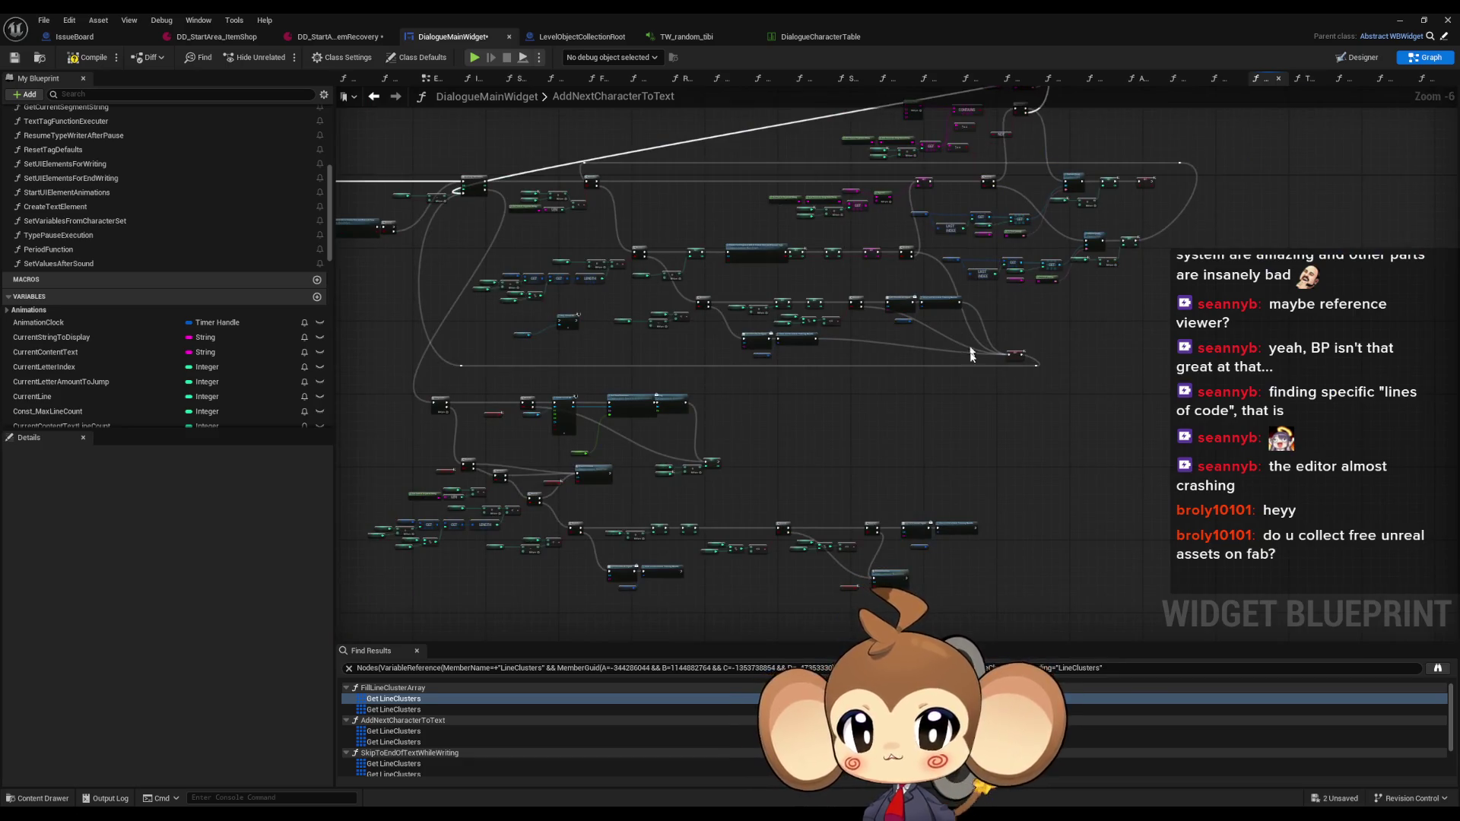
pyautogui.scroll(5, 495, 425)
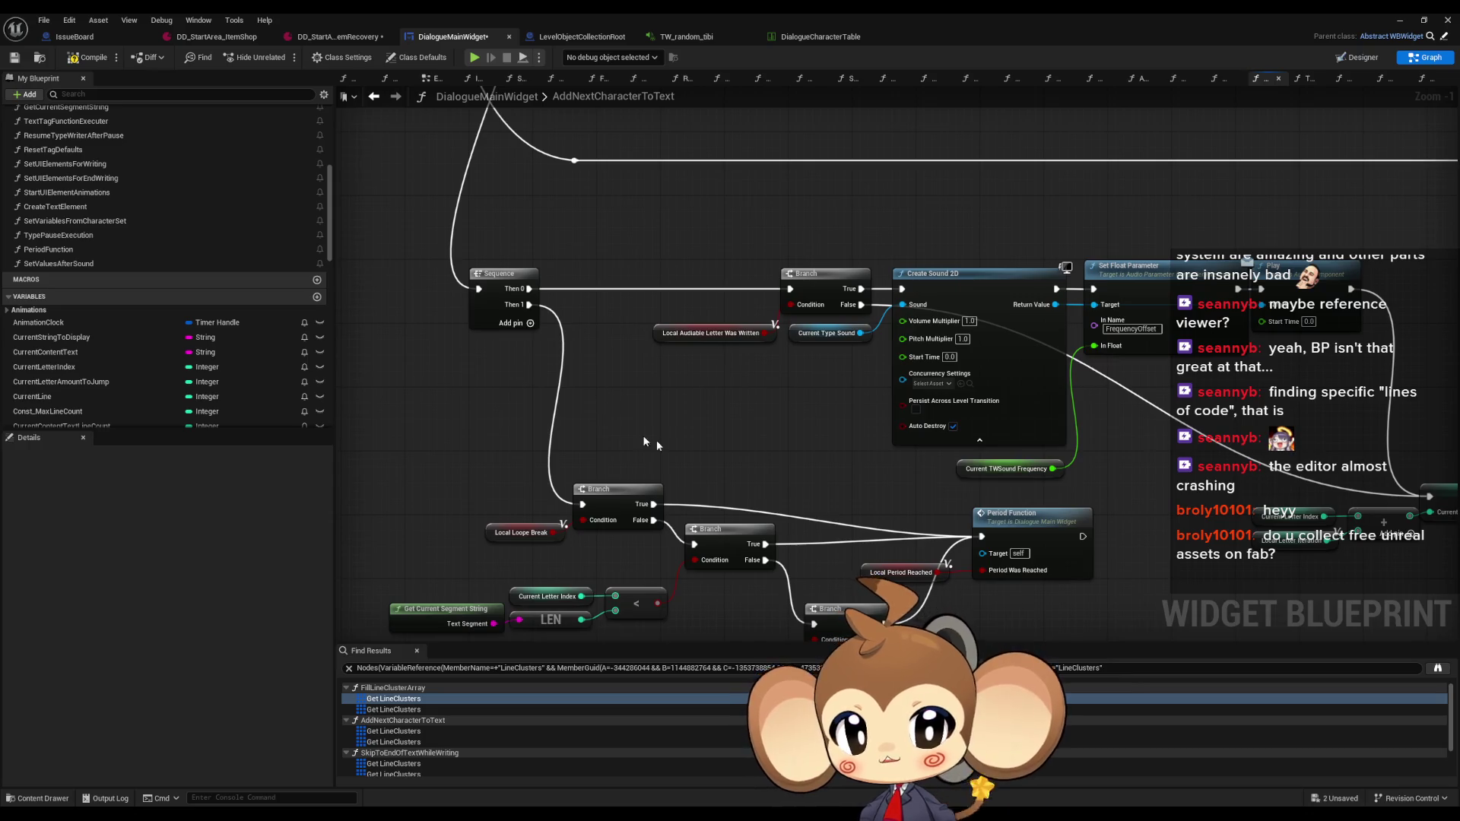
pyautogui.moveTo(1035, 548); pyautogui.dragTo(750, 371)
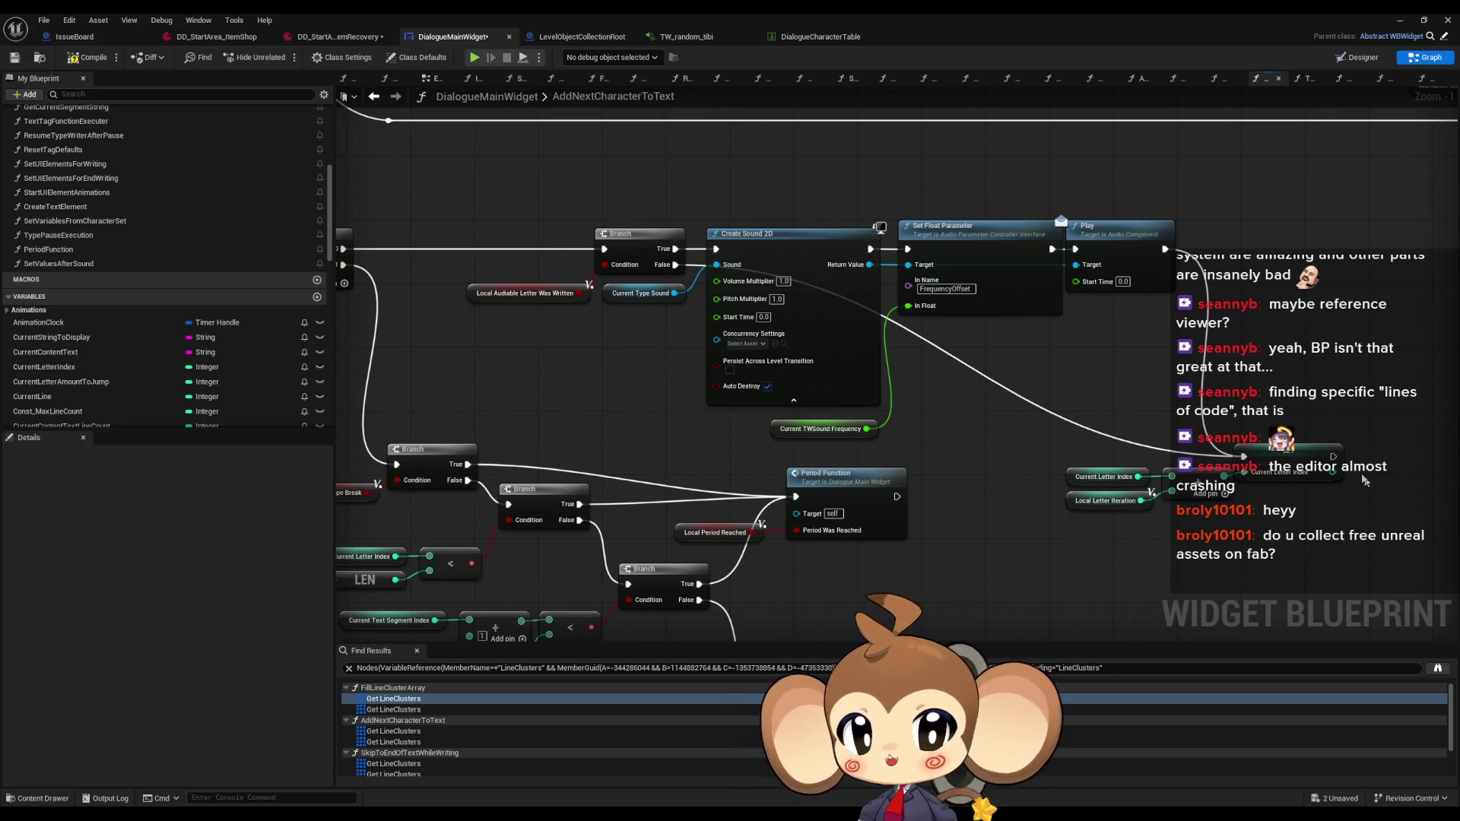
pyautogui.moveTo(1378, 472); pyautogui.dragTo(715, 426)
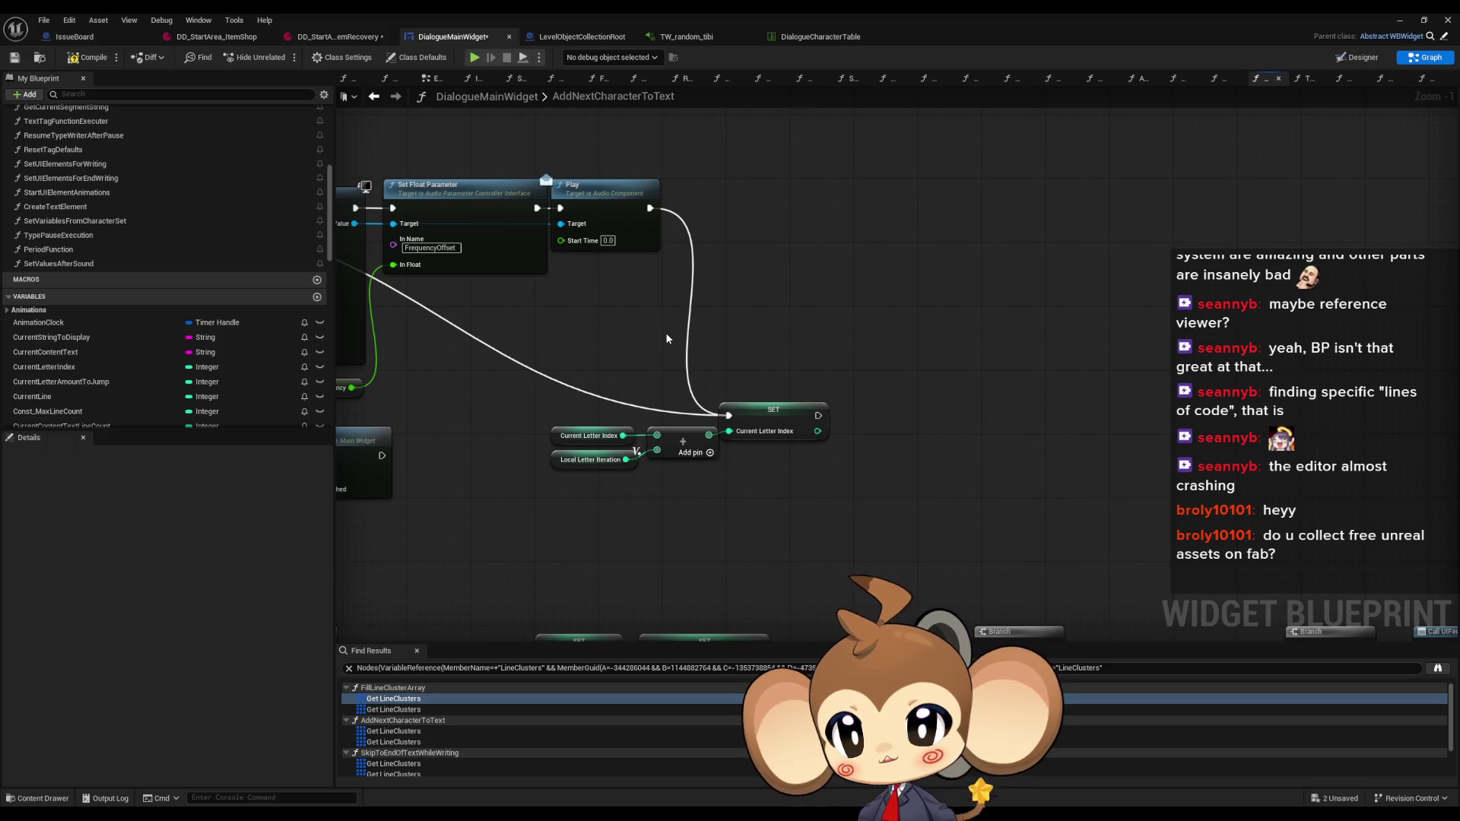
pyautogui.moveTo(665, 332); pyautogui.dragTo(694, 330)
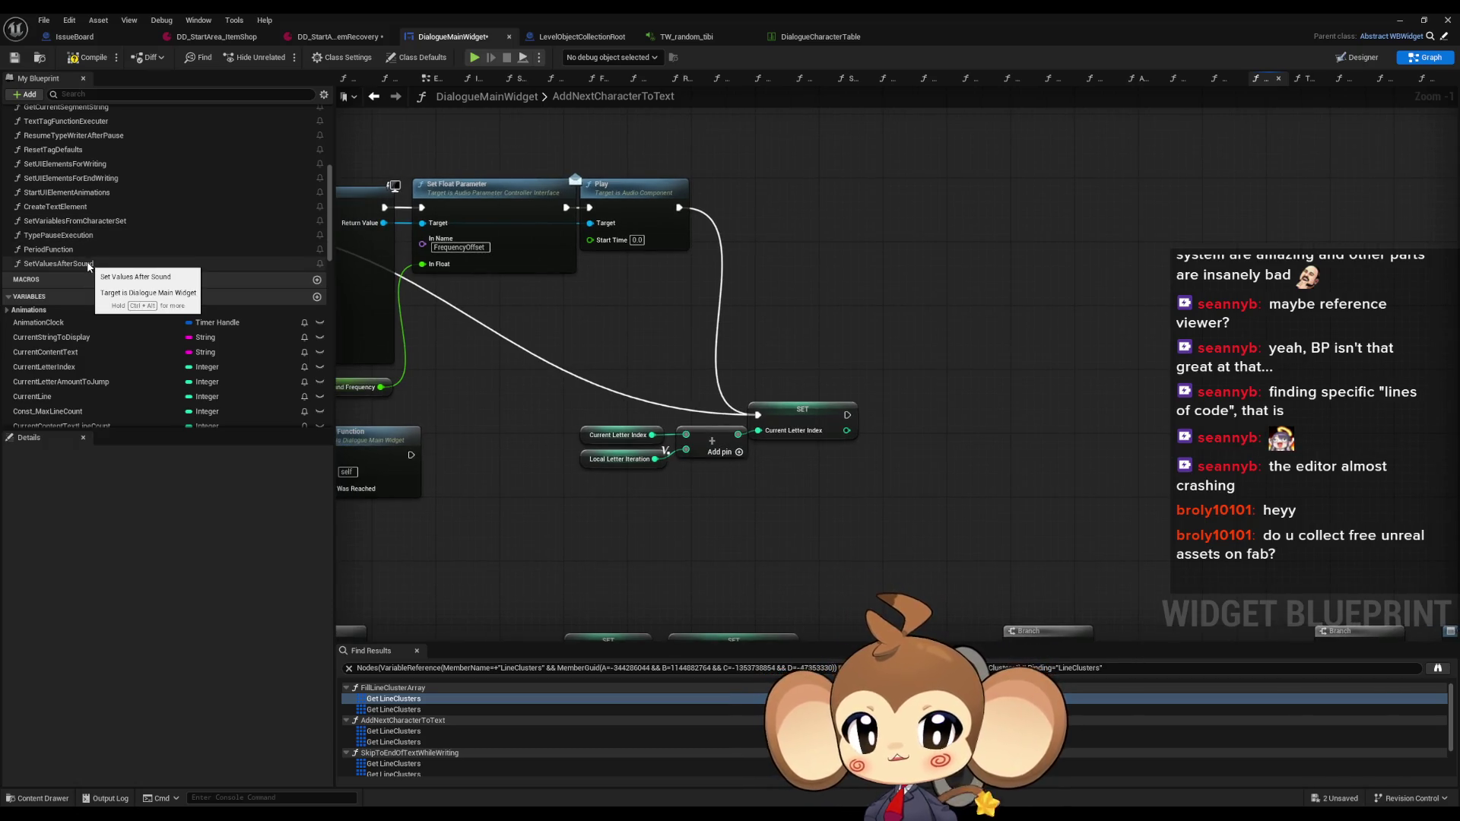
pyautogui.moveTo(554, 351); pyautogui.dragTo(776, 407)
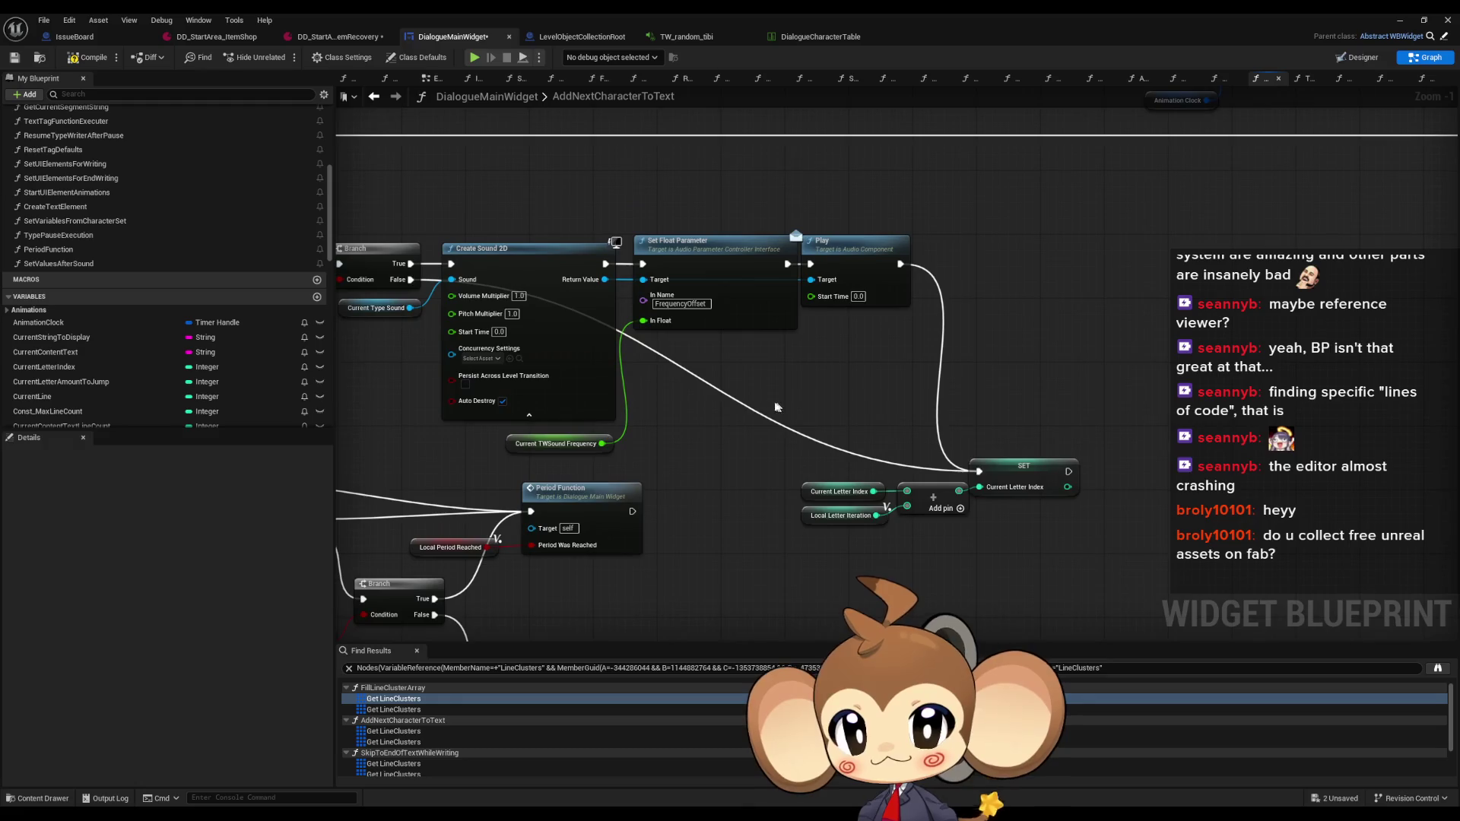
pyautogui.moveTo(1073, 494); pyautogui.dragTo(1423, 573)
pyautogui.click(612, 388)
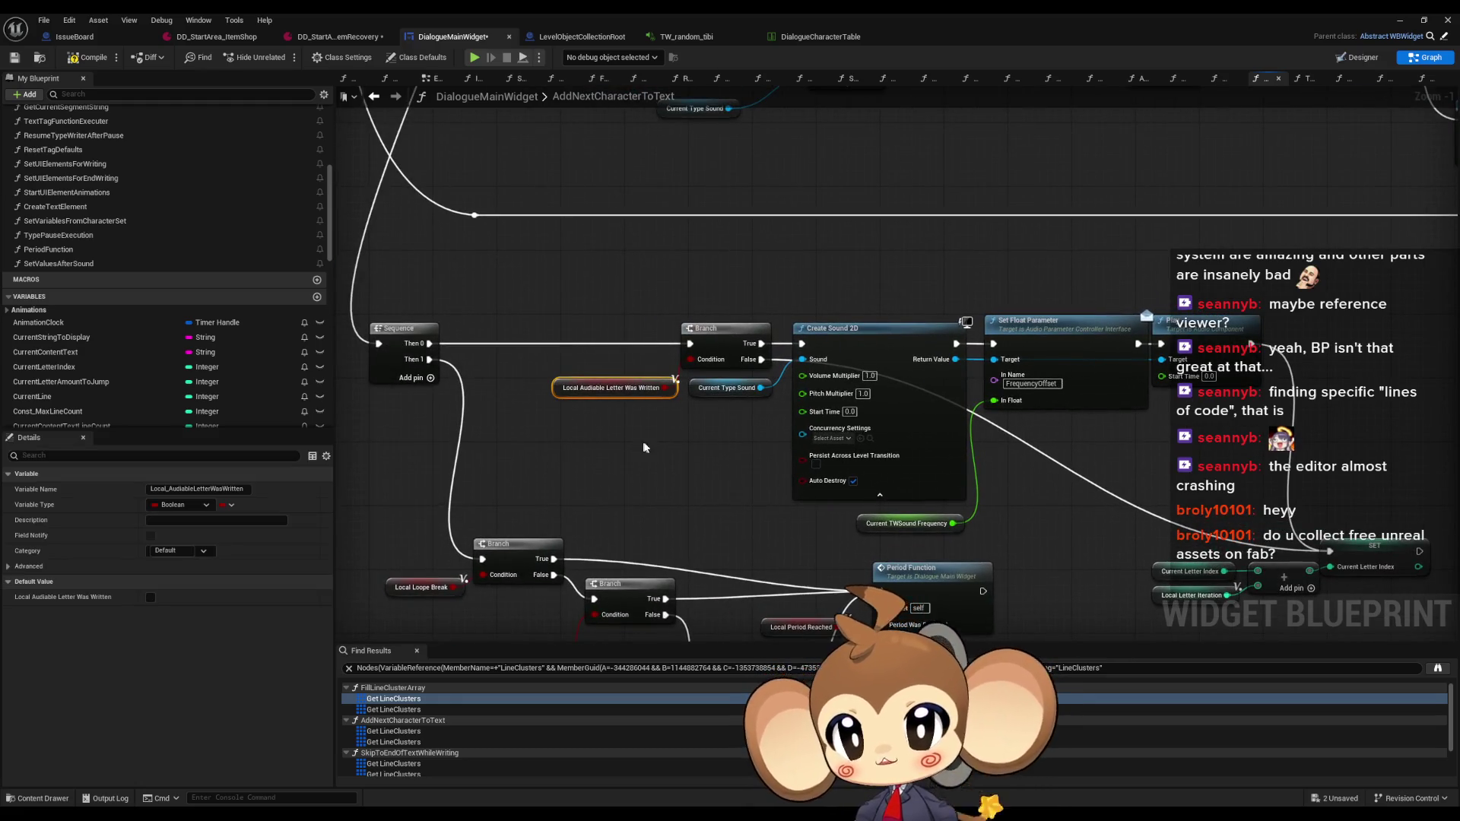
pyautogui.moveTo(946, 508); pyautogui.dragTo(342, 312)
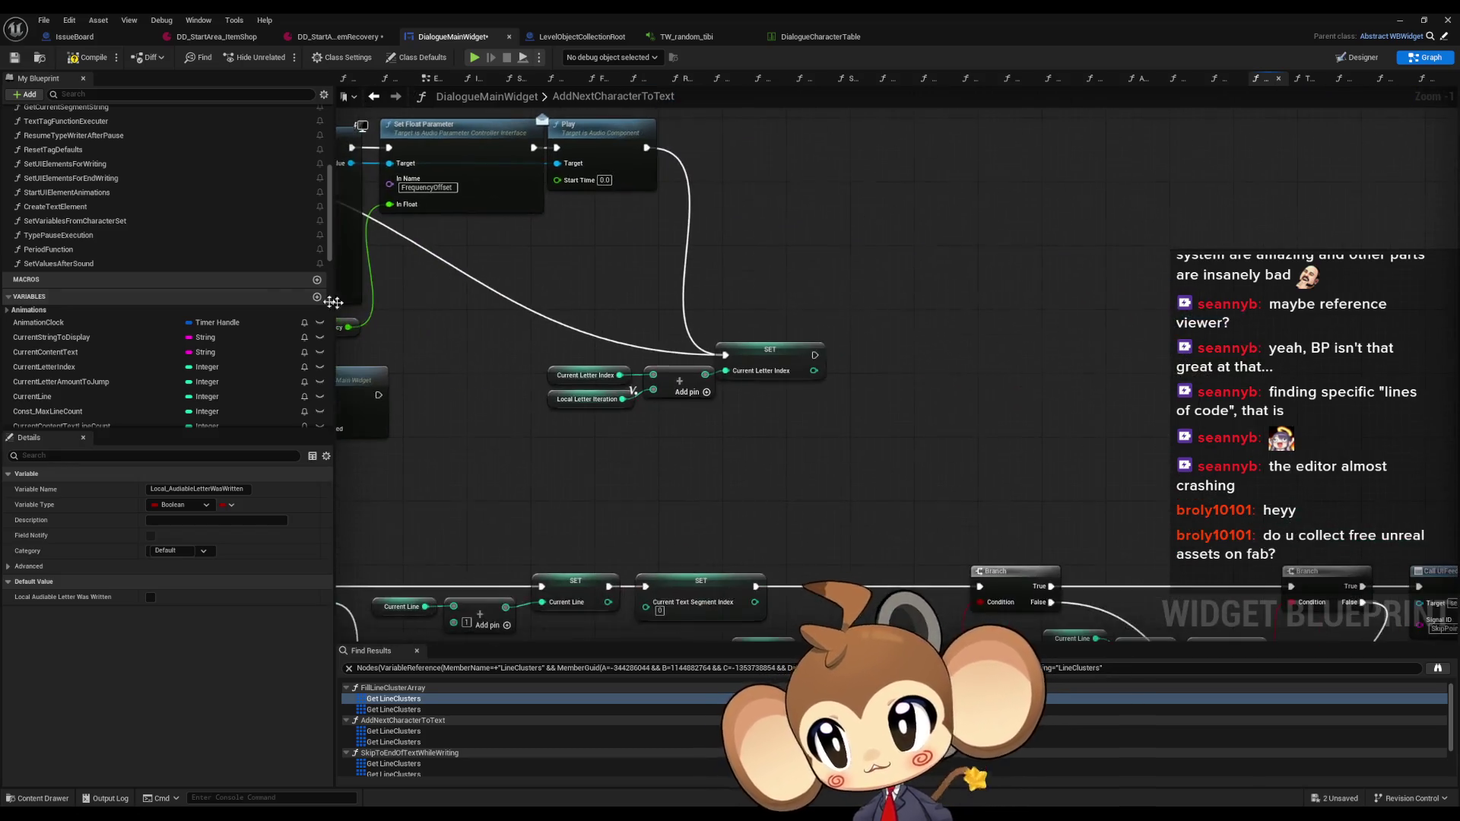
# Place a SetValuesAfterSound call wired after the SET Current Letter Index node
pyautogui.moveTo(58, 263); pyautogui.dragTo(1000, 397)
pyautogui.moveTo(834, 338)
pyautogui.mouseDown()
pyautogui.moveTo(839, 355)
pyautogui.moveTo(913, 341)
pyautogui.moveTo(896, 330)
pyautogui.mouseUp()
pyautogui.click(857, 259)
pyautogui.click(900, 246)
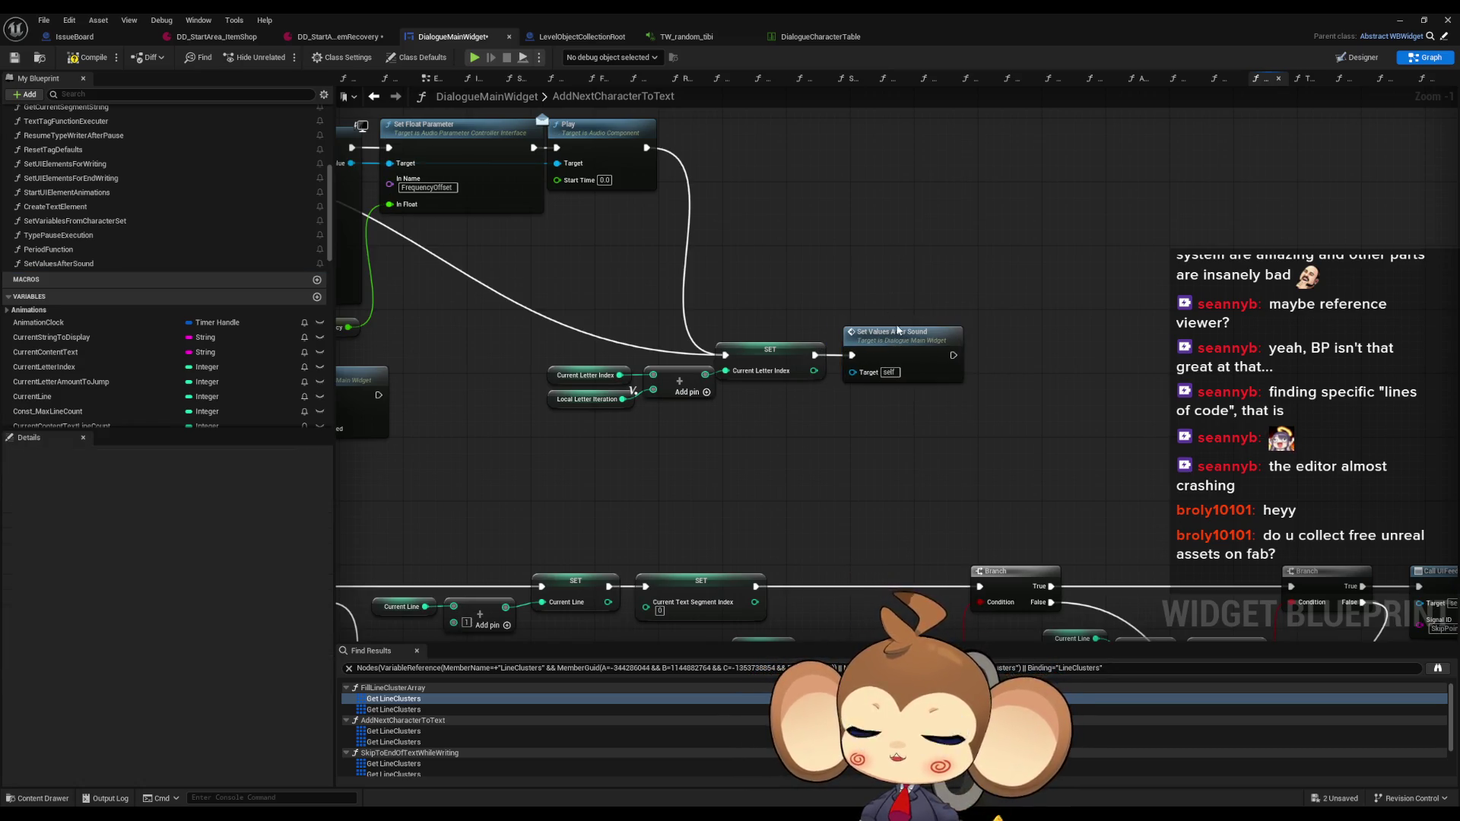
pyautogui.scroll(-5, 898, 332)
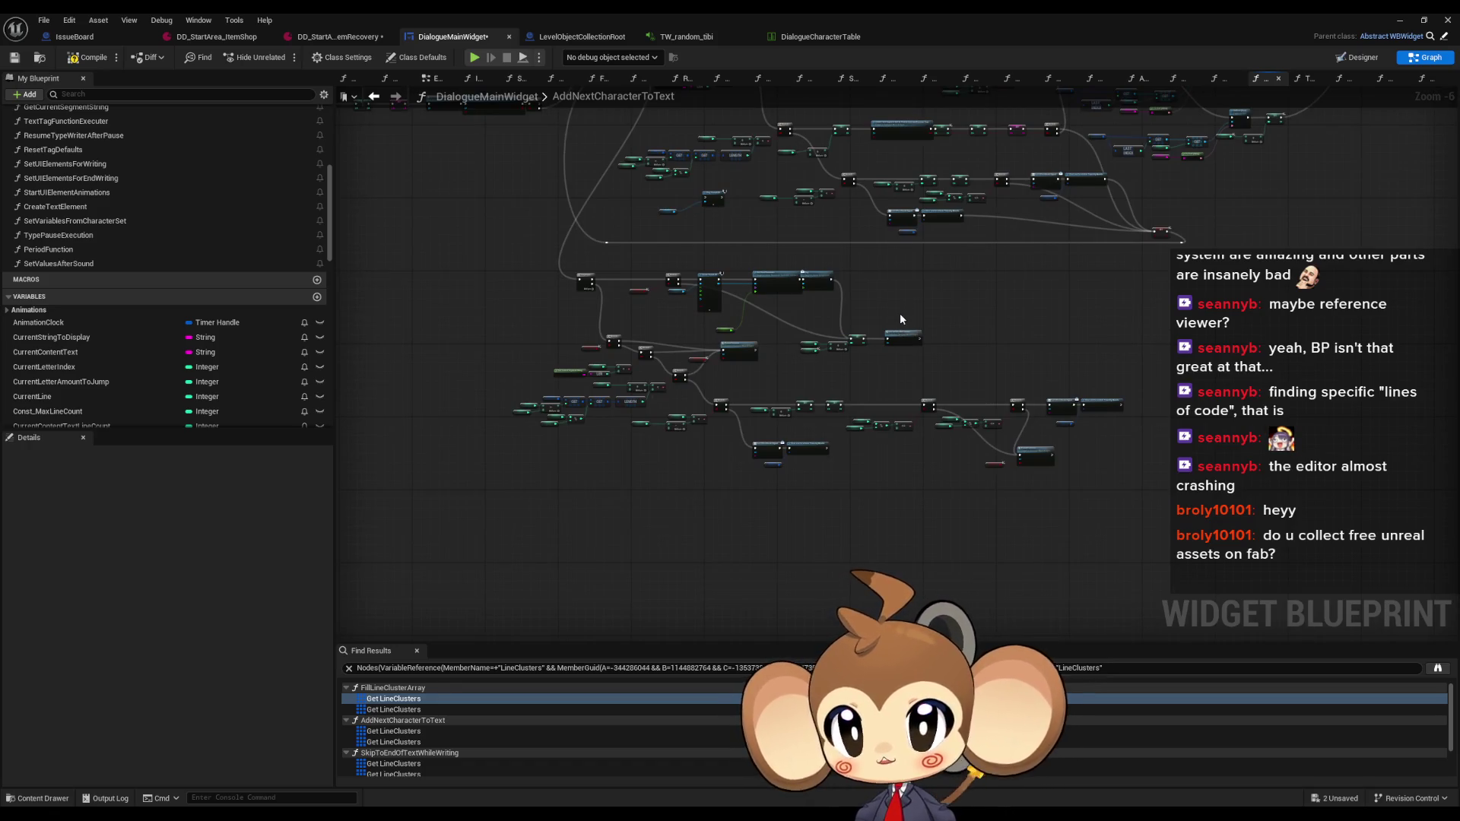
pyautogui.scroll(1, 900, 312)
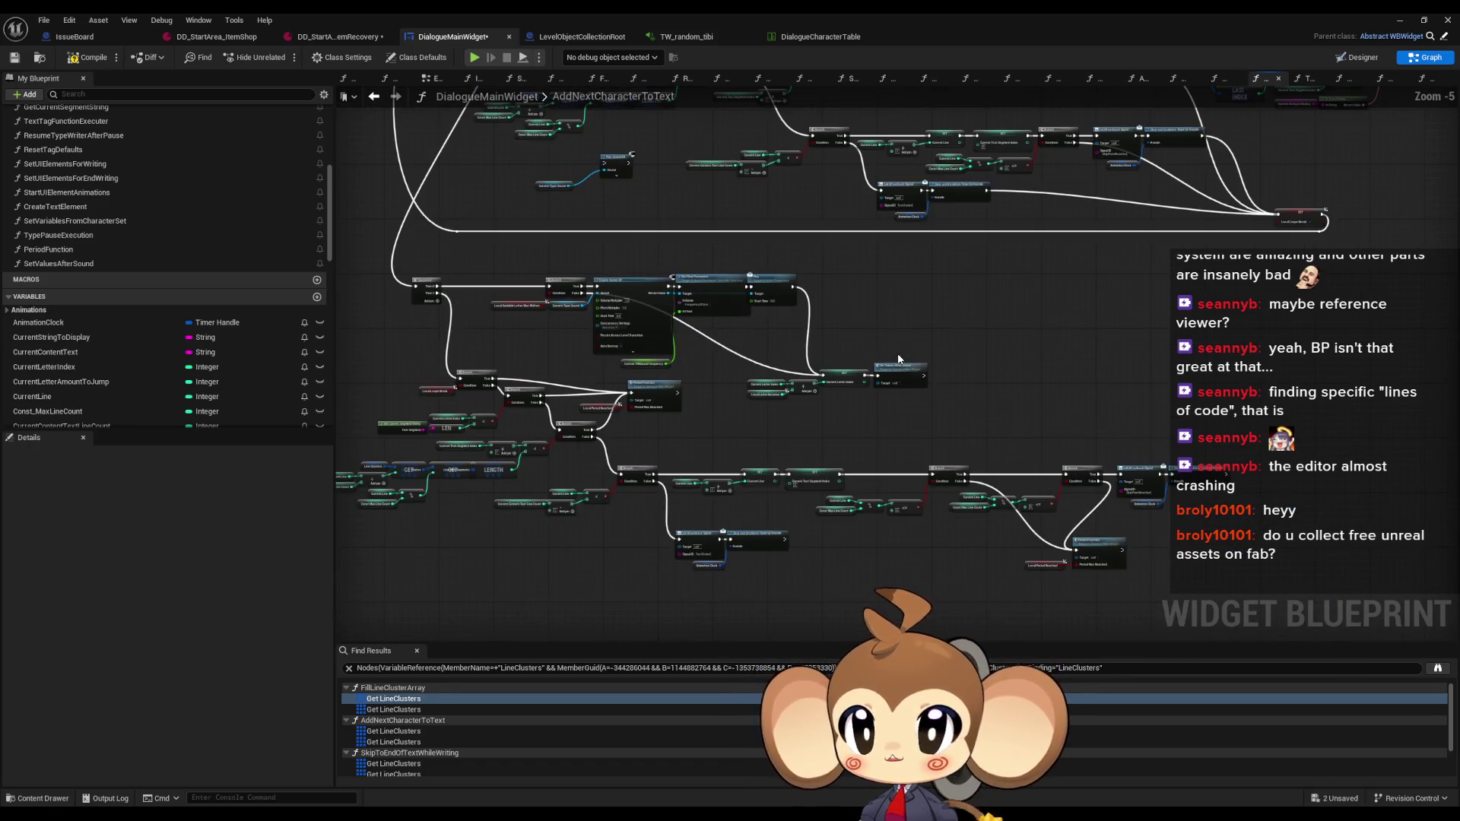
pyautogui.rightClick(897, 347)
# In SetValuesAfterSound, add a SET AfterSoundSetterActive node after the frequency SET
pyautogui.doubleClick(891, 367)
pyautogui.scroll(-8, 183, 335)
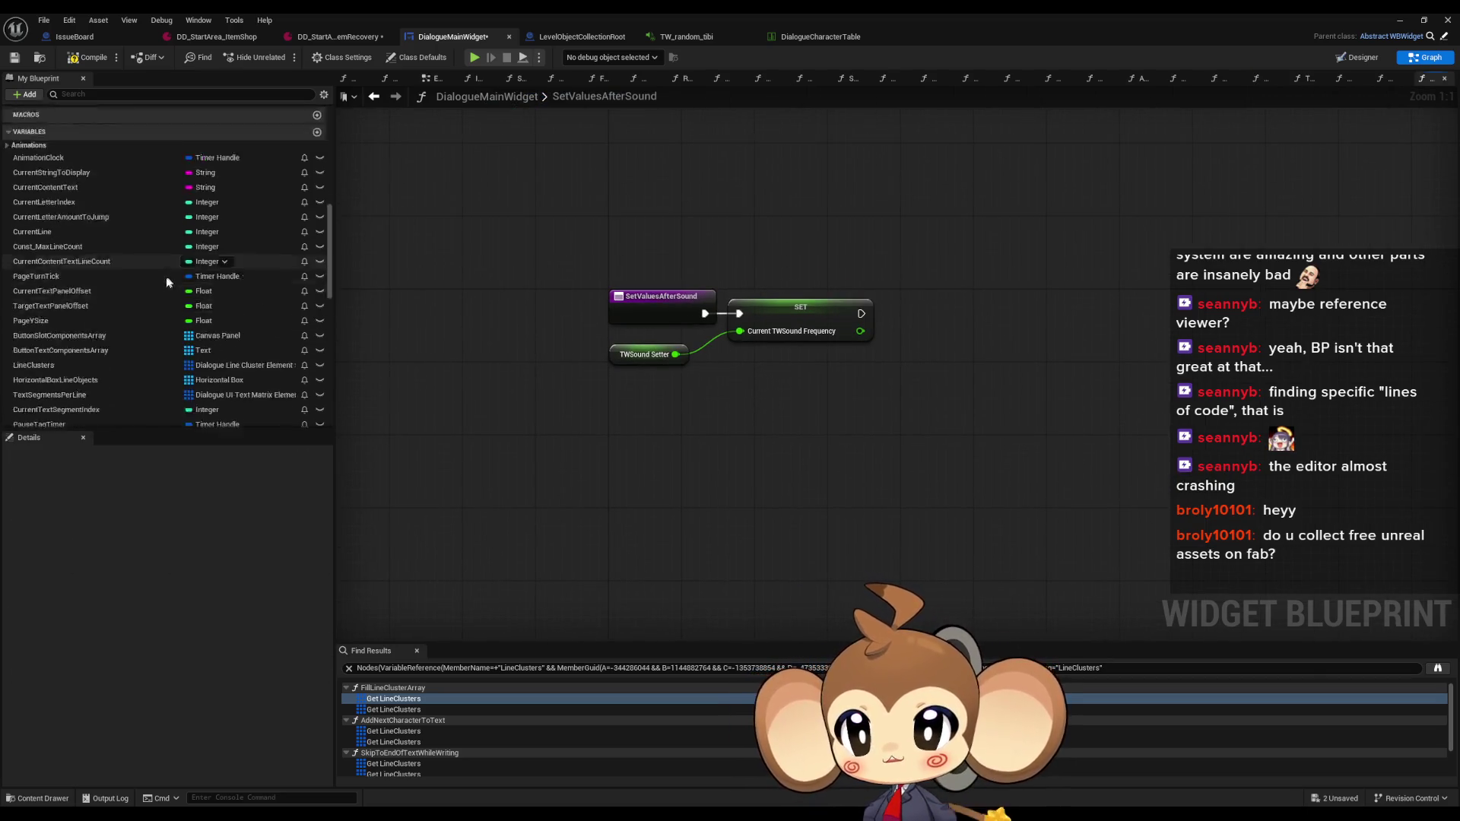
pyautogui.moveTo(91, 263)
pyautogui.mouseDown()
pyautogui.moveTo(765, 317)
pyautogui.moveTo(942, 308)
pyautogui.mouseUp()
pyautogui.click(965, 343)
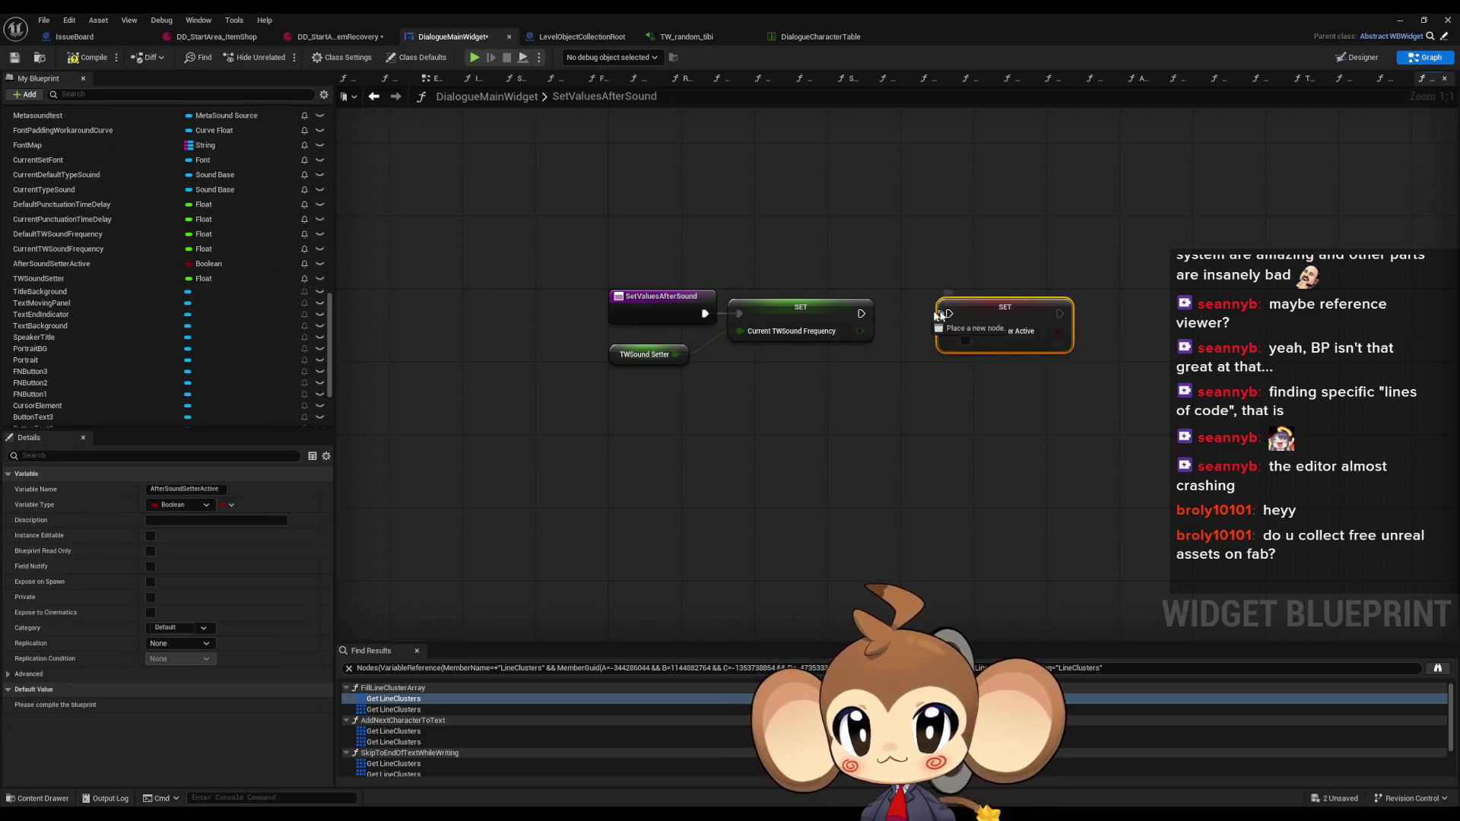
pyautogui.moveTo(993, 322); pyautogui.dragTo(966, 322)
pyautogui.click(589, 149)
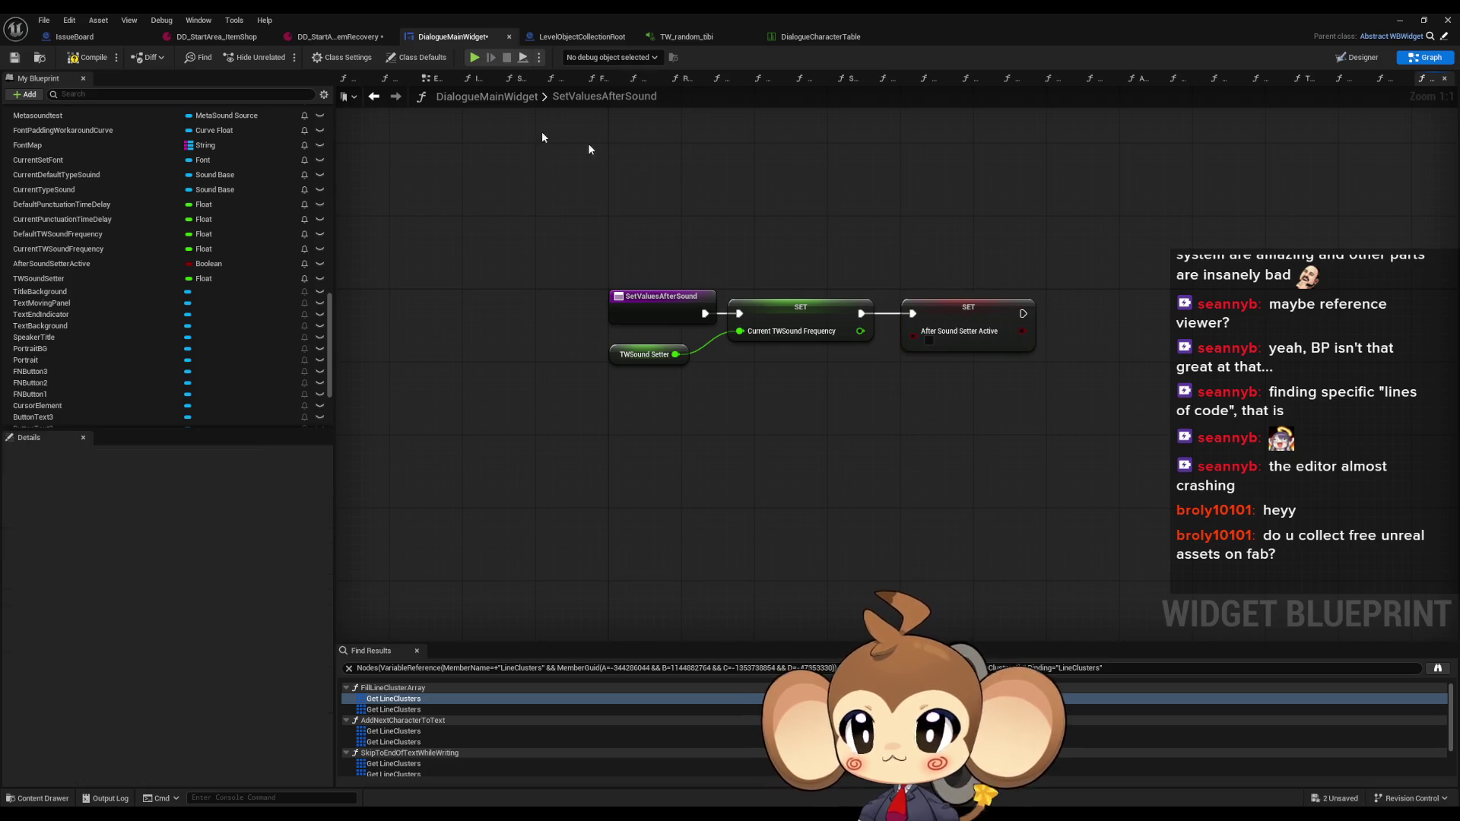
# Compile and save DialogueMainWidget, close its editor, and start a Play-in-Editor session
pyautogui.click(88, 58)
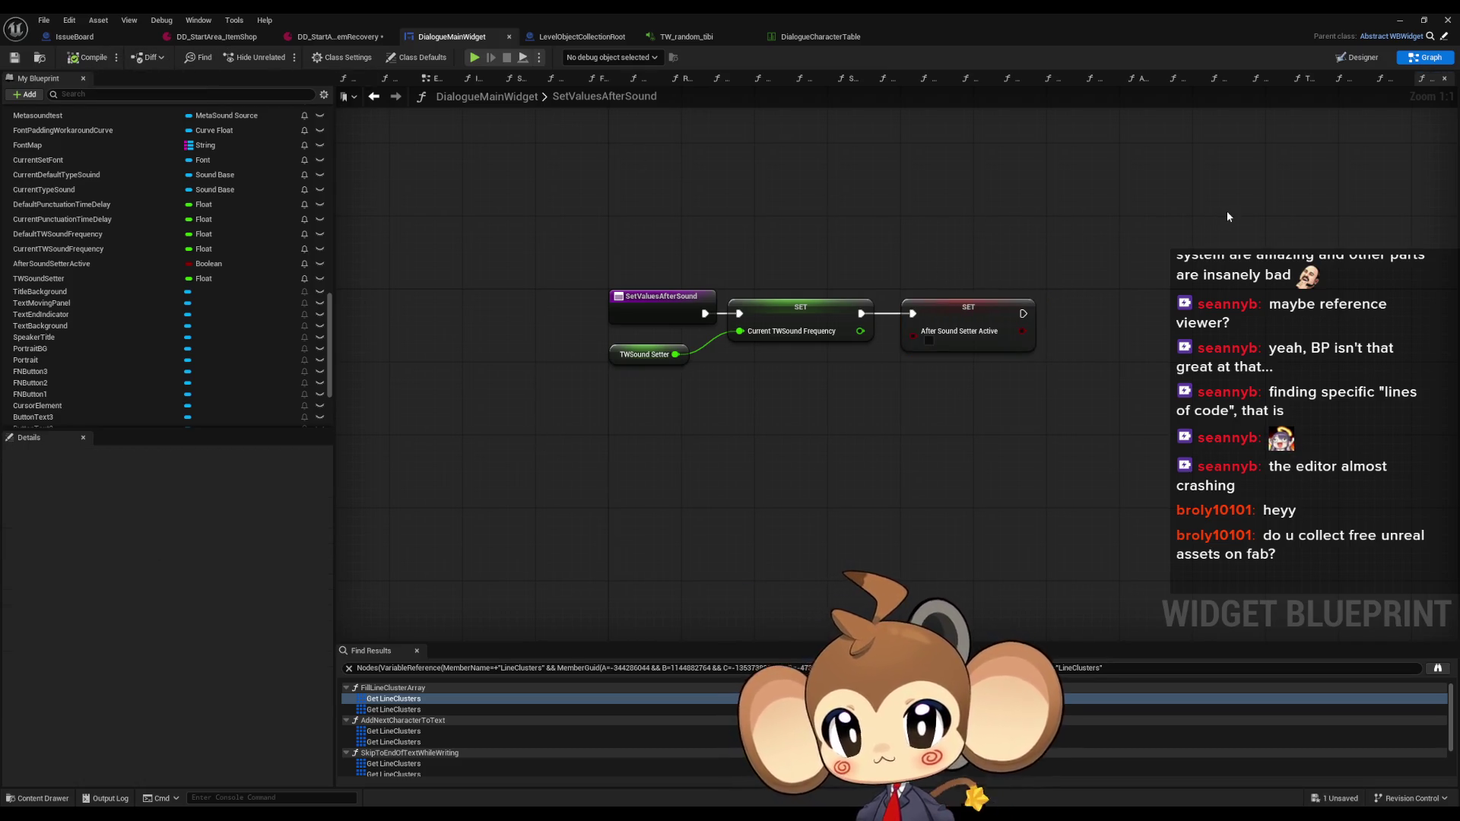
pyautogui.click(1448, 20)
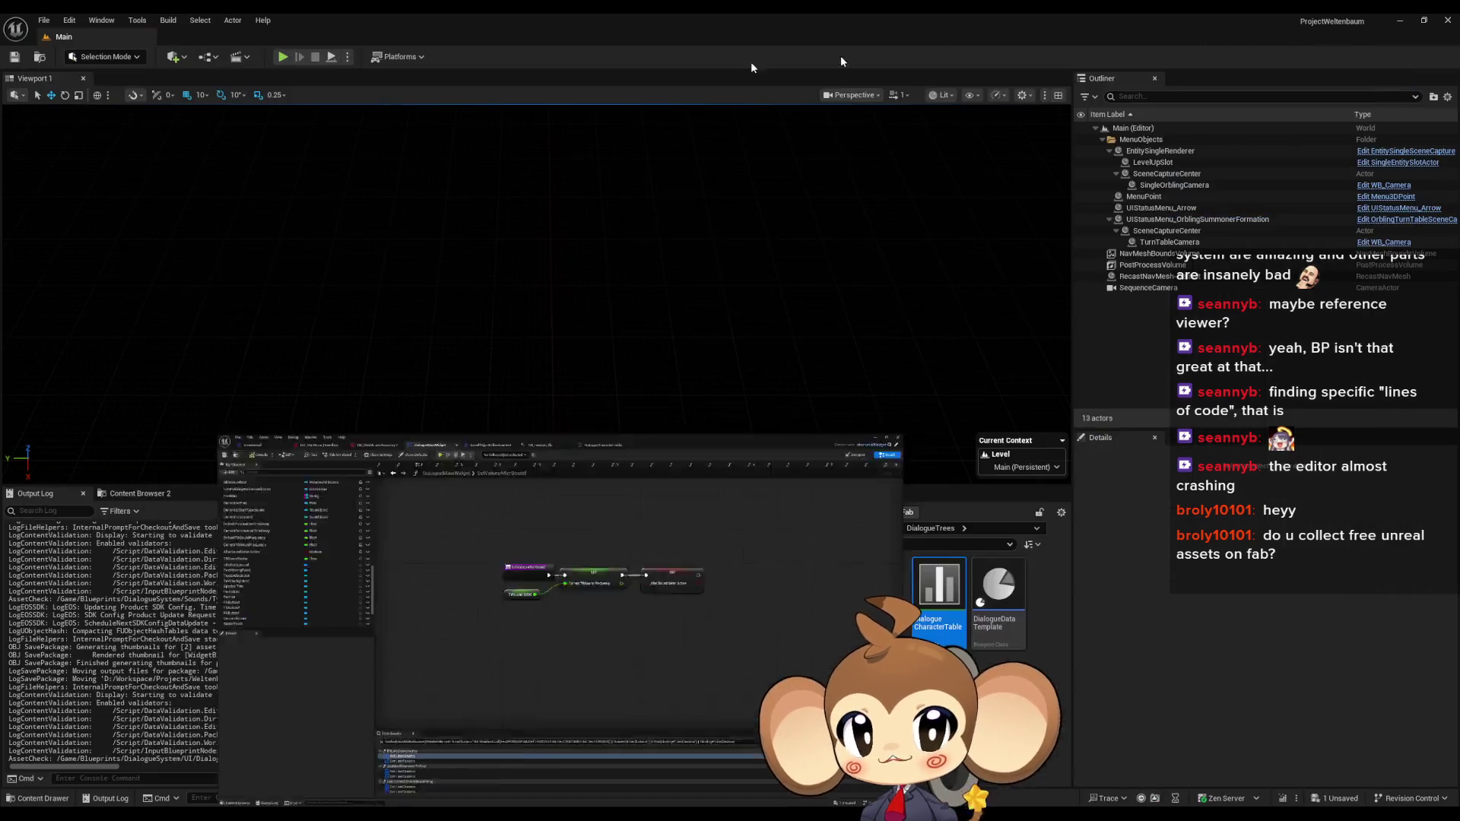
pyautogui.click(293, 56)
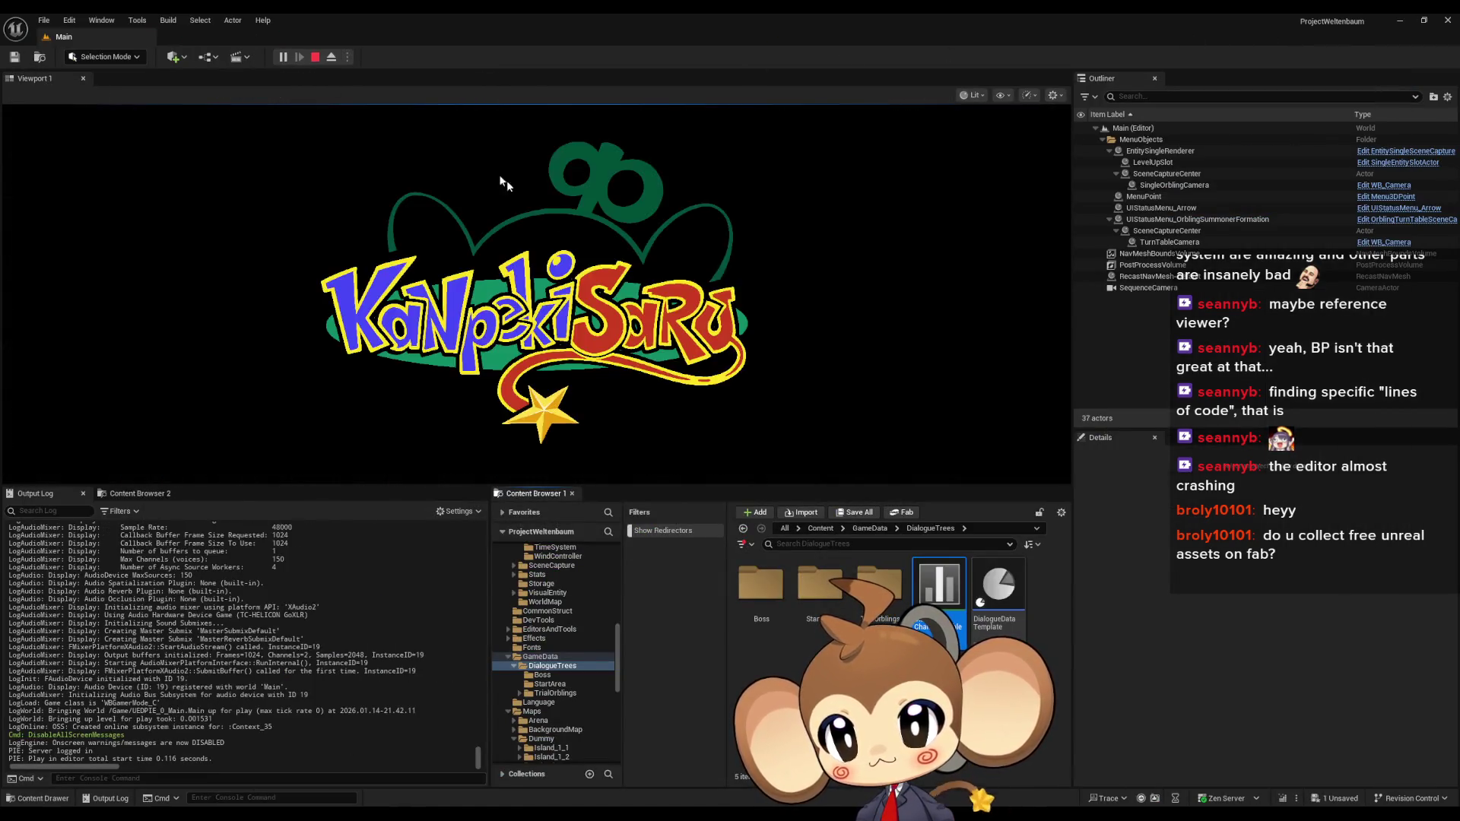
# Load the saved game, watch Tibi's dialogue type out, then stop and return to DialogueMainWidget
pyautogui.click(131, 417)
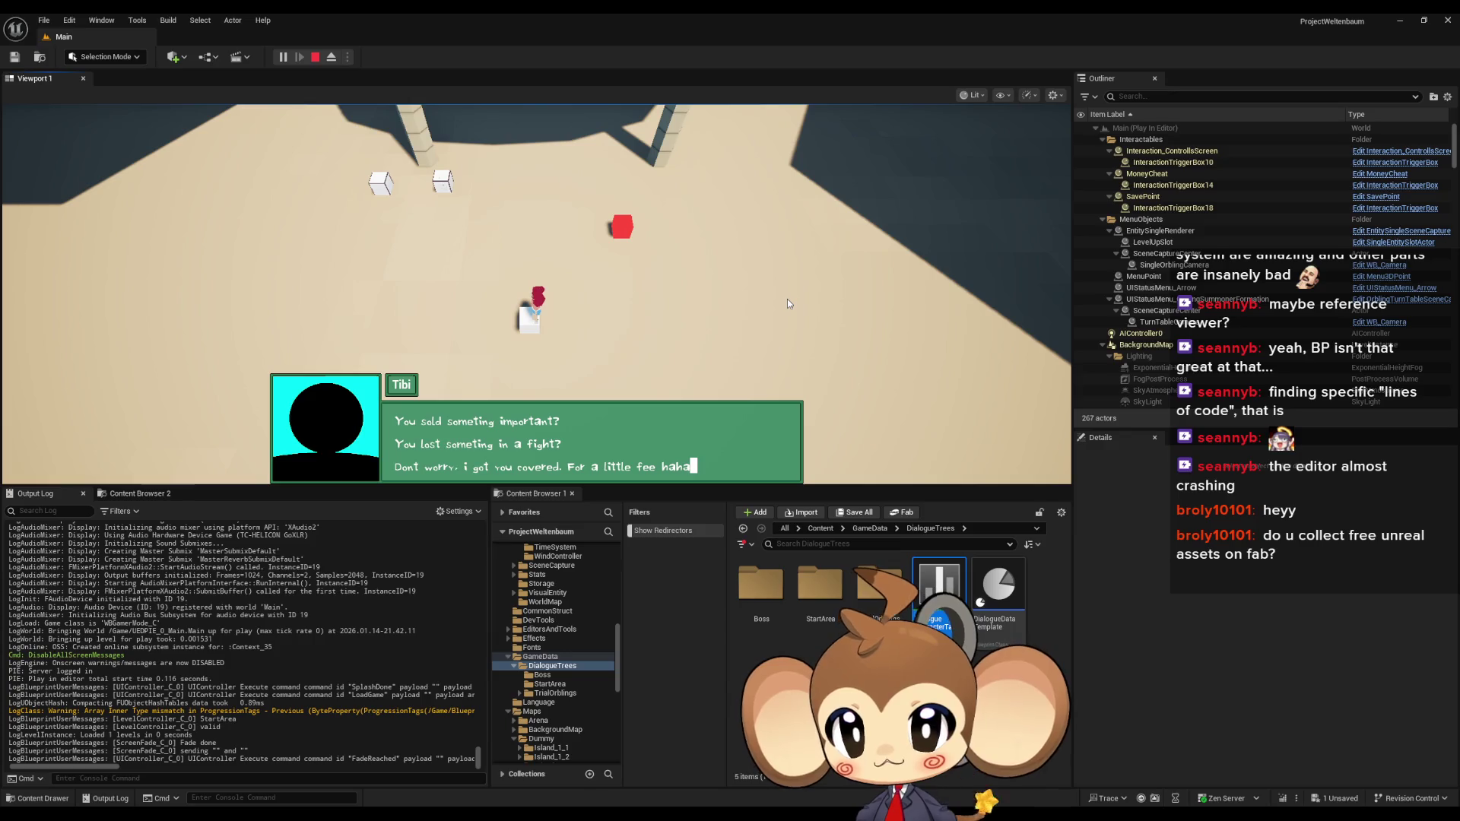
pyautogui.click(315, 56)
pyautogui.click(666, 758)
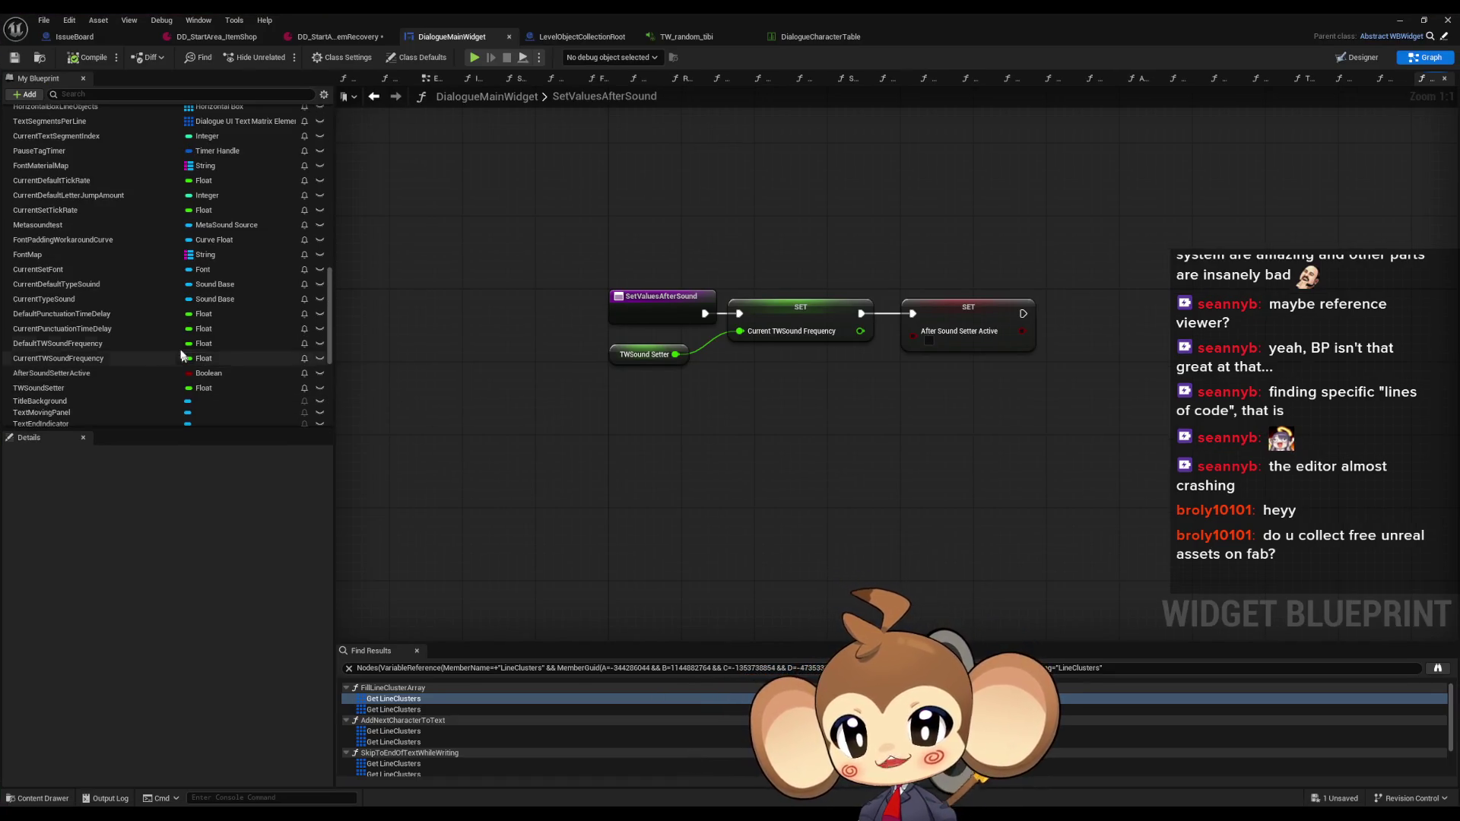
# Check DefaultTWSoundFrequency's -500.0 default, then bring up the TW_random_tibi MetaSound graph
pyautogui.scroll(-2, 167, 336)
pyautogui.scroll(4, 150, 352)
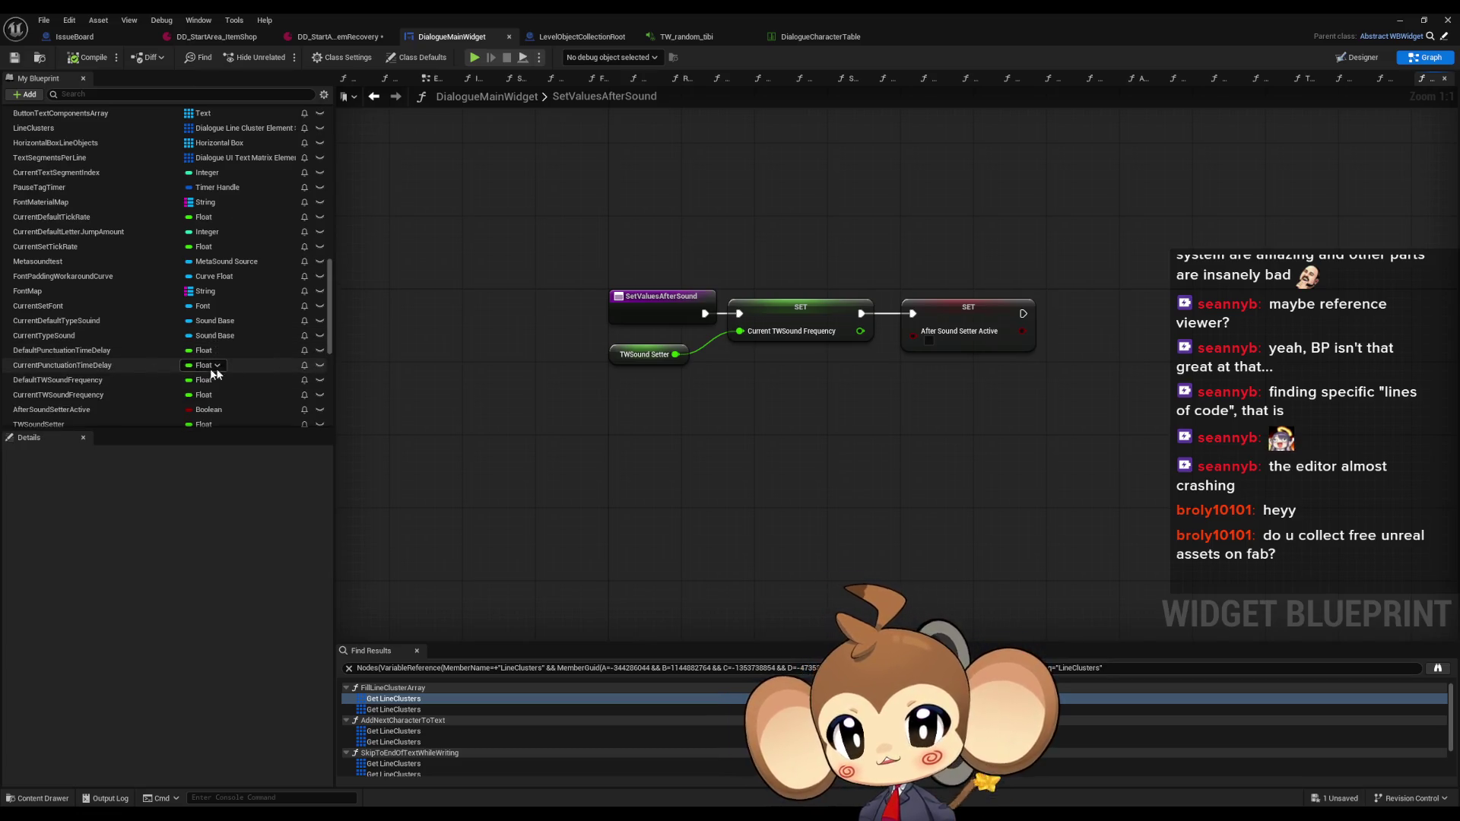
pyautogui.click(102, 379)
pyautogui.scroll(-1, 155, 572)
pyautogui.scroll(-3, 155, 572)
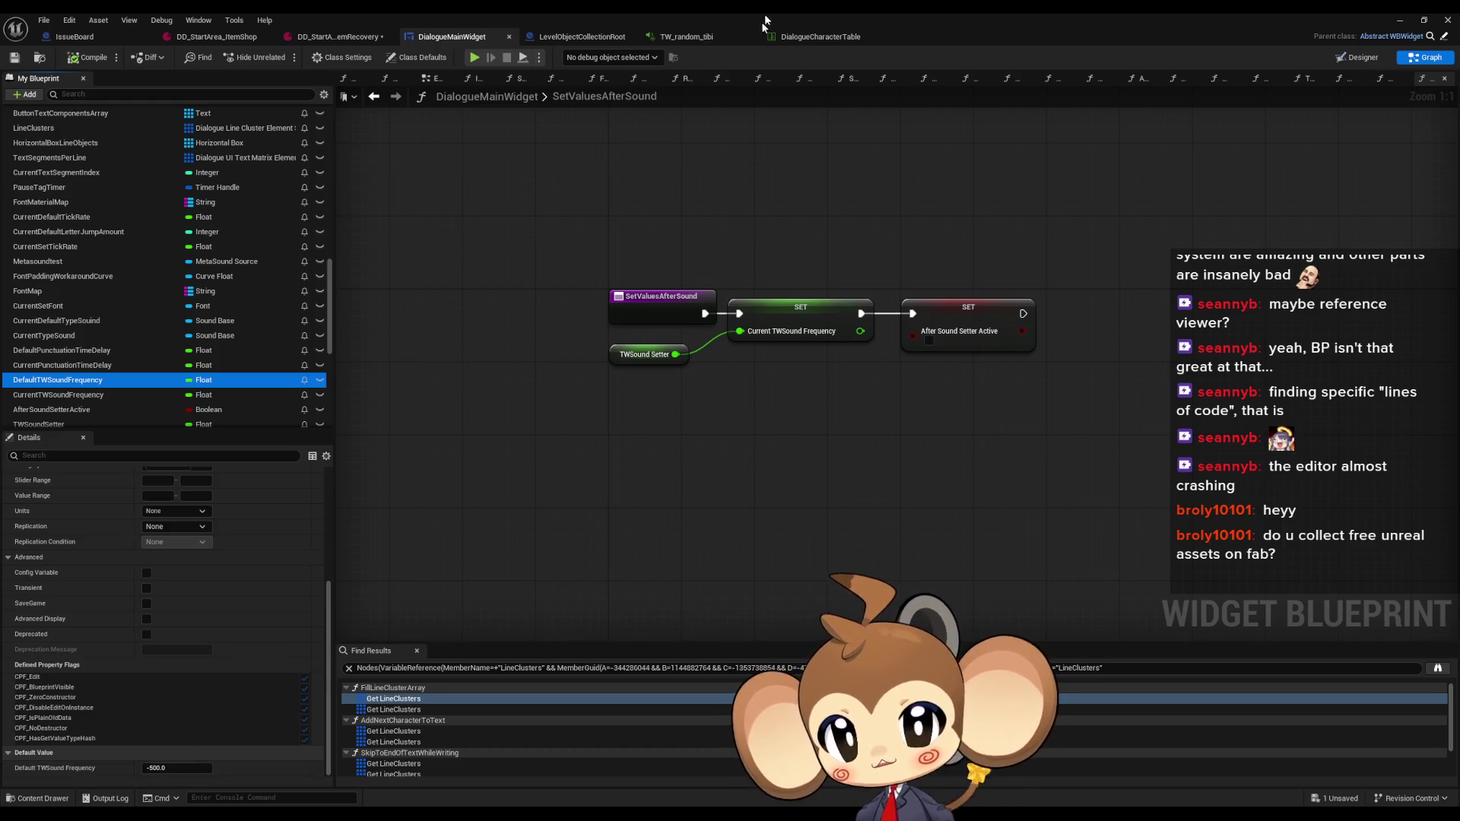
pyautogui.click(808, 38)
pyautogui.click(686, 37)
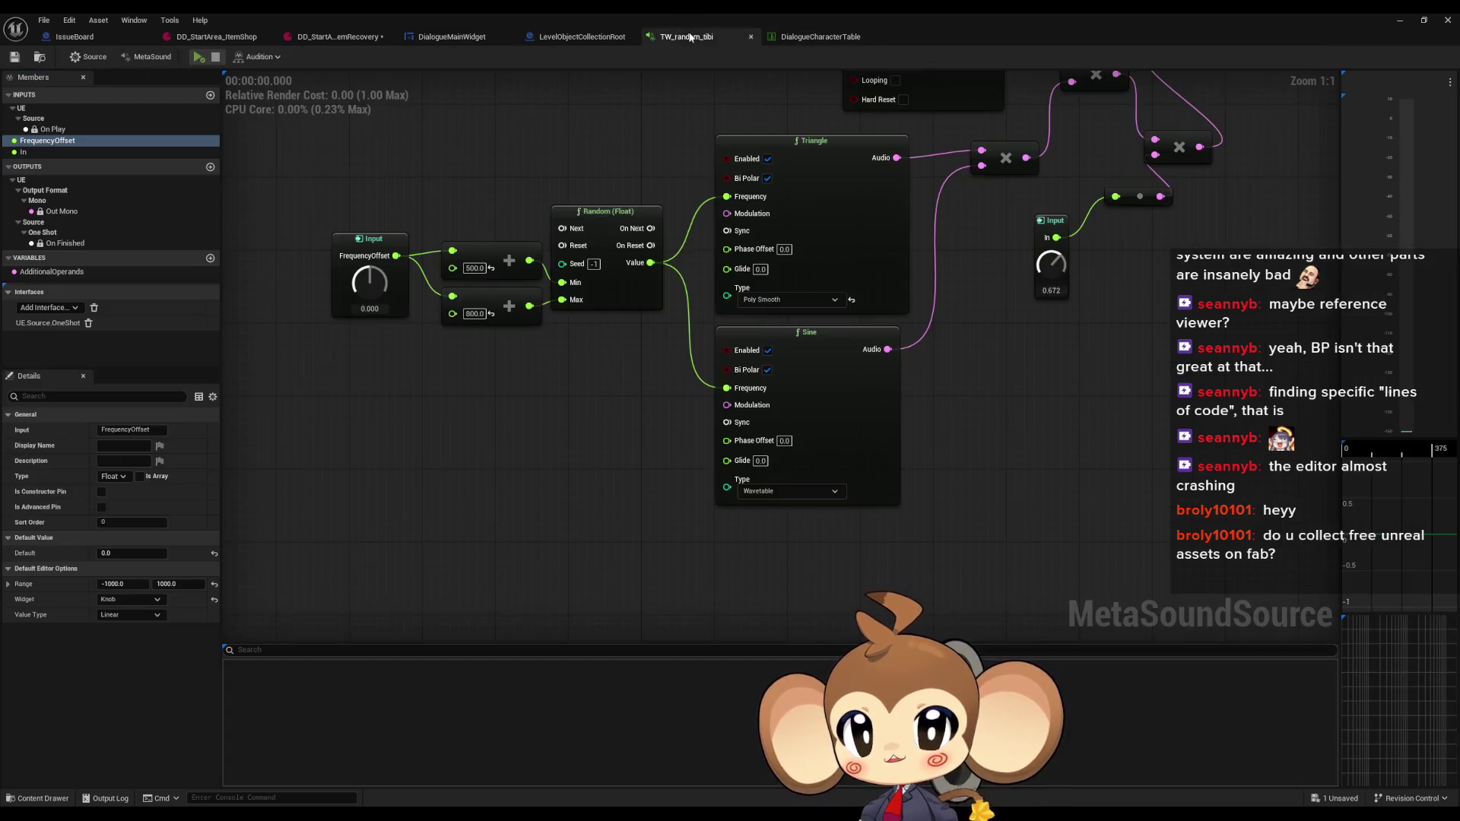
# Preview TW_random_tibi and set its FrequencyOffset input default to -500.0, then return to the level editor
pyautogui.click(205, 58)
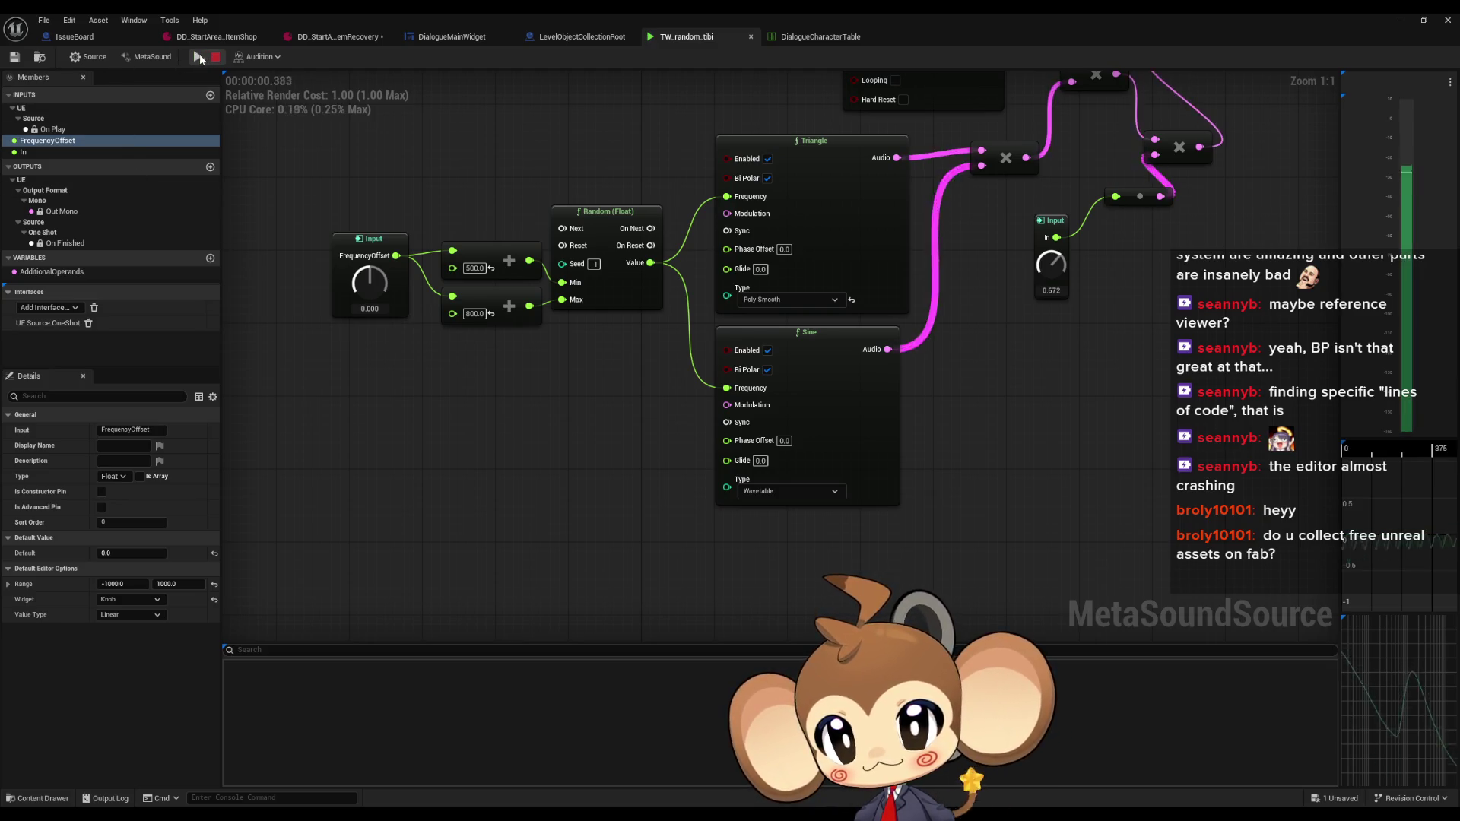
pyautogui.moveTo(386, 190); pyautogui.dragTo(533, 295)
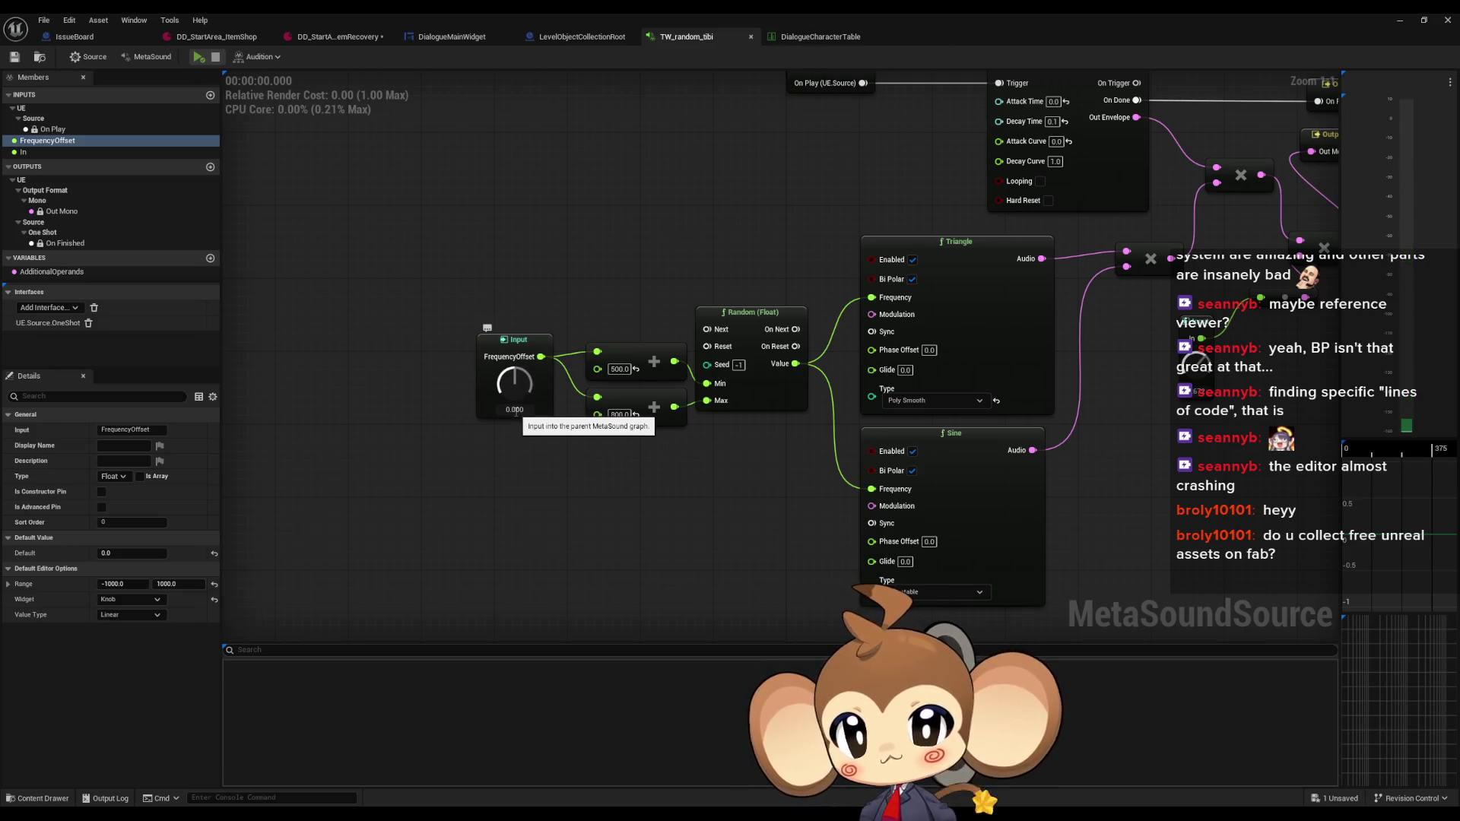
pyautogui.write('-')
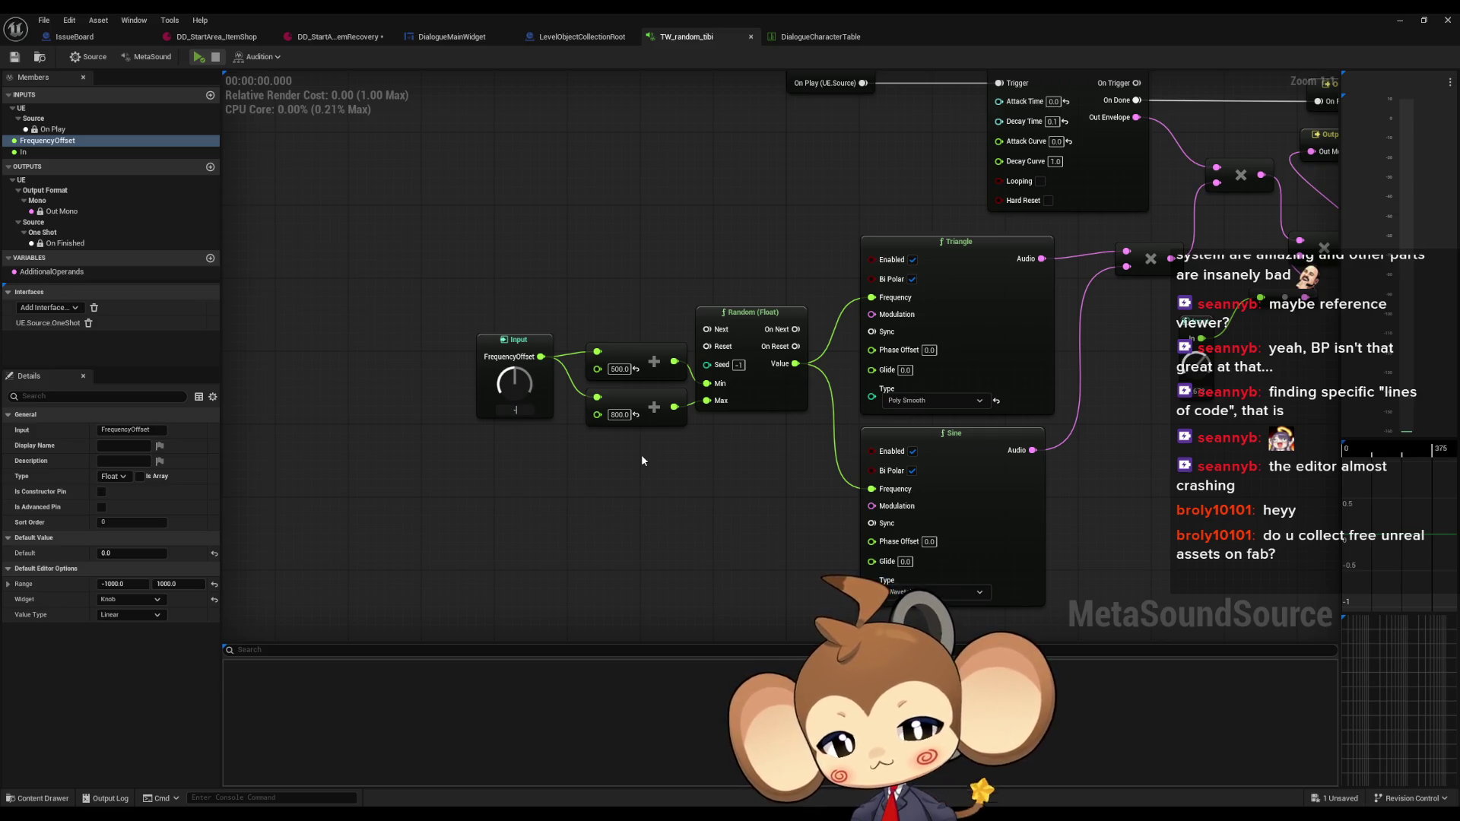
pyautogui.write('500')
pyautogui.press('Return')
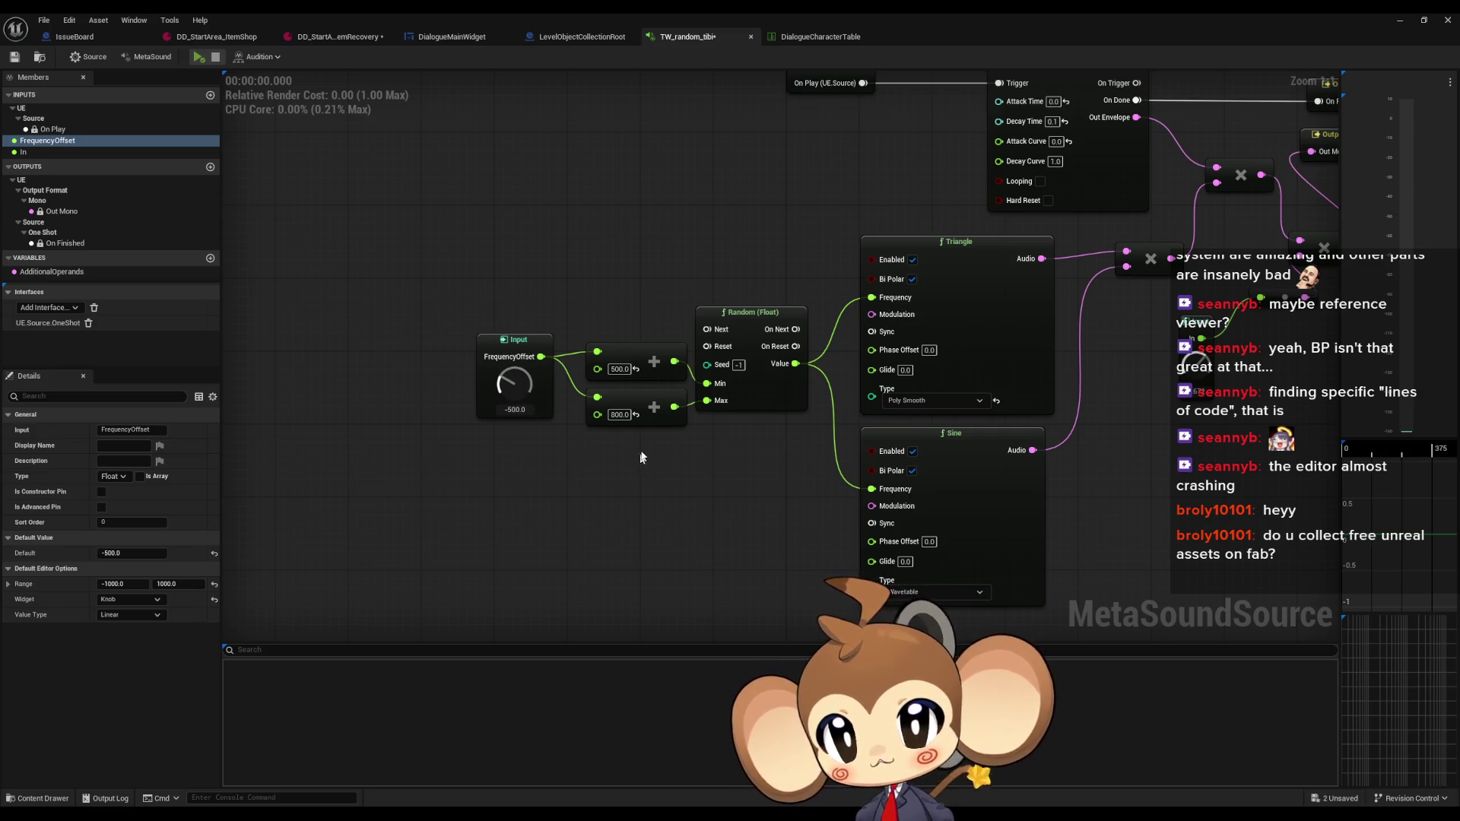
pyautogui.click(1423, 19)
pyautogui.click(1389, 24)
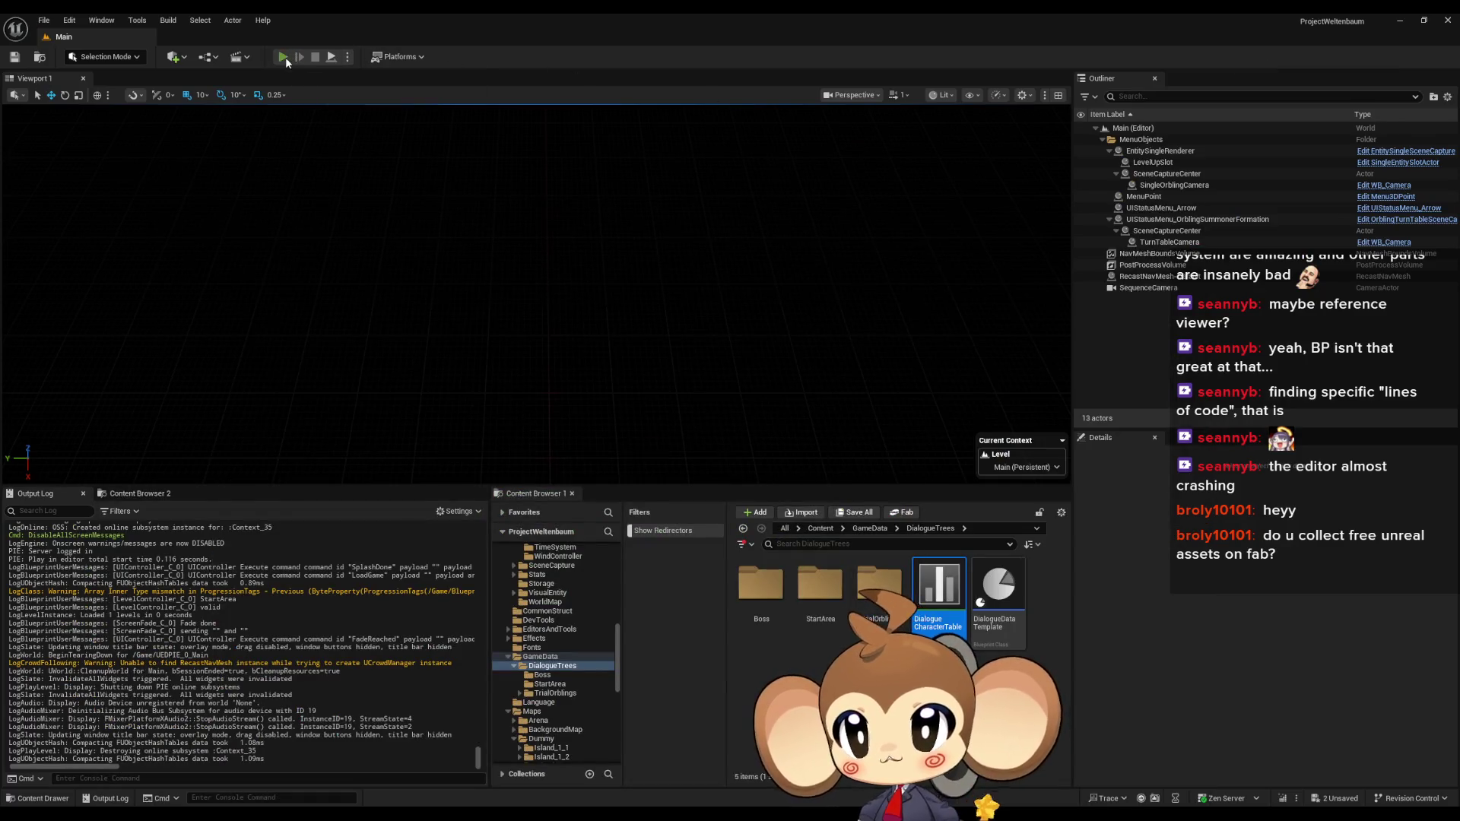
# Play-test Tibi's 'Welcome to the item lost and found.' line, then stop and bring back TW_random_tibi
pyautogui.click(220, 411)
pyautogui.click(216, 411)
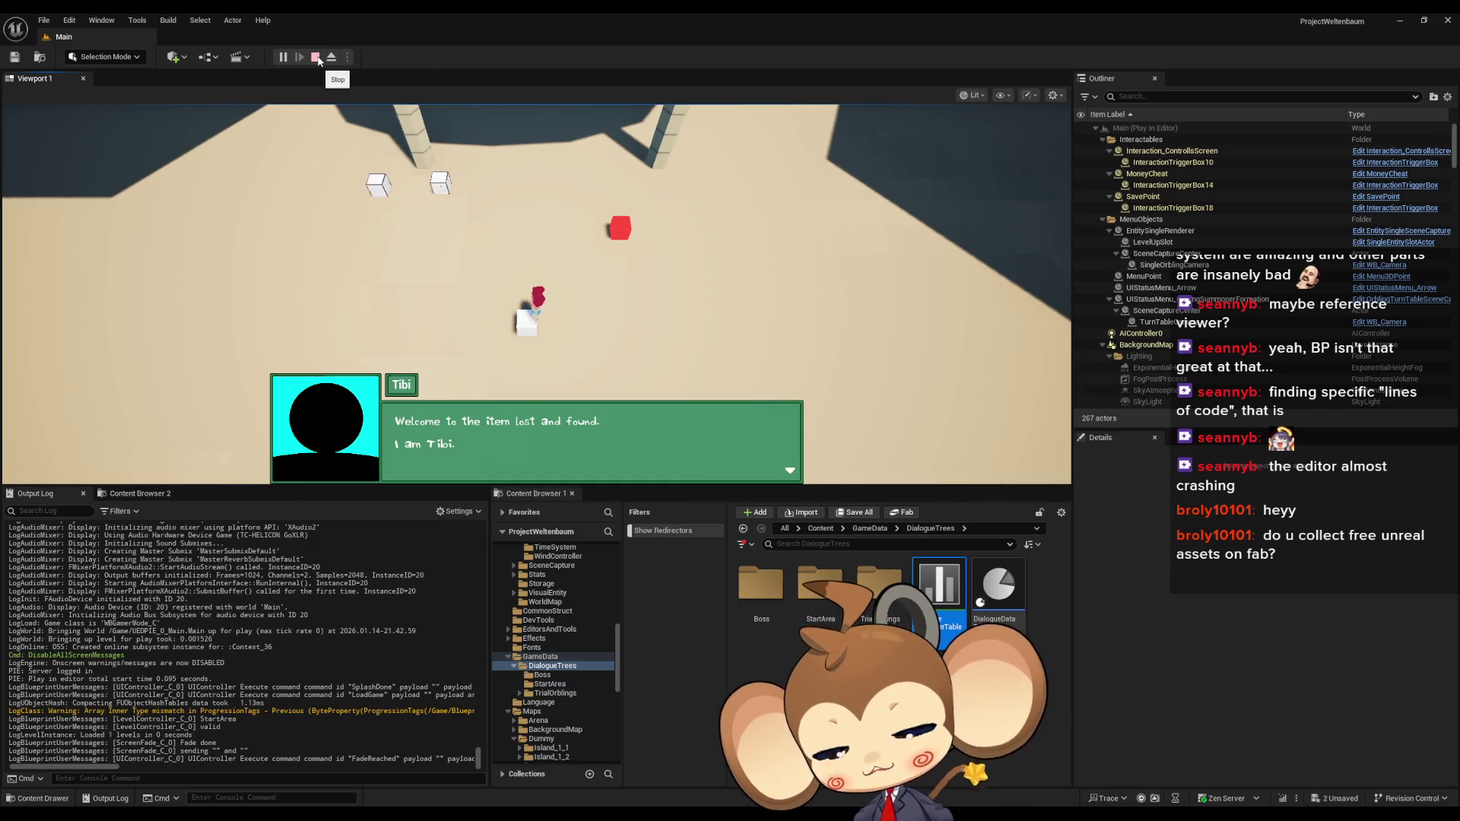
pyautogui.press('Escape')
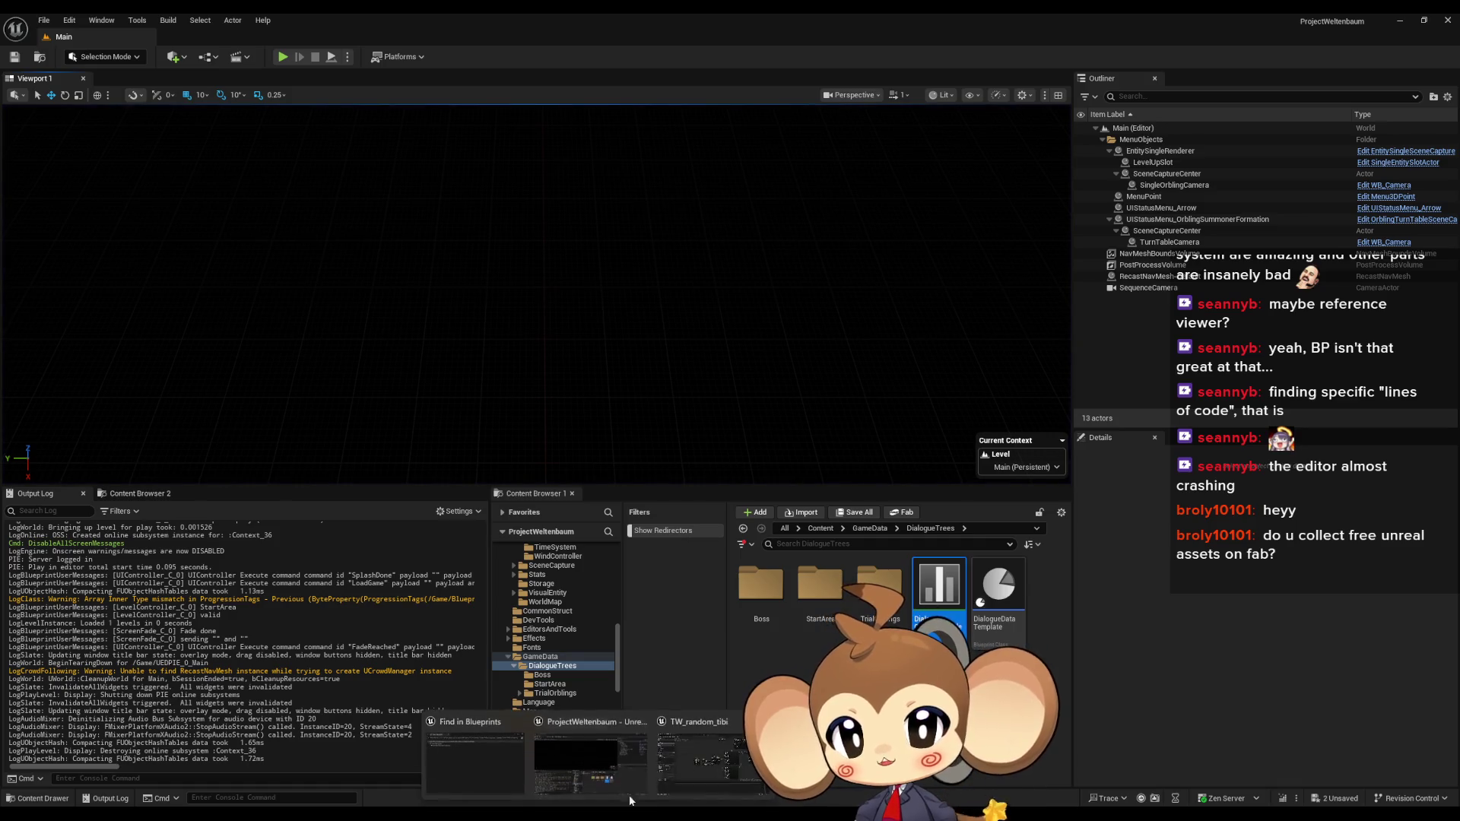
pyautogui.click(719, 756)
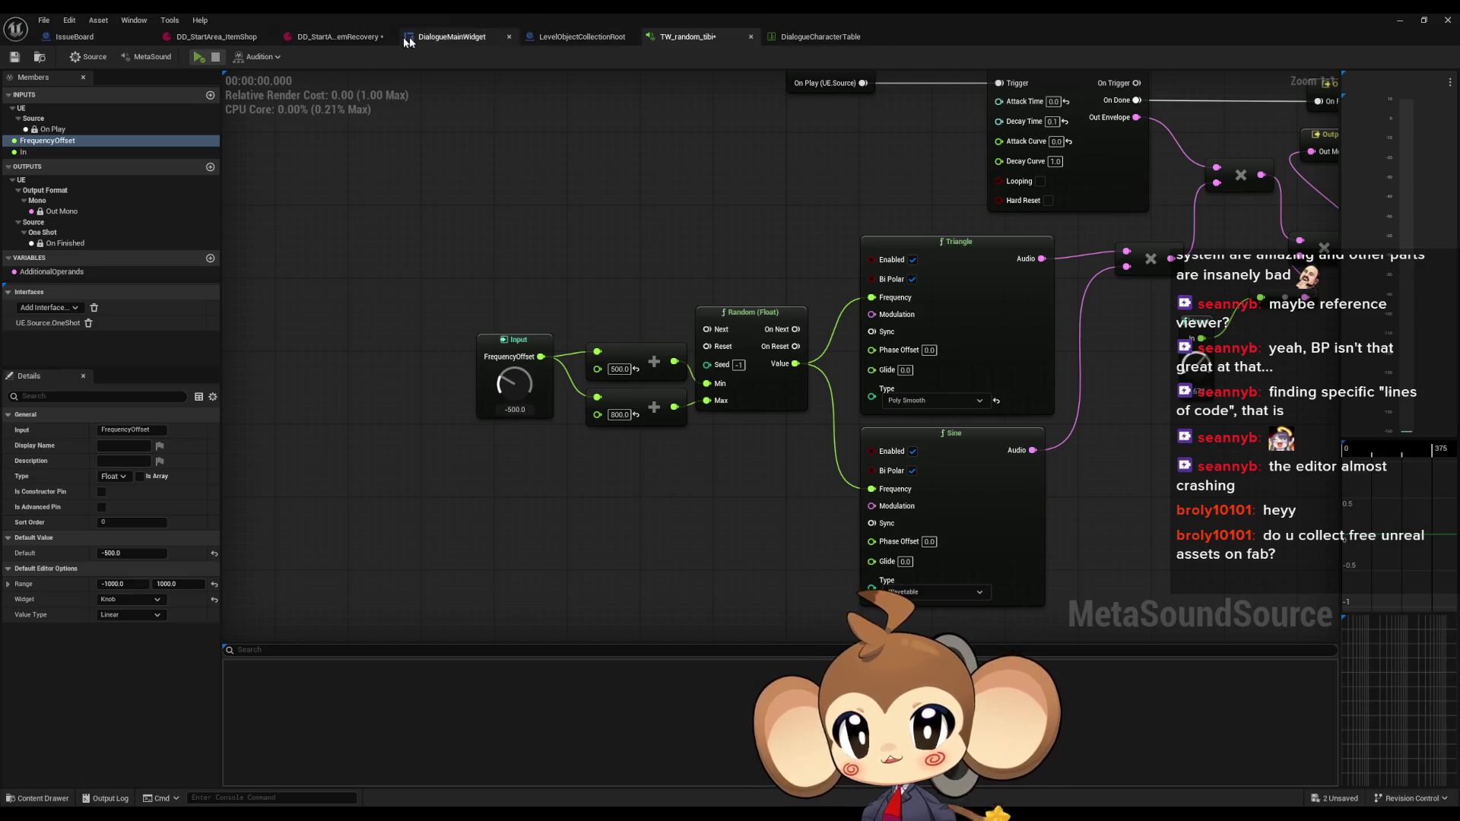
# In AddNextCharacterToText, search for all references to Current TWSound Frequency
pyautogui.click(445, 37)
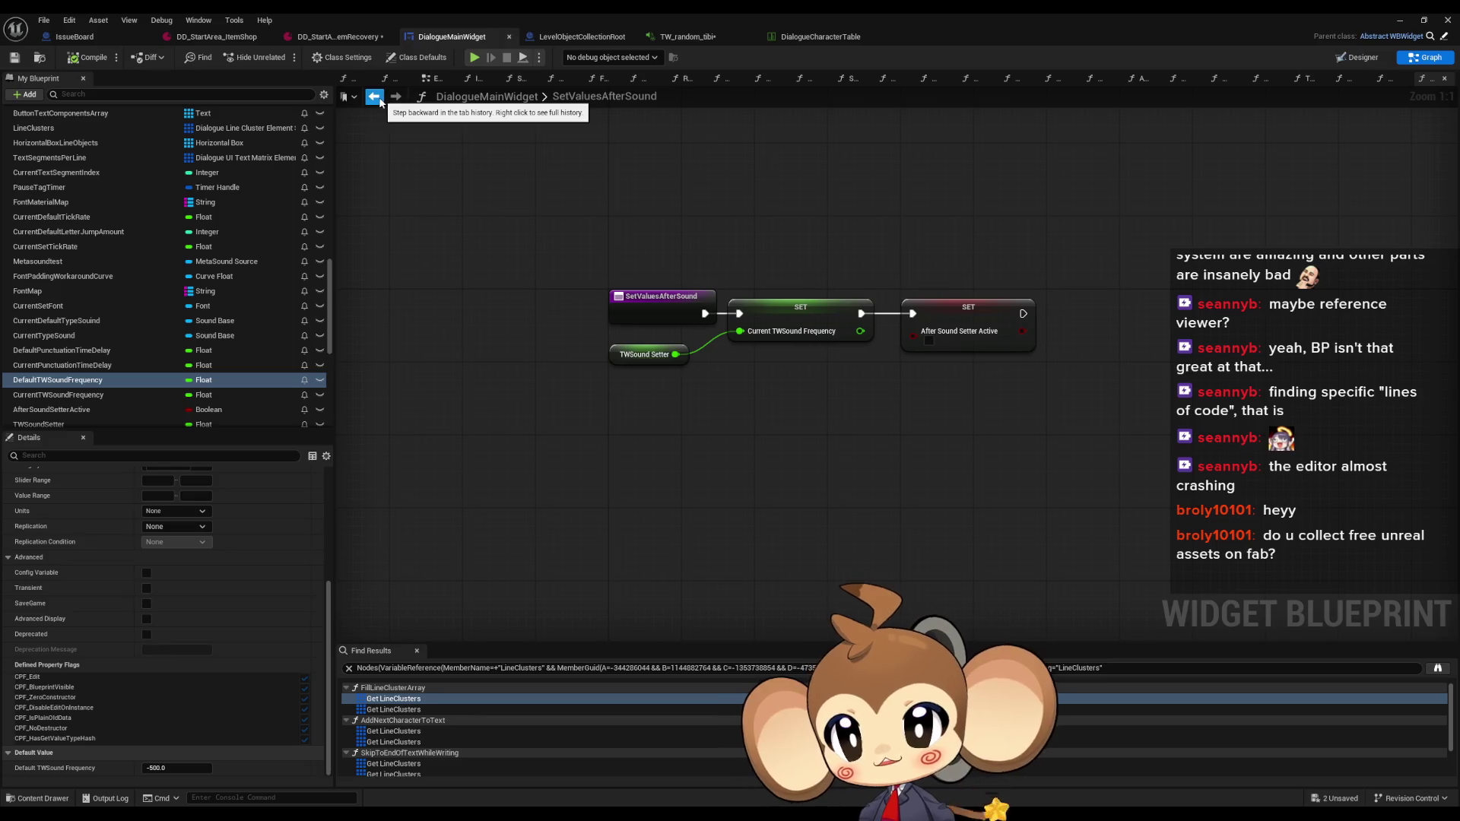
pyautogui.scroll(10, 134, 275)
pyautogui.scroll(3, 107, 286)
pyautogui.doubleClick(65, 190)
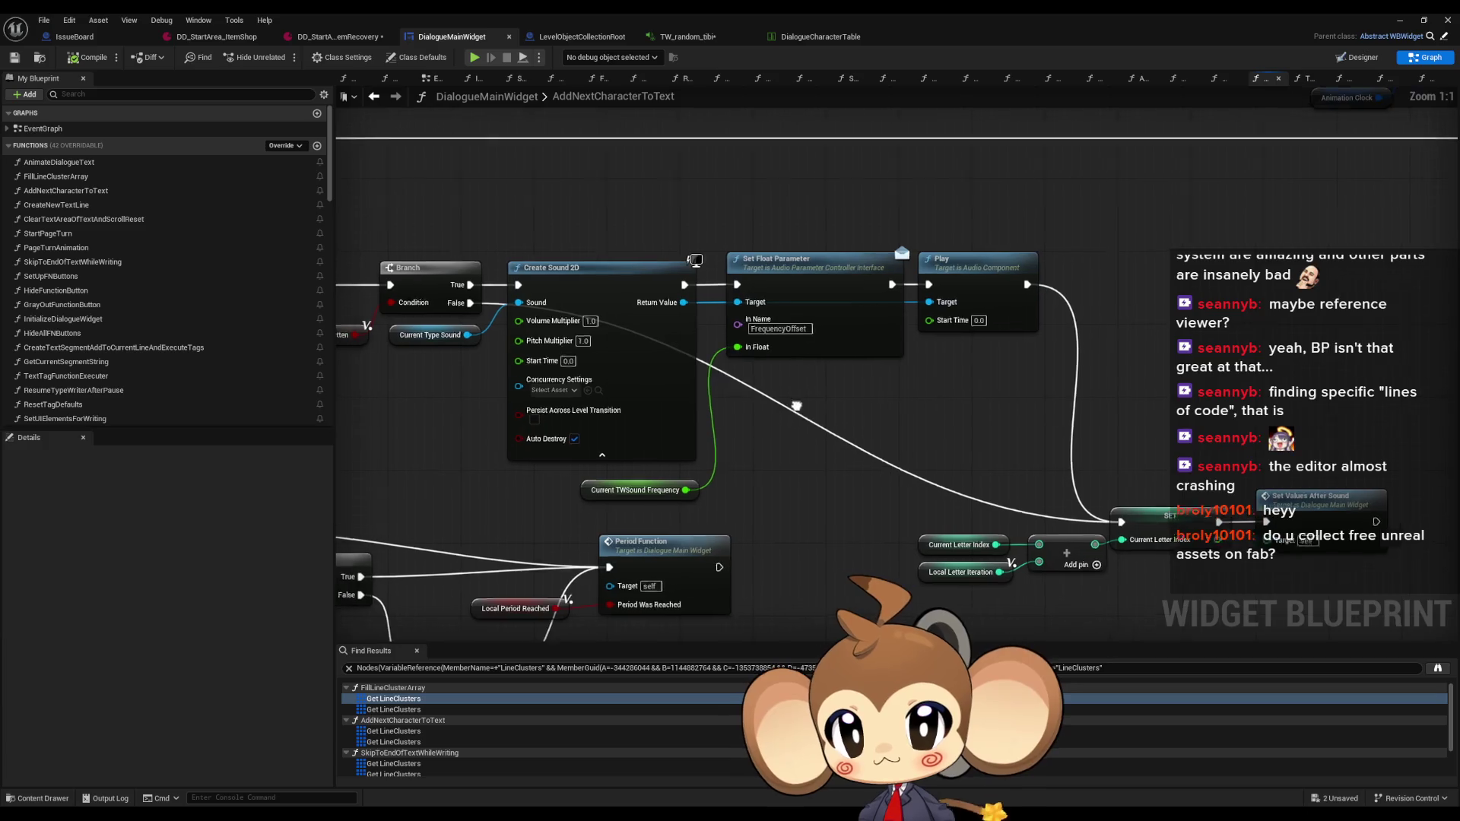
pyautogui.click(661, 495)
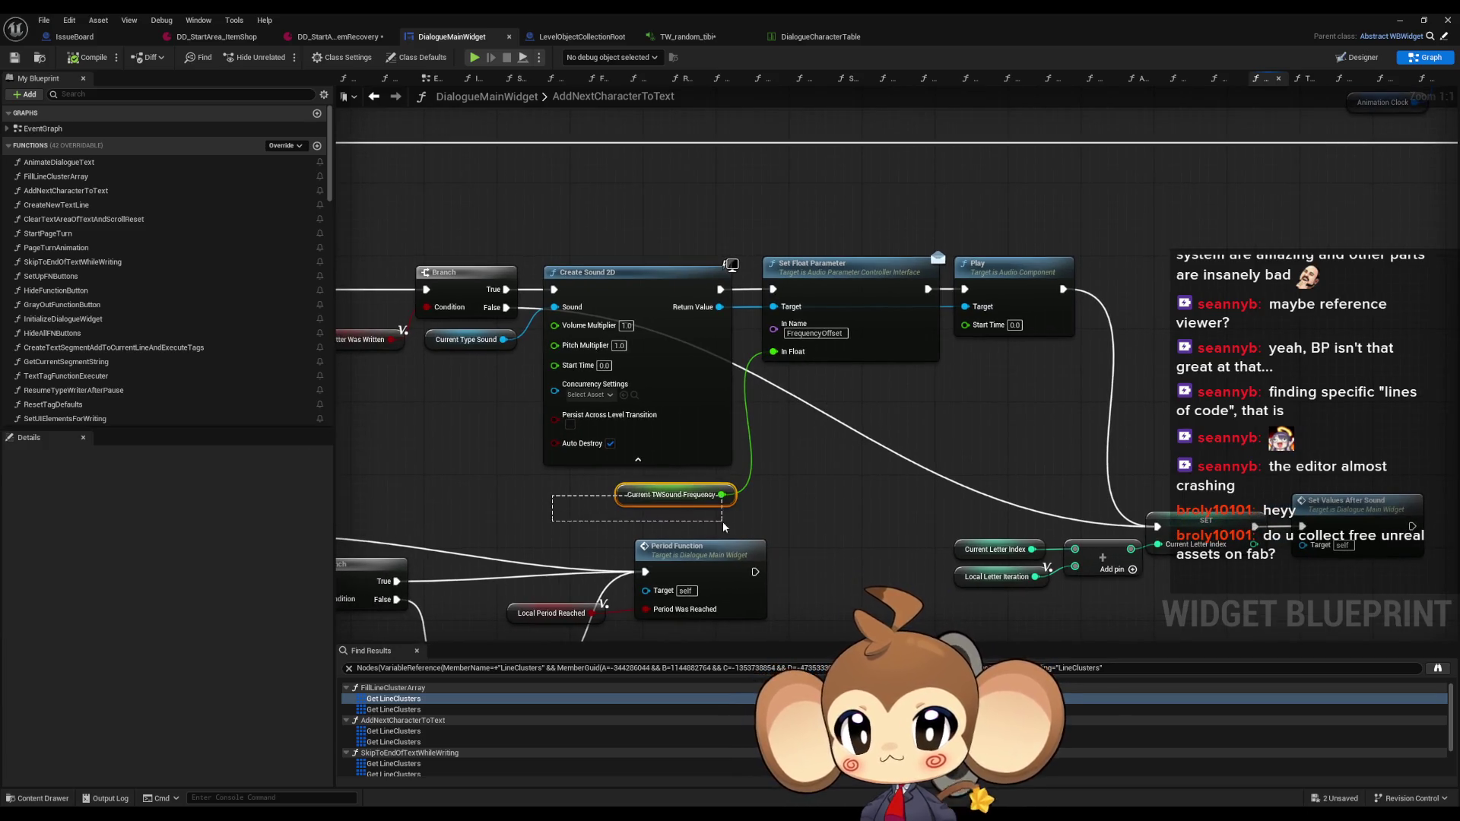
pyautogui.rightClick(622, 498)
pyautogui.click(844, 595)
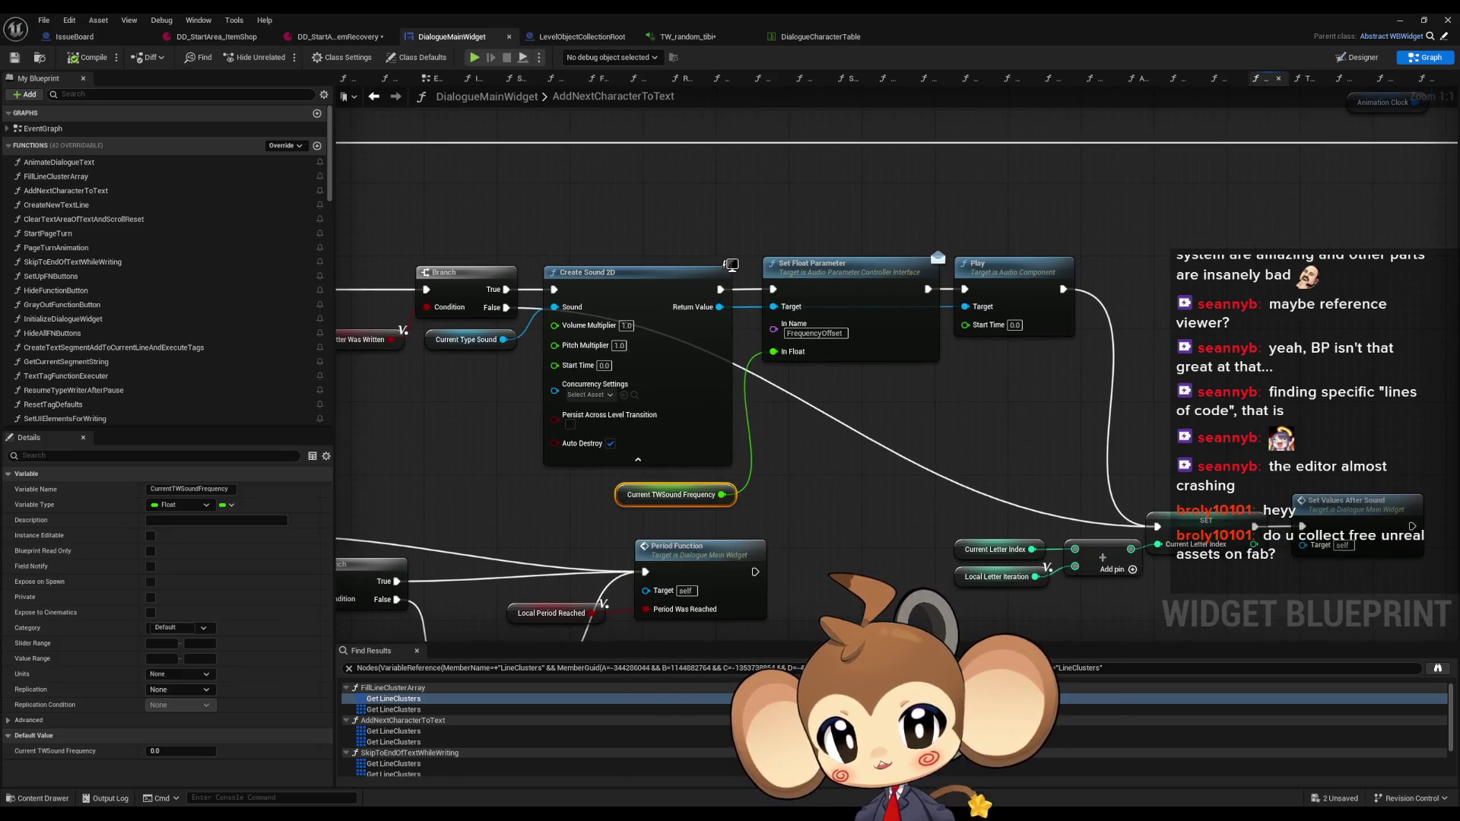
# Inspect the sets in TextTagFunctionExecuter, ResetTagDefaults and SetValuesAfterSound, then return to AddNextCharacterToText
pyautogui.click(388, 698)
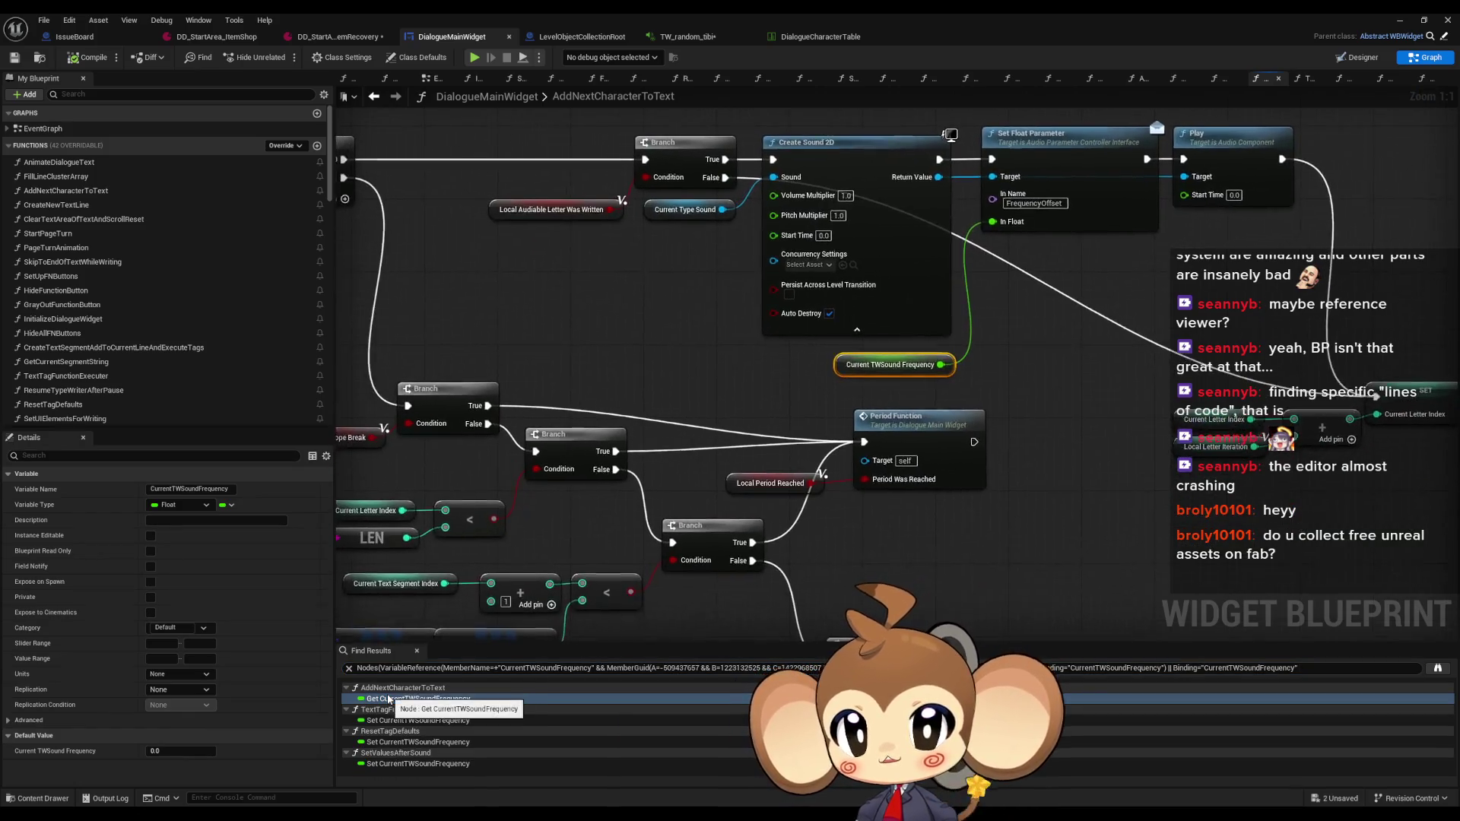
pyautogui.click(387, 720)
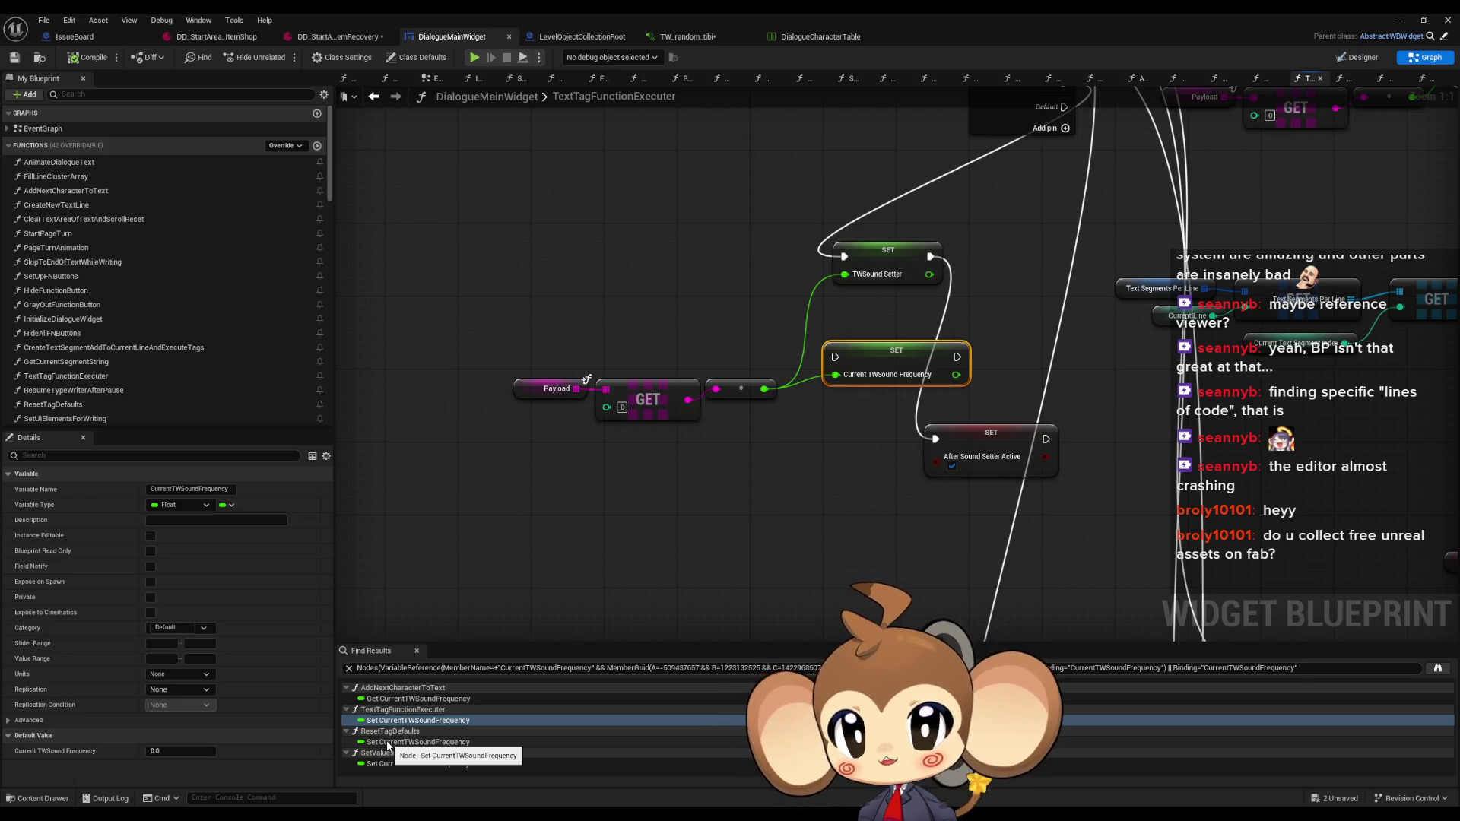
pyautogui.click(388, 743)
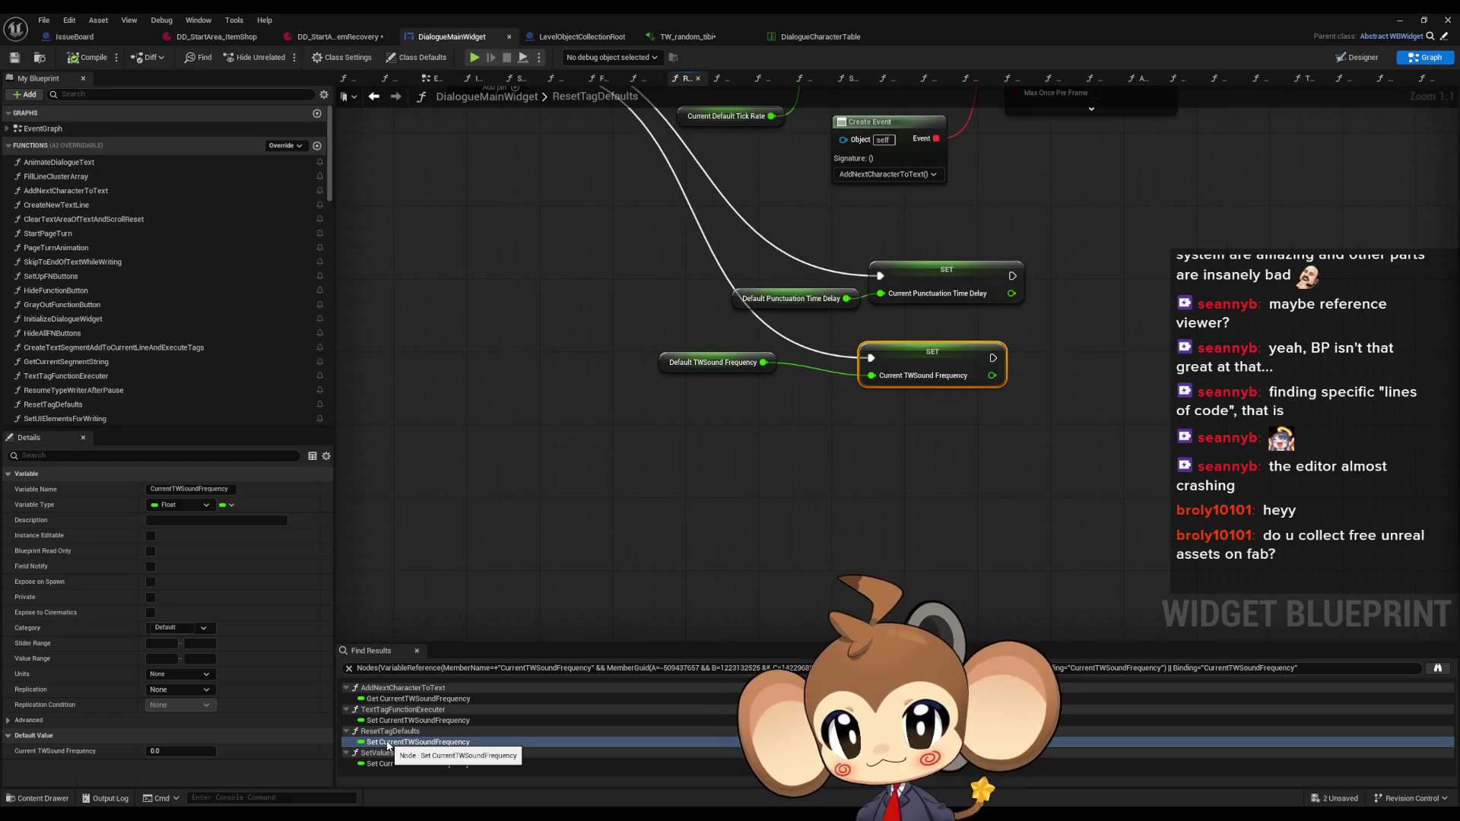
pyautogui.click(713, 363)
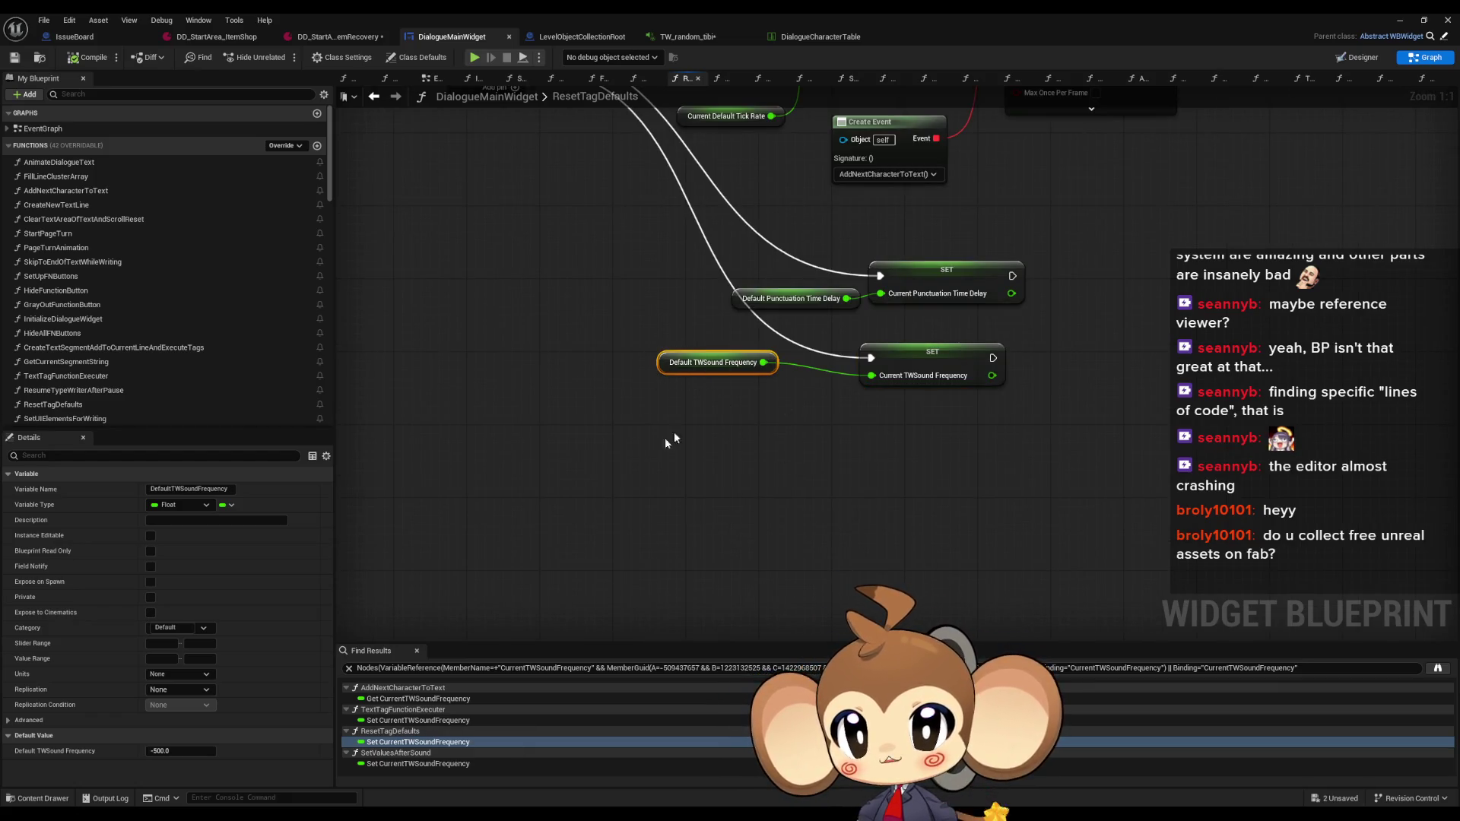
pyautogui.click(398, 764)
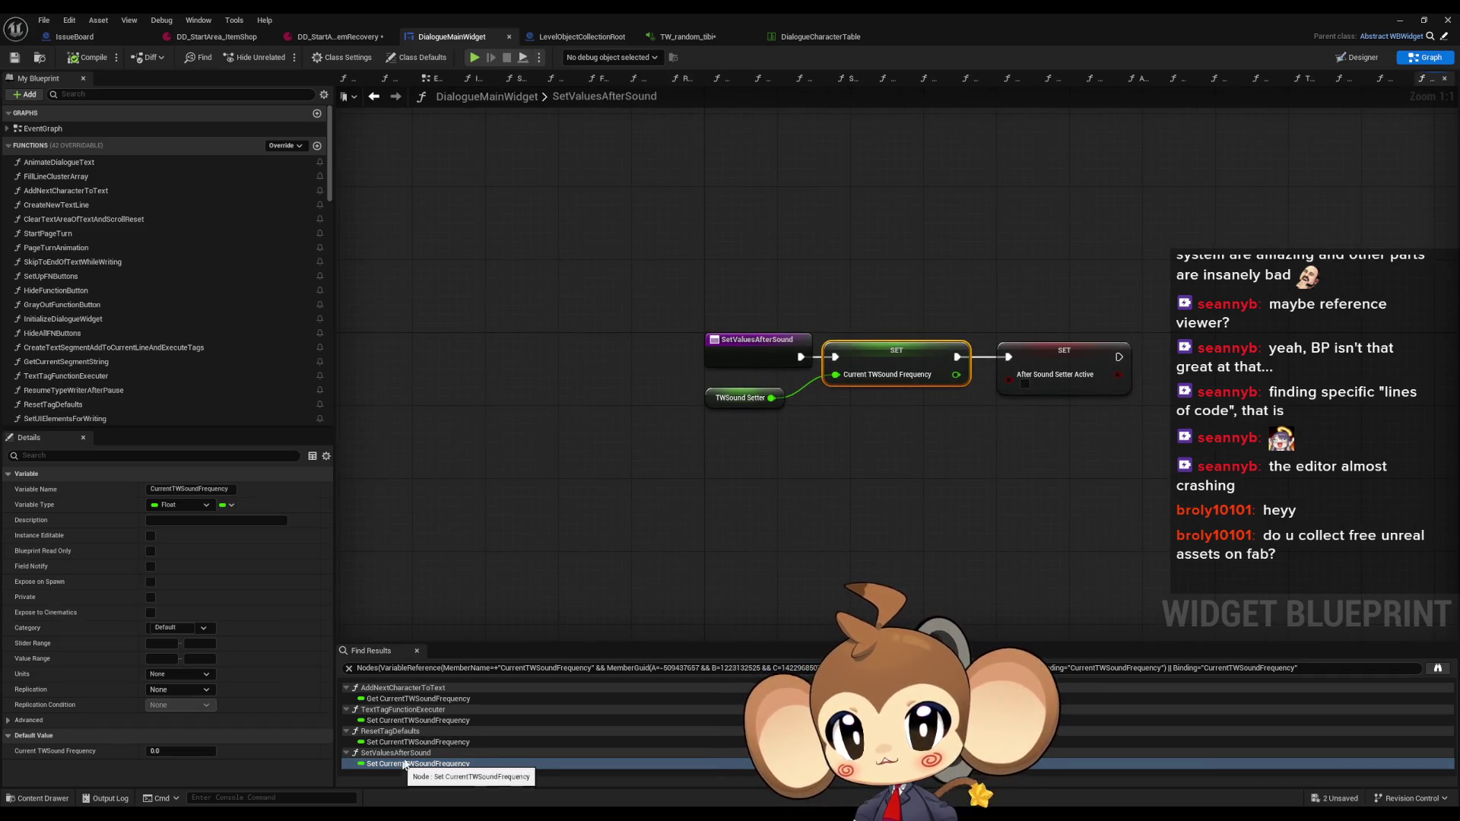
pyautogui.click(738, 397)
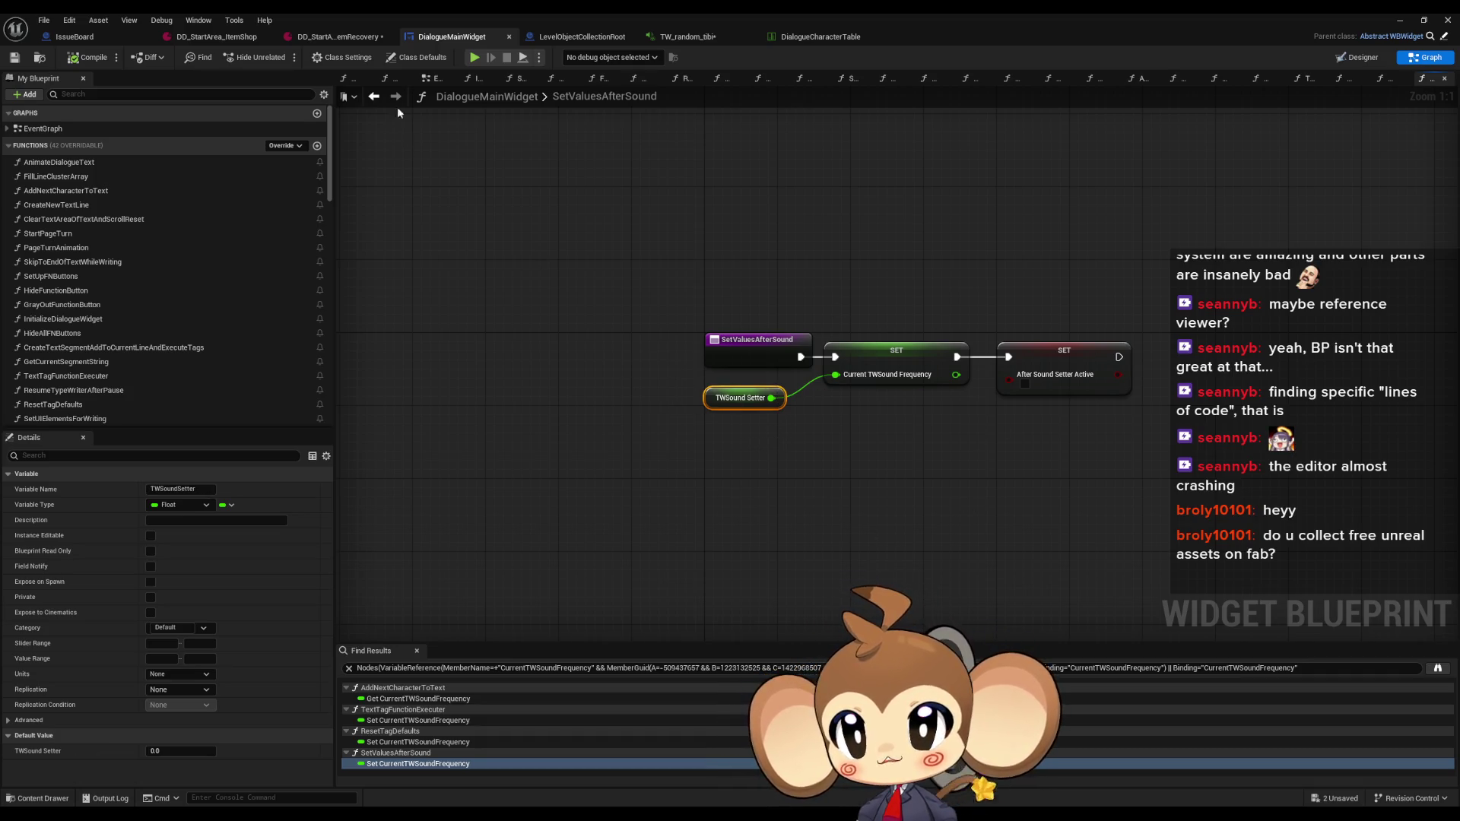
pyautogui.click(375, 97)
pyautogui.click(374, 96)
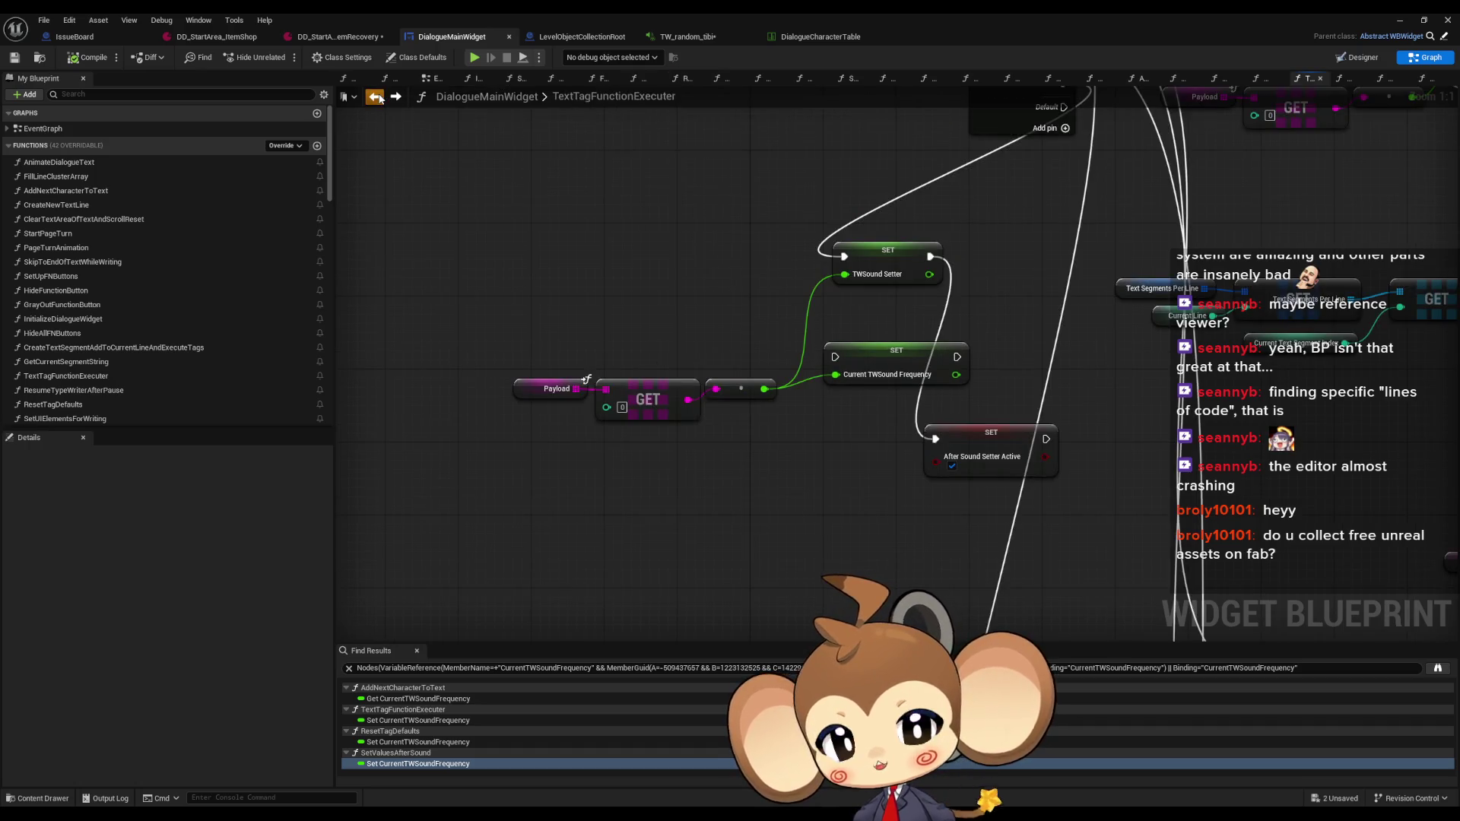
pyautogui.click(375, 96)
pyautogui.click(375, 97)
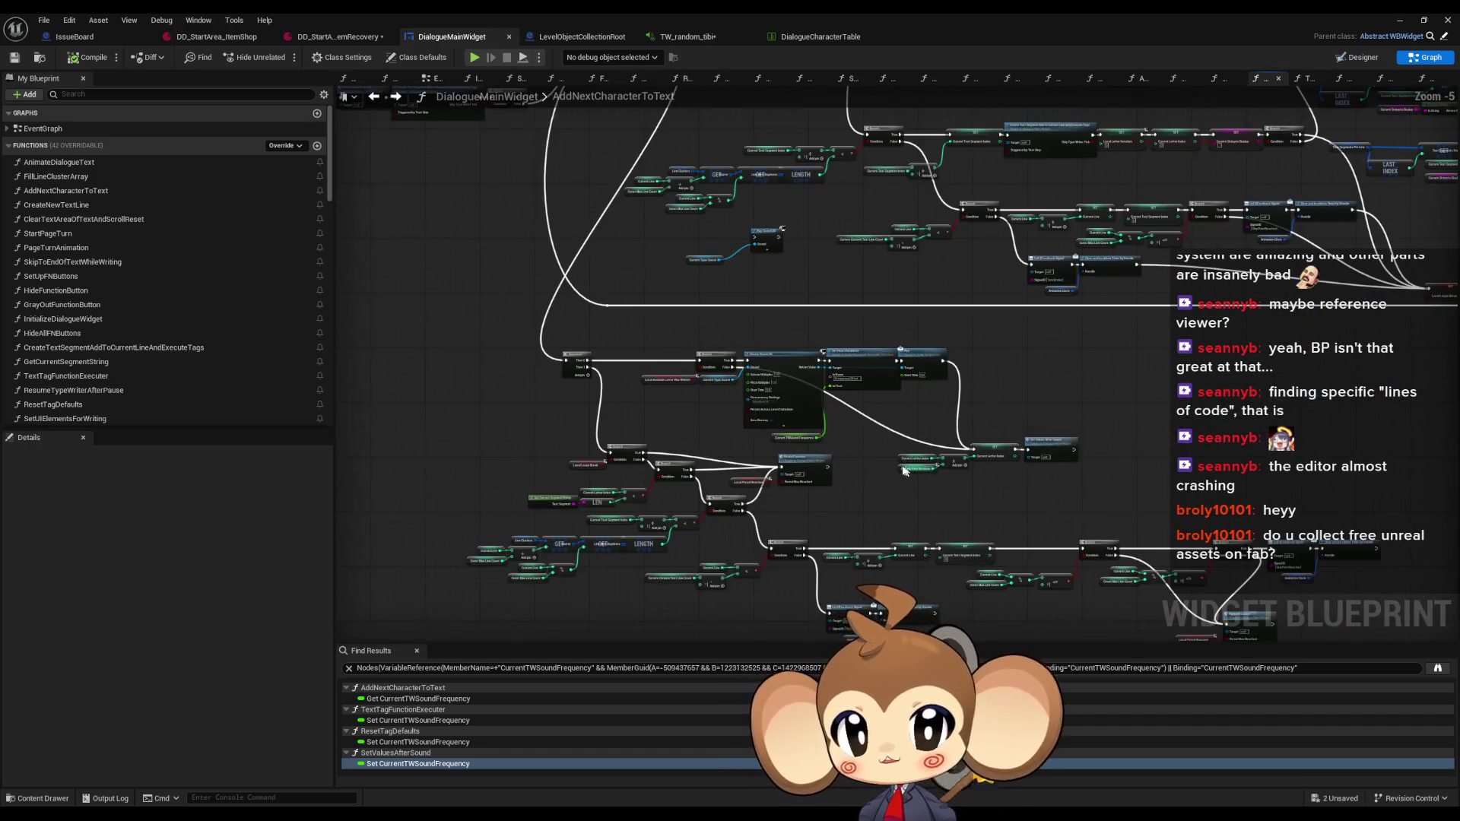
# Gate Set Values After Sound behind a Branch driven by After Sound Setter Active's True output
pyautogui.scroll(-10, 232, 390)
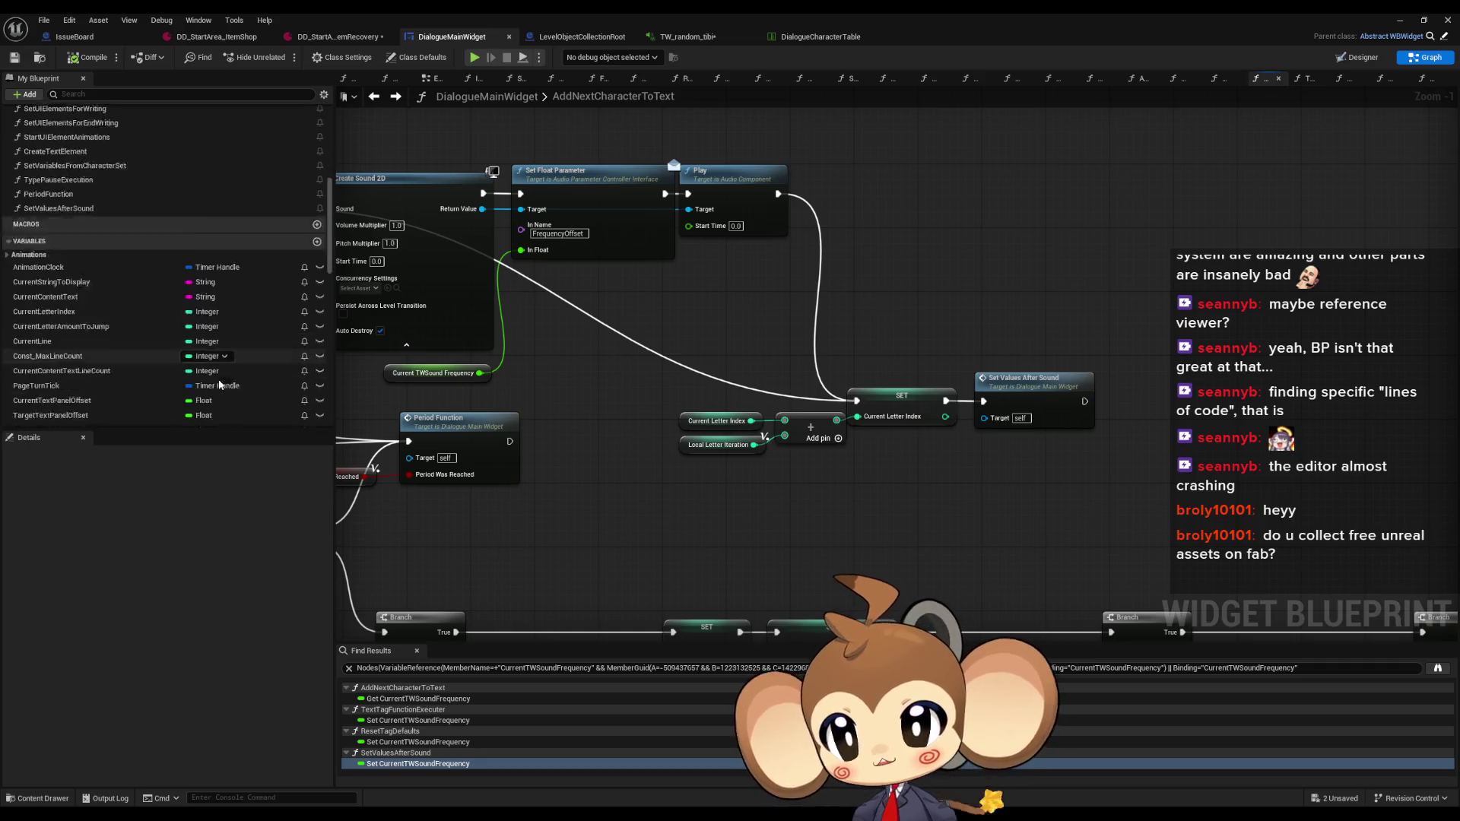
pyautogui.scroll(-5, 232, 390)
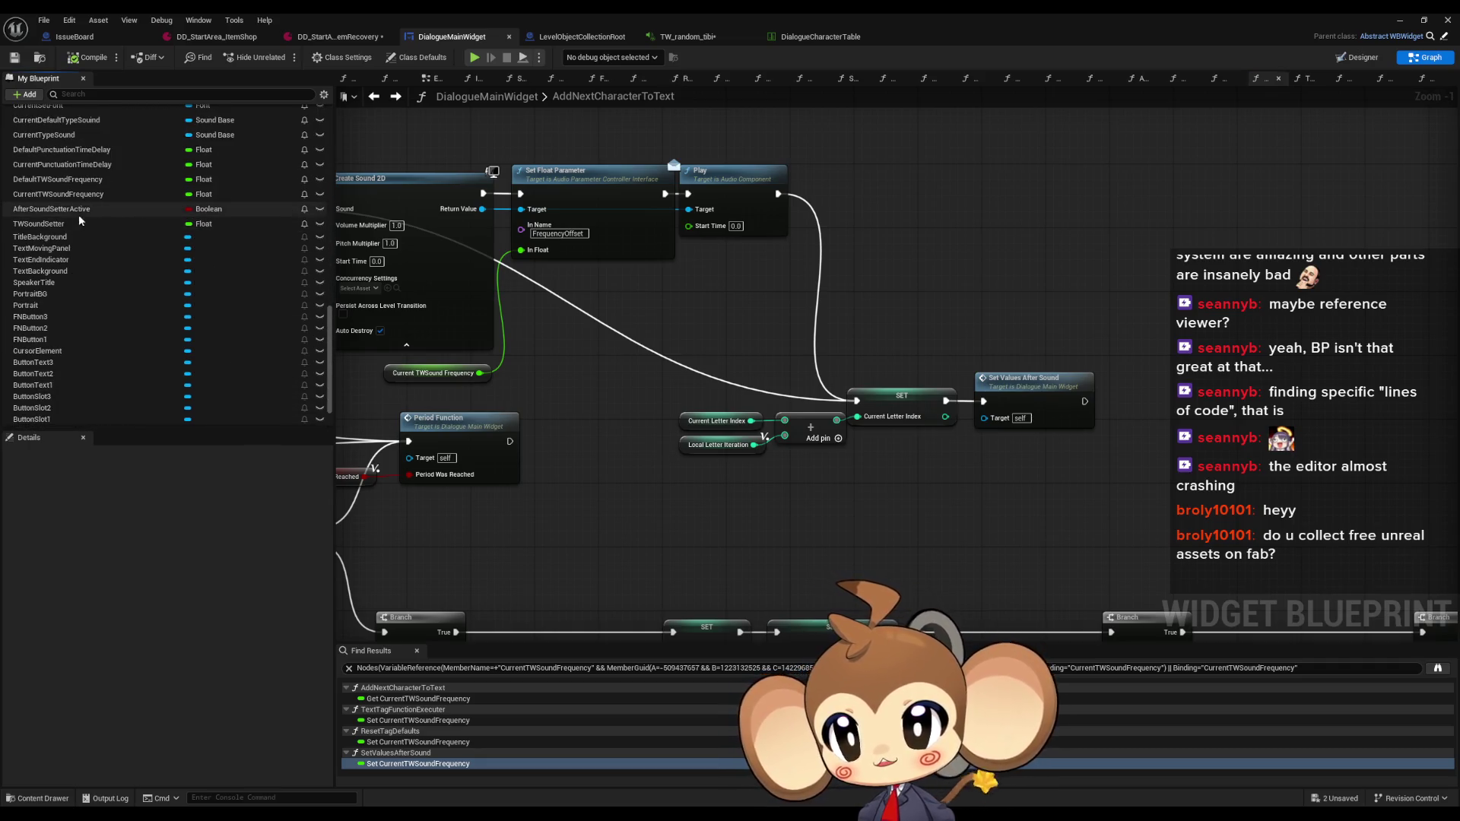
pyautogui.moveTo(75, 220)
pyautogui.mouseDown()
pyautogui.moveTo(783, 495)
pyautogui.moveTo(918, 498)
pyautogui.moveTo(983, 400)
pyautogui.moveTo(912, 505)
pyautogui.mouseUp()
pyautogui.write('branch')
pyautogui.press('Return')
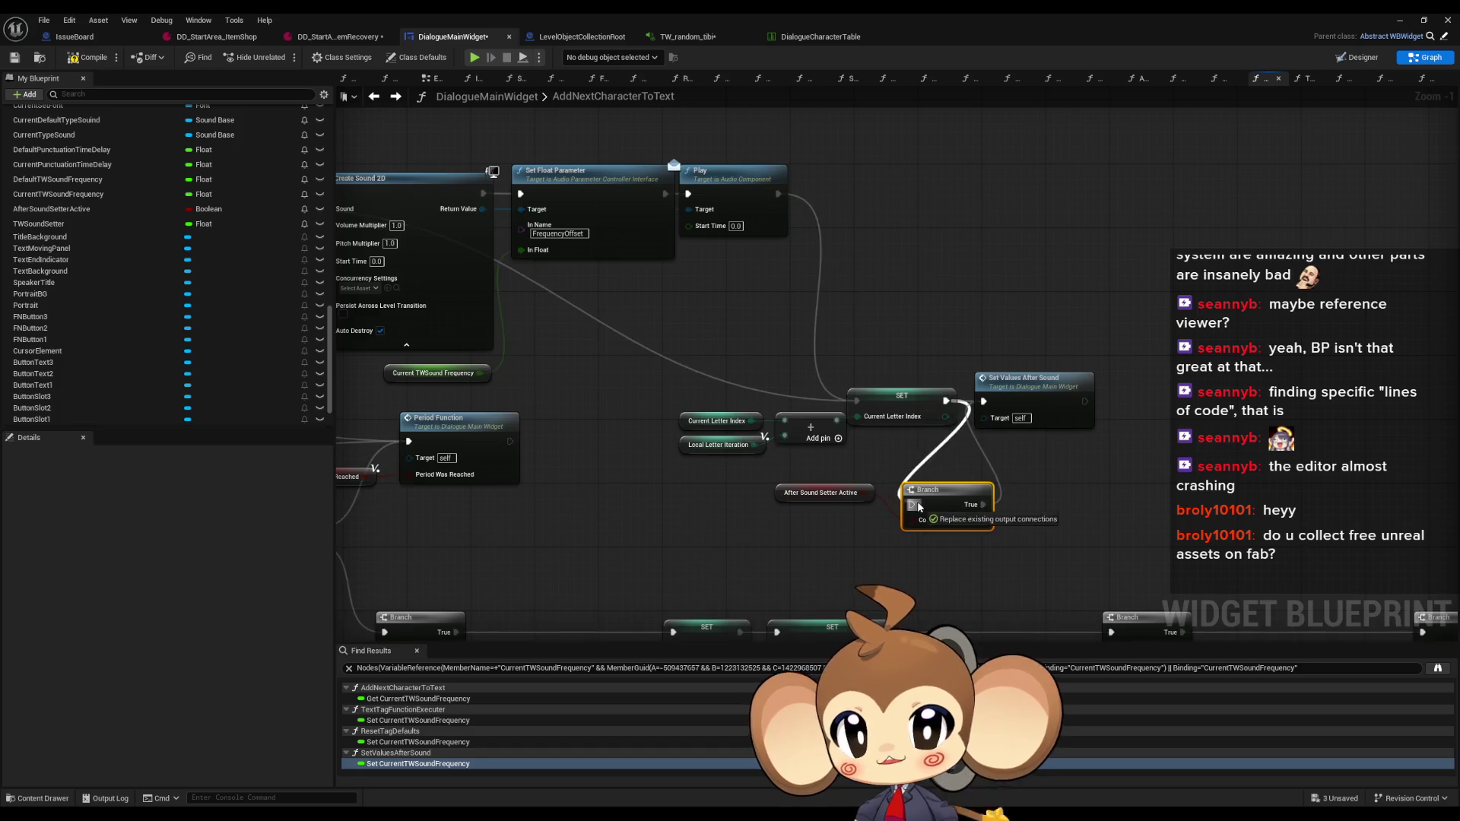
pyautogui.moveTo(1031, 391); pyautogui.dragTo(1071, 495)
# Line up the Branch and its condition node, then minimize the blueprint editor
pyautogui.moveTo(949, 499); pyautogui.dragTo(1029, 397)
pyautogui.moveTo(803, 500); pyautogui.dragTo(894, 468)
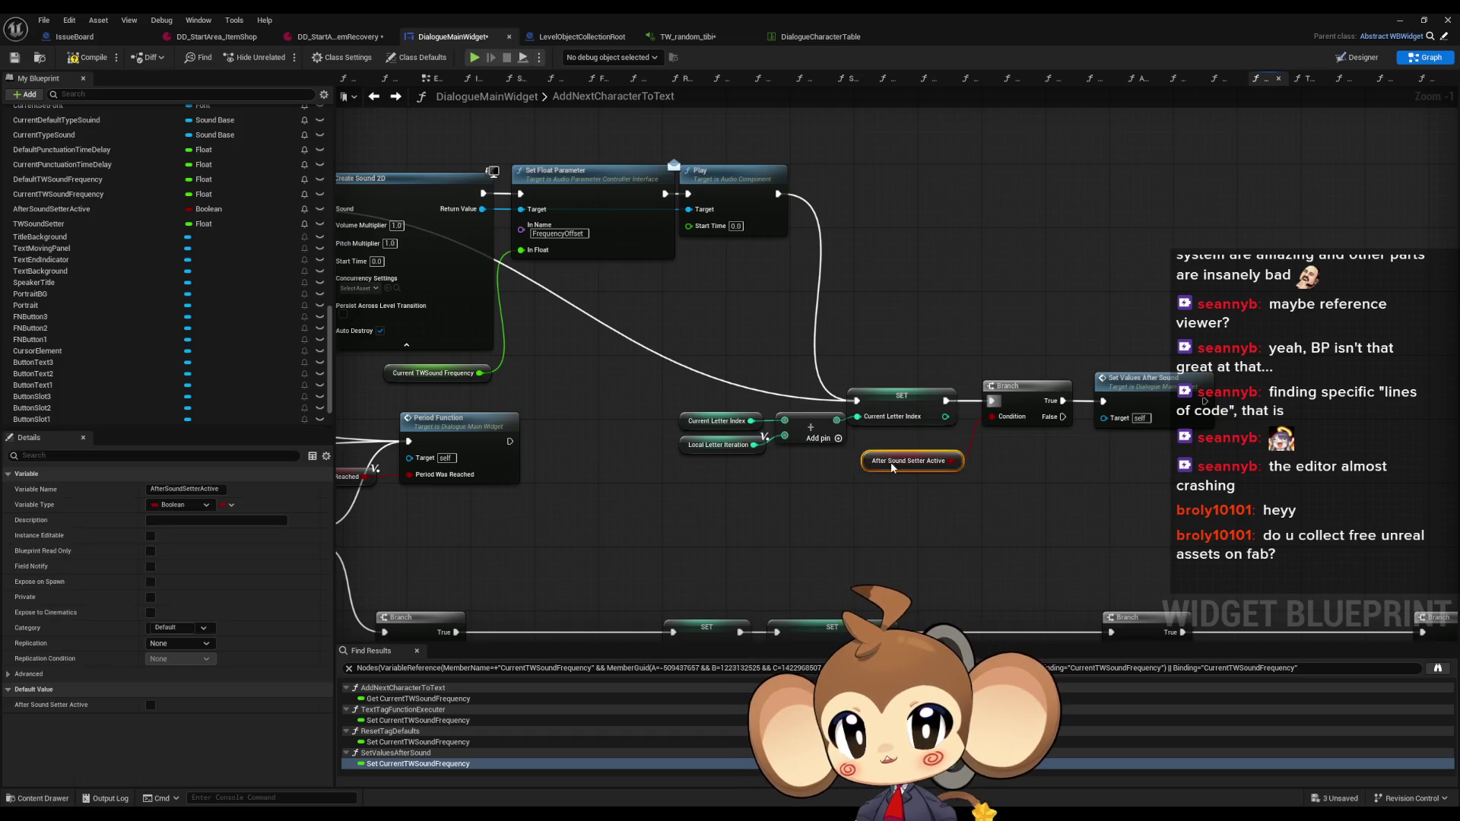
pyautogui.click(898, 494)
pyautogui.click(1402, 21)
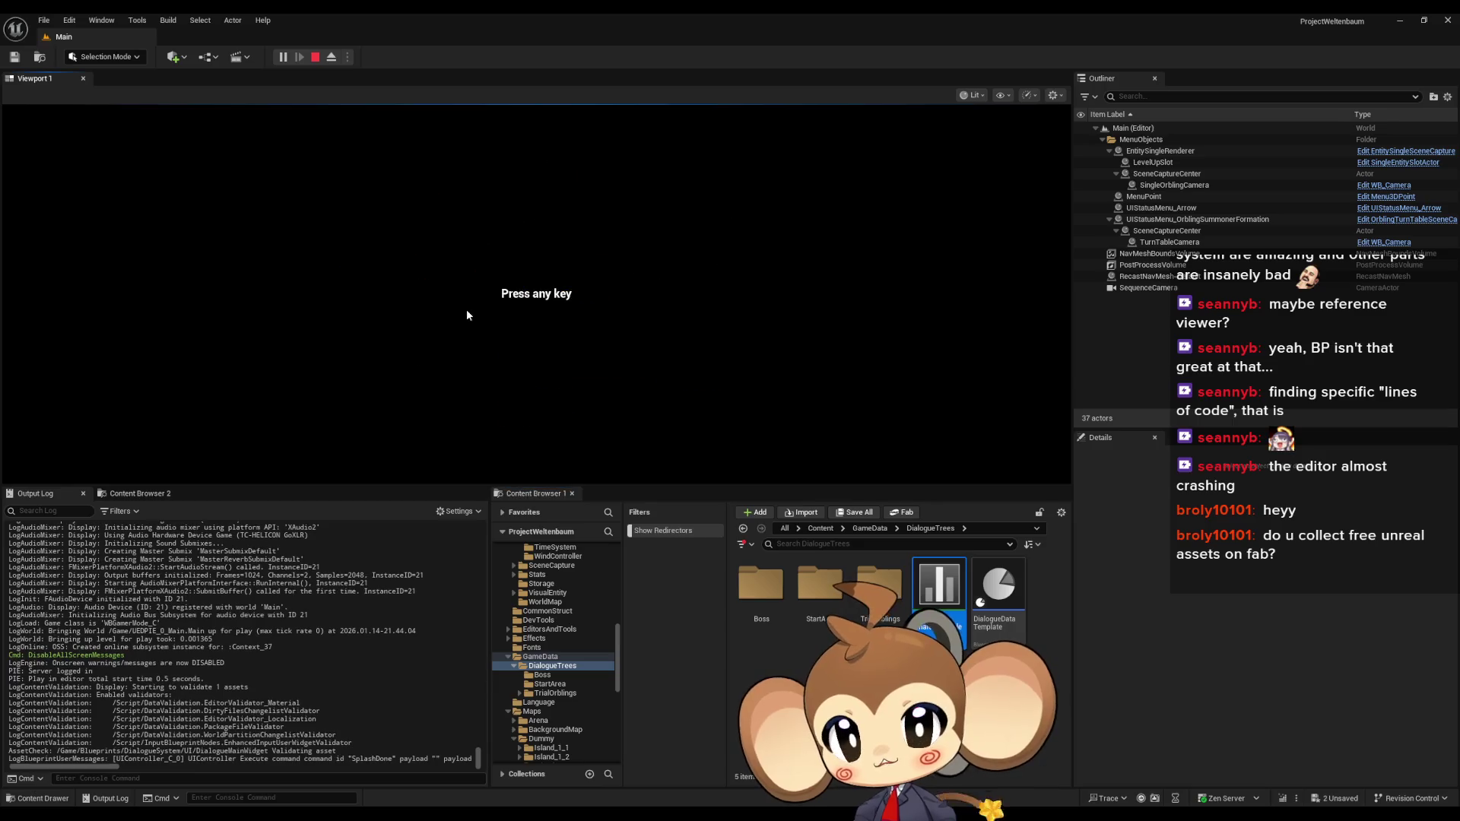
# Play Tibi's lost-and-found dialogue through to 'For a little fee hahaha', then stop the session
pyautogui.press('Return')
pyautogui.press('Return')
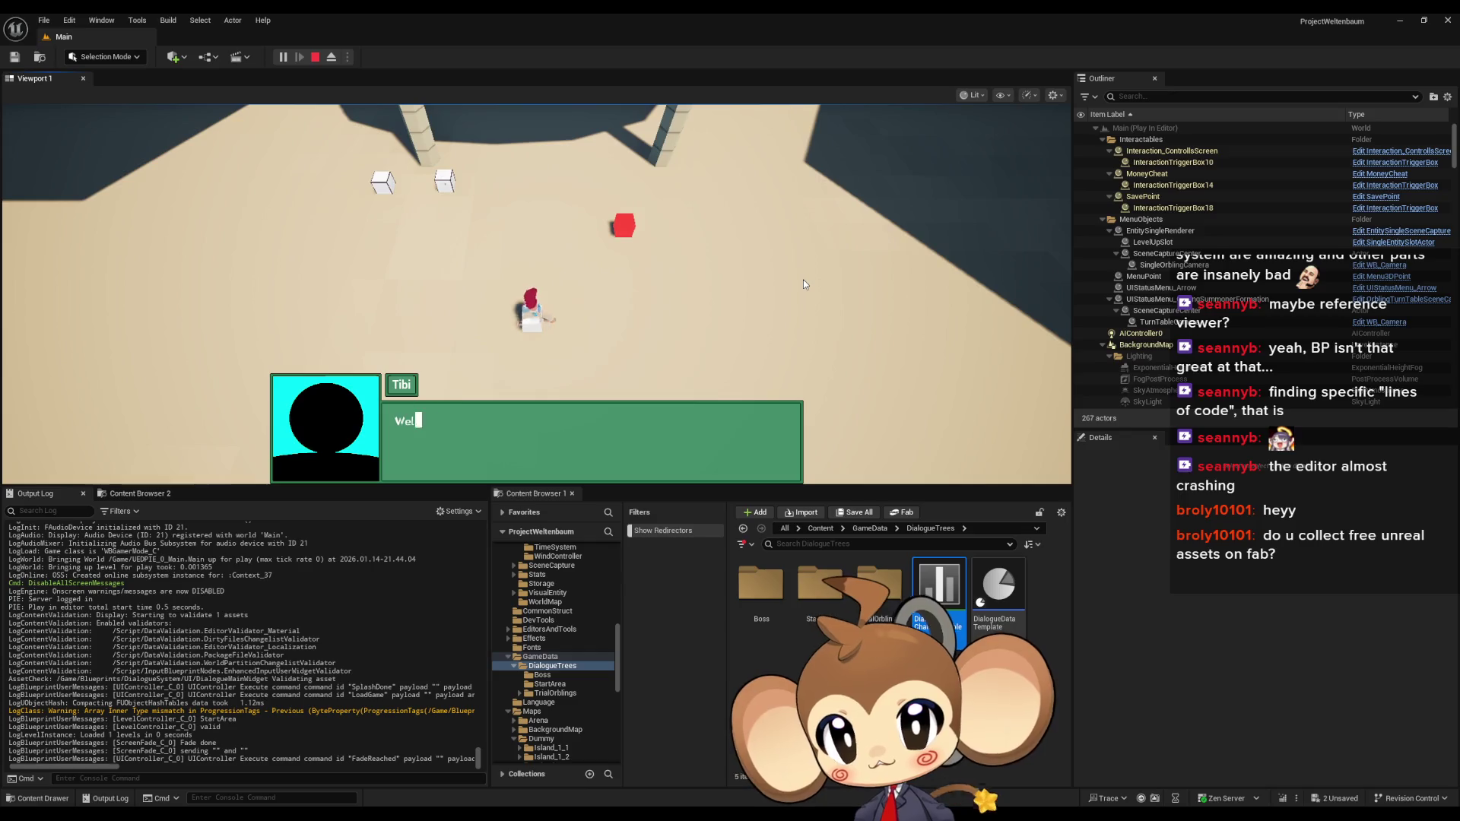
pyautogui.press('Return')
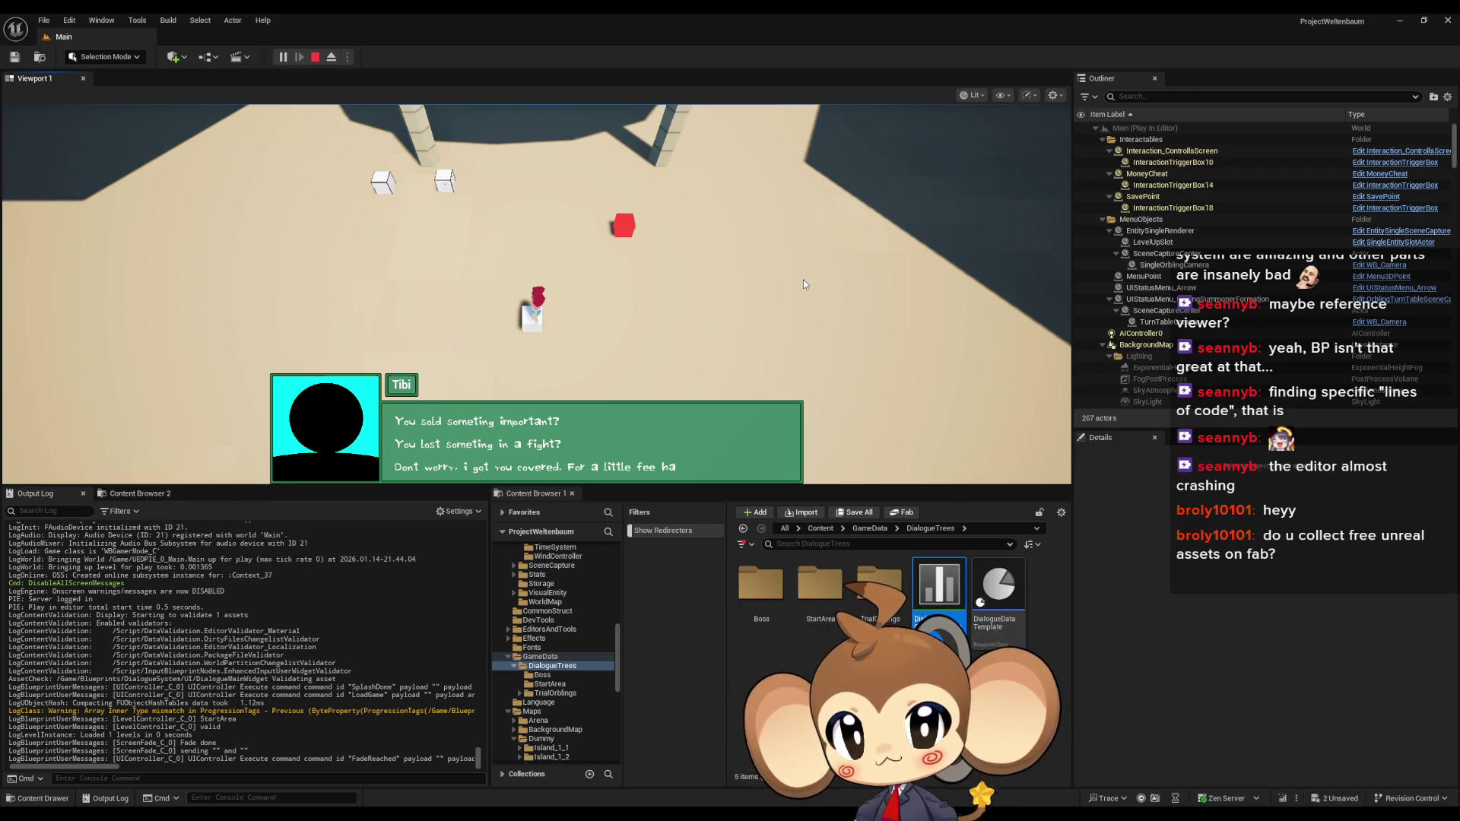
pyautogui.click(314, 58)
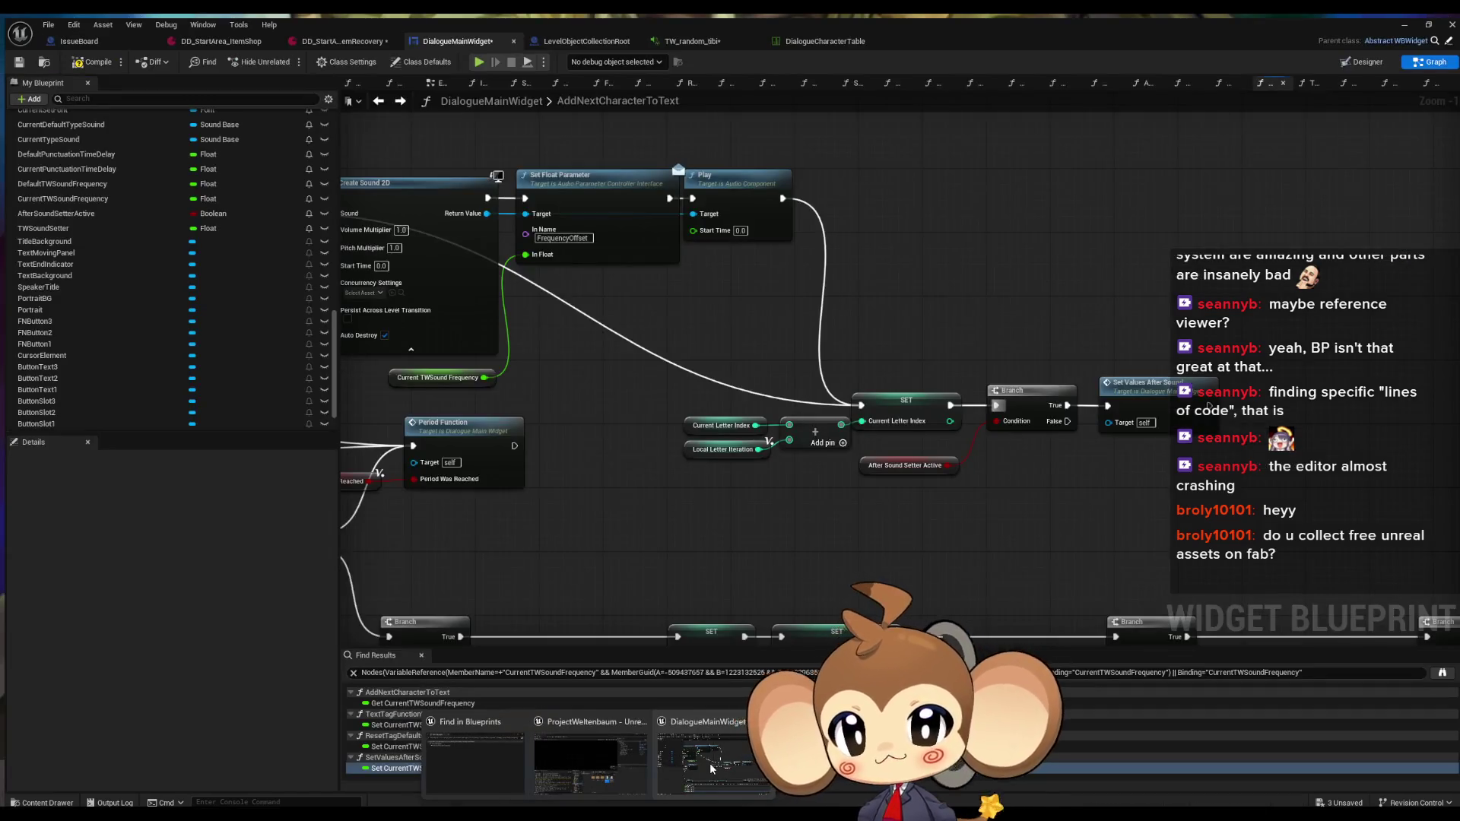
# Check the TW_random_tibi sound asset and return to the DialogueMainWidget graph
pyautogui.click(711, 768)
pyautogui.click(684, 41)
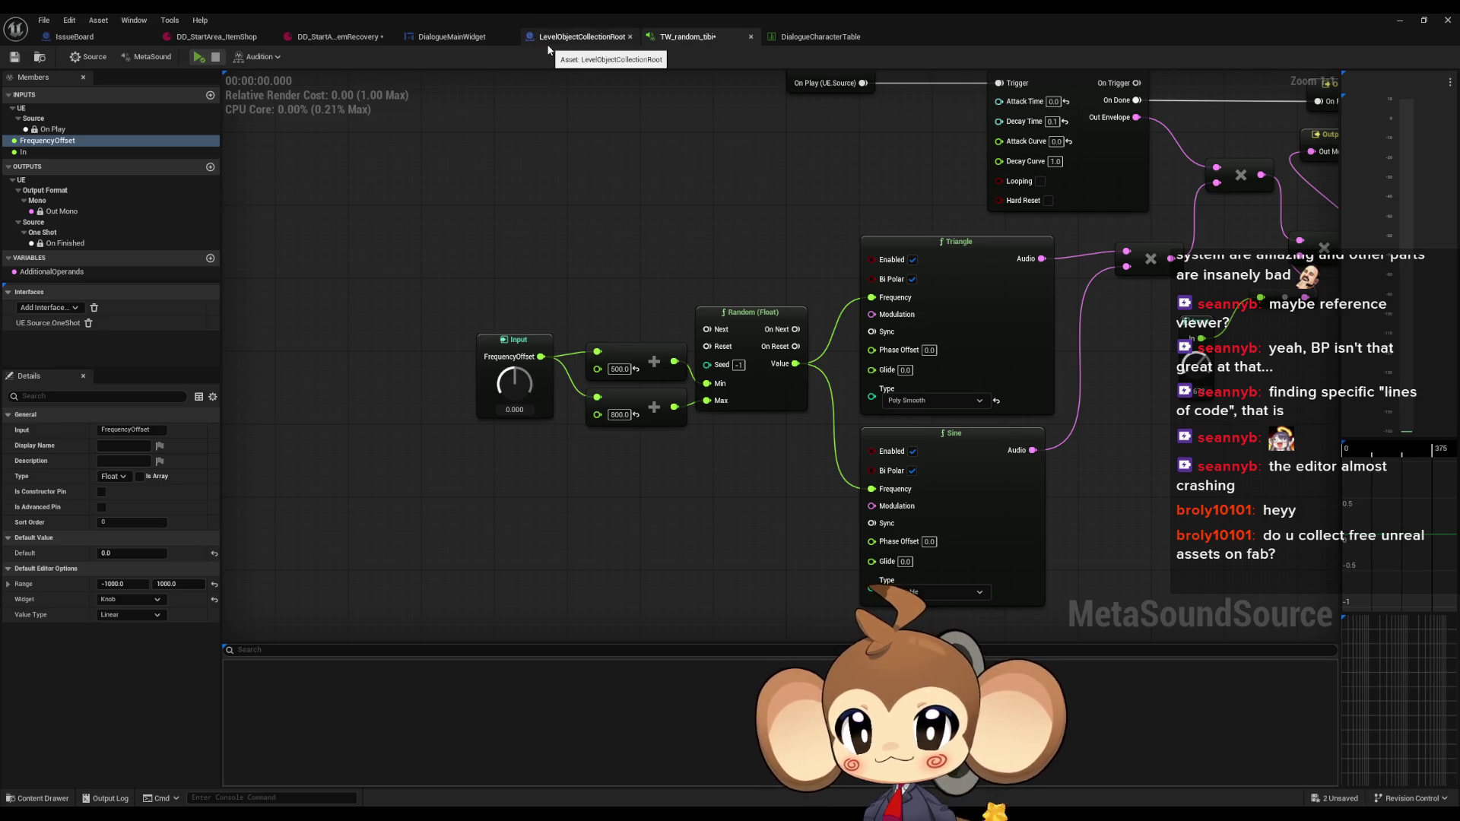
pyautogui.click(457, 38)
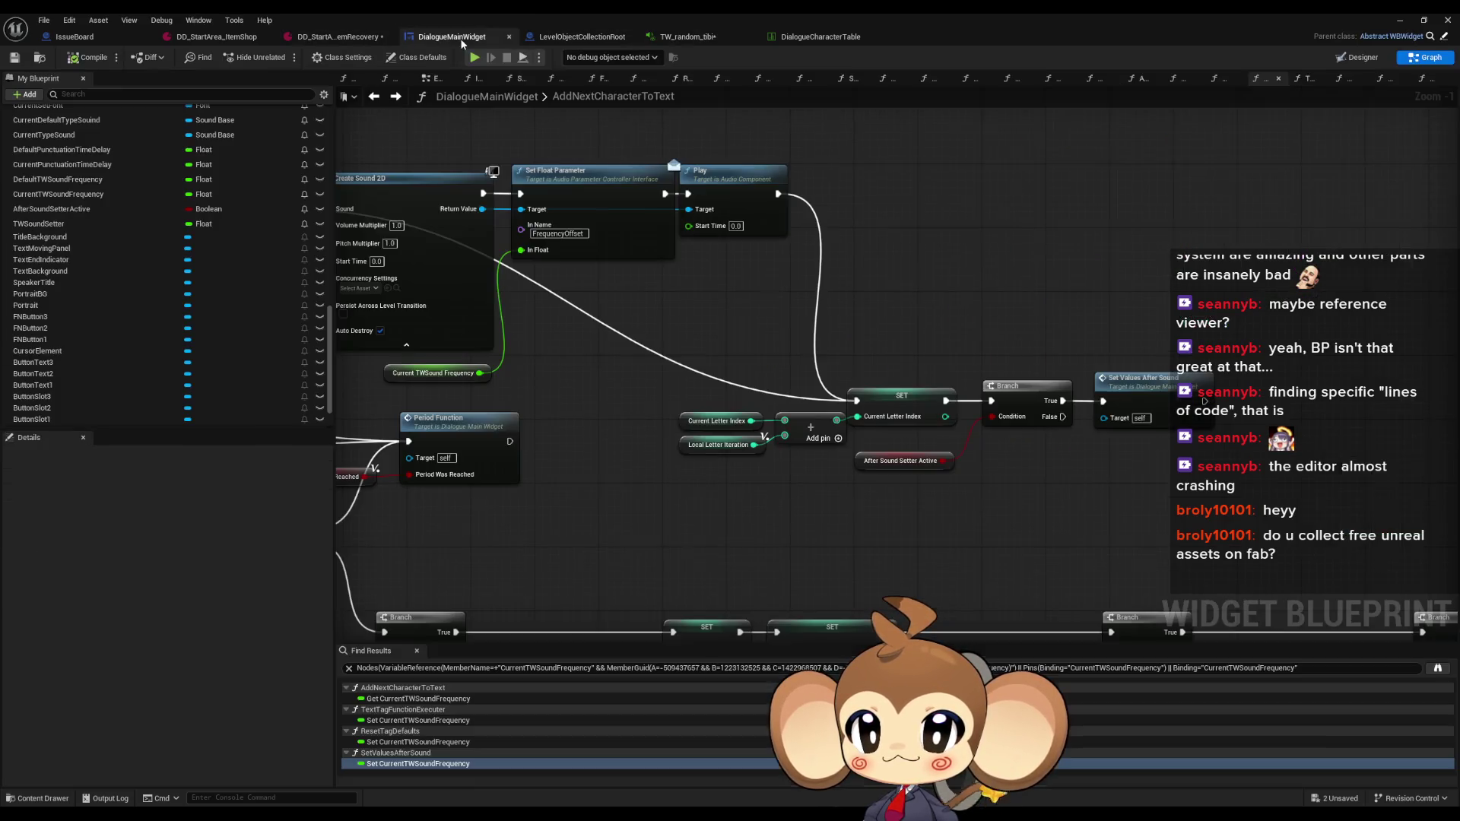
# Set DefaultTWSoundFrequency's default value to 0.0, compile and save, and open the item-recovery dialogue data
pyautogui.click(60, 199)
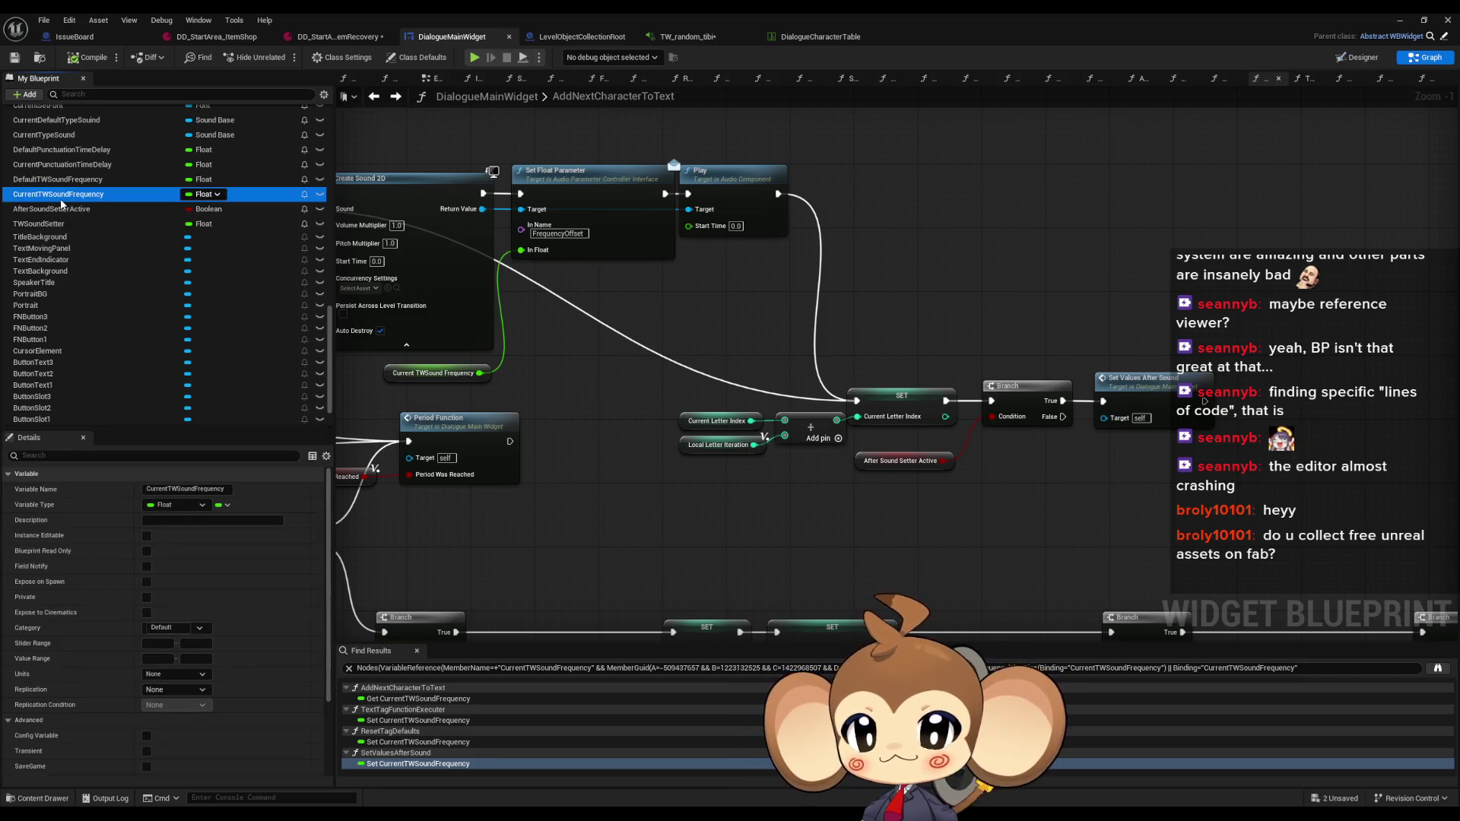
pyautogui.click(60, 179)
pyautogui.scroll(-5, 188, 715)
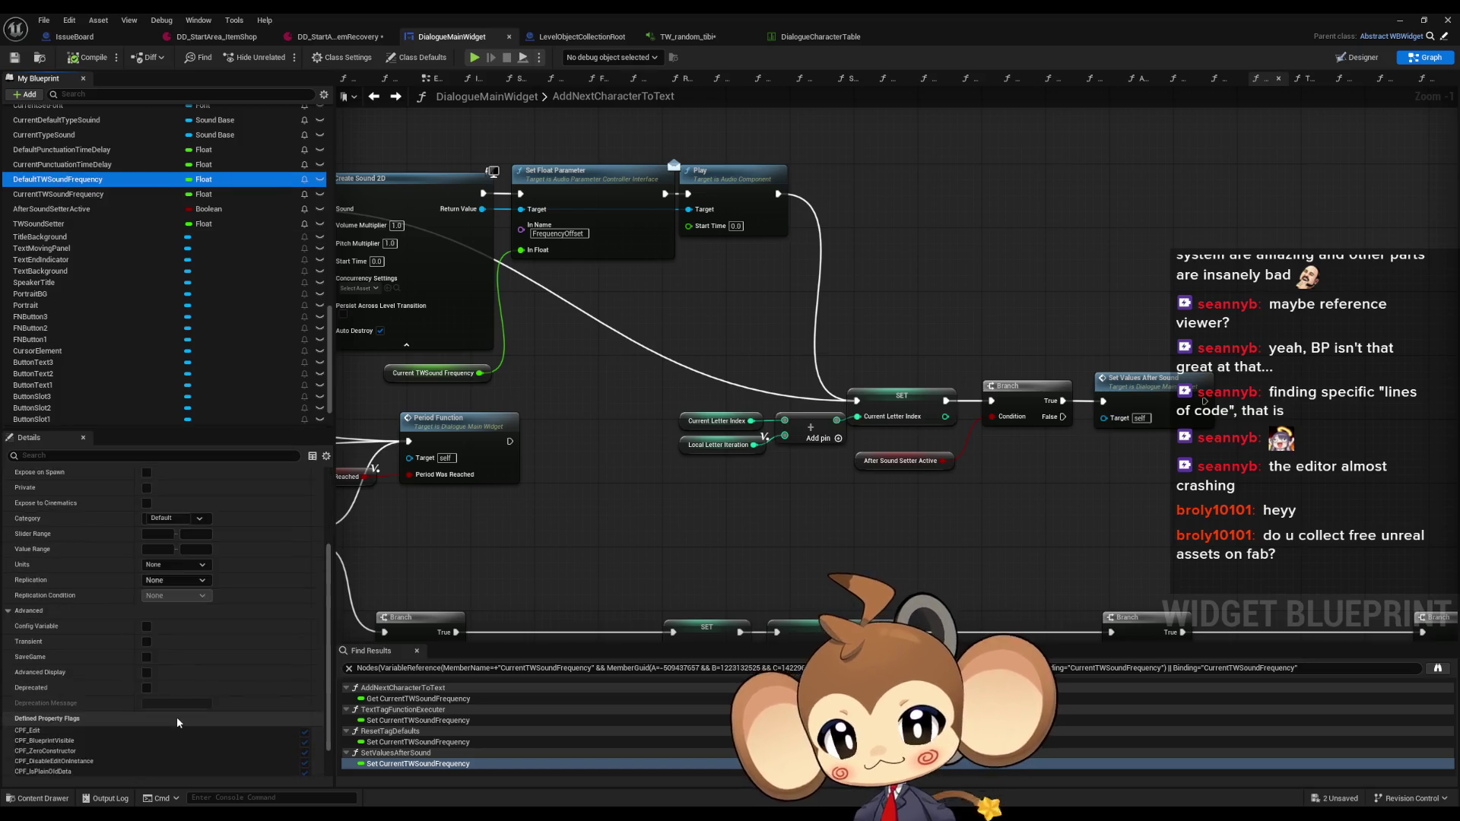
pyautogui.click(177, 768)
pyautogui.write('0')
pyautogui.press('Return')
pyautogui.click(73, 63)
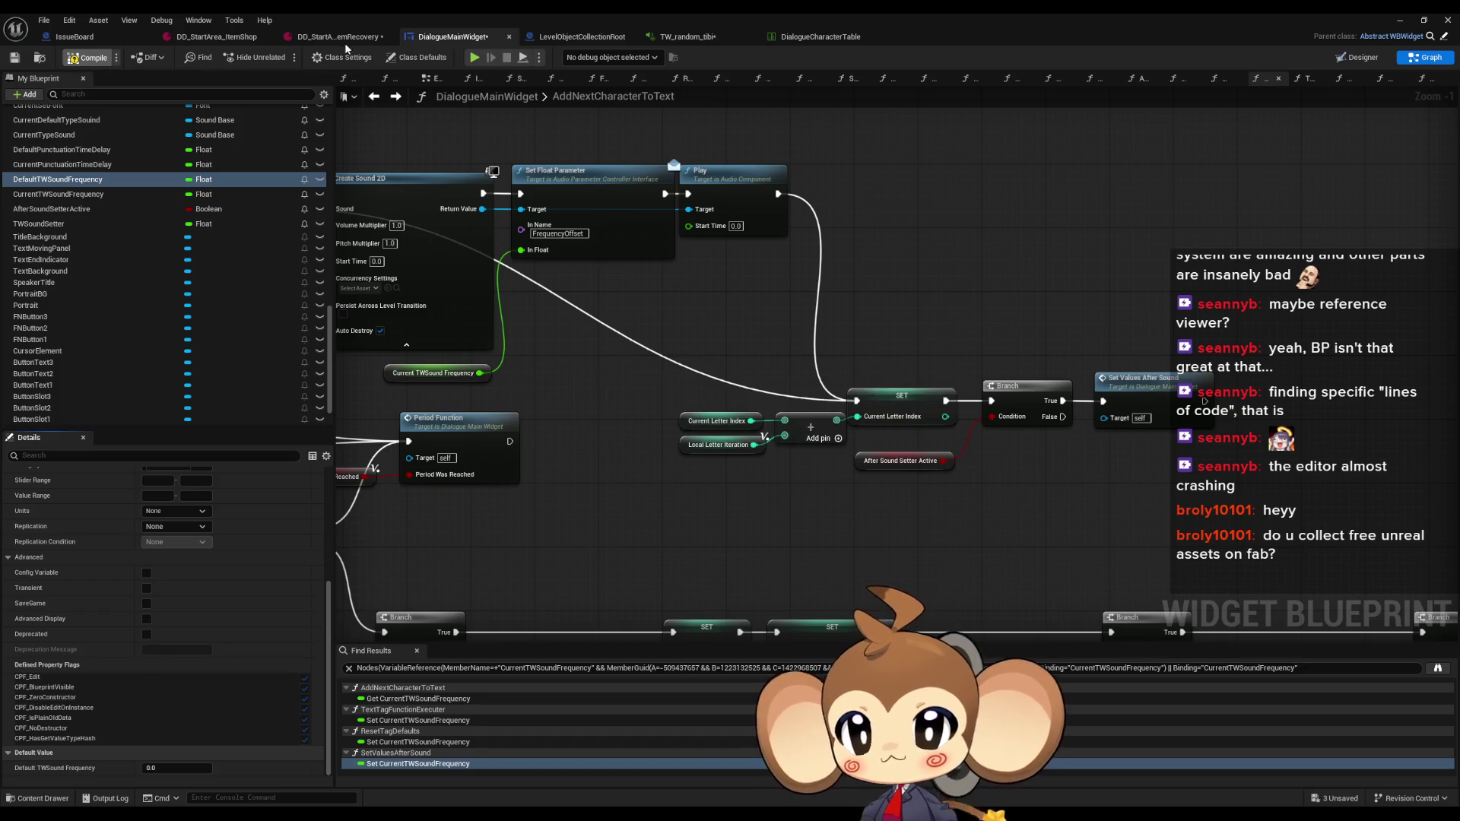
pyautogui.click(342, 38)
pyautogui.click(632, 411)
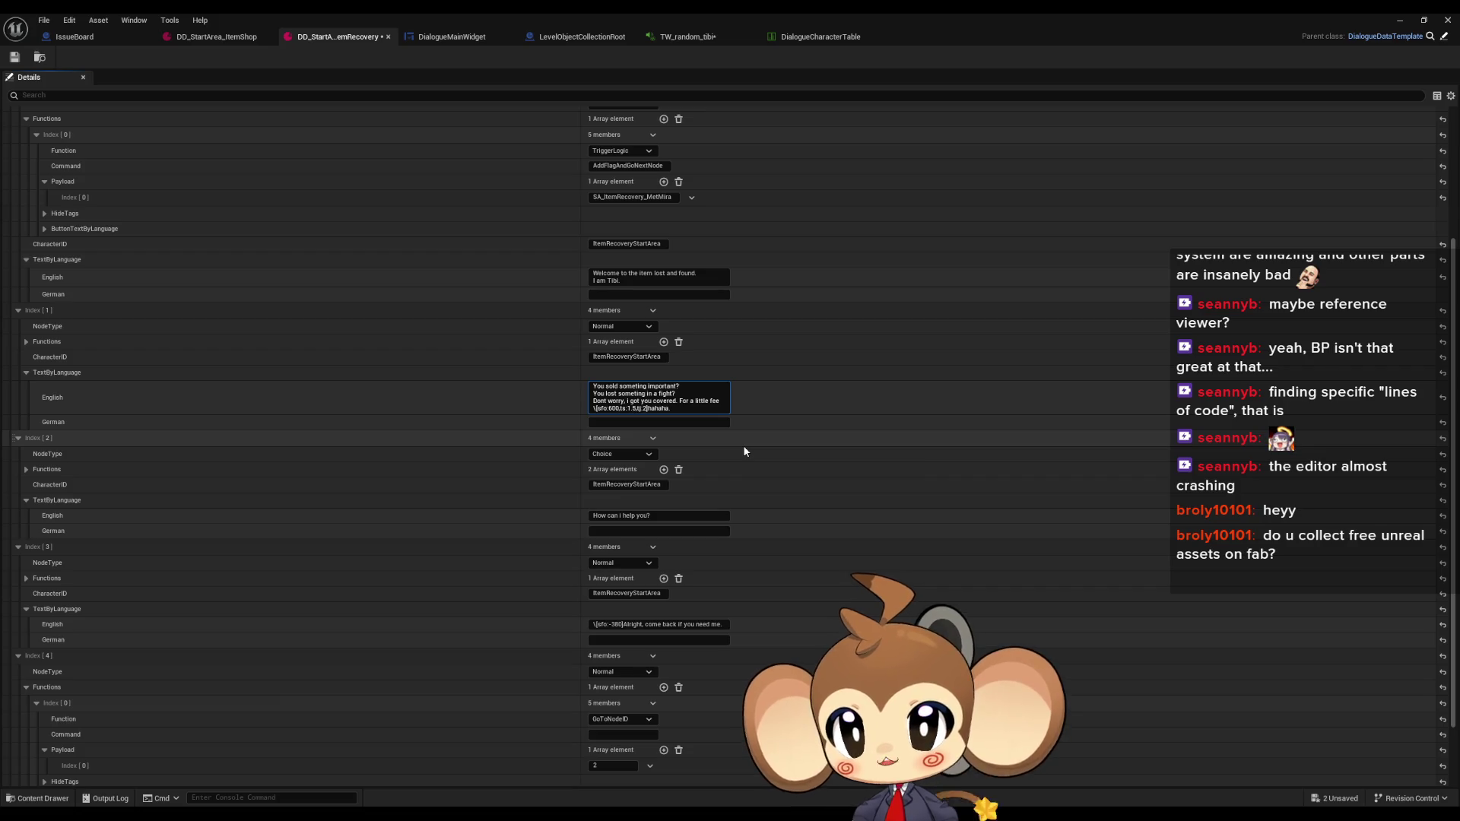
# Change ts:1.5 to ts:0.5 in Index [1]'s English text, save the asset, and close its window
pyautogui.press('BackSpace')
pyautogui.write('0')
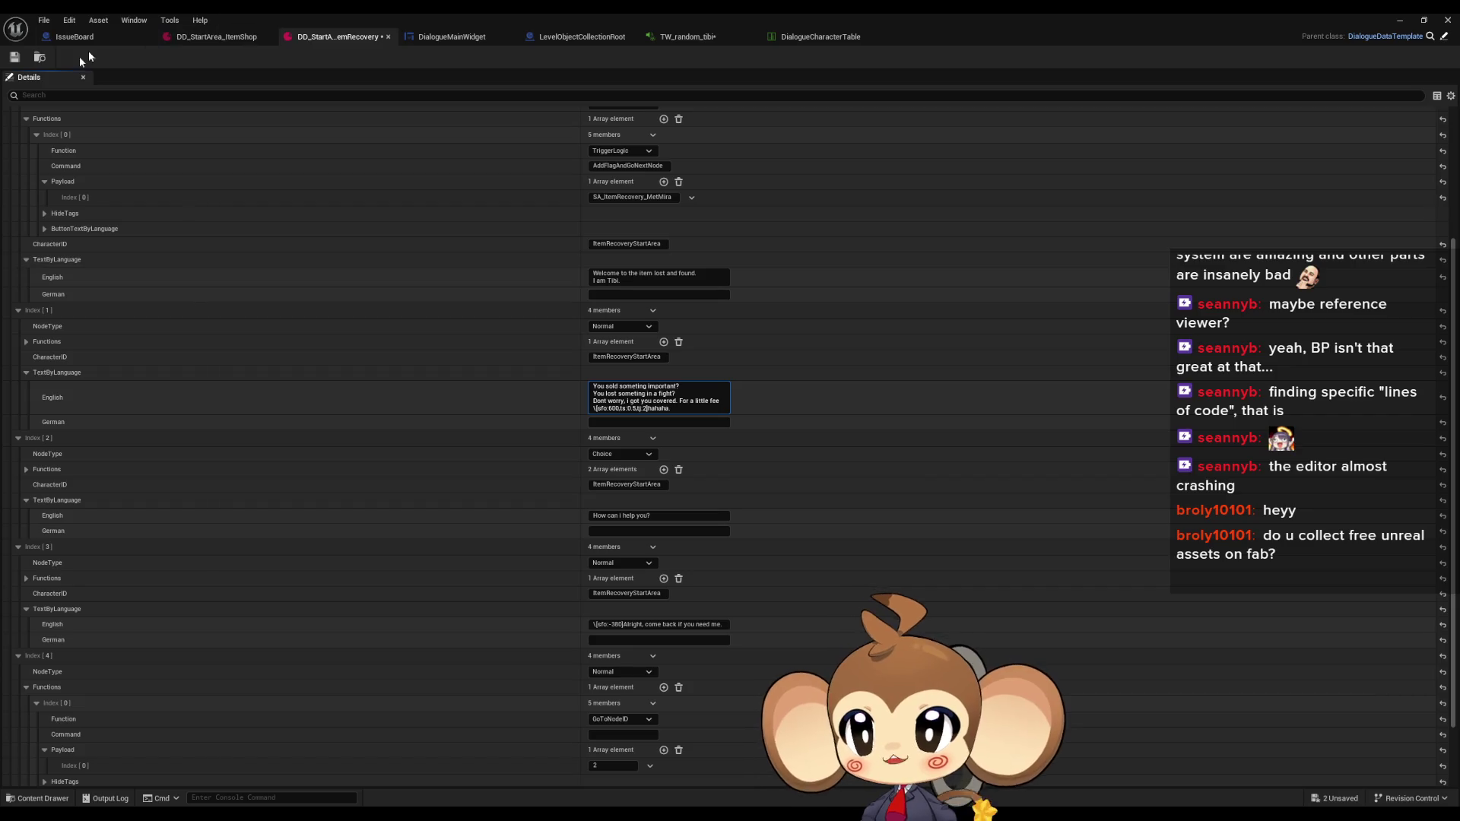
pyautogui.click(14, 57)
pyautogui.click(1448, 20)
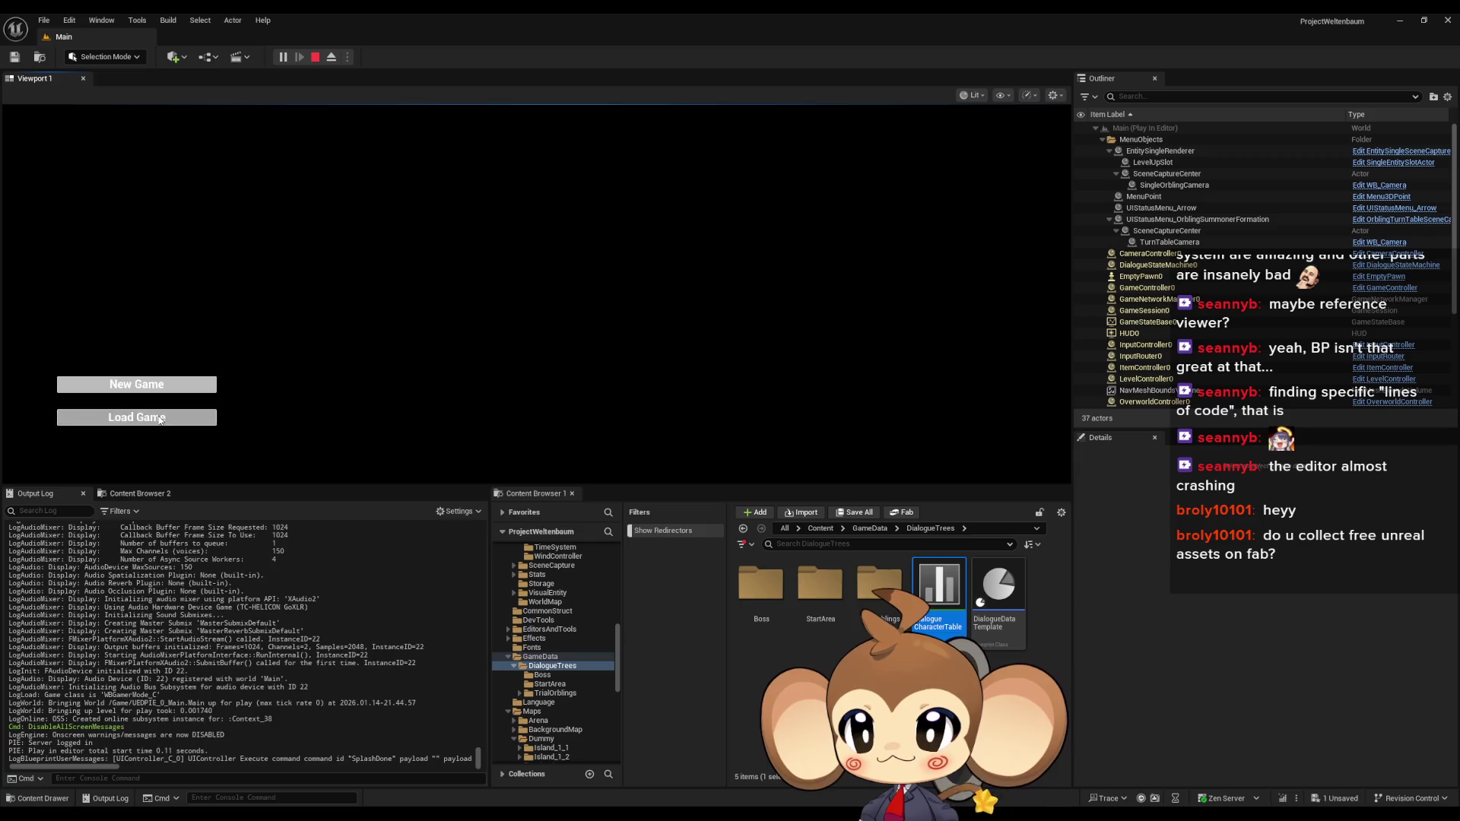
# Load the game, replay the item-recovery dialogue to check the faster typing, then stop
pyautogui.click(175, 414)
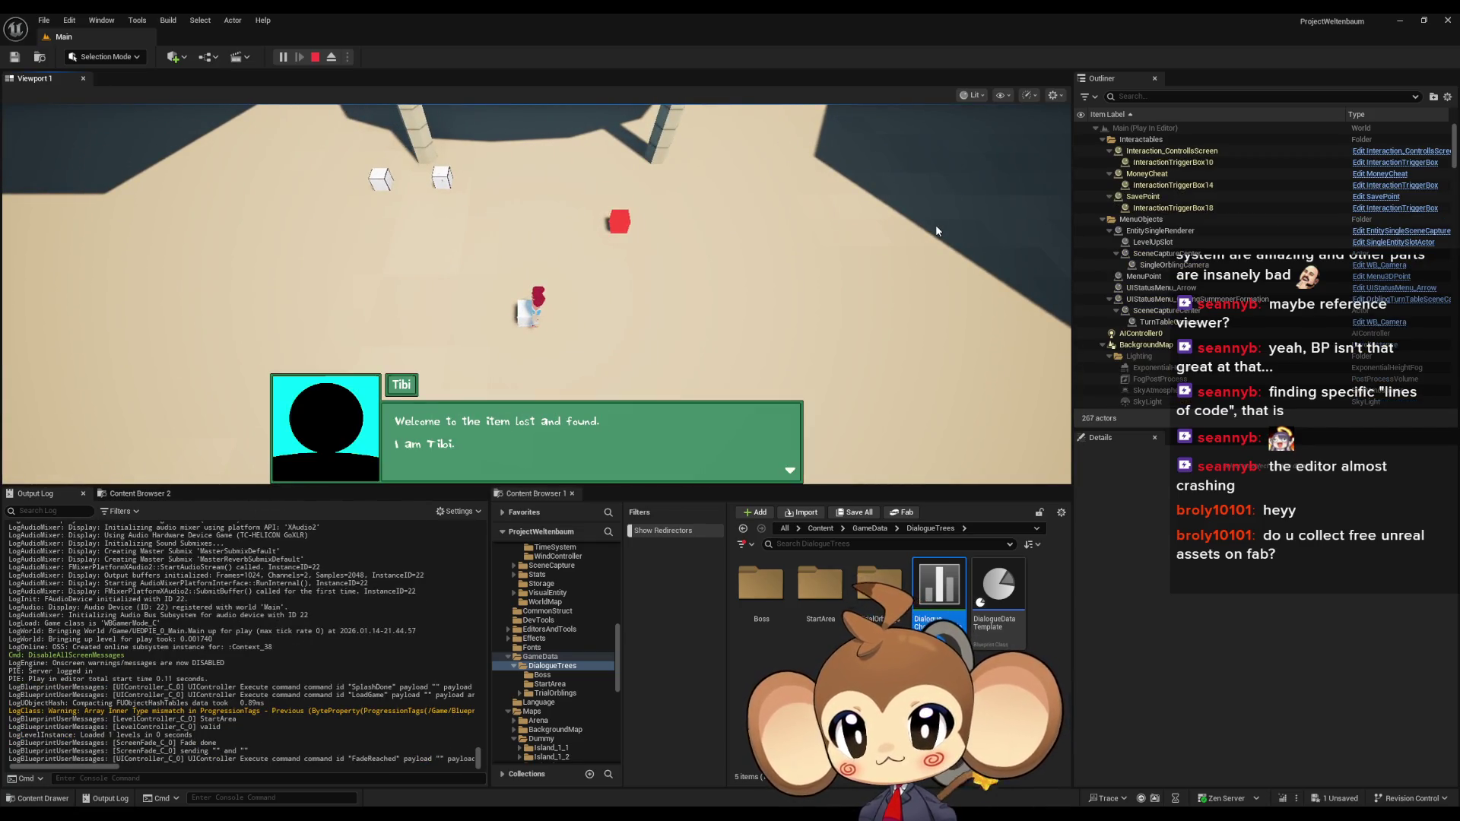
pyautogui.click(936, 230)
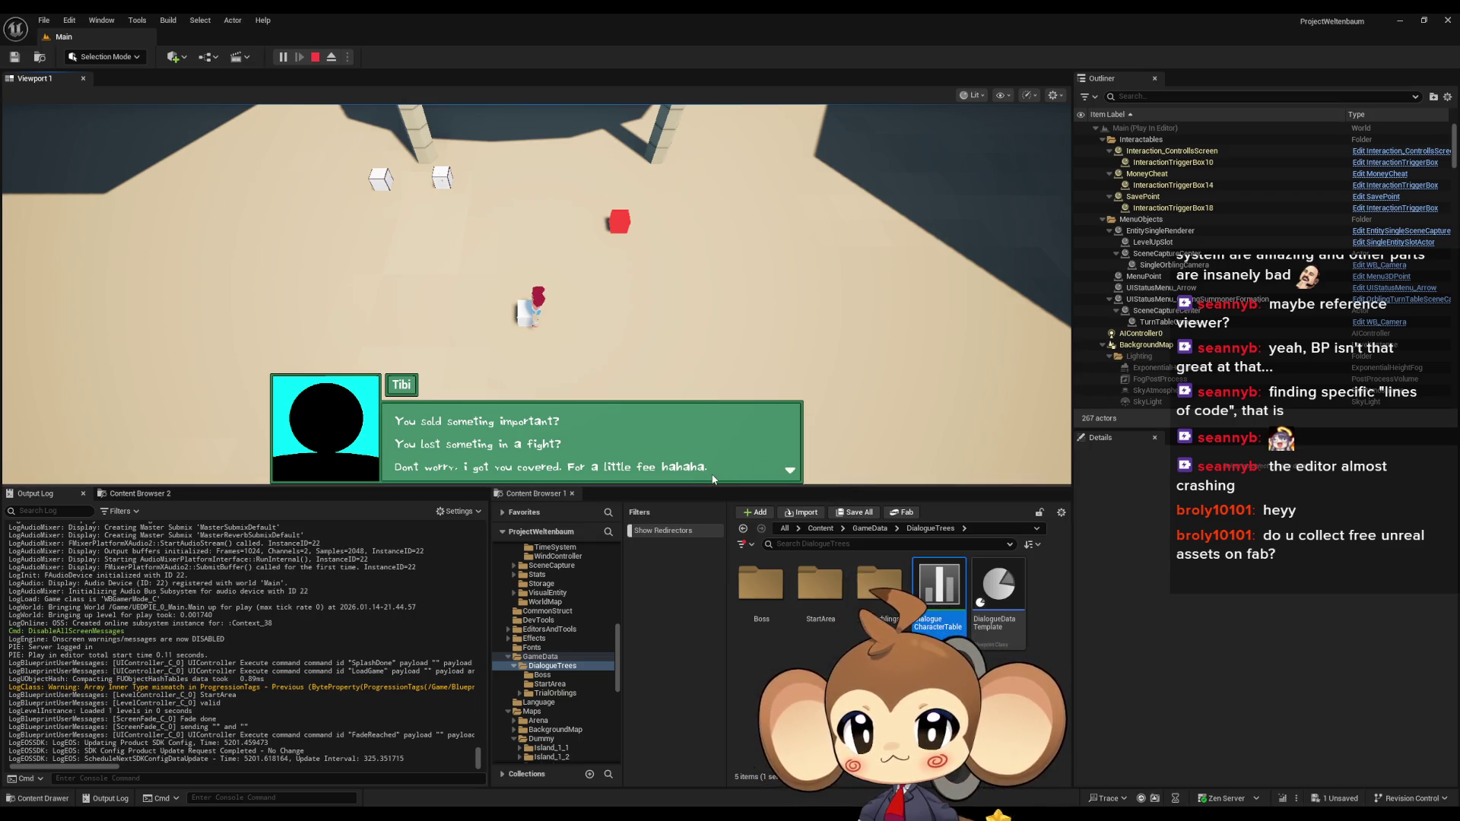
pyautogui.click(315, 57)
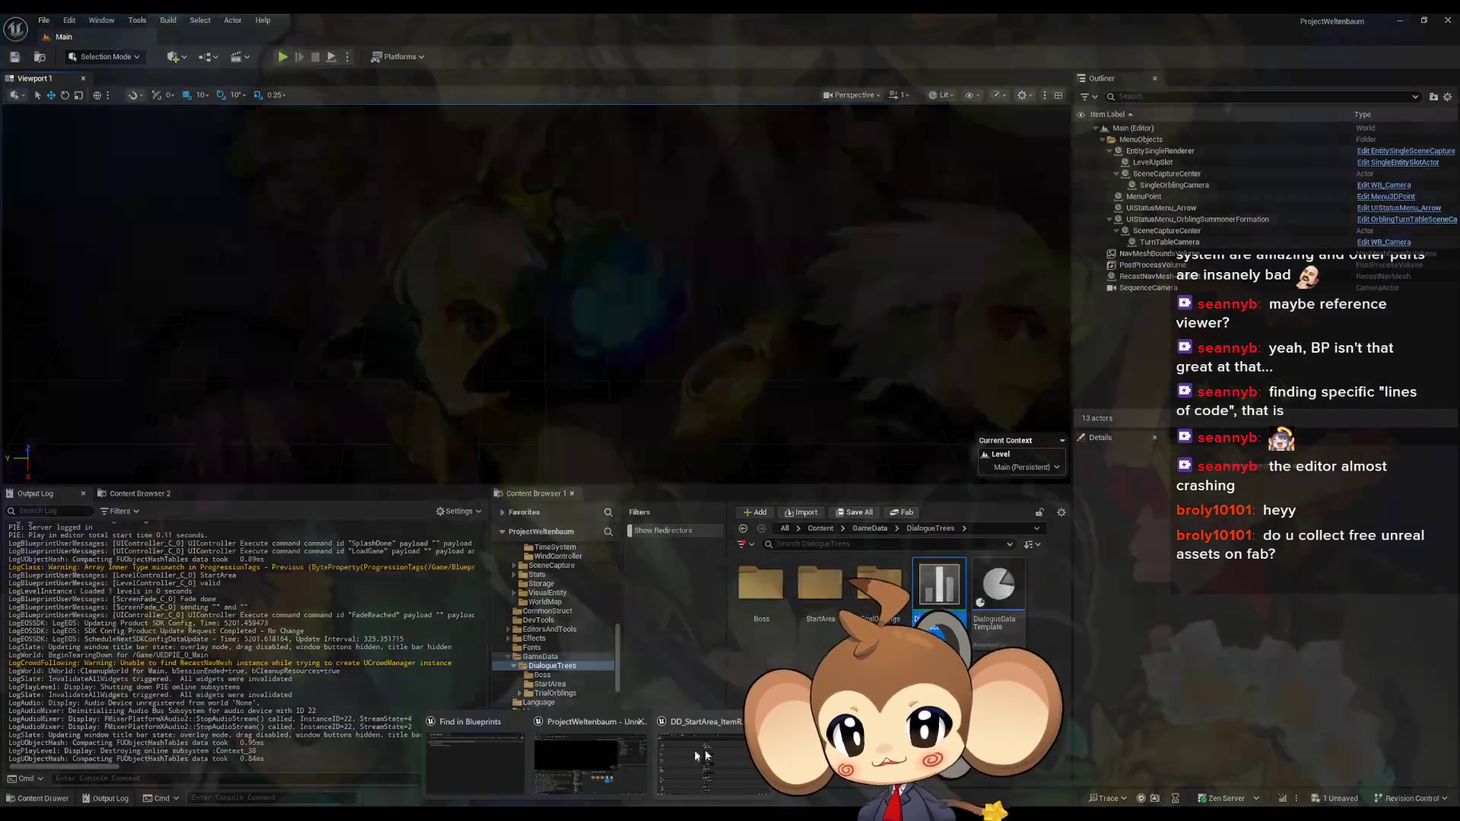
pyautogui.hotkey('alt', 'Tab')
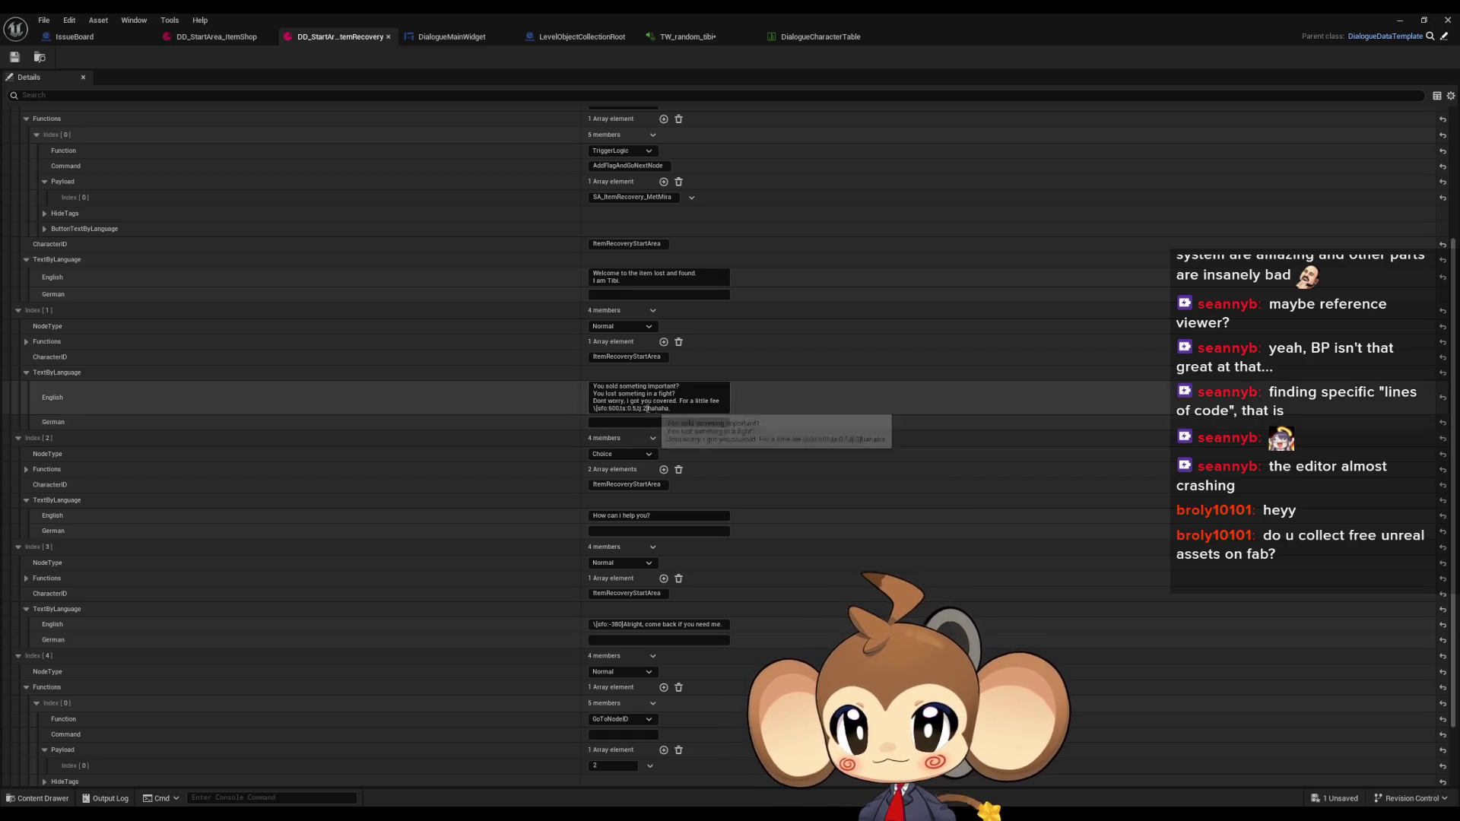
# Copy the speed tag onto a new line in Index [1]'s English text and change its tj value to 3
pyautogui.moveTo(647, 409); pyautogui.dragTo(630, 409)
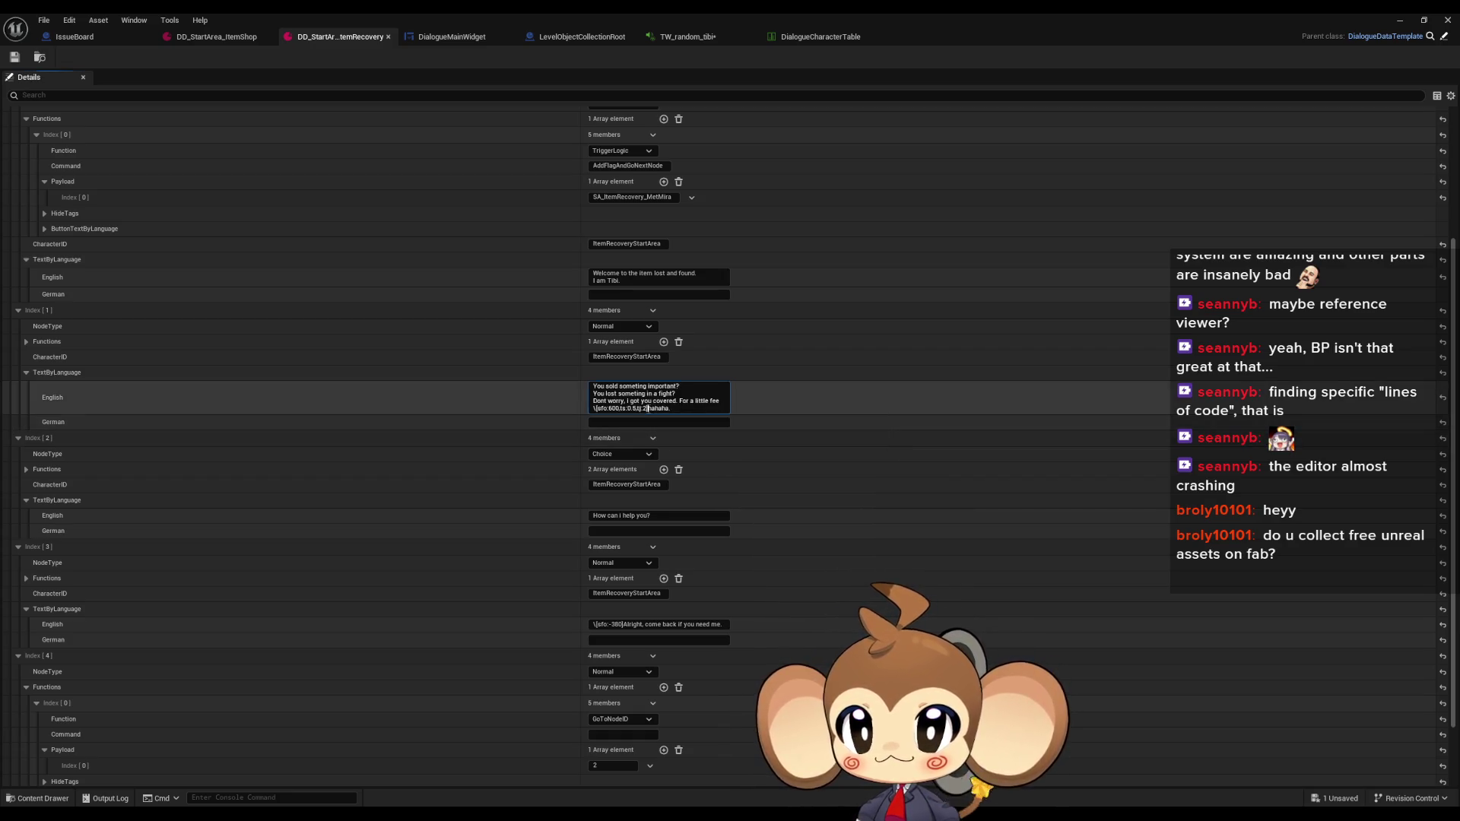
pyautogui.hotkey('shift', 'Home')
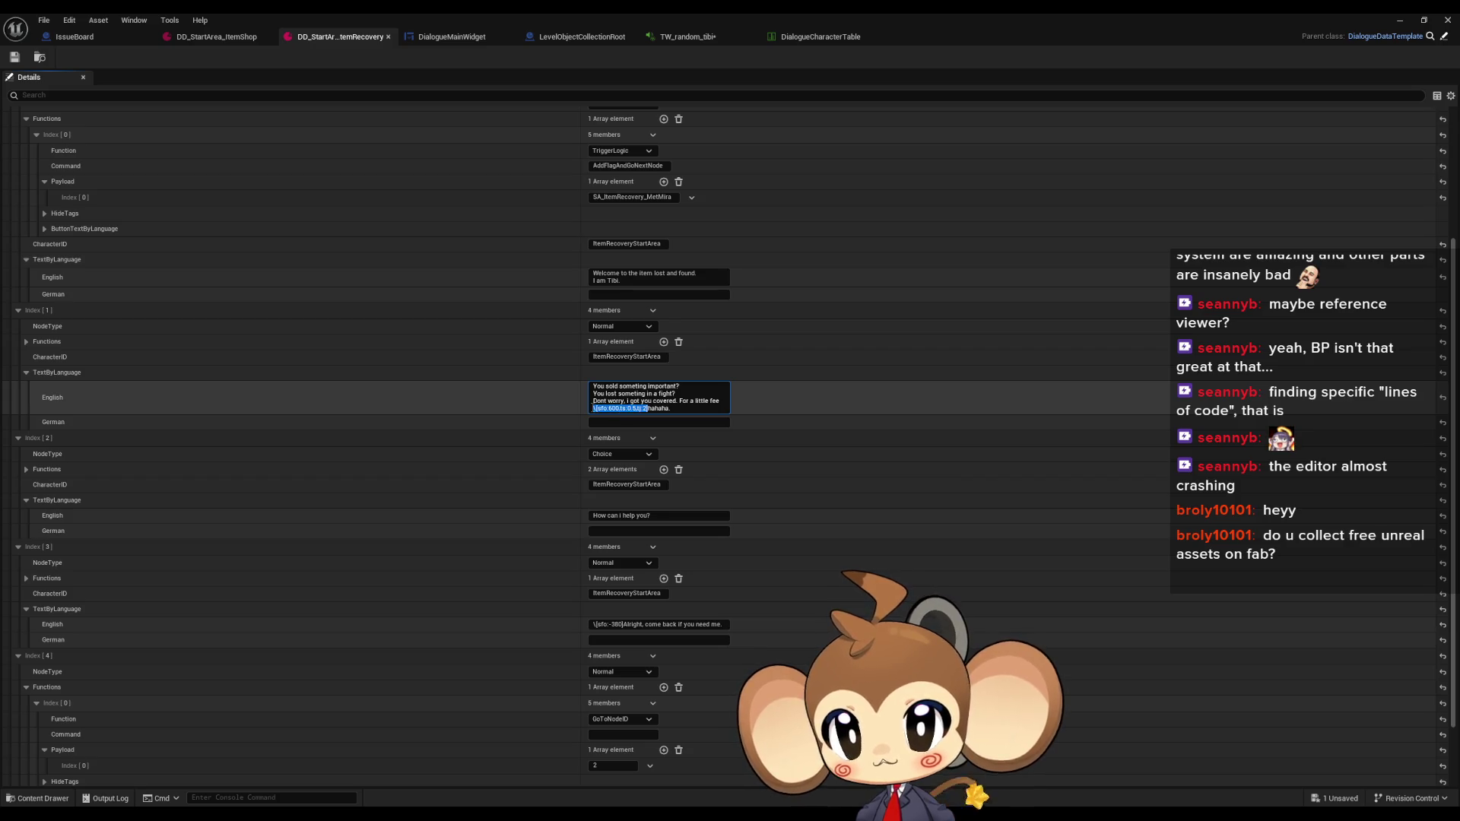
pyautogui.hotkey('ctrl', 'c')
pyautogui.press('End')
pyautogui.press('Left')
pyautogui.press('Left')
pyautogui.press('Left')
pyautogui.hotkey('ctrl', 'v')
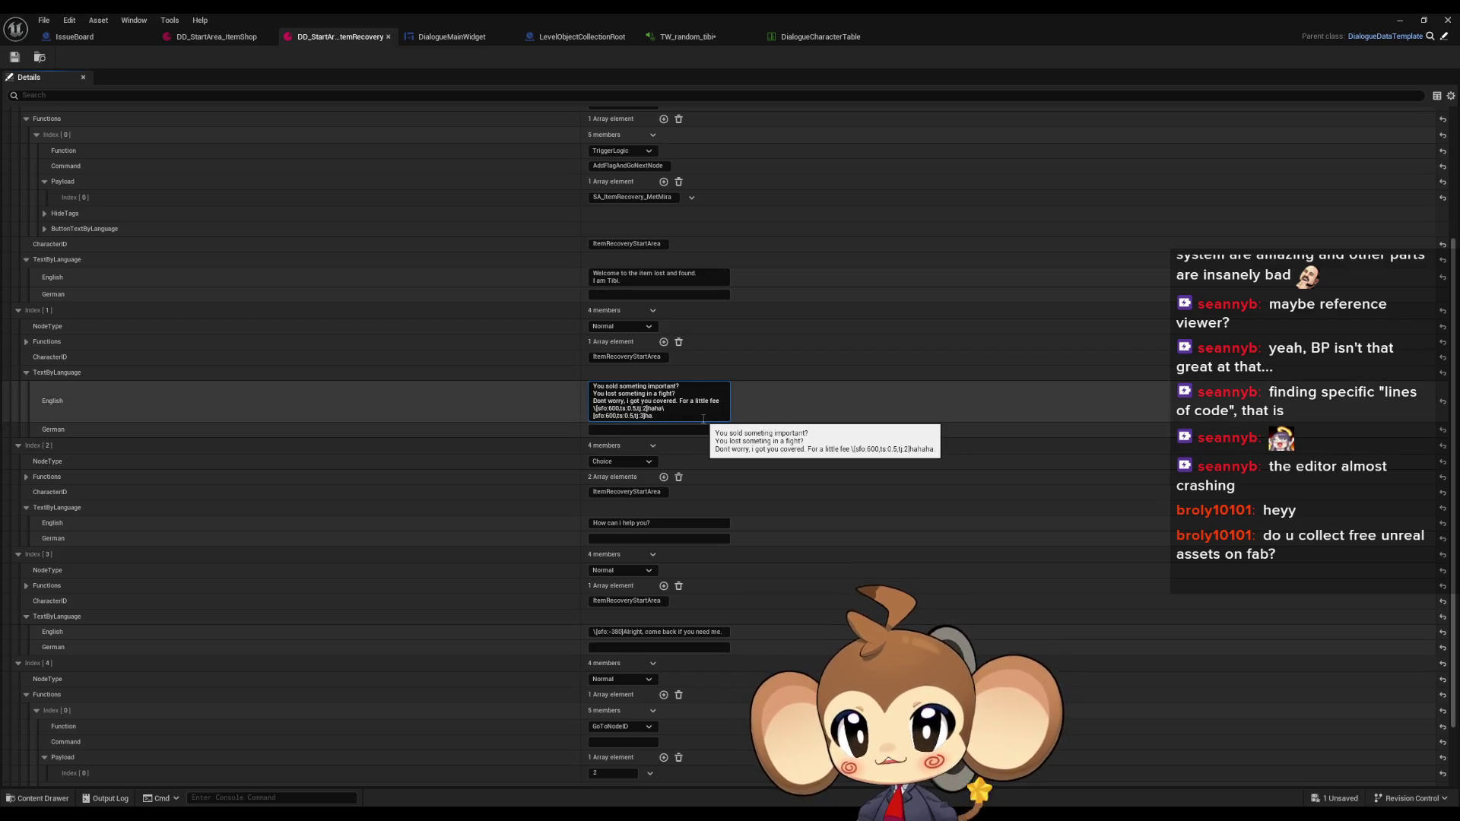
pyautogui.press('BackSpace')
pyautogui.write('3')
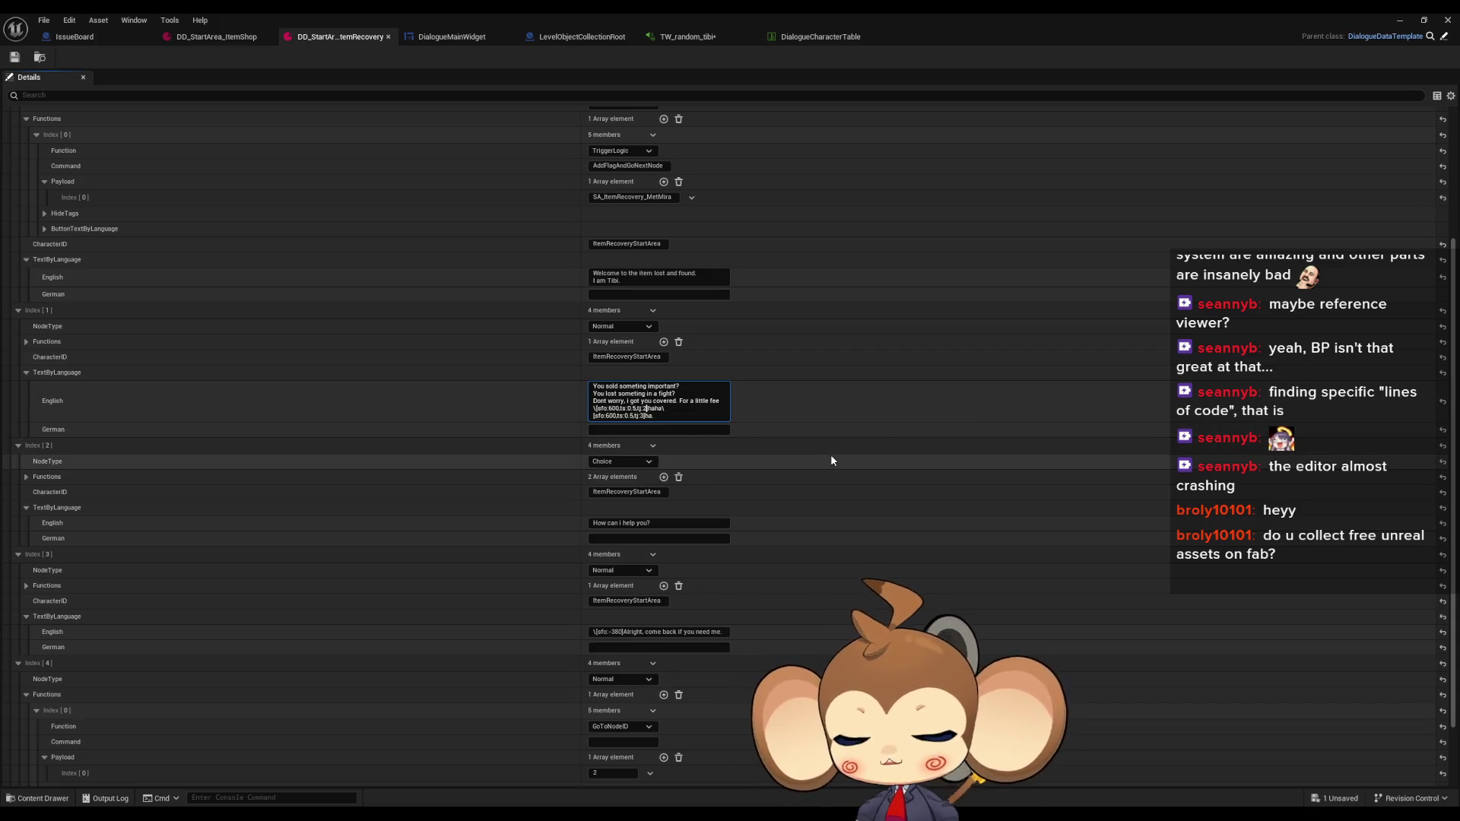
# Append ,s:50 to the tag on the last text line and save the dialogue data
pyautogui.write(',s')
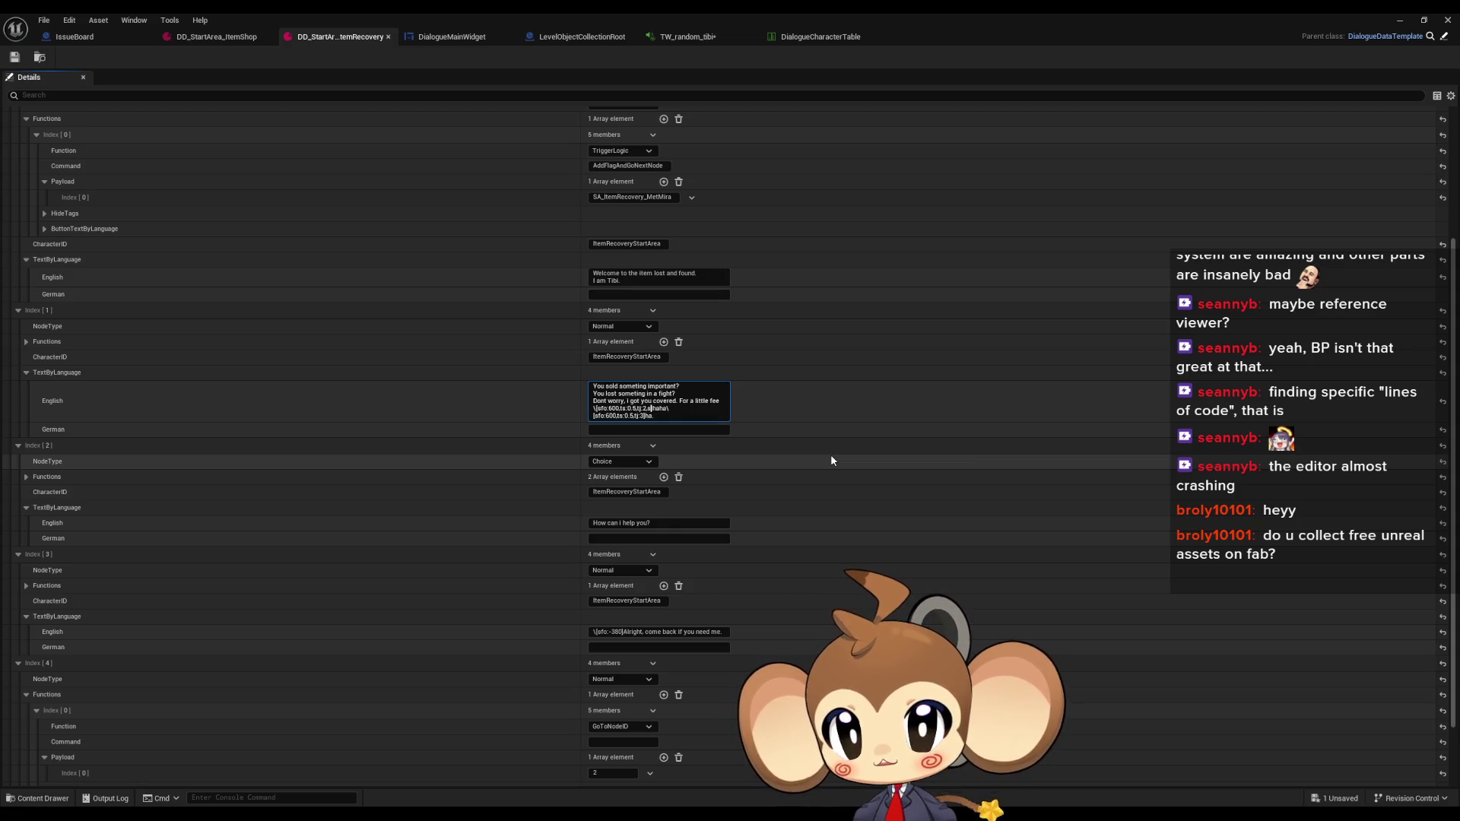
pyautogui.write(' 50')
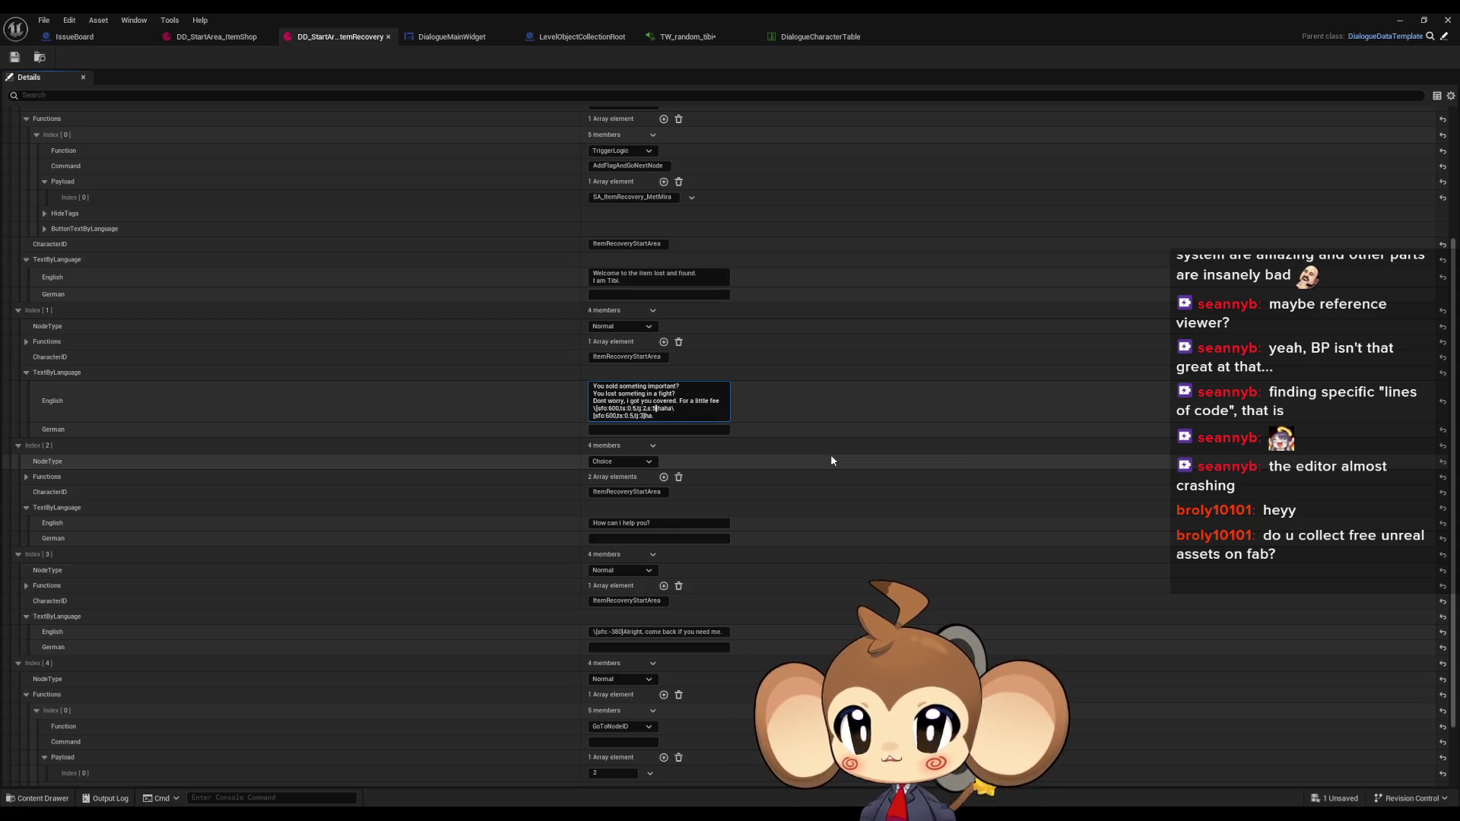
pyautogui.hotkey('ctrl', 'End')
pyautogui.press('Left')
pyautogui.press('Left')
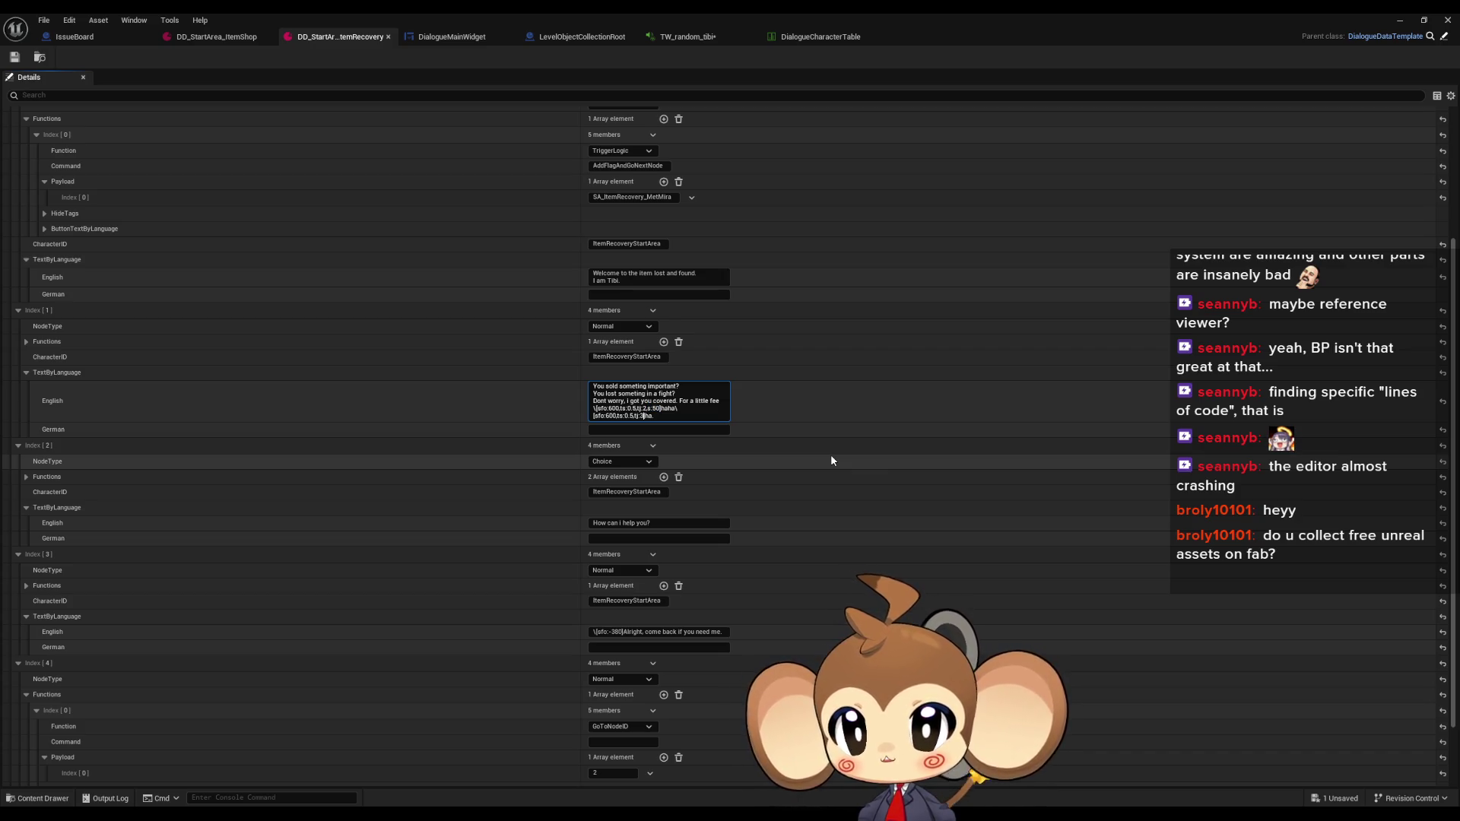
pyautogui.write(',s:50')
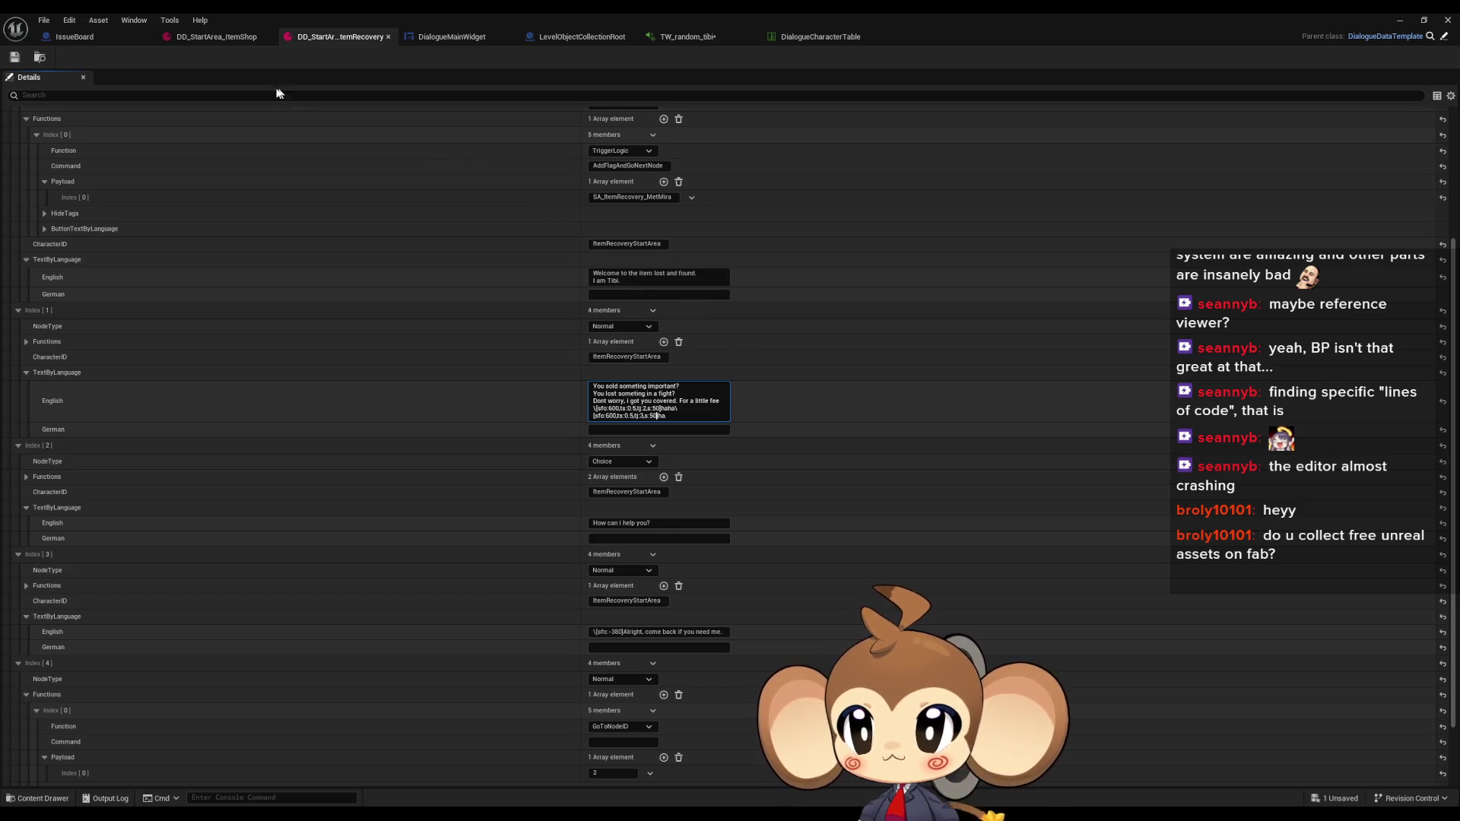
pyautogui.click(14, 57)
# Playtest the Tibi conversation fullscreen up to 'How can i help you?', then stop and reopen the dialogue asset
pyautogui.click(1399, 20)
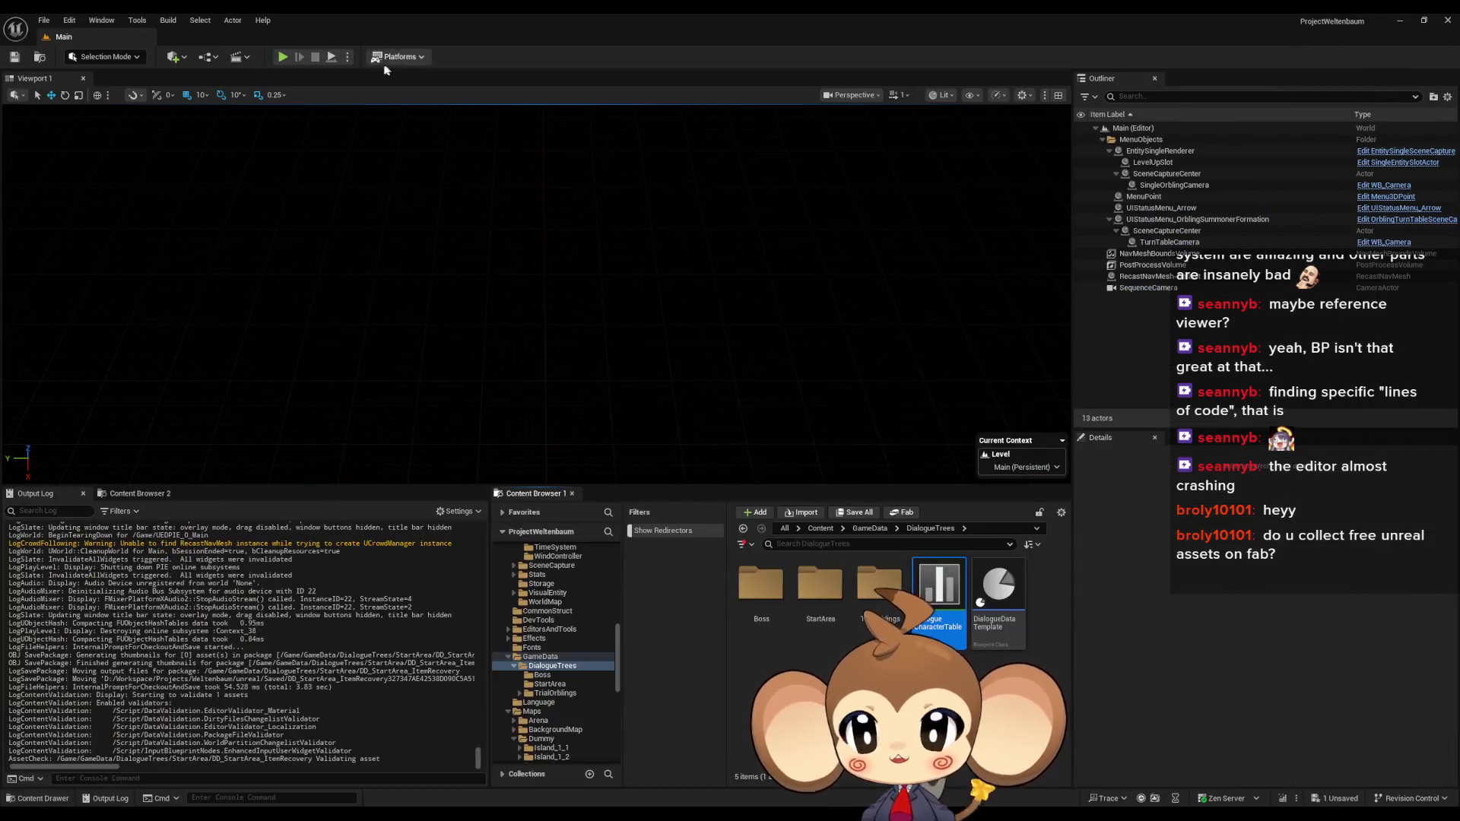
pyautogui.click(296, 55)
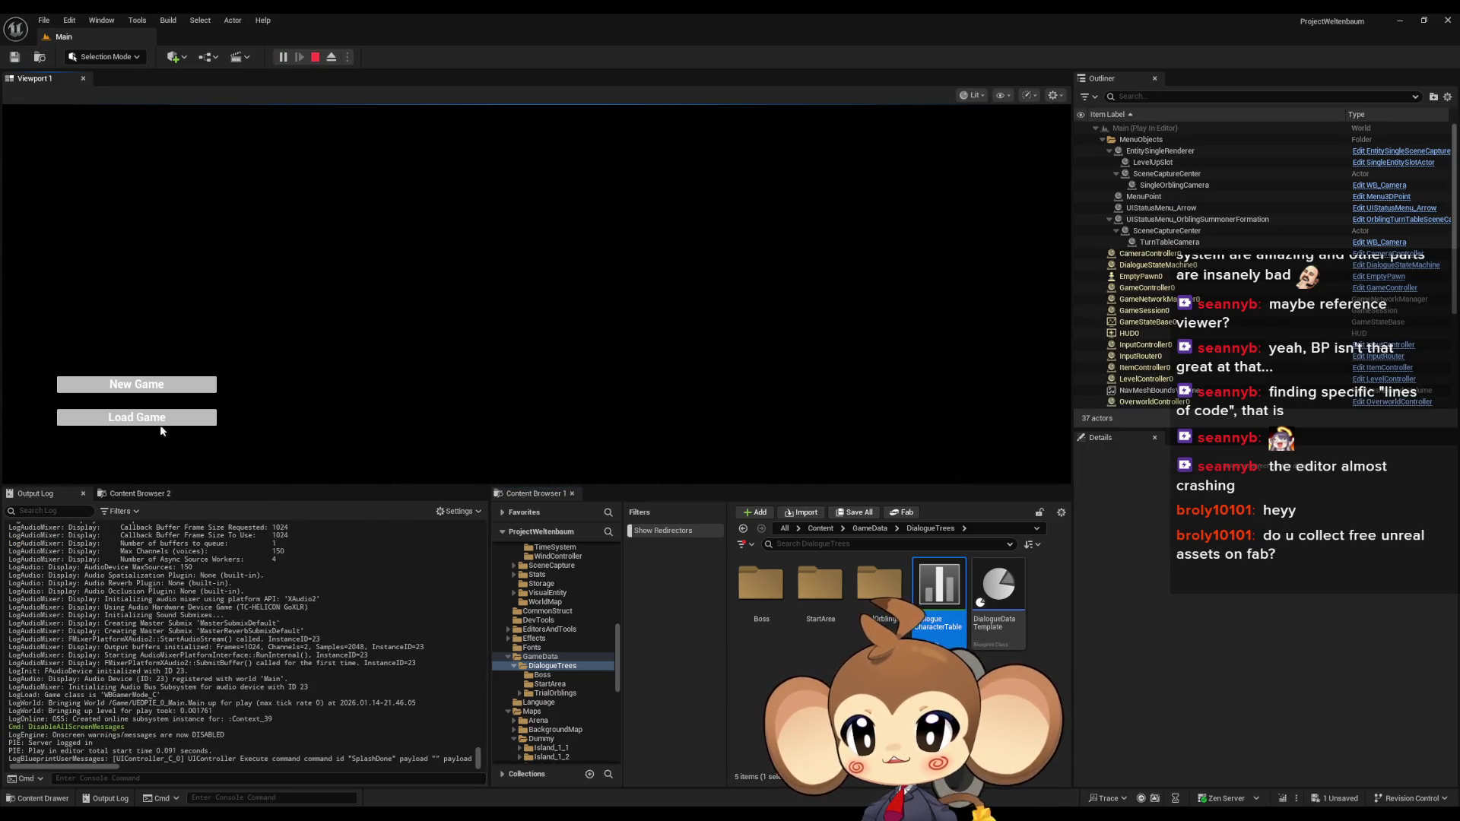
pyautogui.press('F11')
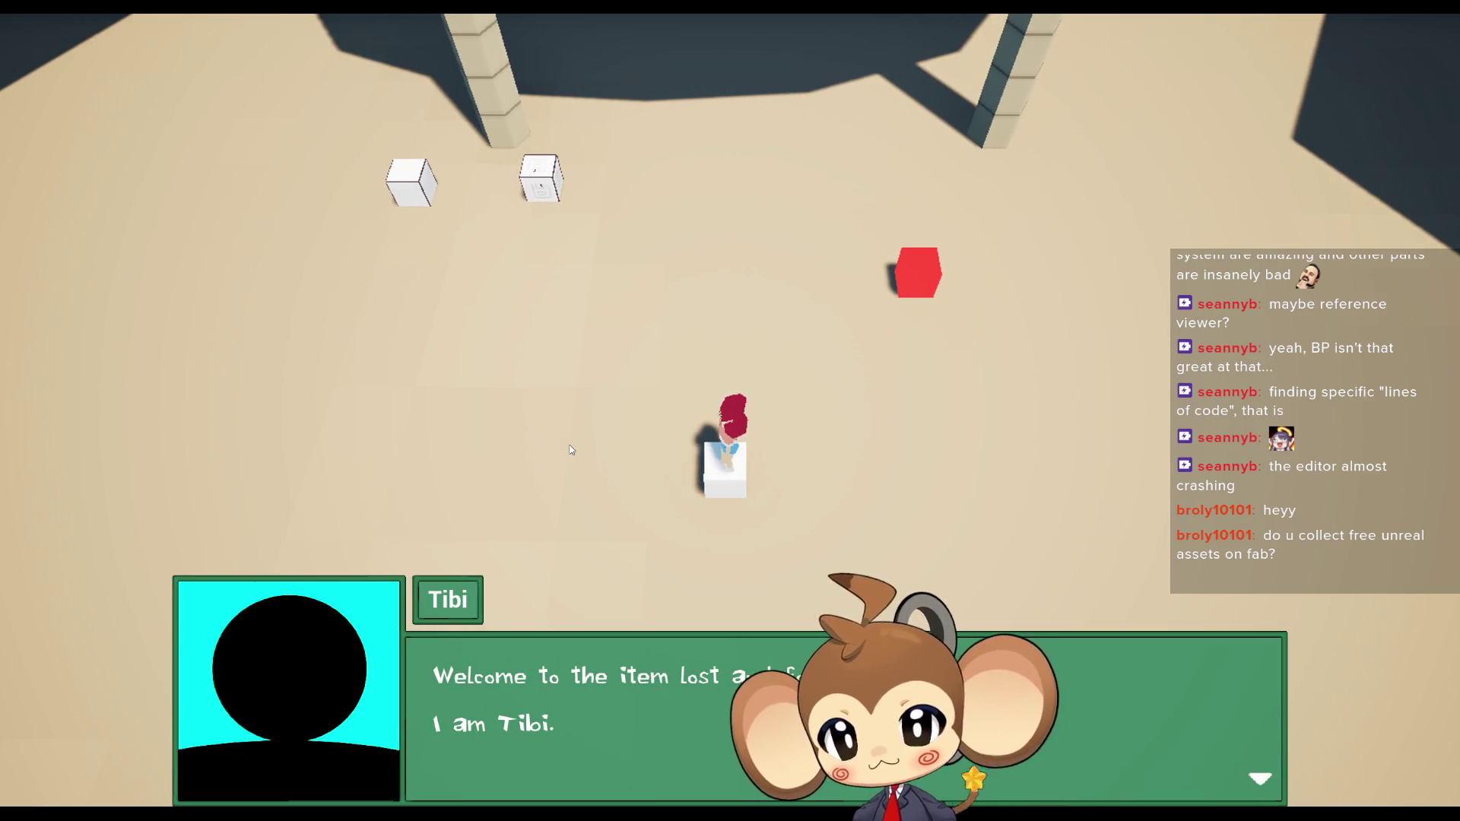
pyautogui.click(572, 449)
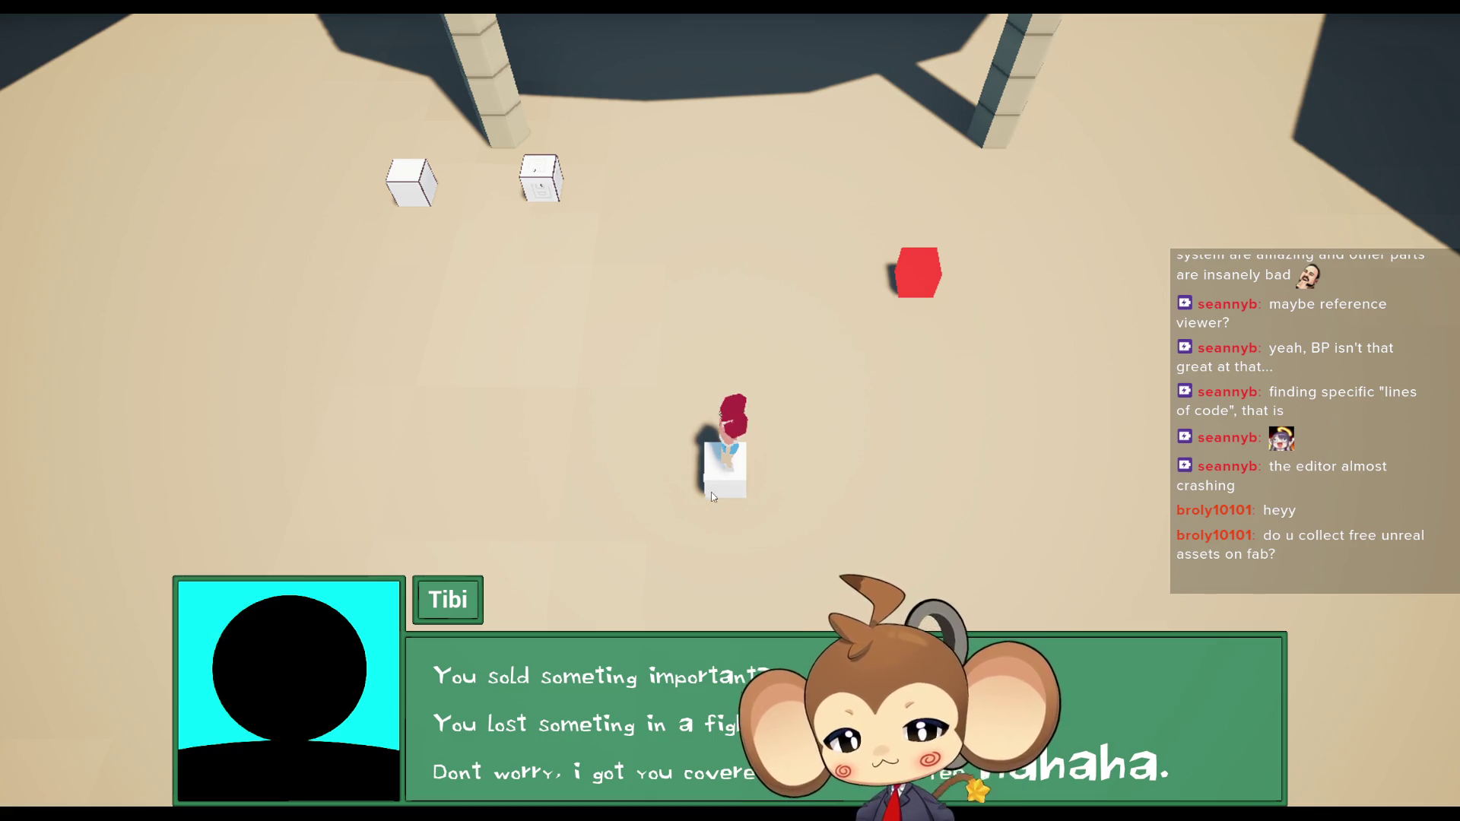
pyautogui.click(682, 455)
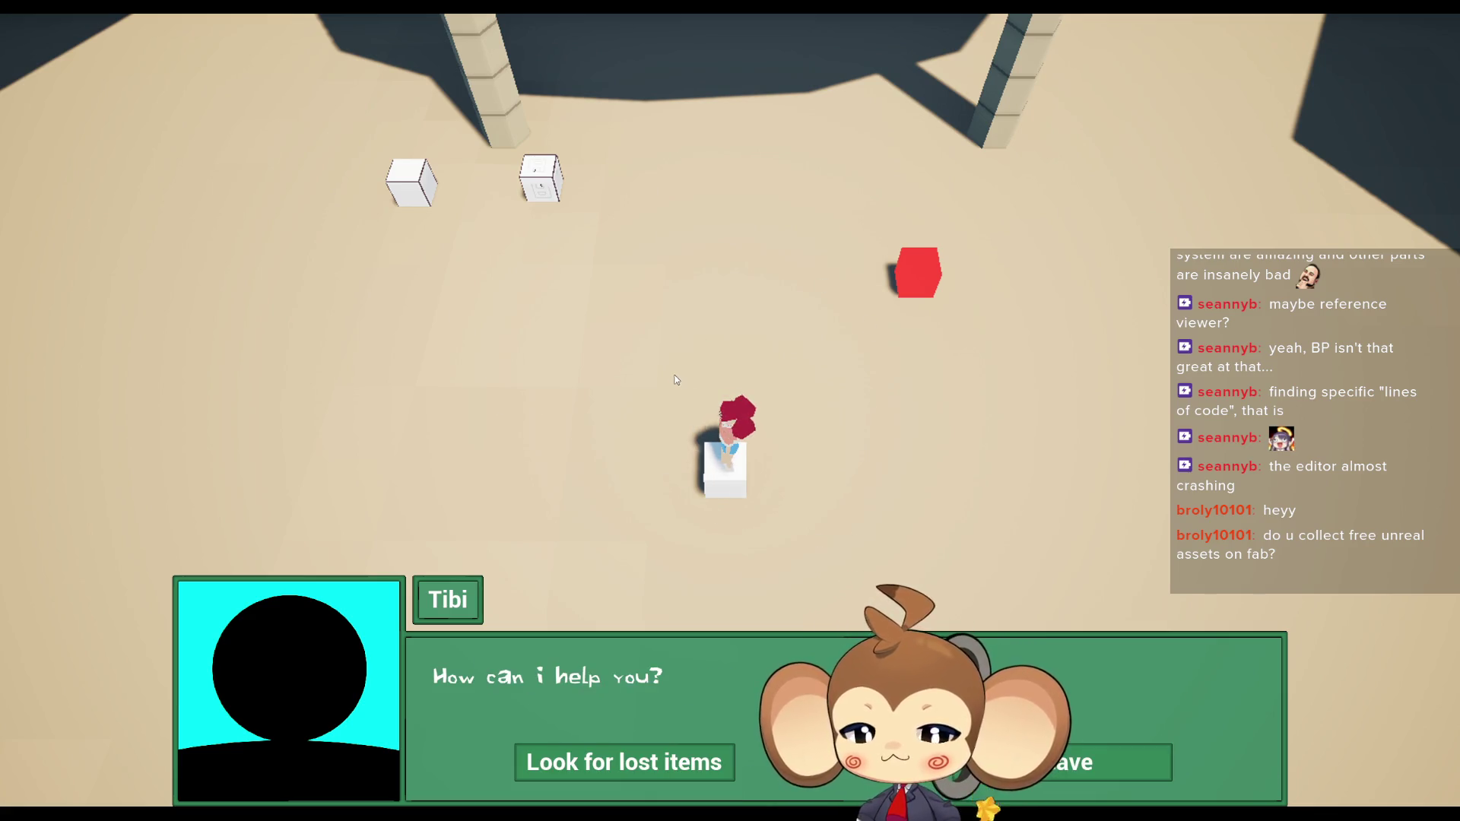
pyautogui.press('F11')
pyautogui.click(316, 57)
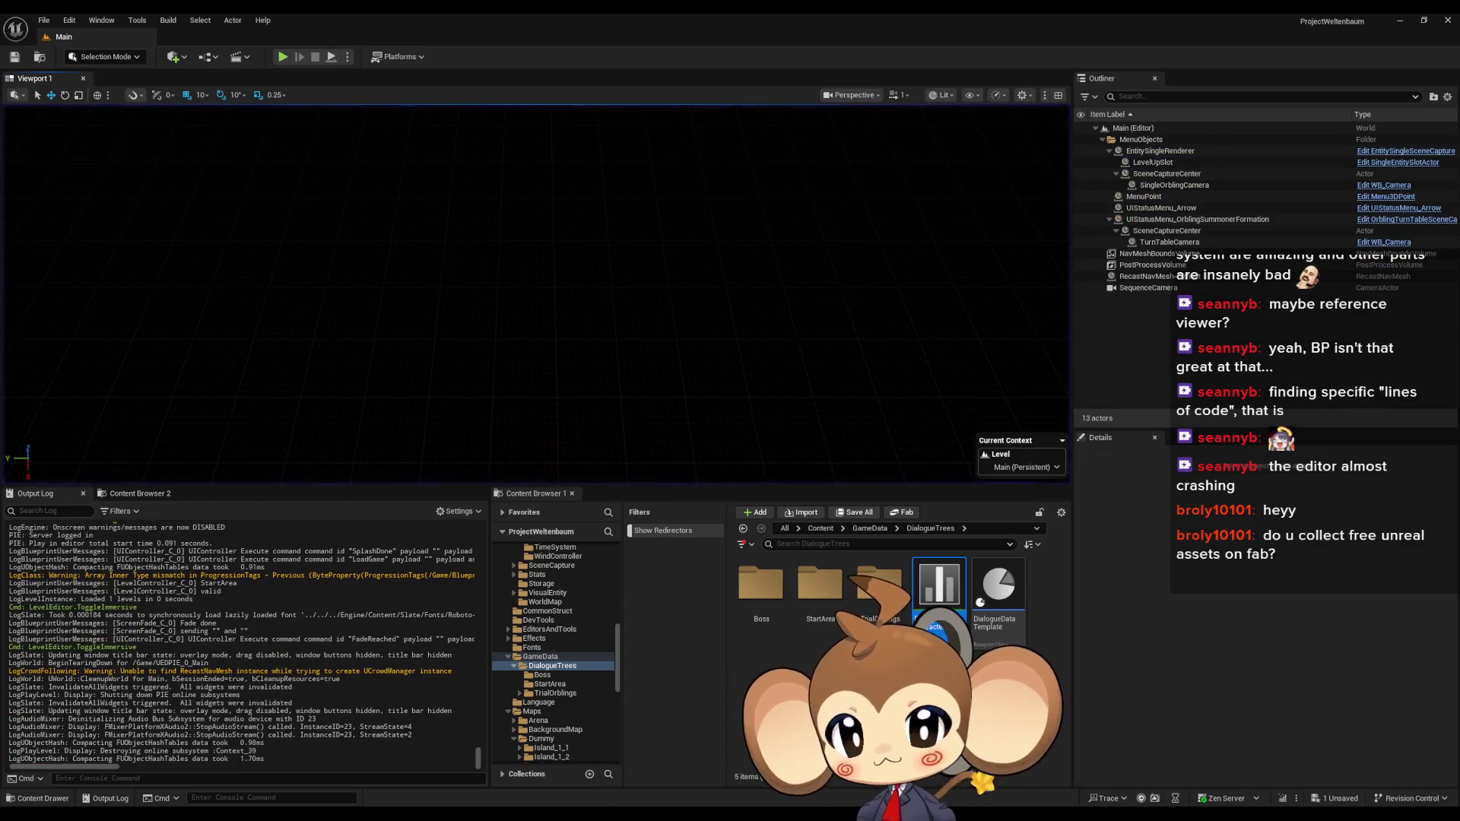
pyautogui.moveTo(597, 814)
pyautogui.click(696, 760)
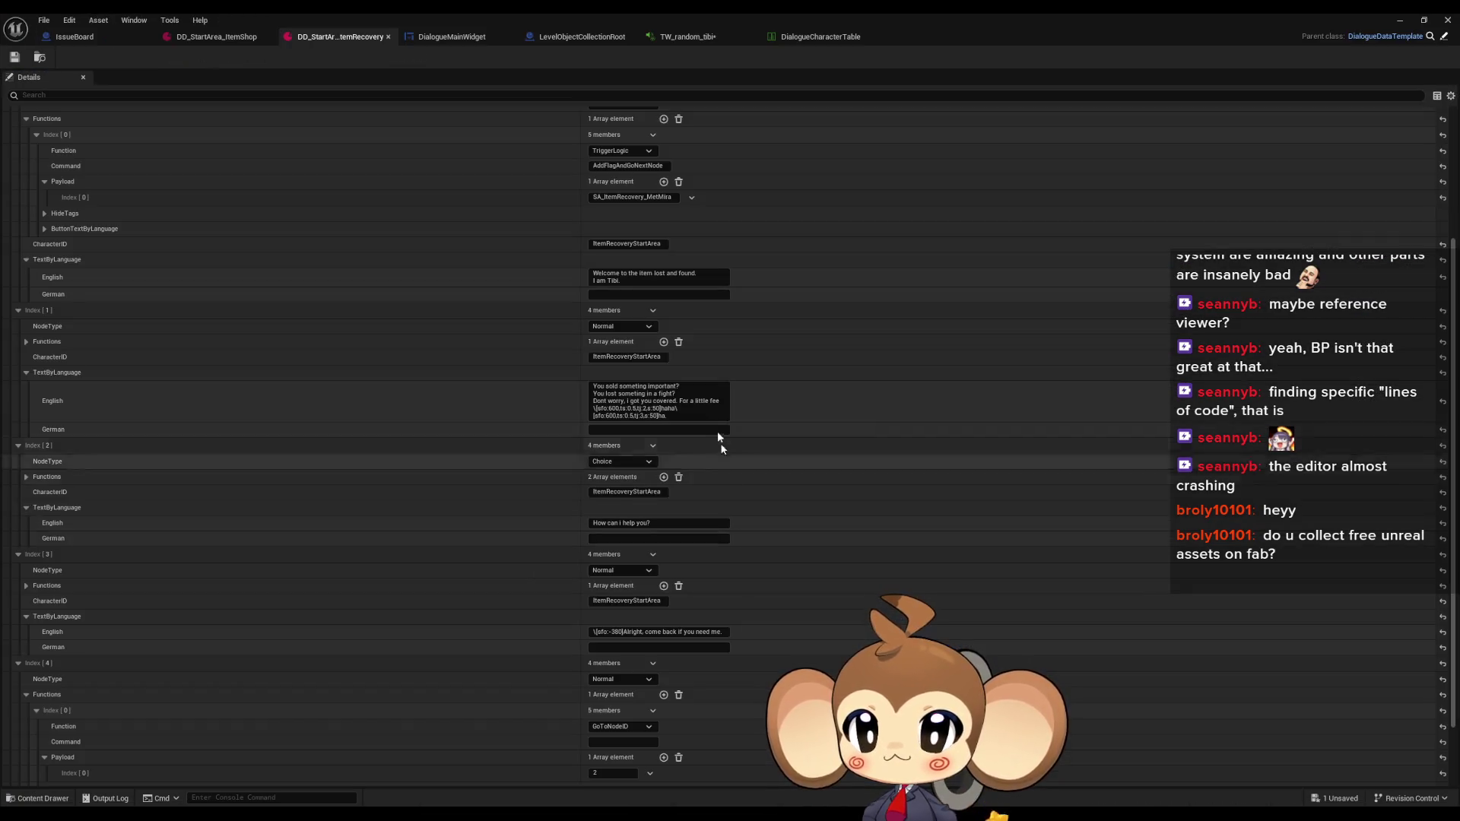
# Focus Index [1]'s English text, then switch to DialogueMainWidget's AddNextCharacterToText graph
pyautogui.click(635, 416)
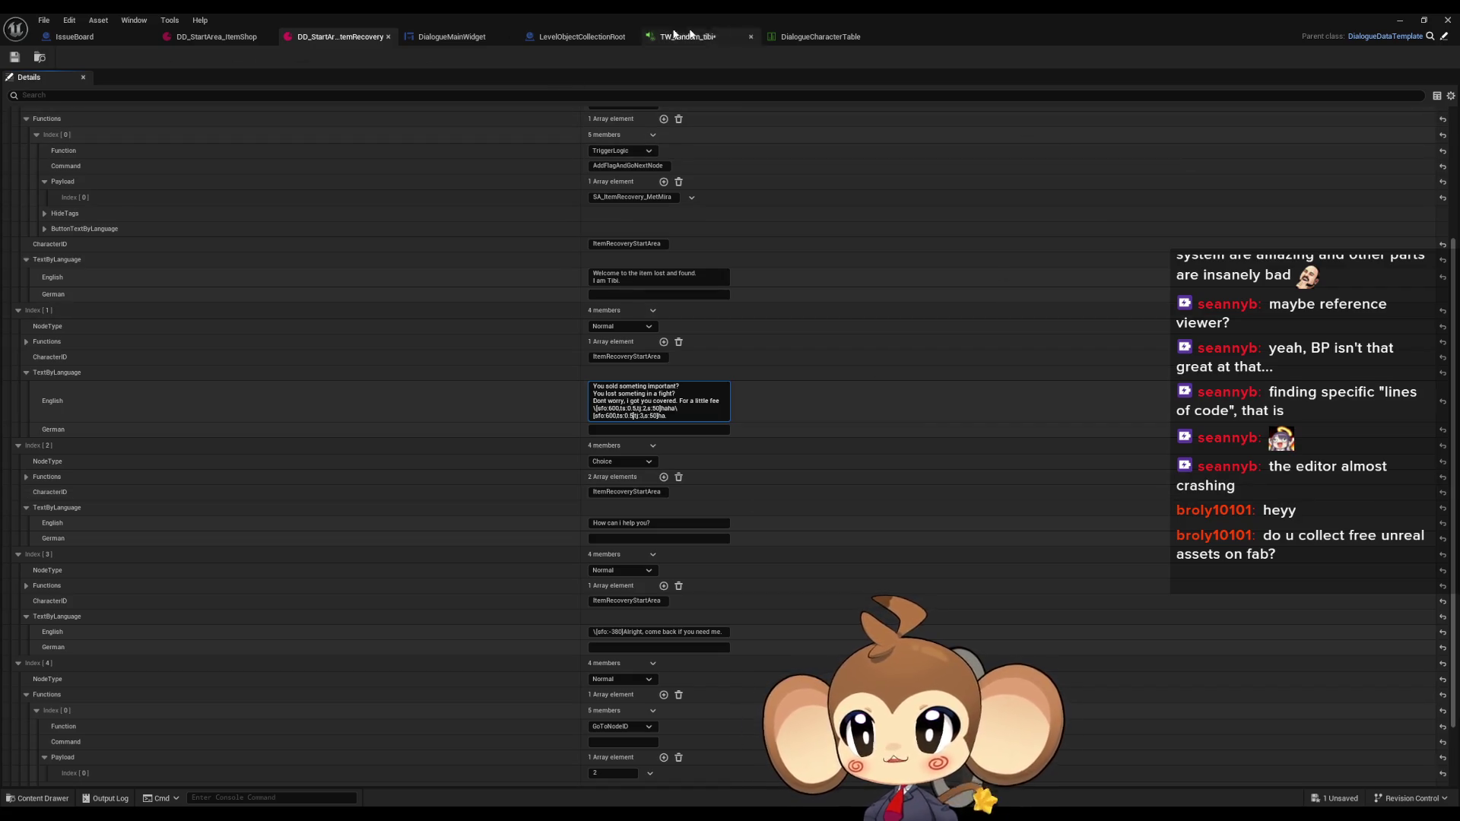
pyautogui.click(456, 36)
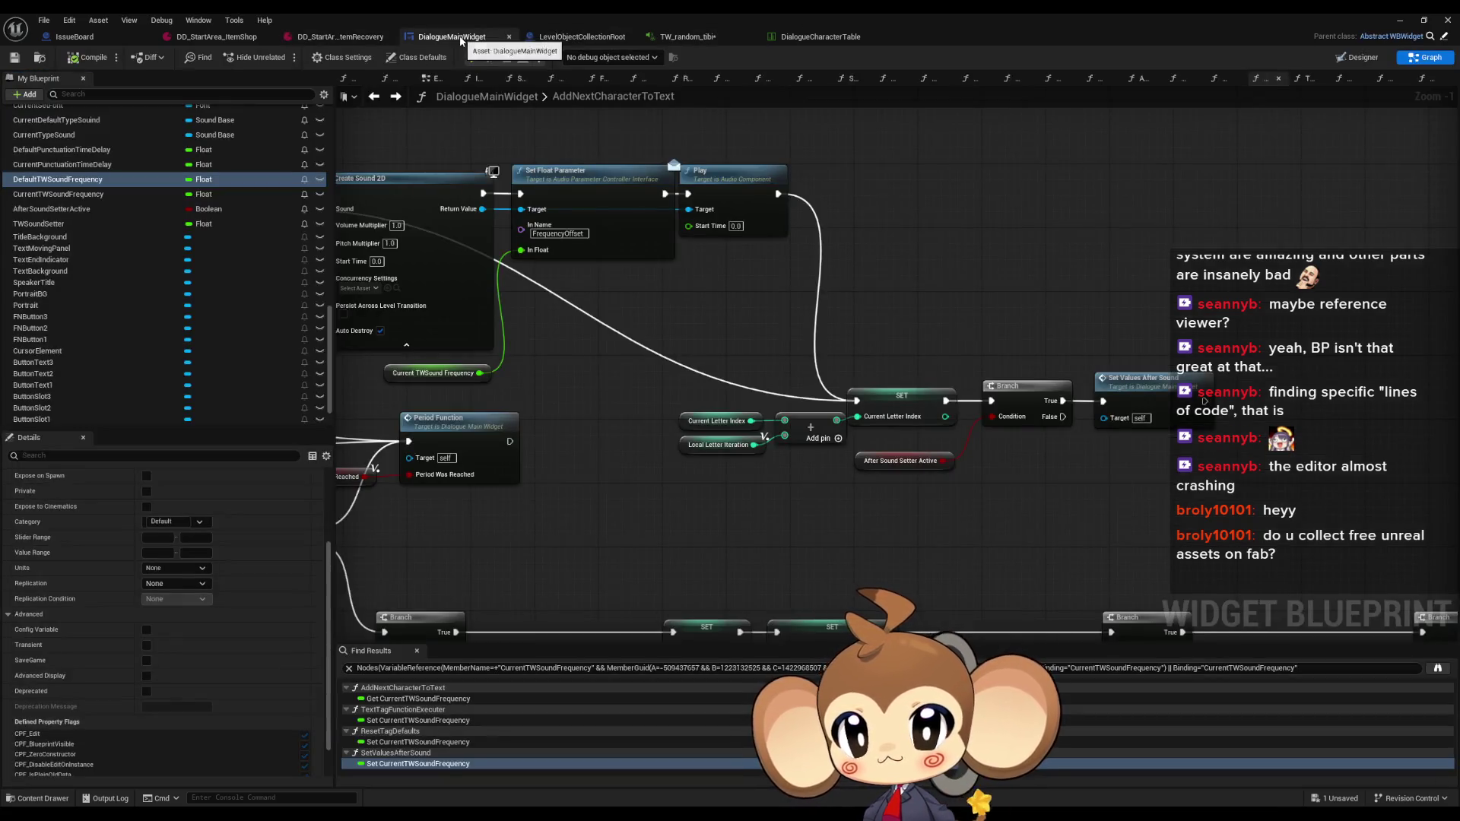
# Zoom and pan around the AddNextCharacterToText graph, then switch over to the Paint sketch
pyautogui.scroll(-7, 856, 358)
pyautogui.moveTo(969, 335)
pyautogui.mouseDown()
pyautogui.moveTo(970, 382)
pyautogui.moveTo(947, 418)
pyautogui.mouseUp()
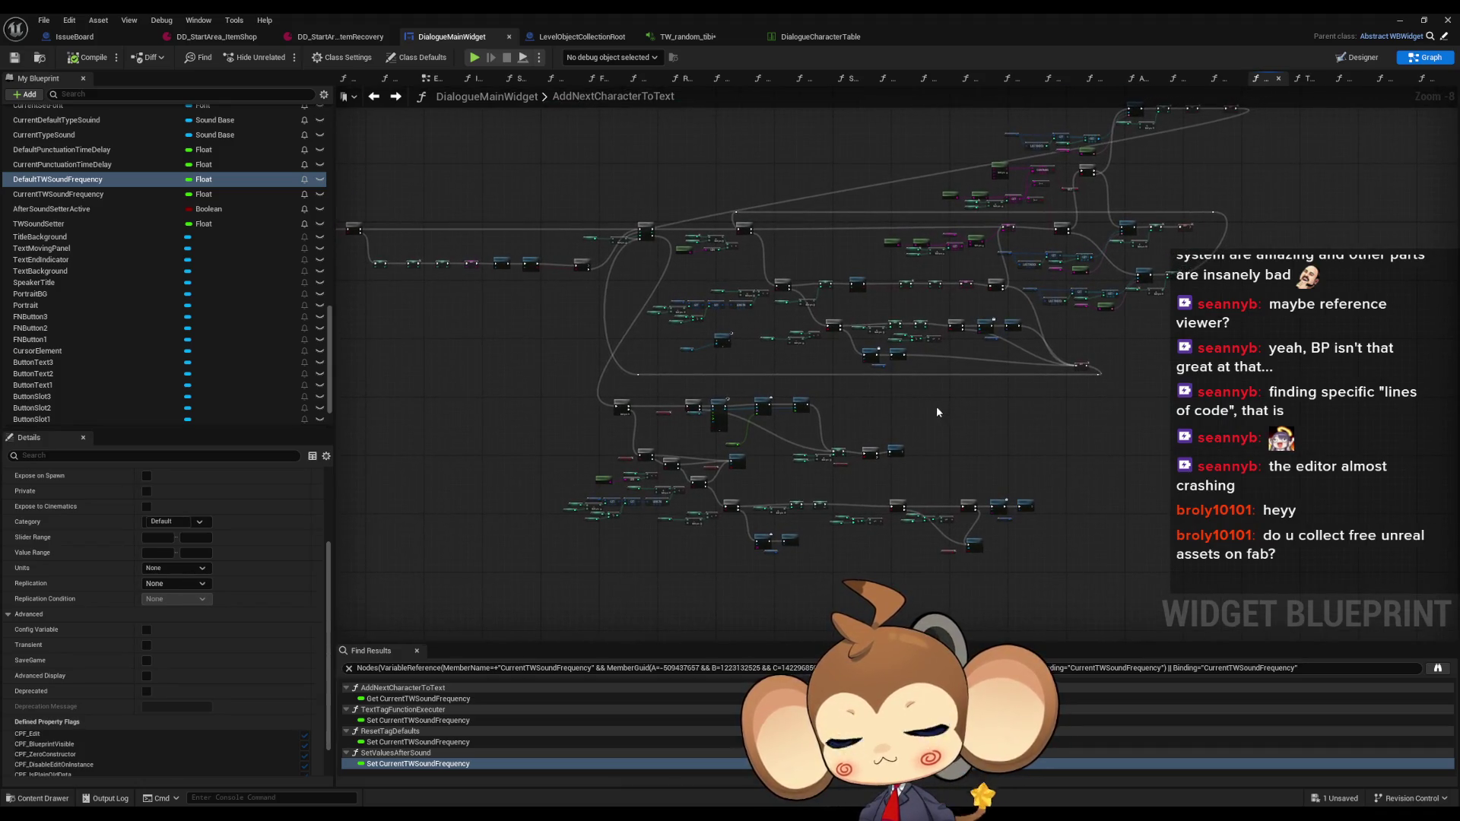
pyautogui.scroll(5, 1037, 185)
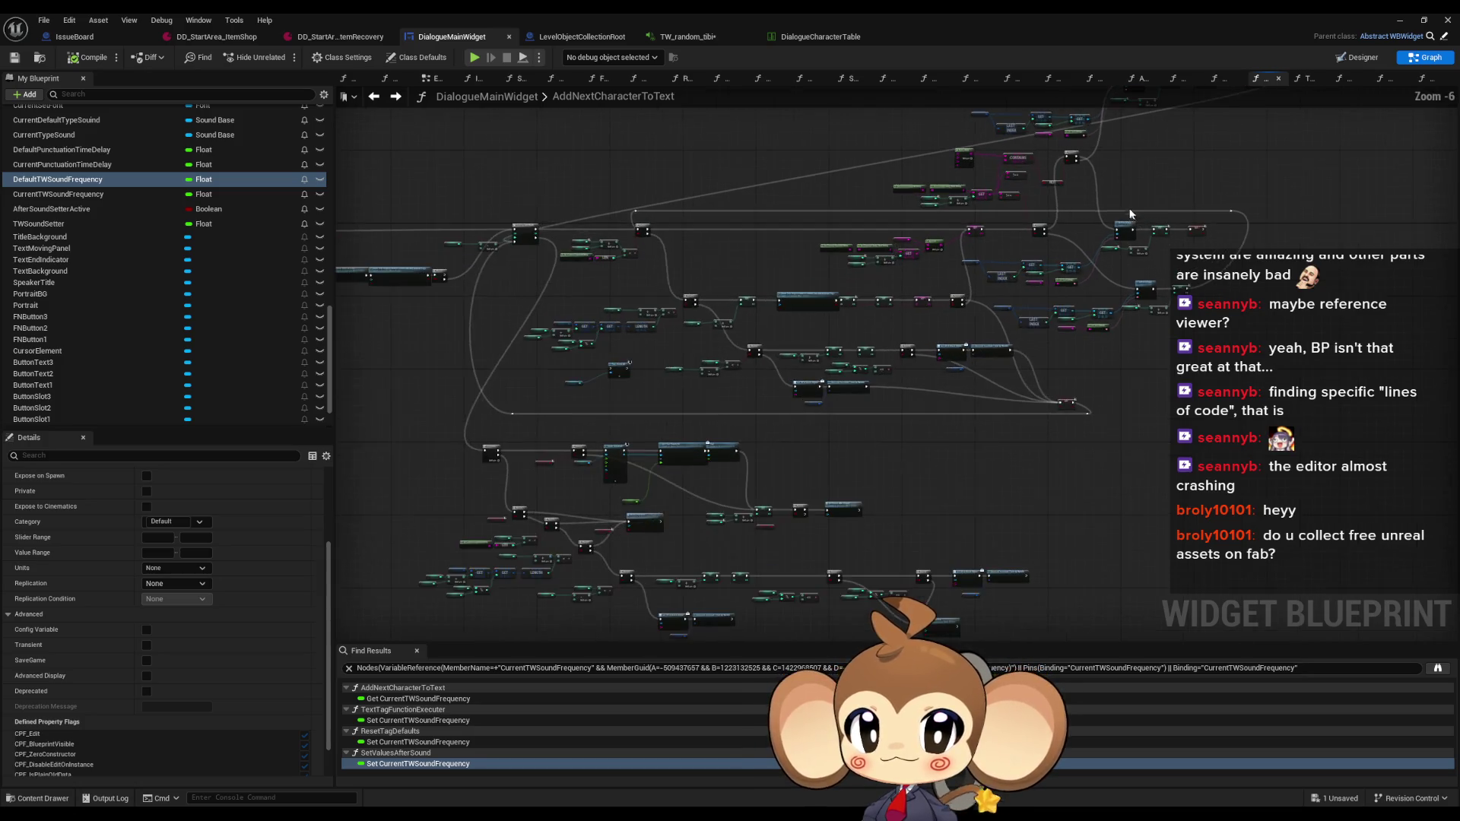
pyautogui.scroll(2, 1013, 264)
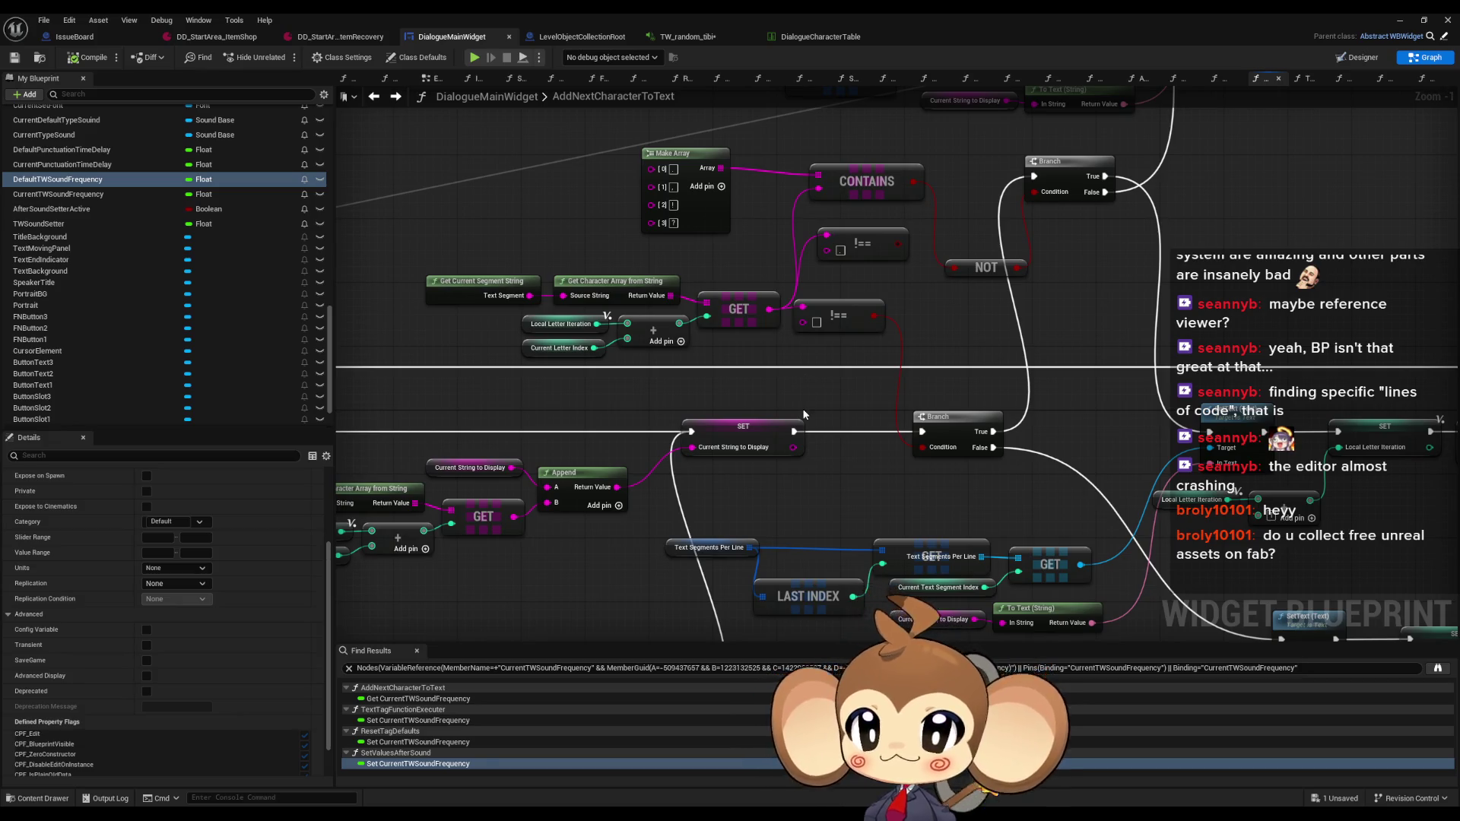
pyautogui.scroll(-8, 806, 401)
pyautogui.scroll(8, 834, 437)
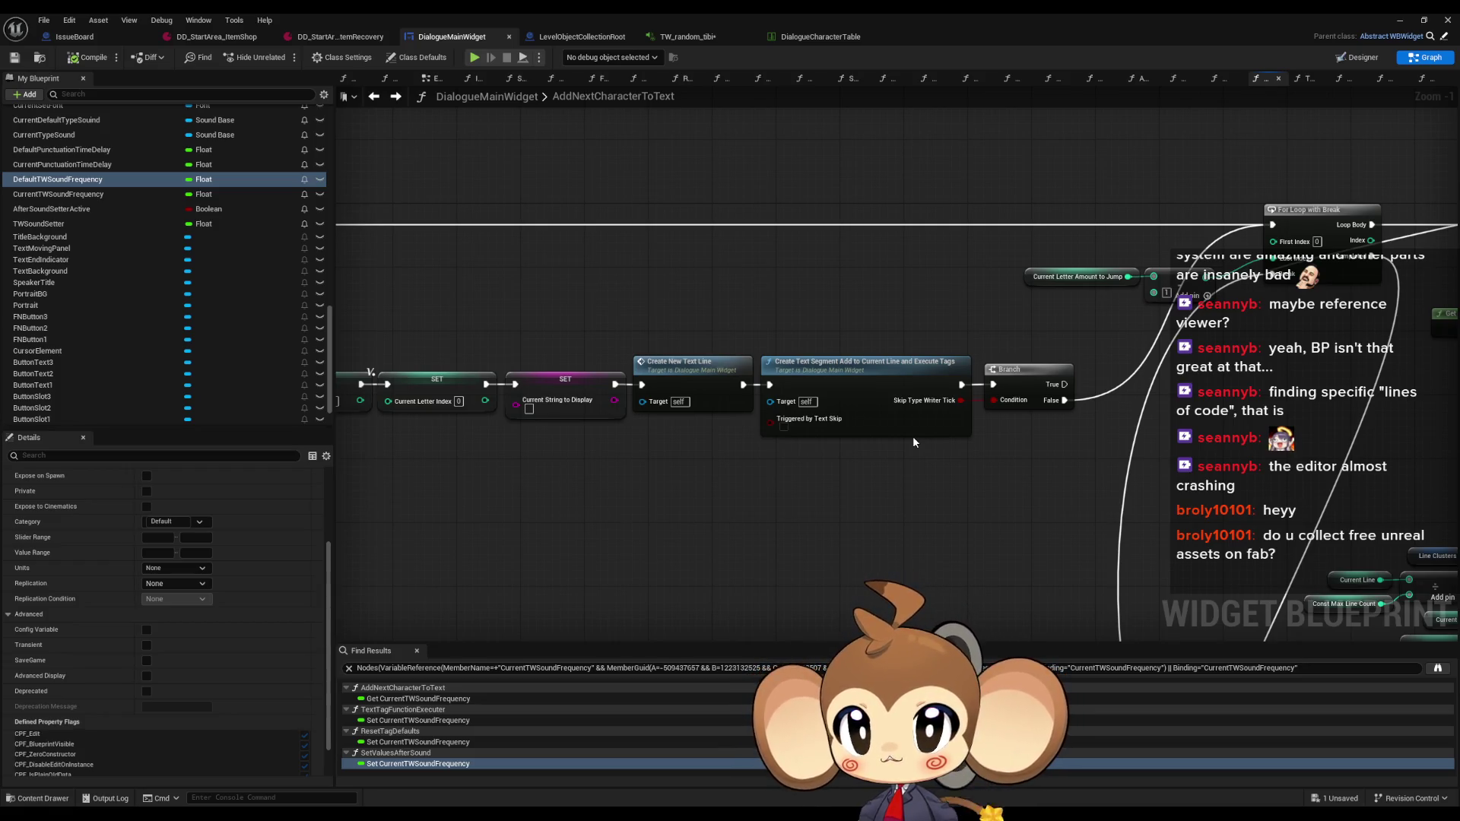
pyautogui.scroll(-5, 913, 436)
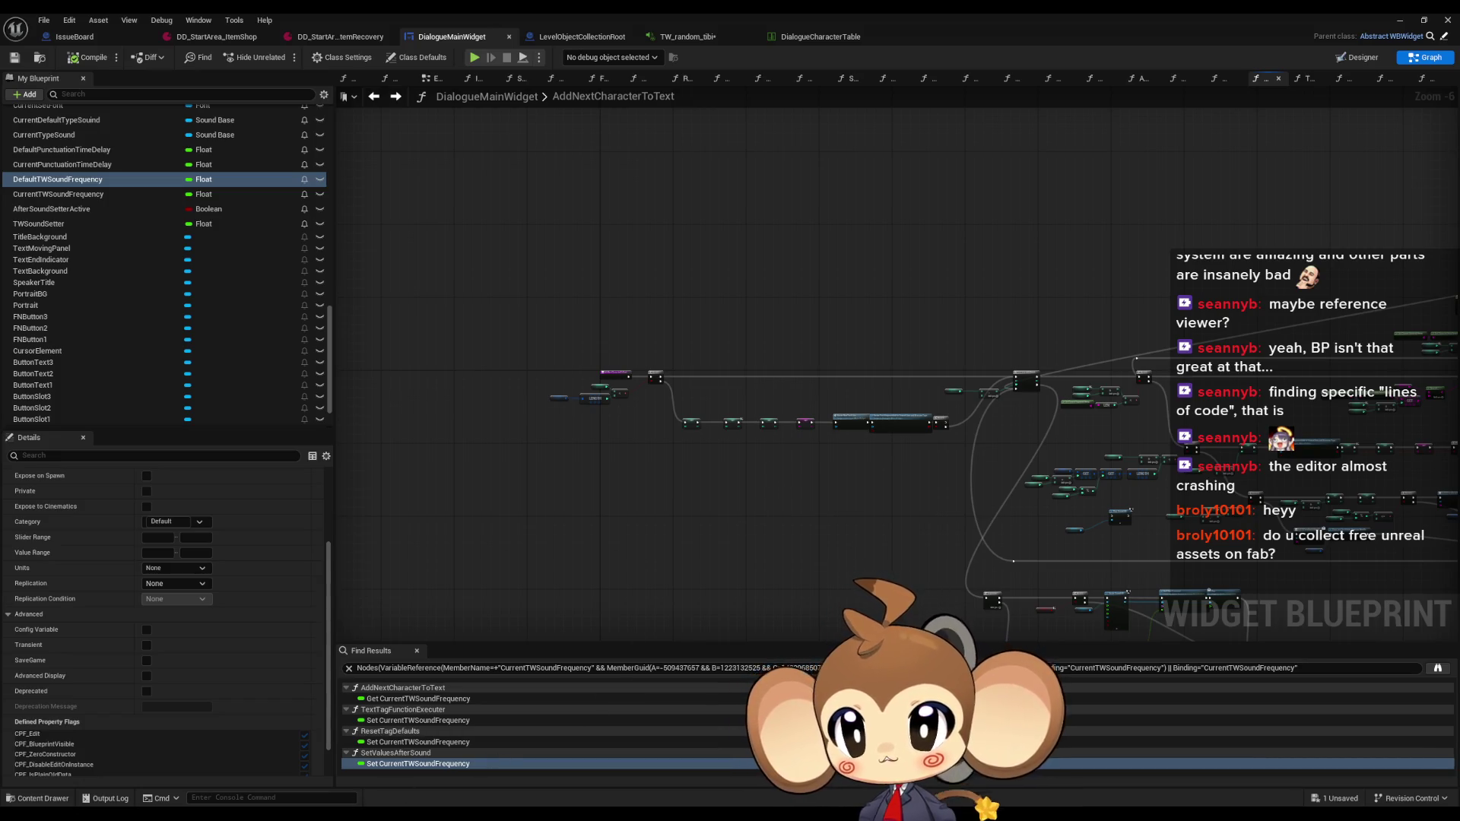
pyautogui.hotkey('alt', 'Tab')
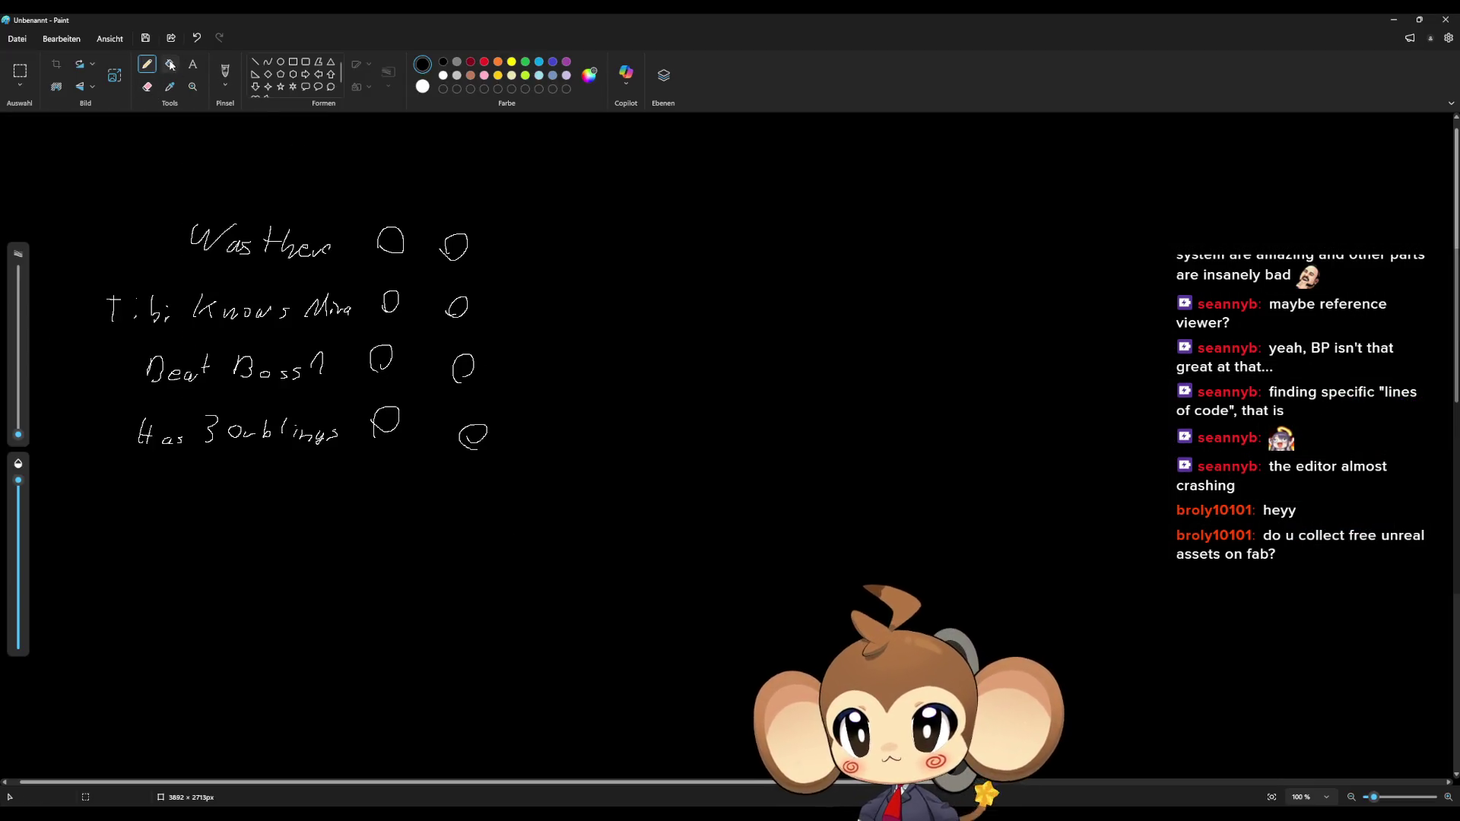
# Fill the Paint canvas black and sketch three open boxes labelled 0,5 and 0,1, then minimize Paint
pyautogui.click(170, 66)
pyautogui.click(749, 390)
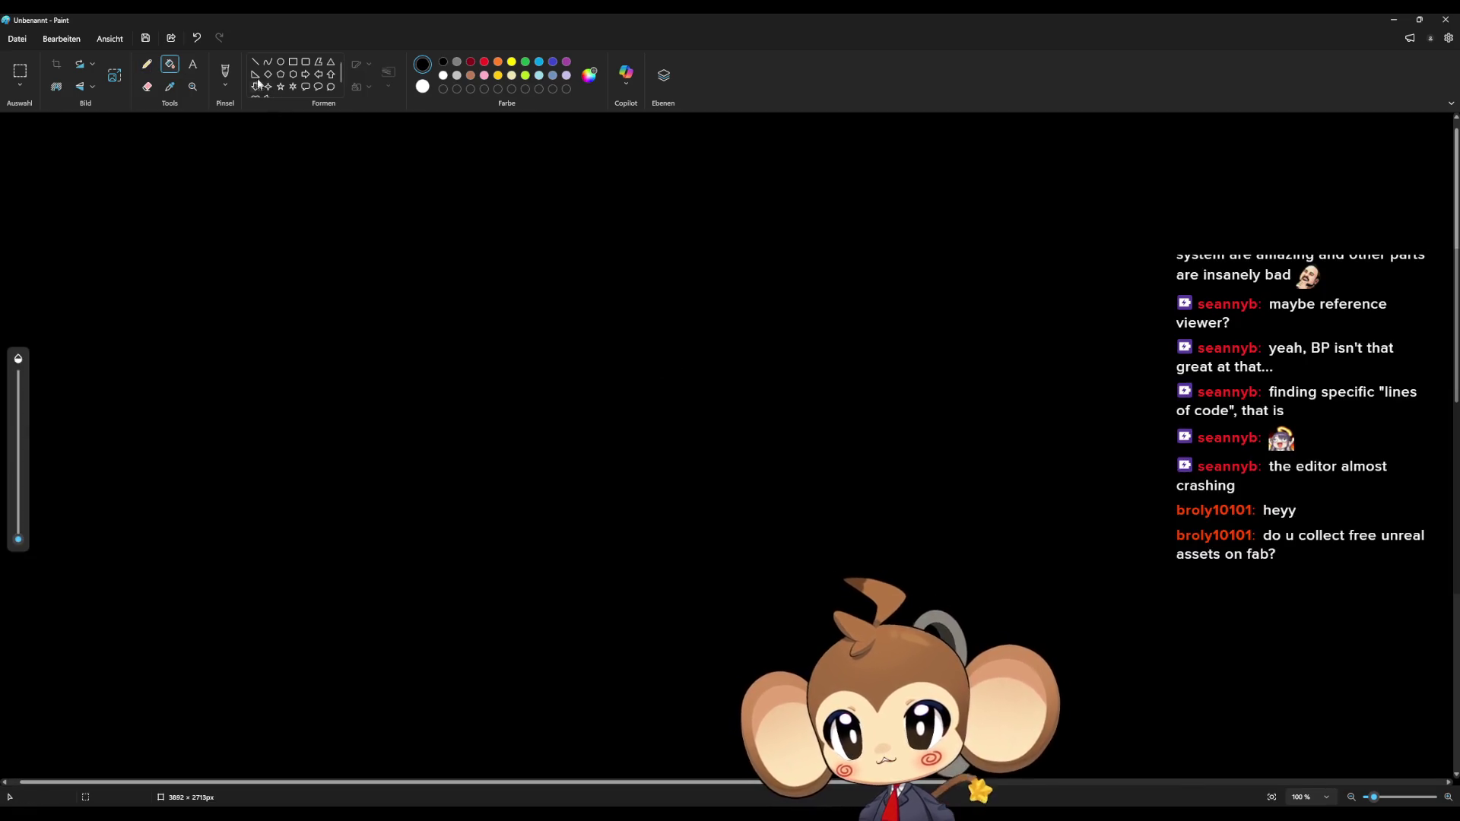
pyautogui.click(147, 64)
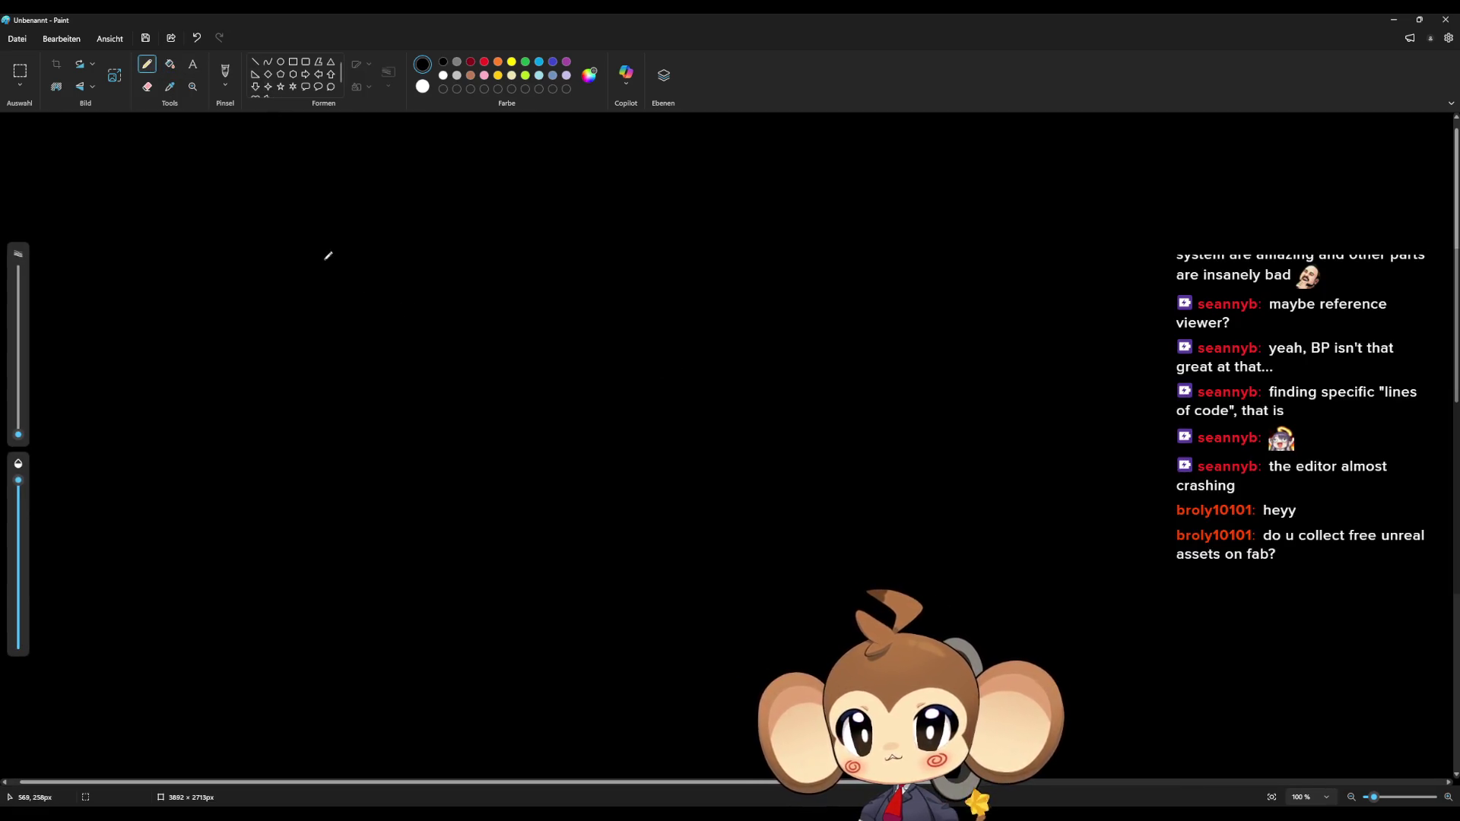
pyautogui.moveTo(365, 279)
pyautogui.mouseDown()
pyautogui.moveTo(523, 243)
pyautogui.moveTo(701, 282)
pyautogui.moveTo(885, 288)
pyautogui.mouseUp()
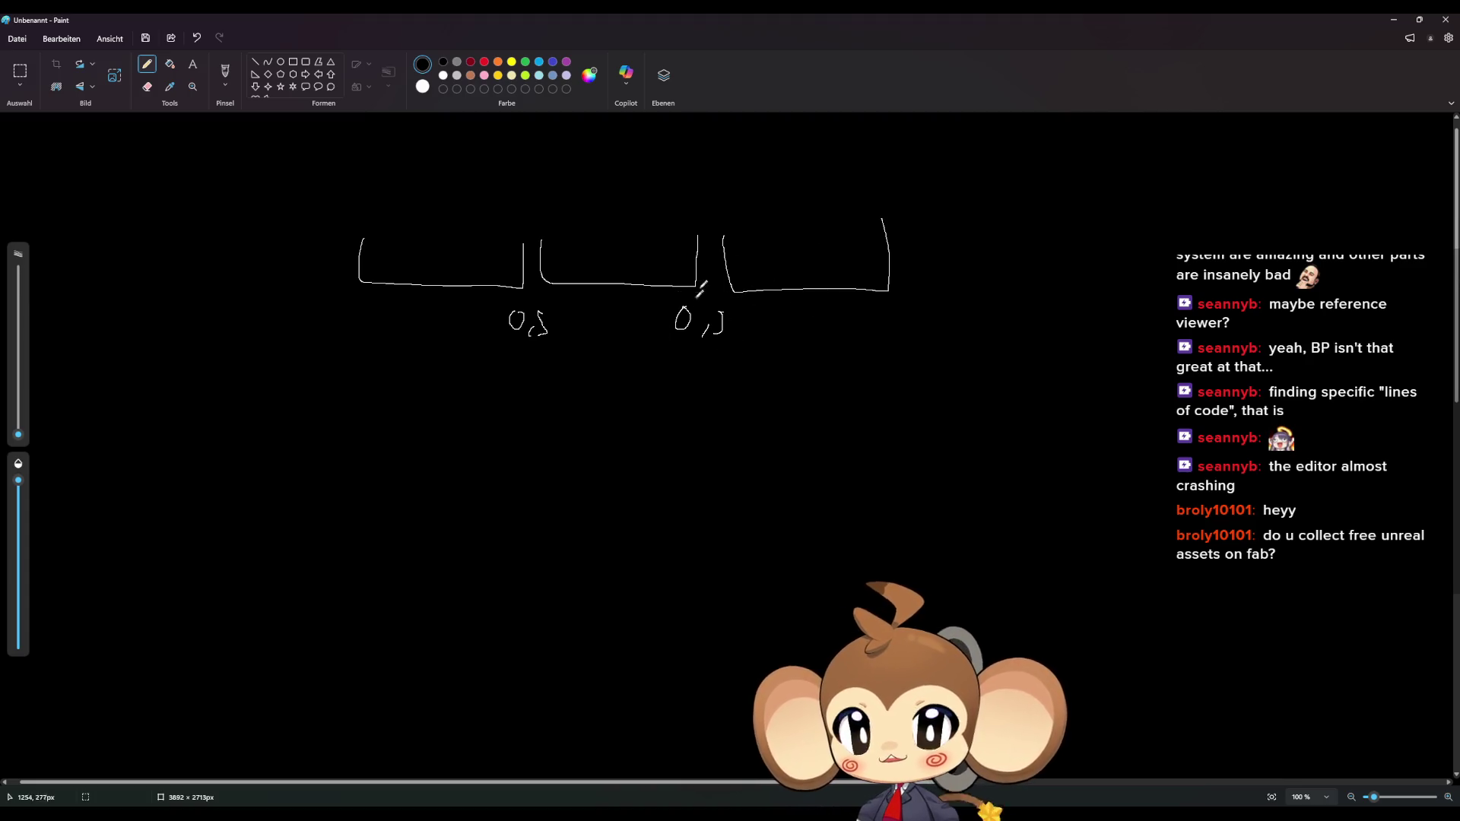
pyautogui.click(1389, 21)
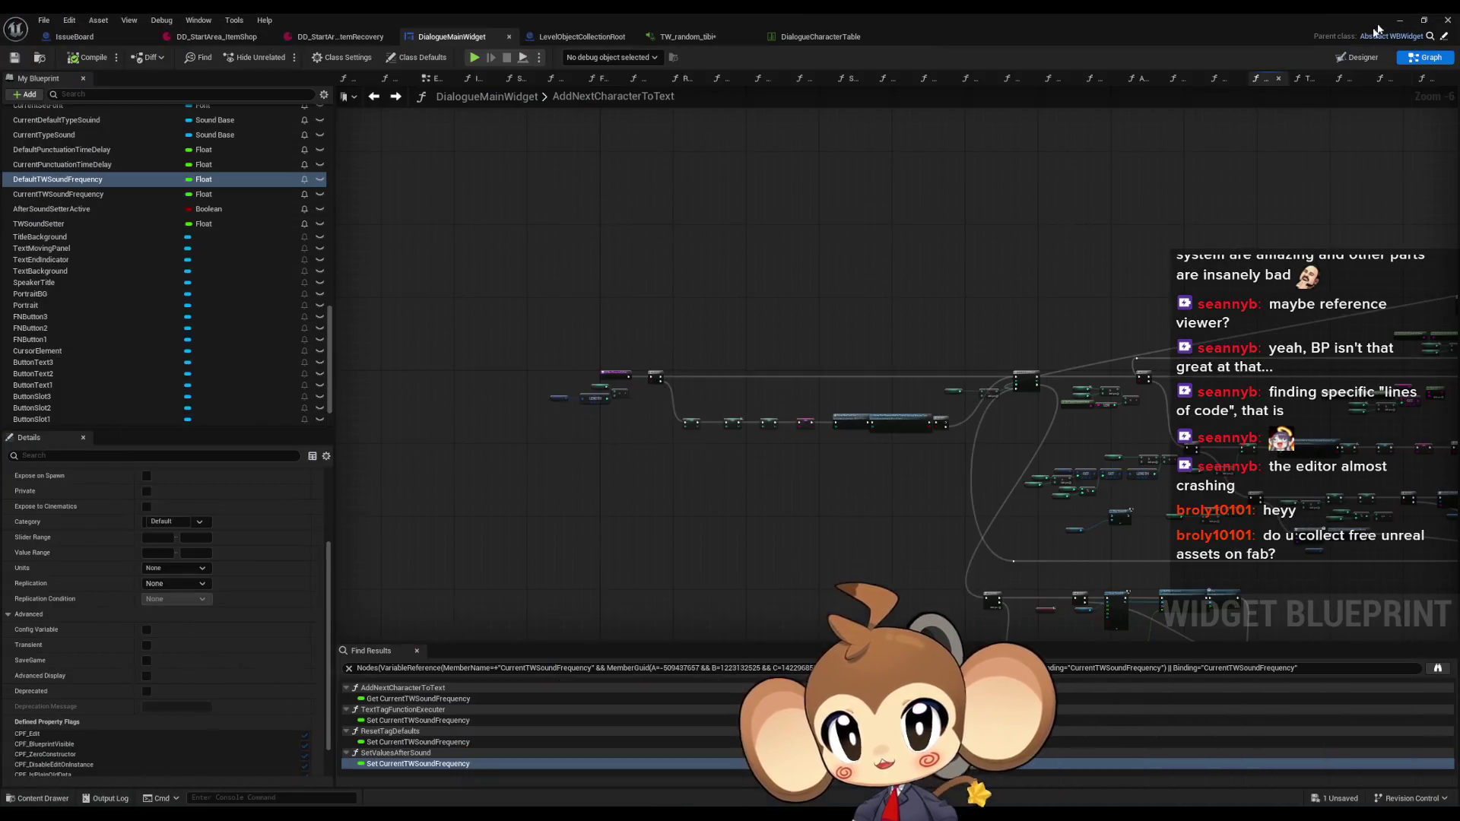
# Open the CreateTextSegmentAddToCurrentLineAndExecuteTags graph and pan around to inspect its nodes
pyautogui.scroll(5, 765, 464)
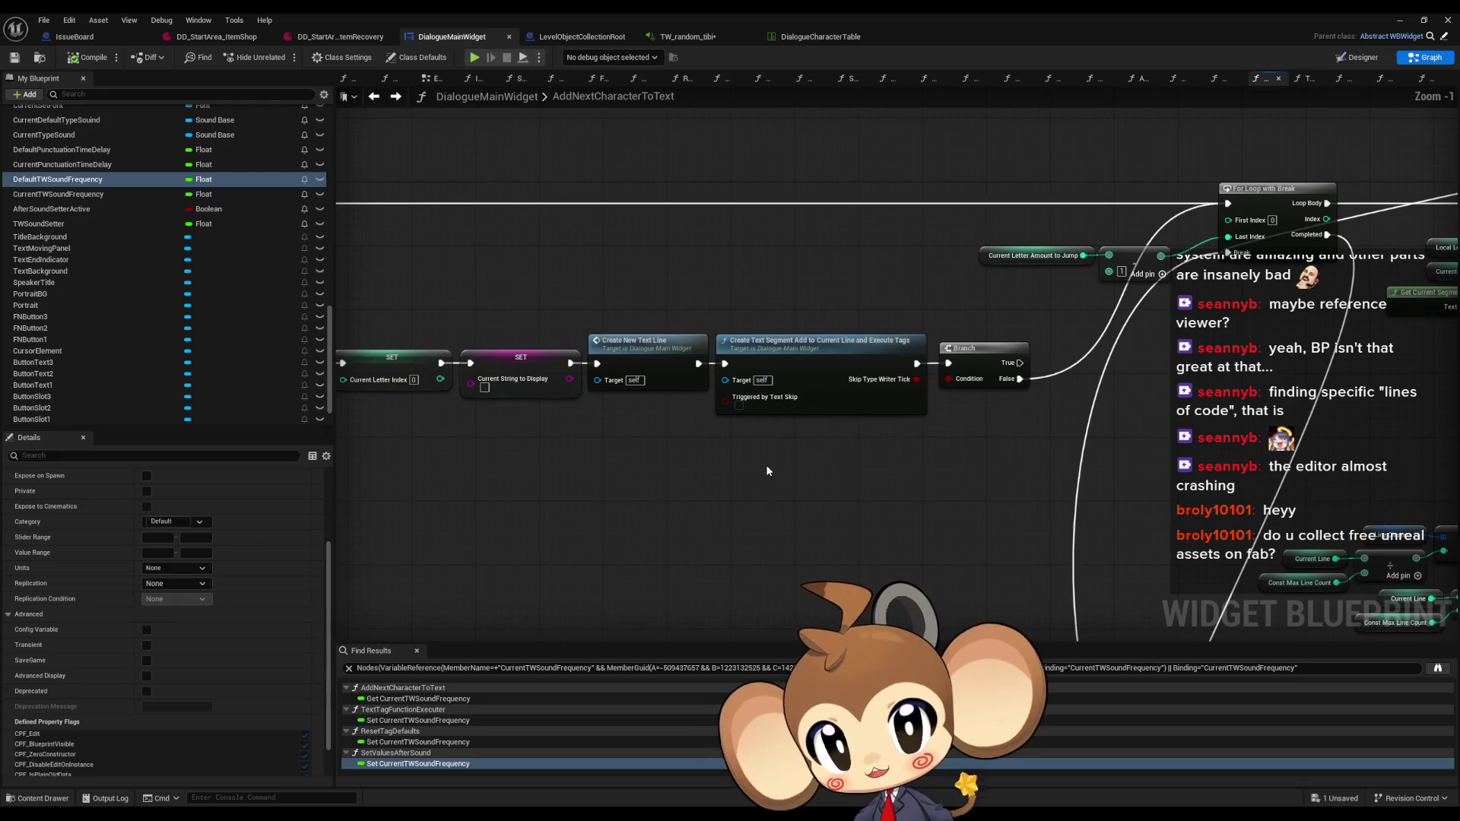
pyautogui.doubleClick(822, 357)
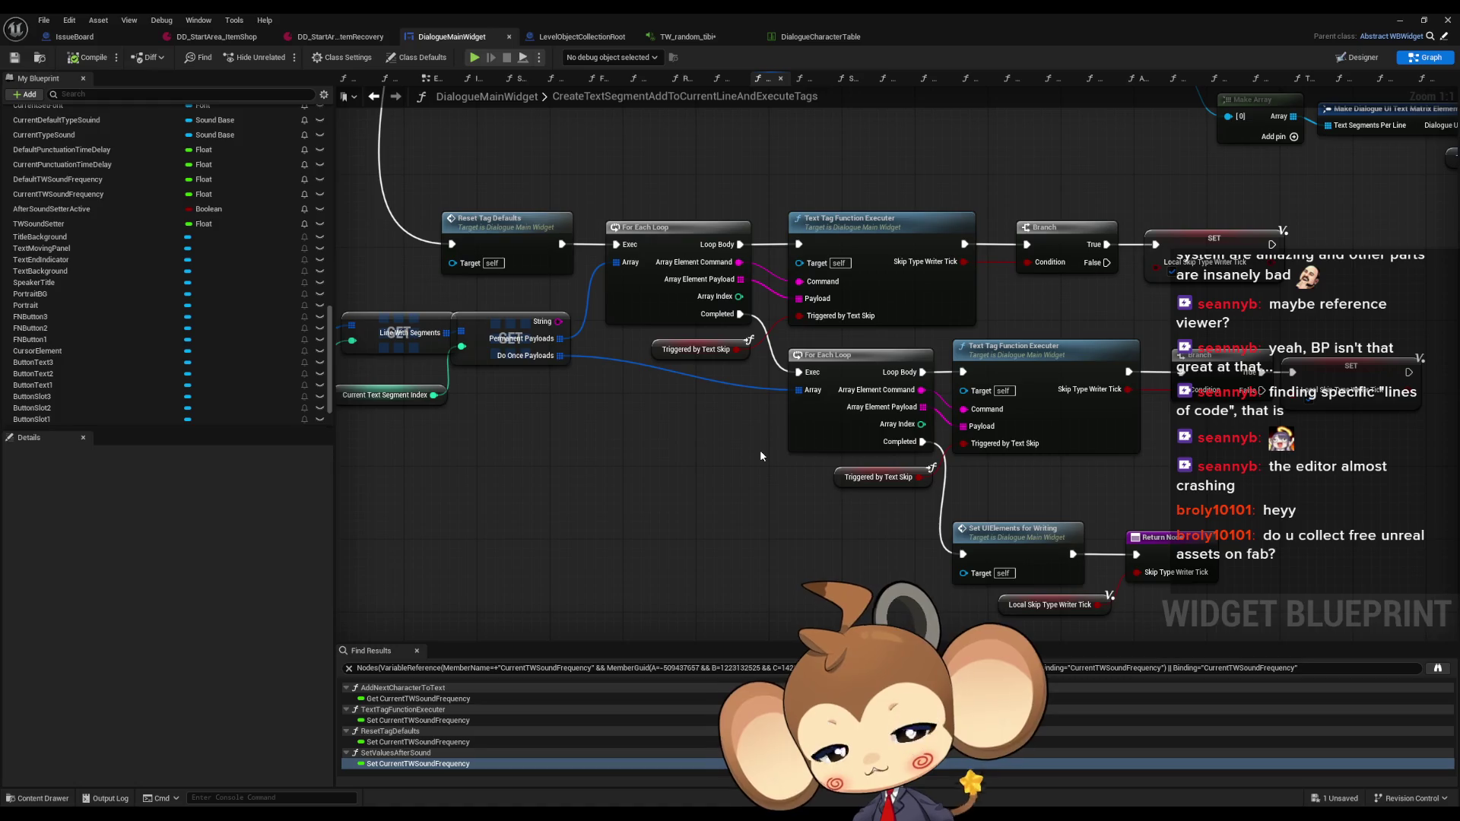
pyautogui.scroll(-3, 759, 455)
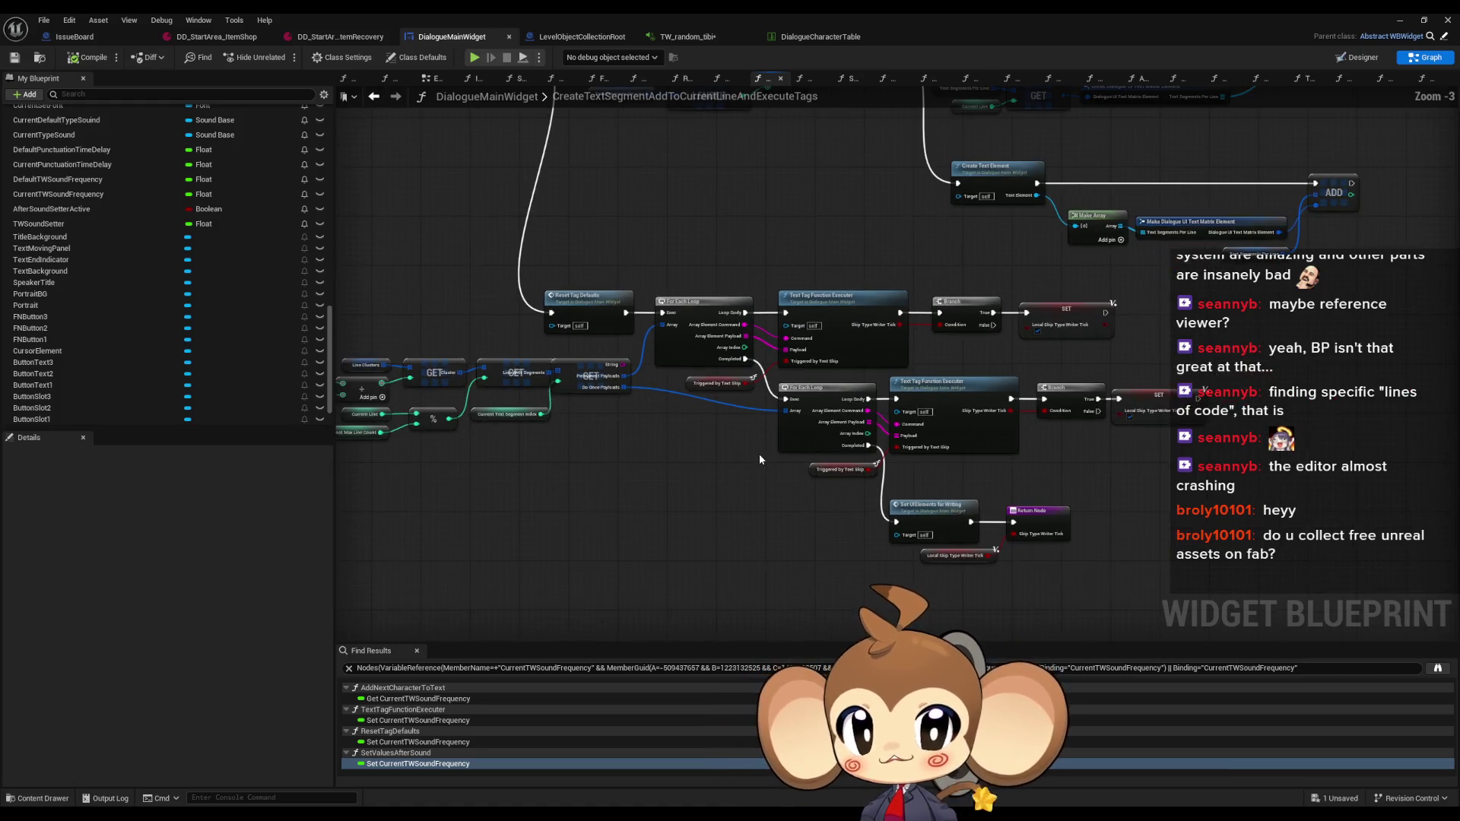
pyautogui.moveTo(759, 460)
pyautogui.mouseDown()
pyautogui.moveTo(718, 484)
pyautogui.moveTo(672, 481)
pyautogui.mouseUp()
pyautogui.moveTo(686, 343)
pyautogui.mouseDown()
pyautogui.moveTo(730, 387)
pyautogui.moveTo(728, 374)
pyautogui.moveTo(900, 478)
pyautogui.mouseUp()
# Find TextTagFunctionExecuter in the My Blueprint list and open its function graph
pyautogui.scroll(10, 205, 388)
pyautogui.scroll(3, 204, 389)
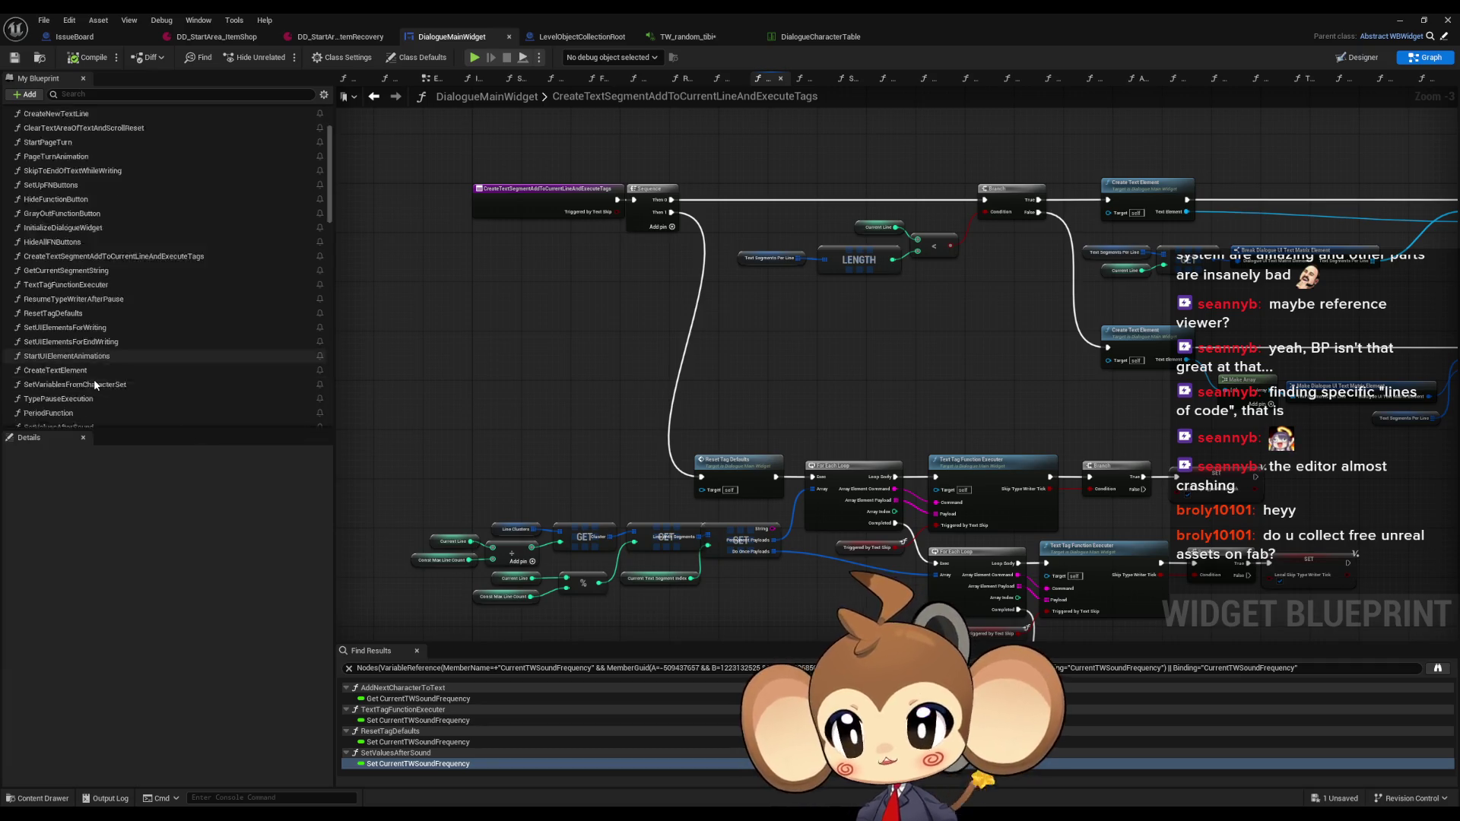
pyautogui.scroll(3, 65, 350)
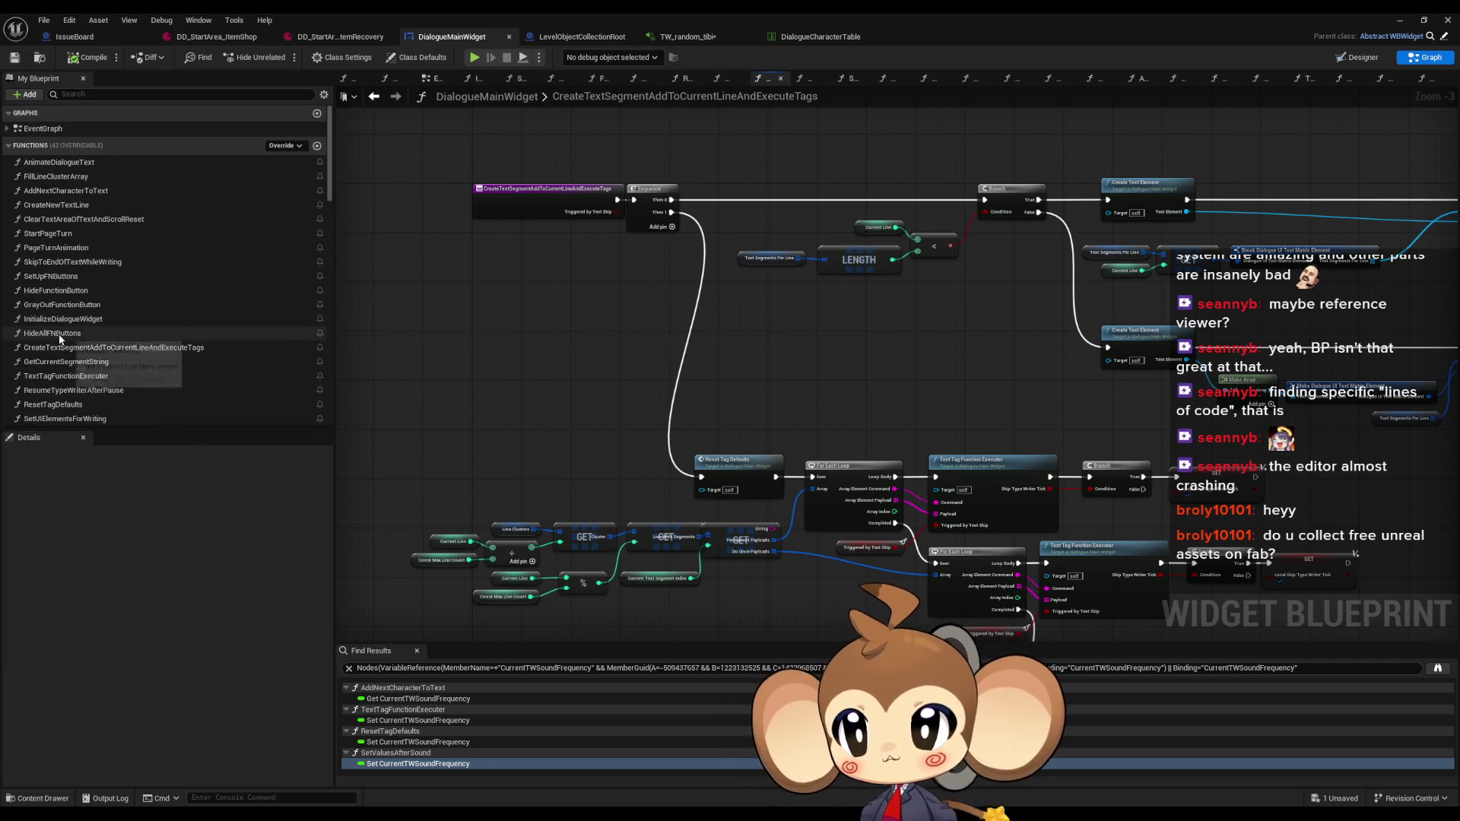
pyautogui.scroll(-4, 91, 330)
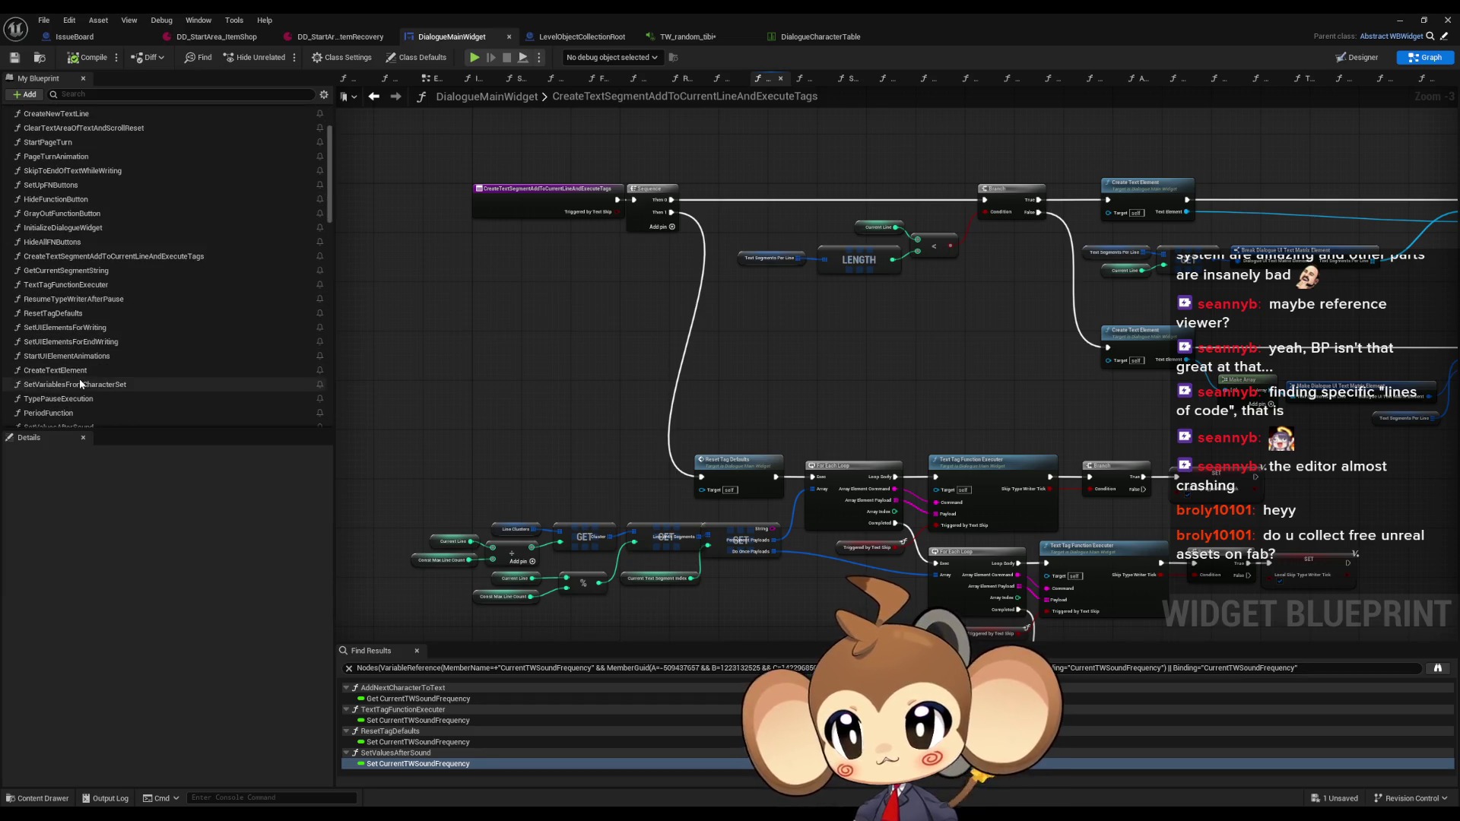
pyautogui.scroll(-1, 79, 384)
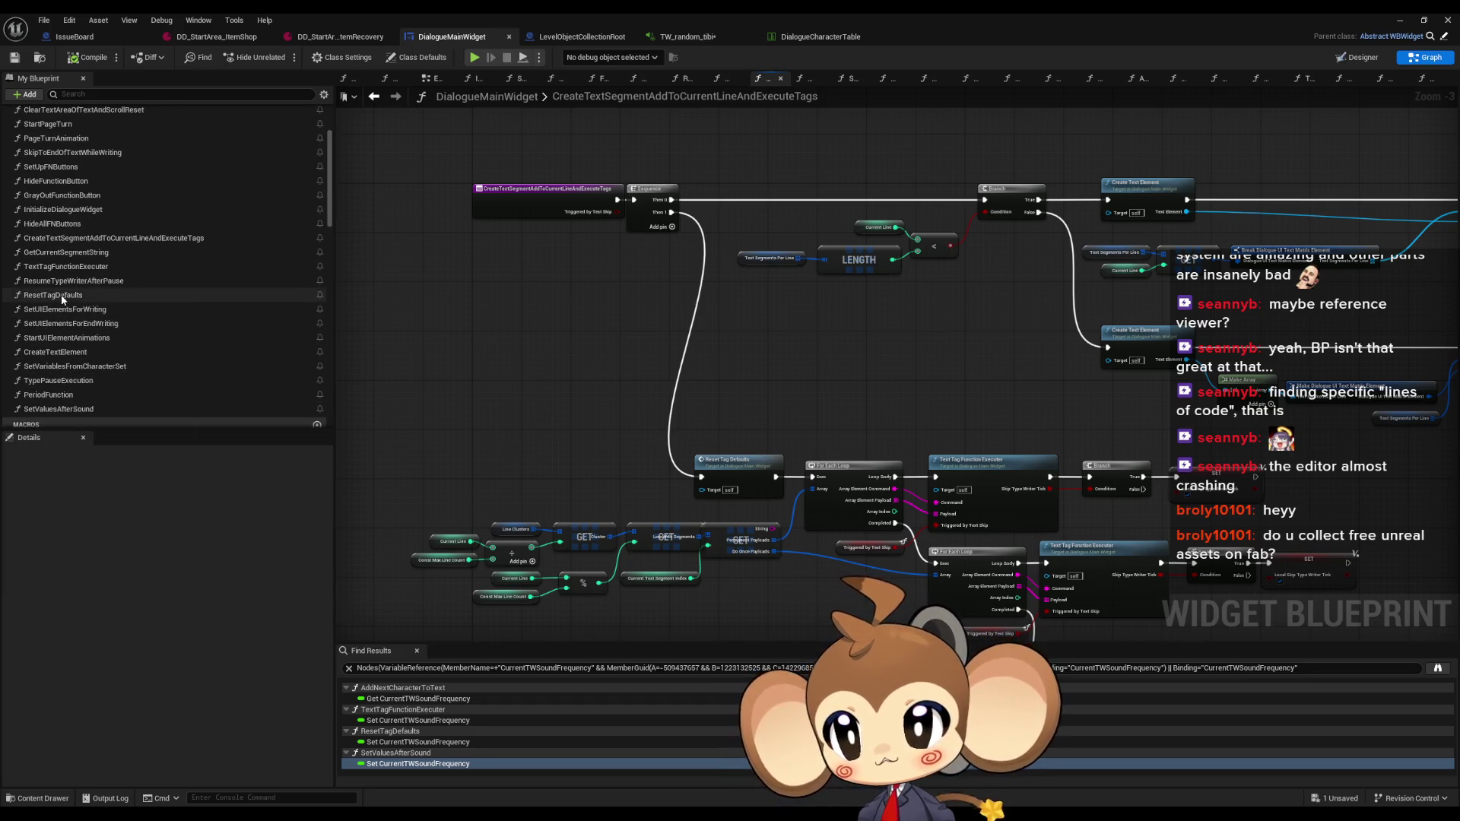
pyautogui.doubleClick(69, 268)
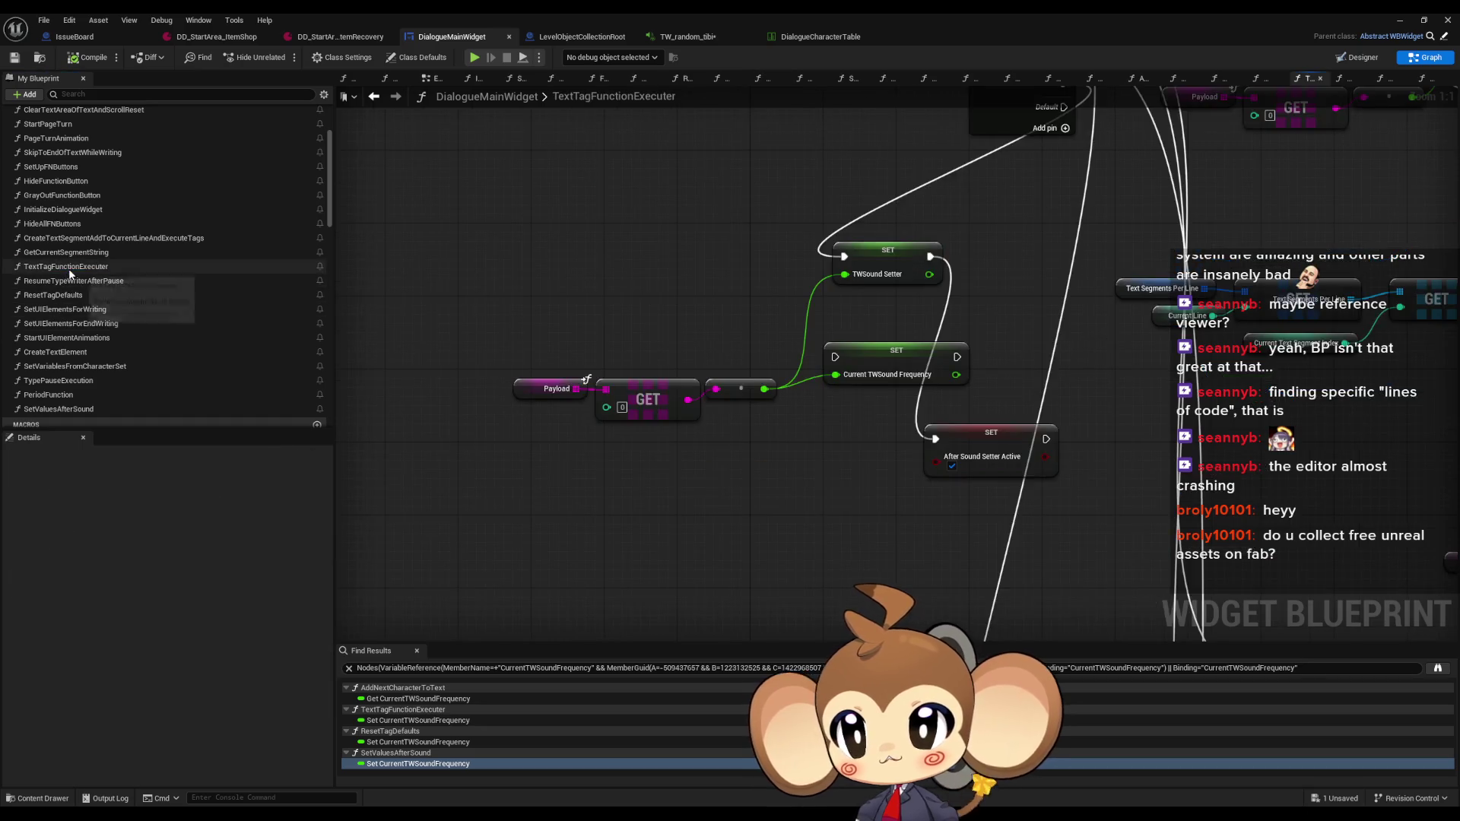
# Delete SET Current TWSound Frequency and place SET After Sound Setter Active beside SET TWSound Setter
pyautogui.moveTo(663, 253)
pyautogui.mouseDown()
pyautogui.moveTo(647, 283)
pyautogui.moveTo(484, 394)
pyautogui.moveTo(498, 403)
pyautogui.mouseUp()
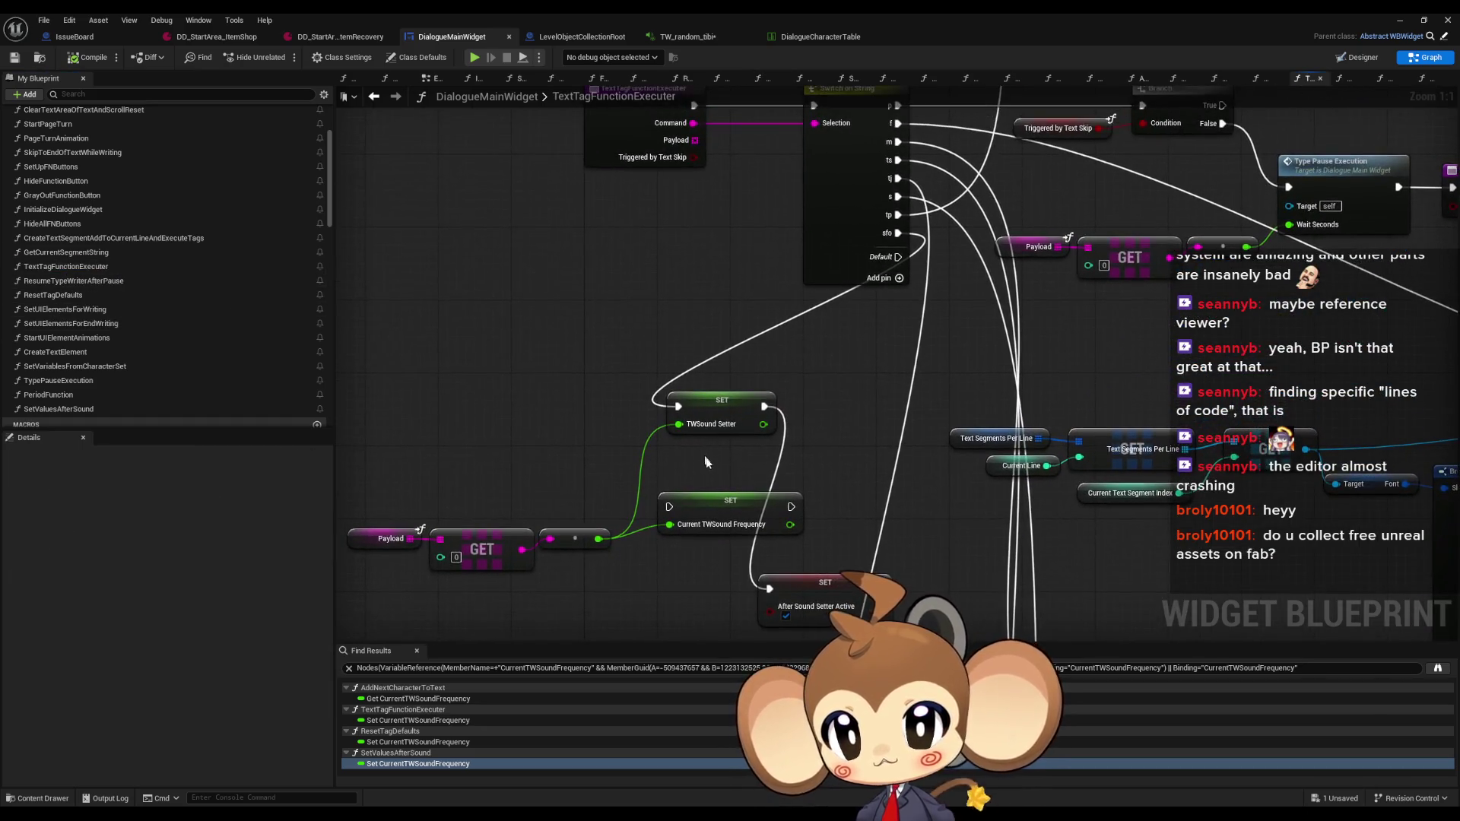
pyautogui.click(728, 508)
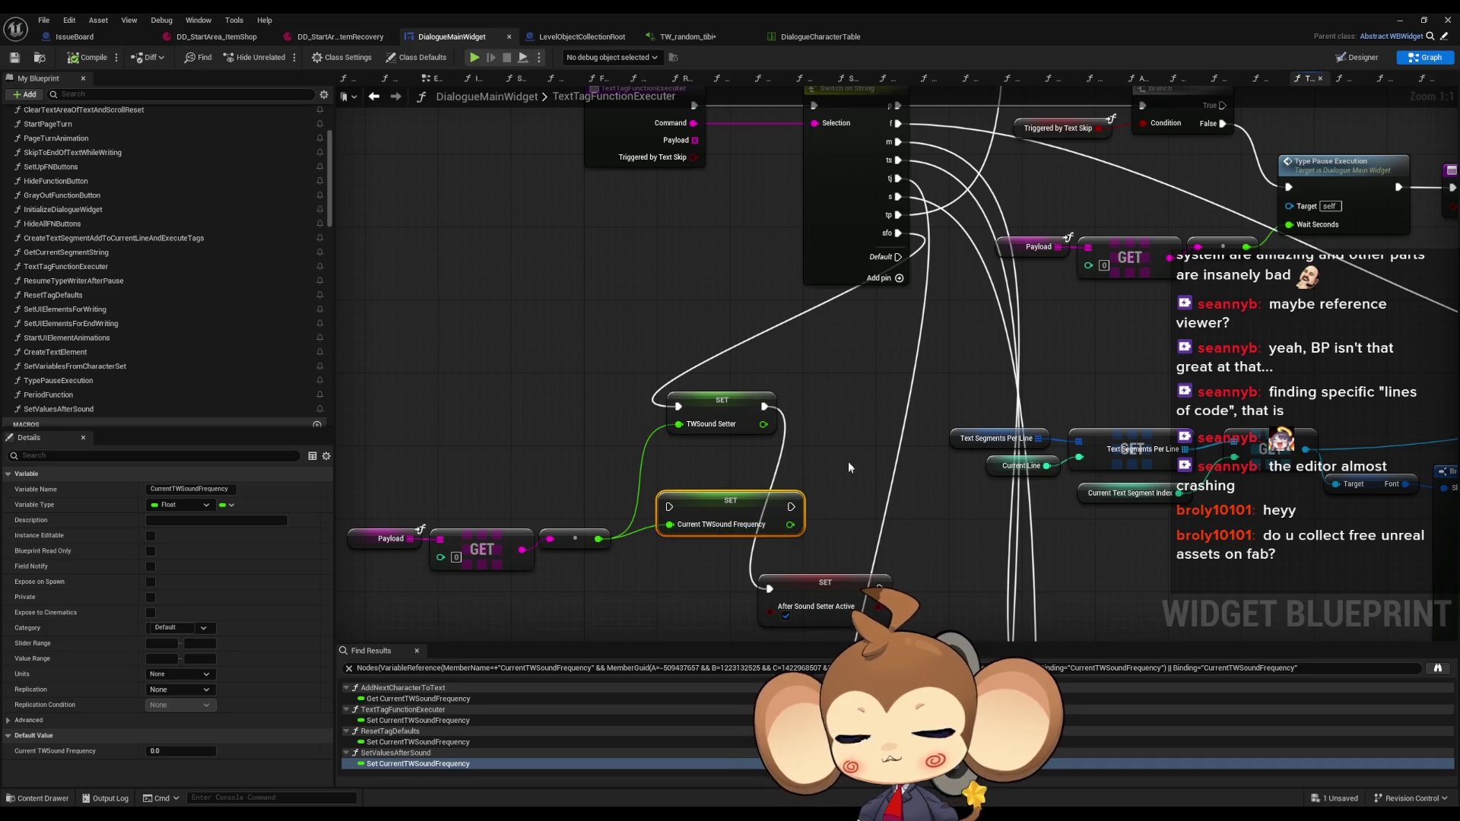
pyautogui.press('Delete')
pyautogui.moveTo(822, 604); pyautogui.dragTo(850, 448)
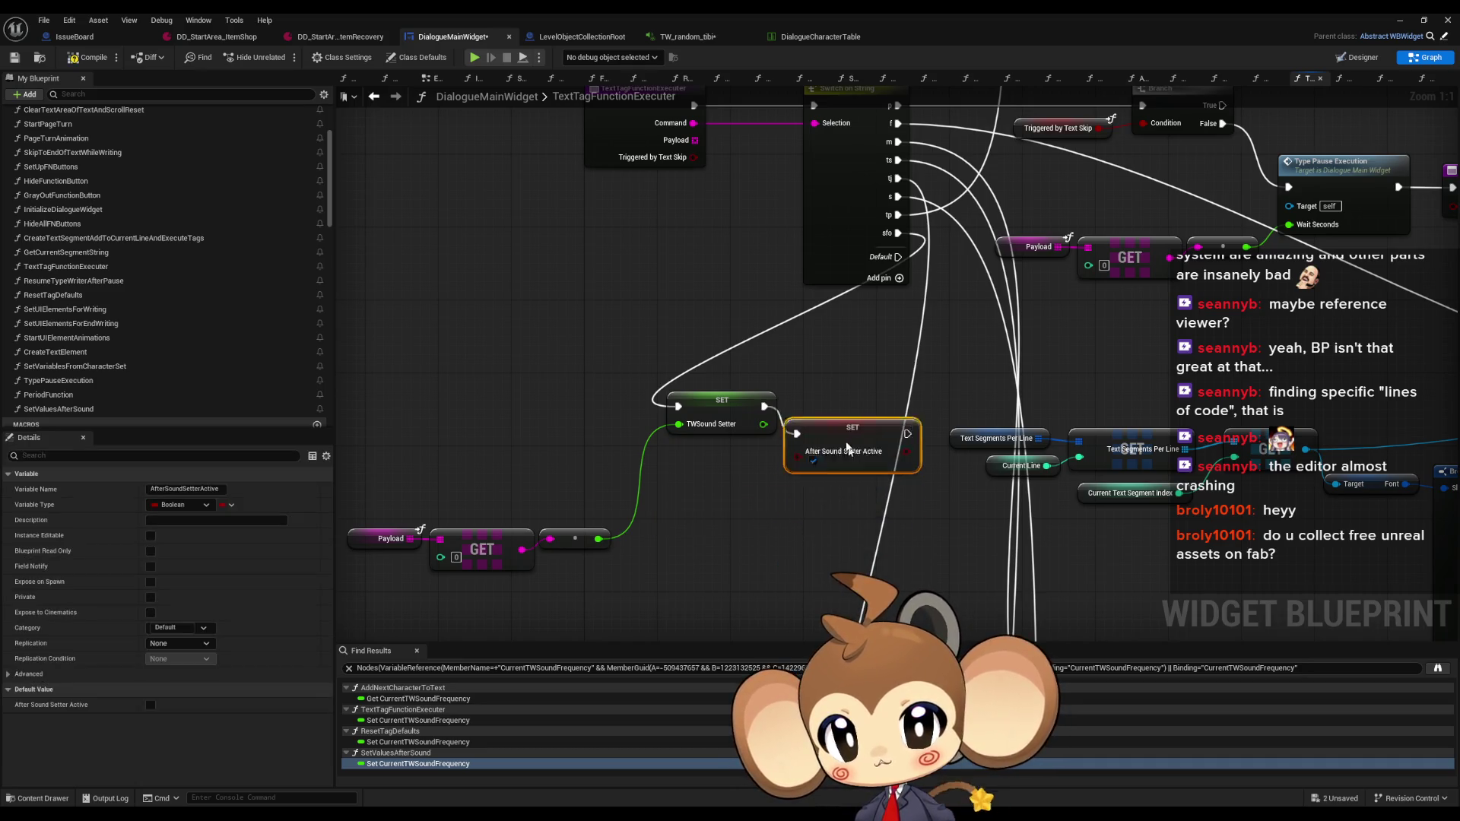
pyautogui.keyDown('ctrl'); pyautogui.click(711, 414); pyautogui.keyUp('ctrl')
pyautogui.moveTo(711, 415); pyautogui.dragTo(621, 460)
pyautogui.moveTo(906, 384)
pyautogui.mouseDown()
pyautogui.moveTo(758, 498)
pyautogui.moveTo(779, 552)
pyautogui.moveTo(730, 422)
pyautogui.moveTo(704, 220)
pyautogui.mouseUp()
# Survey more of the TextTagFunctionExecuter graph and clear the node selection
pyautogui.scroll(-1, 704, 221)
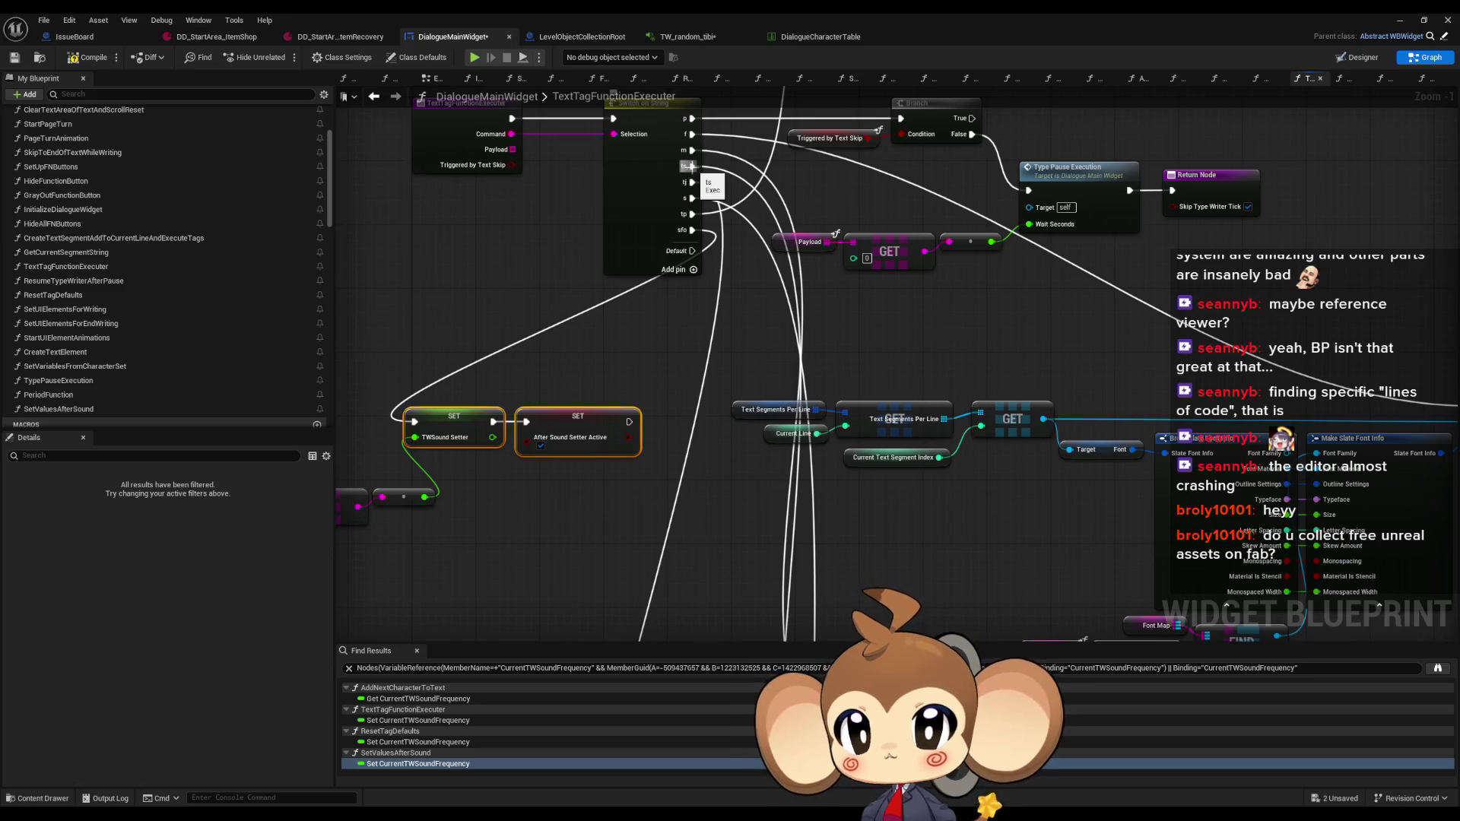
pyautogui.scroll(-1, 783, 418)
pyautogui.scroll(-1, 775, 346)
pyautogui.moveTo(783, 418)
pyautogui.mouseDown()
pyautogui.moveTo(775, 345)
pyautogui.moveTo(753, 327)
pyautogui.moveTo(703, 411)
pyautogui.moveTo(1311, 525)
pyautogui.mouseUp()
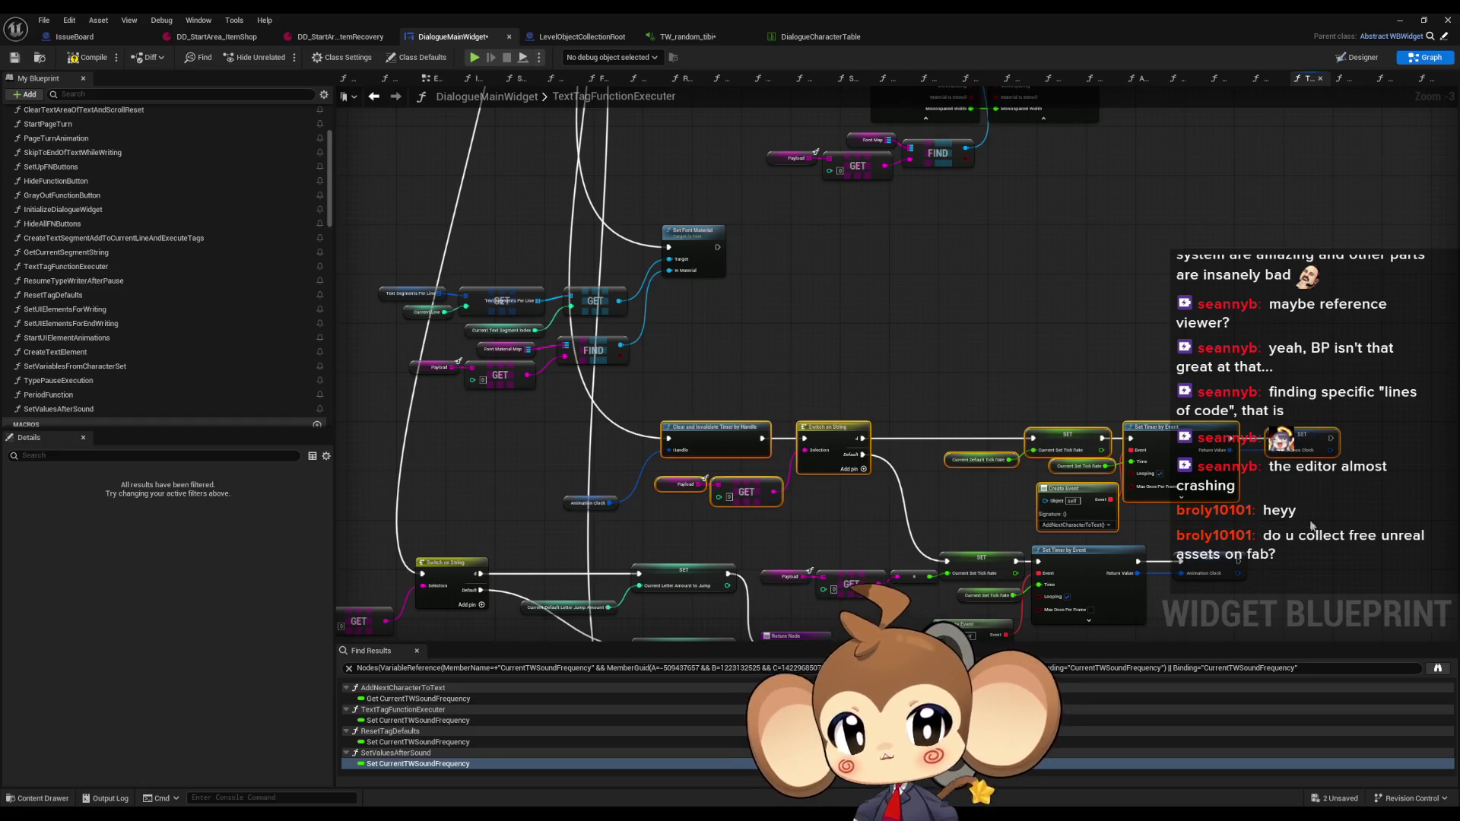
pyautogui.scroll(3, 1178, 481)
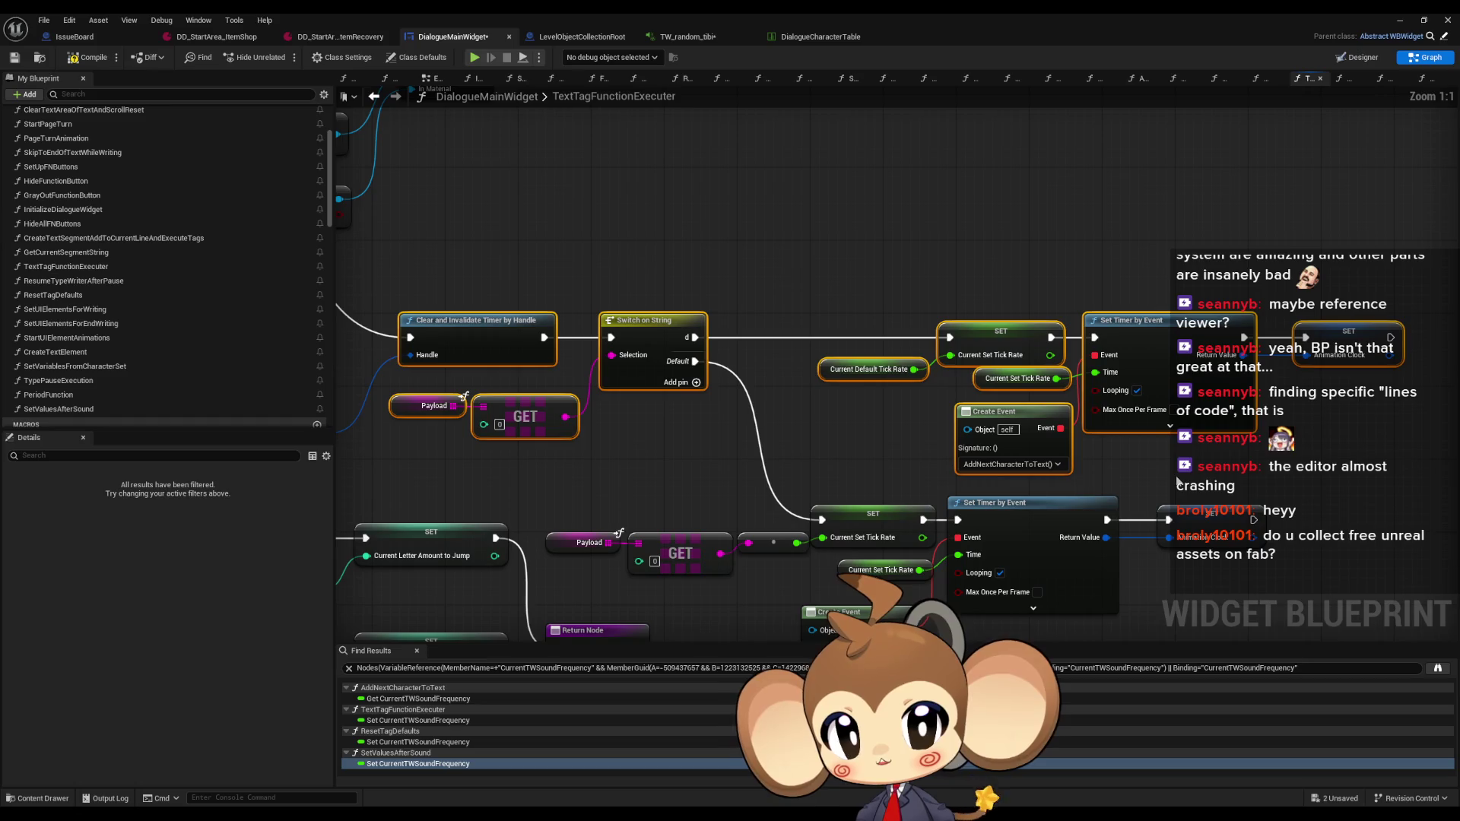
pyautogui.click(1177, 419)
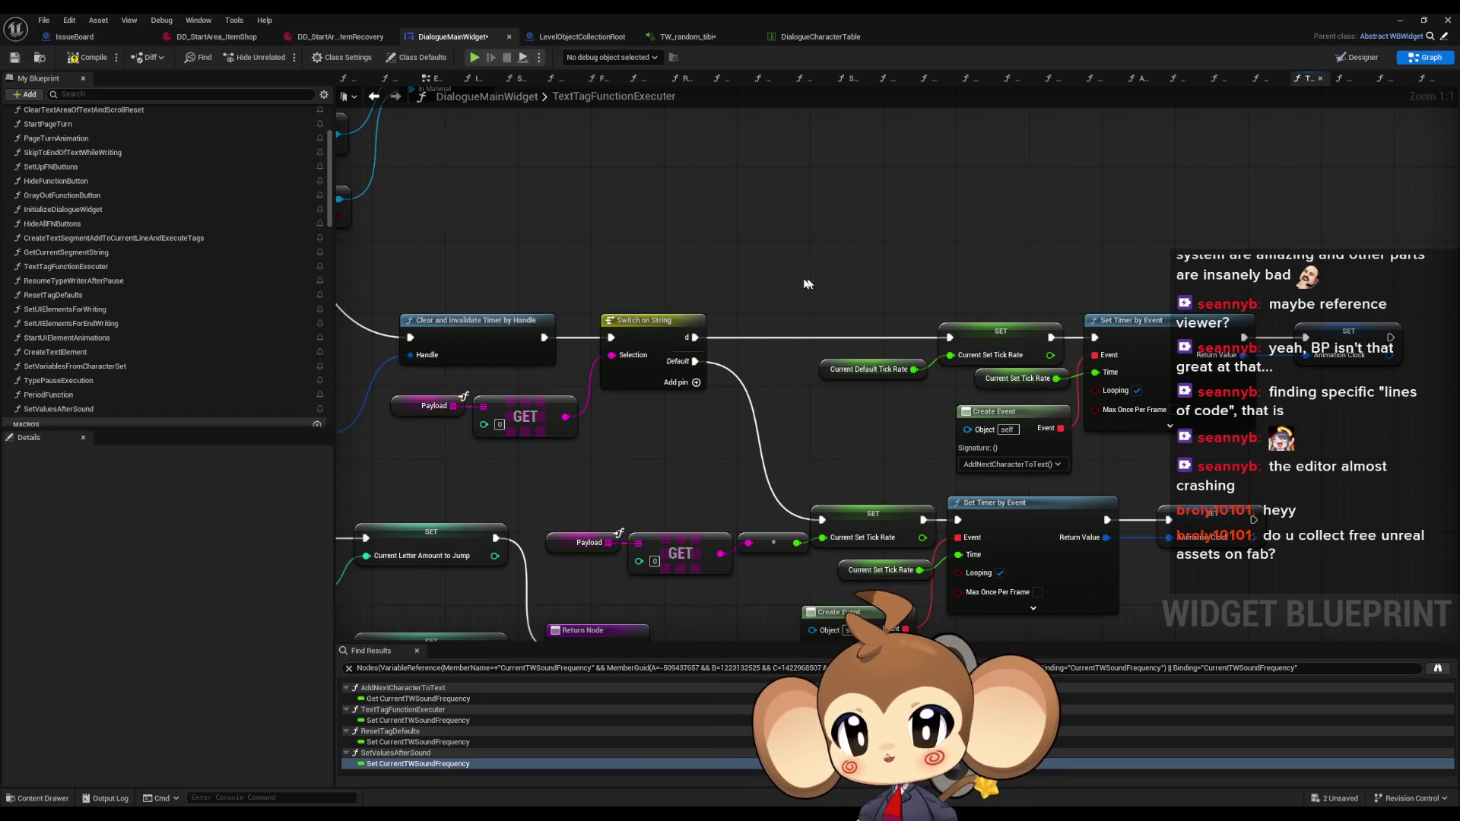
# Pan and zoom over the whole graph, including the Set Font and Set Padding nodes
pyautogui.scroll(-2, 773, 290)
pyautogui.moveTo(772, 290)
pyautogui.mouseDown()
pyautogui.moveTo(840, 213)
pyautogui.moveTo(836, 184)
pyautogui.mouseUp()
pyautogui.moveTo(920, 368); pyautogui.dragTo(905, 349)
pyautogui.scroll(1, 899, 354)
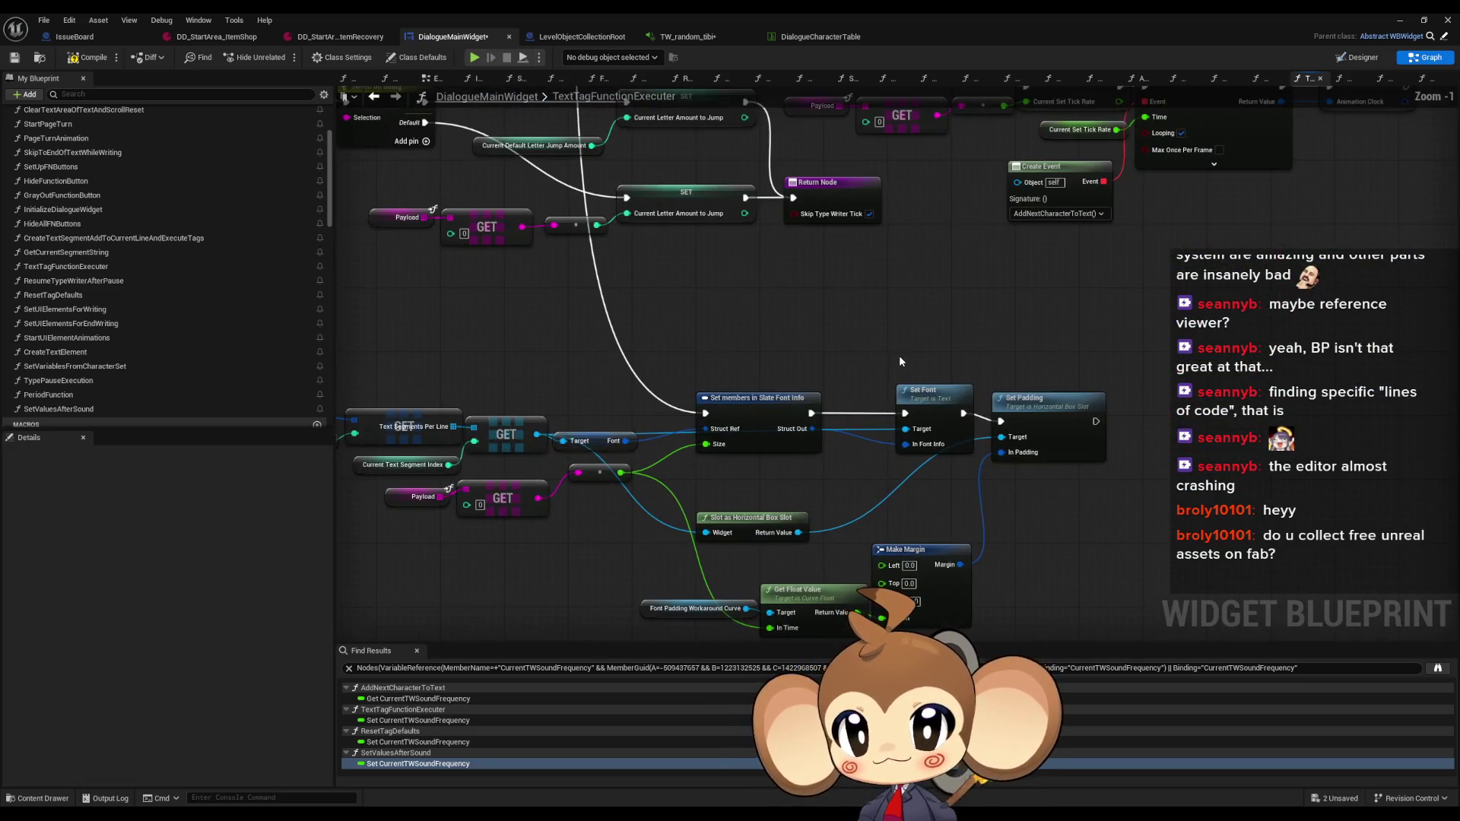
pyautogui.scroll(-5, 891, 359)
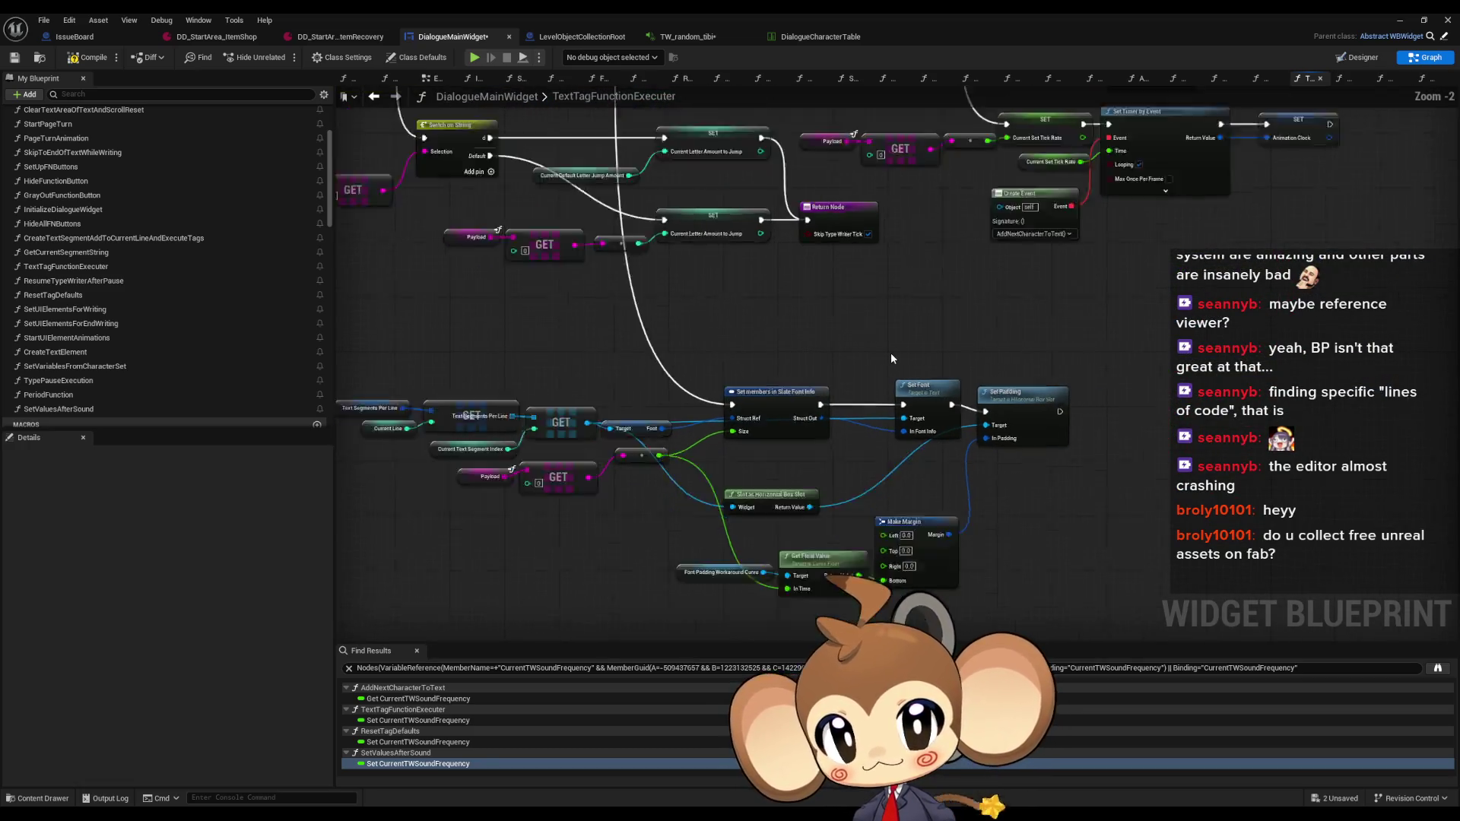
pyautogui.moveTo(891, 359); pyautogui.dragTo(891, 272)
pyautogui.scroll(5, 891, 272)
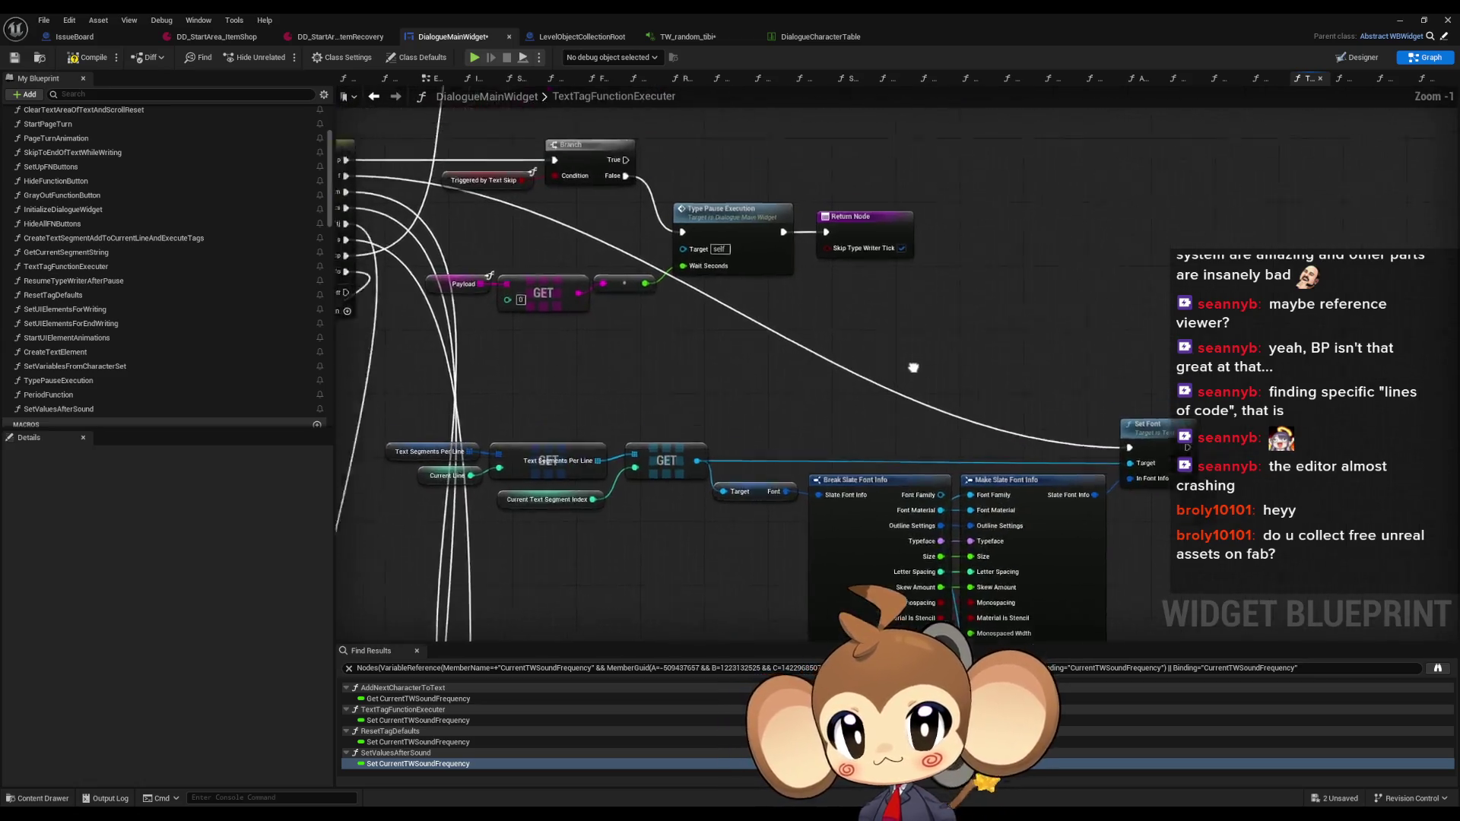
pyautogui.moveTo(1100, 622)
pyautogui.mouseDown()
pyautogui.moveTo(1099, 588)
pyautogui.moveTo(1013, 472)
pyautogui.moveTo(936, 289)
pyautogui.mouseUp()
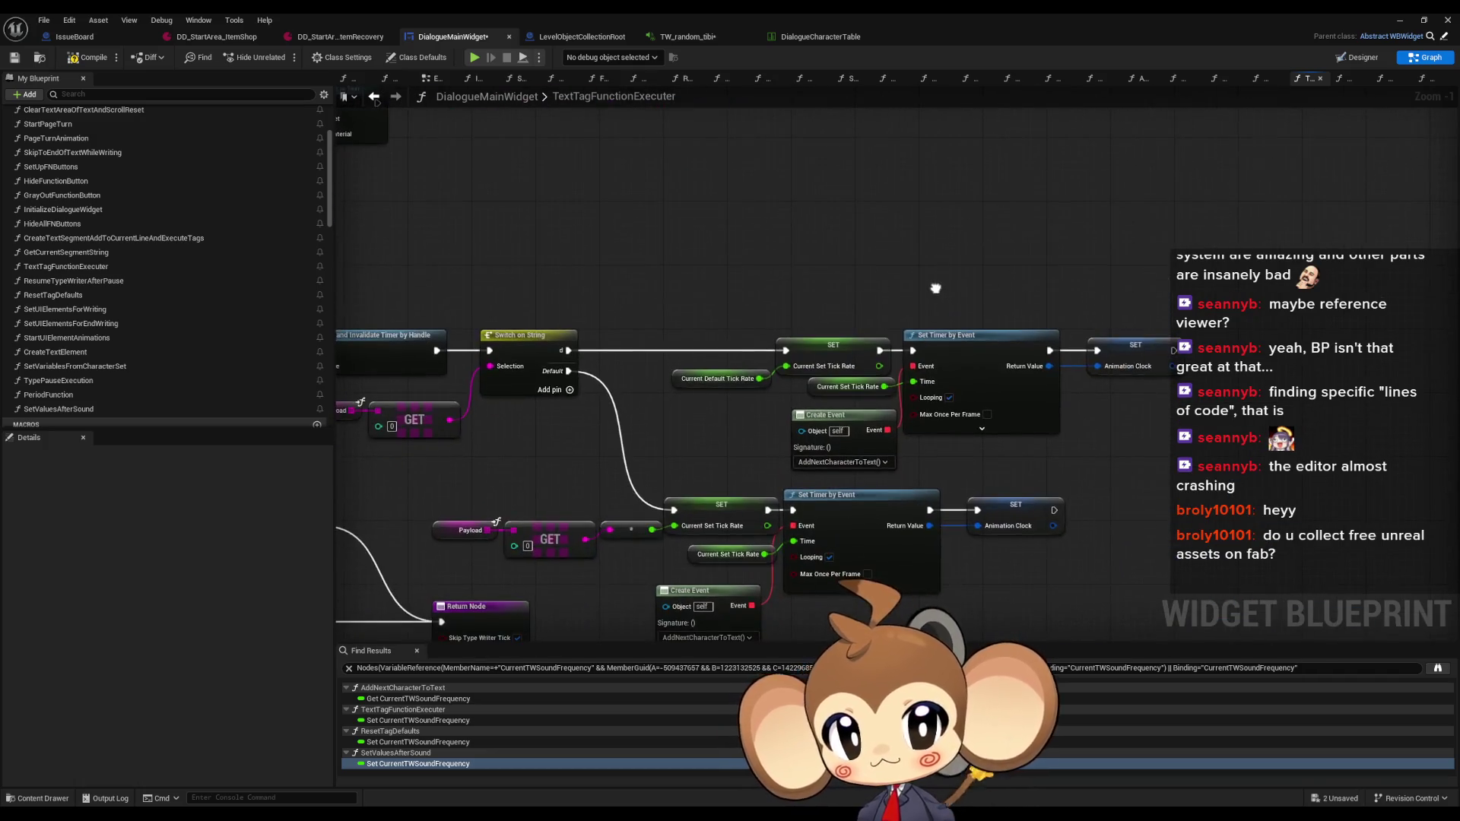
pyautogui.scroll(-4, 898, 291)
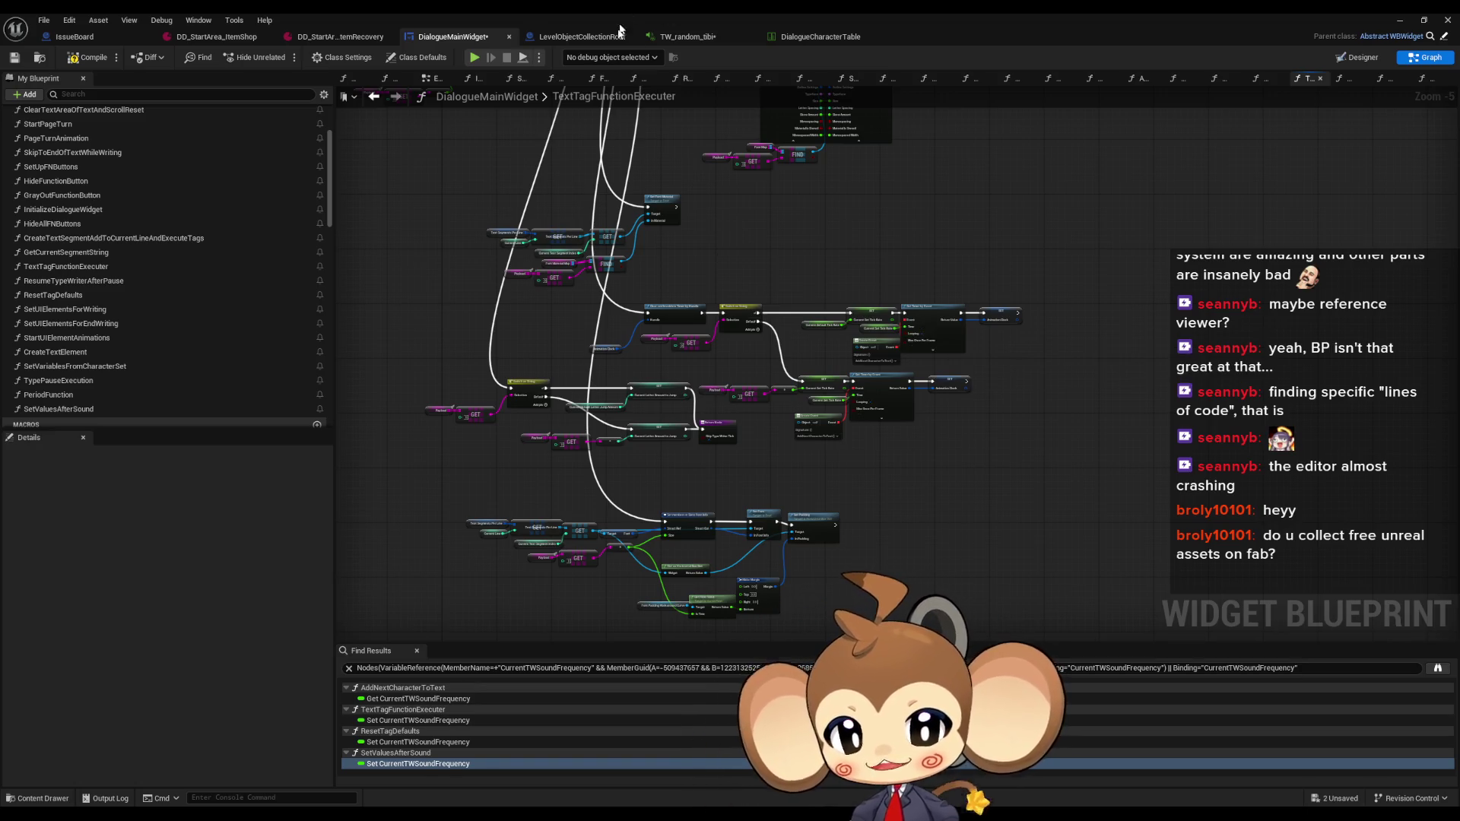
pyautogui.scroll(5, 924, 411)
pyautogui.scroll(-5, 197, 302)
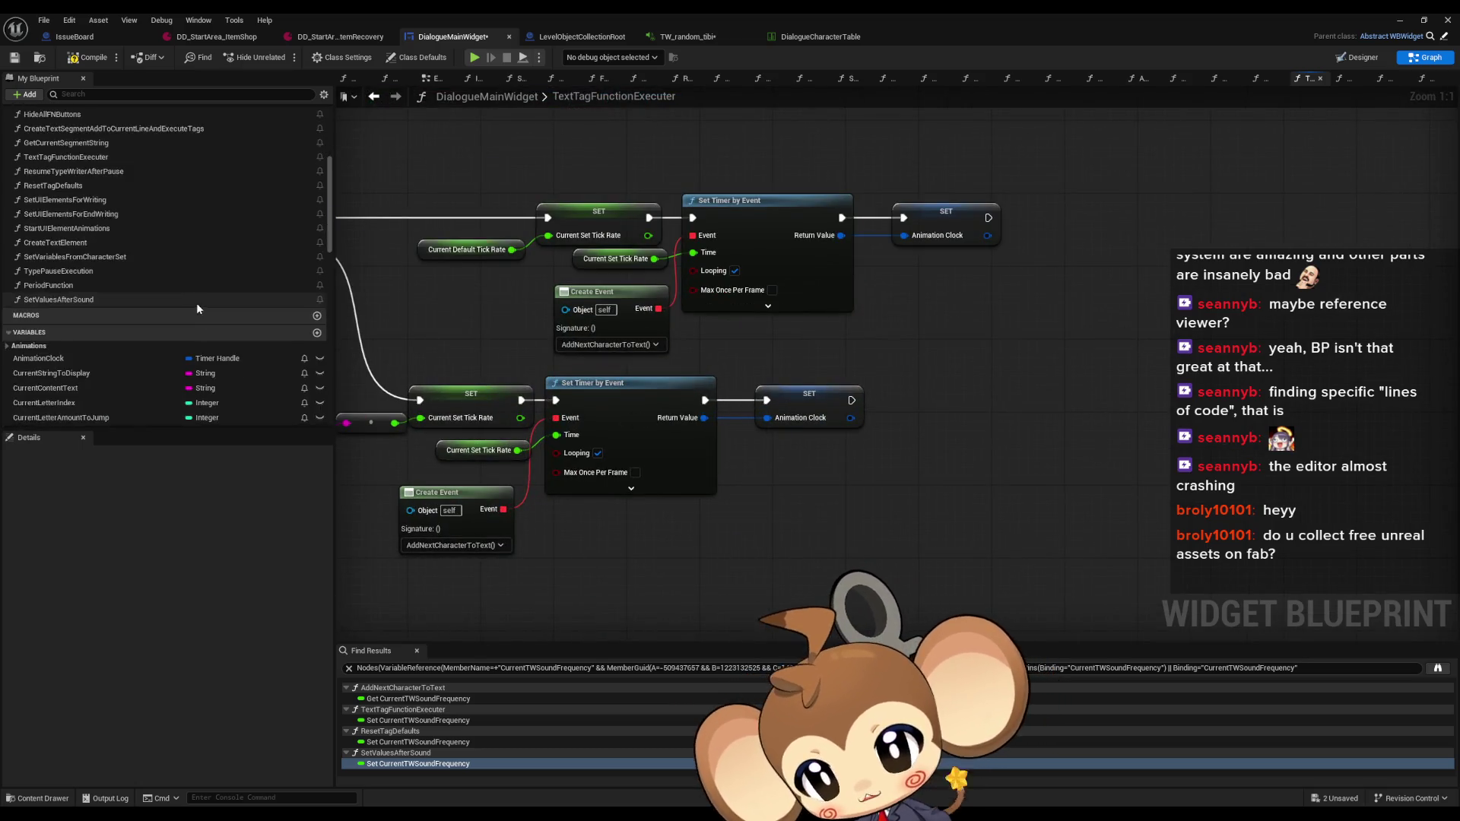
pyautogui.scroll(-5, 191, 274)
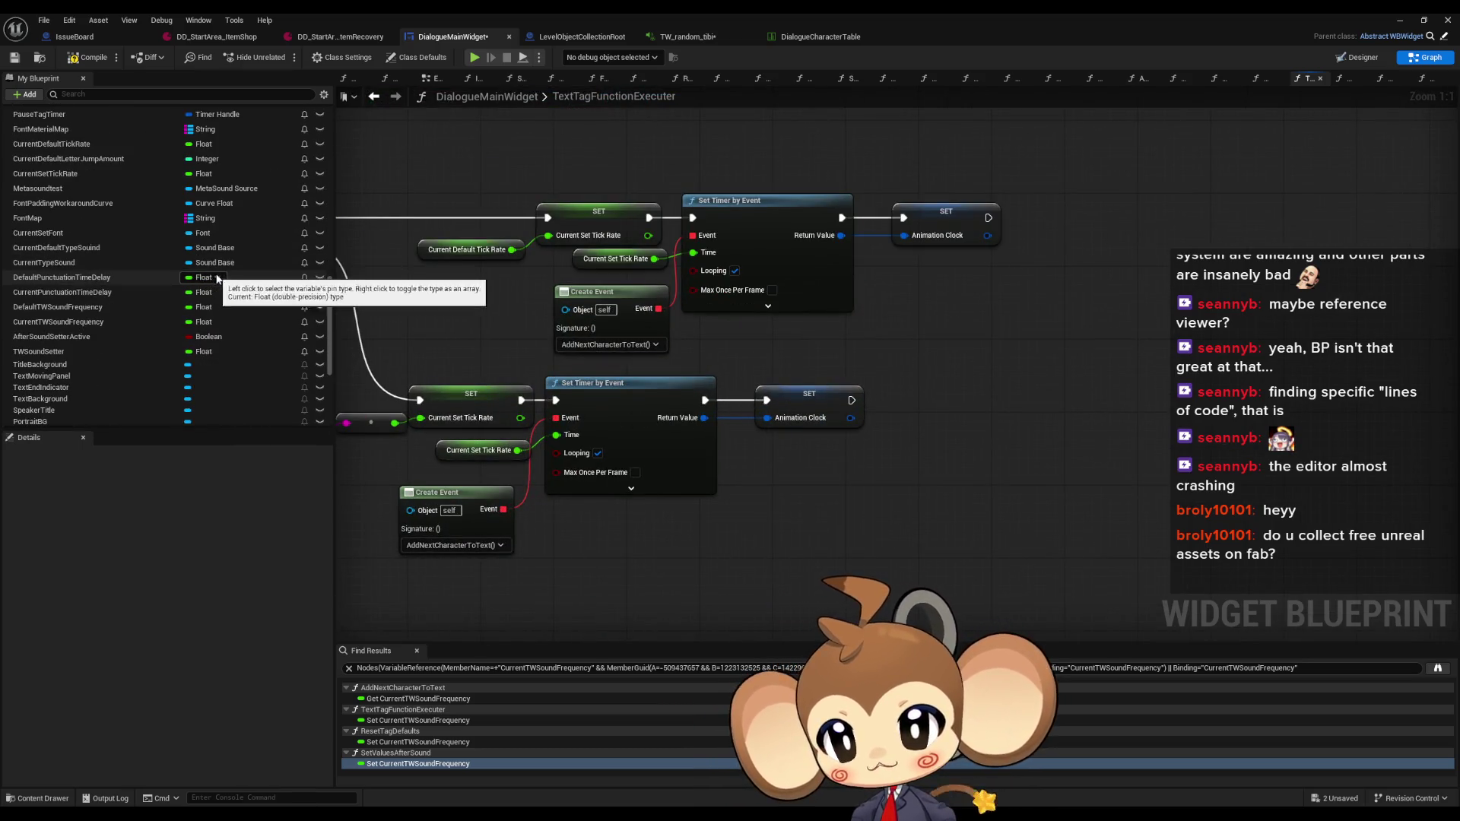
pyautogui.scroll(6, 291, 310)
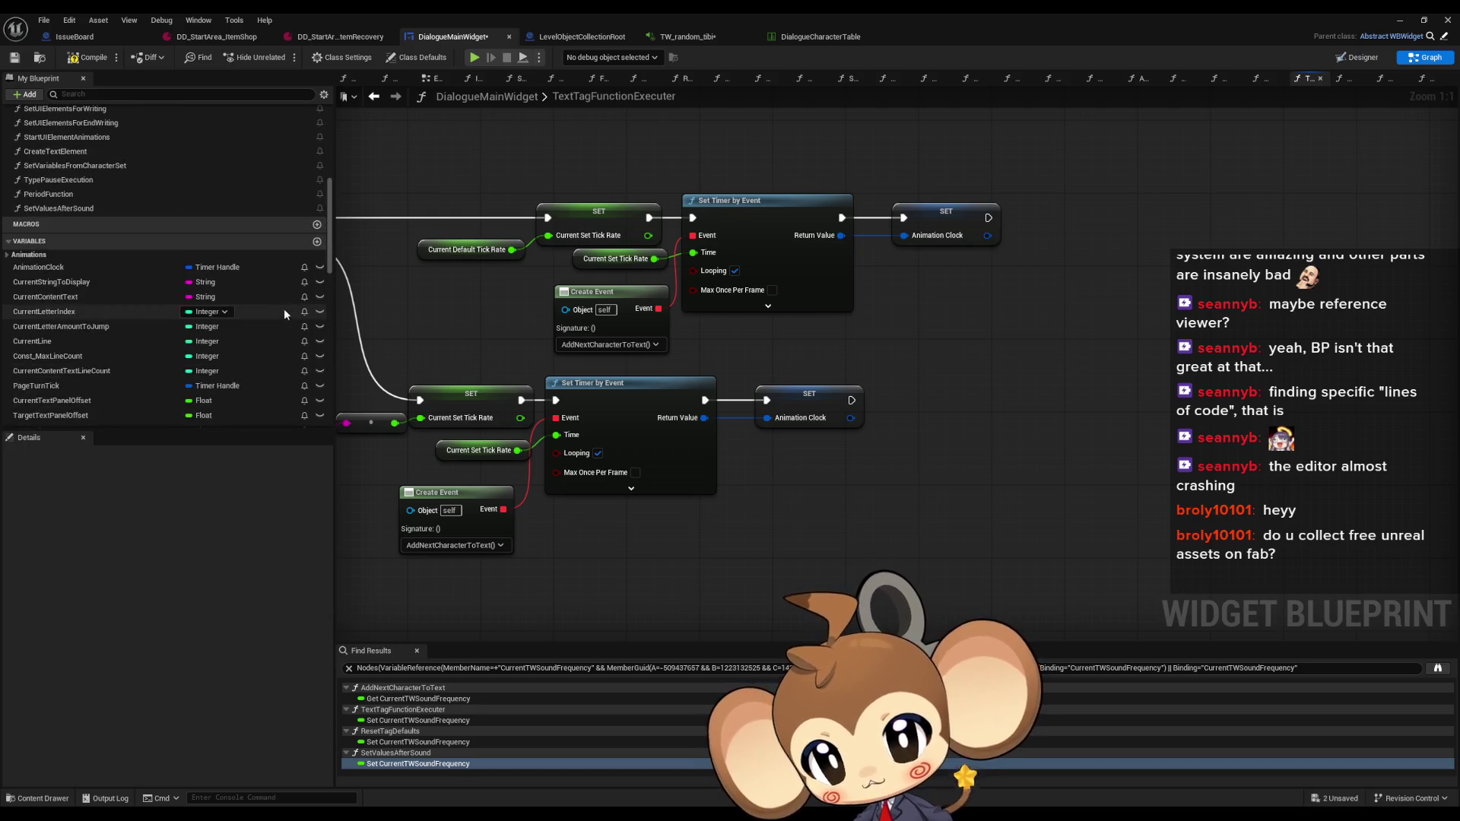
# Create a Boolean variable named TimeSpeedChangedFireWriting
pyautogui.click(318, 241)
pyautogui.write('TimeSpeedChangedForWriting')
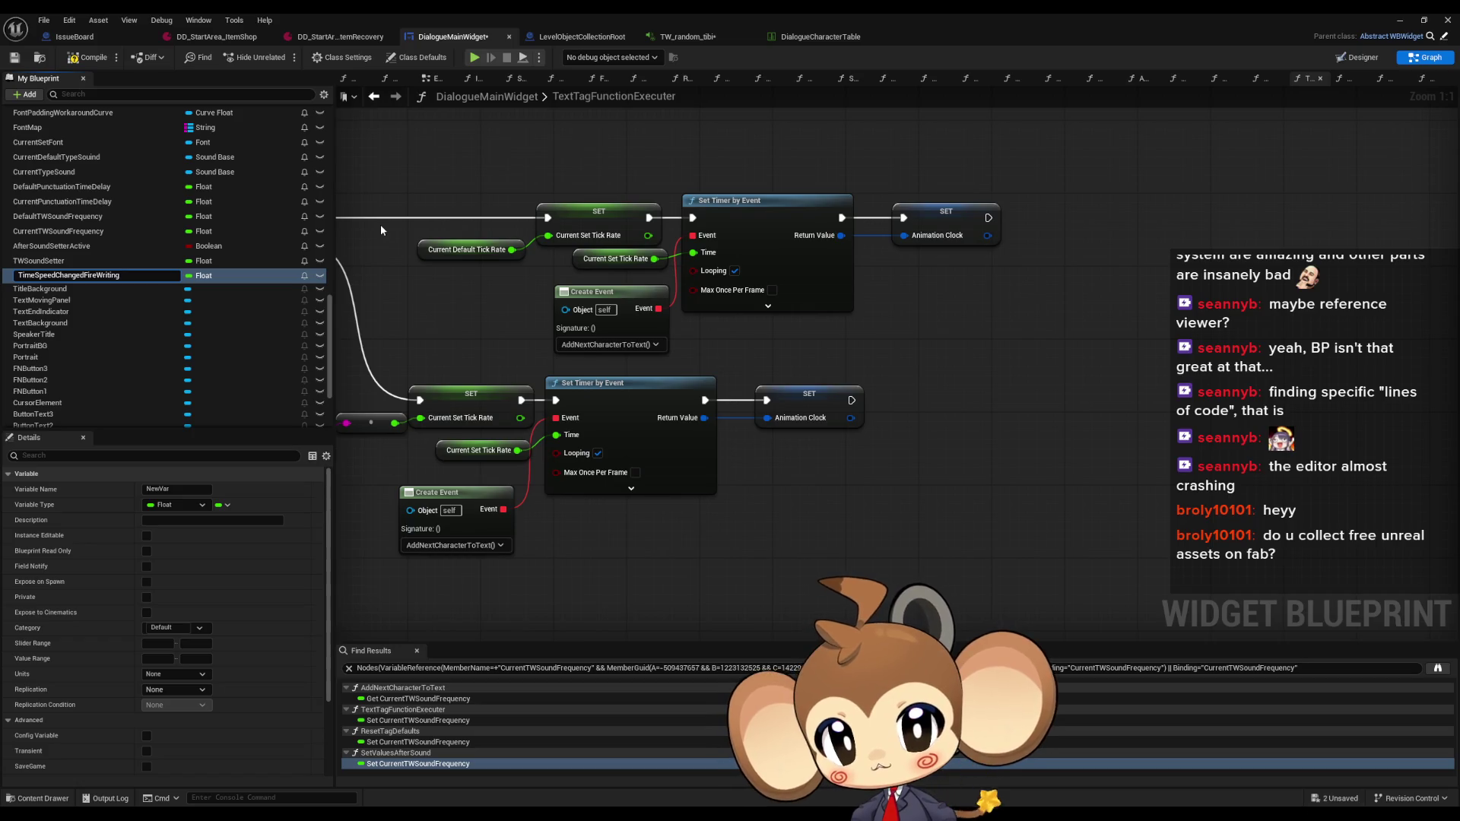
pyautogui.press('Return')
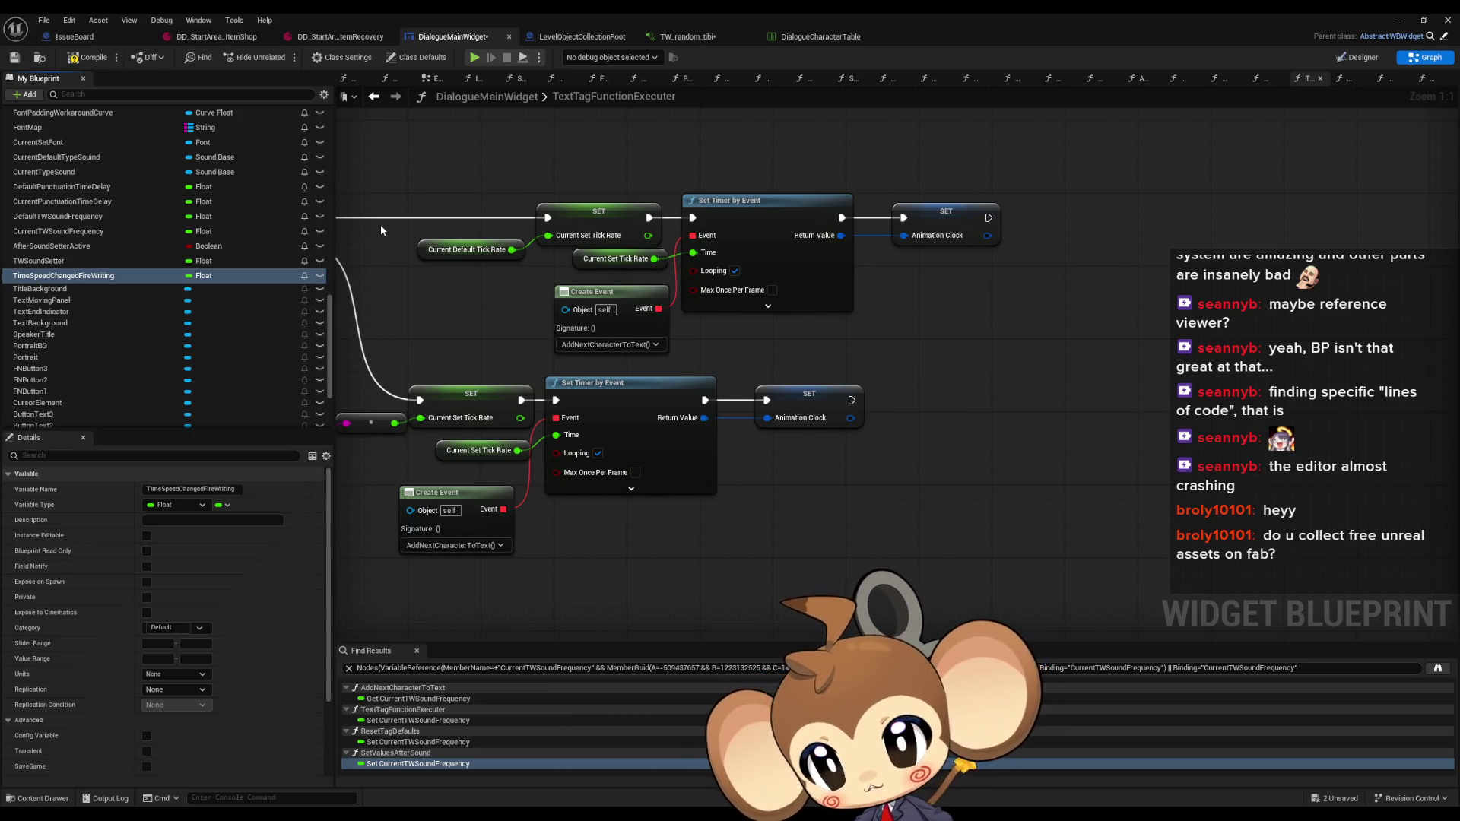
pyautogui.click(208, 276)
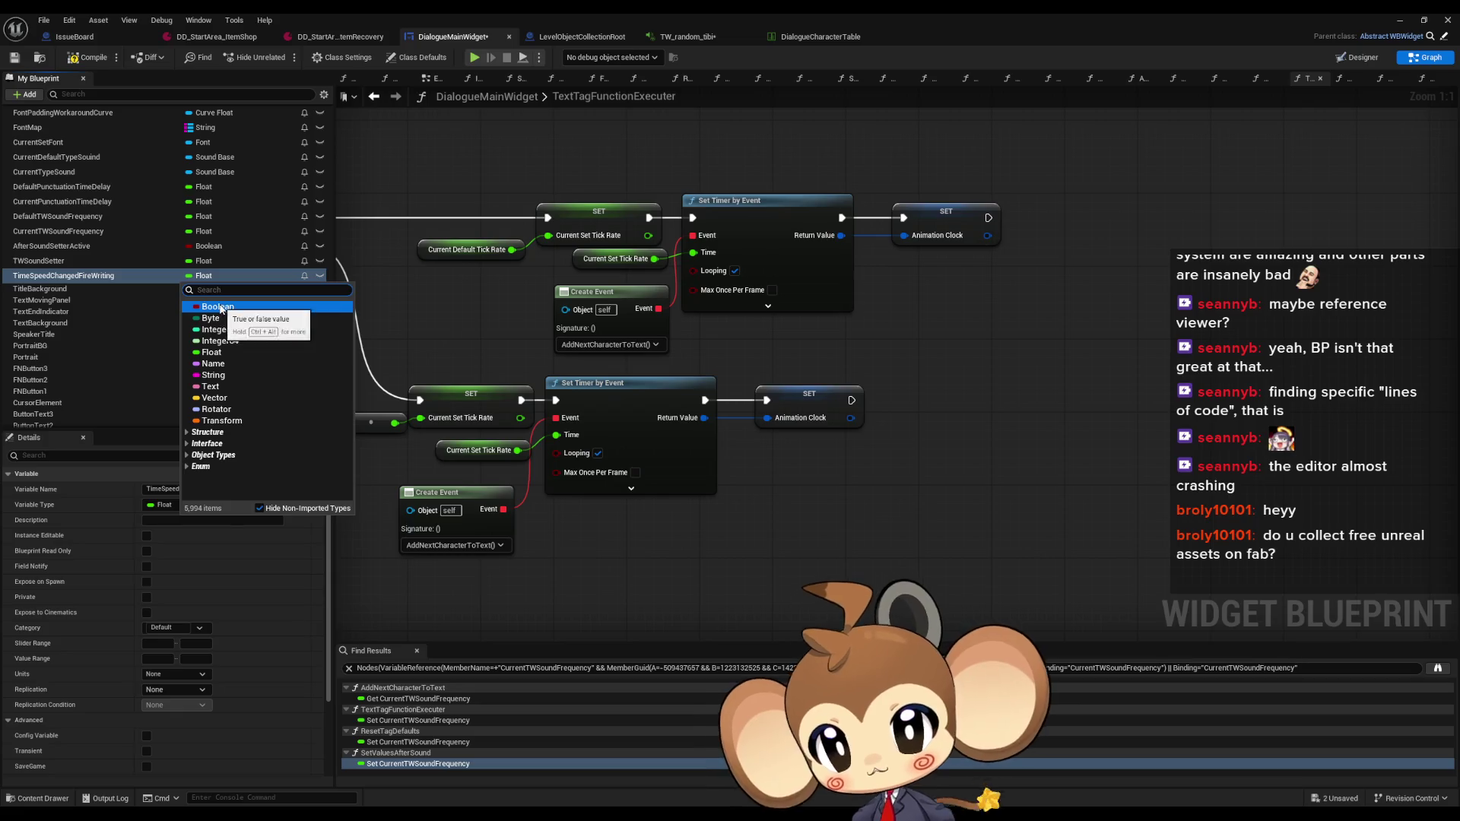
pyautogui.click(218, 307)
# Add a SET TimeSpeedChangedFireWriting node and wire both Animation Clock SET outputs into it
pyautogui.moveTo(99, 275)
pyautogui.mouseDown()
pyautogui.moveTo(1012, 416)
pyautogui.moveTo(1018, 384)
pyautogui.moveTo(1031, 391)
pyautogui.mouseUp()
pyautogui.click(1065, 414)
pyautogui.moveTo(988, 218); pyautogui.dragTo(1031, 391)
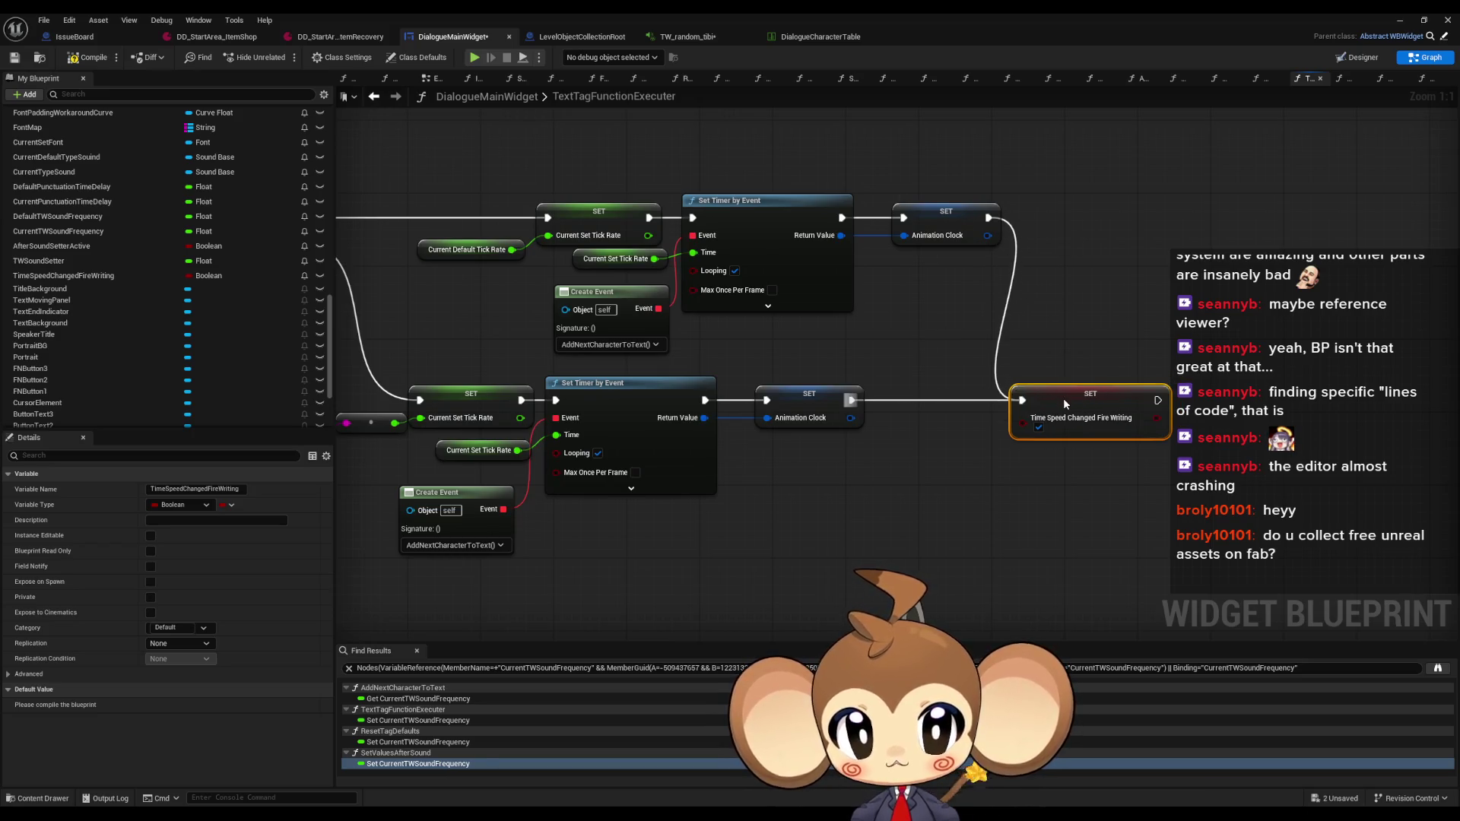
pyautogui.scroll(-9, 1063, 398)
pyautogui.scroll(10, 97, 266)
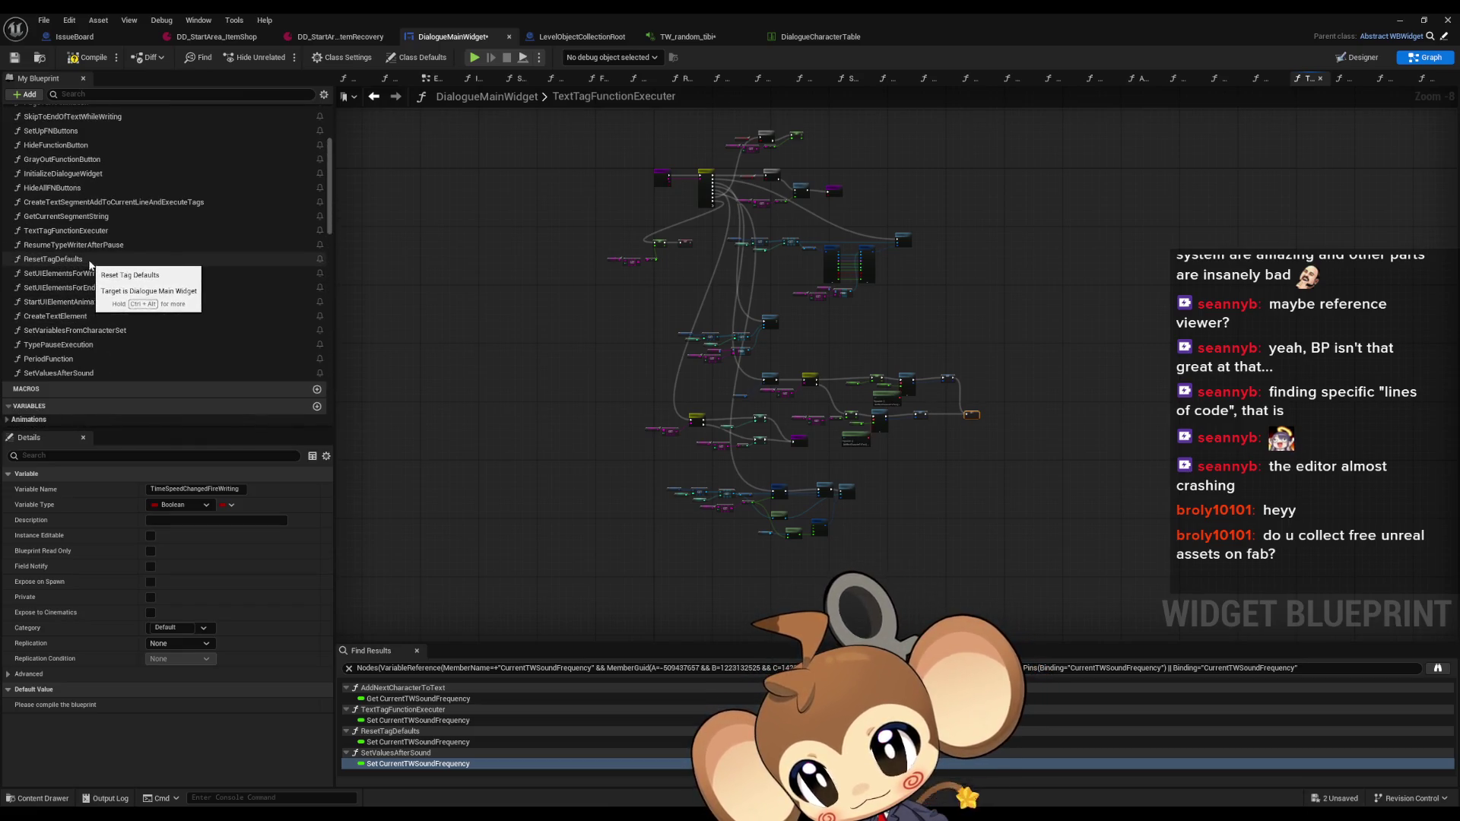
# Go through AddNextCharacterToText and CreateTextSegmentAddToCurrentLineAndExecuteTags to open SetUIElementsForWriting
pyautogui.click(82, 235)
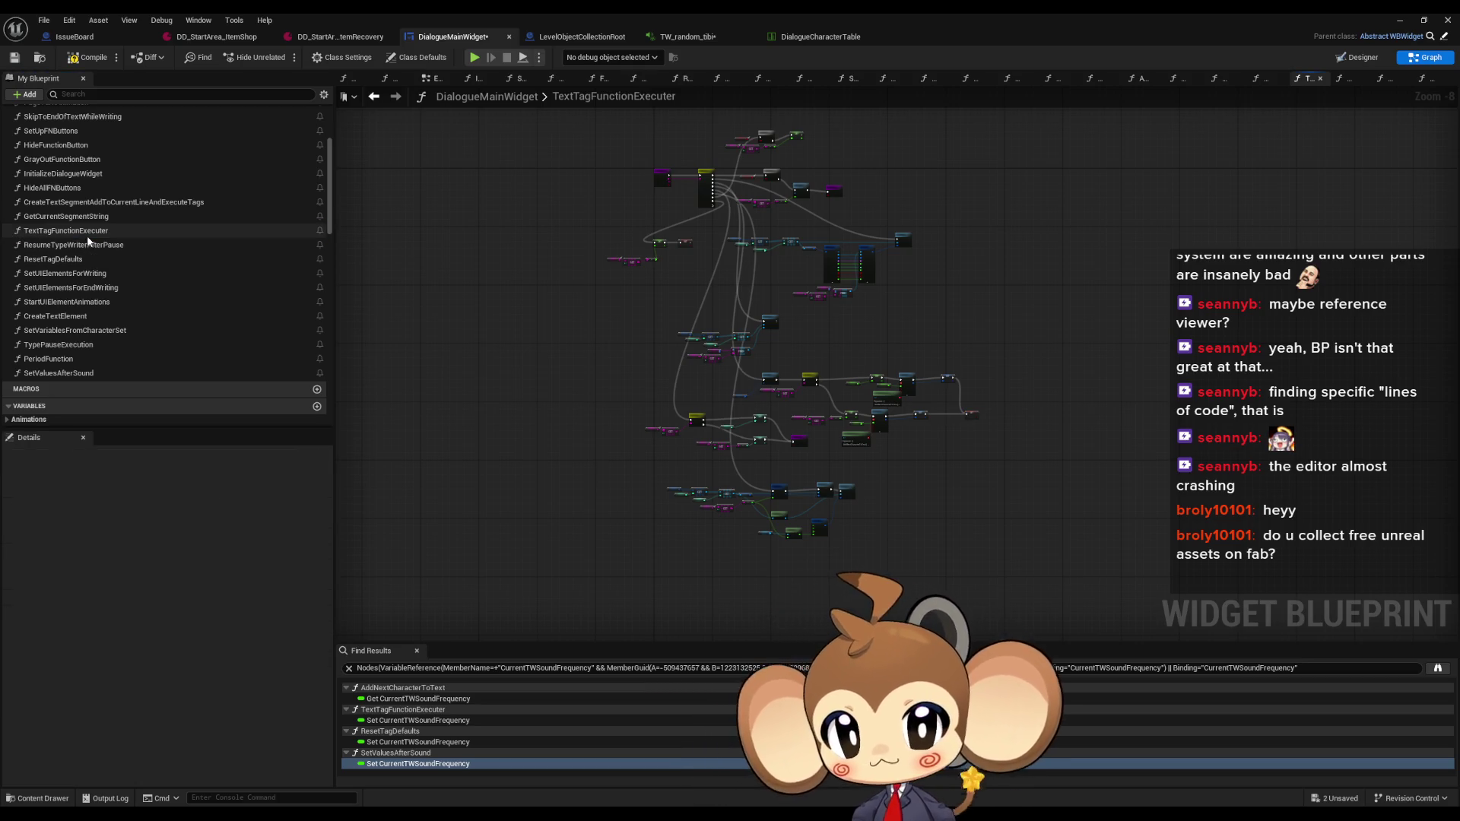
pyautogui.scroll(6, 68, 236)
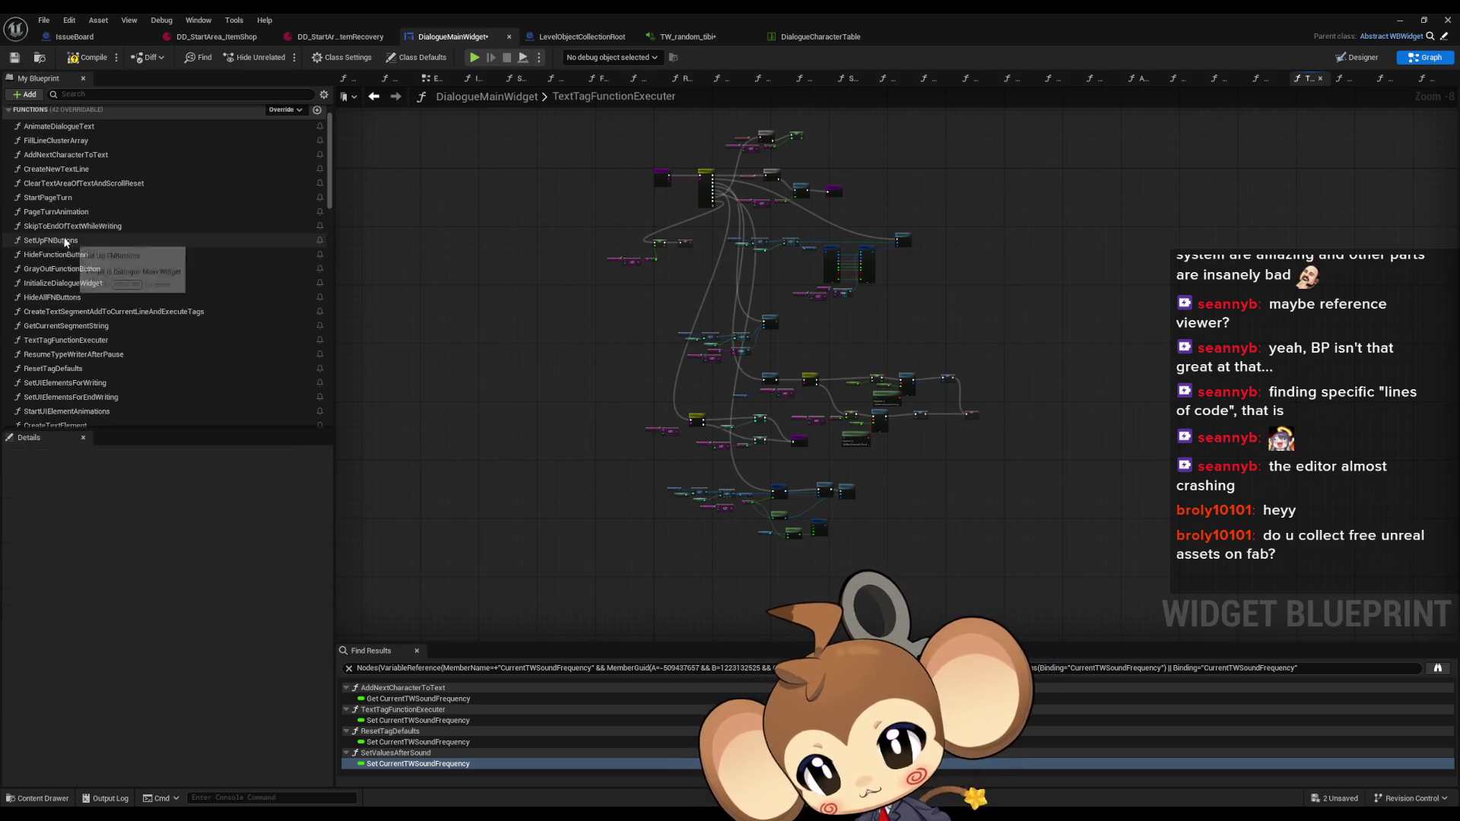
pyautogui.doubleClick(64, 155)
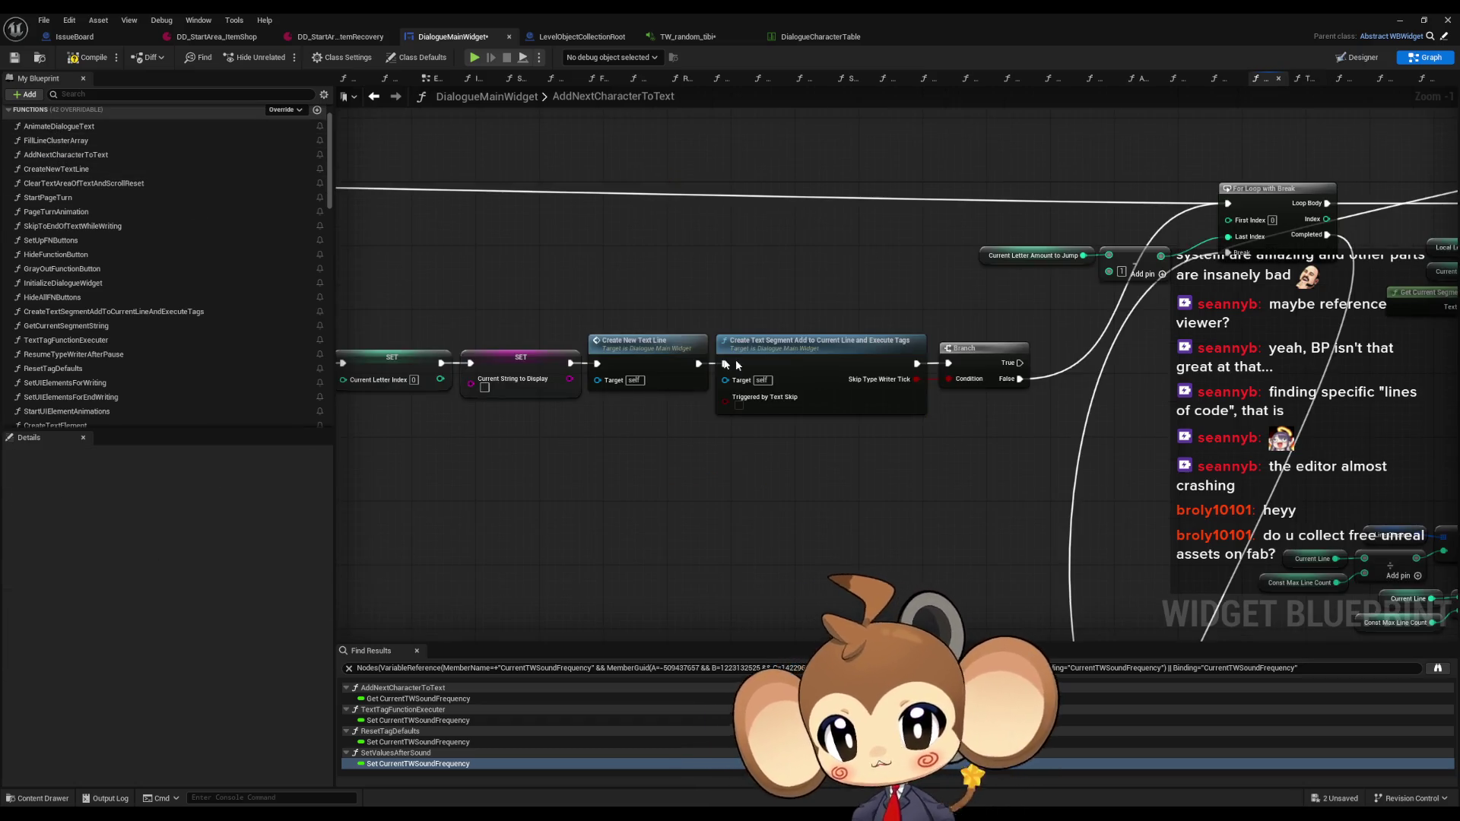
pyautogui.doubleClick(830, 362)
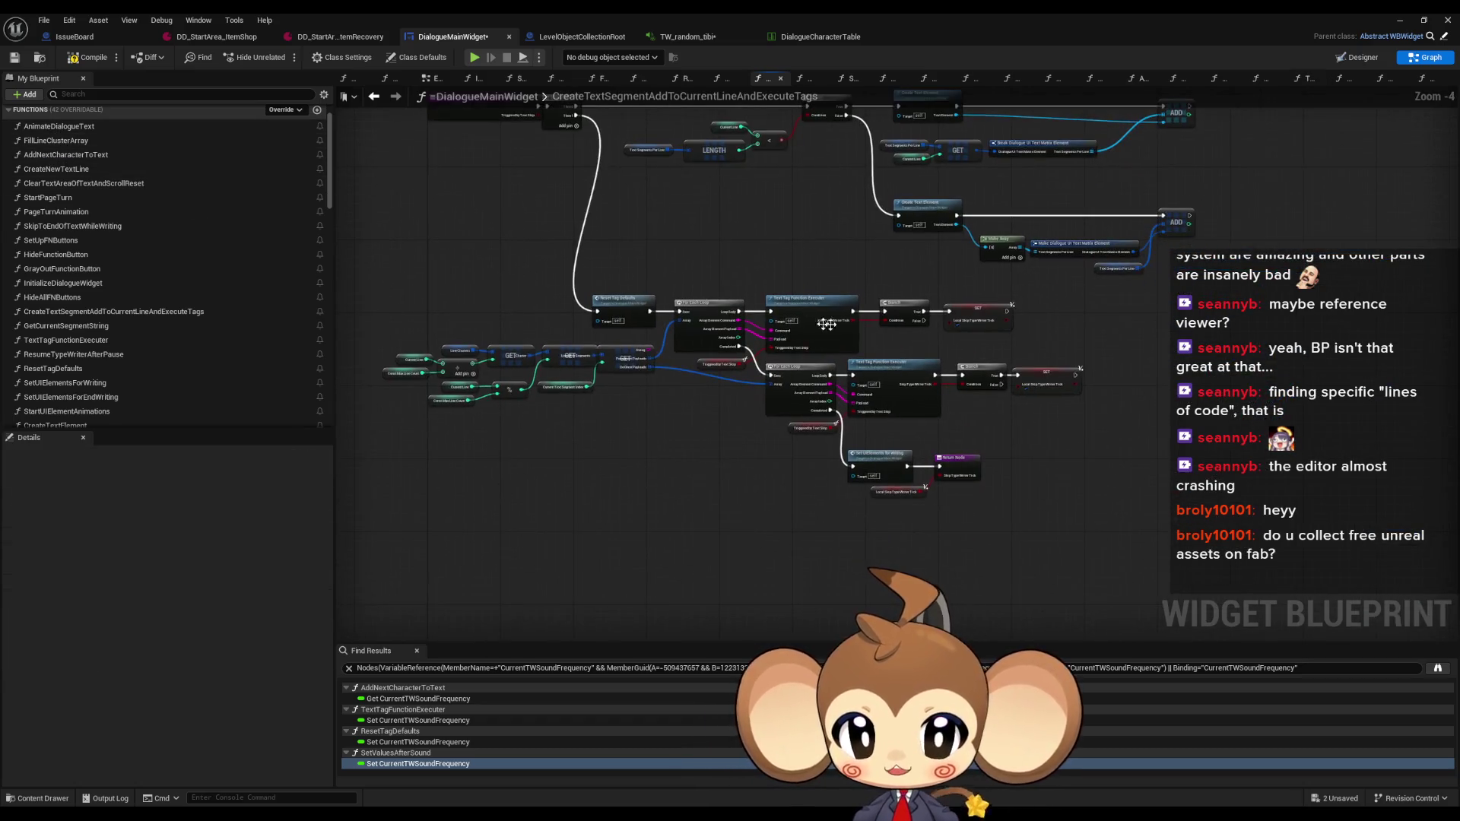
pyautogui.scroll(2, 906, 407)
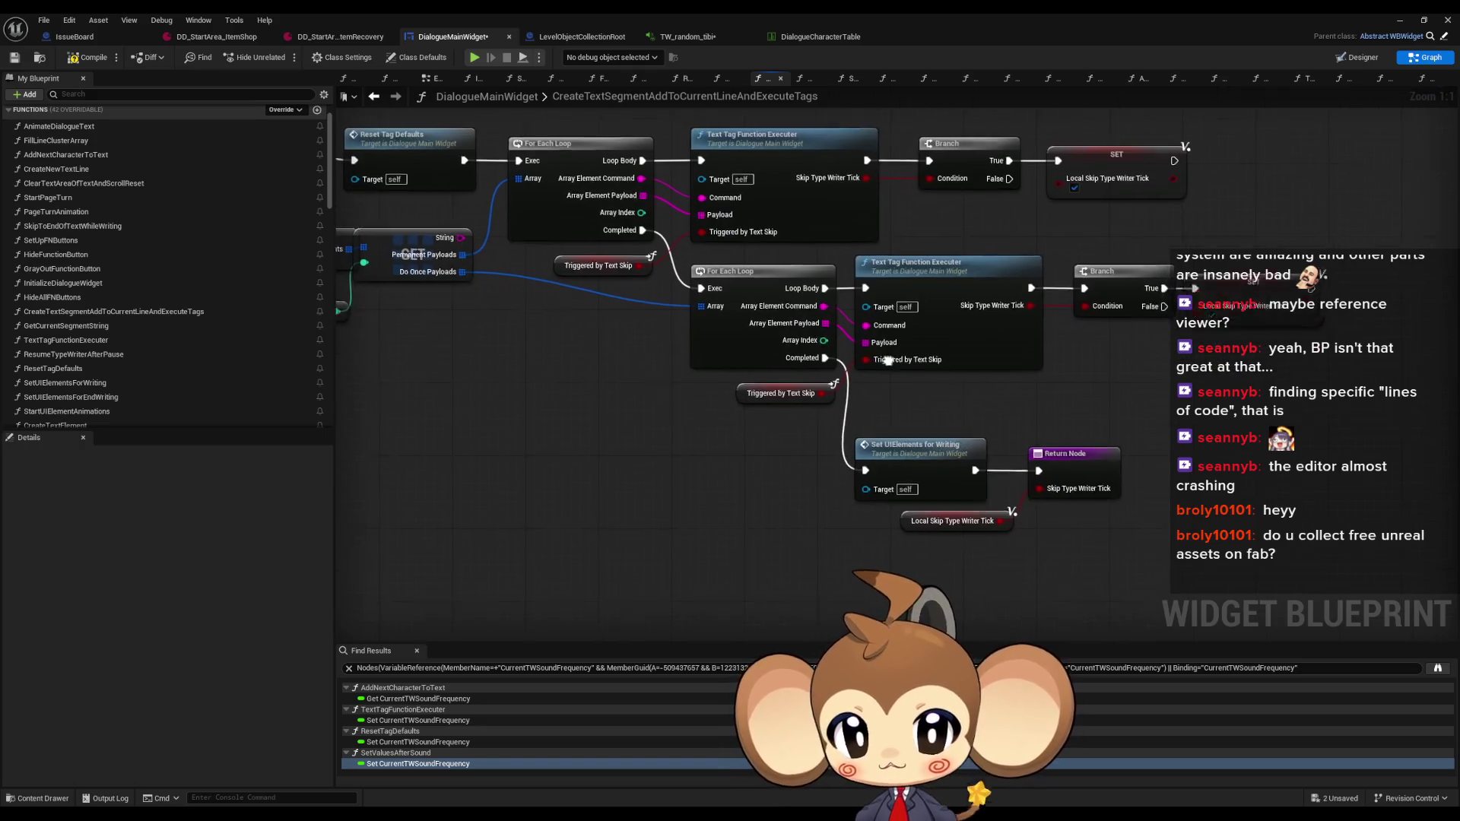
pyautogui.click(941, 444)
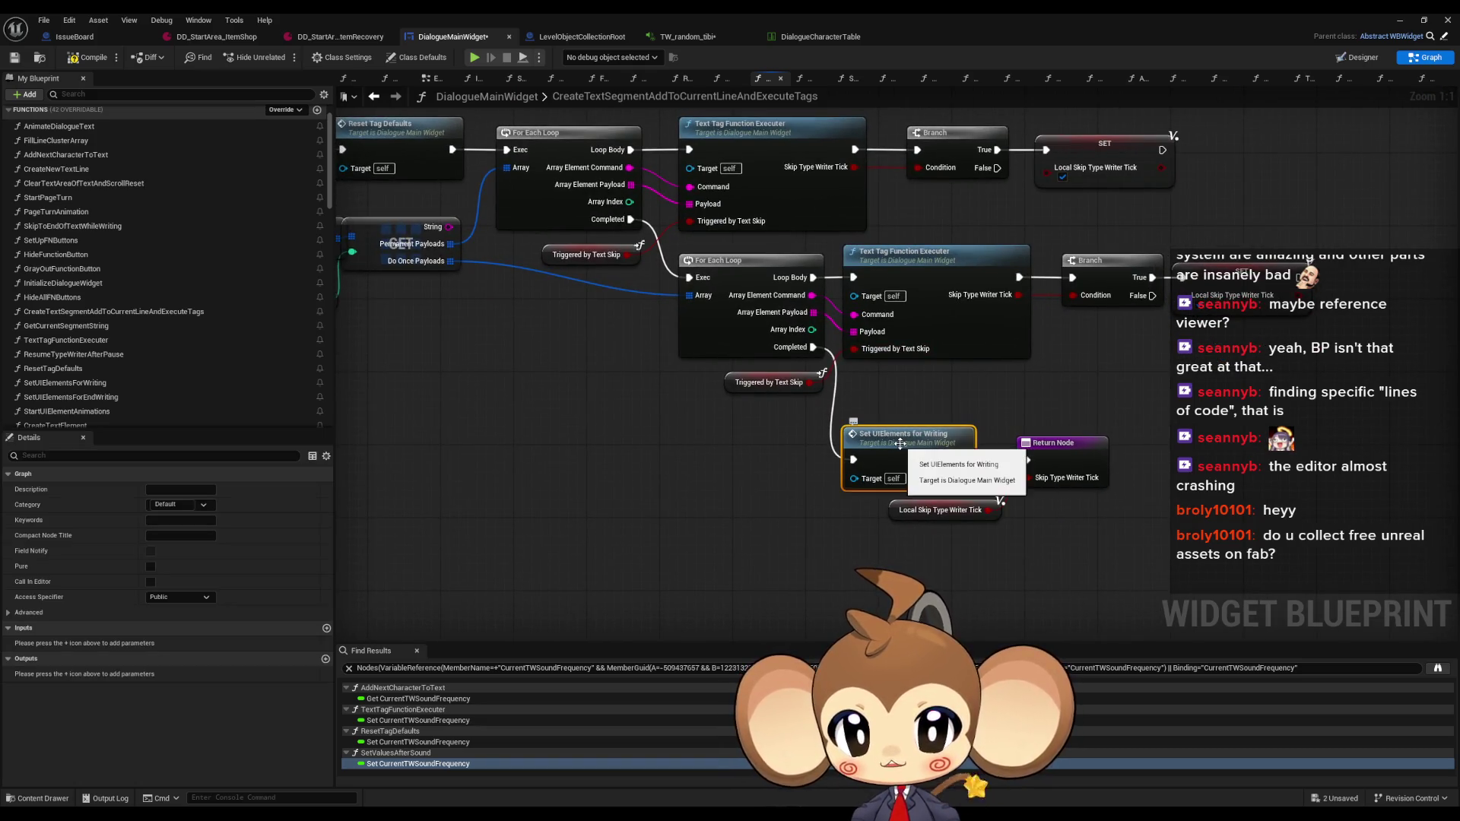
pyautogui.moveTo(906, 447); pyautogui.dragTo(851, 434)
pyautogui.doubleClick(851, 434)
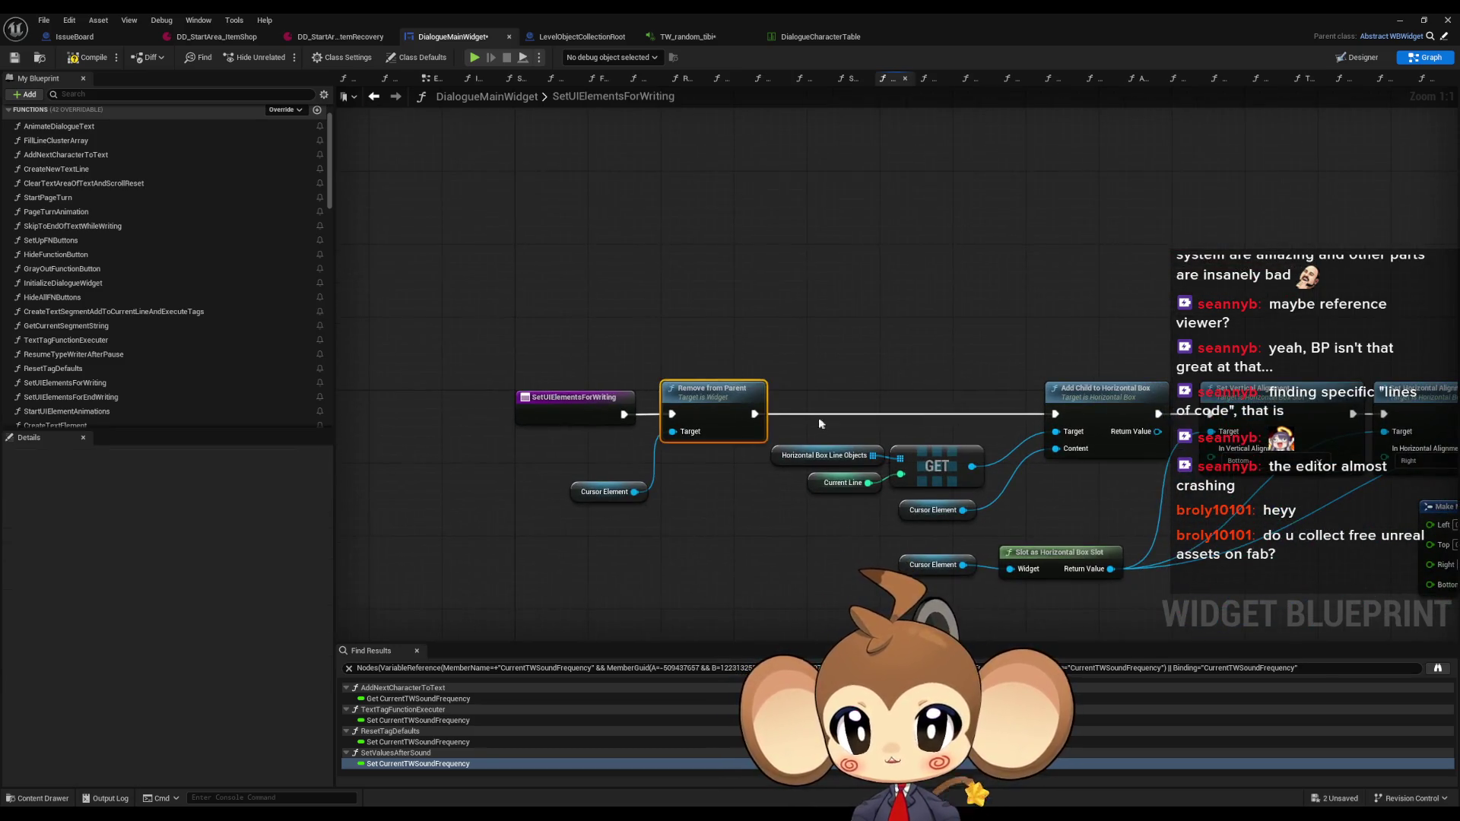
# Return to the CreateTextSegmentAddToCurrentLineAndExecuteTags graph and zoom around it
pyautogui.click(373, 96)
pyautogui.scroll(-5, 75, 359)
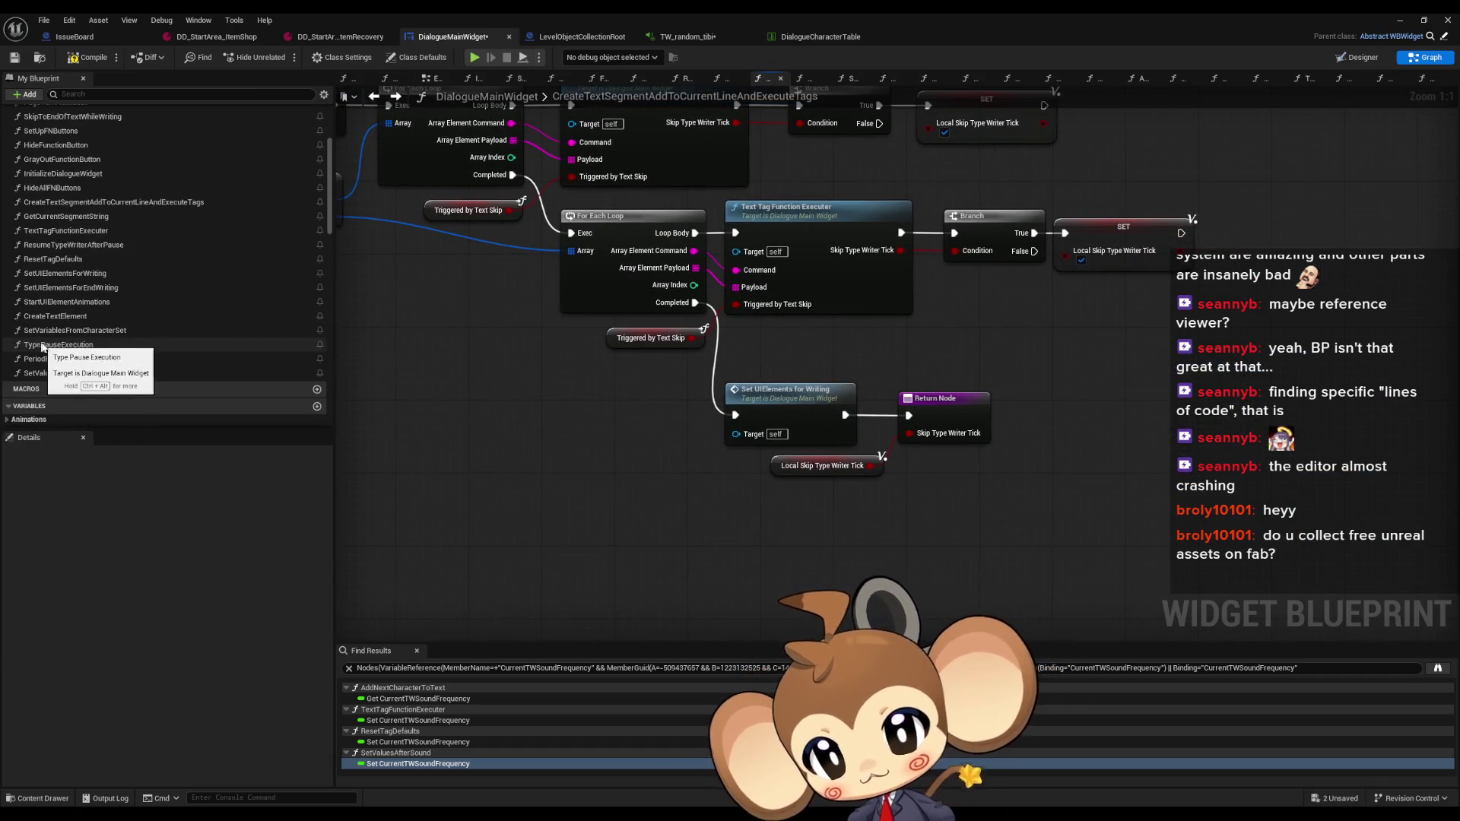
pyautogui.scroll(-3, 75, 359)
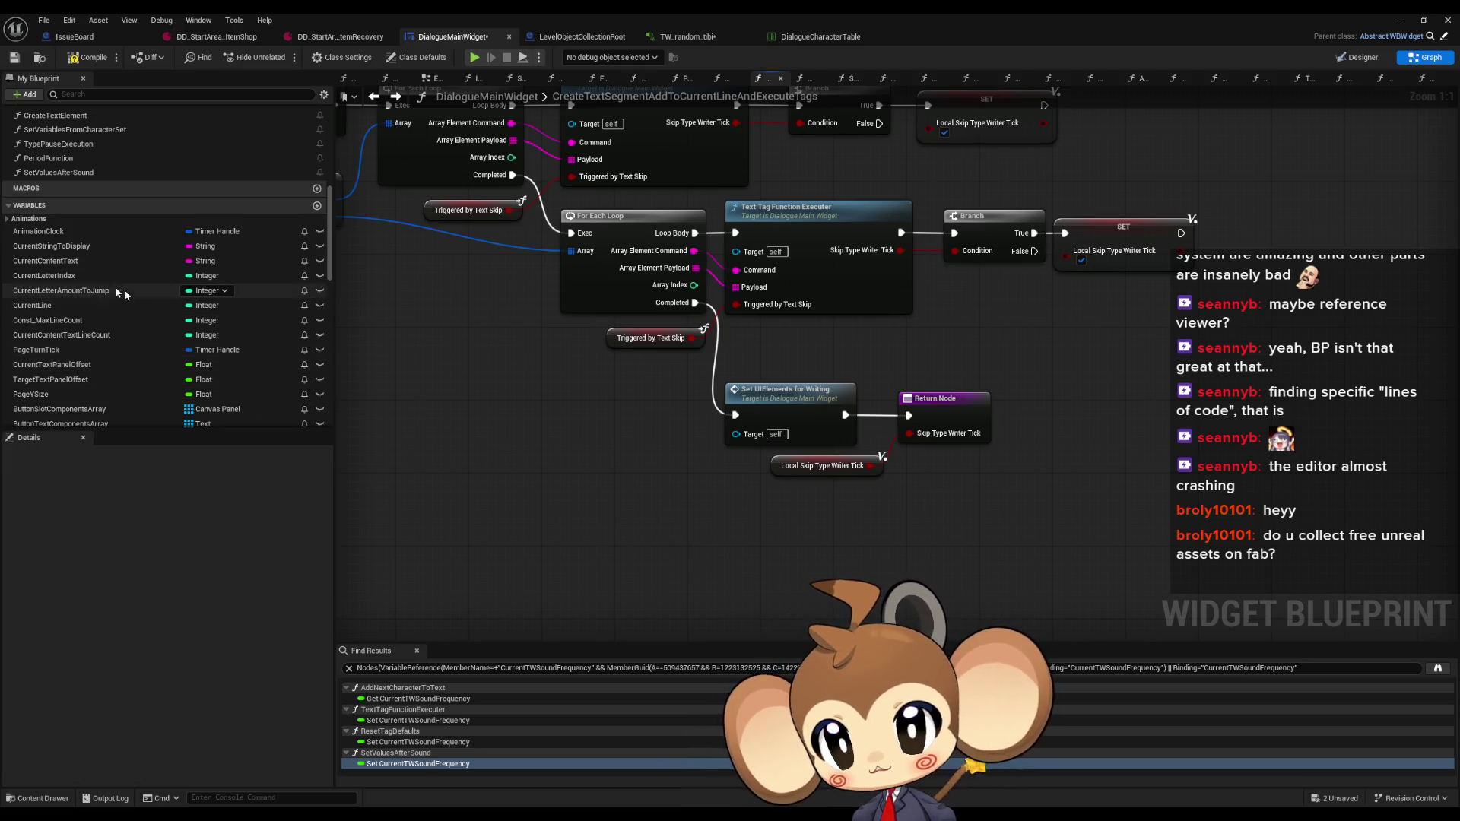
pyautogui.scroll(1, 97, 286)
pyautogui.scroll(1, 97, 286)
# Insert a Sequence node, feed the Return Node from its second output, and move it below
pyautogui.moveTo(882, 456)
pyautogui.mouseDown()
pyautogui.moveTo(874, 631)
pyautogui.moveTo(929, 531)
pyautogui.mouseUp()
pyautogui.write('seq')
pyautogui.press('Return')
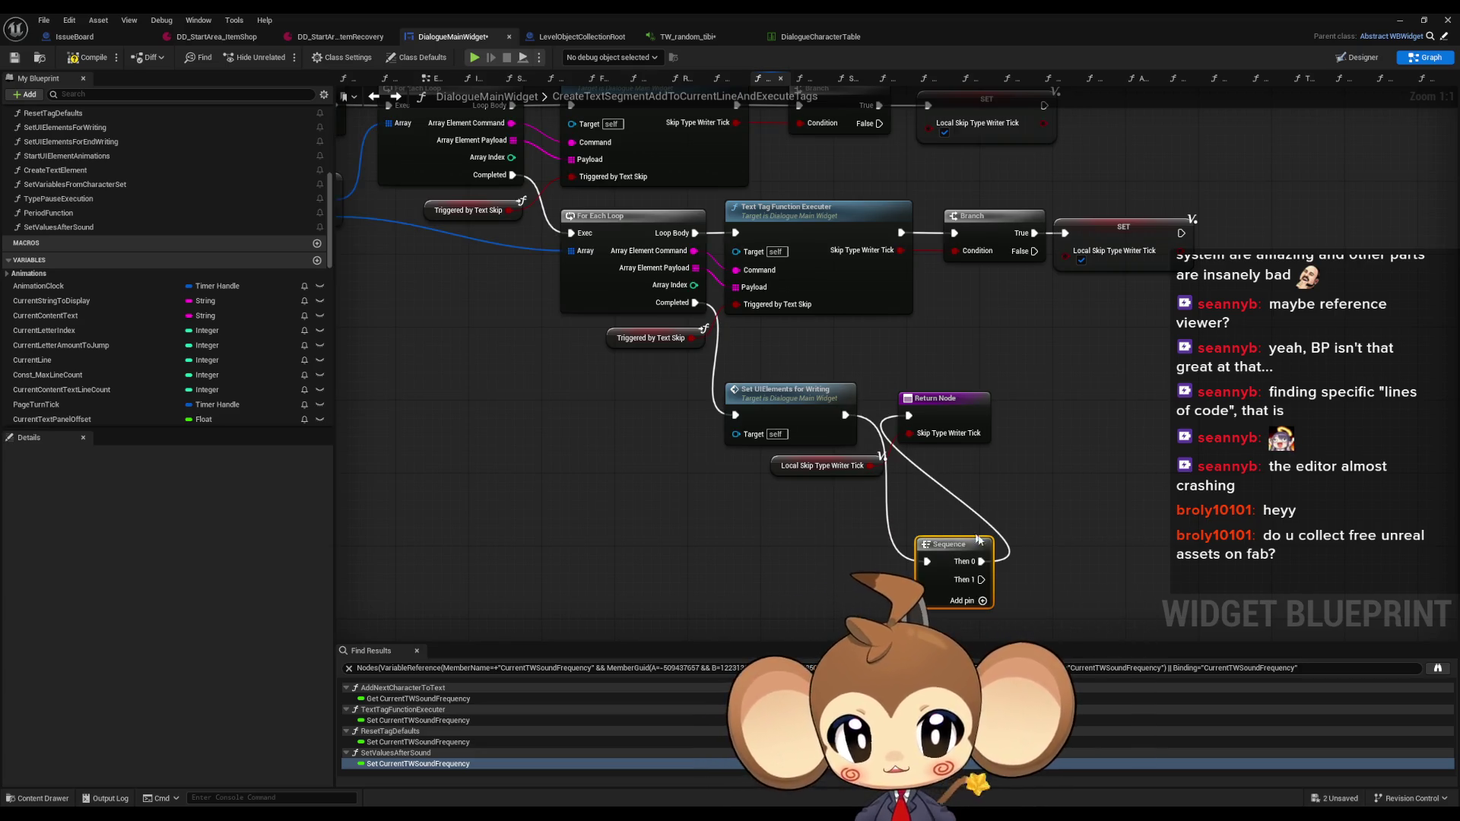
pyautogui.moveTo(987, 561); pyautogui.dragTo(981, 579)
pyautogui.click(947, 399)
pyautogui.keyDown('ctrl'); pyautogui.click(826, 465); pyautogui.keyUp('ctrl')
pyautogui.moveTo(826, 465); pyautogui.dragTo(920, 629)
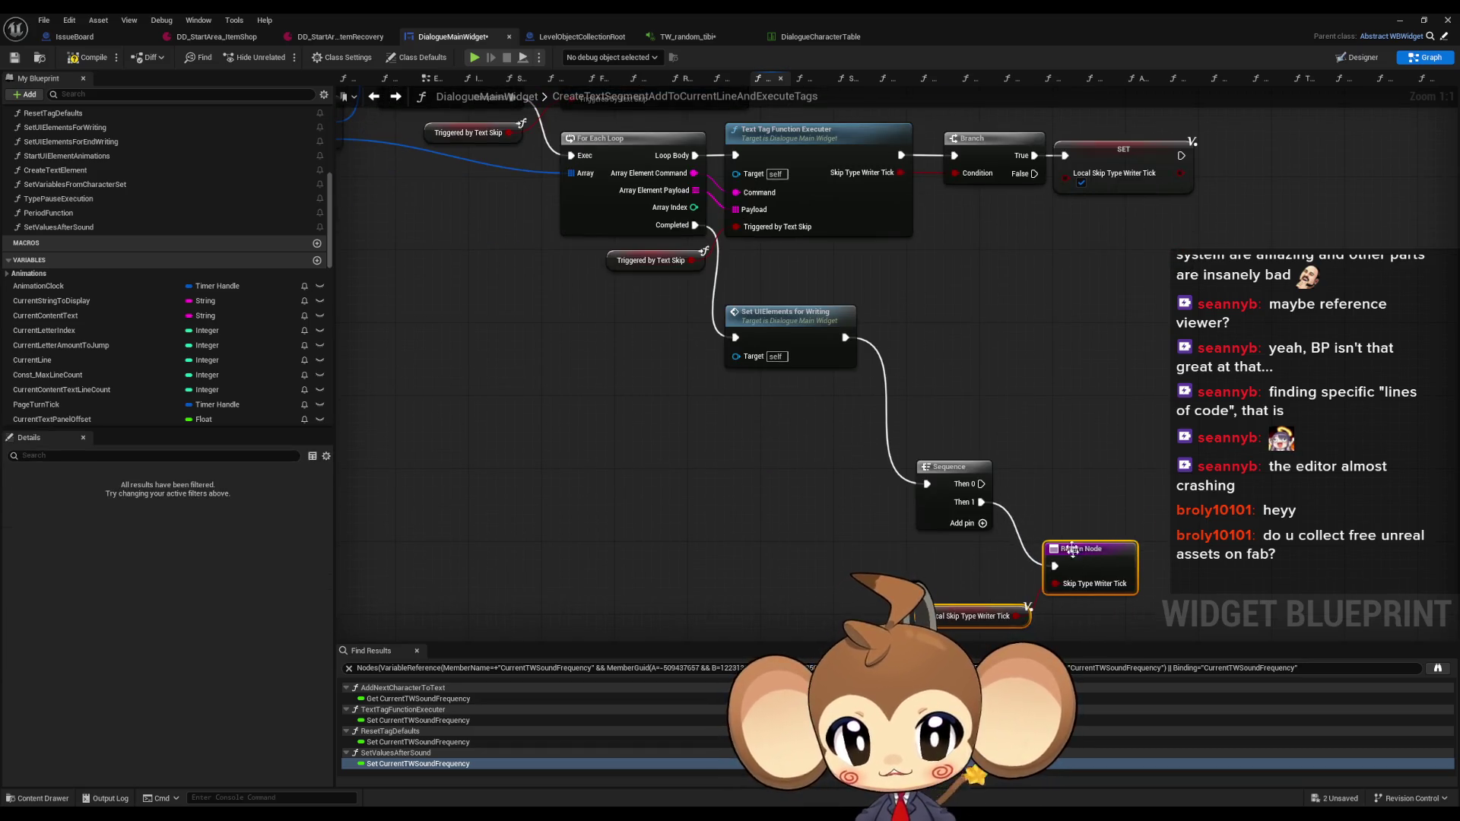
# Drop a TimeSpeedChangedFireWriting getter into the graph and add a Branch on it
pyautogui.scroll(-5, 114, 289)
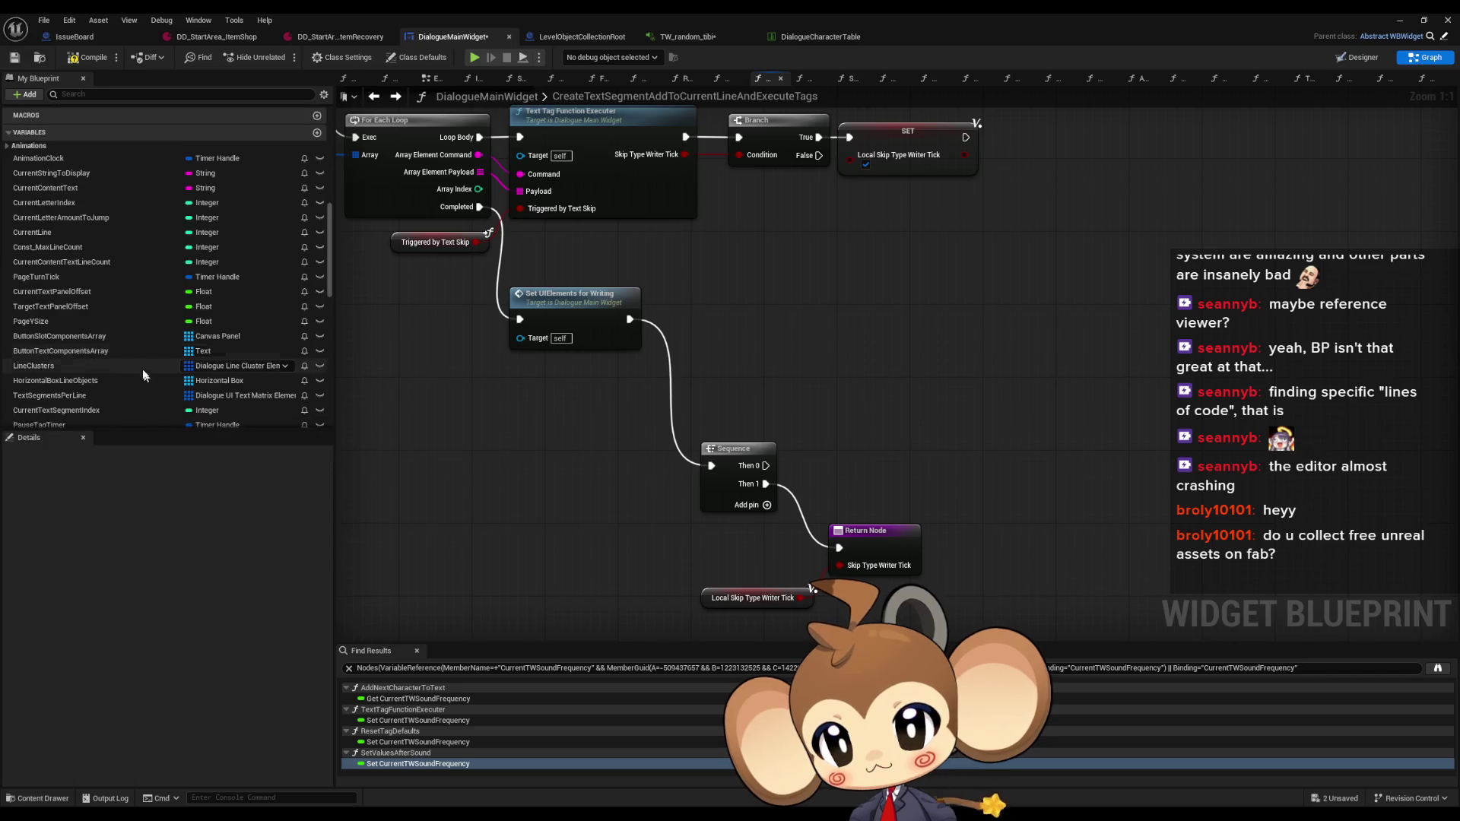
pyautogui.scroll(-5, 156, 370)
pyautogui.moveTo(74, 257)
pyautogui.mouseDown()
pyautogui.moveTo(654, 368)
pyautogui.moveTo(768, 357)
pyautogui.mouseUp()
pyautogui.click(880, 360)
pyautogui.moveTo(941, 342); pyautogui.dragTo(942, 335)
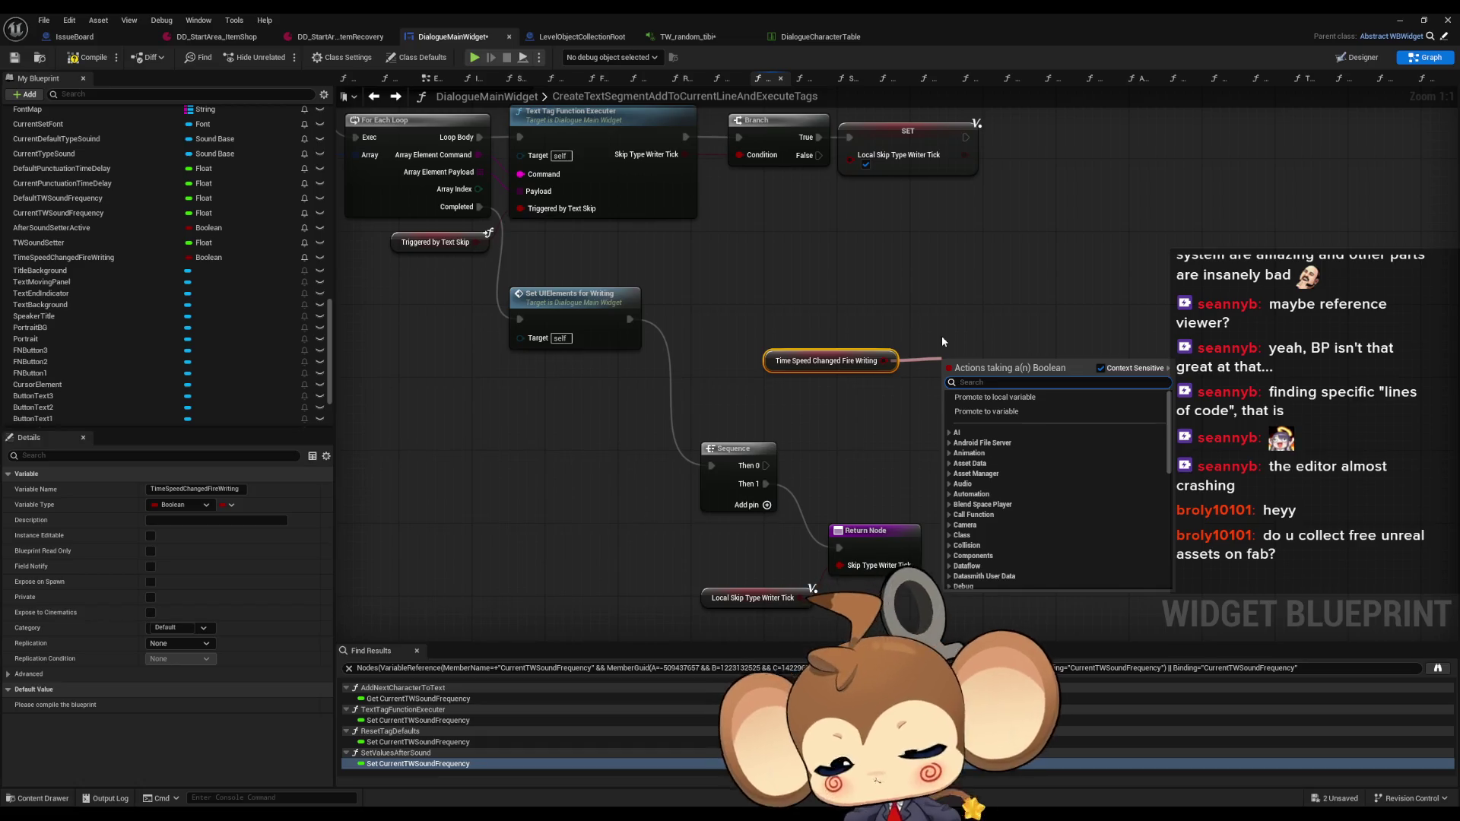
pyautogui.click(988, 370)
pyautogui.click(788, 601)
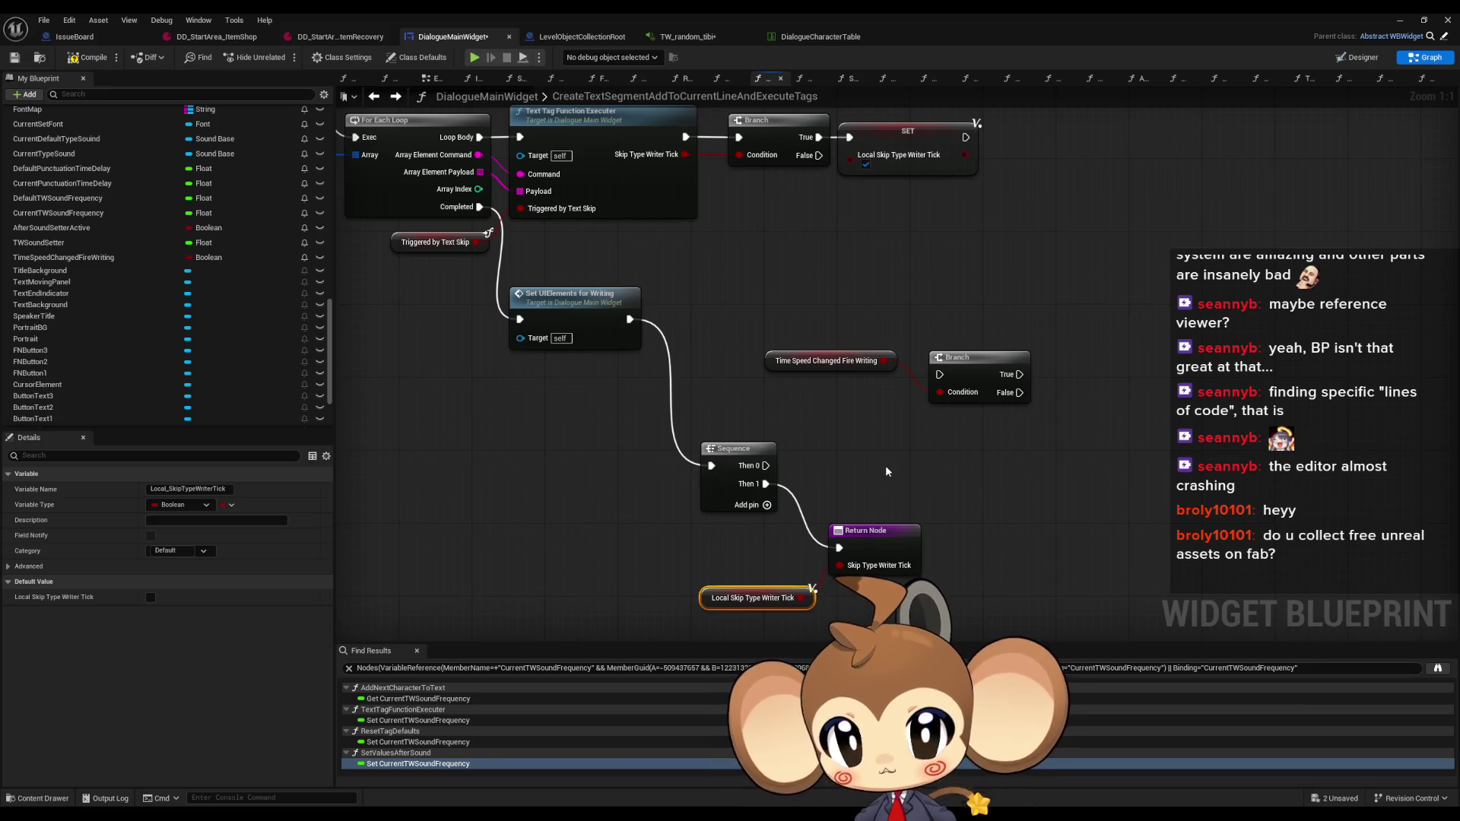
pyautogui.moveTo(885, 465); pyautogui.dragTo(838, 444)
pyautogui.scroll(10, 240, 307)
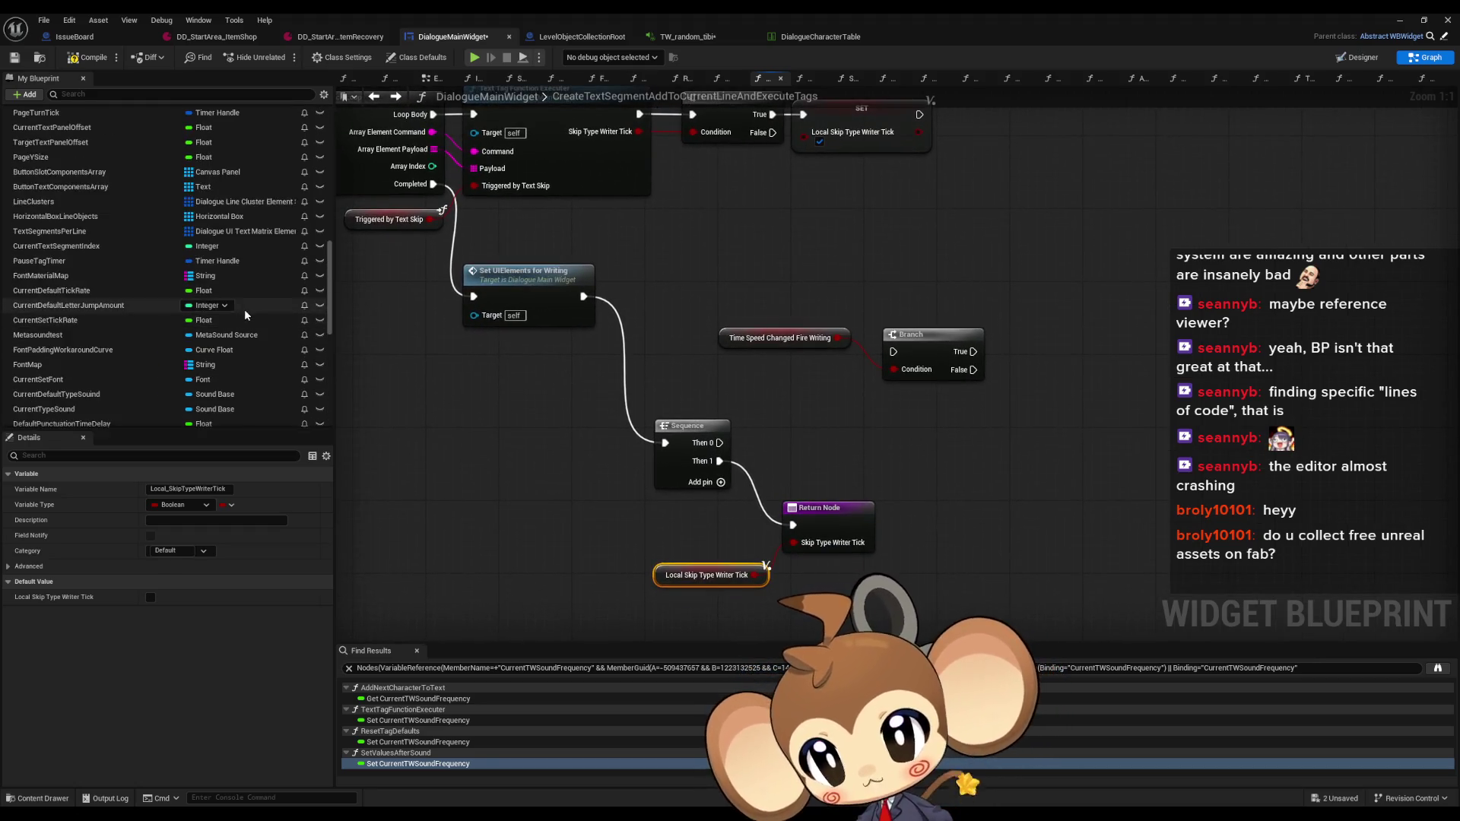
pyautogui.scroll(4, 243, 308)
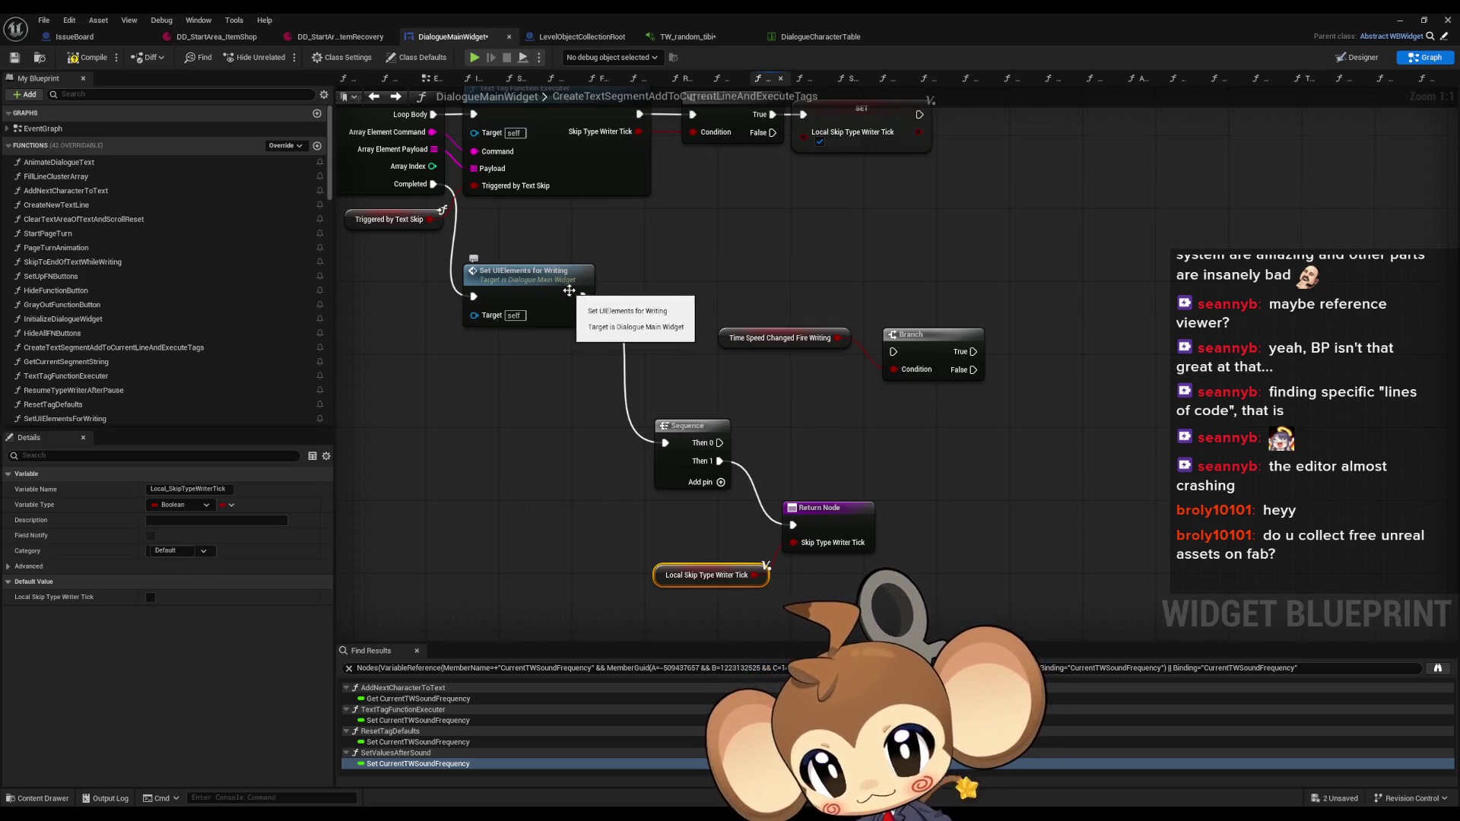
# Wire Set UIElements for Writing to the Return Node, remove the Time Speed Changed Branch, and reposition
pyautogui.moveTo(584, 296); pyautogui.dragTo(793, 523)
pyautogui.moveTo(715, 301); pyautogui.dragTo(988, 389)
pyautogui.press('Delete')
pyautogui.moveTo(676, 467); pyautogui.dragTo(890, 582)
pyautogui.moveTo(843, 510)
pyautogui.mouseDown()
pyautogui.moveTo(724, 292)
pyautogui.moveTo(677, 280)
pyautogui.mouseUp()
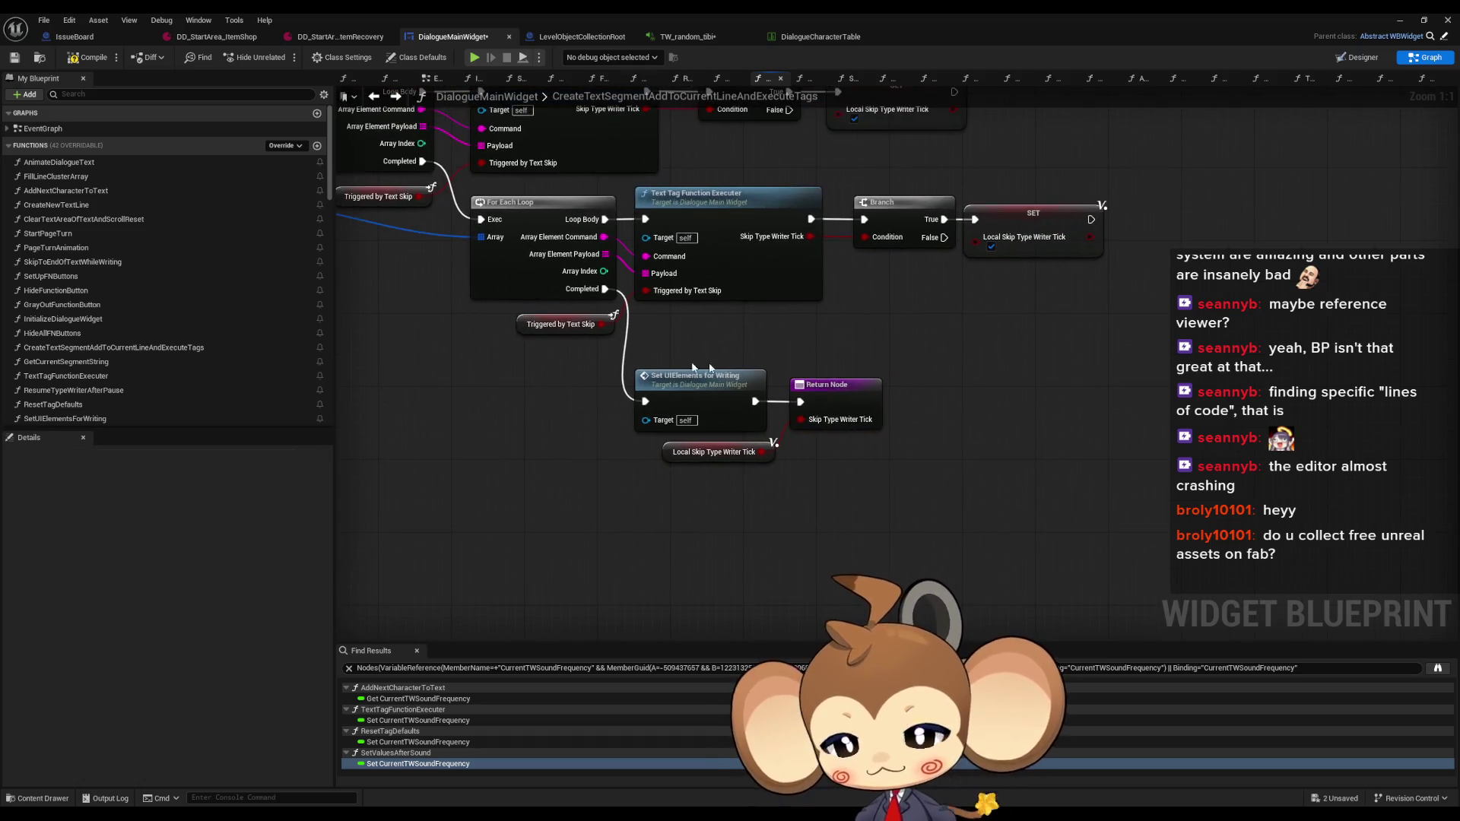
# Open AddNextCharacterToText and pan to the sound-playing nodes and the Call UIFeedback Signal area
pyautogui.doubleClick(58, 191)
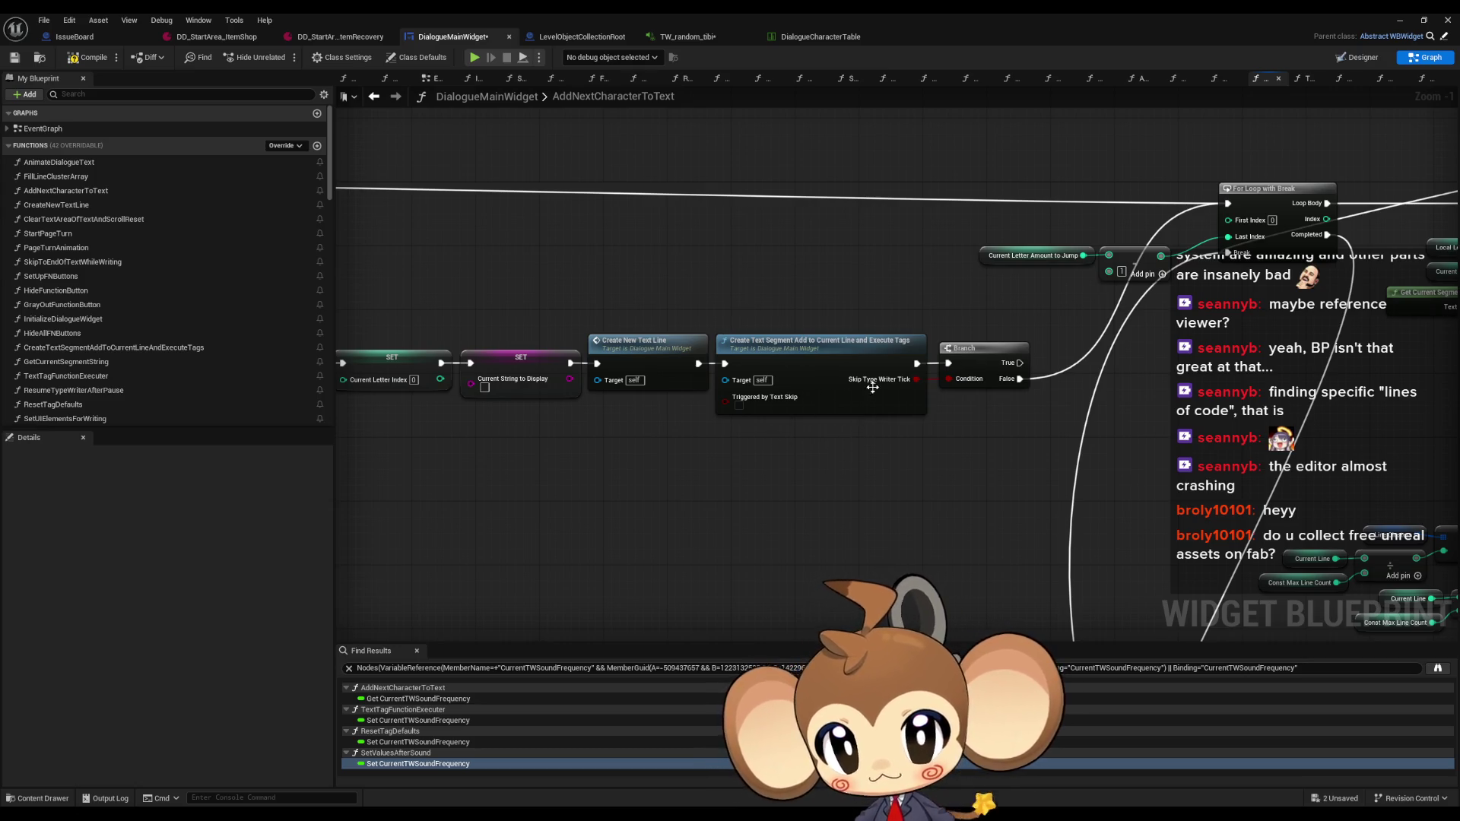
pyautogui.scroll(-5, 836, 391)
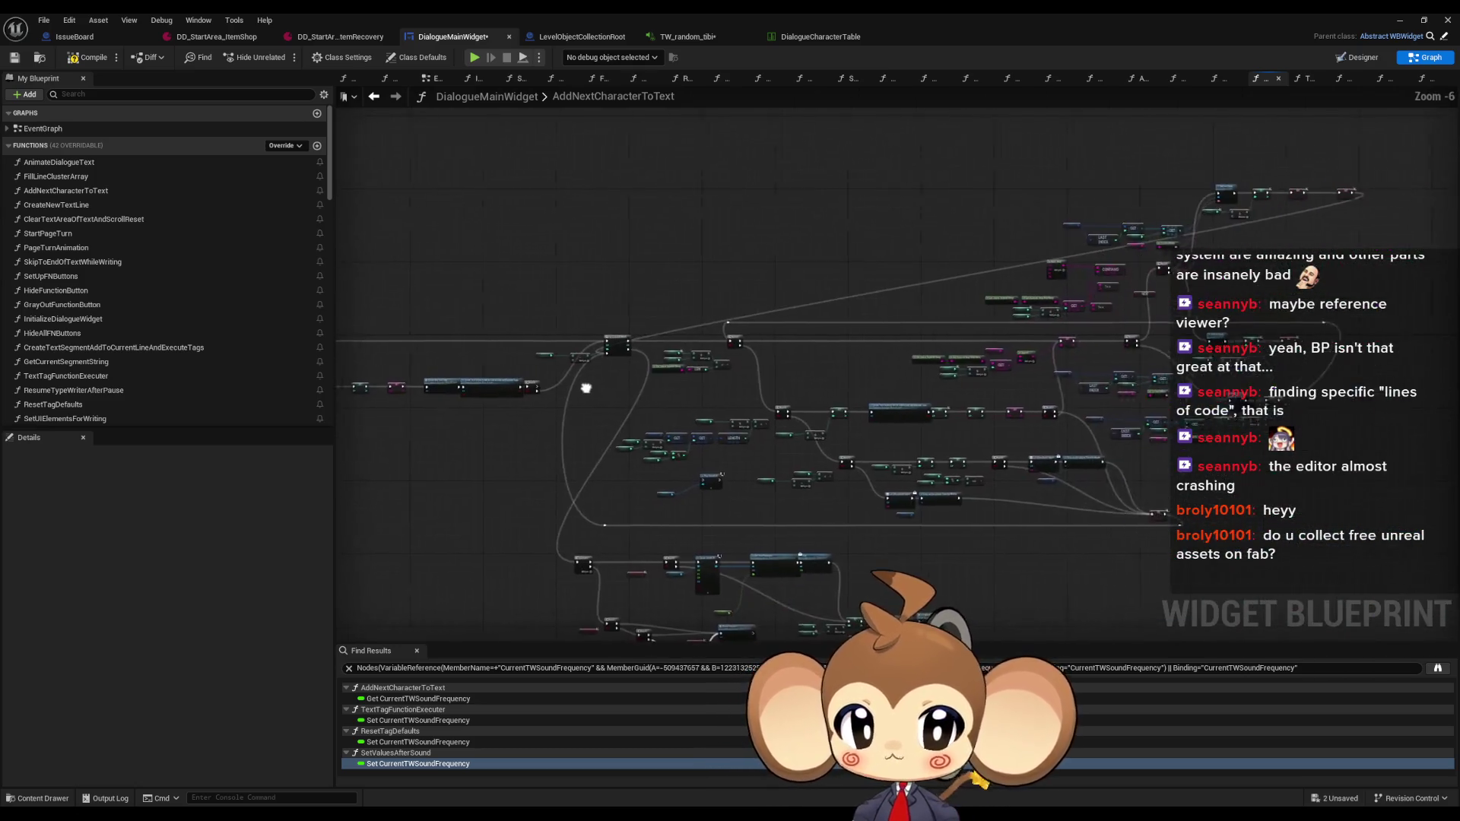
pyautogui.scroll(7, 614, 390)
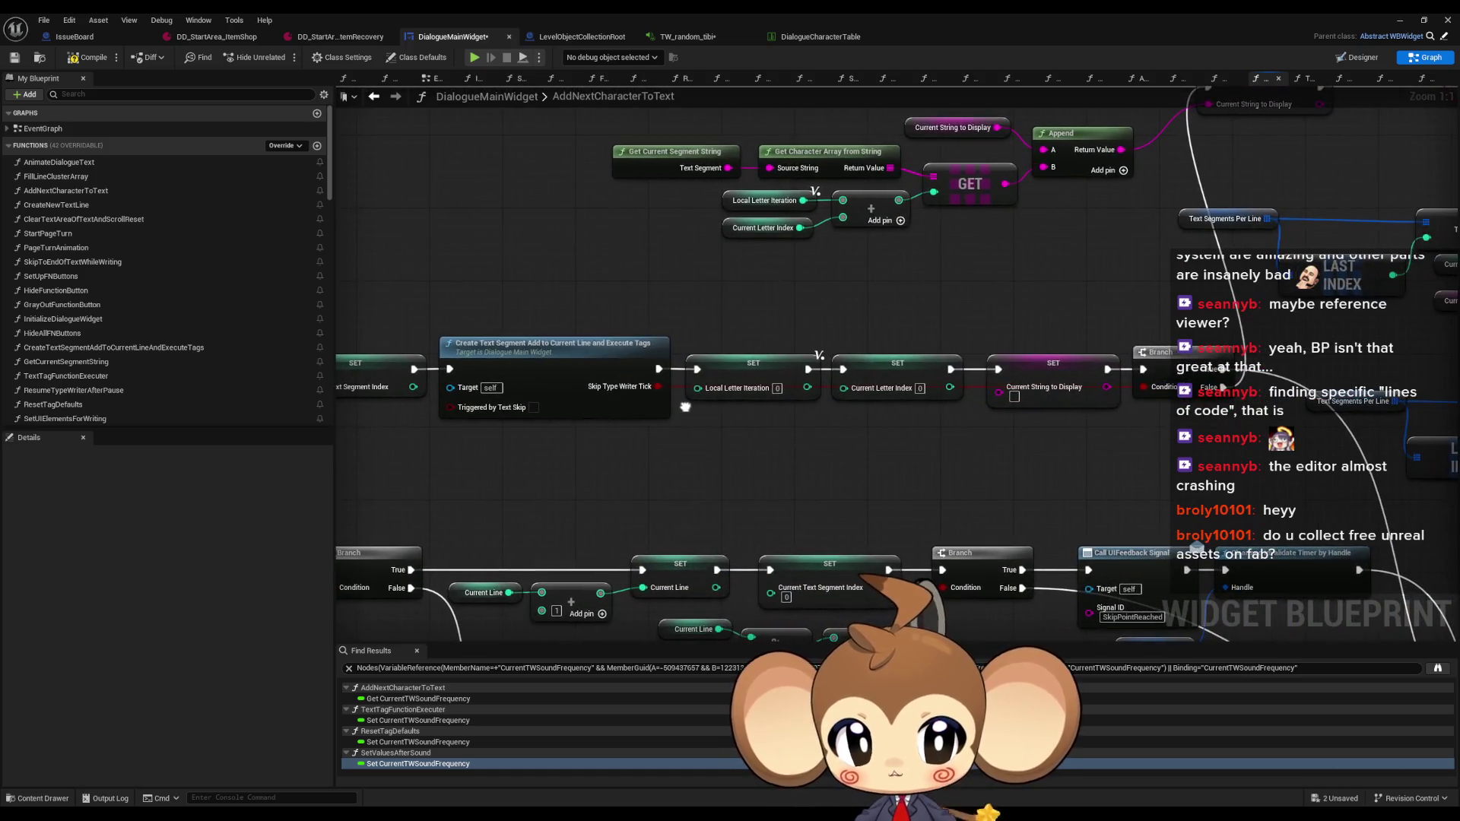
pyautogui.scroll(-7, 684, 406)
pyautogui.scroll(7, 867, 403)
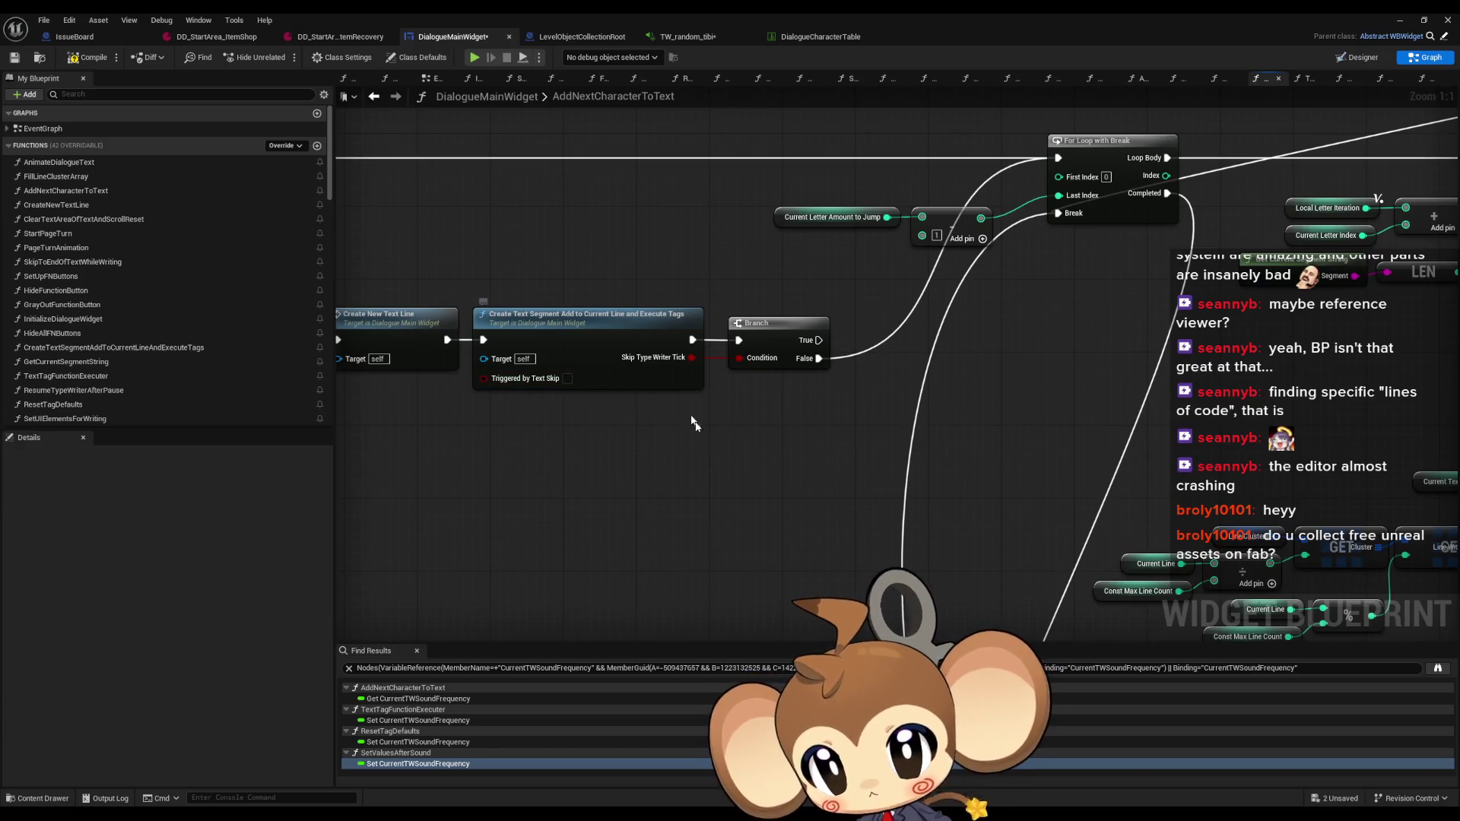
pyautogui.scroll(-4, 693, 422)
pyautogui.scroll(3, 476, 185)
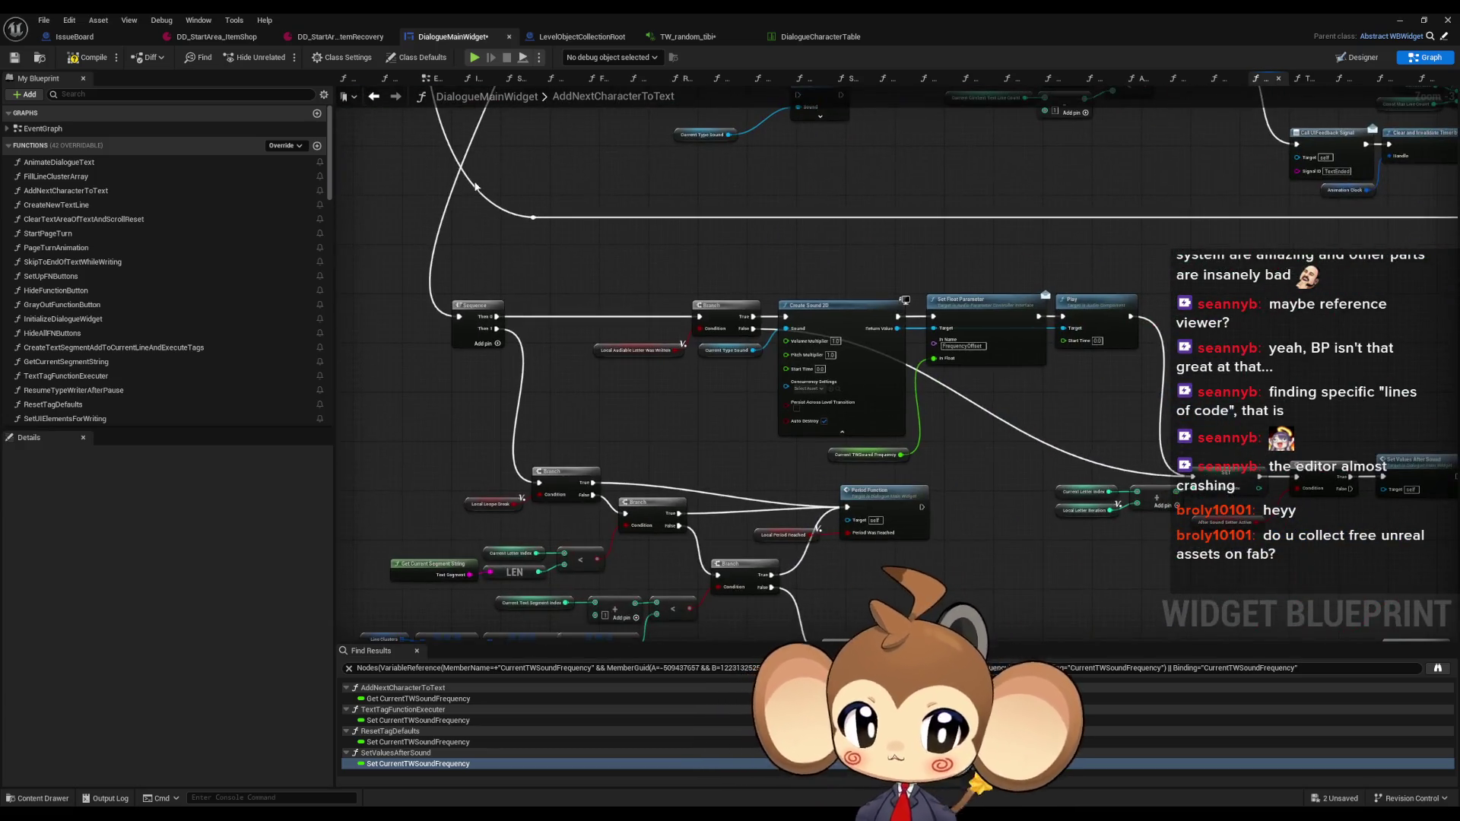
pyautogui.scroll(-4, 475, 186)
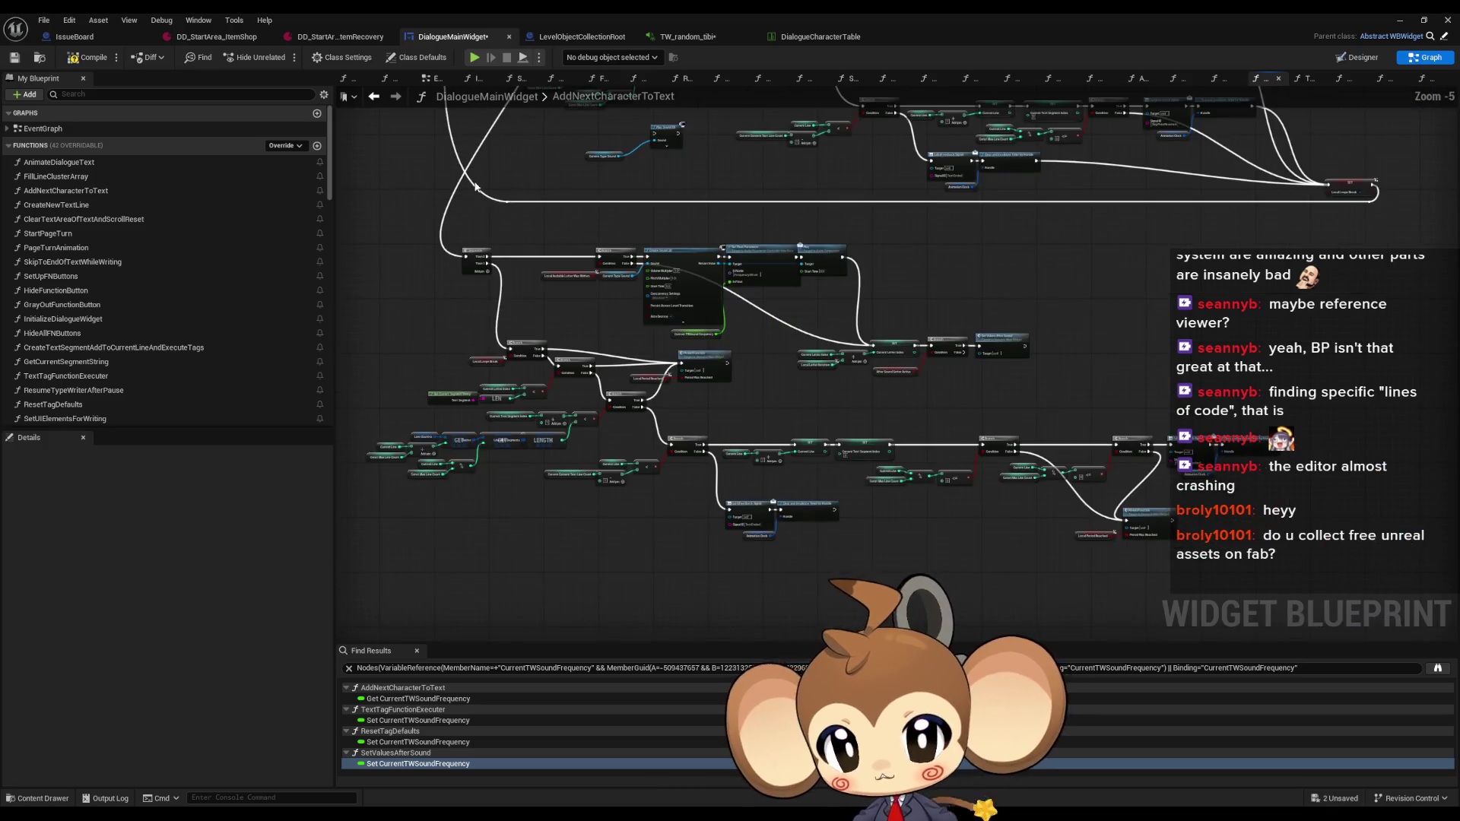
pyautogui.scroll(3, 475, 185)
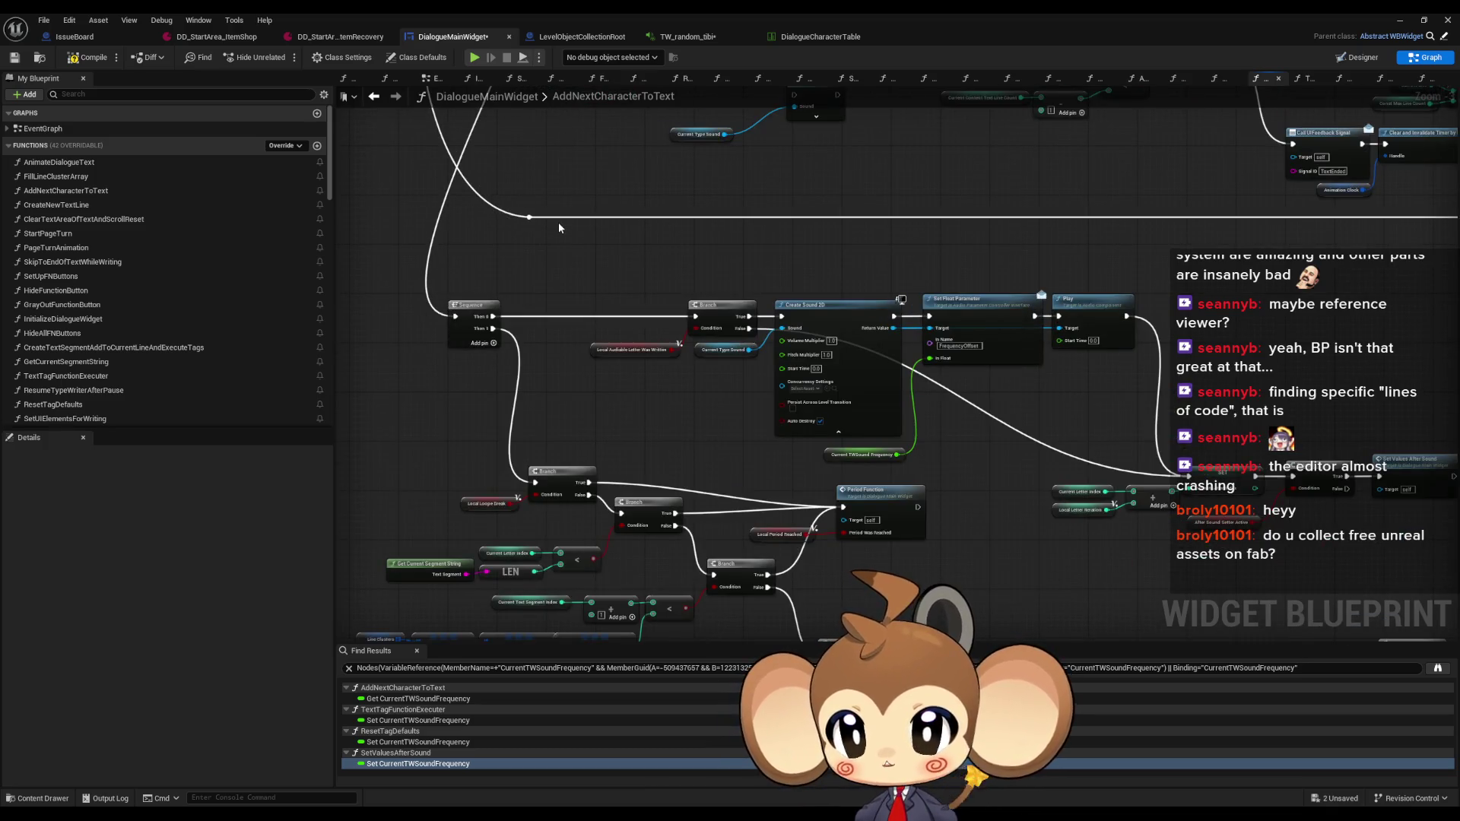
pyautogui.moveTo(558, 222); pyautogui.dragTo(611, 120)
pyautogui.moveTo(537, 286)
pyautogui.mouseDown()
pyautogui.moveTo(597, 277)
pyautogui.moveTo(578, 228)
pyautogui.moveTo(470, 121)
pyautogui.mouseUp()
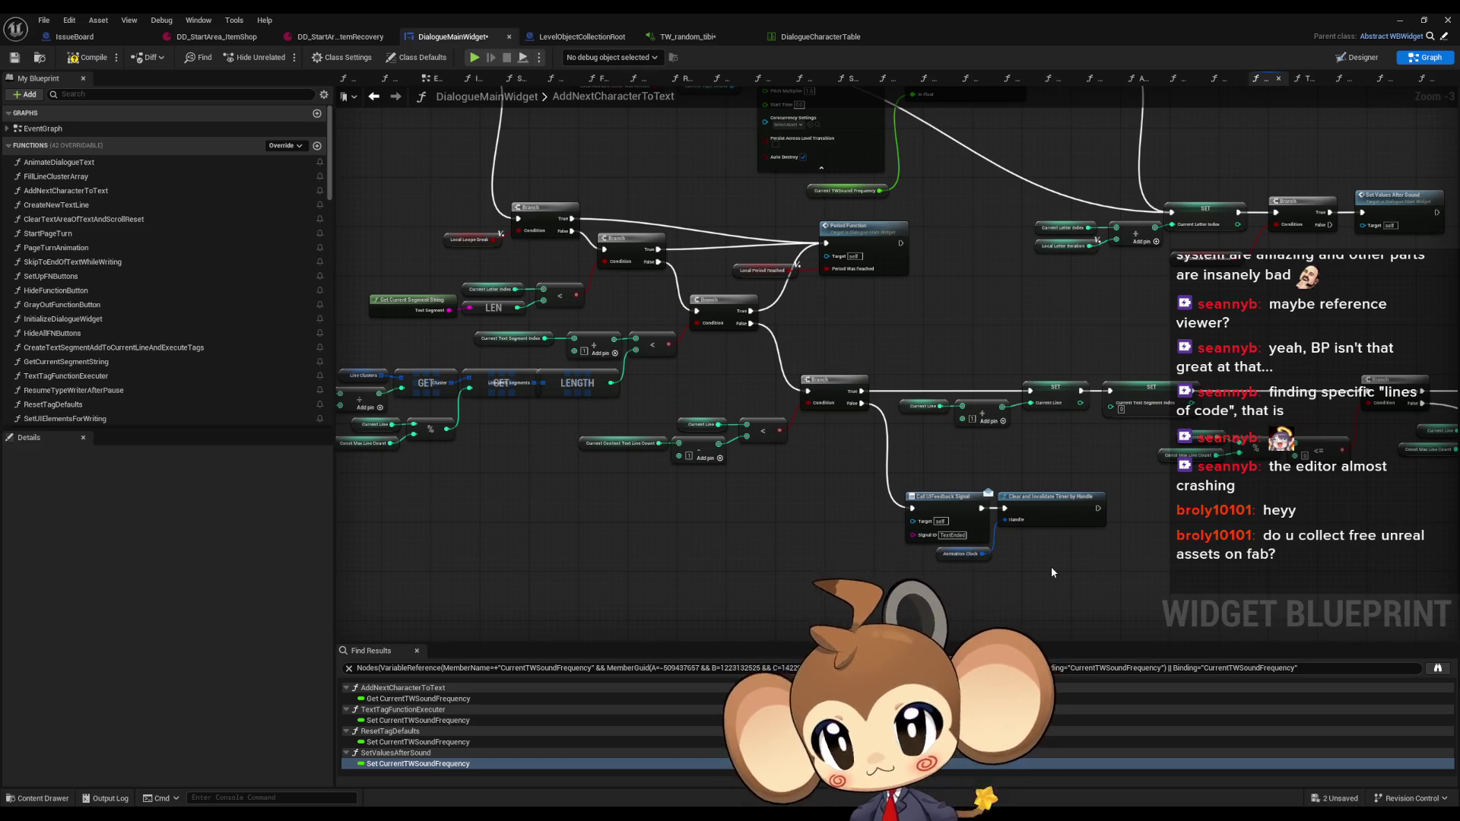
# Paste the Time Speed Changed Fire Writing getter and Branch below the dialogue-end branches
pyautogui.moveTo(556, 503); pyautogui.dragTo(703, 500)
pyautogui.hotkey('ctrl', 'v')
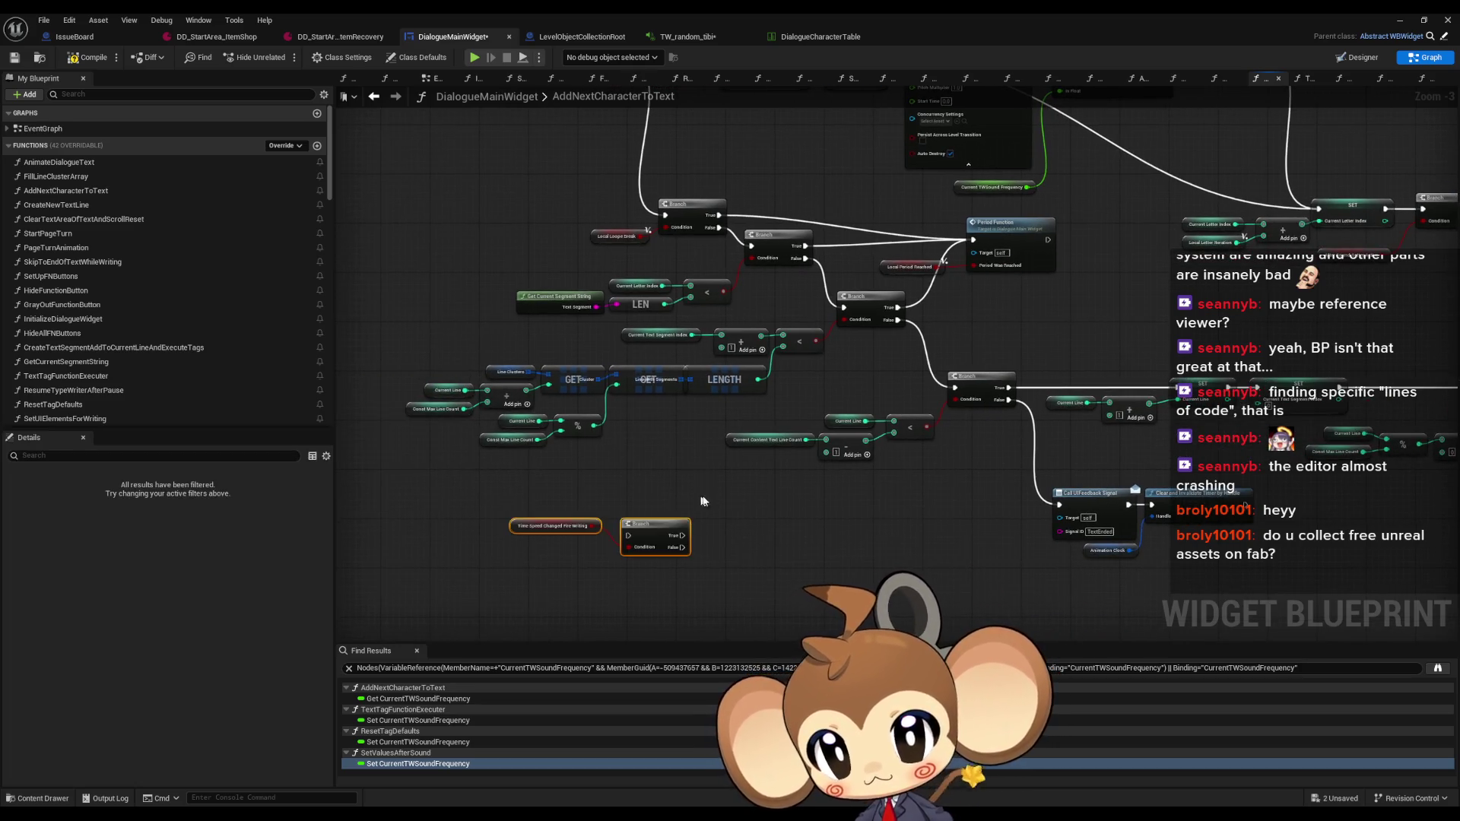
pyautogui.click(608, 502)
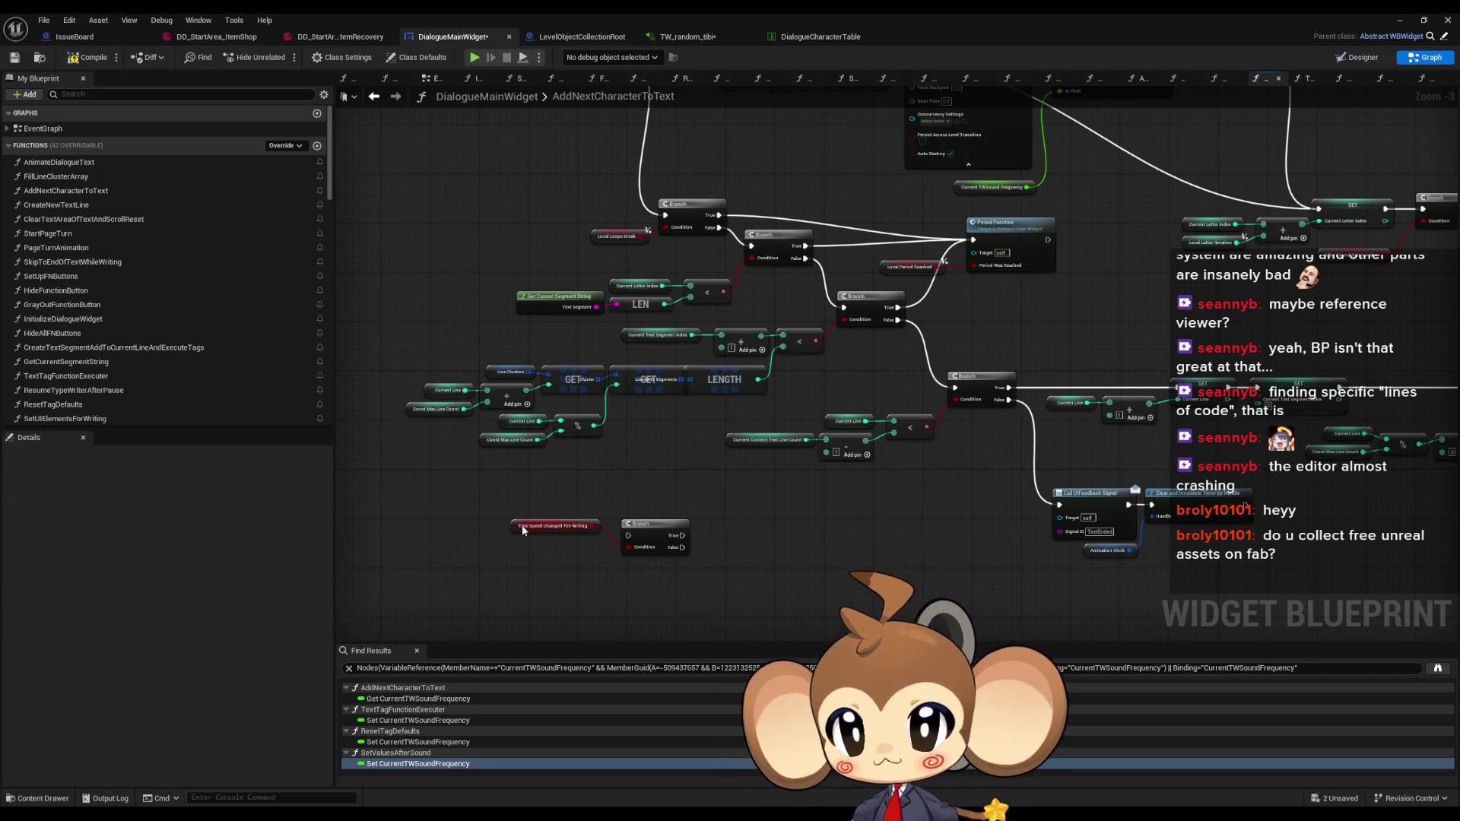
pyautogui.moveTo(522, 530); pyautogui.dragTo(529, 561)
pyautogui.scroll(-10, 180, 396)
pyautogui.scroll(-8, 196, 389)
# Add a SET TimeSpeedChangedFireWriting node with its value ticked
pyautogui.moveTo(87, 284)
pyautogui.mouseDown()
pyautogui.moveTo(685, 532)
pyautogui.moveTo(732, 543)
pyautogui.moveTo(759, 524)
pyautogui.mouseUp()
pyautogui.click(760, 575)
pyautogui.scroll(3, 757, 556)
pyautogui.click(757, 557)
pyautogui.scroll(15, 190, 357)
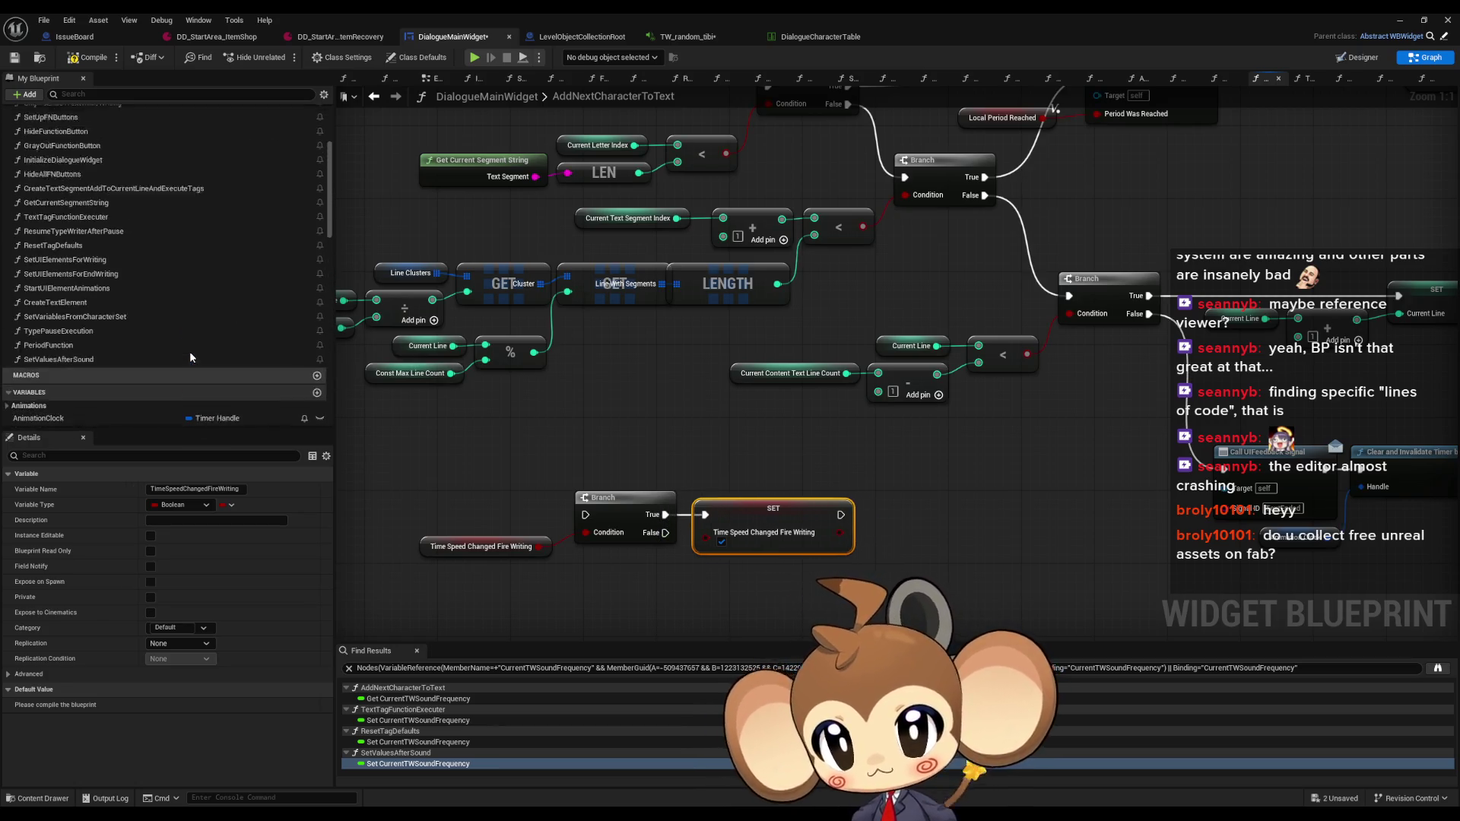
pyautogui.scroll(5, 192, 354)
# Call Add Next Character To Text after the SET node
pyautogui.moveTo(66, 186); pyautogui.dragTo(907, 504)
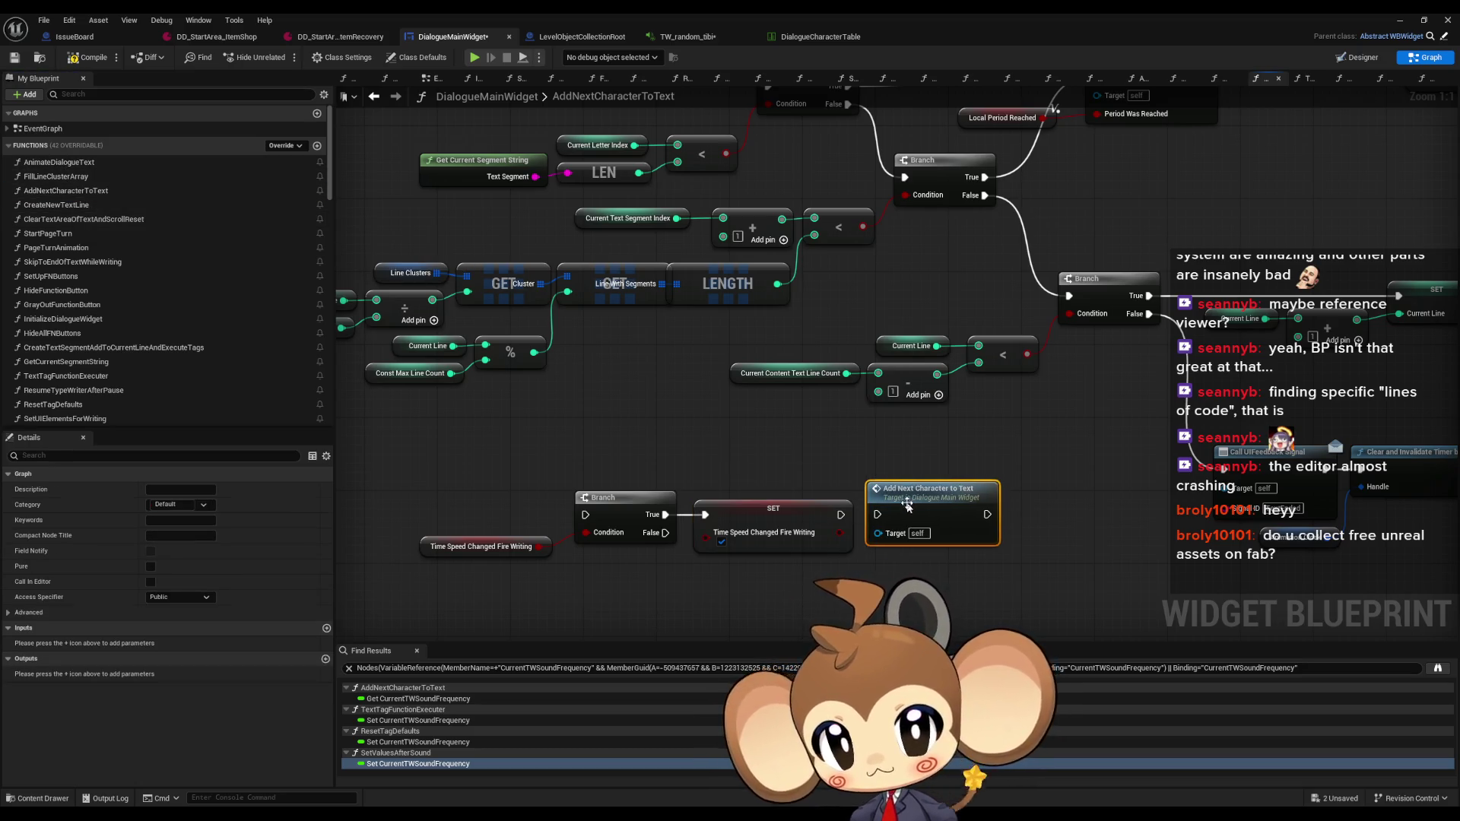
pyautogui.click(859, 570)
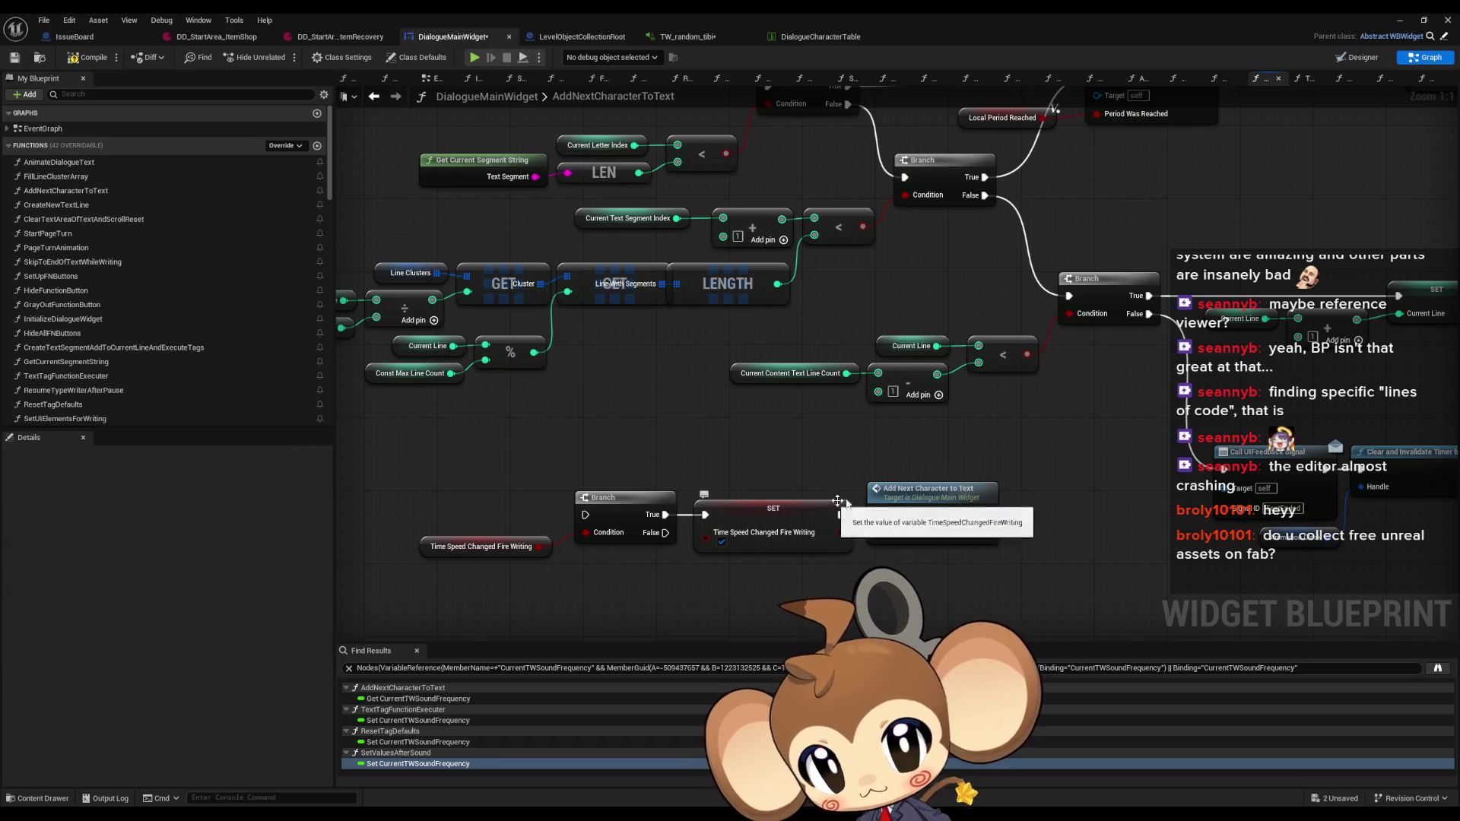
pyautogui.scroll(-4, 629, 446)
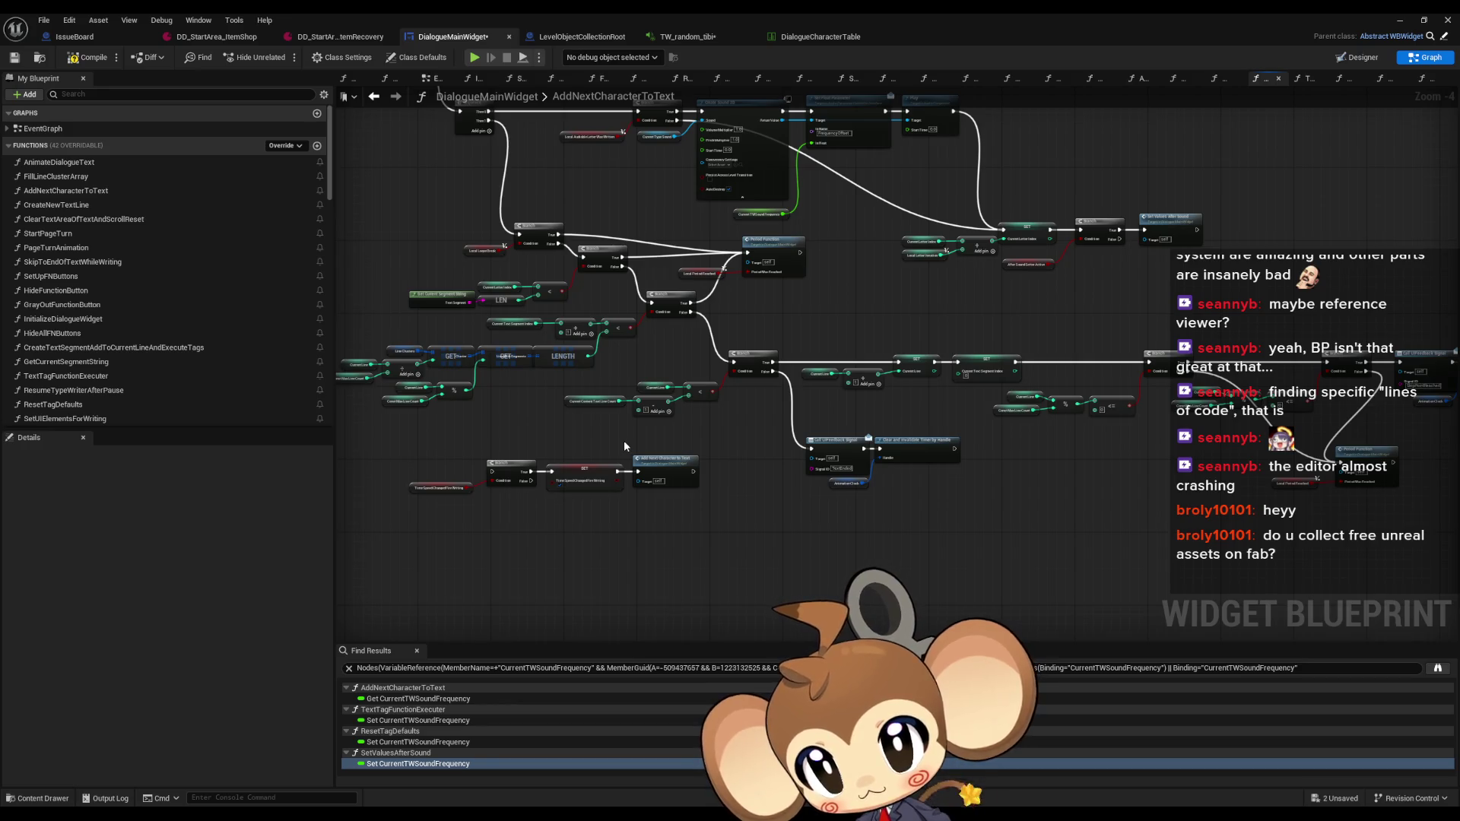
pyautogui.moveTo(480, 254); pyautogui.dragTo(501, 268)
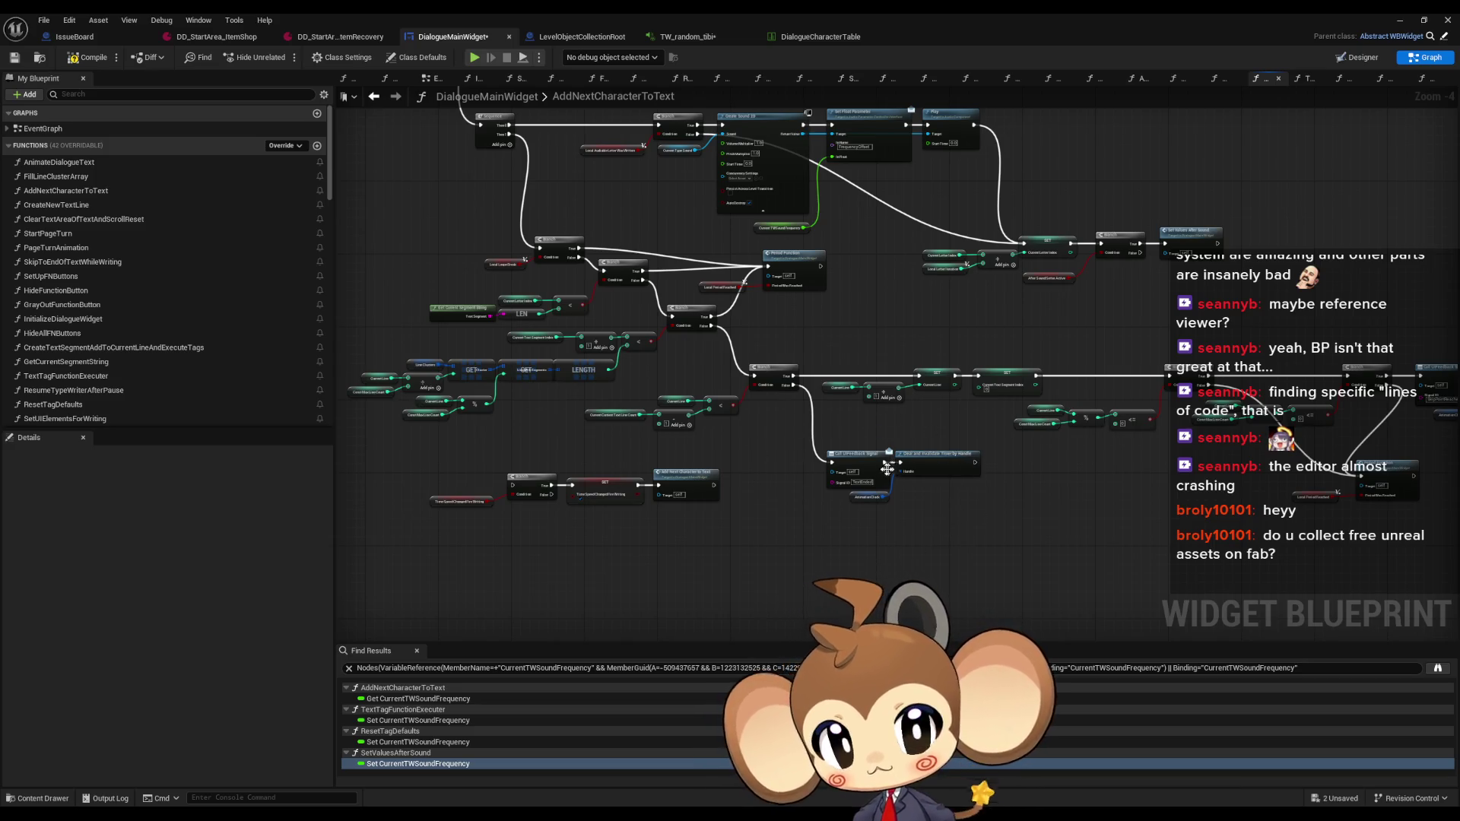
pyautogui.scroll(2, 886, 469)
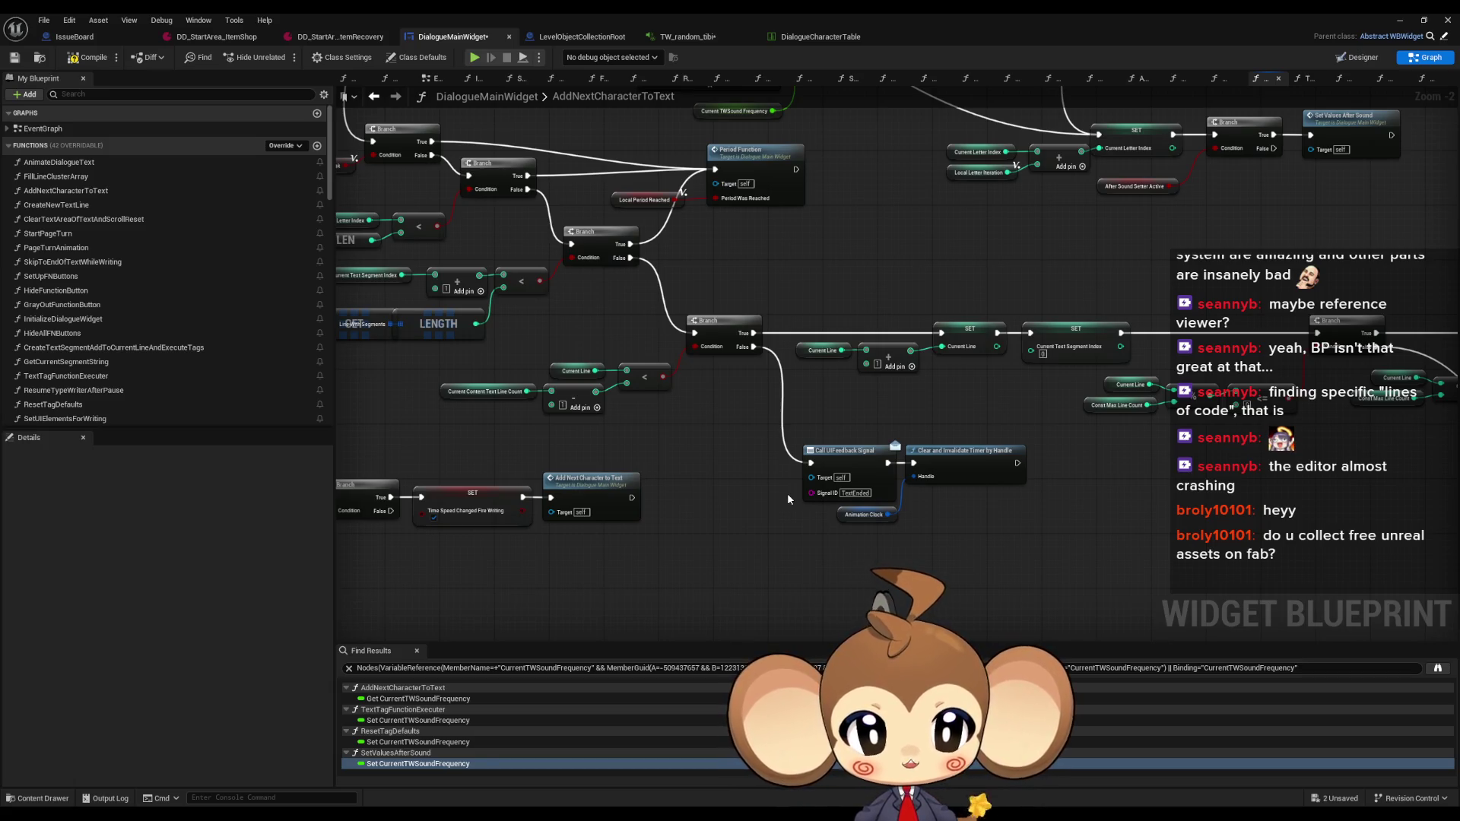
# Inspect the Call UIFeedback Signal, Clear Timer and Branch nodes along the dialogue-end paths
pyautogui.moveTo(805, 404)
pyautogui.mouseDown()
pyautogui.moveTo(951, 522)
pyautogui.moveTo(928, 463)
pyautogui.moveTo(860, 419)
pyautogui.moveTo(762, 482)
pyautogui.mouseUp()
pyautogui.scroll(-4, 988, 527)
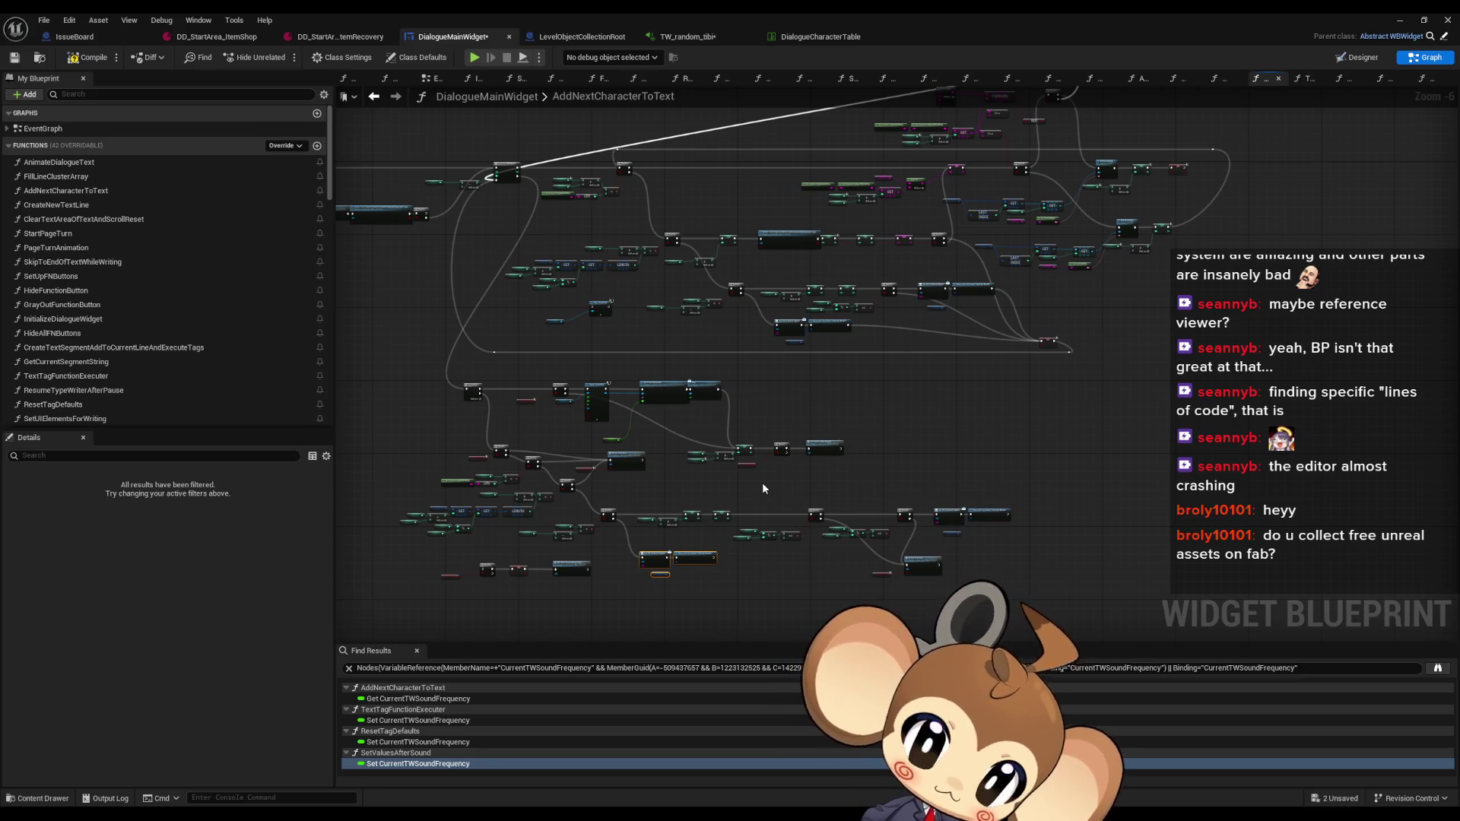
pyautogui.scroll(4, 529, 581)
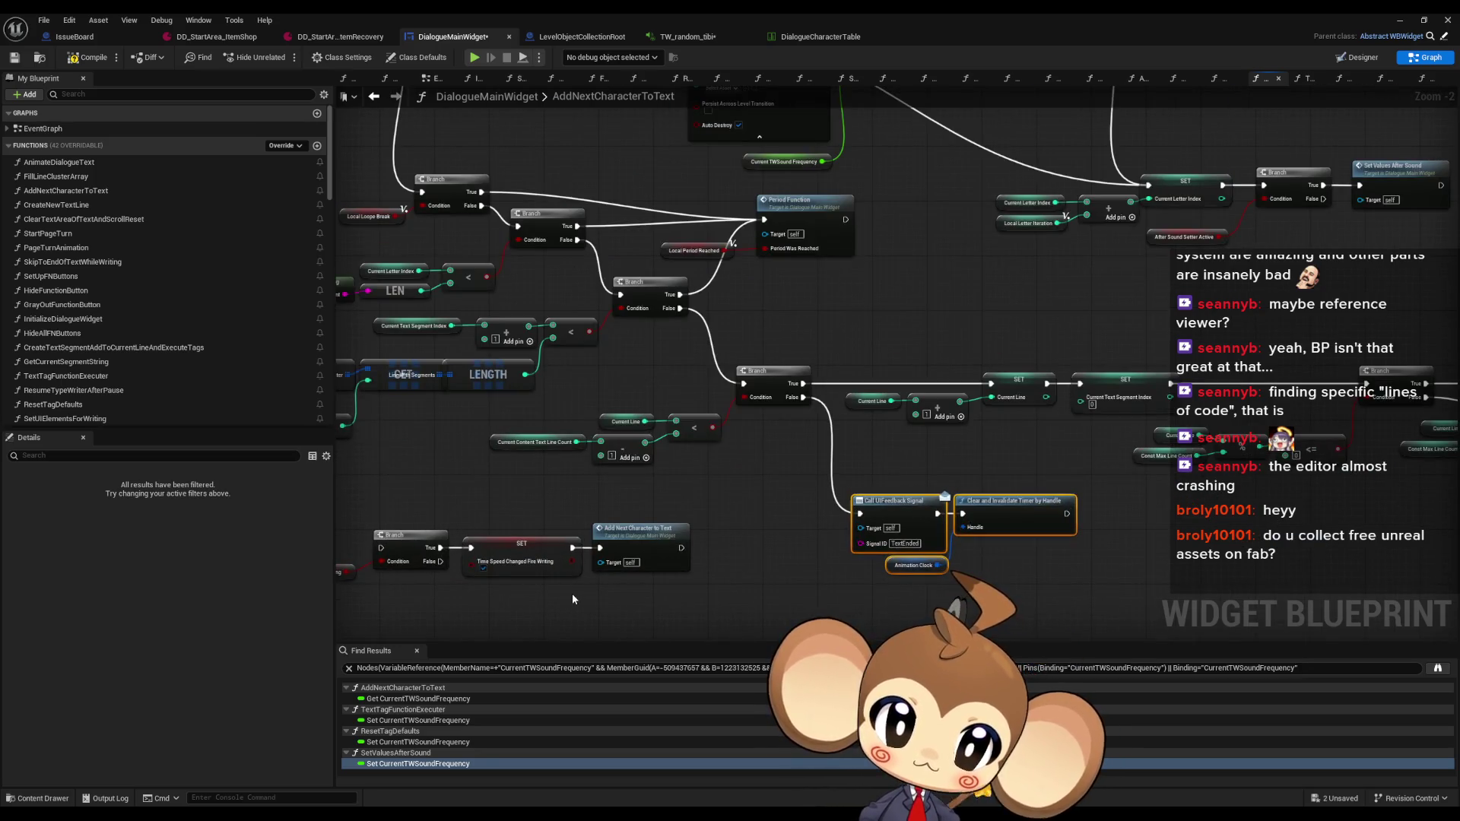
pyautogui.moveTo(414, 532); pyautogui.dragTo(560, 515)
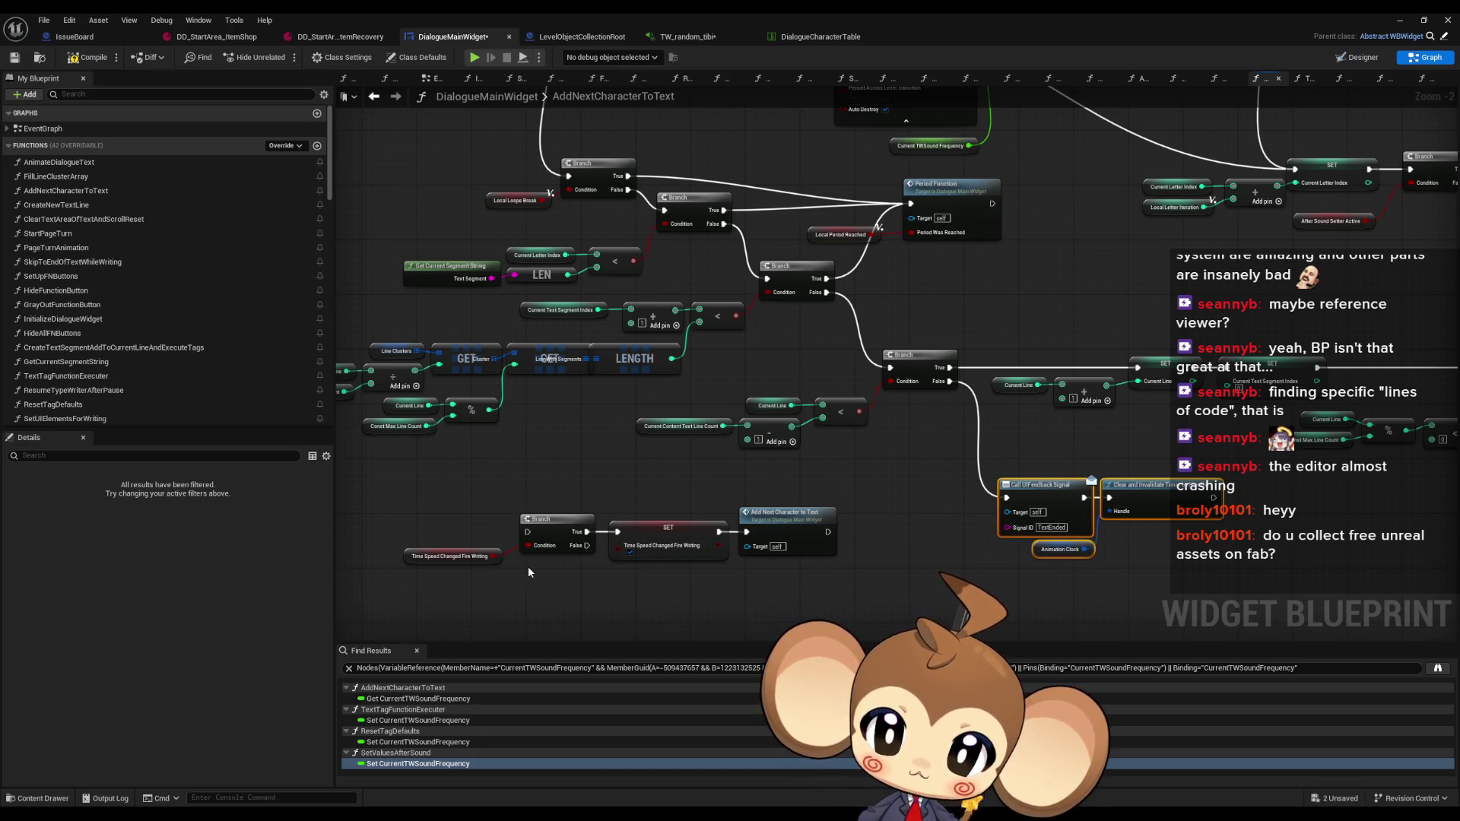
pyautogui.moveTo(527, 566)
pyautogui.mouseDown()
pyautogui.moveTo(425, 524)
pyautogui.moveTo(148, 506)
pyautogui.mouseUp()
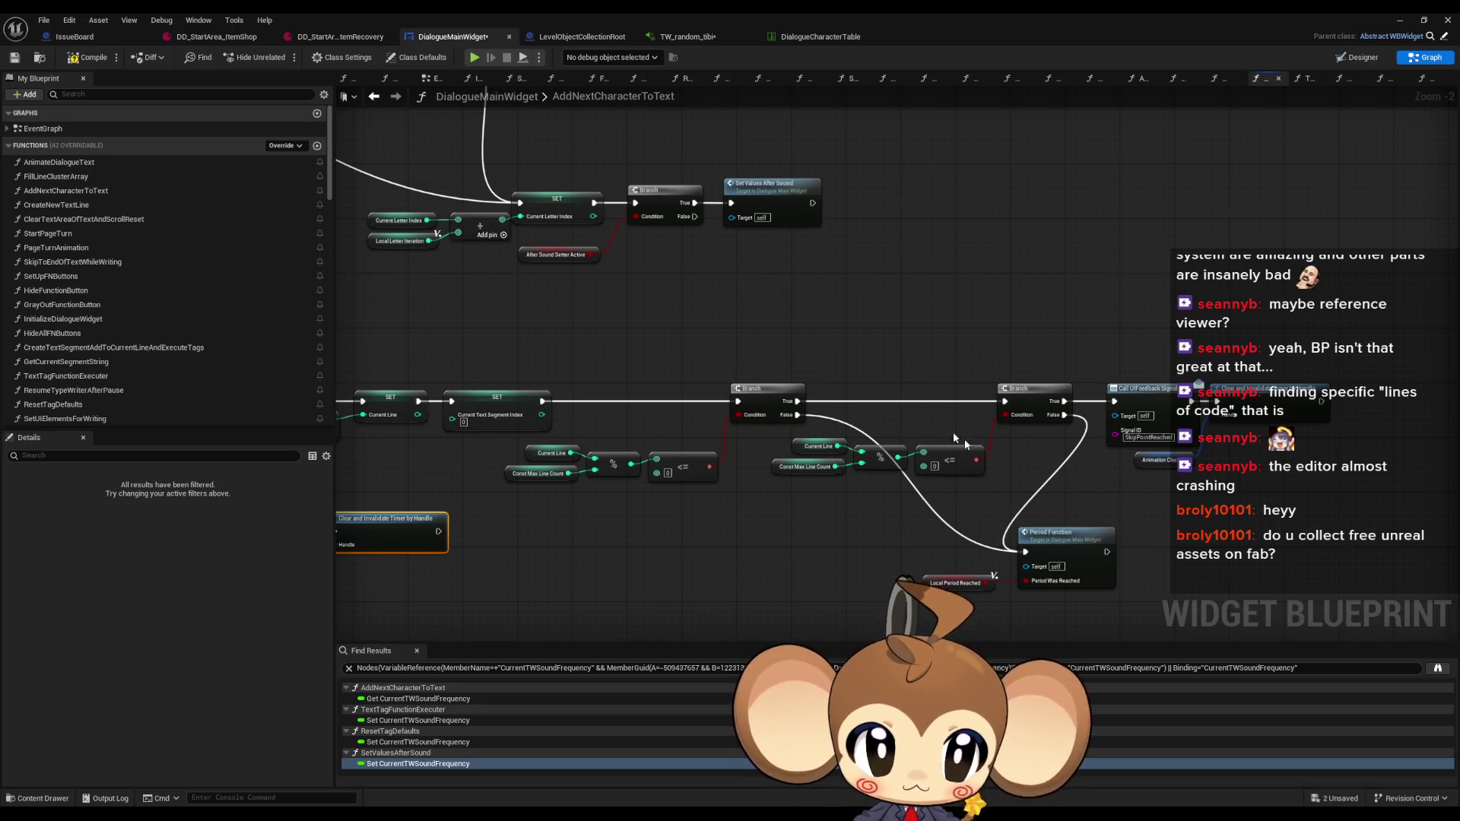
pyautogui.click(1076, 532)
pyautogui.moveTo(814, 307); pyautogui.dragTo(844, 395)
pyautogui.moveTo(752, 304); pyautogui.dragTo(846, 411)
pyautogui.click(666, 388)
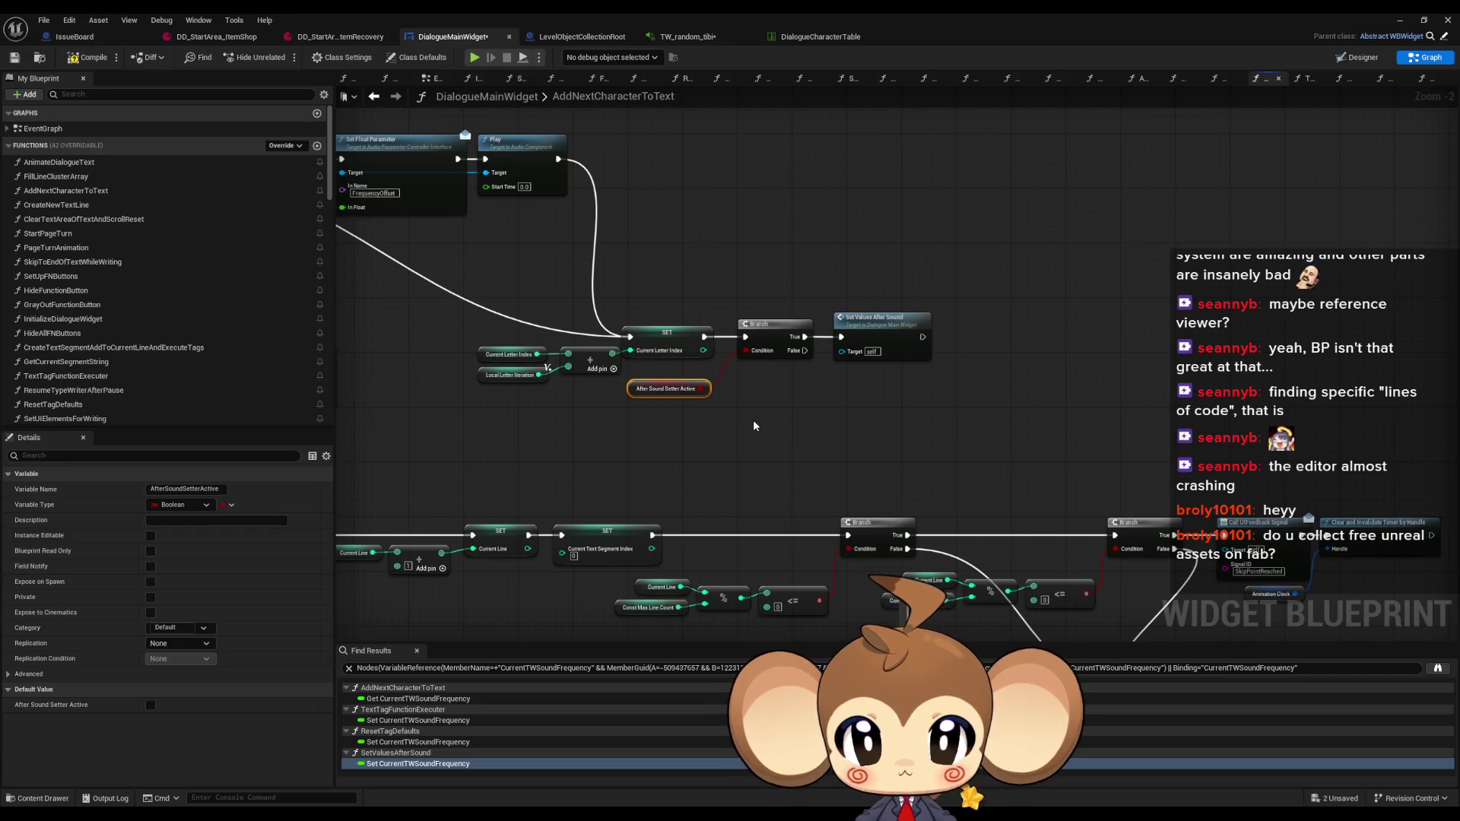
pyautogui.moveTo(758, 408)
pyautogui.mouseDown()
pyautogui.moveTo(810, 517)
pyautogui.moveTo(722, 456)
pyautogui.mouseUp()
pyautogui.scroll(2, 847, 491)
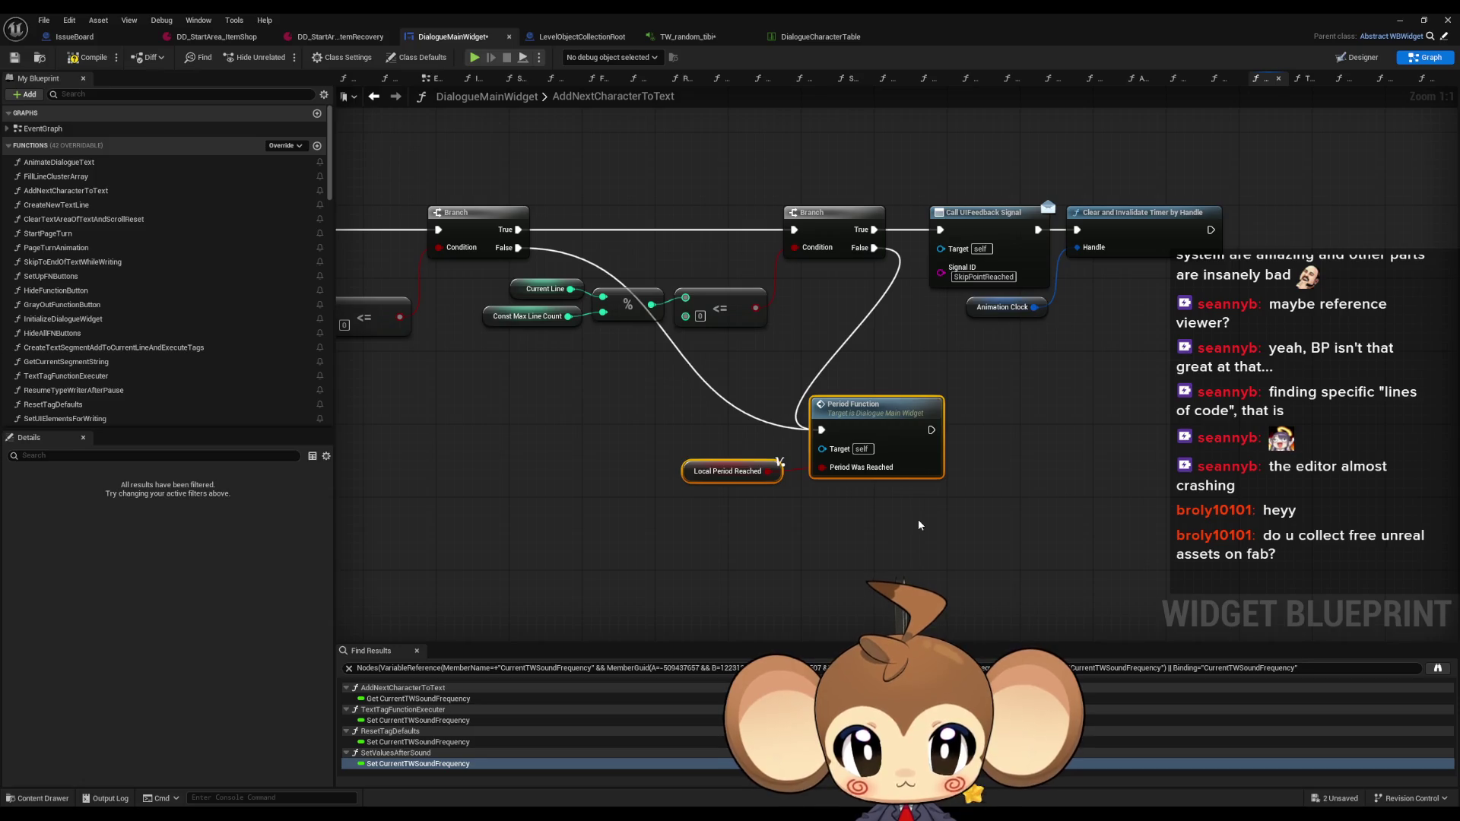
pyautogui.moveTo(795, 176); pyautogui.dragTo(1074, 308)
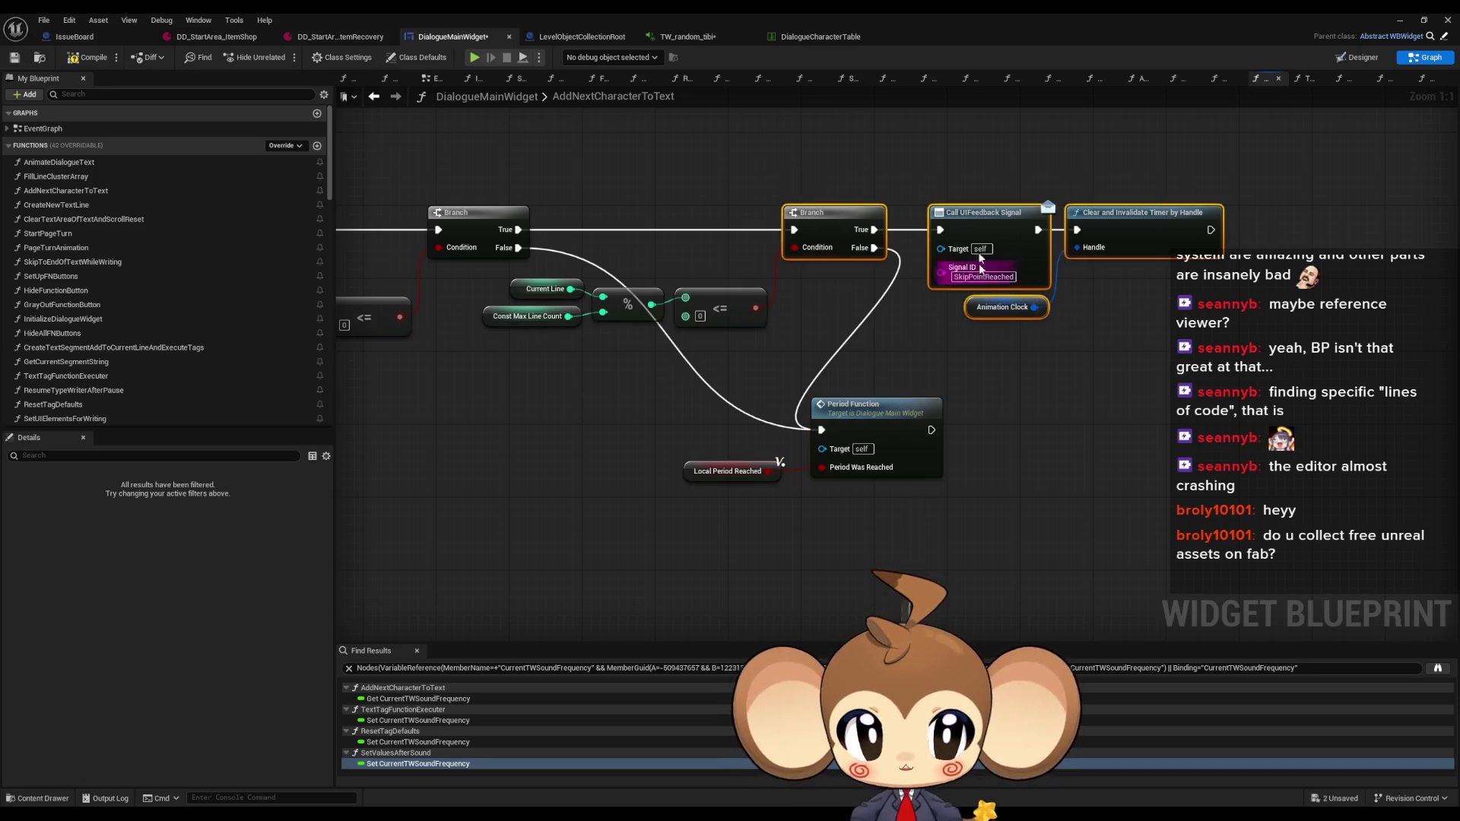
pyautogui.scroll(-6, 1071, 207)
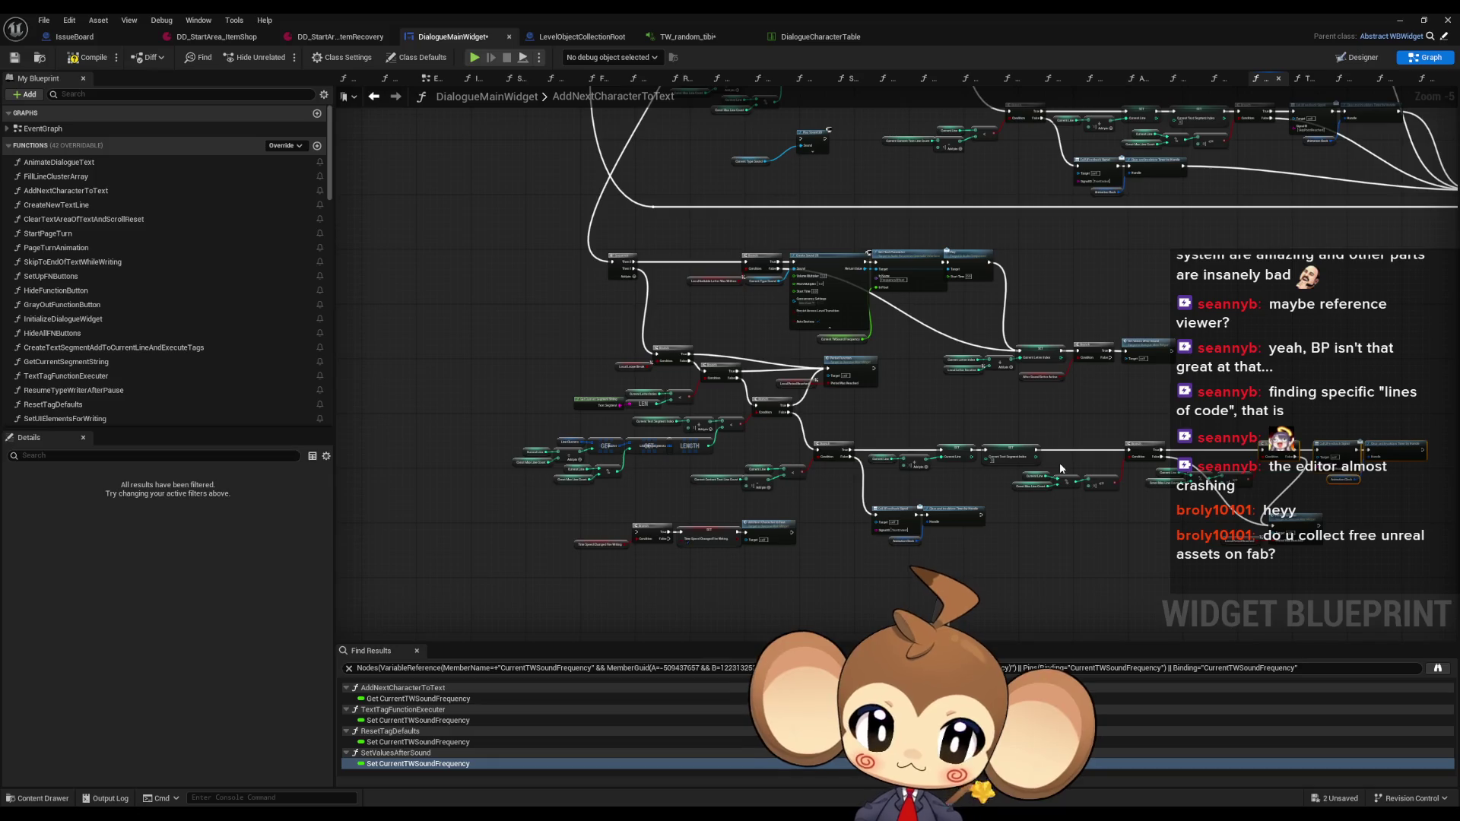
pyautogui.moveTo(1060, 462); pyautogui.dragTo(777, 534)
pyautogui.moveTo(1006, 410)
pyautogui.mouseDown()
pyautogui.moveTo(920, 416)
pyautogui.moveTo(833, 389)
pyautogui.mouseUp()
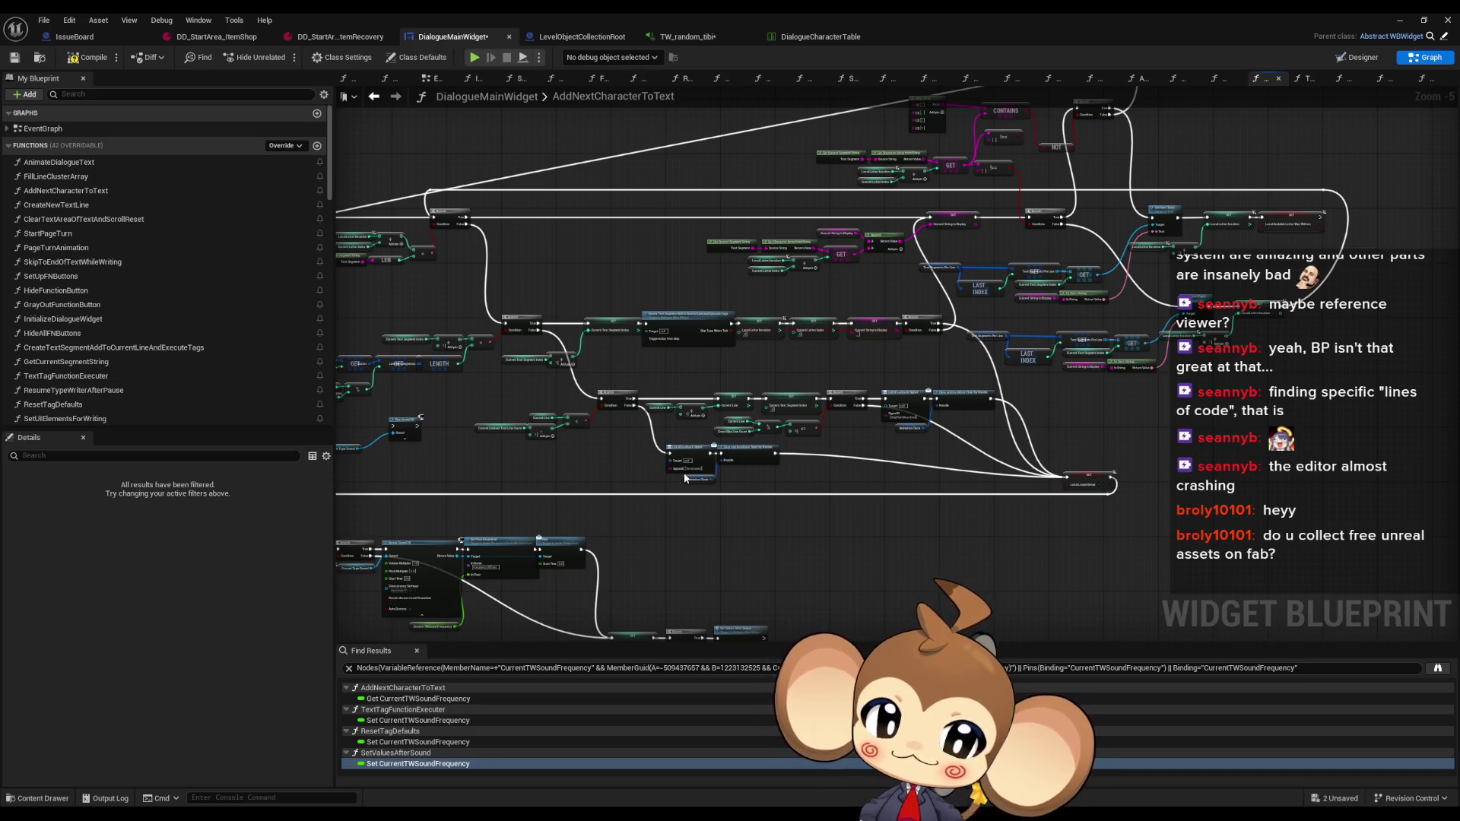
pyautogui.scroll(4, 979, 423)
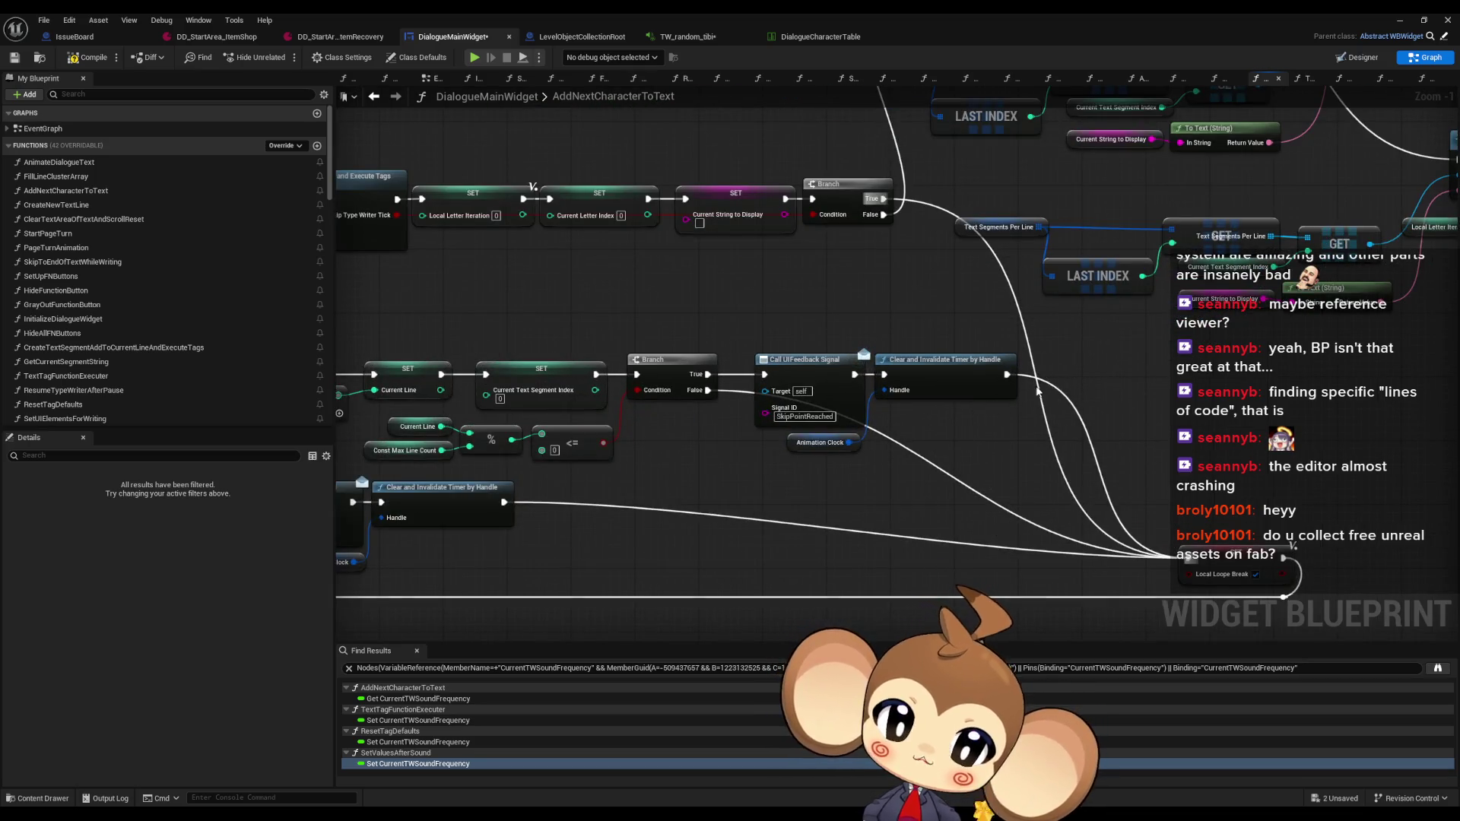
pyautogui.scroll(-3, 1037, 390)
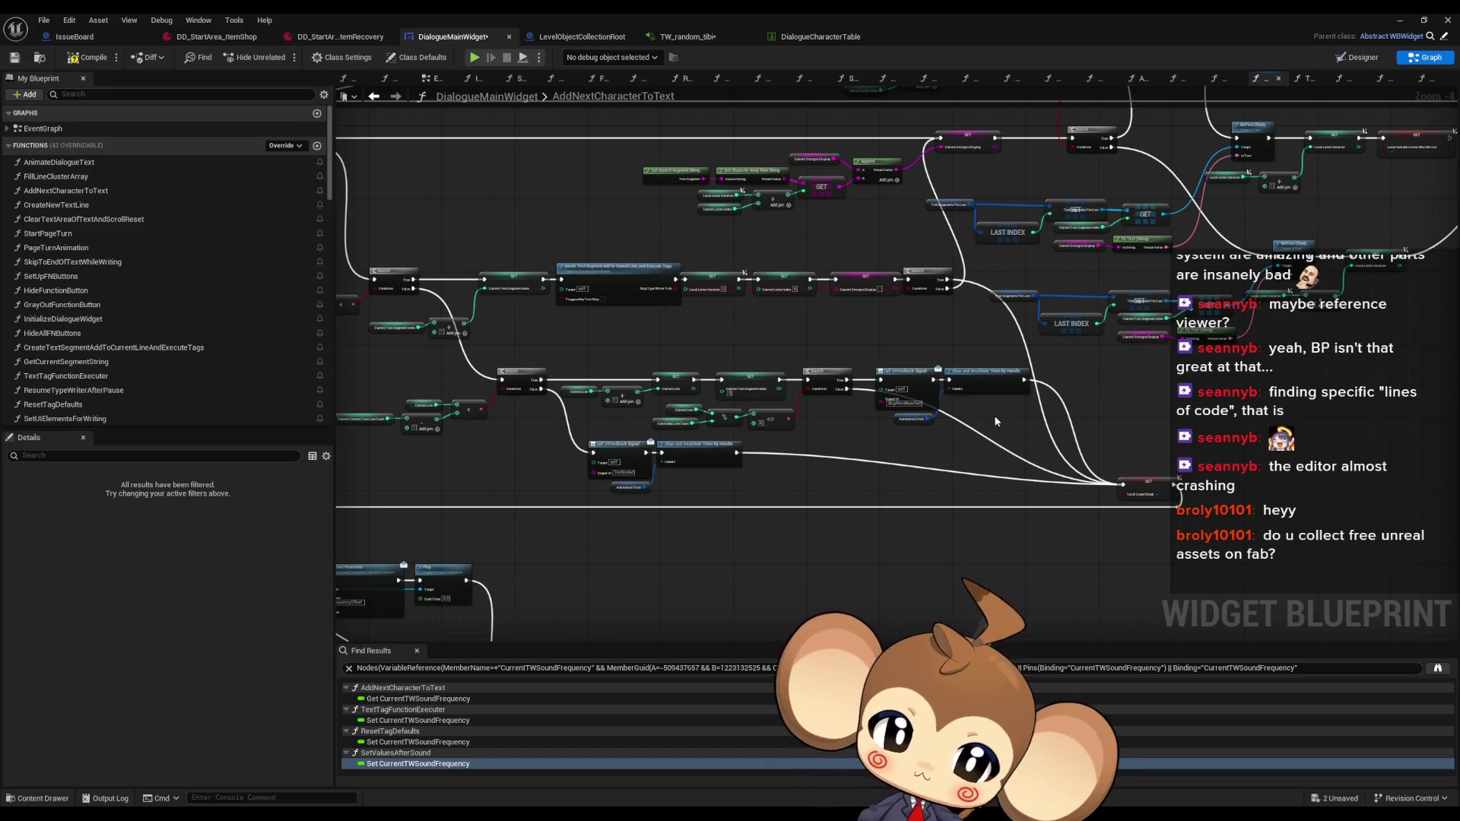
pyautogui.moveTo(999, 437); pyautogui.dragTo(1079, 242)
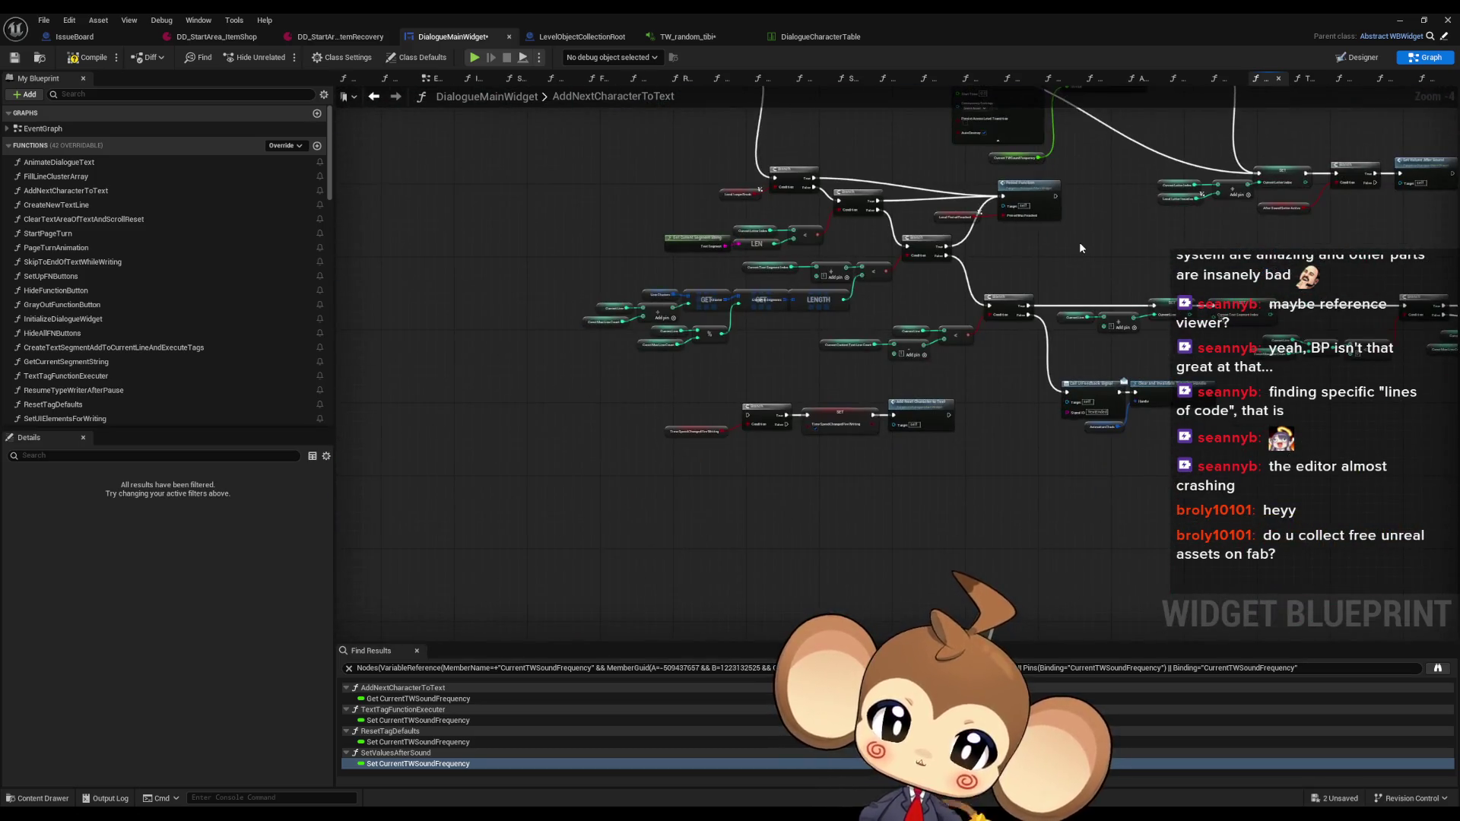
# Duplicate the SET TimeSpeedChangedFireWriting node for the other dialogue-end branch
pyautogui.click(844, 424)
pyautogui.moveTo(996, 392); pyautogui.dragTo(663, 369)
pyautogui.scroll(1, 922, 395)
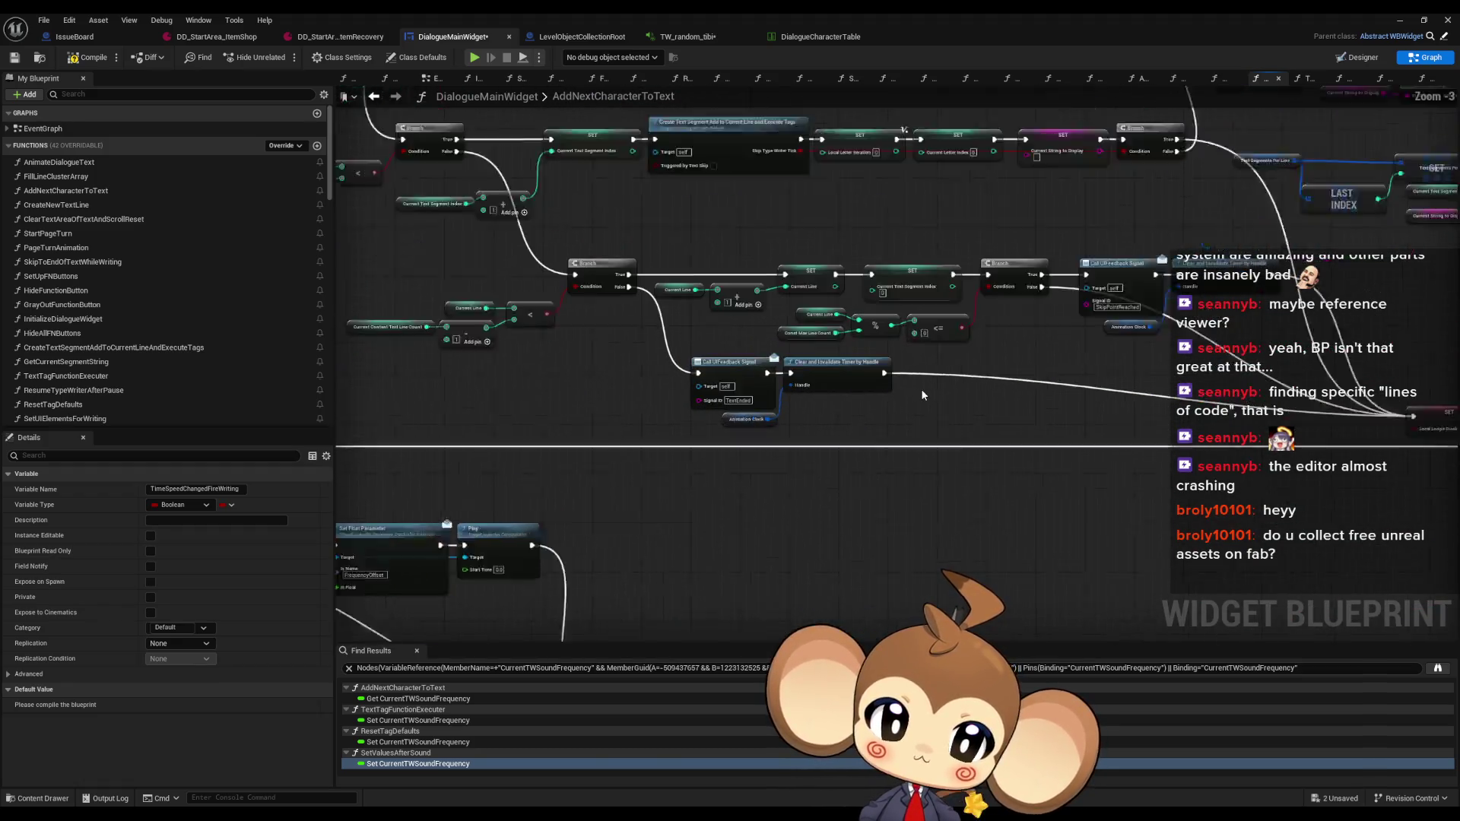
pyautogui.scroll(2, 922, 394)
pyautogui.hotkey('ctrl', 'v')
pyautogui.moveTo(953, 362); pyautogui.dragTo(760, 441)
pyautogui.click(1130, 329)
pyautogui.scroll(-5, 1068, 308)
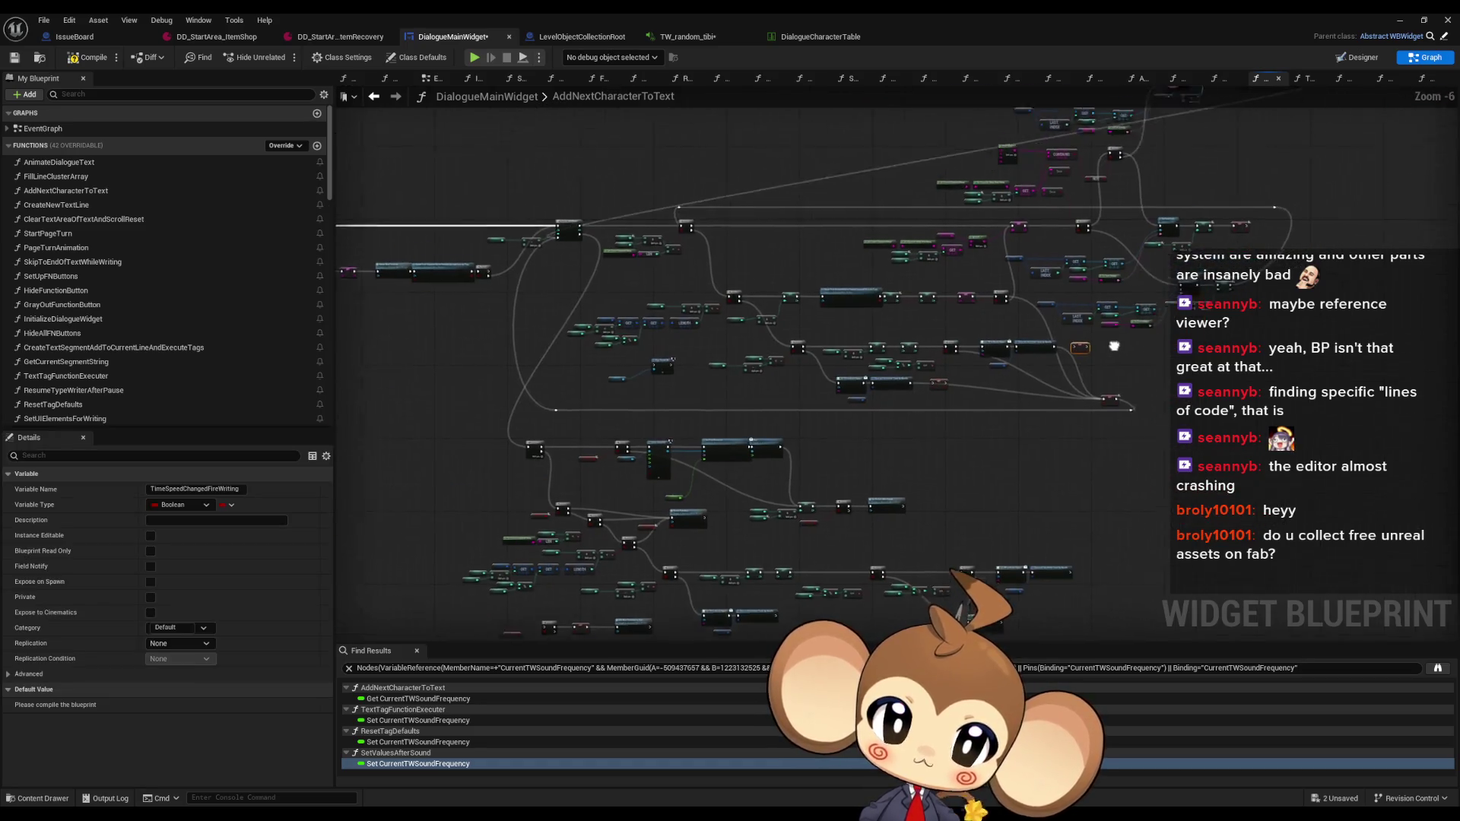
pyautogui.moveTo(1055, 394); pyautogui.dragTo(1058, 397)
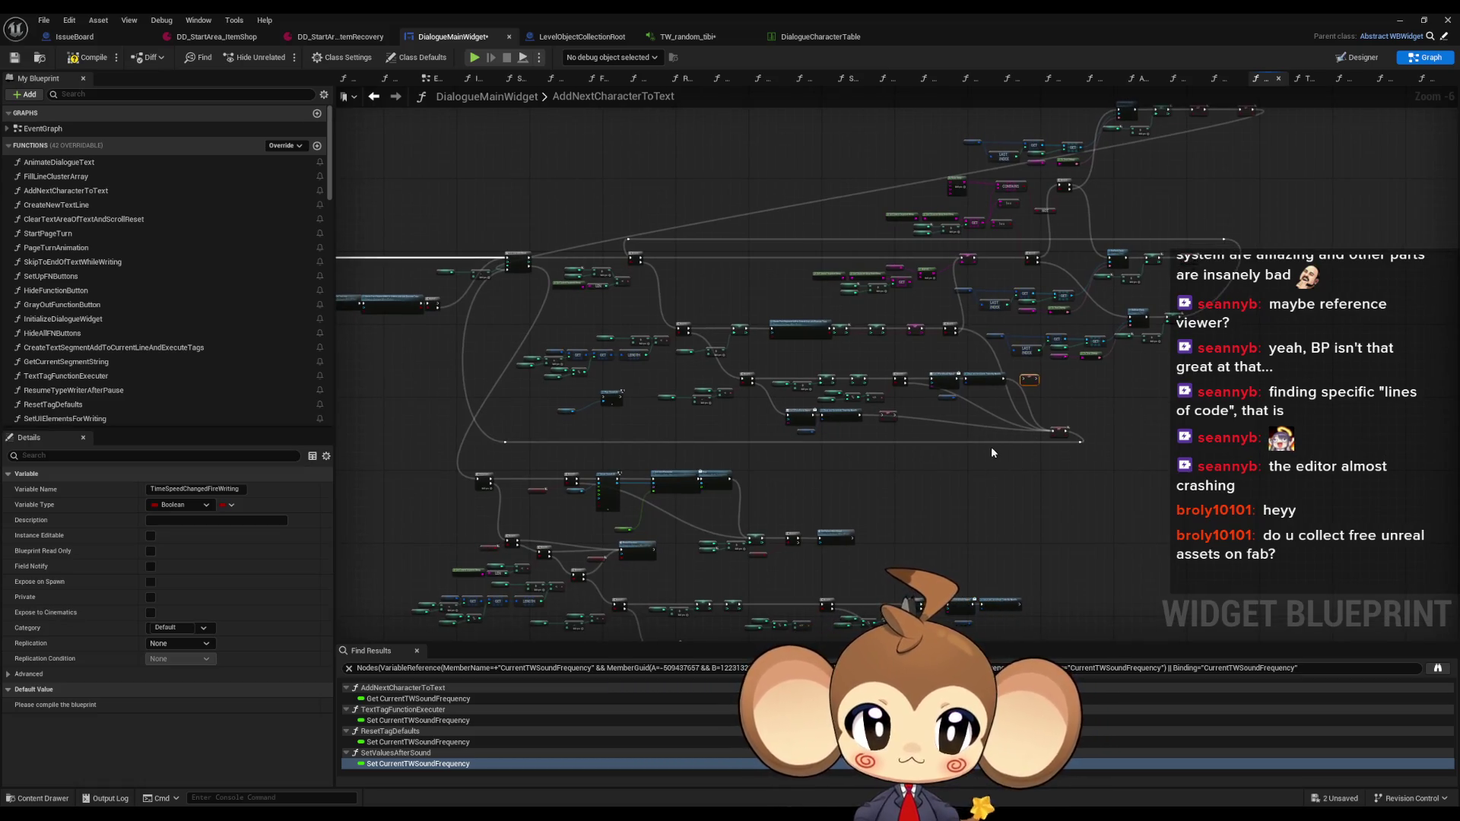
pyautogui.scroll(7, 958, 426)
# Set the setter's value, wire both setters after Clear and Invalidate Timer, and tidy positions
pyautogui.click(681, 413)
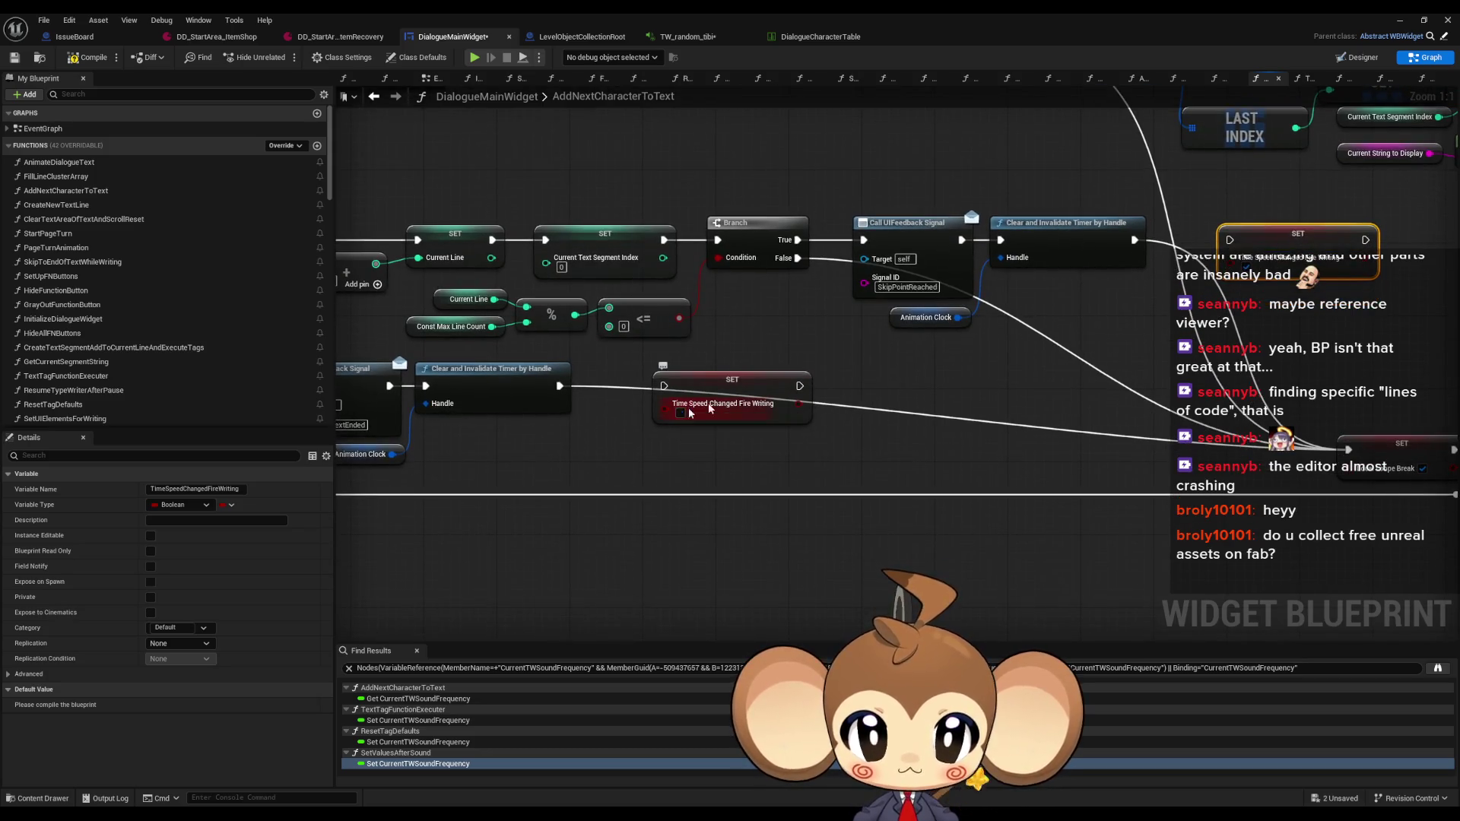
pyautogui.moveTo(1366, 241)
pyautogui.mouseDown()
pyautogui.moveTo(1361, 475)
pyautogui.moveTo(1347, 447)
pyautogui.mouseUp()
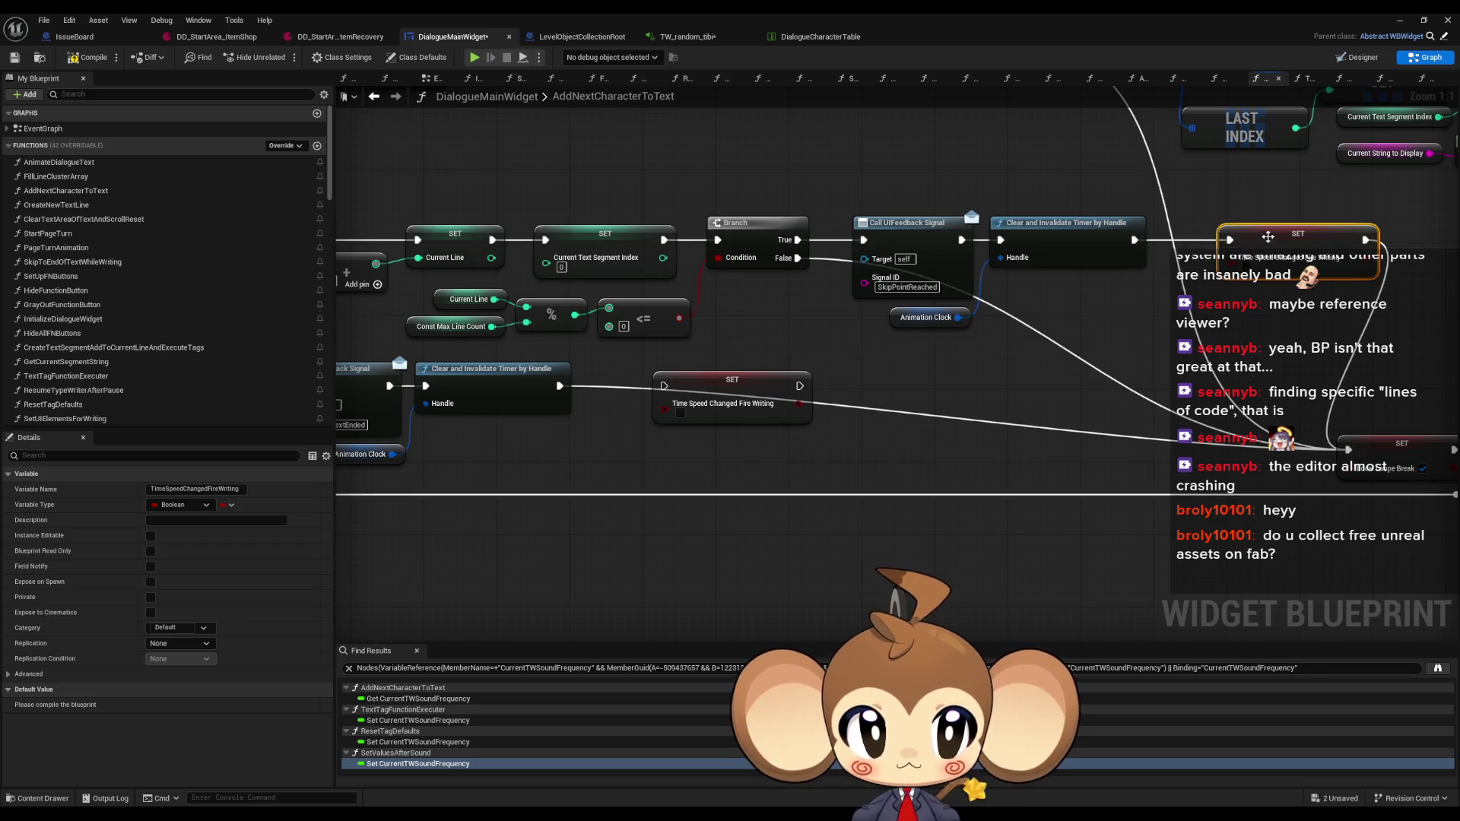
pyautogui.moveTo(1270, 243); pyautogui.dragTo(1224, 243)
pyautogui.moveTo(799, 385); pyautogui.dragTo(1308, 430)
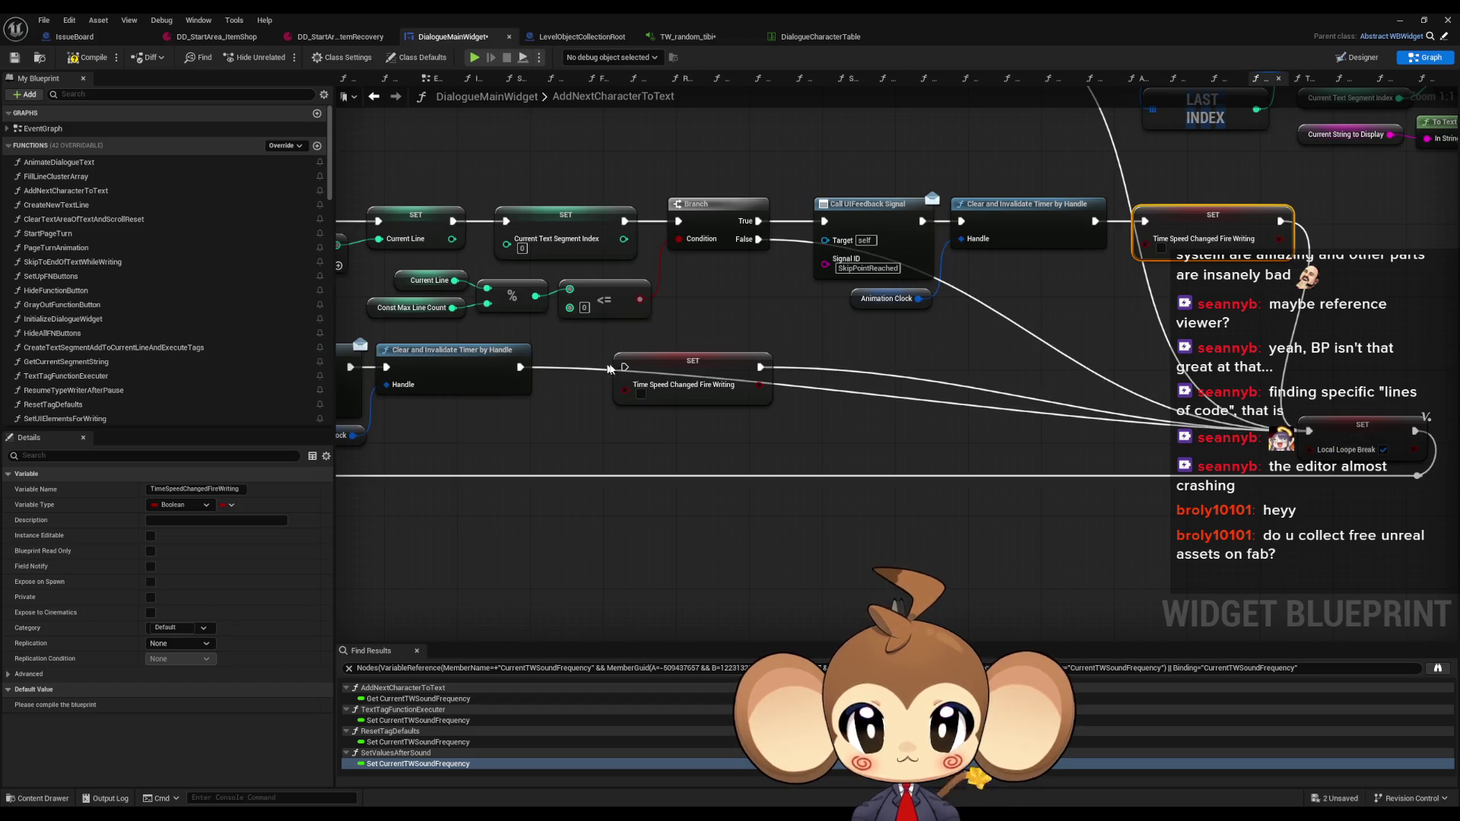
pyautogui.moveTo(692, 372)
pyautogui.mouseDown()
pyautogui.moveTo(638, 371)
pyautogui.moveTo(787, 351)
pyautogui.mouseUp()
pyautogui.click(471, 414)
pyautogui.rightClick(472, 414)
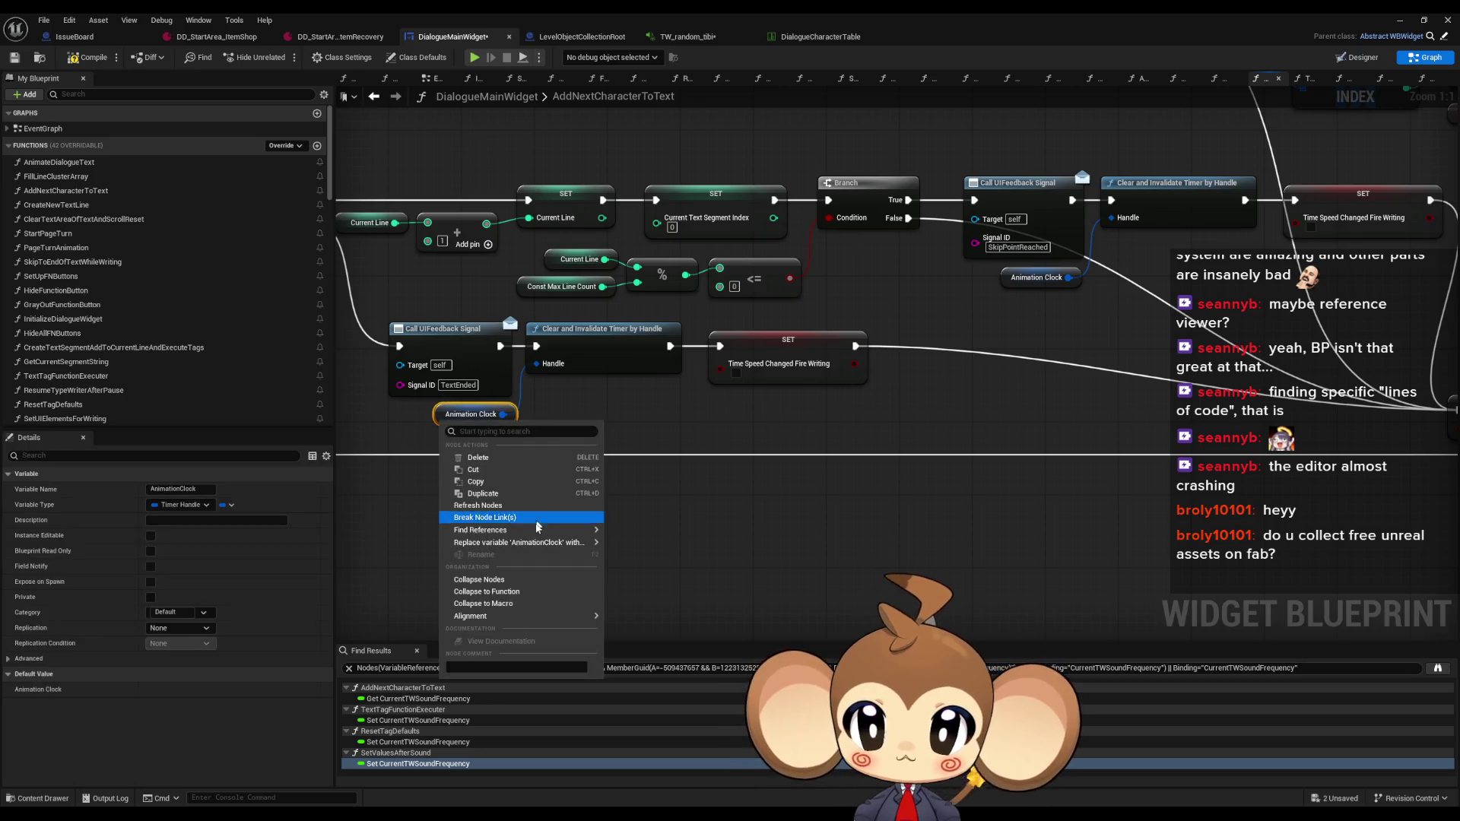
# Find all AnimationClock references and inspect its uses in AnimateDialogueText
pyautogui.moveTo(537, 530)
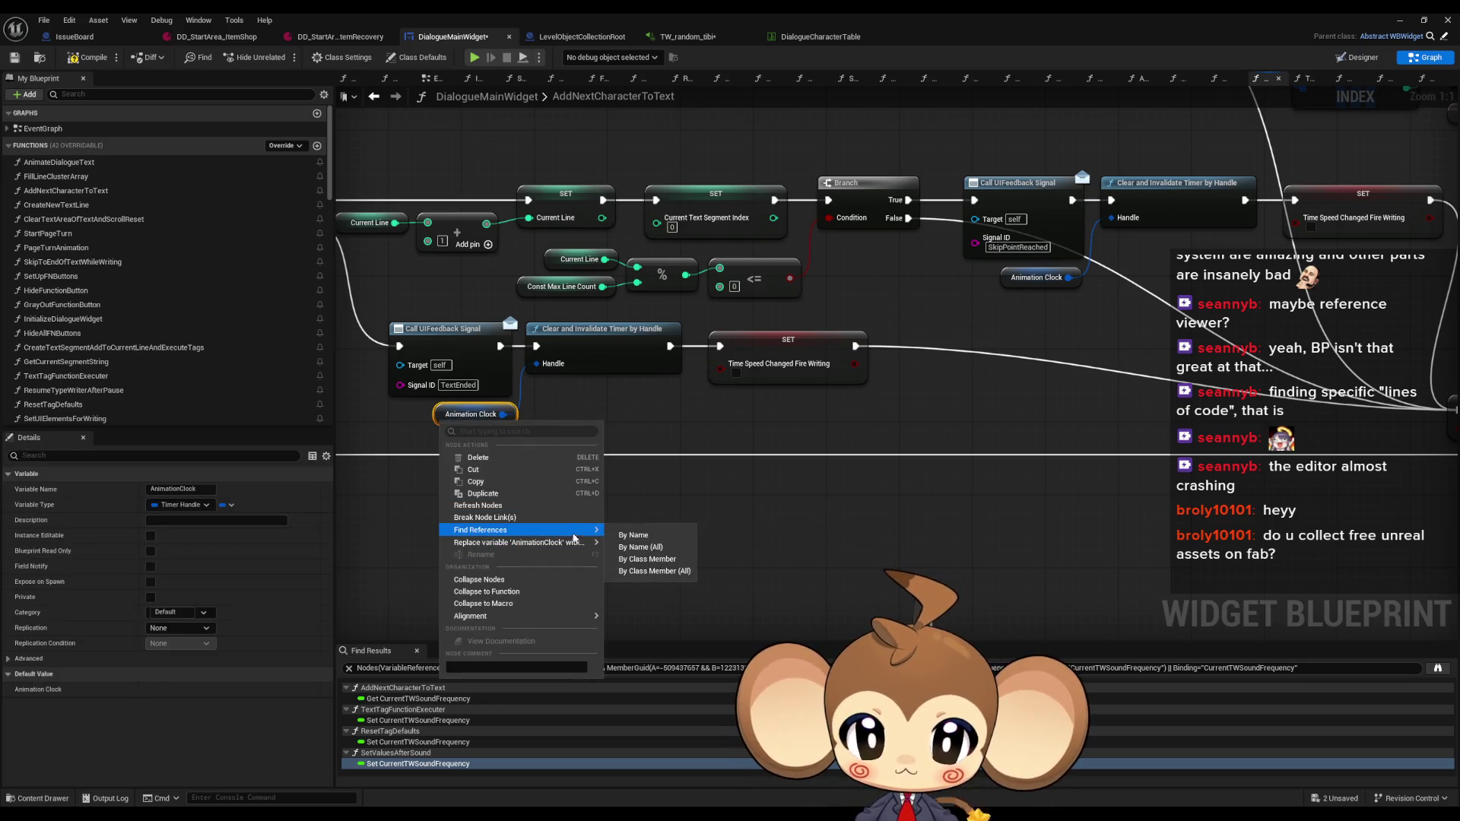
pyautogui.click(654, 560)
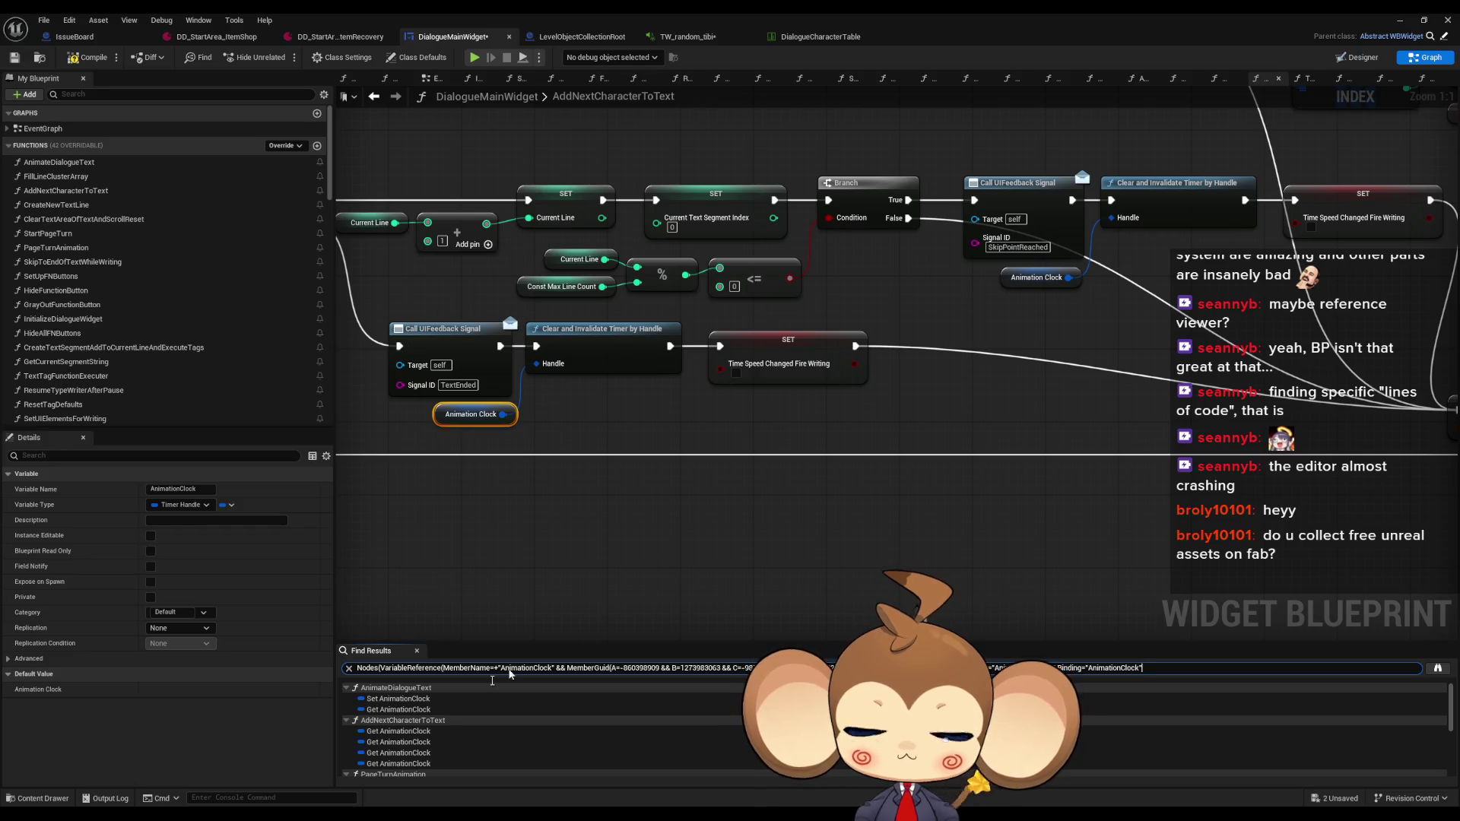
pyautogui.click(395, 698)
pyautogui.click(380, 709)
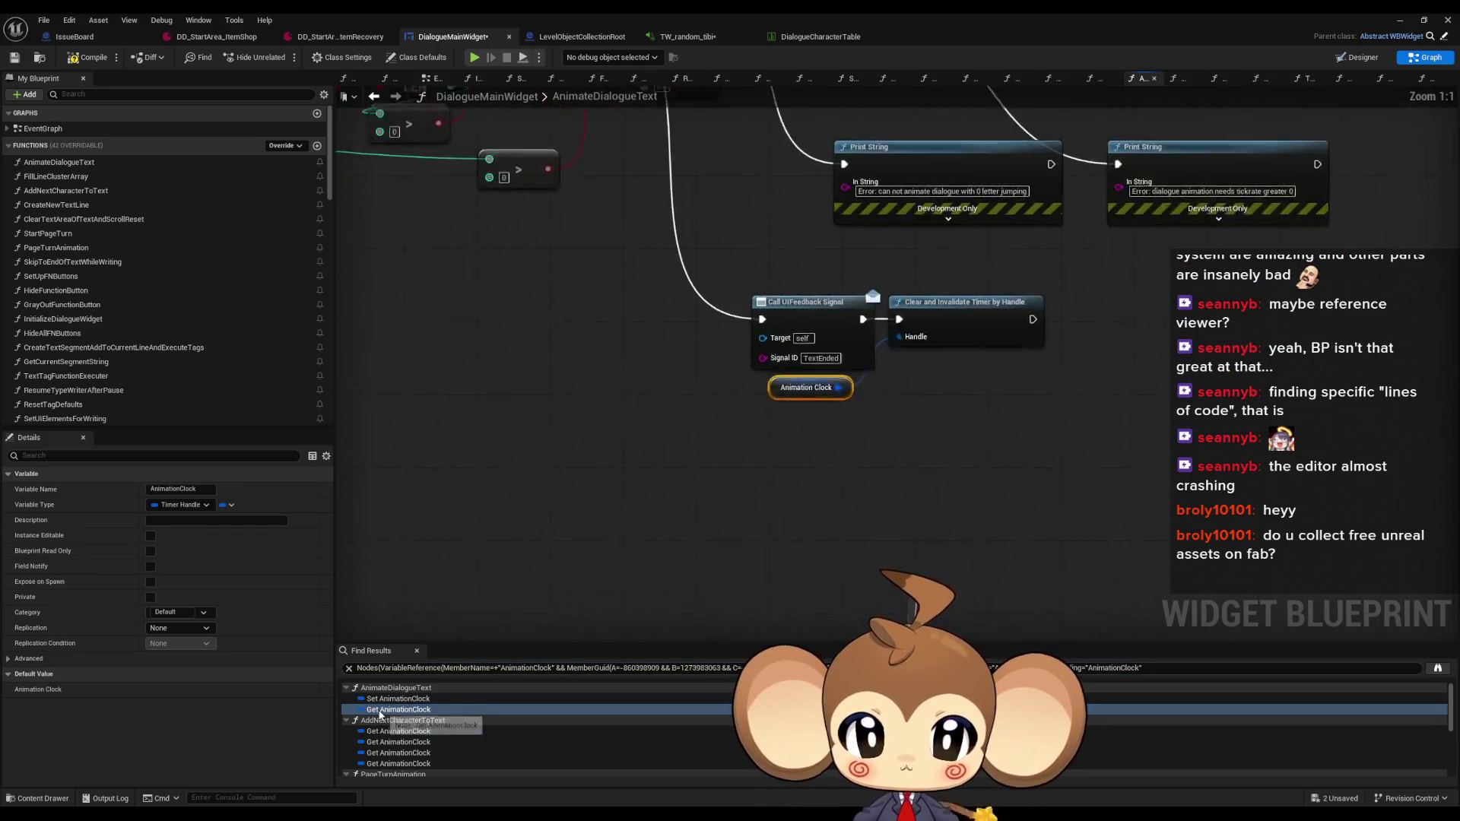
pyautogui.scroll(-5, 846, 458)
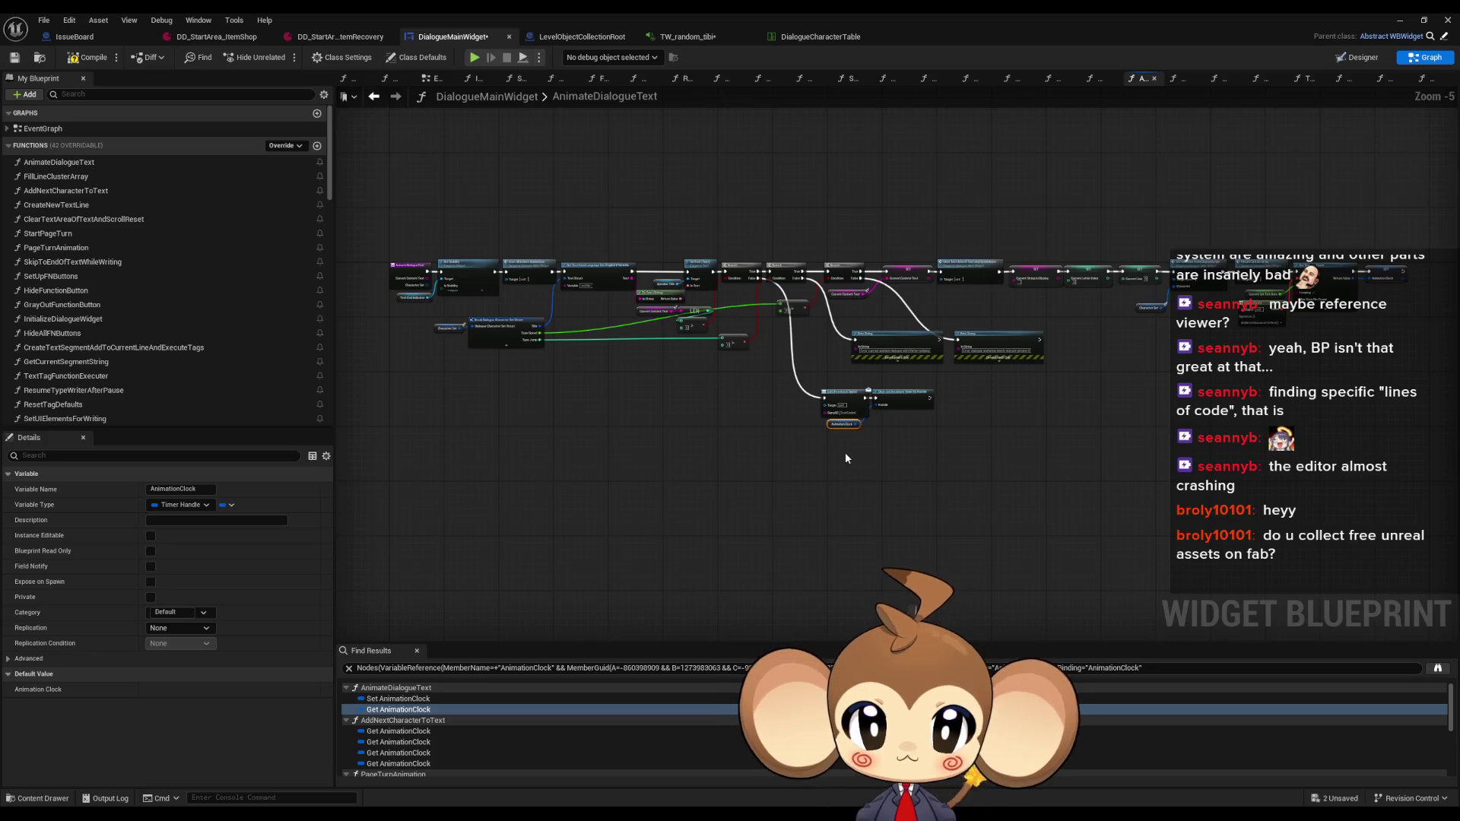
pyautogui.scroll(3, 846, 457)
pyautogui.moveTo(867, 482); pyautogui.dragTo(1072, 524)
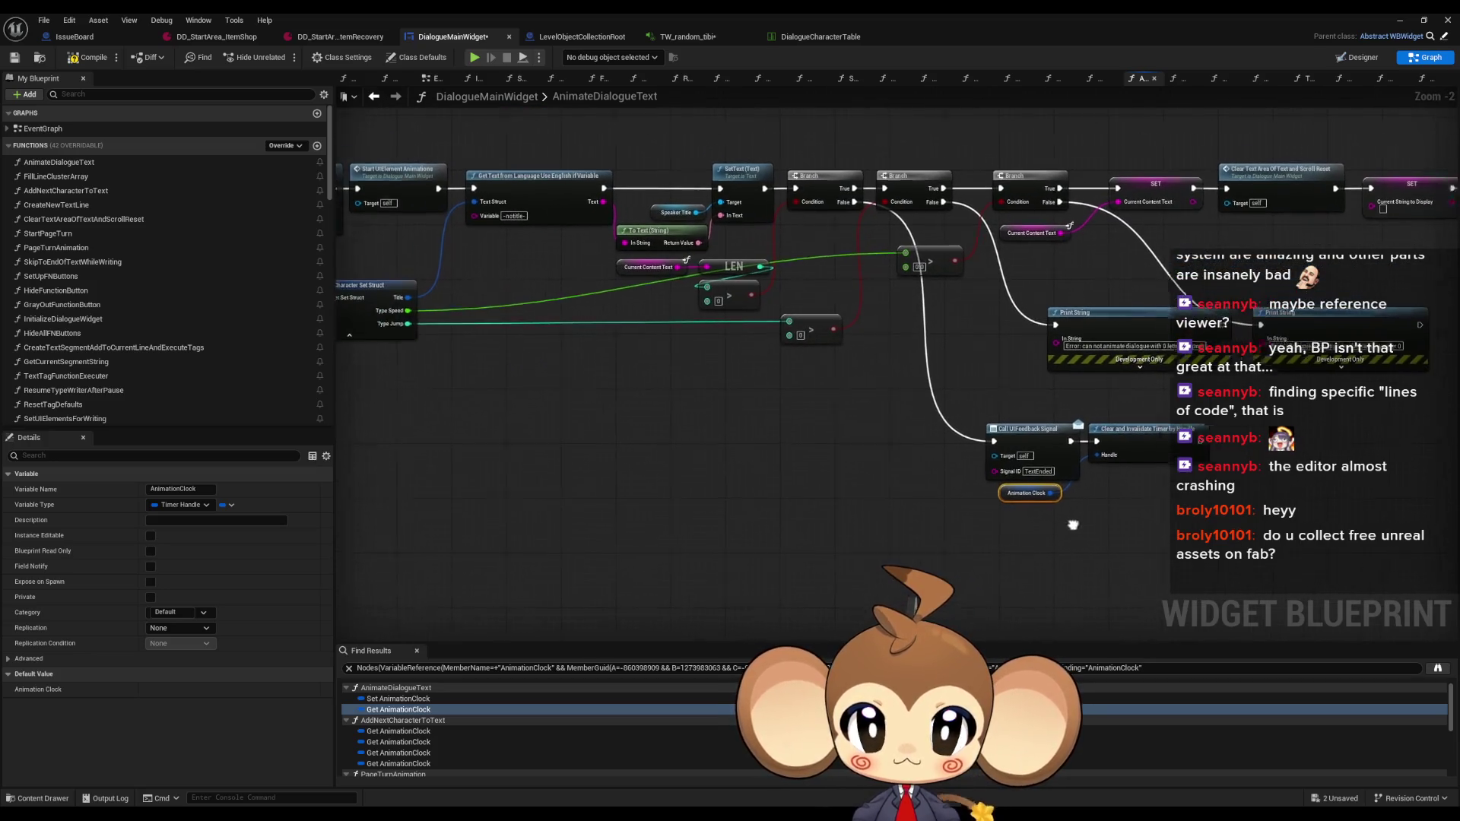
# Step through the remaining AnimationClock references, including the one in AddNextCharacterToText
pyautogui.click(388, 732)
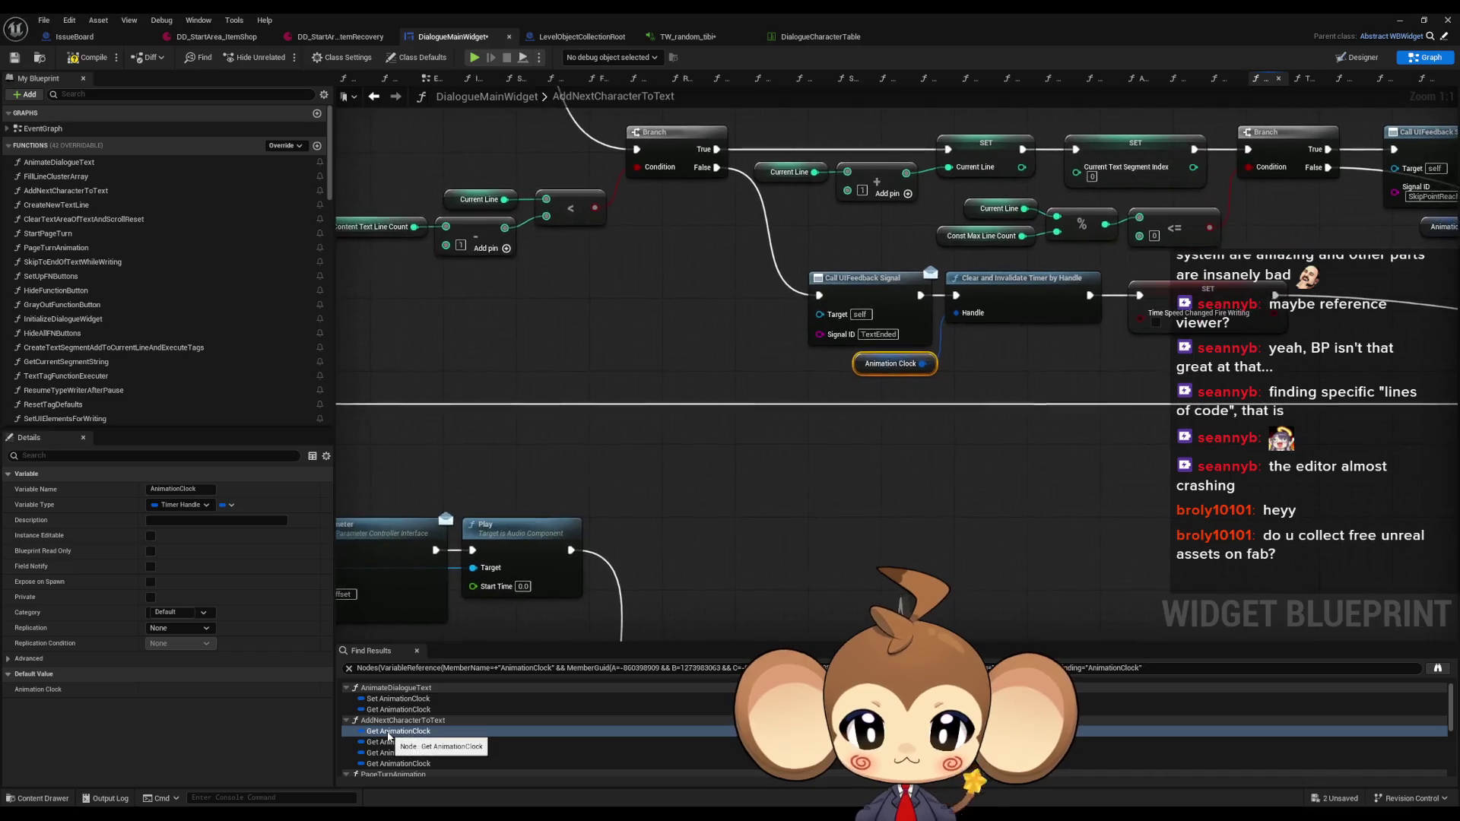
pyautogui.click(384, 753)
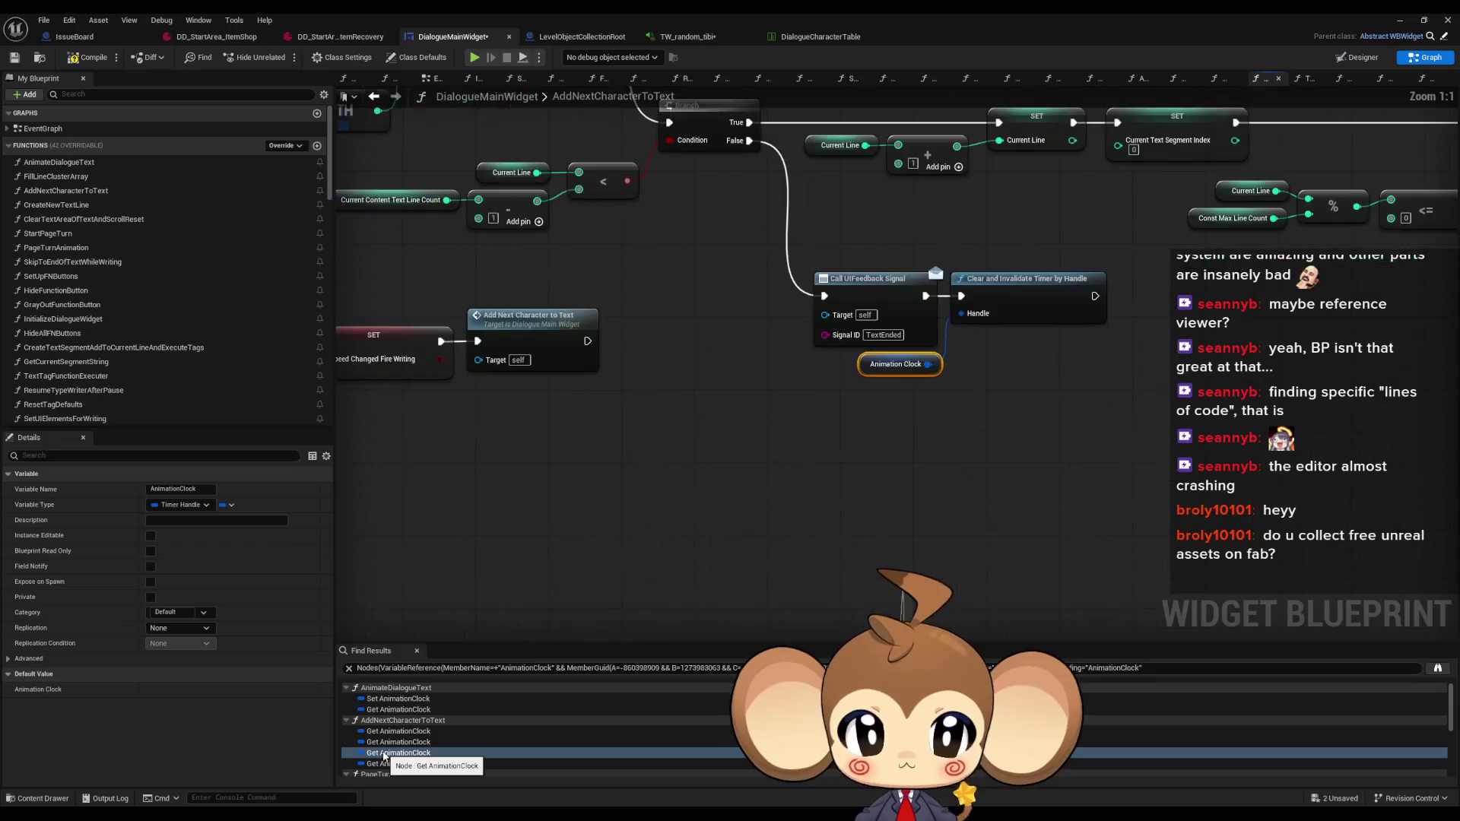
pyautogui.click(388, 763)
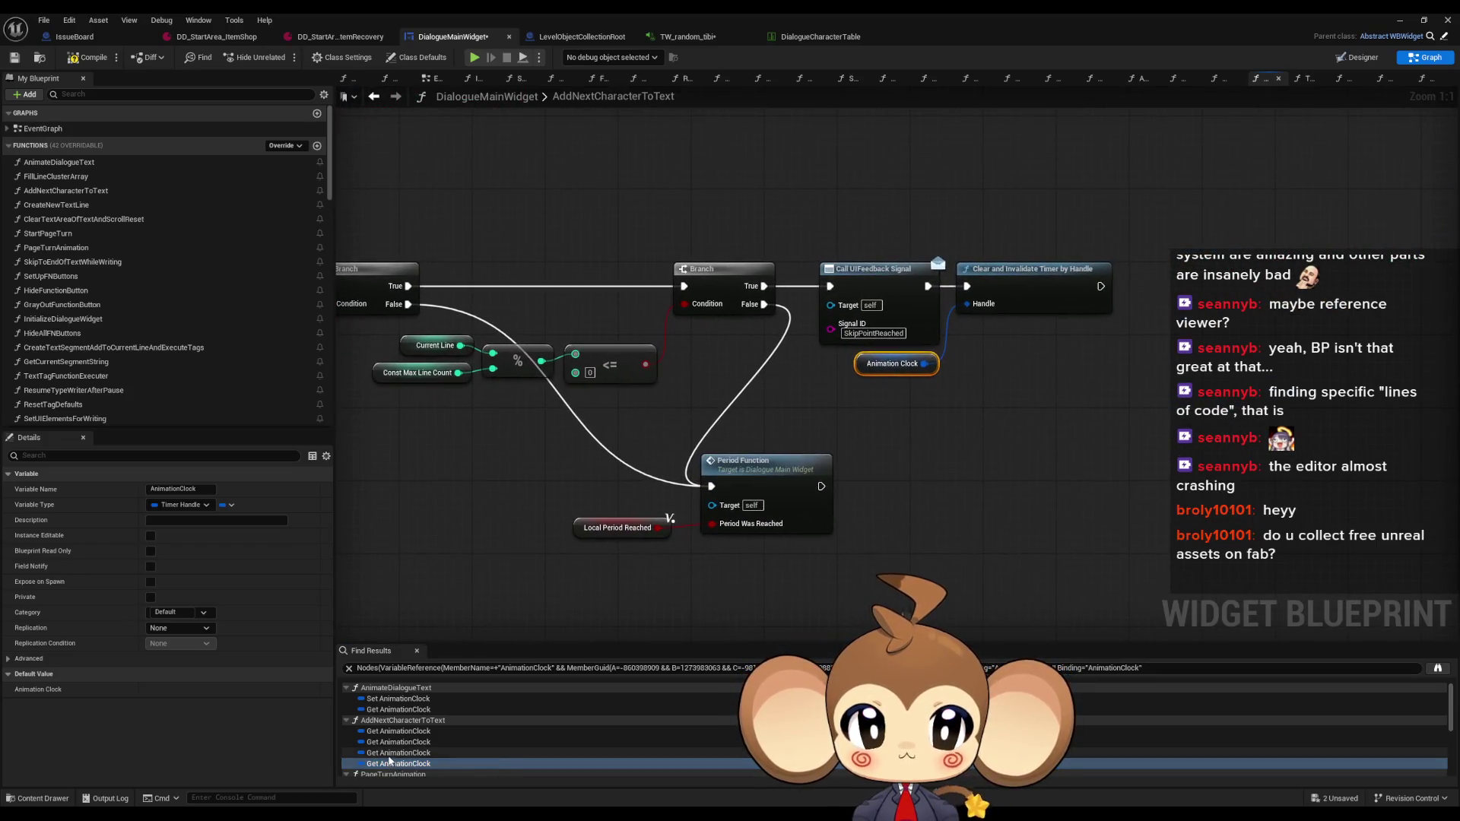
pyautogui.click(388, 752)
pyautogui.scroll(-5, 976, 348)
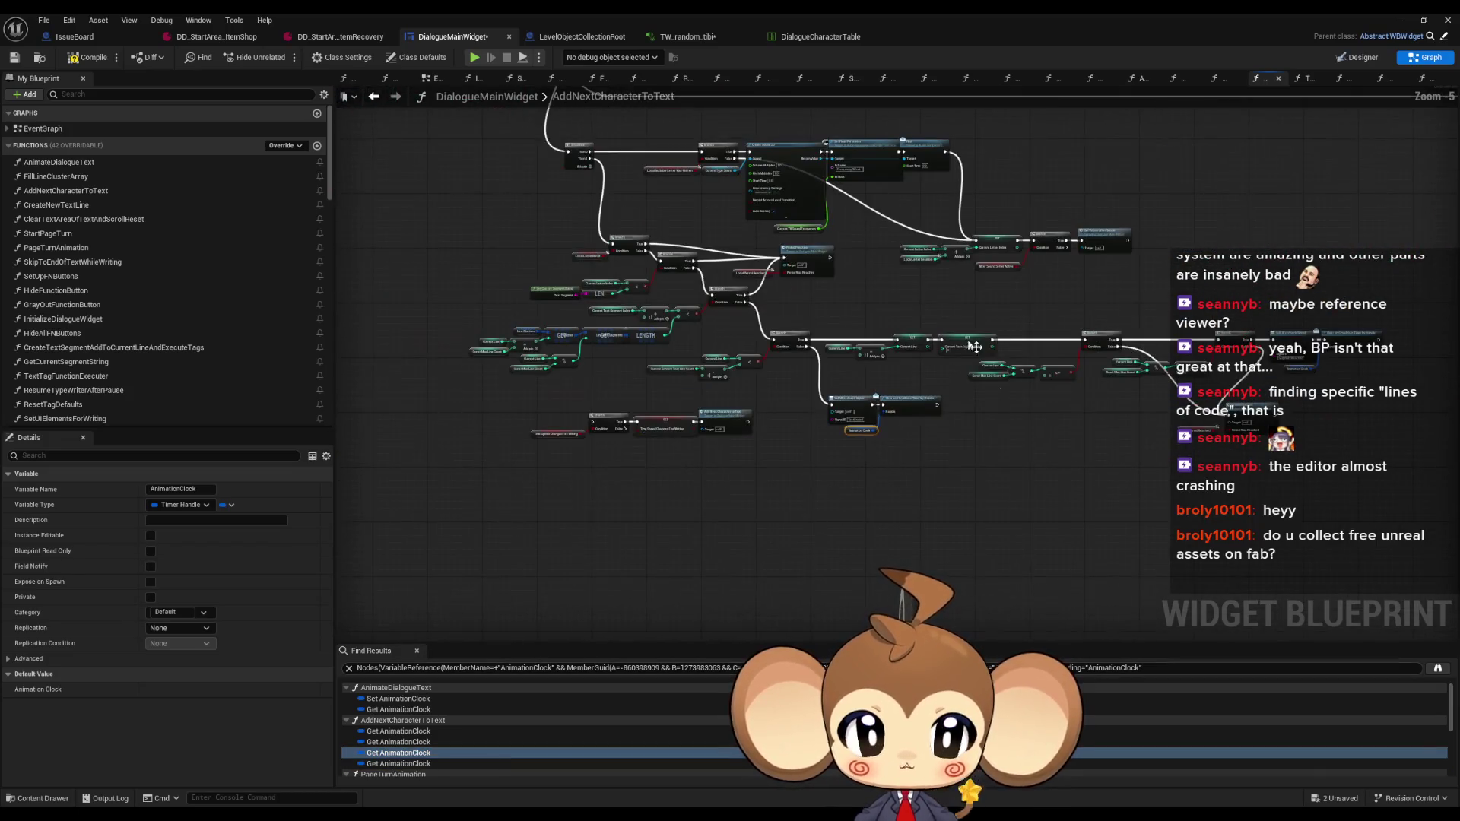
pyautogui.scroll(1, 807, 248)
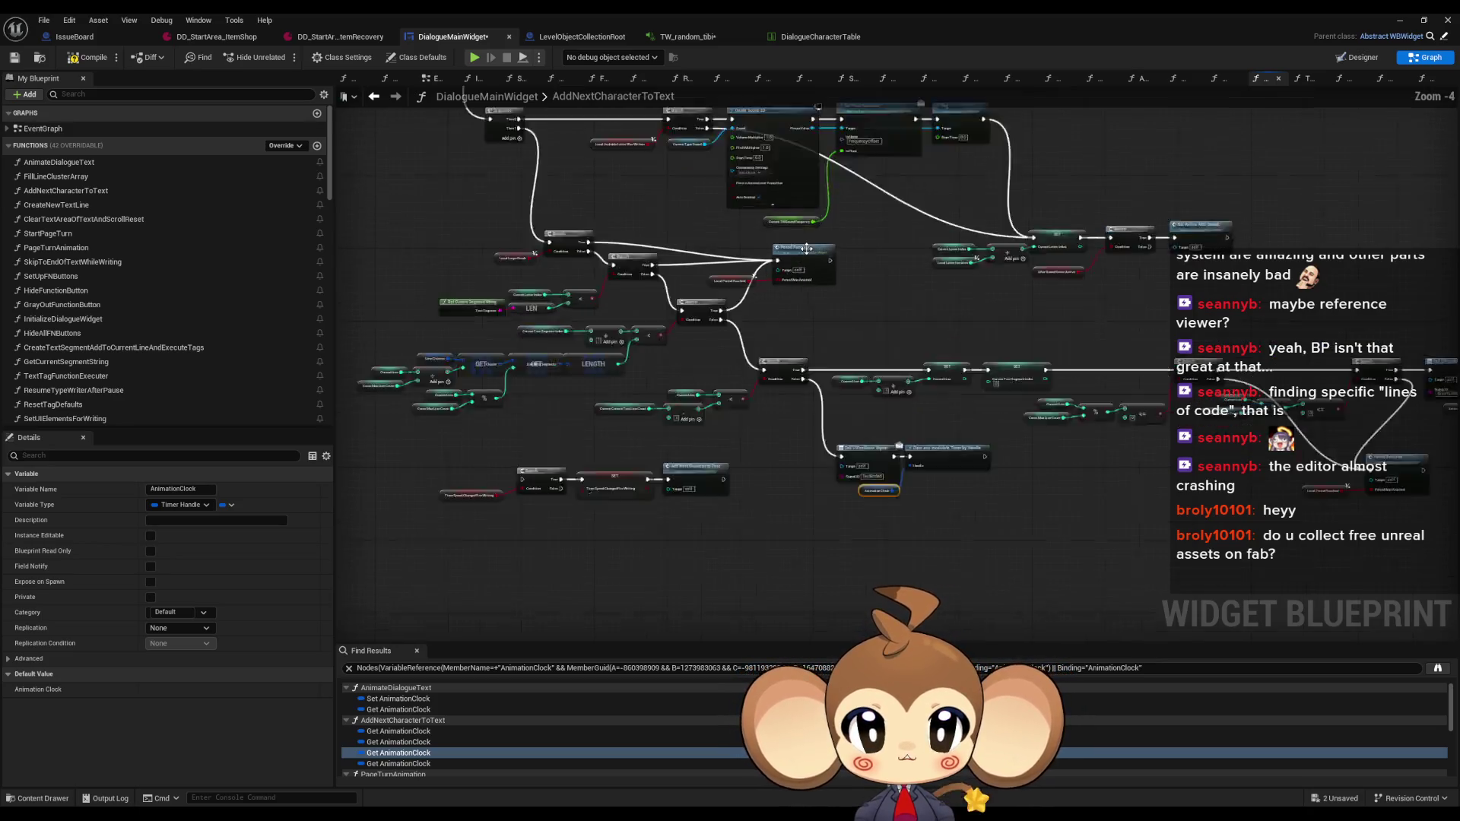
pyautogui.scroll(3, 806, 249)
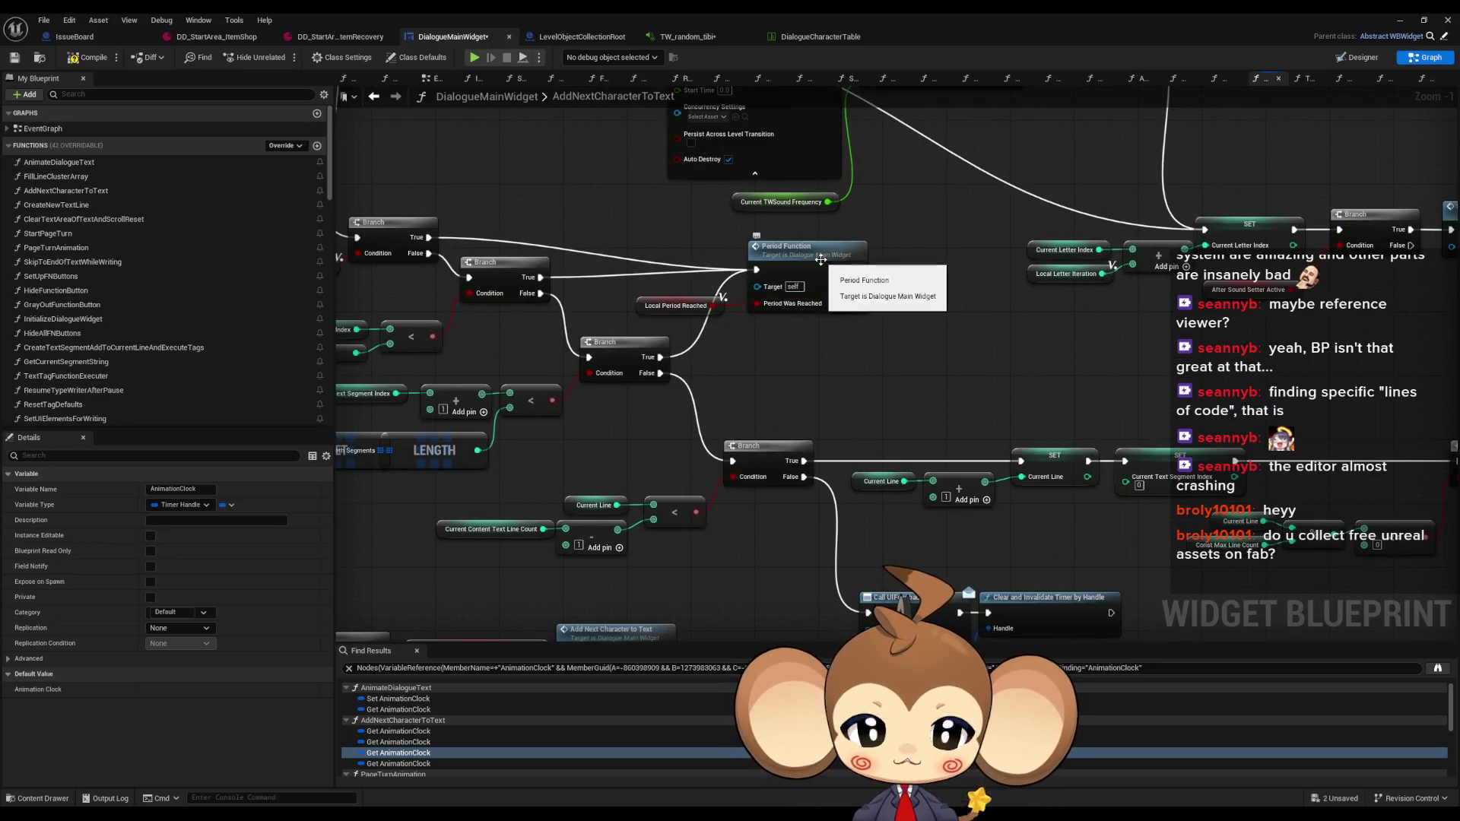
# Look inside PeriodFunction and its Type Pause Execution call, then navigate back
pyautogui.doubleClick(820, 260)
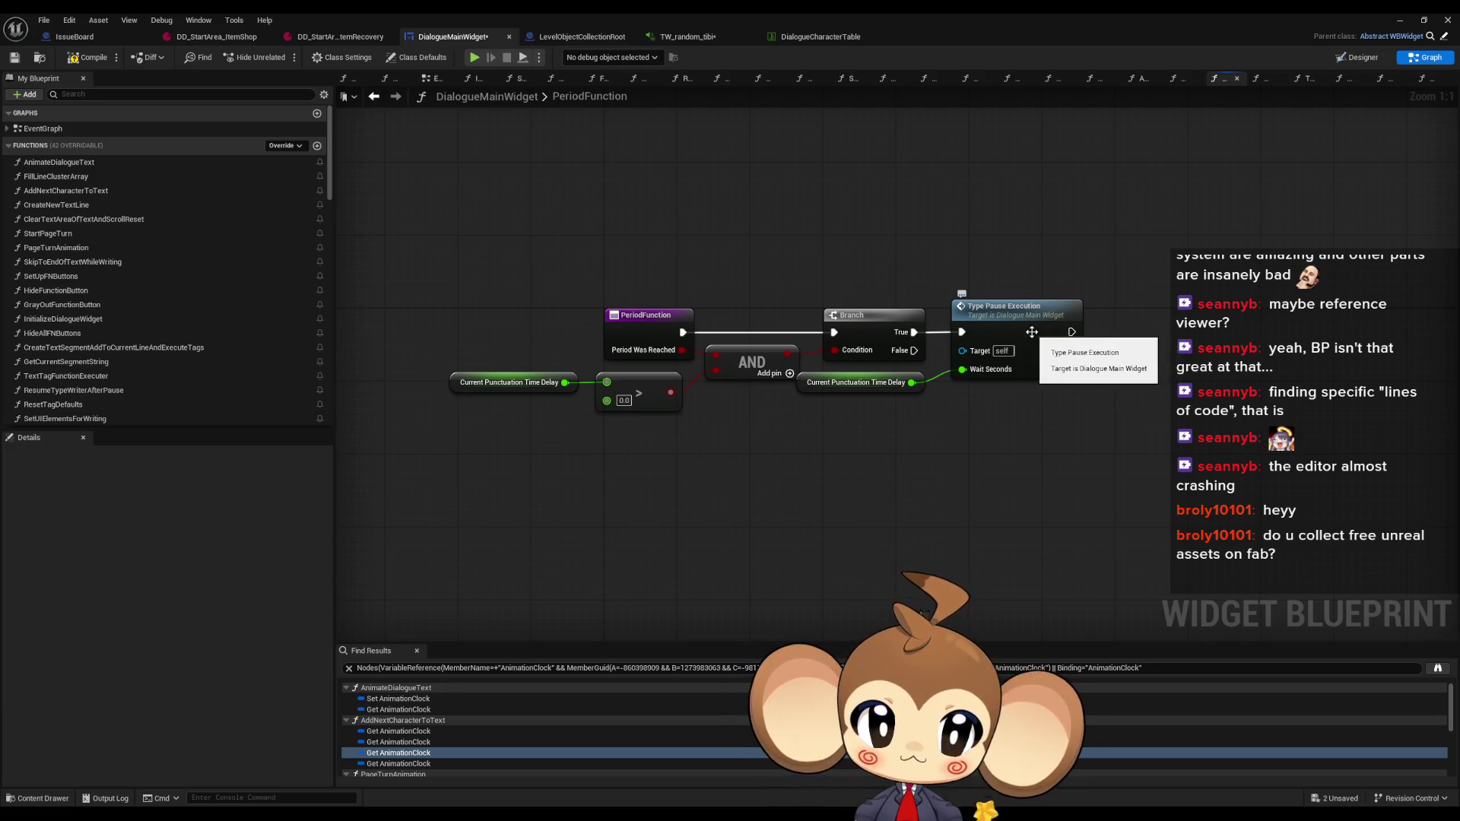
pyautogui.doubleClick(1049, 326)
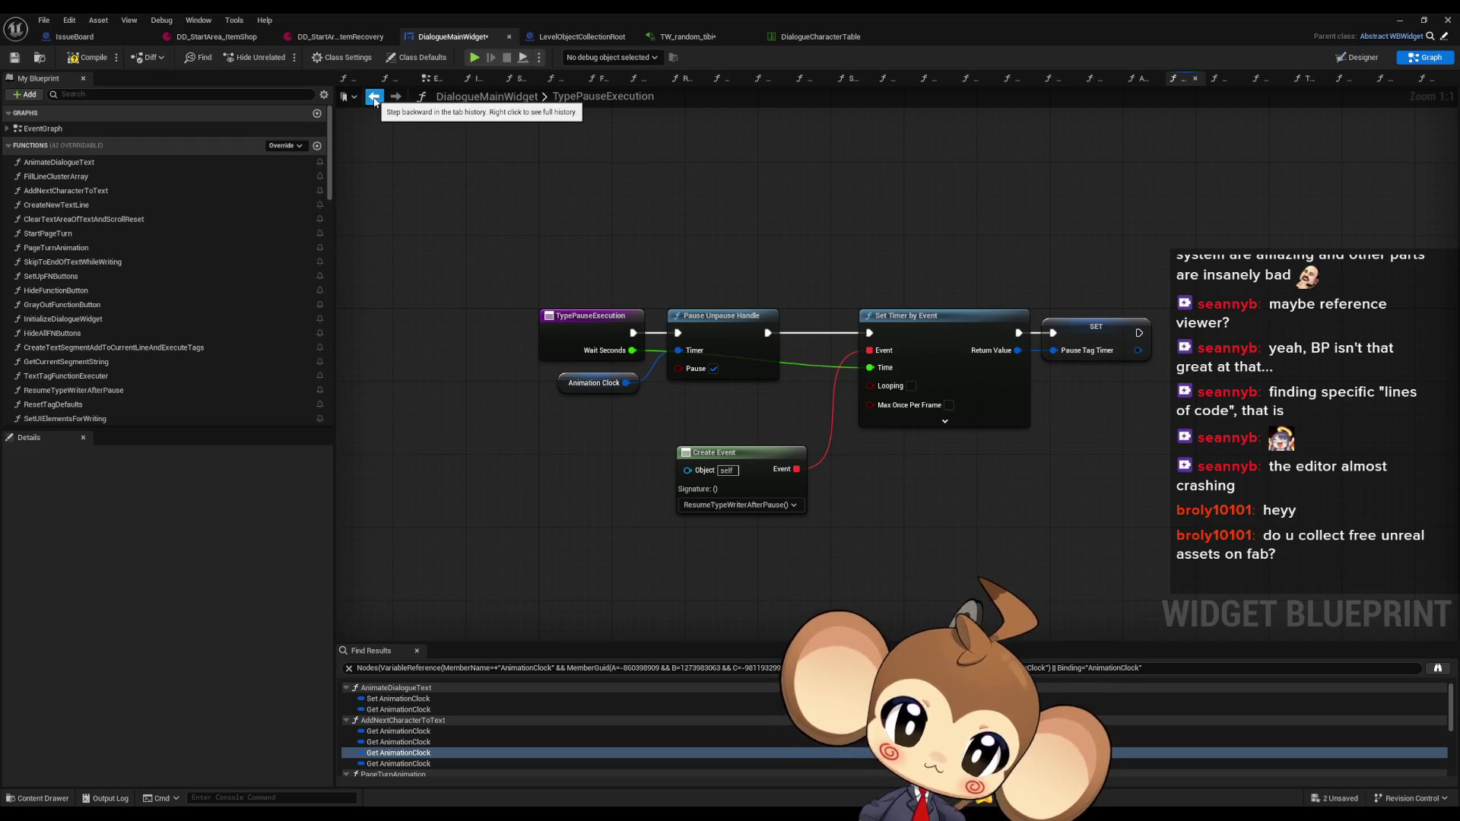
pyautogui.click(374, 97)
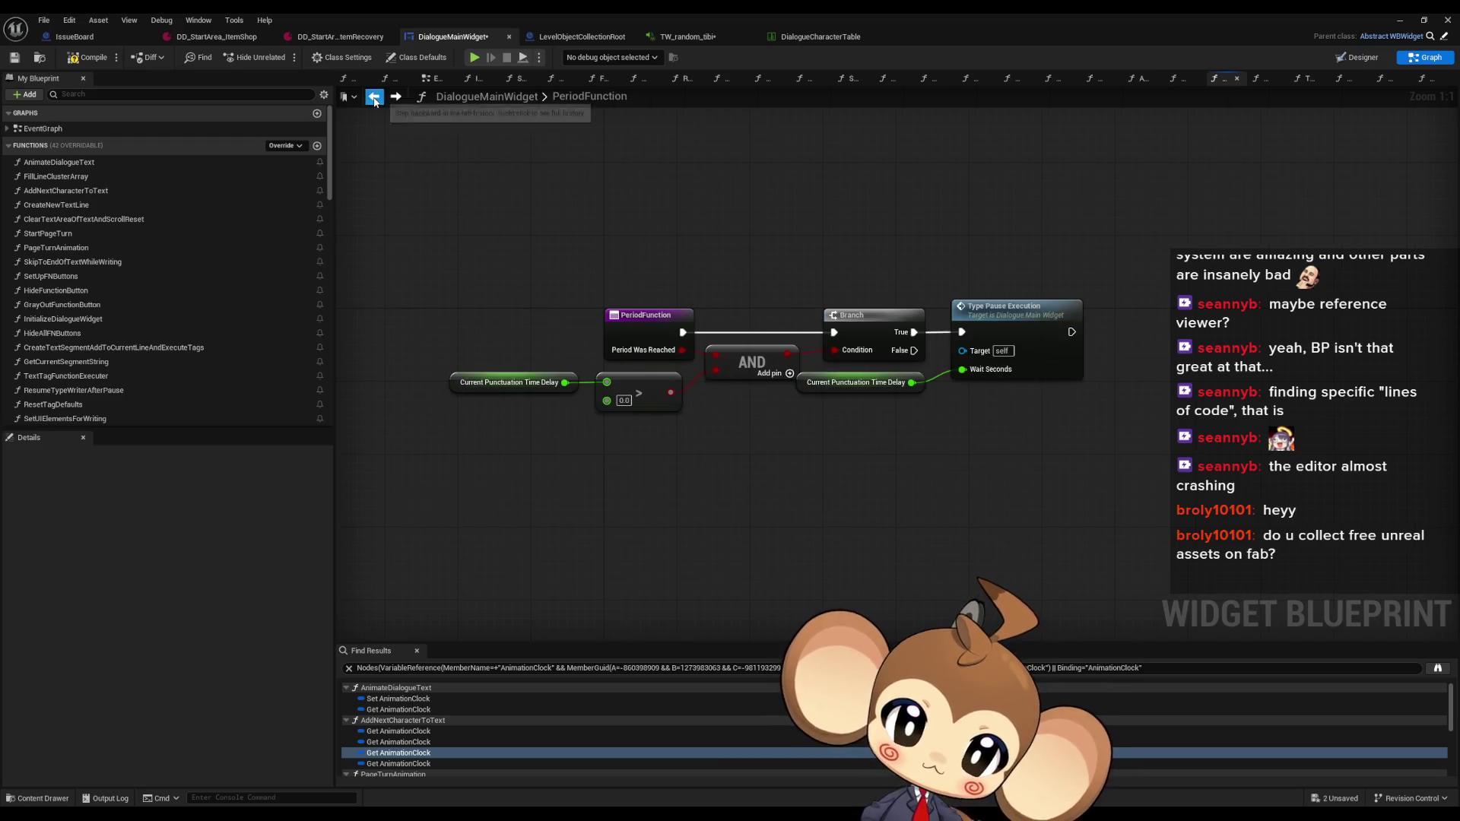
pyautogui.click(374, 96)
pyautogui.click(374, 97)
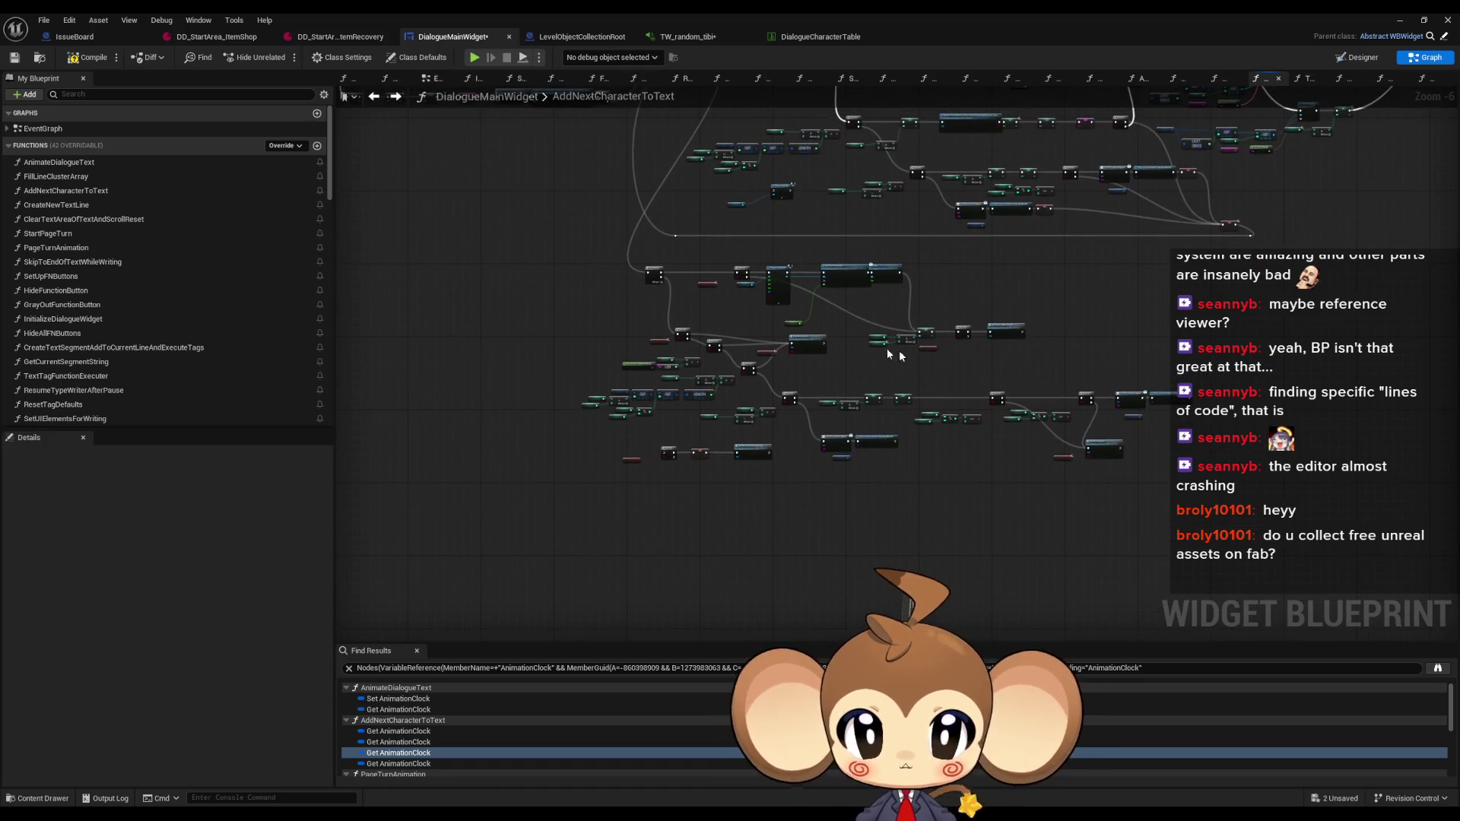
# Reopen PeriodFunction and paste a SET Time Speed Changed Fire Writing node
pyautogui.scroll(2, 817, 350)
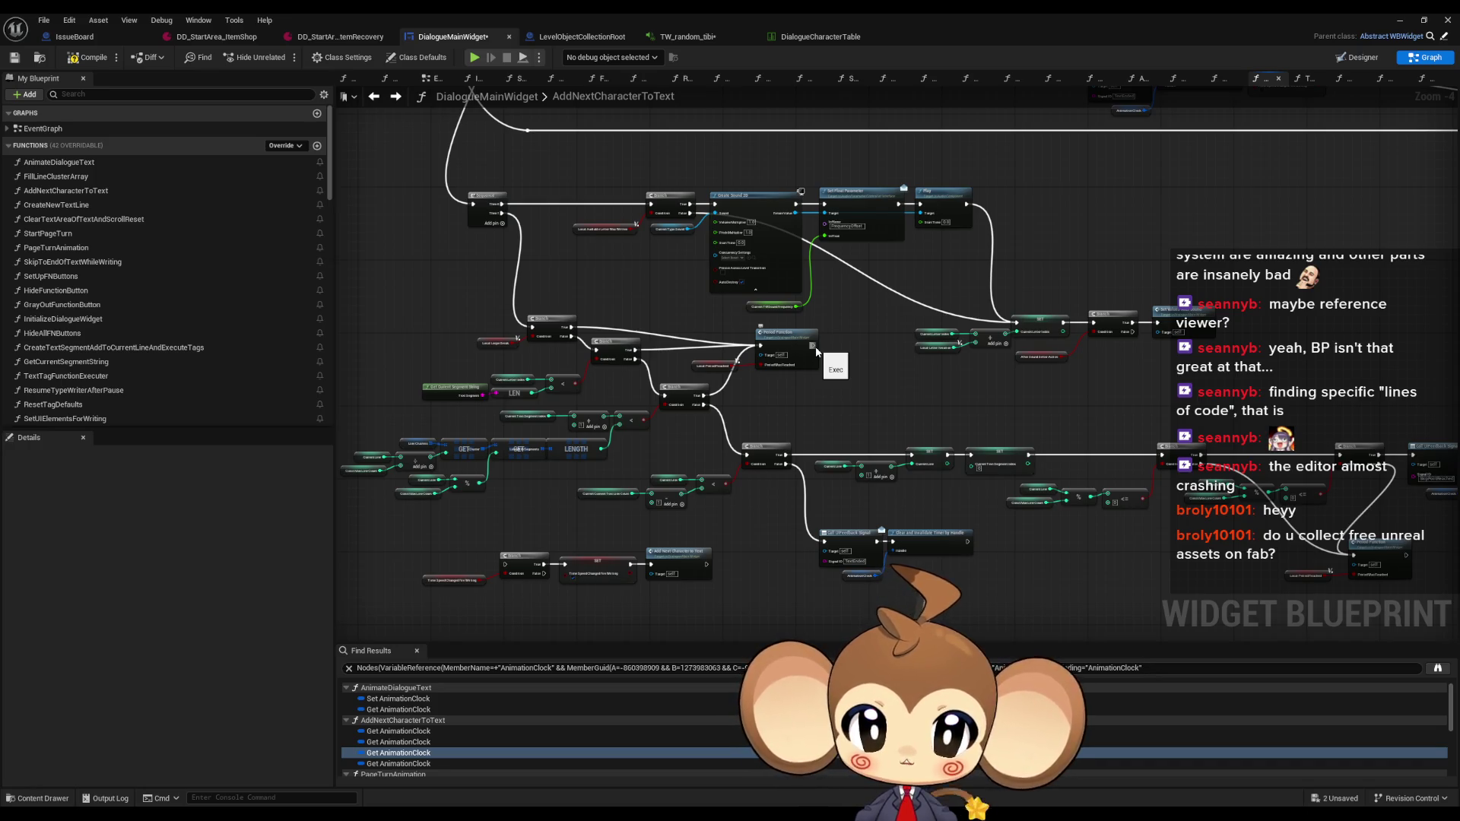
pyautogui.doubleClick(791, 342)
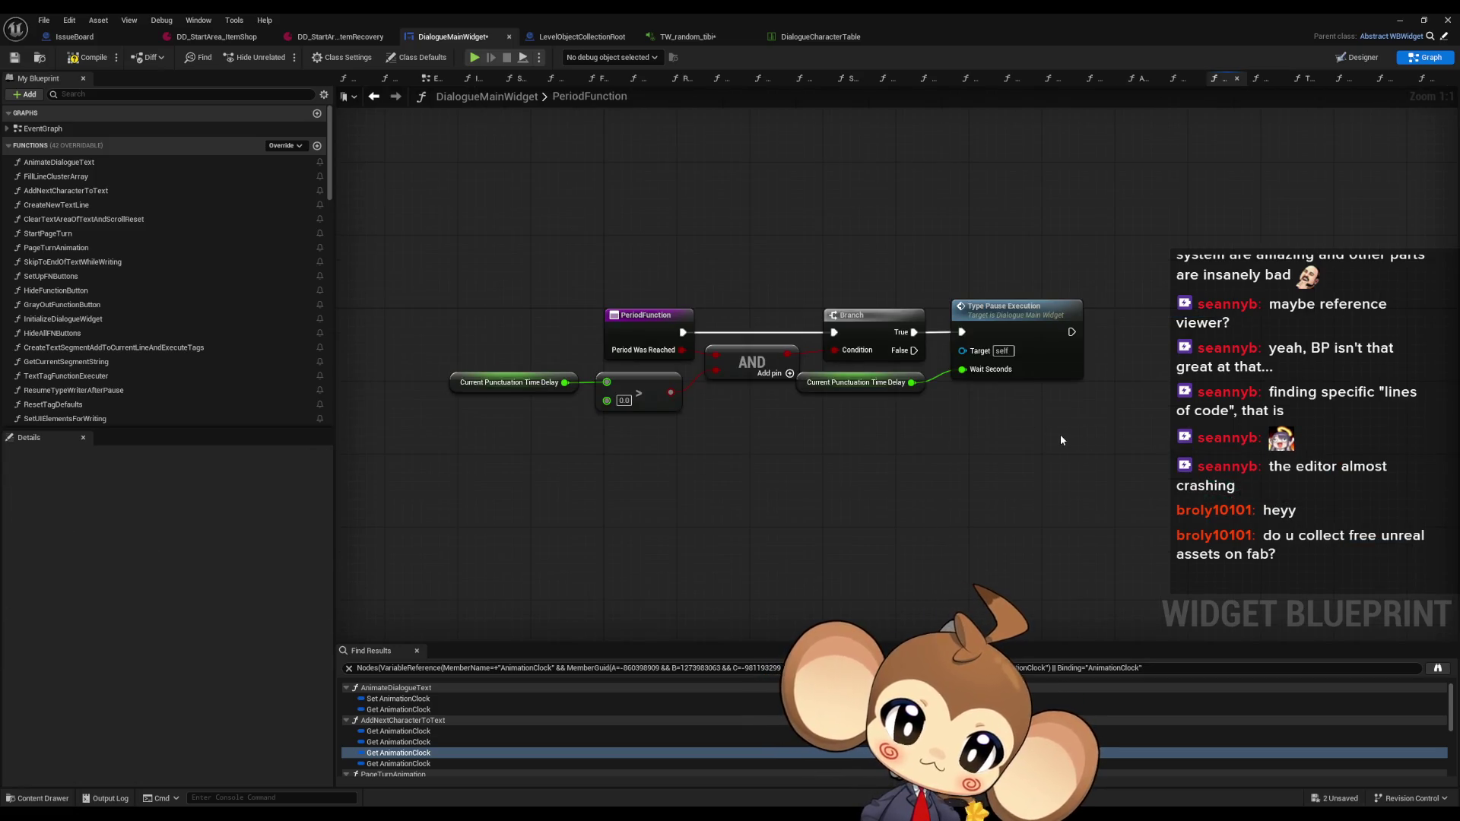
pyautogui.hotkey('ctrl', 'v')
# Wire Type Pause Execution into the SET Time Speed Changed Fire Writing node, then return to AddNextCharacterToText
pyautogui.moveTo(1127, 446)
pyautogui.mouseDown()
pyautogui.moveTo(1161, 411)
pyautogui.moveTo(1156, 344)
pyautogui.mouseUp()
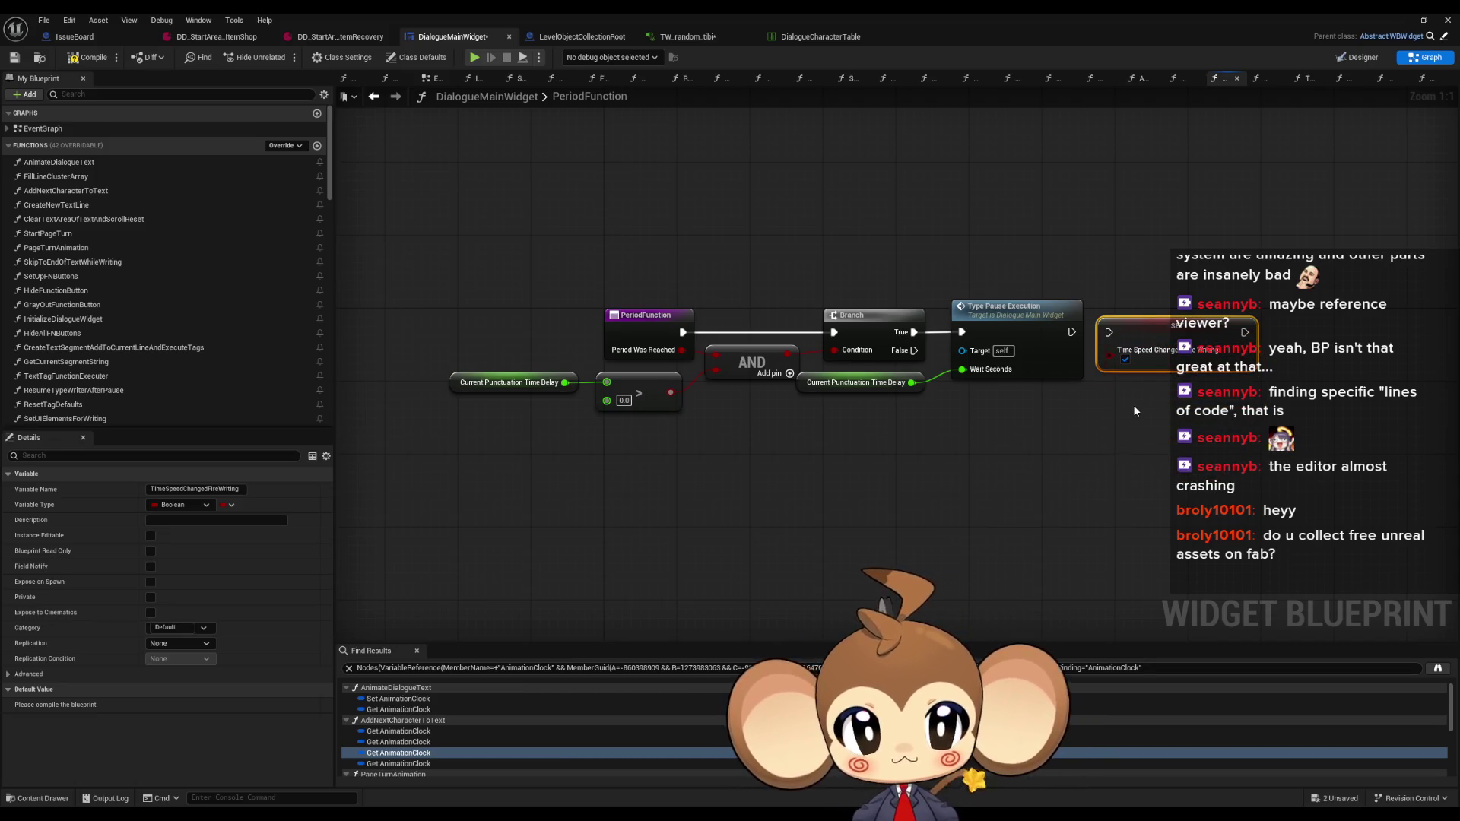
pyautogui.moveTo(1071, 331); pyautogui.dragTo(1109, 332)
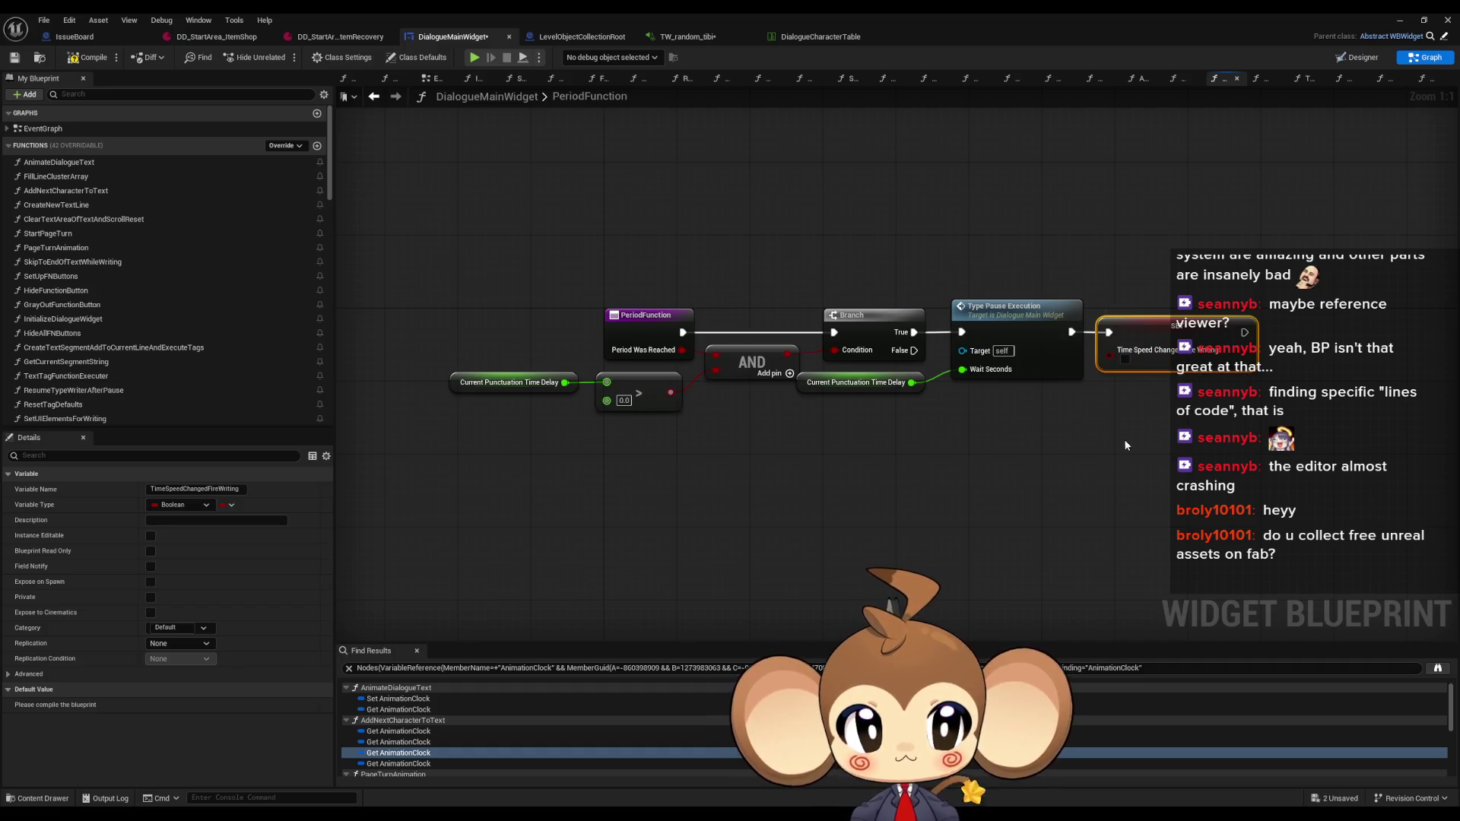
pyautogui.doubleClick(1061, 371)
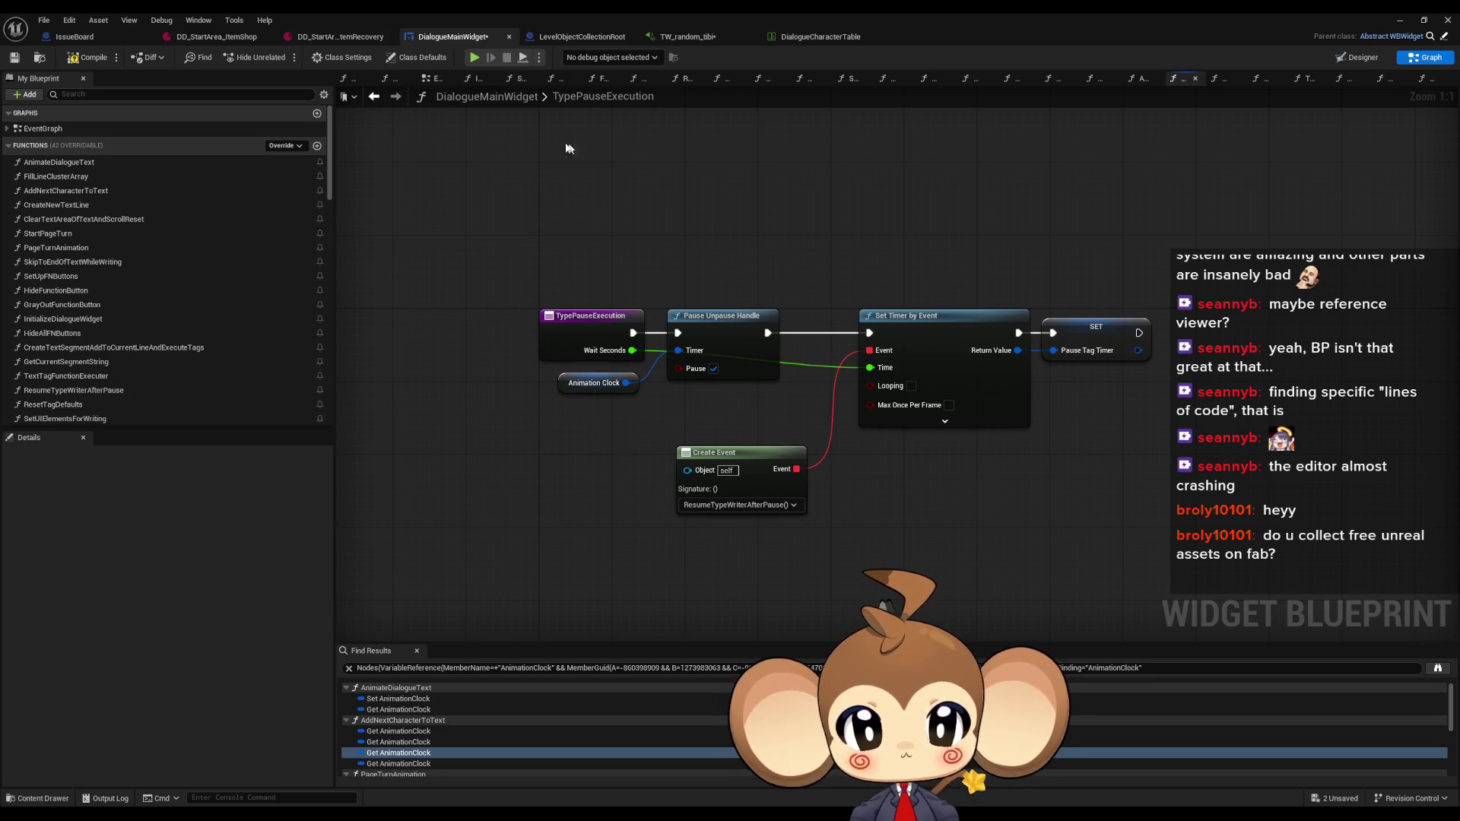
pyautogui.click(374, 98)
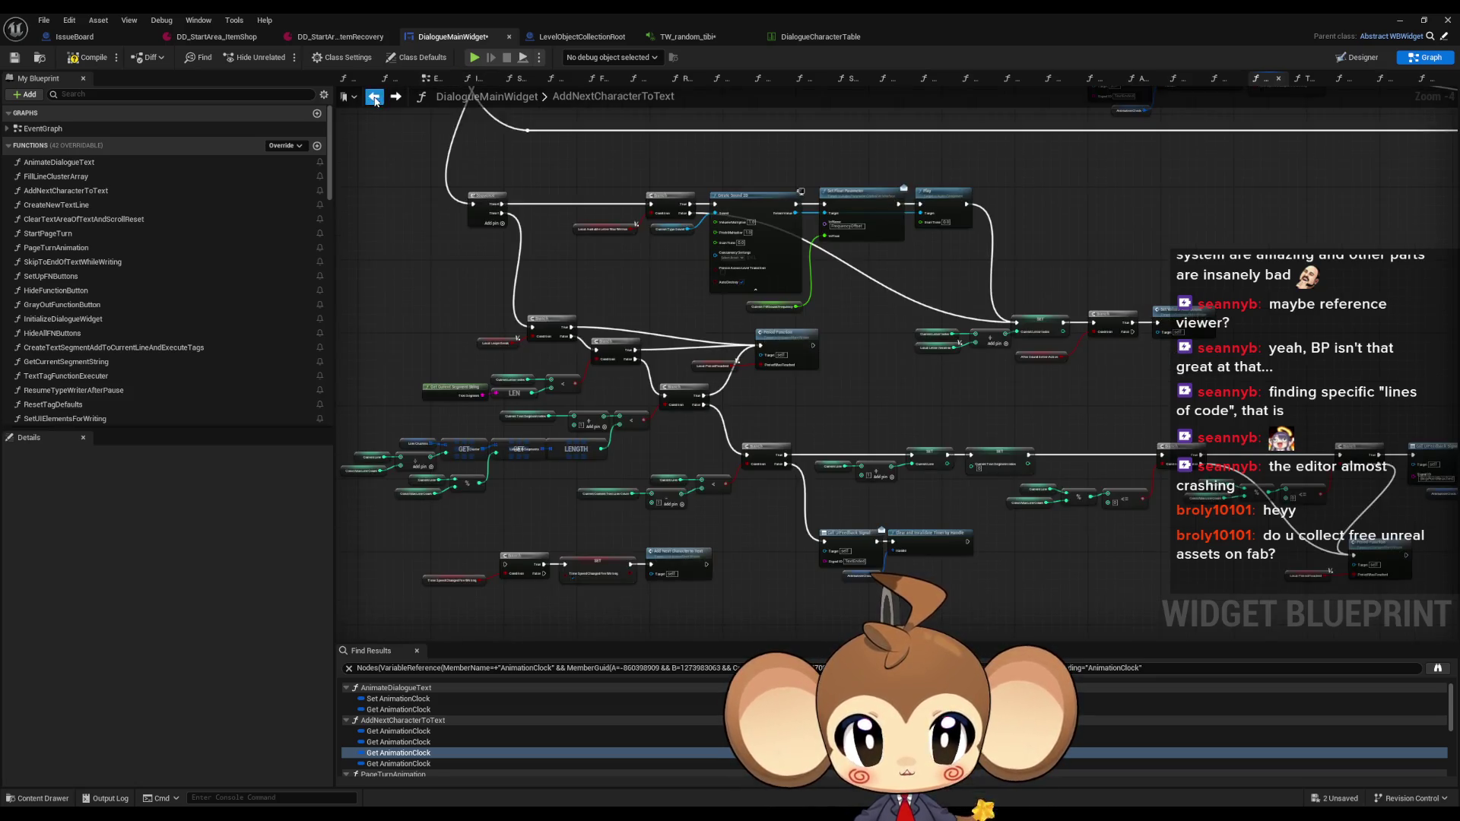
pyautogui.scroll(4, 911, 352)
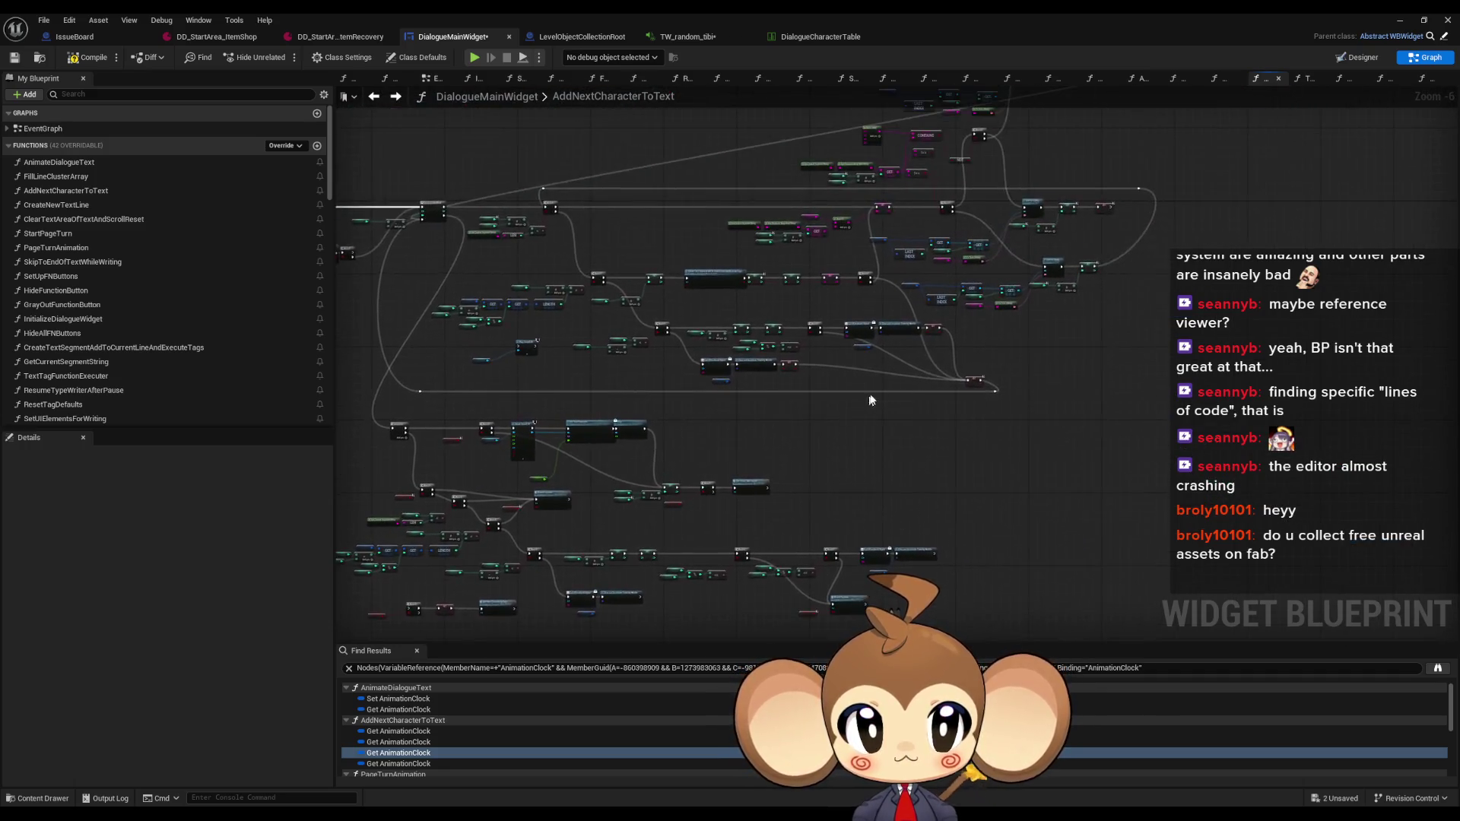
pyautogui.scroll(-3, 909, 368)
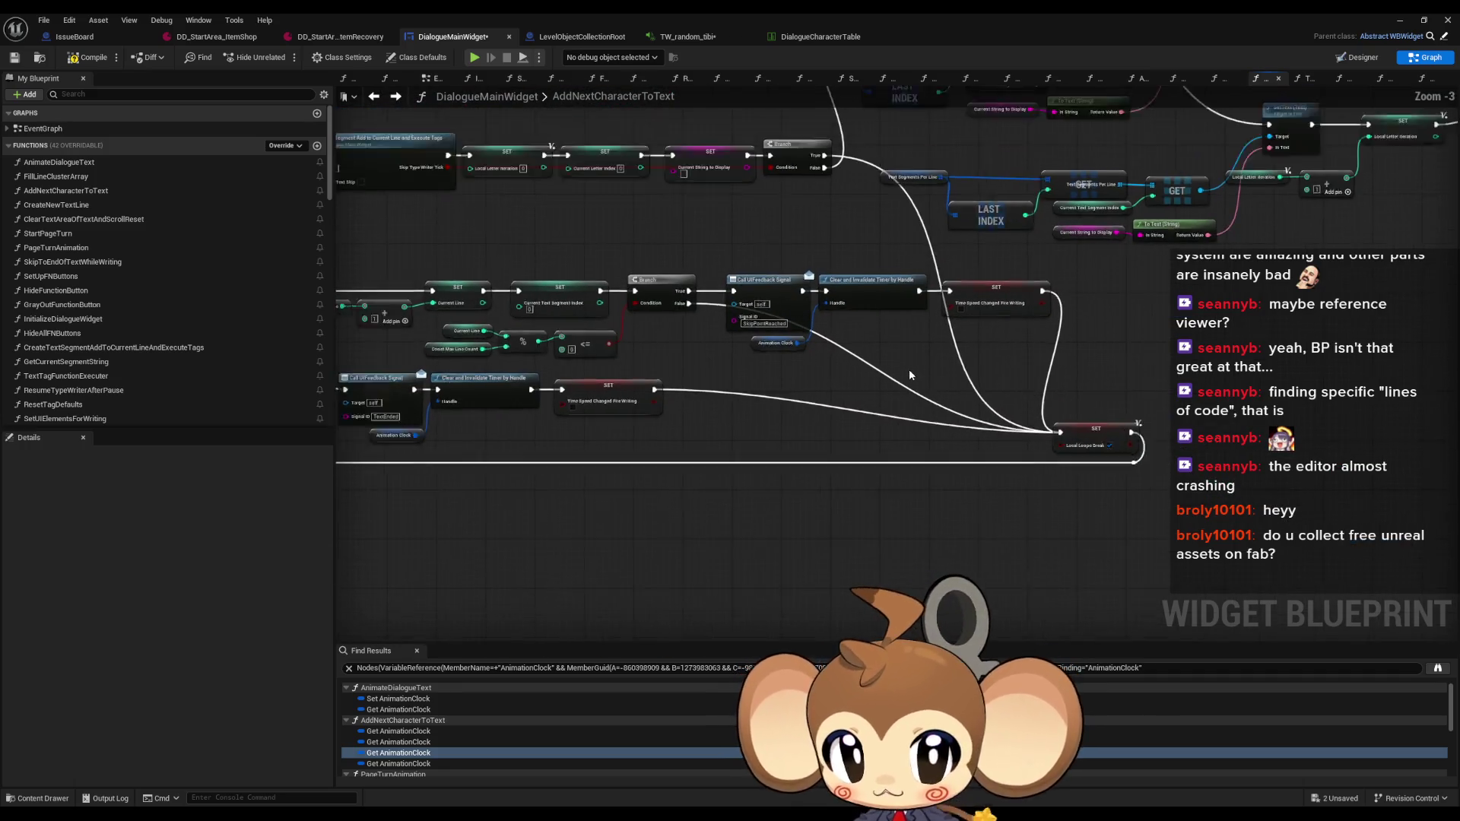
pyautogui.moveTo(834, 439)
pyautogui.mouseDown()
pyautogui.moveTo(654, 426)
pyautogui.moveTo(723, 398)
pyautogui.mouseUp()
pyautogui.scroll(1, 581, 418)
pyautogui.moveTo(581, 417); pyautogui.dragTo(598, 342)
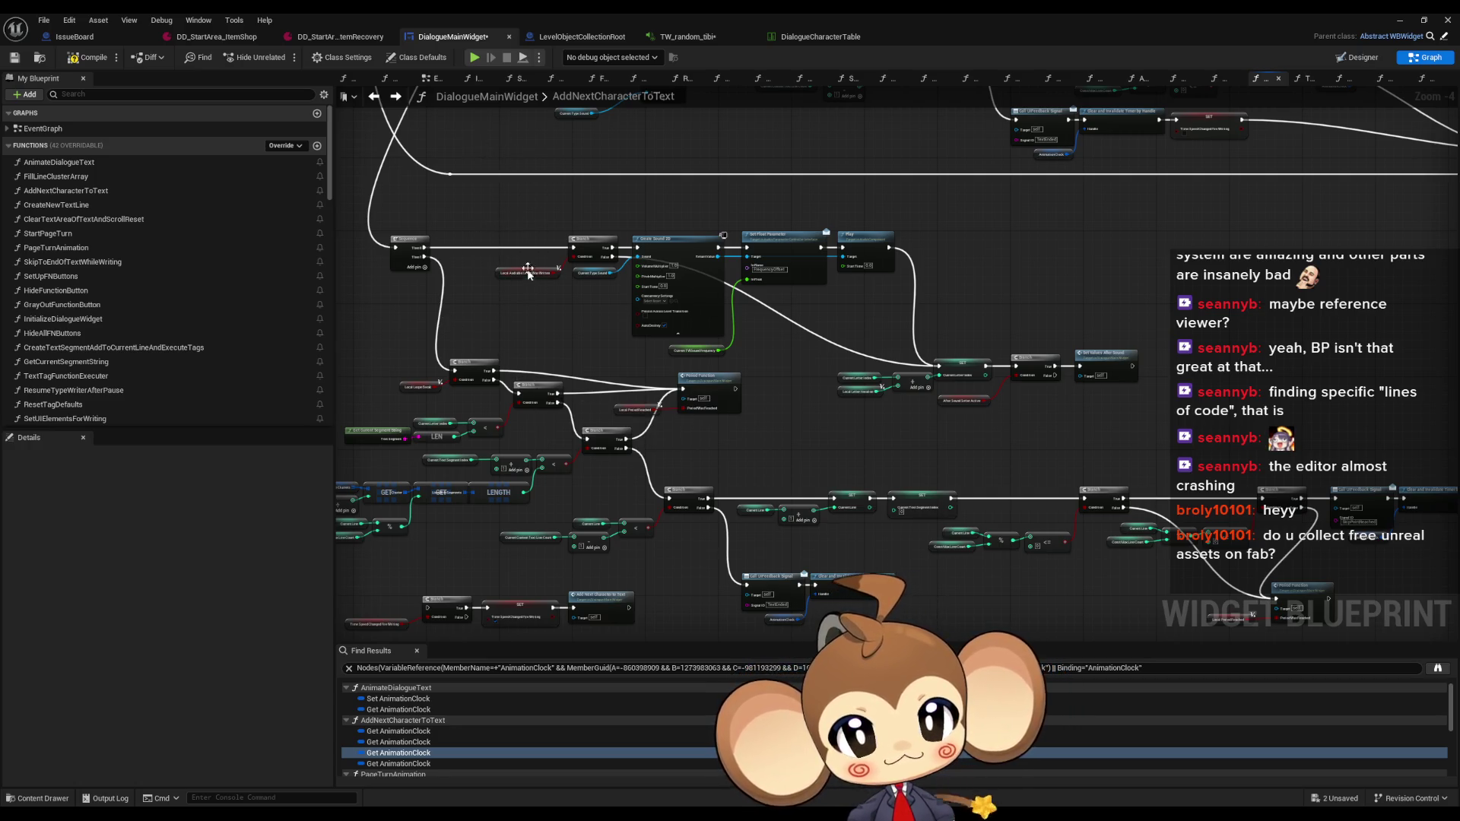
pyautogui.moveTo(1005, 230)
pyautogui.mouseDown()
pyautogui.moveTo(1064, 327)
pyautogui.moveTo(910, 172)
pyautogui.moveTo(824, 306)
pyautogui.moveTo(892, 555)
pyautogui.mouseUp()
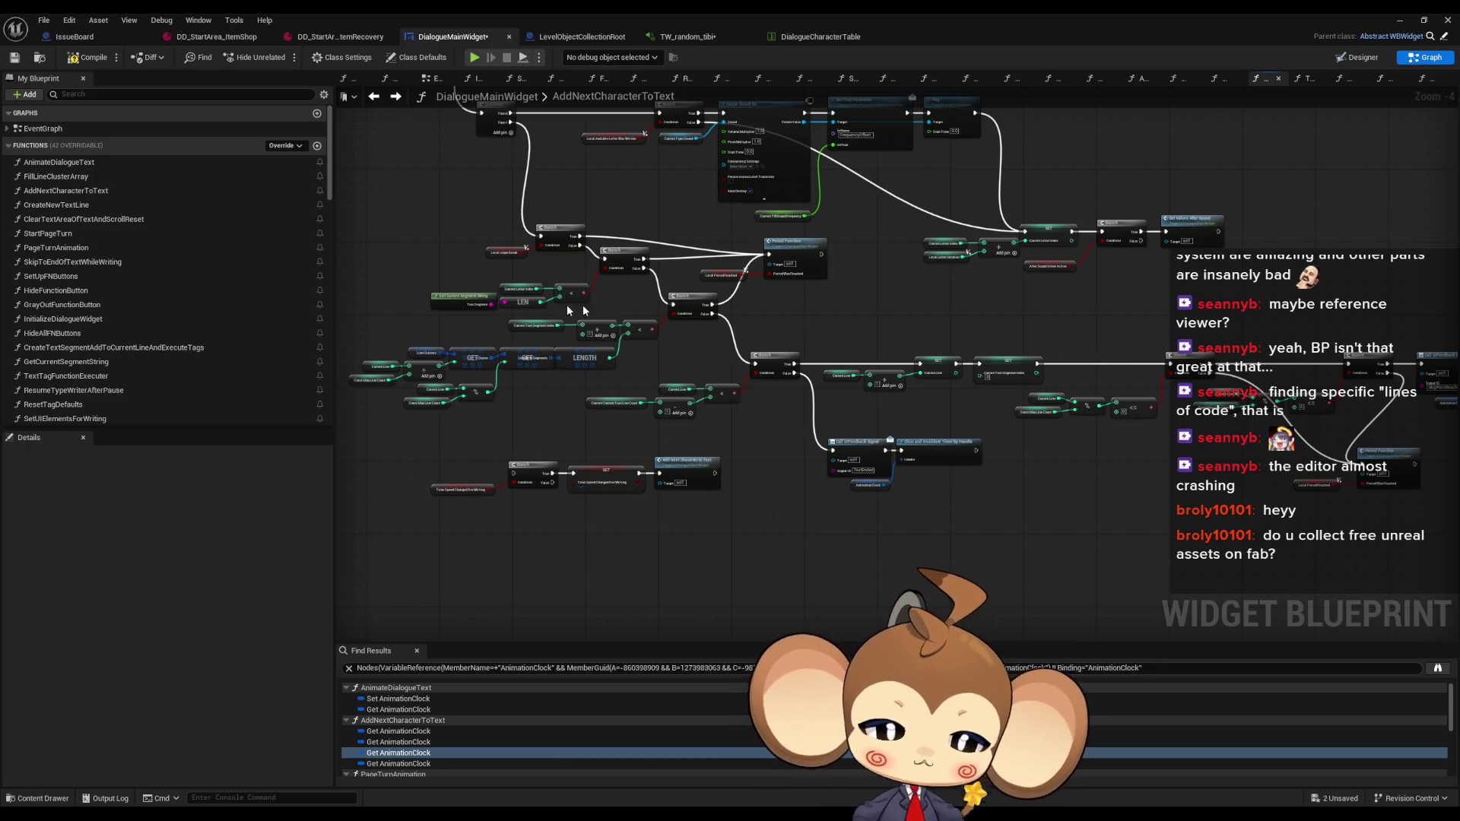
pyautogui.scroll(1, 565, 174)
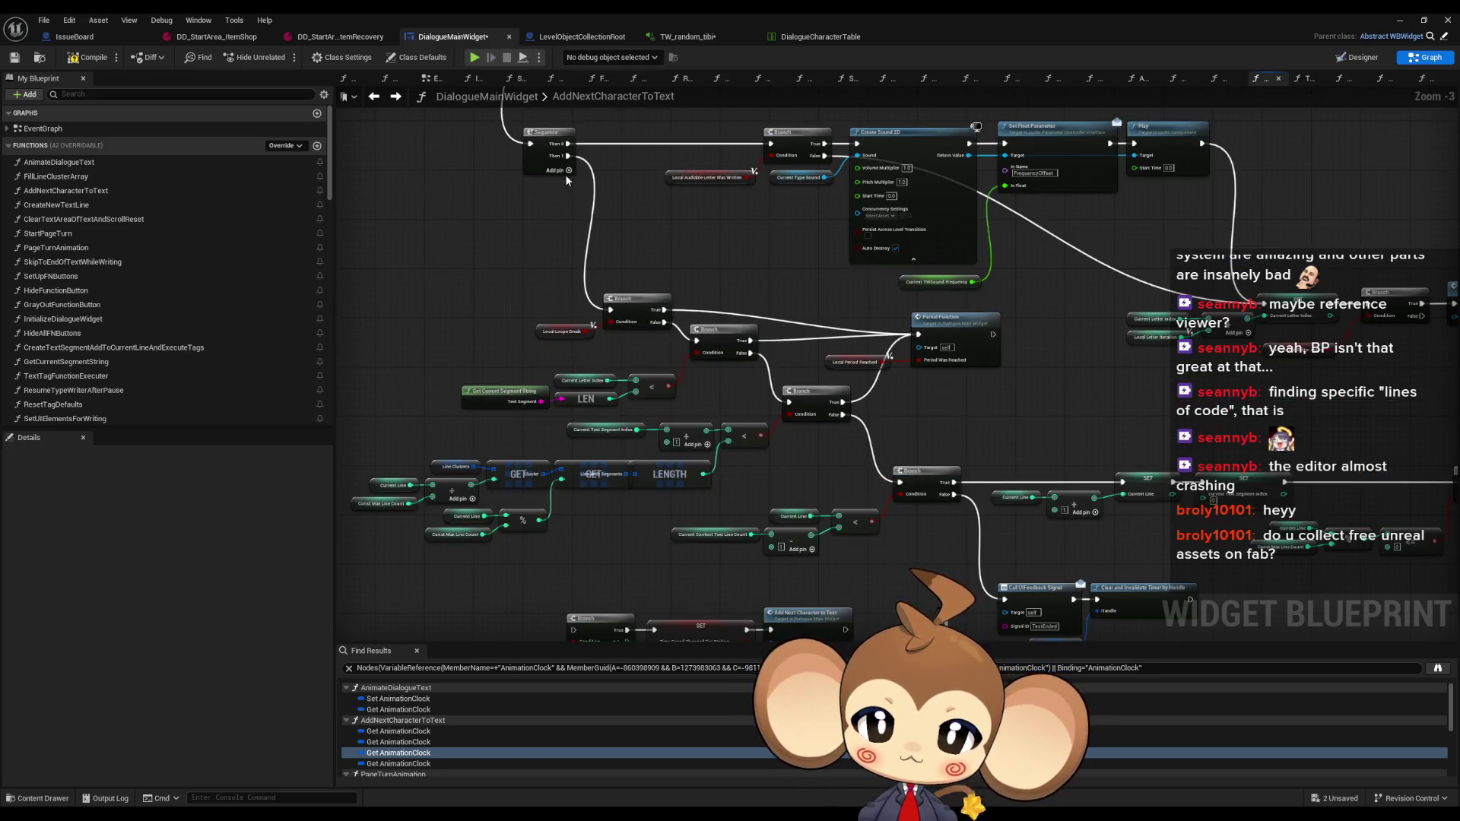